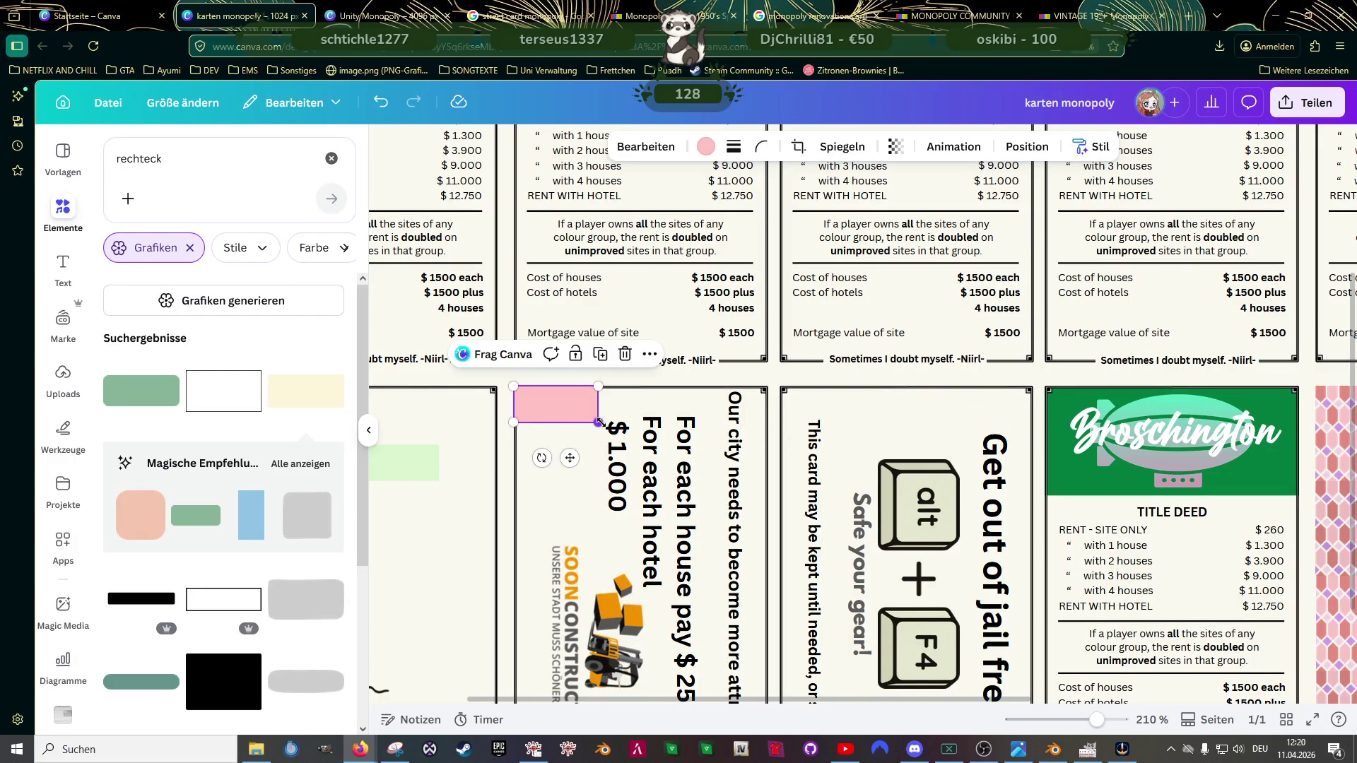
scroll(648, 307, "down", 3)
left_click_drag(646, 300, 648, 321)
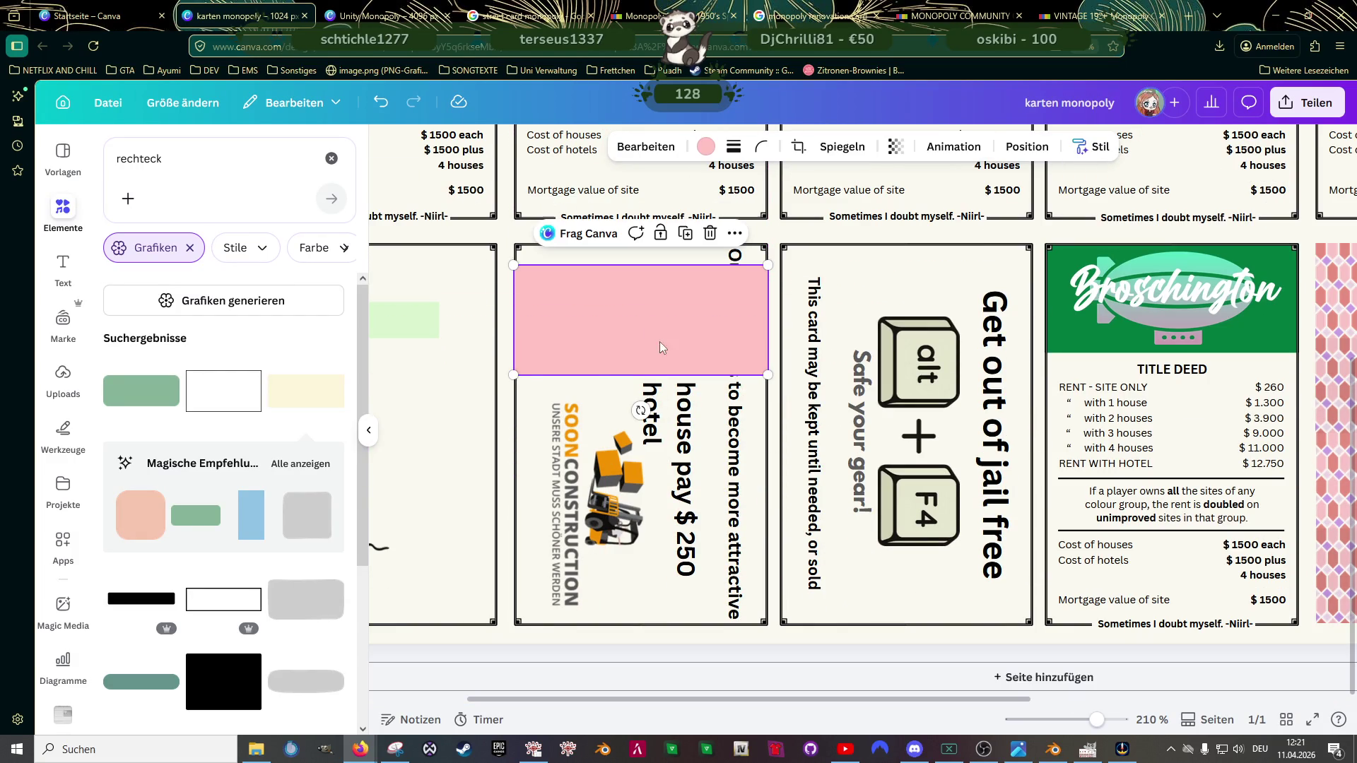
Step: Turn the pink rectangle upright, fit it to the renovation card and place a second one beside it
mouse_move(641, 403)
left_mouse_down()
mouse_move(542, 376)
mouse_move(550, 319)
left_mouse_up()
left_click_drag(641, 304, 569, 356)
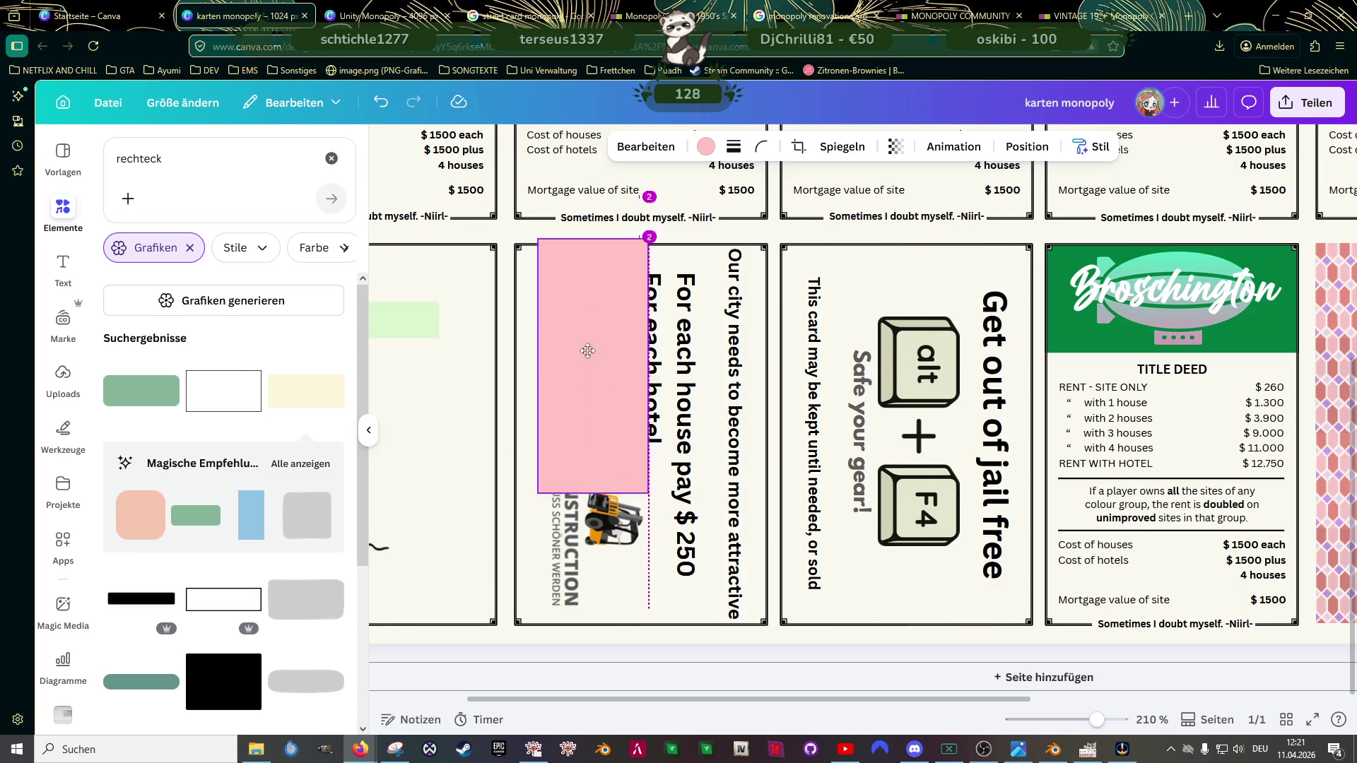
left_click_drag(623, 496, 730, 598)
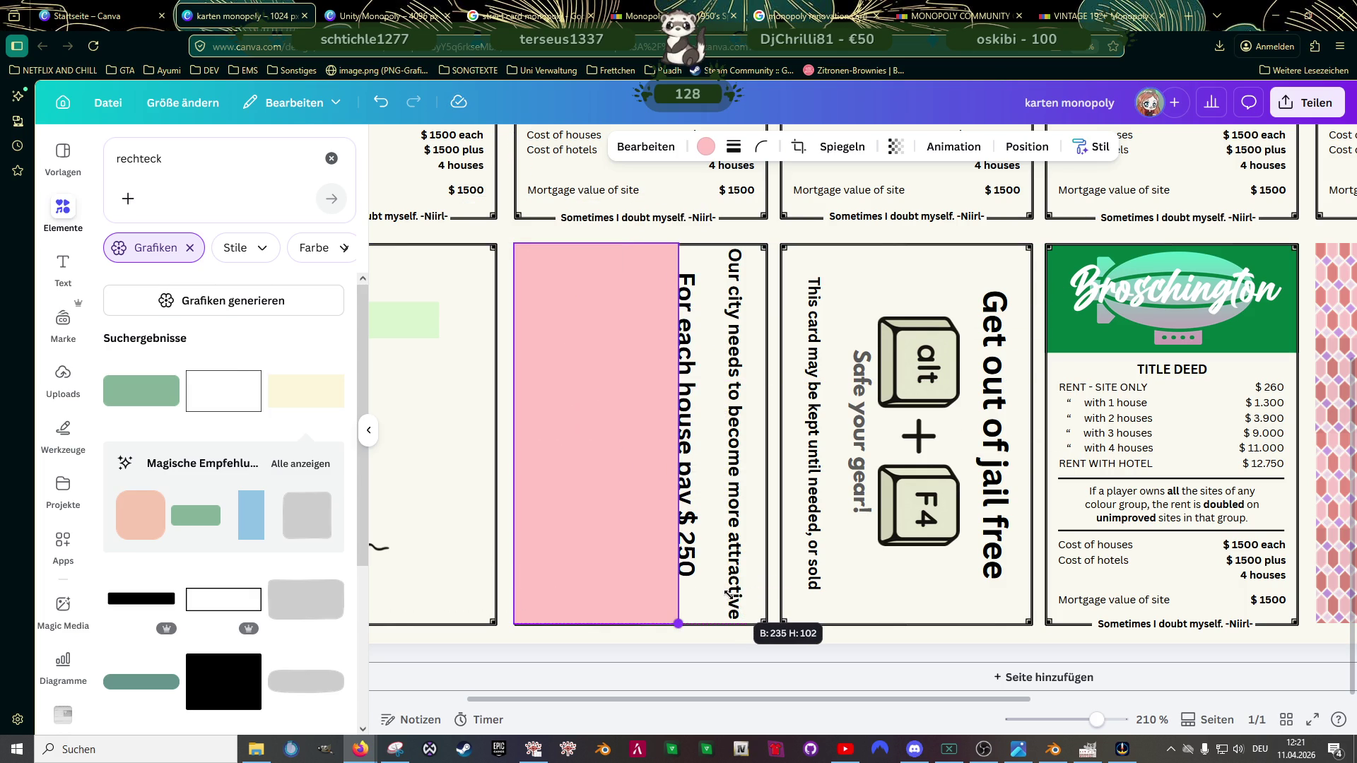
left_click_drag(730, 601, 722, 602)
left_click_drag(636, 525, 691, 488)
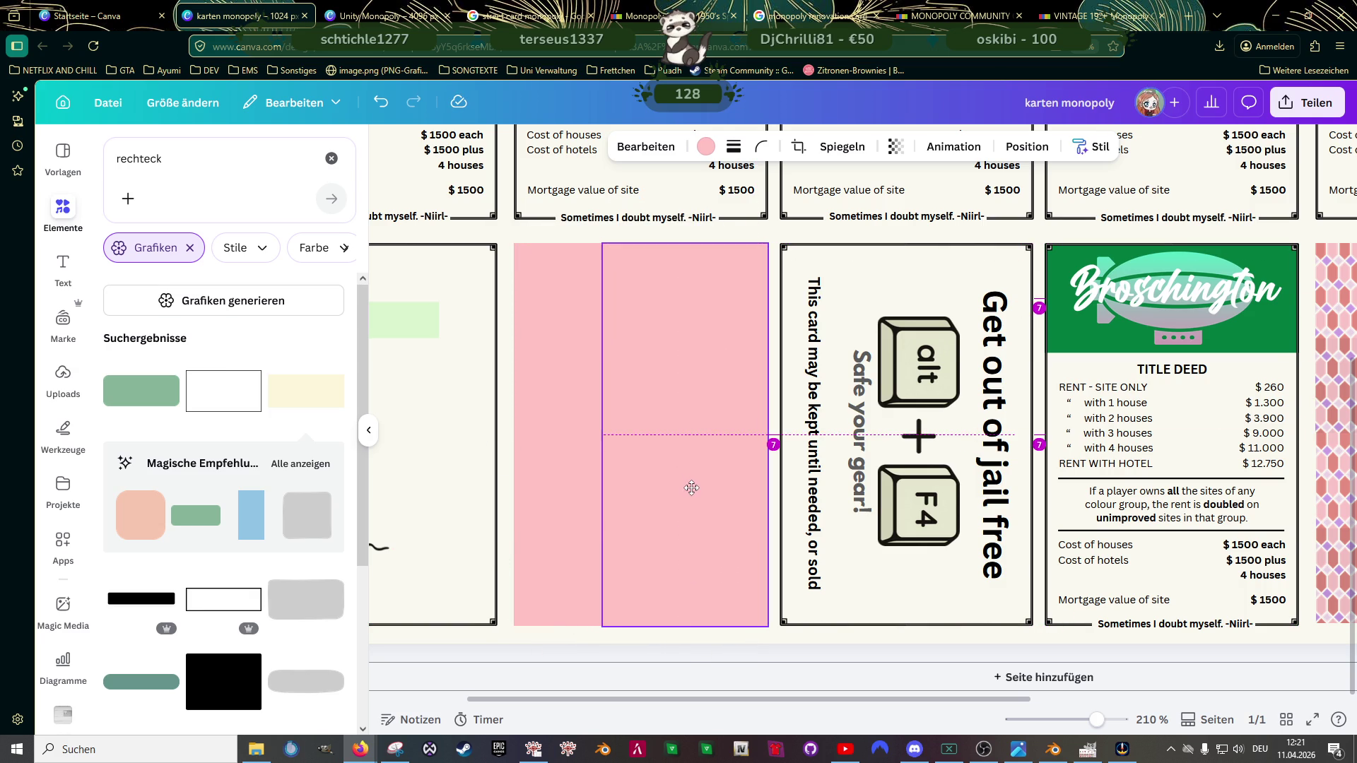
Step: Group the two pink rectangles into one card-sized block and select the group
left_click(582, 414, "shift")
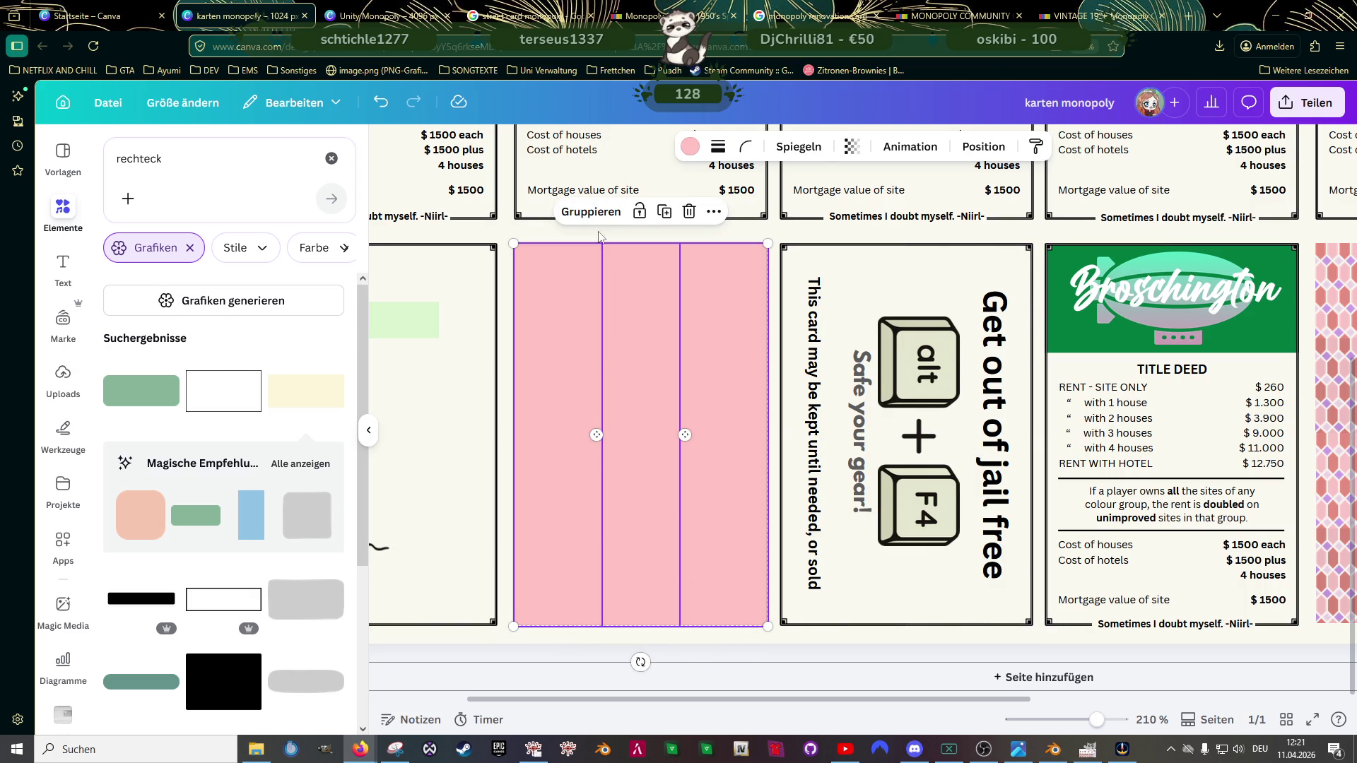
left_click(601, 212)
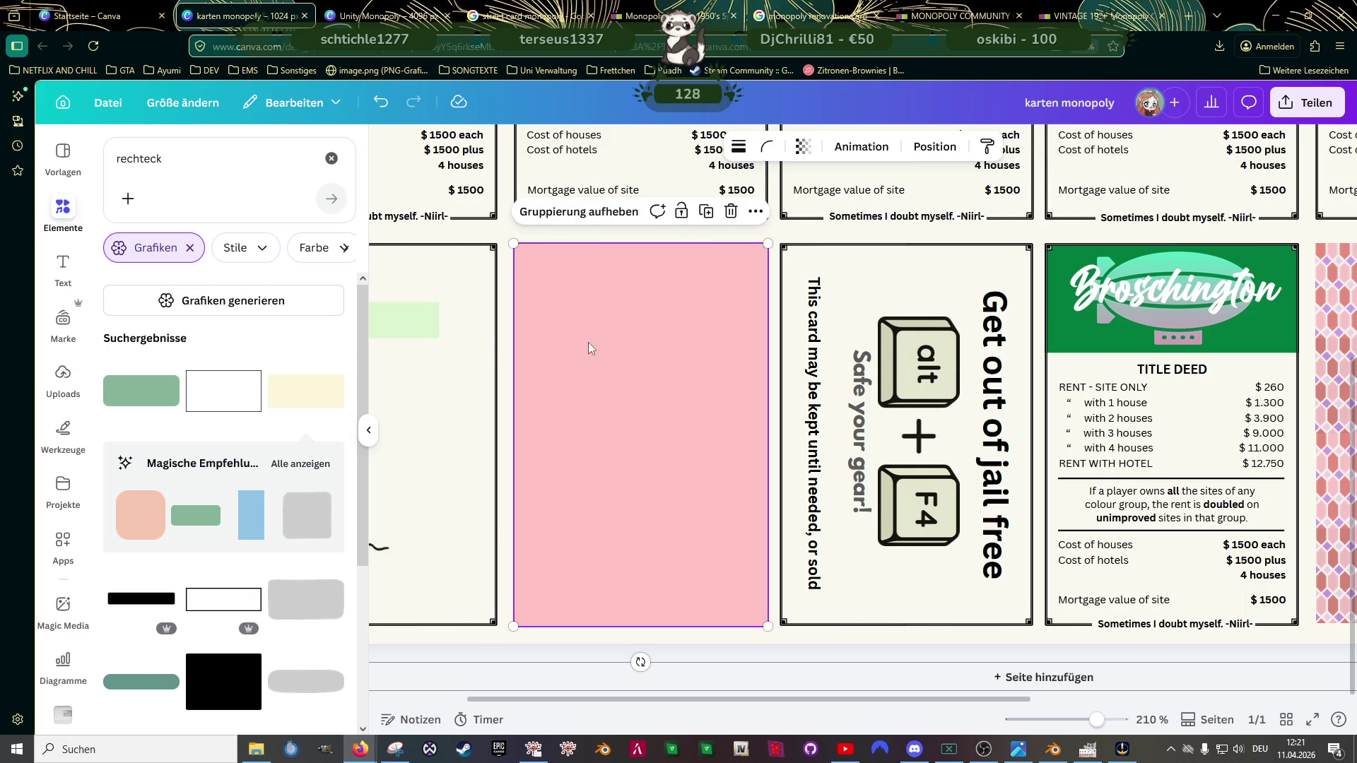
left_click(593, 344)
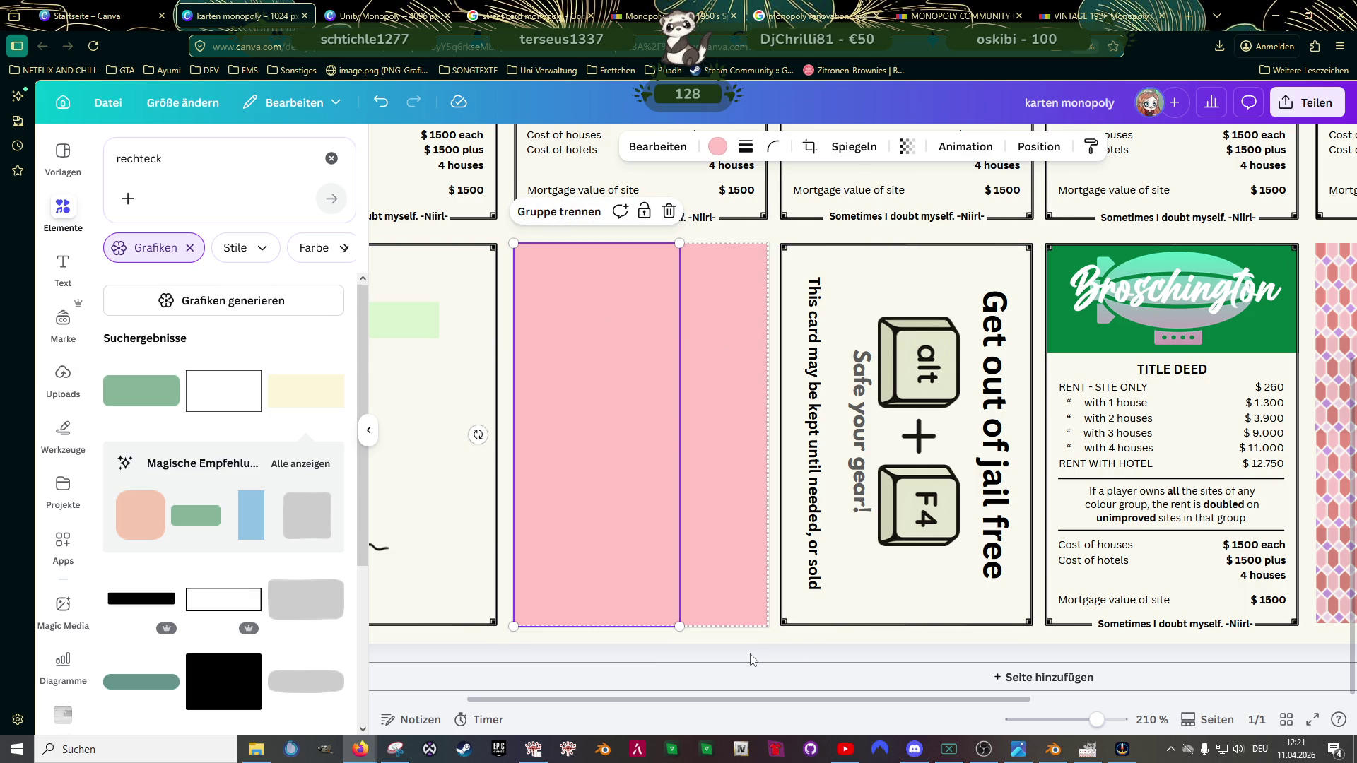
left_click(727, 636)
left_click(662, 531)
Step: Drag a copy of the pink group up-left and recolor its right rectangle light green (Frühlingsnebel)
left_click_drag(662, 532, 580, 364)
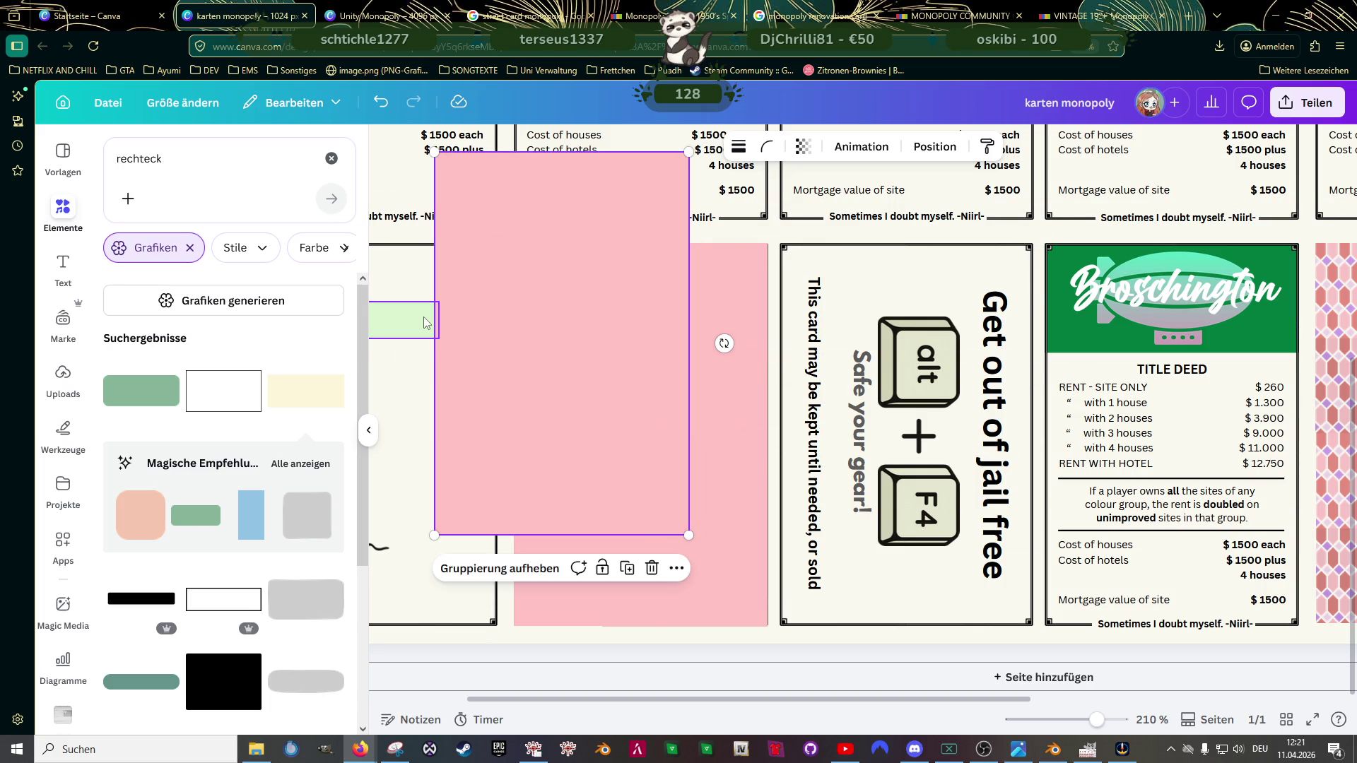
left_click(613, 223)
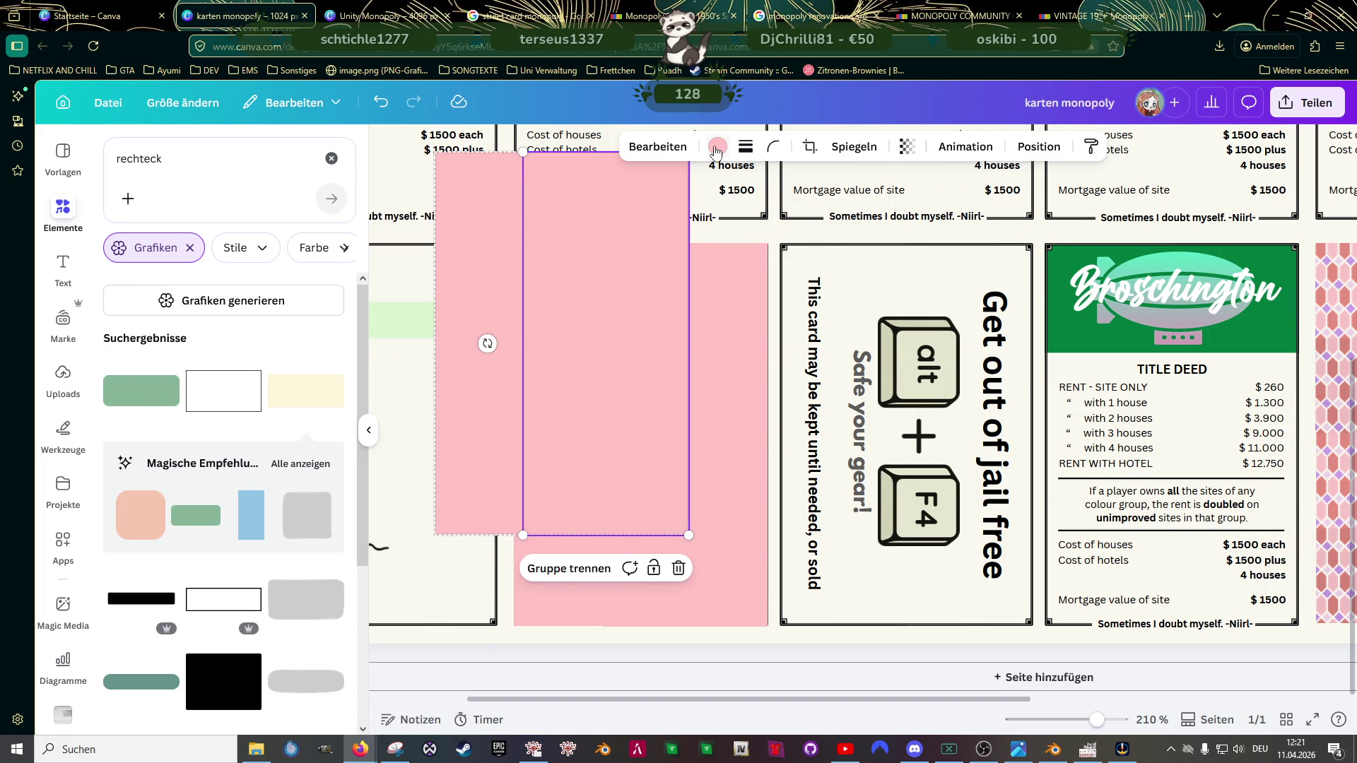
left_click(718, 147)
left_click(153, 294)
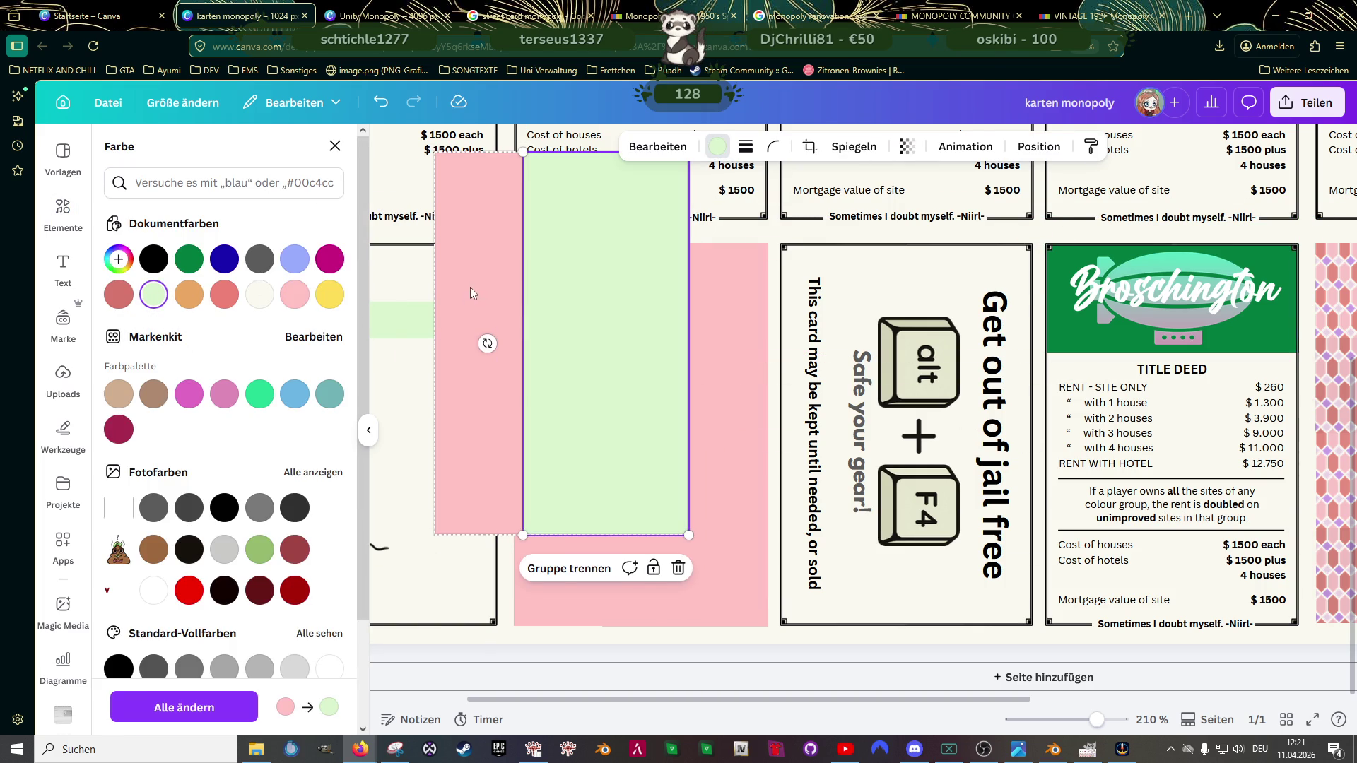
key("Escape")
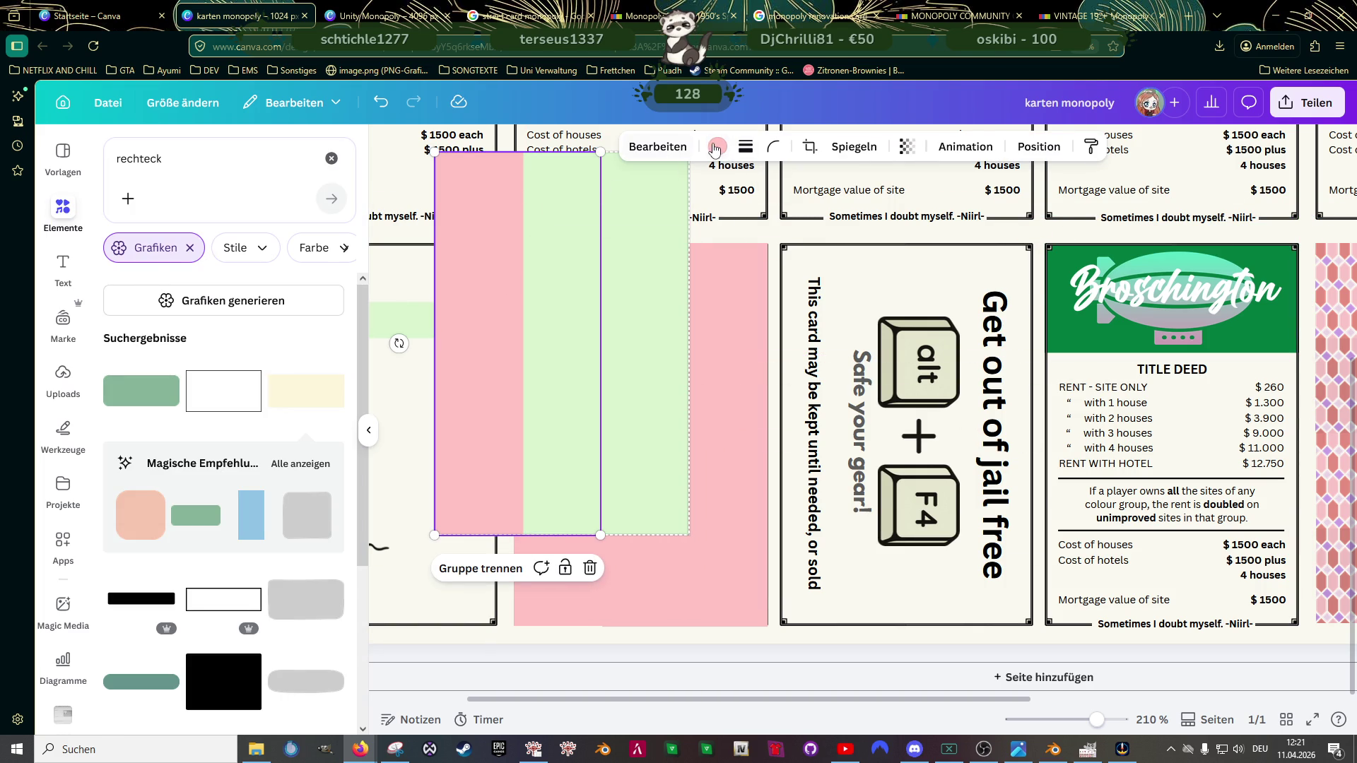
Step: Recolor the copy's left rectangle light green too, then select the pink block on the renovation card
left_click(718, 147)
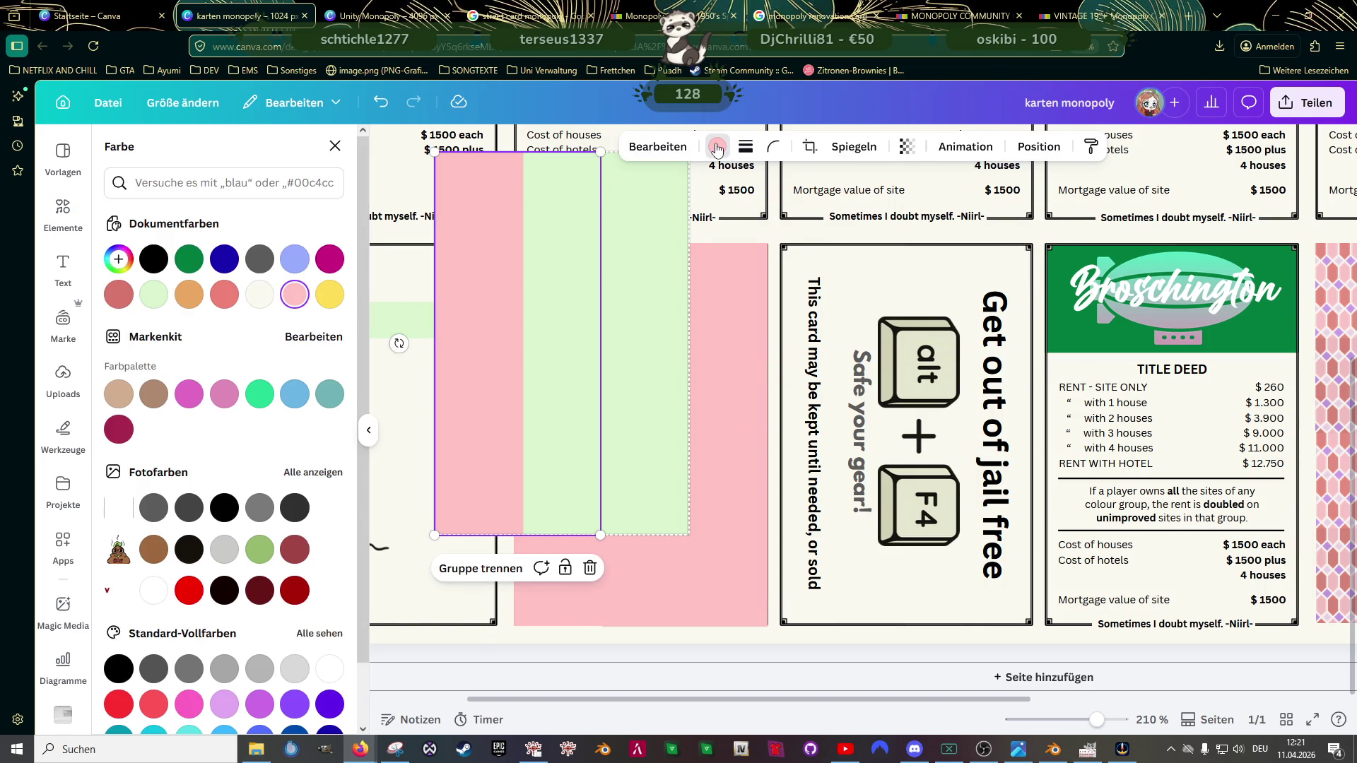
left_click(153, 294)
left_click(385, 318)
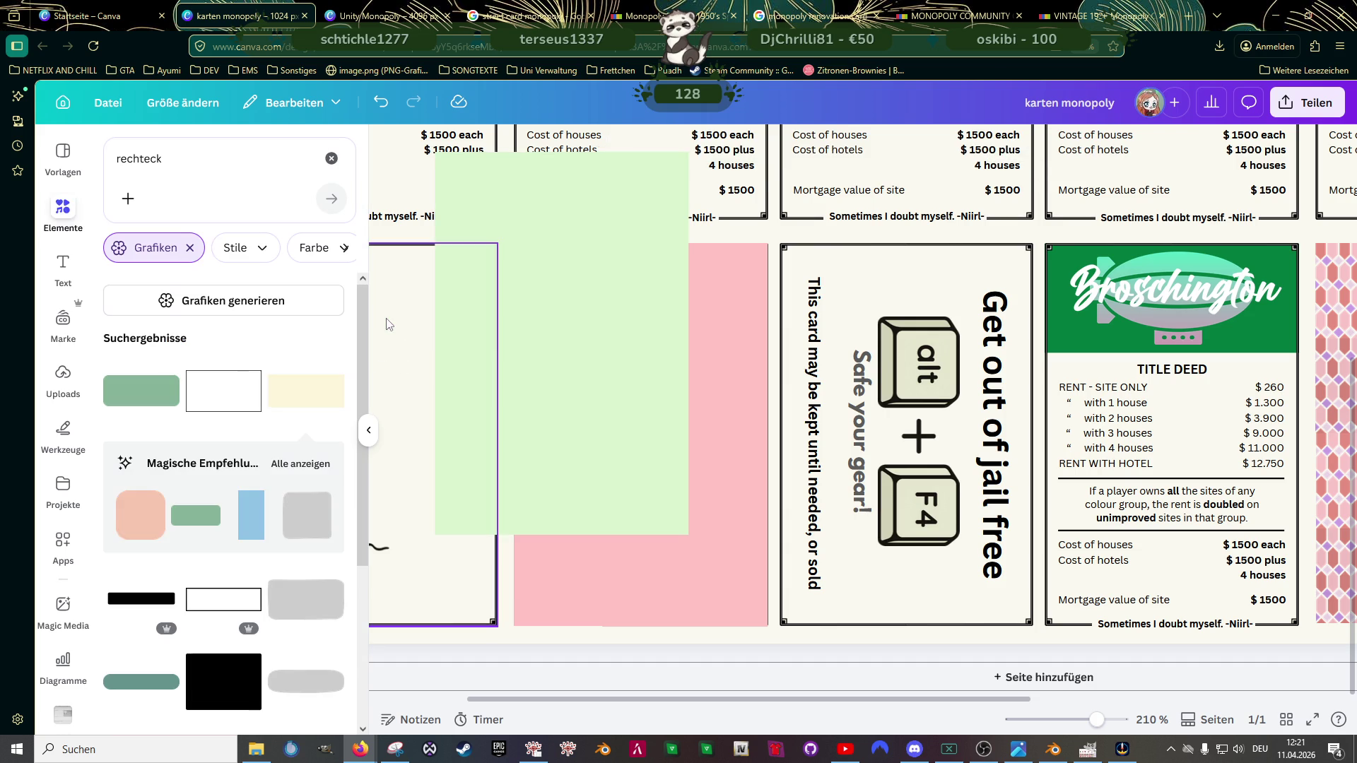
left_click(733, 383)
Step: Try sending the pink rectangle to the back, undo it and test making it partly transparent
right_click(734, 383)
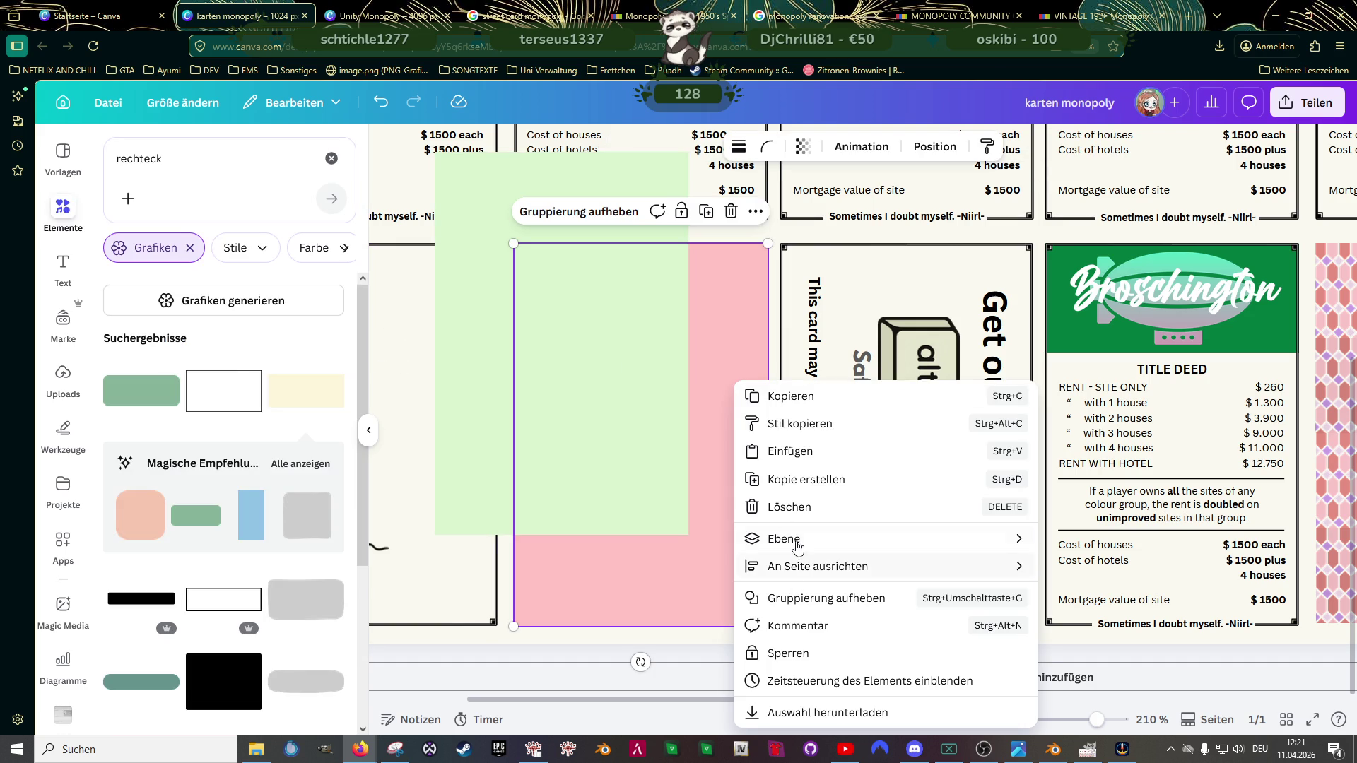
mouse_move(785, 539)
left_click(1125, 621)
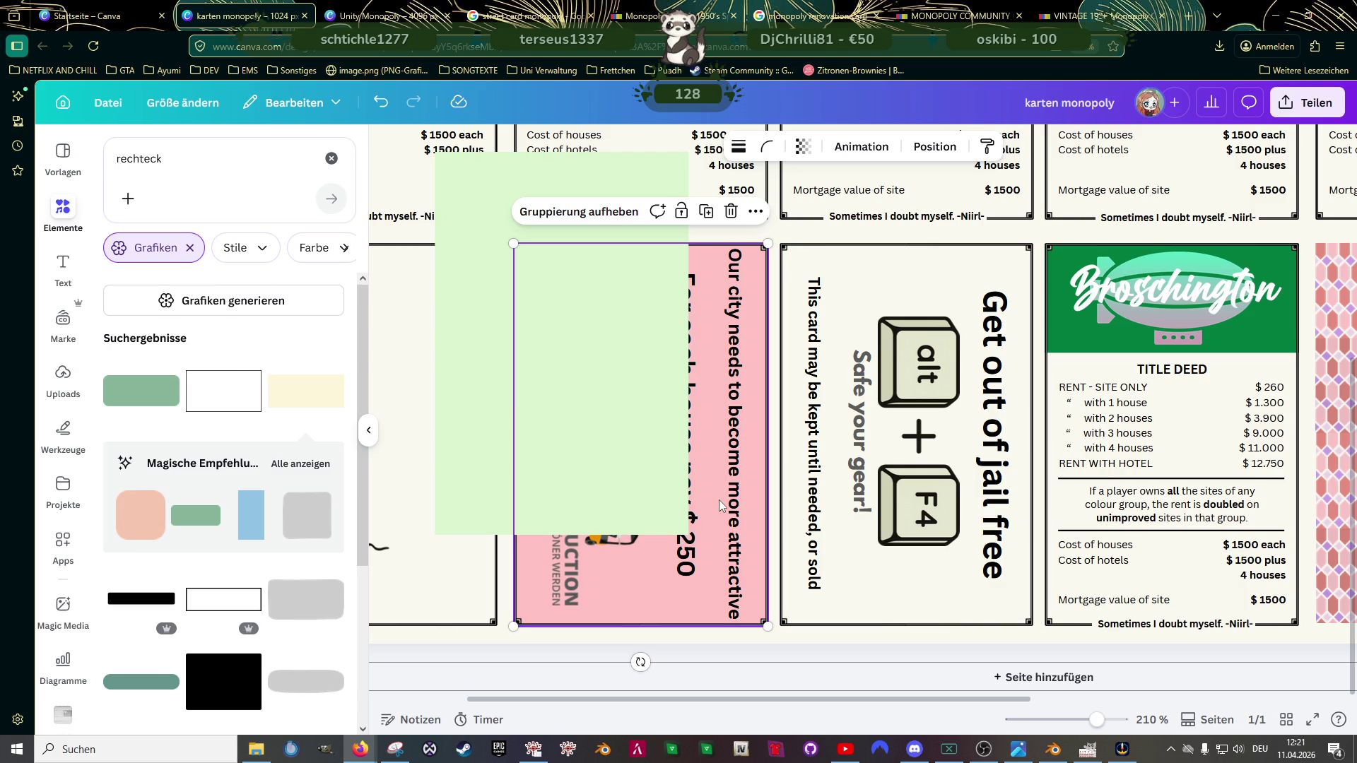
key("ctrl+z")
left_click(803, 147)
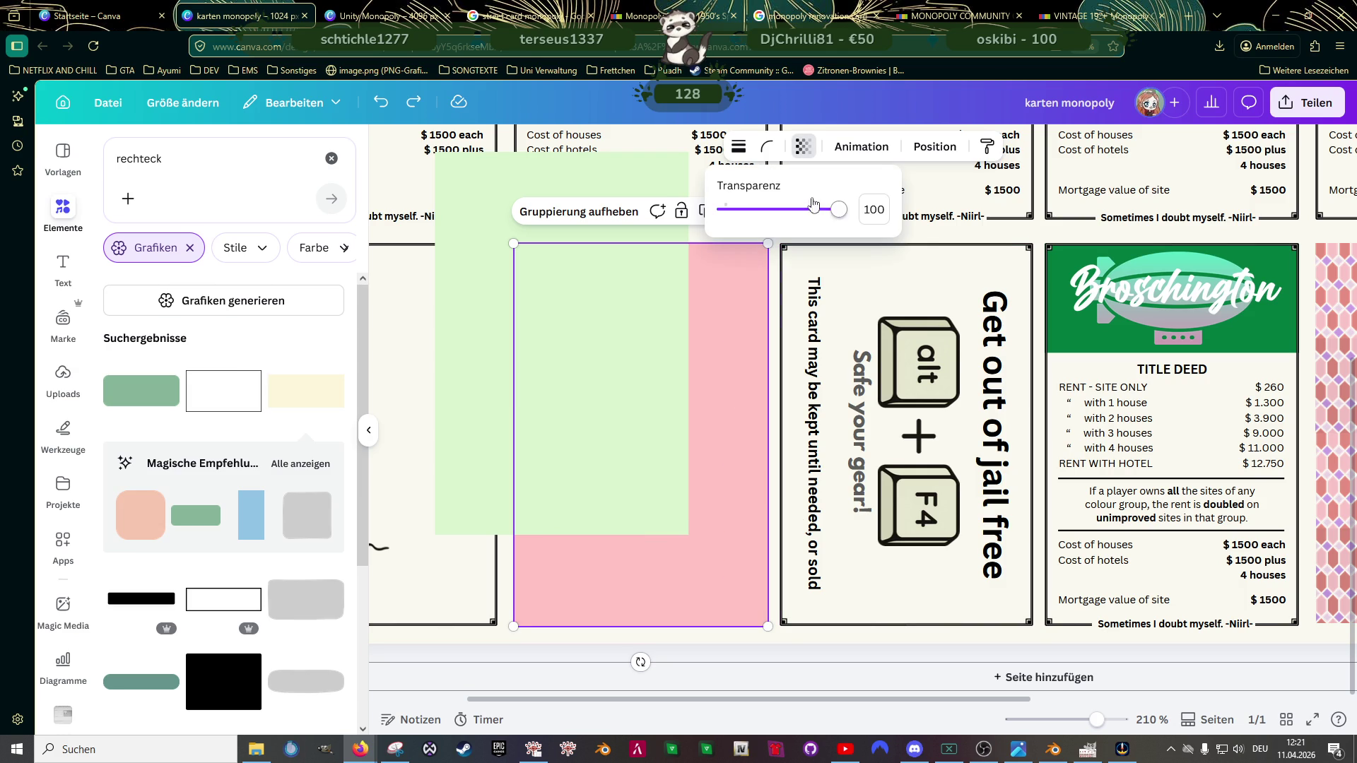
left_click_drag(843, 209, 824, 217)
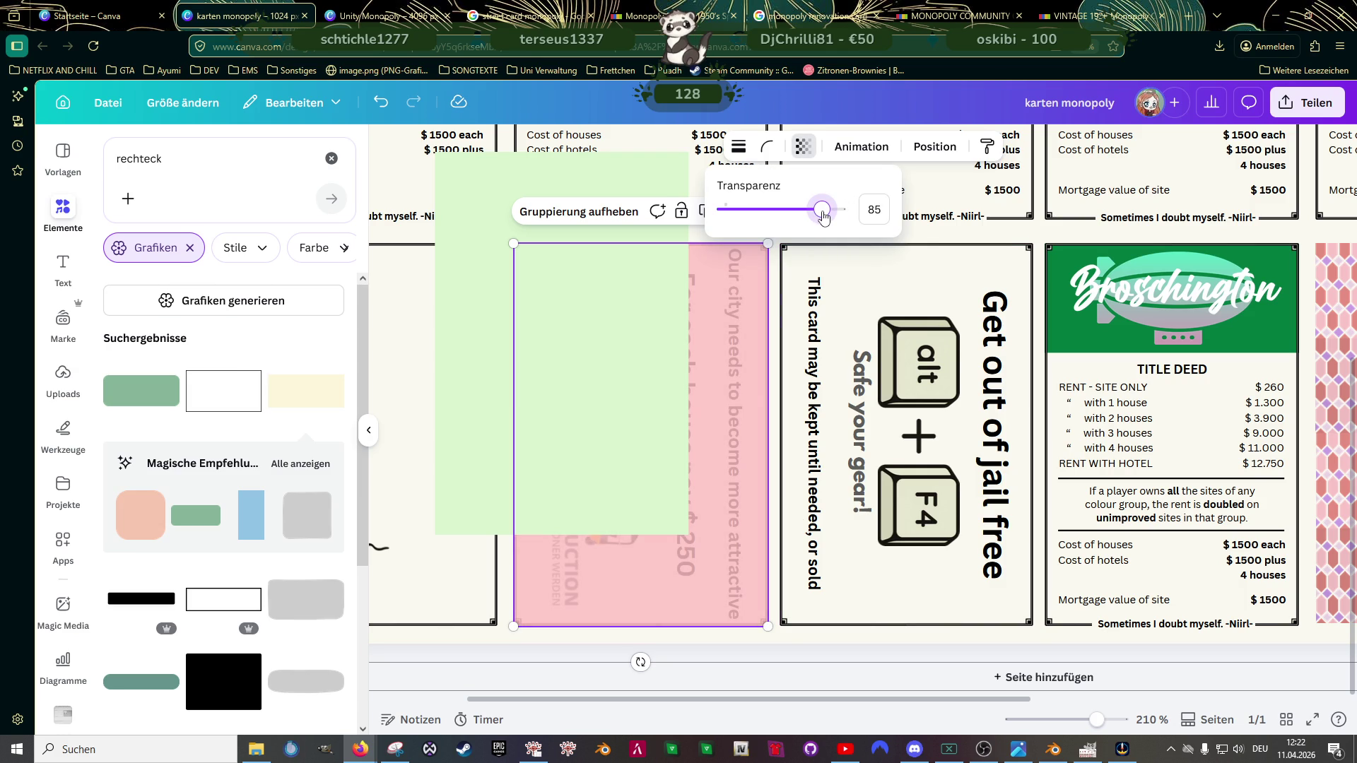
left_click(722, 411)
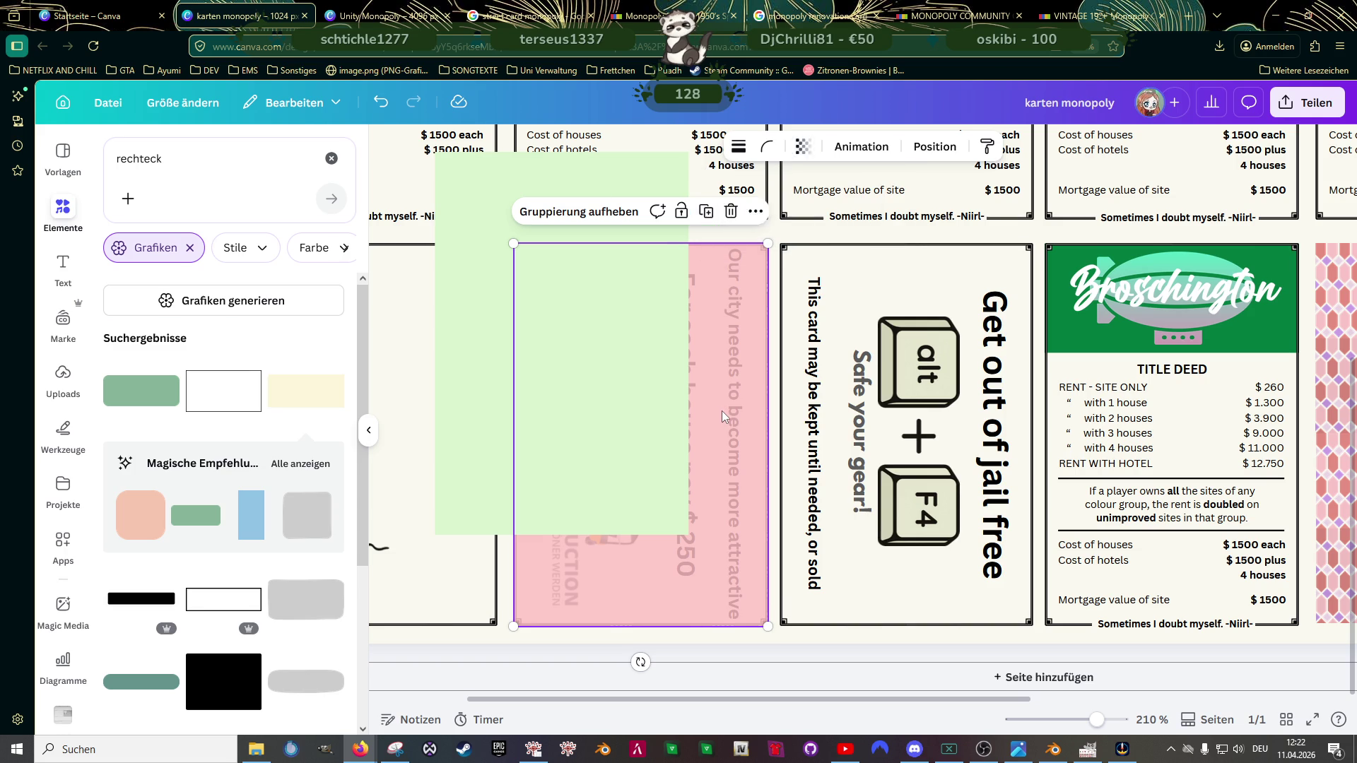
Step: Send the whole pink group all the way to the back behind the renovation card's text
left_click(745, 645)
left_click(700, 597)
right_click(726, 457)
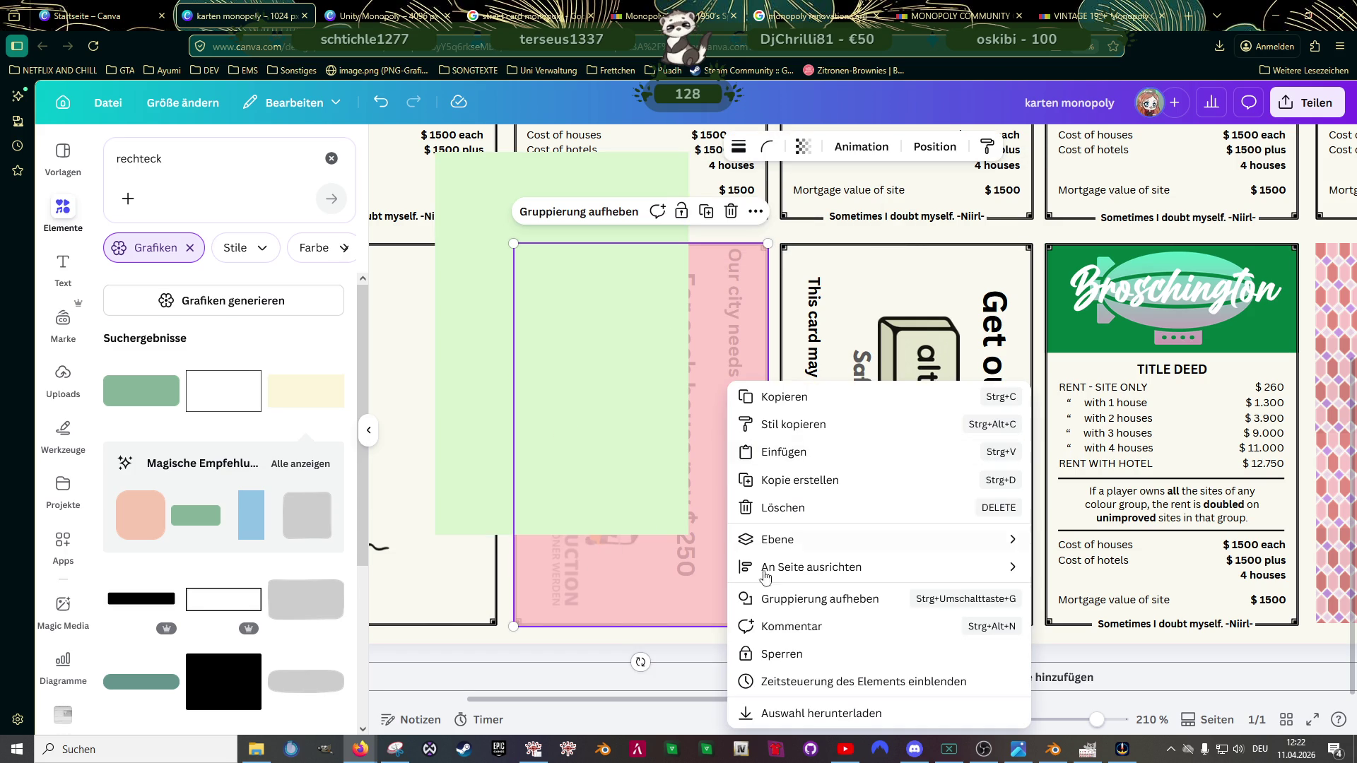
mouse_move(777, 539)
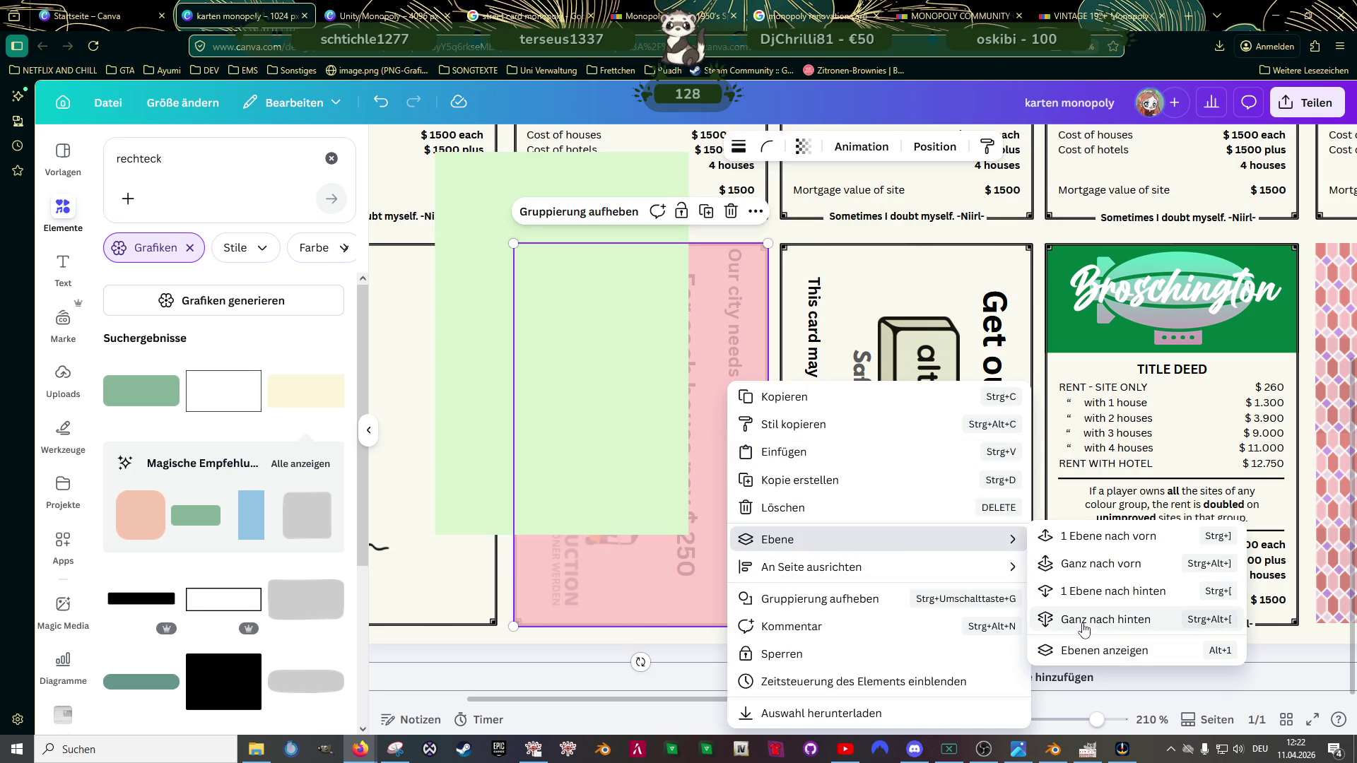
left_click(1083, 619)
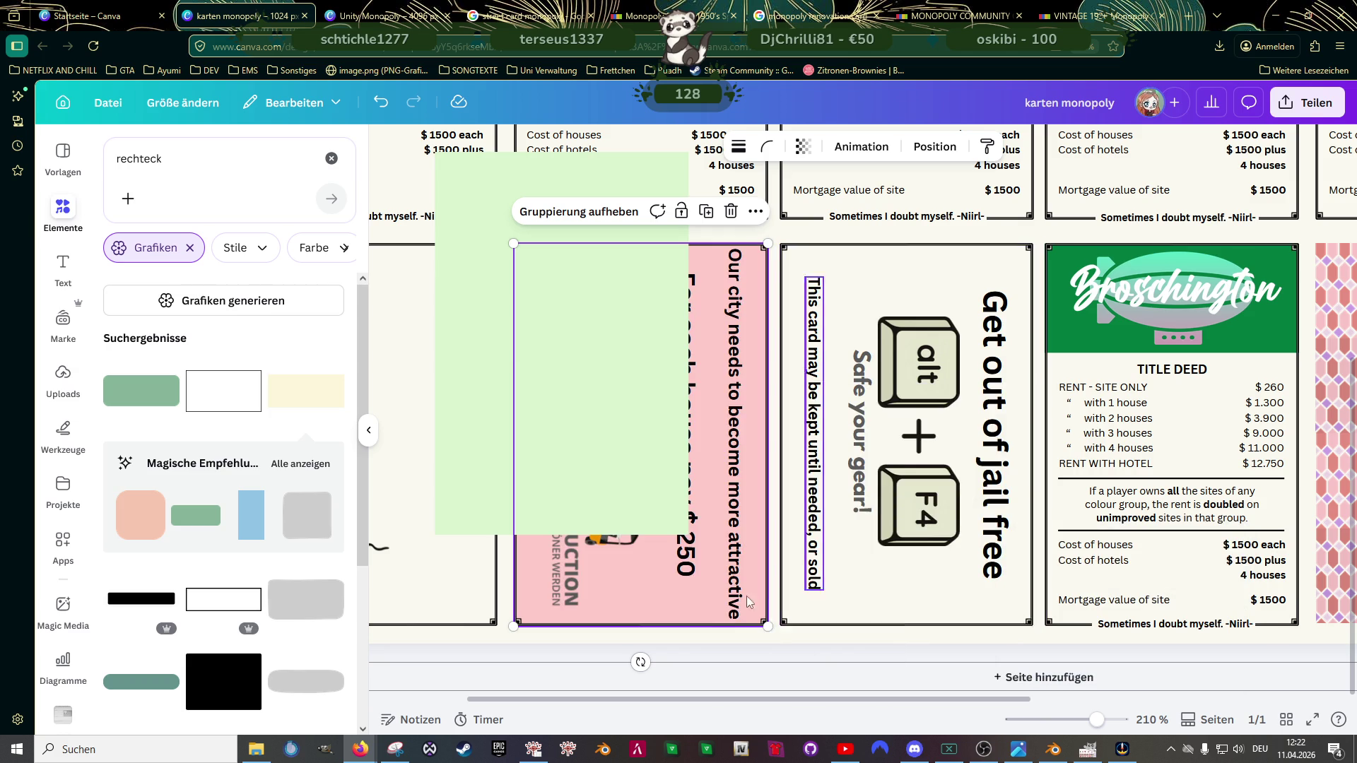
left_click(708, 645)
scroll(700, 493, "down", 5)
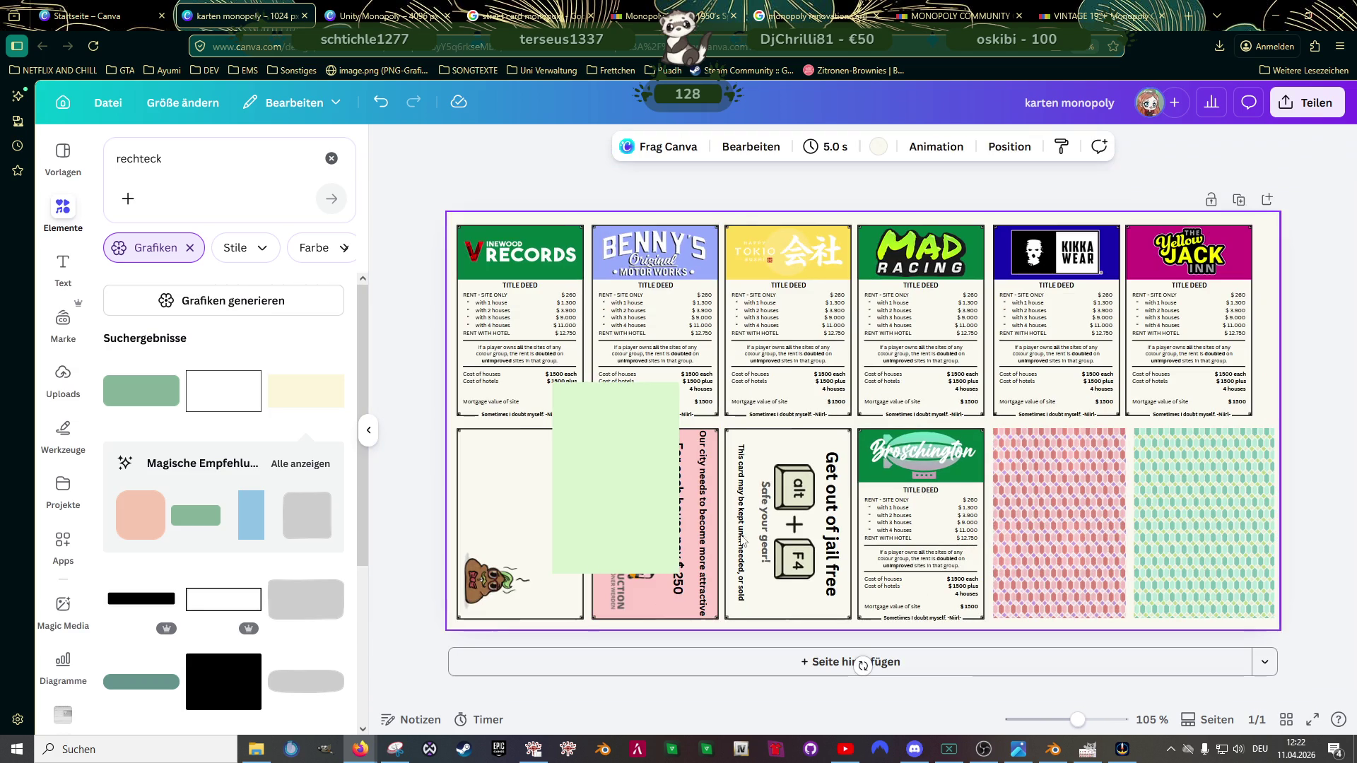
Step: Review Google and eBay reference pictures of Monopoly street and renovation cards, then return to the design
left_click(601, 453)
left_click(527, 18)
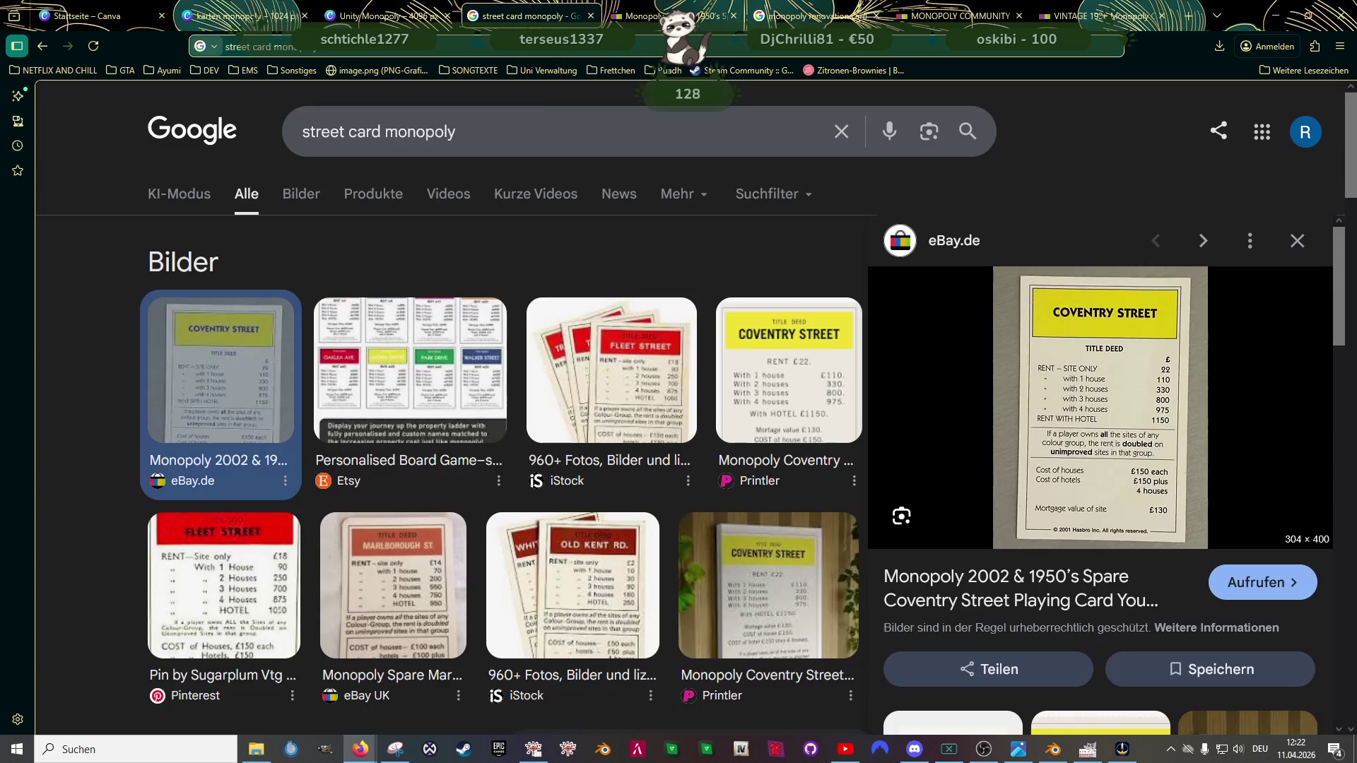
left_click(626, 16)
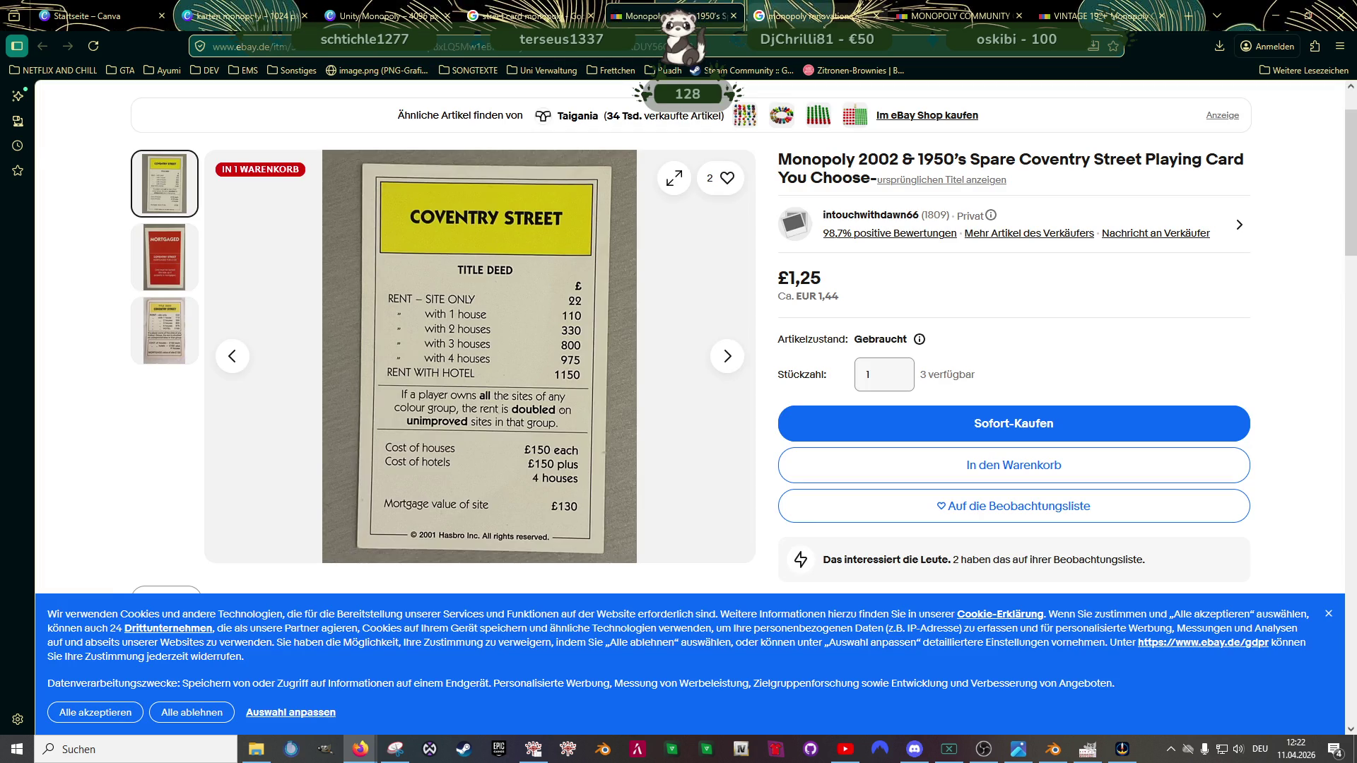
left_click(806, 15)
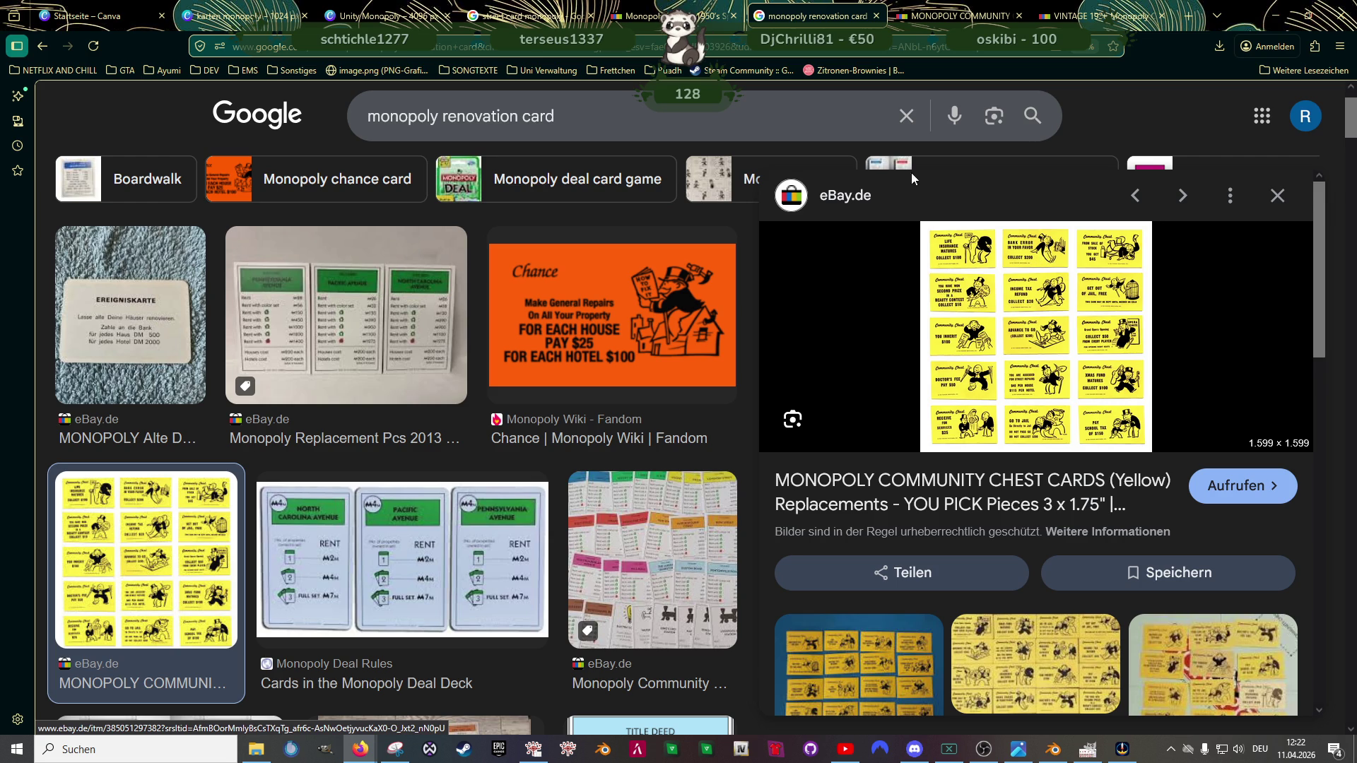
left_click(254, 14)
Step: Move the green rectangle onto the Get out of jail free card and send it to the back
mouse_move(625, 448)
left_mouse_down()
mouse_move(798, 496)
mouse_move(515, 499)
left_mouse_up()
scroll(734, 555, "up", 5, "ctrl")
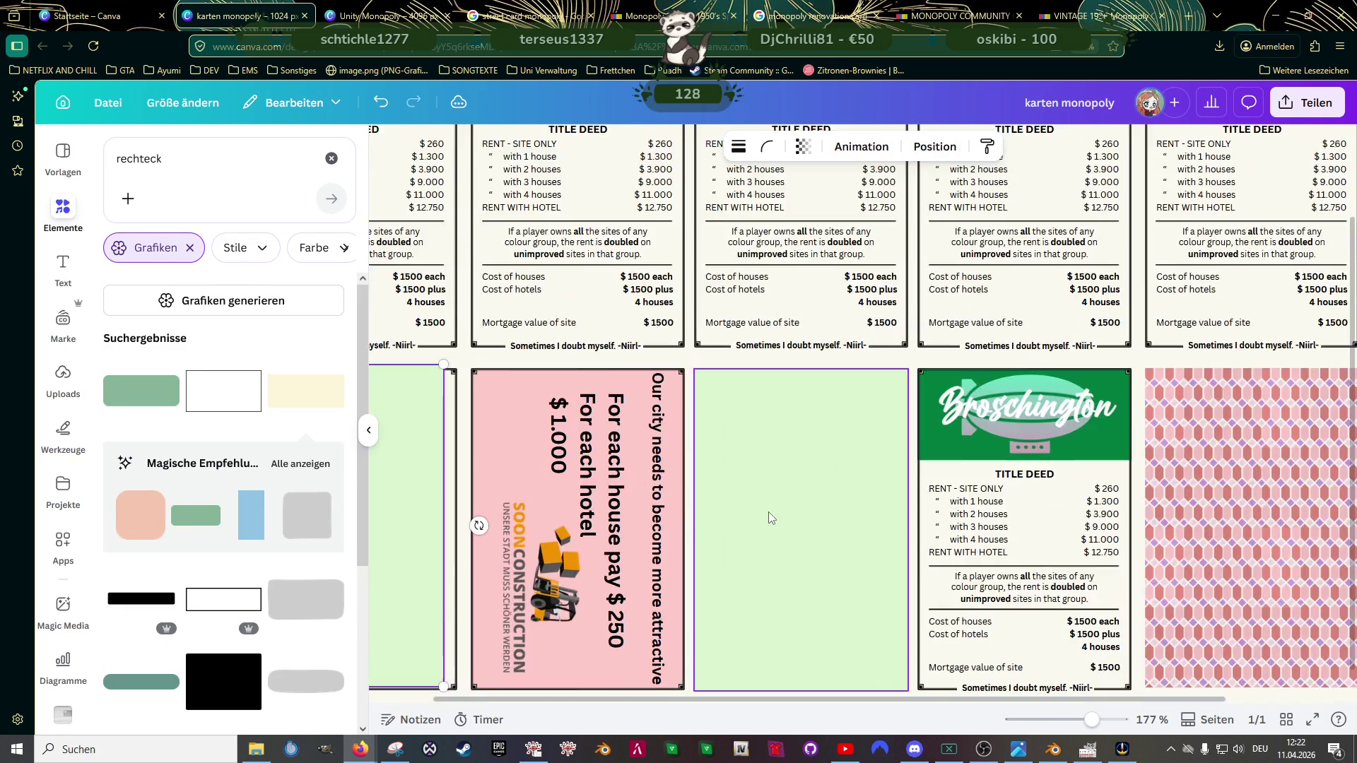
left_click(783, 460)
left_click_drag(788, 469, 783, 456)
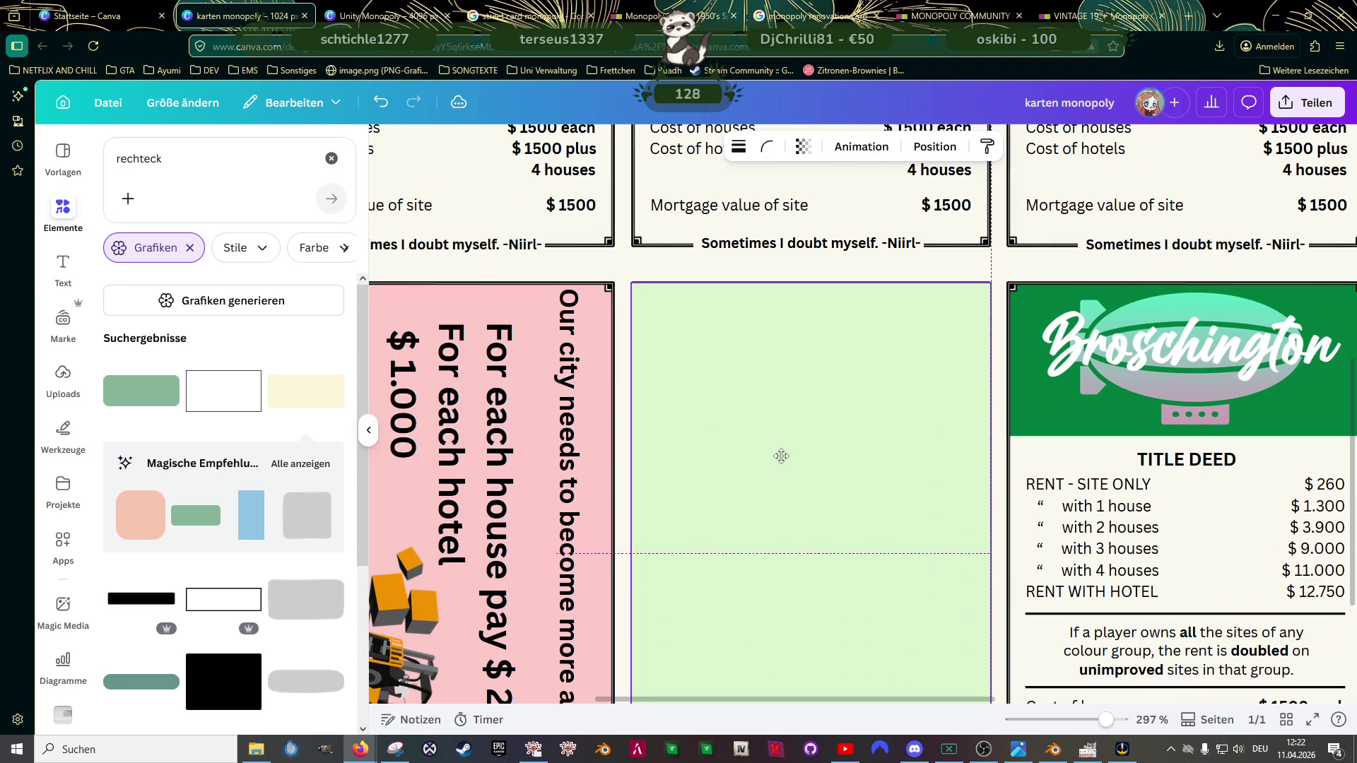
right_click(782, 456)
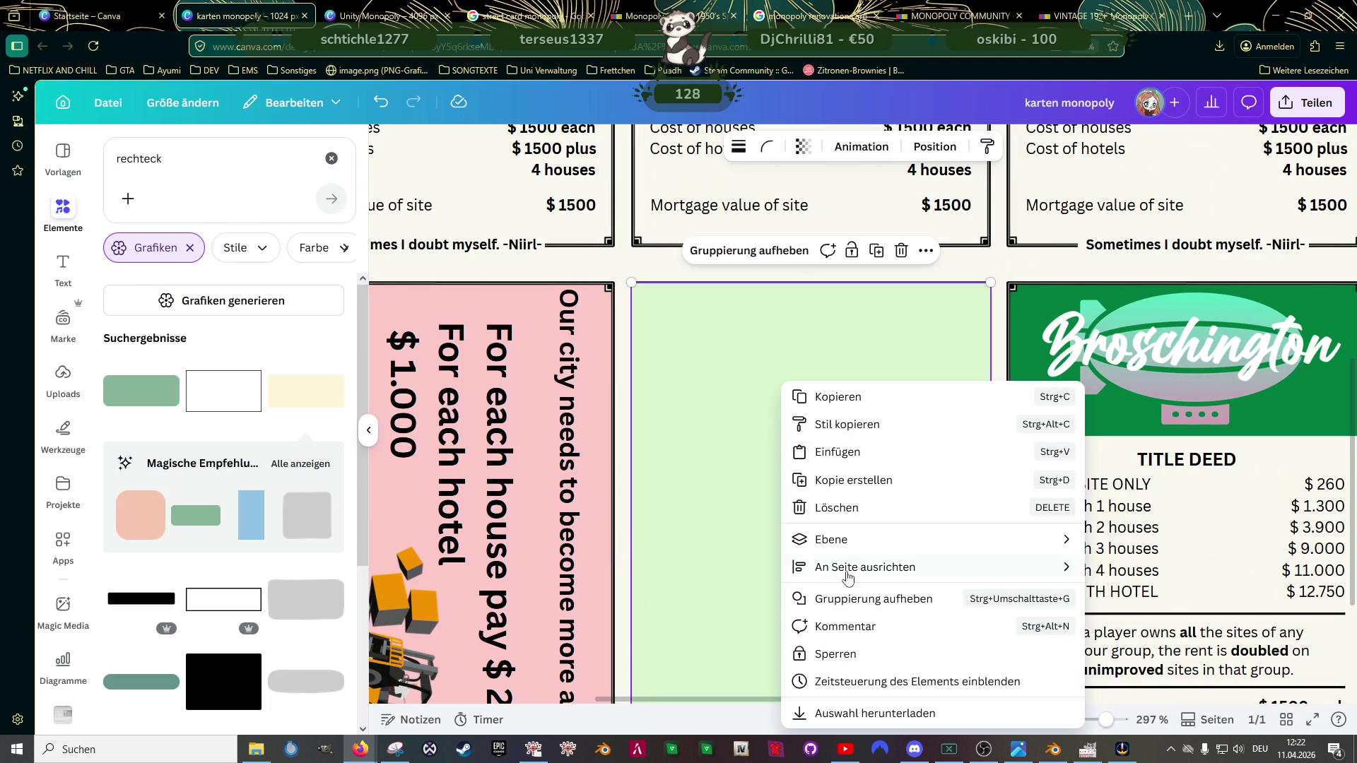
mouse_move(831, 540)
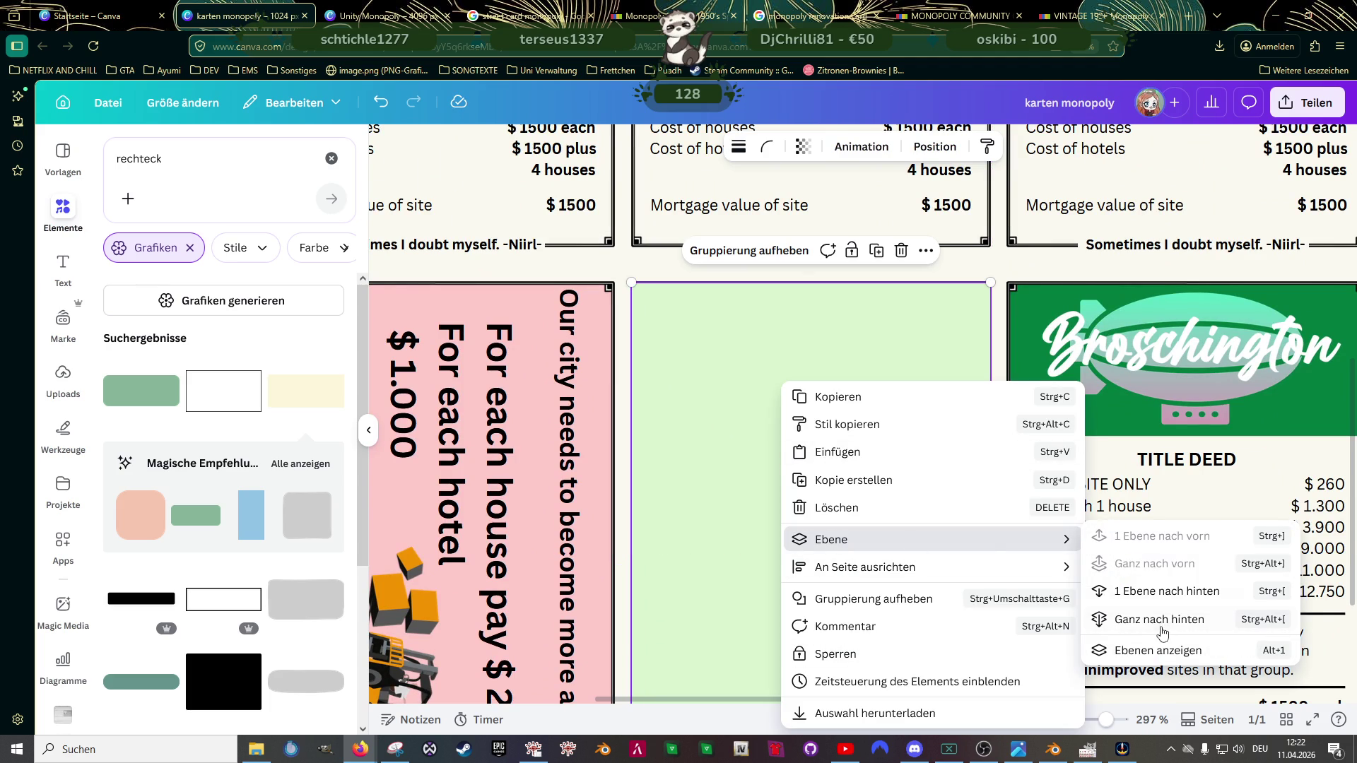
left_click(1159, 630)
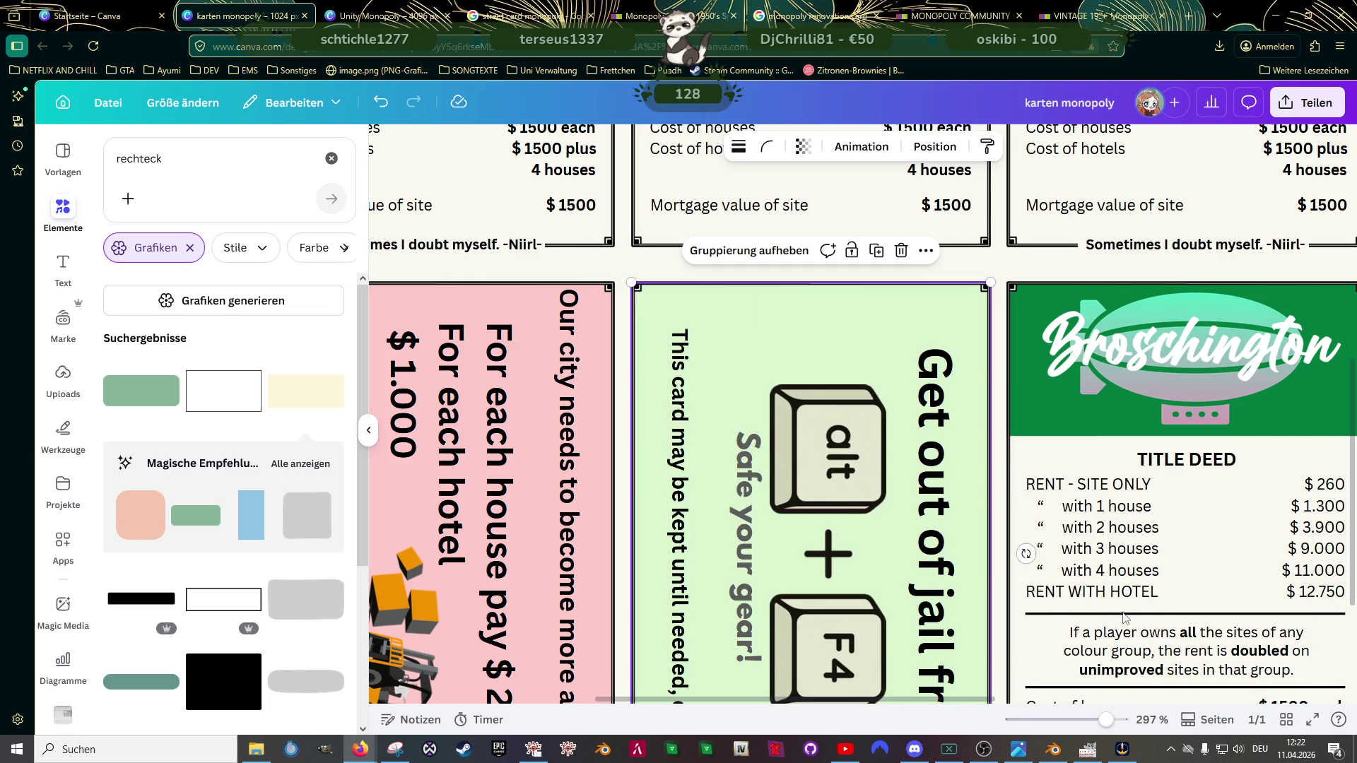
scroll(800, 473, "down", 3)
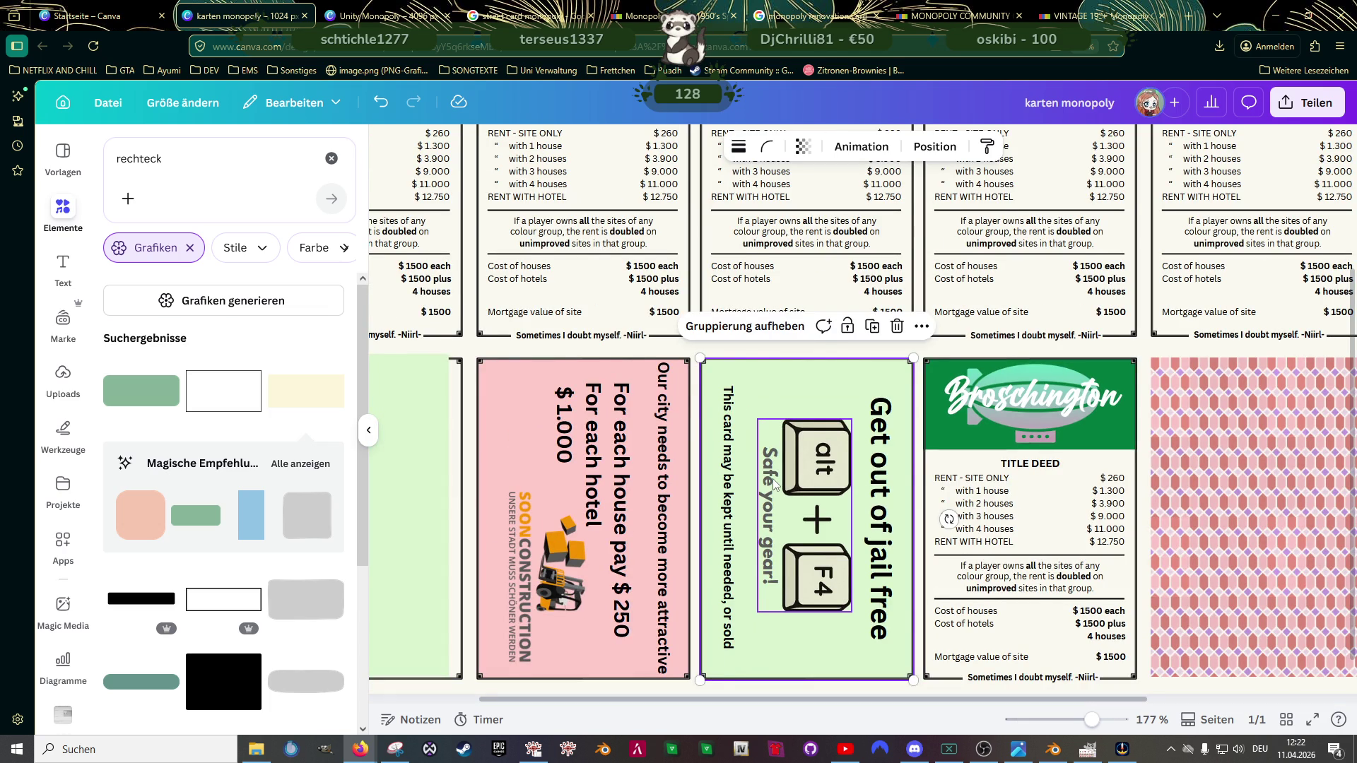
scroll(774, 484, "down", 2, "ctrl")
Step: Align the green rectangle with the first card slot, send it behind the card content and select the character image
left_click(433, 456)
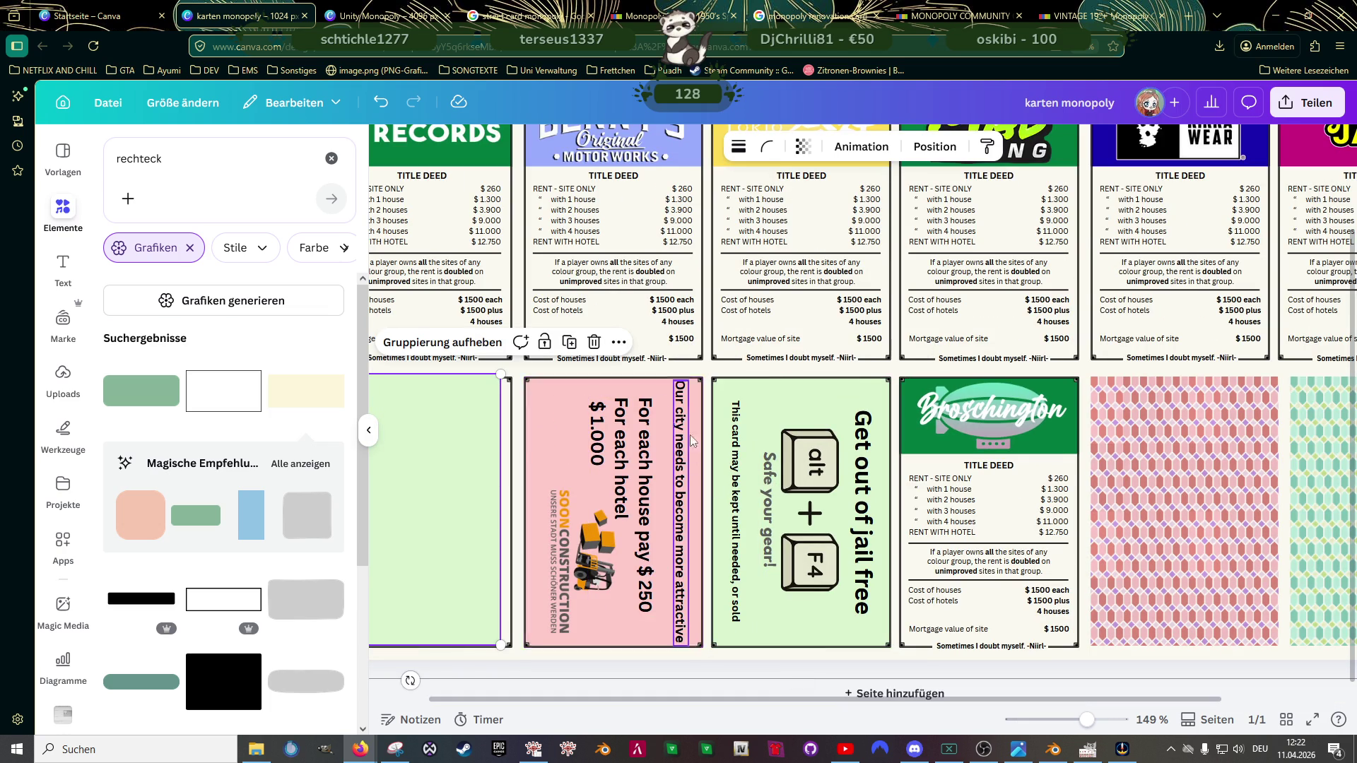
left_click(583, 424)
scroll(582, 424, "left", 1)
left_click_drag(536, 423, 544, 426)
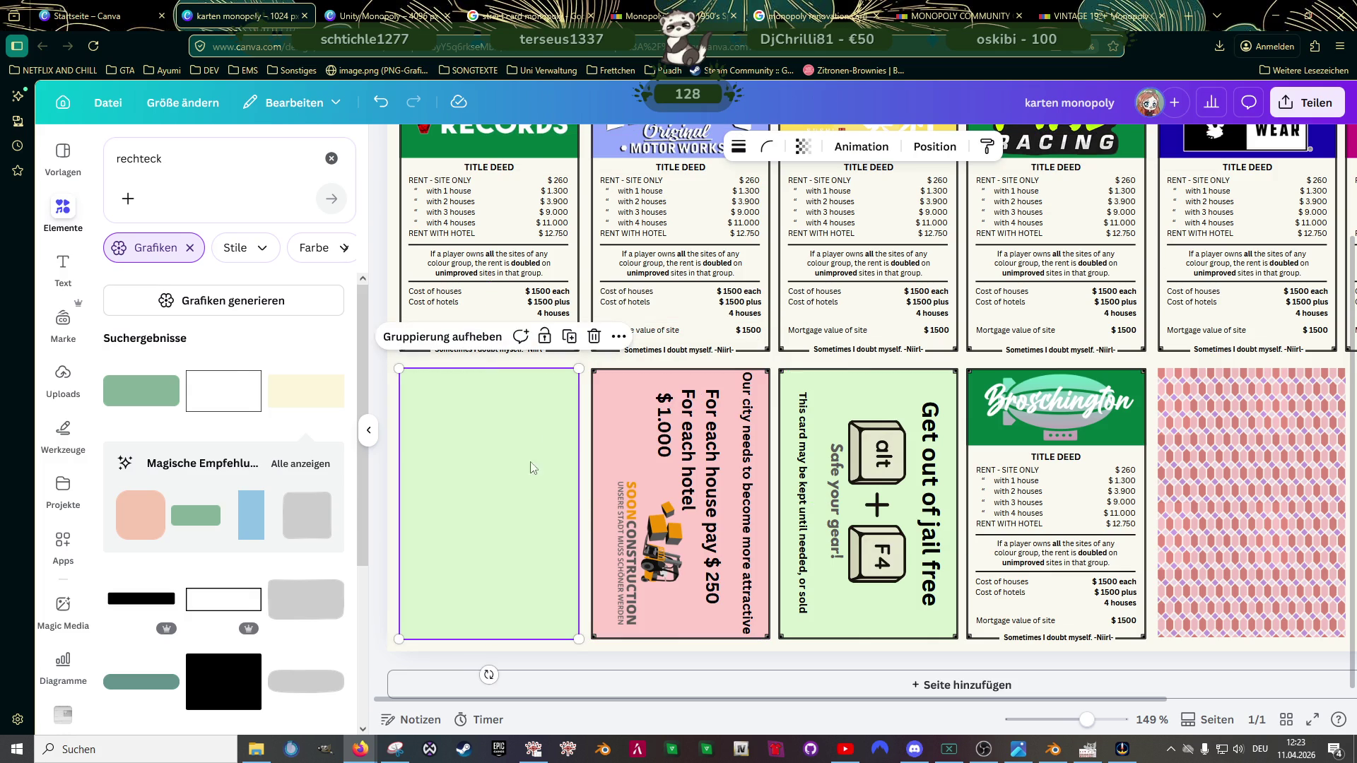
scroll(545, 425, "up", 2, "ctrl")
scroll(545, 425, "up", 2, "ctrl")
right_click(545, 425)
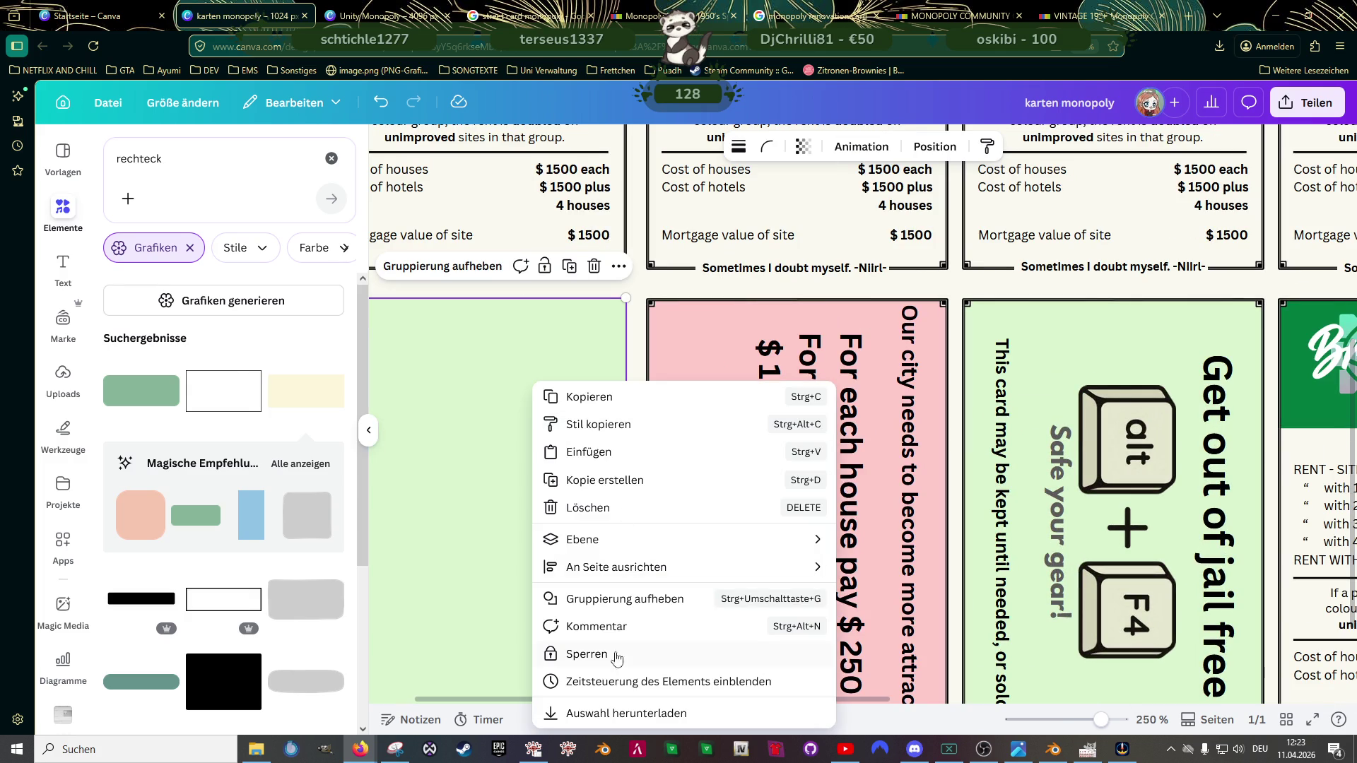
mouse_move(581, 539)
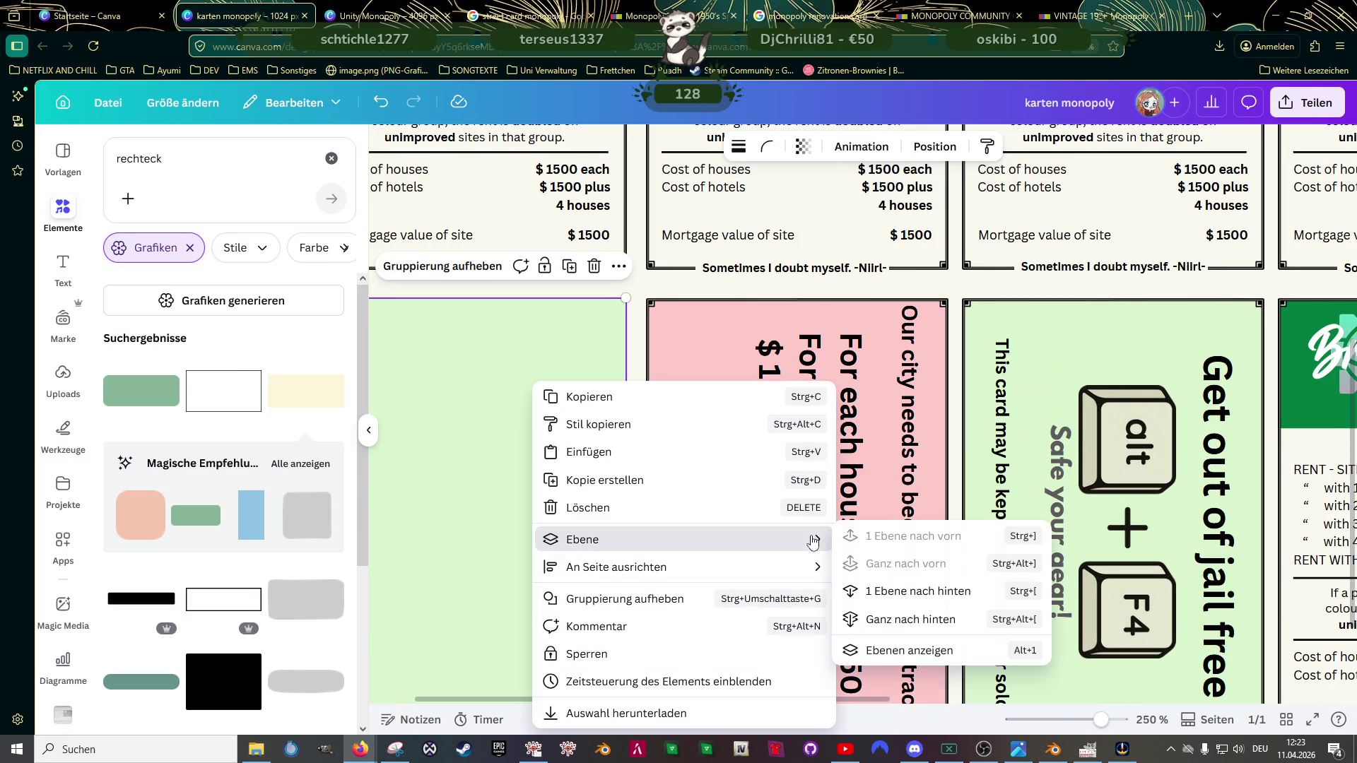
left_click(901, 620)
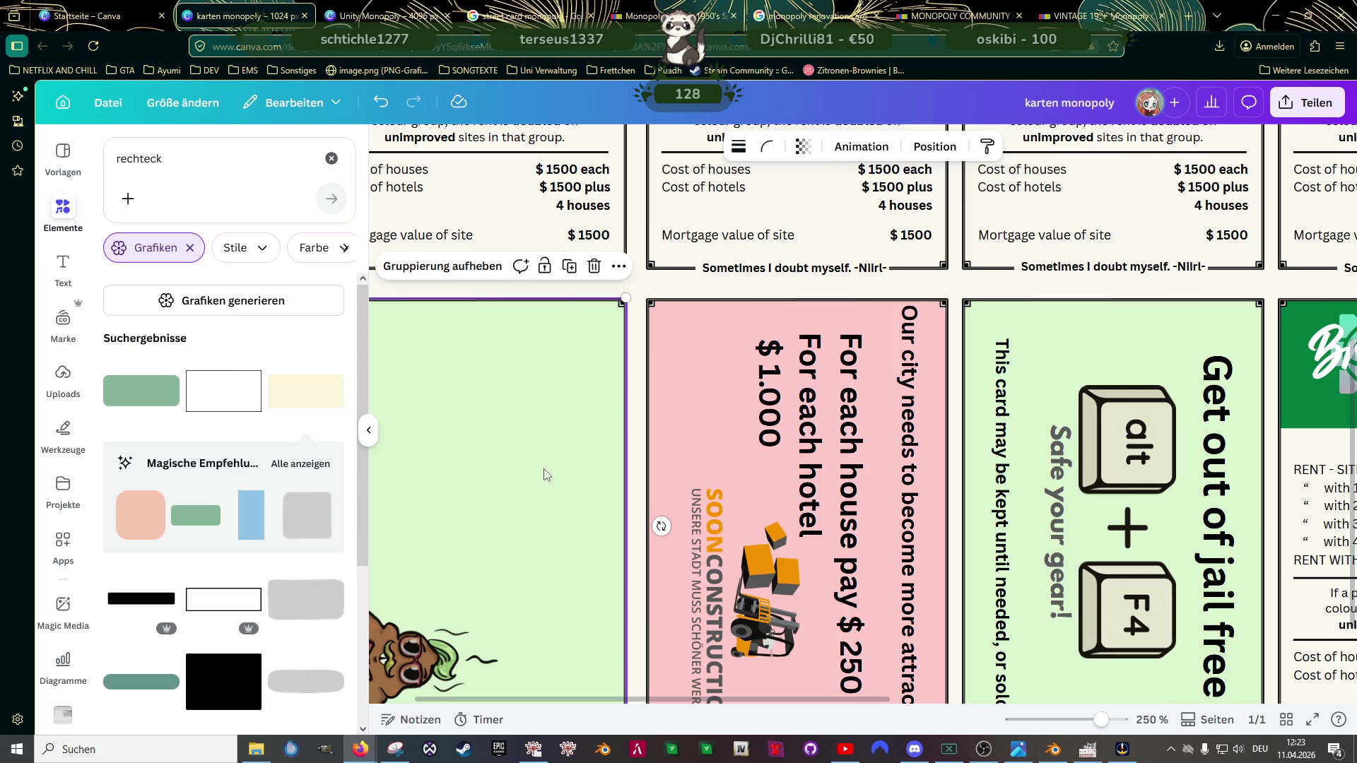
scroll(556, 453, "down", 1, "ctrl")
scroll(557, 453, "down", 1, "ctrl")
left_click(451, 593)
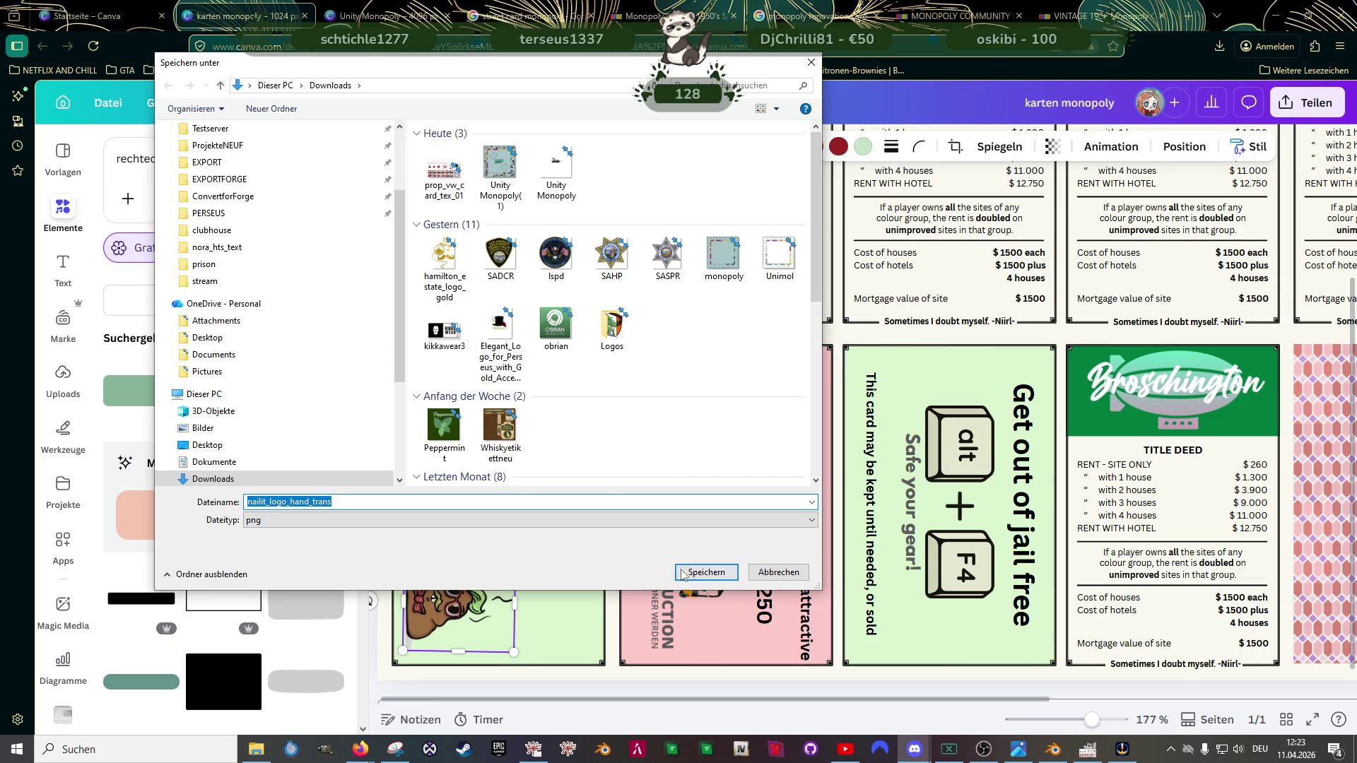
Step: Save the nail-it hand logo as a PNG in Downloads and show the uploaded files
left_click(707, 572)
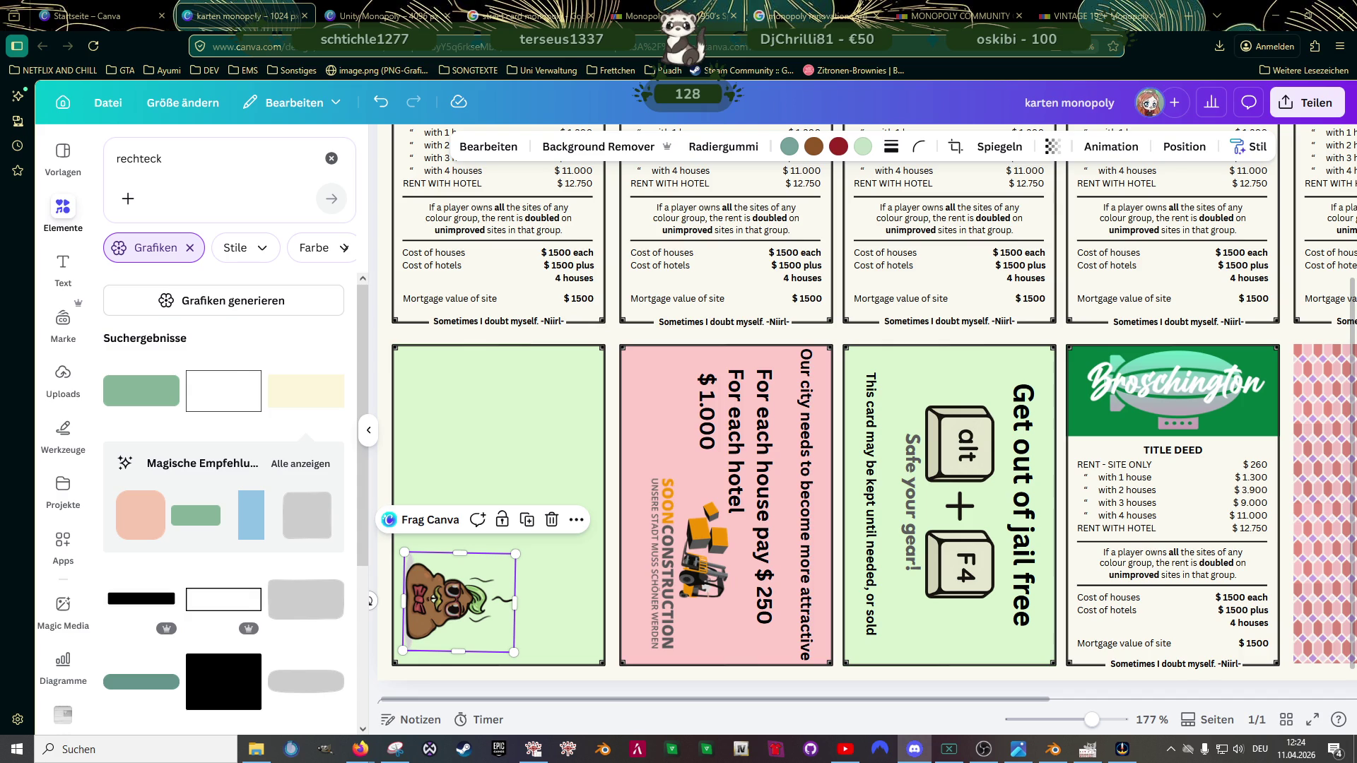
left_click(63, 380)
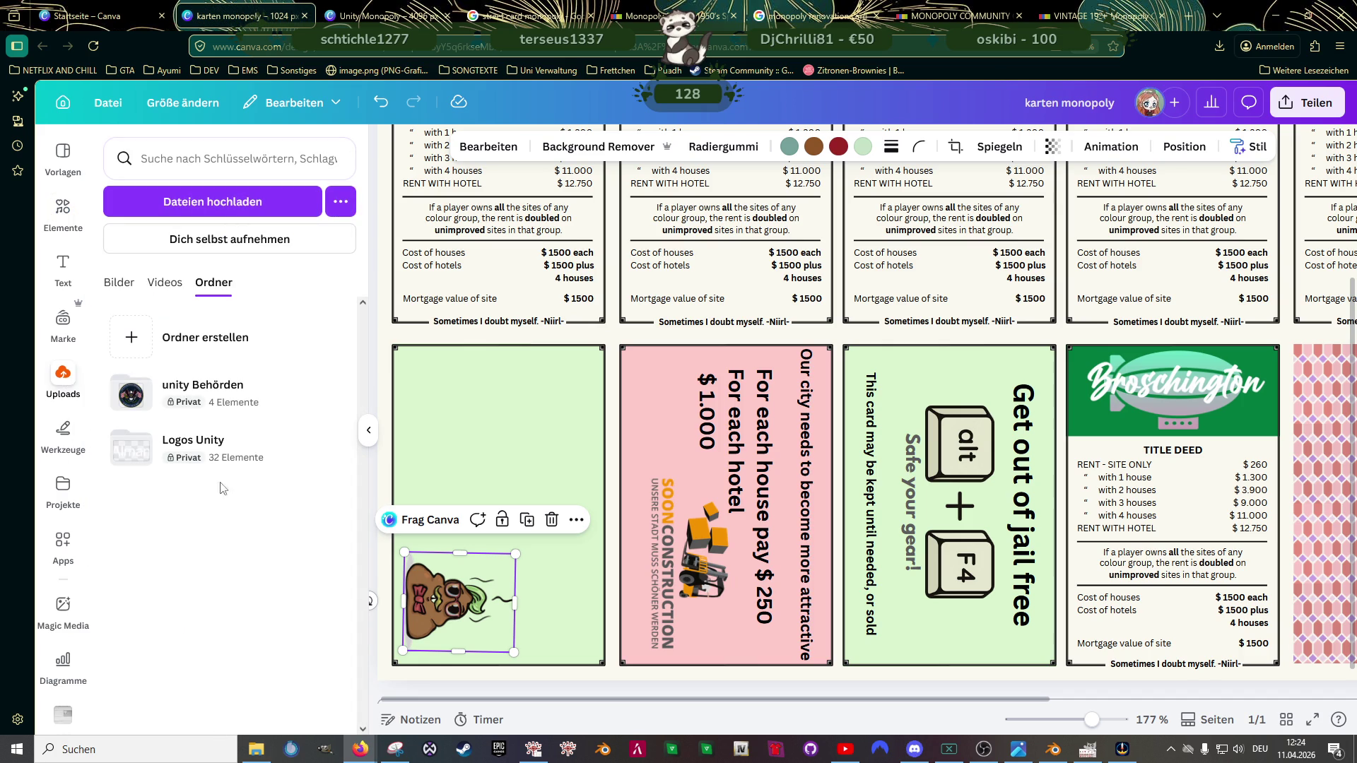
Step: Drop the logo file into the Logos Unity folder to upload it, then switch to the Community Chest listing
left_click(196, 439)
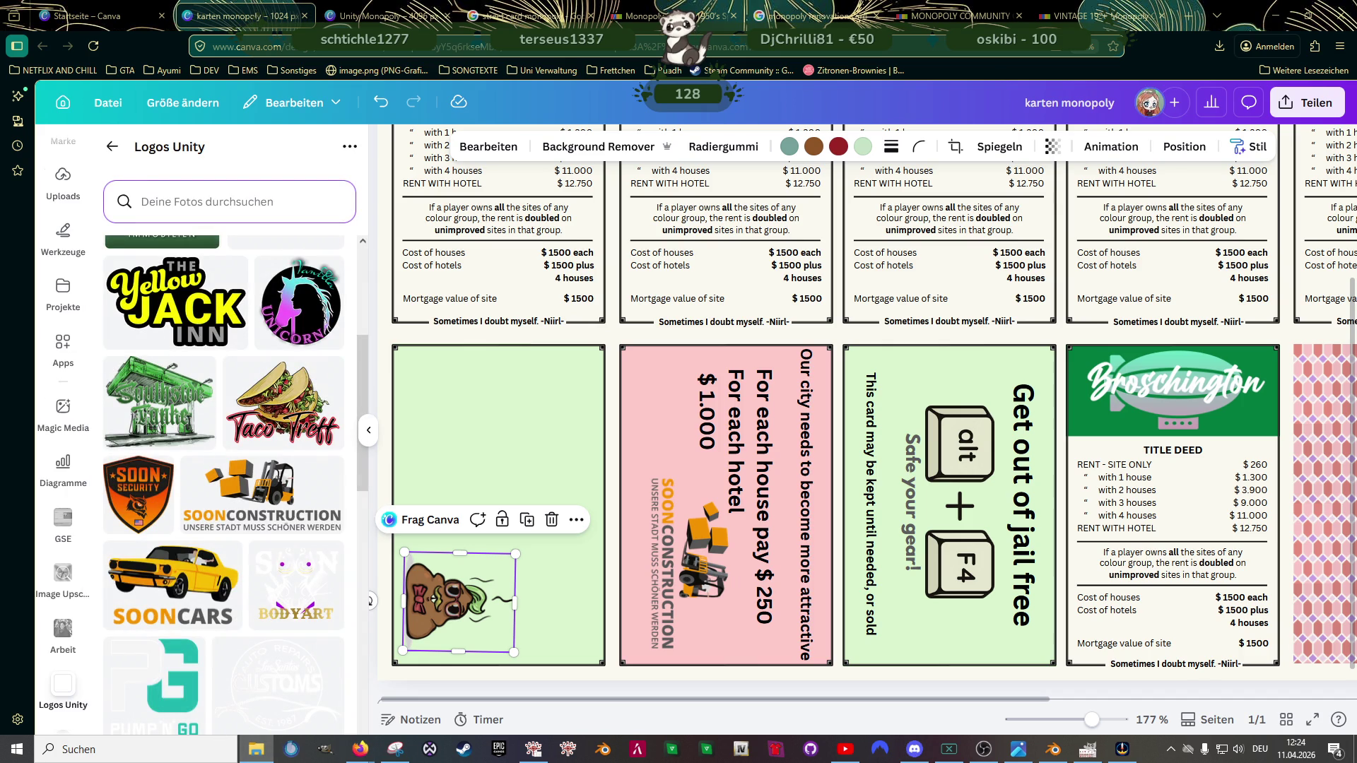
left_click_drag(145, 431, 161, 408)
left_click_drag(160, 406, 162, 408)
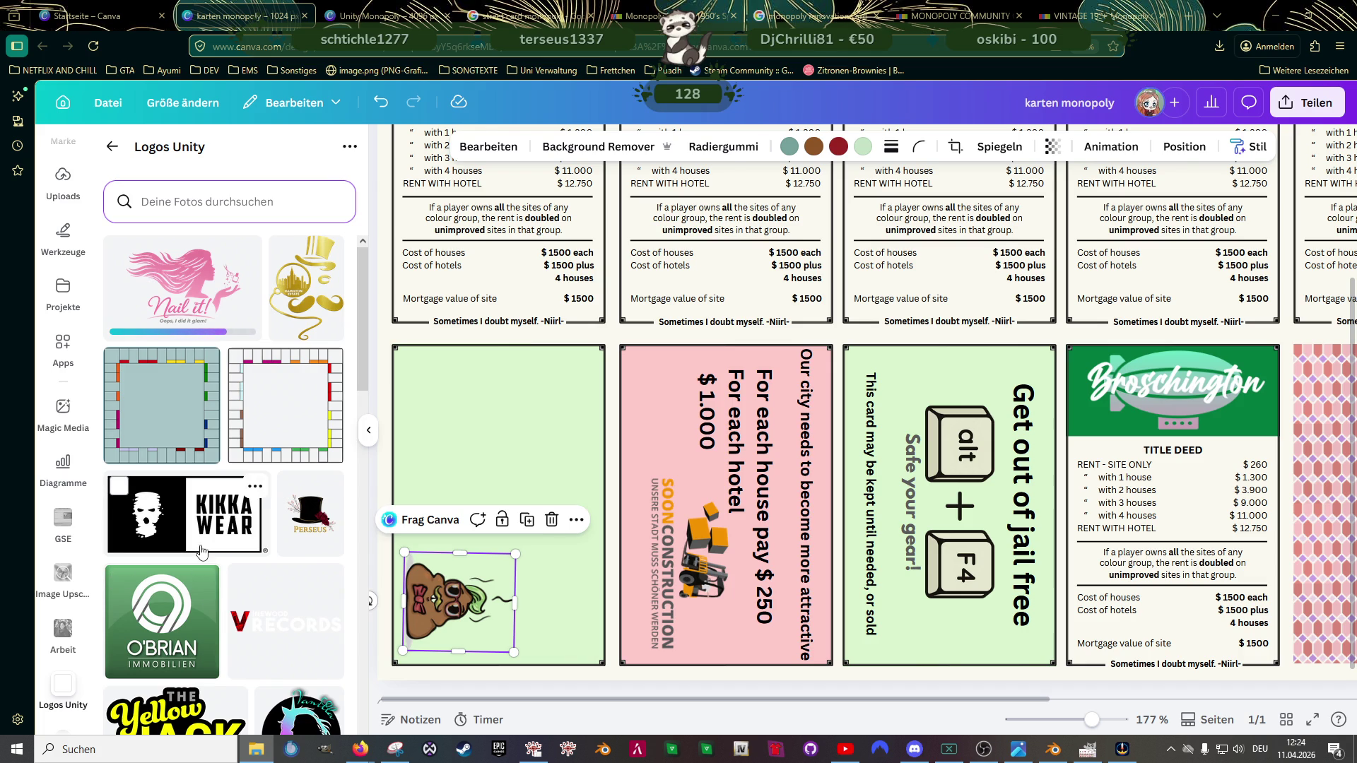
left_click(962, 16)
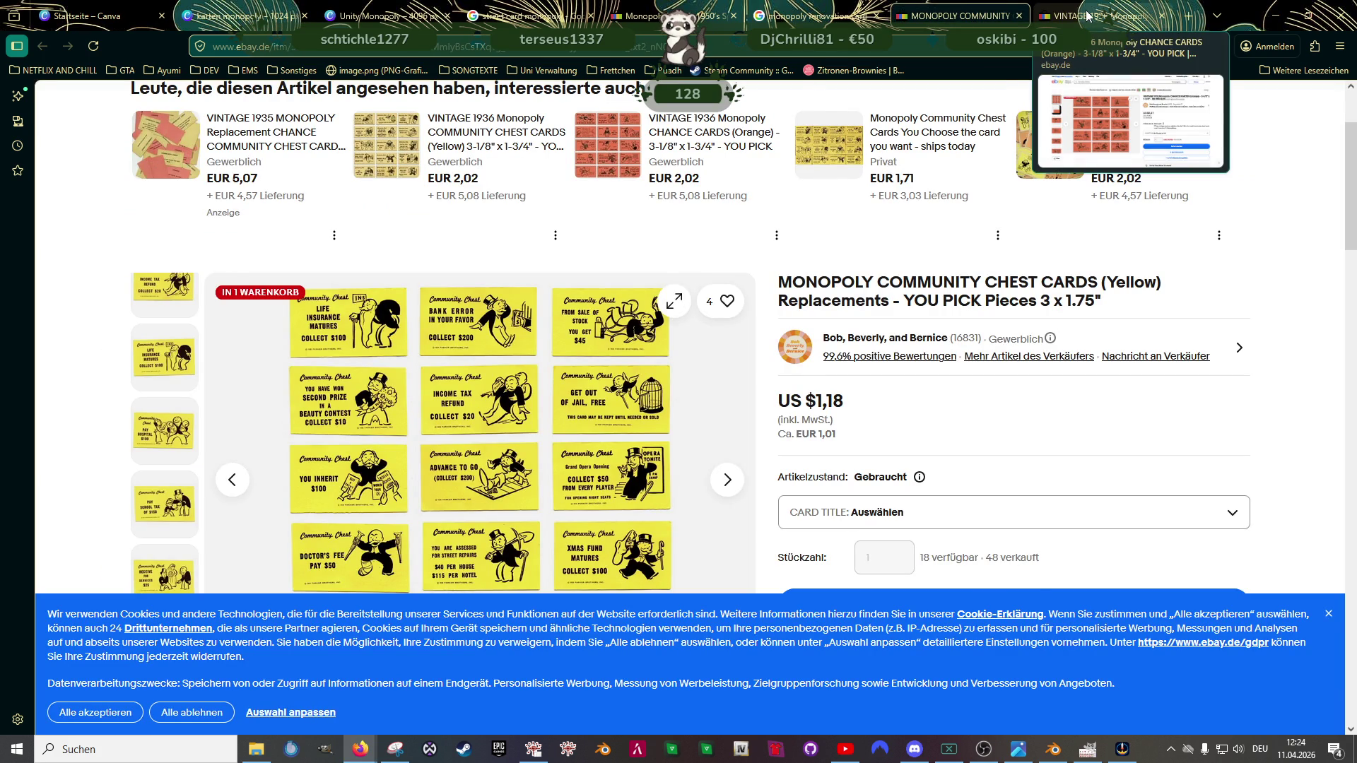
Step: Compare the orange Chance and yellow Community Chest listings, zooming into the card photo, then return to the design
left_click(1088, 15)
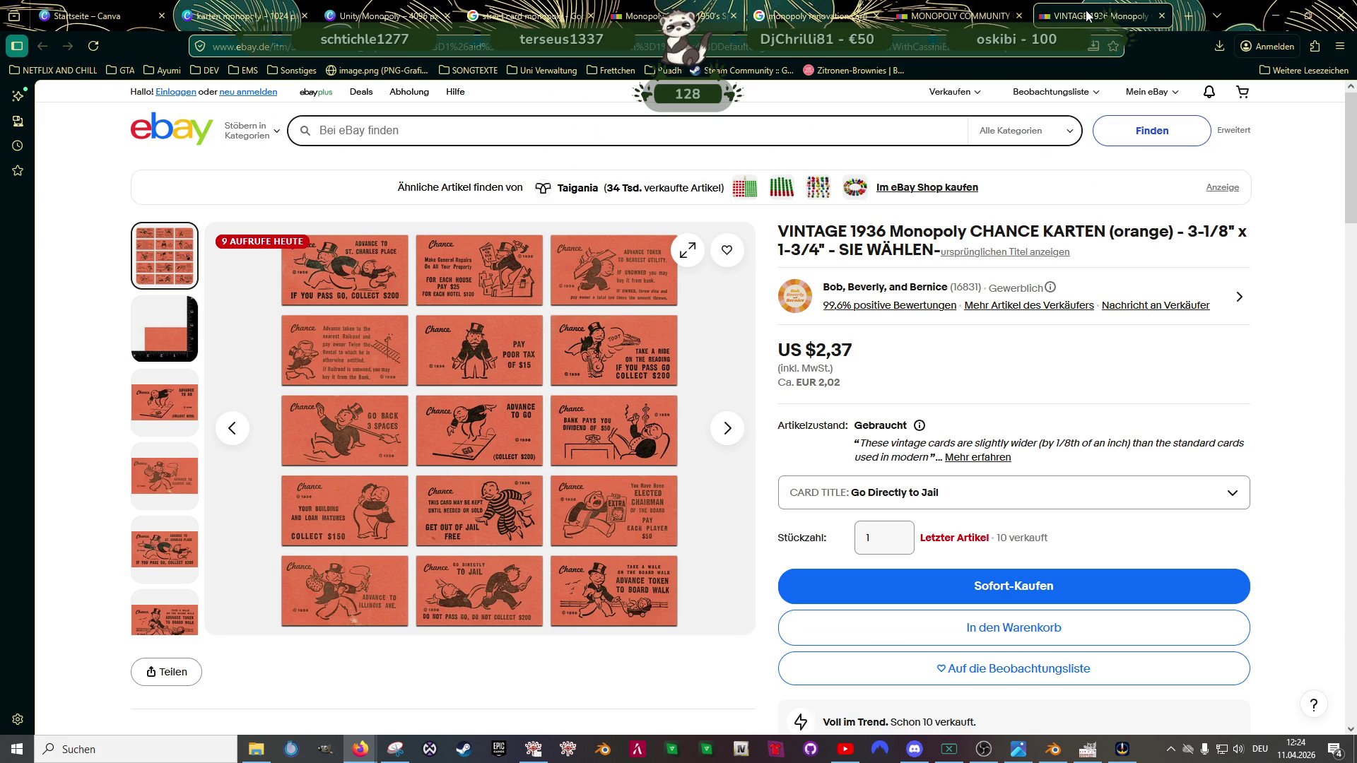
left_click(978, 16)
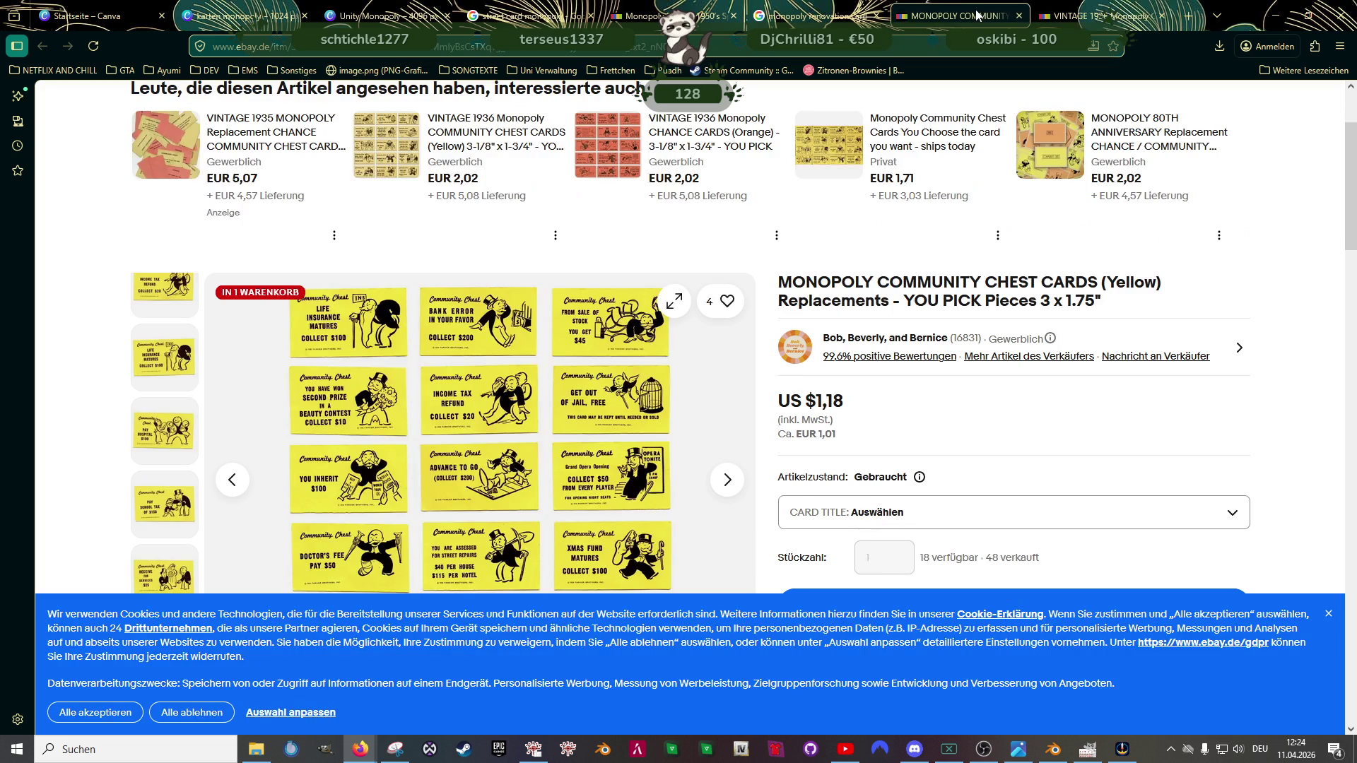
scroll(550, 229, "down", 2)
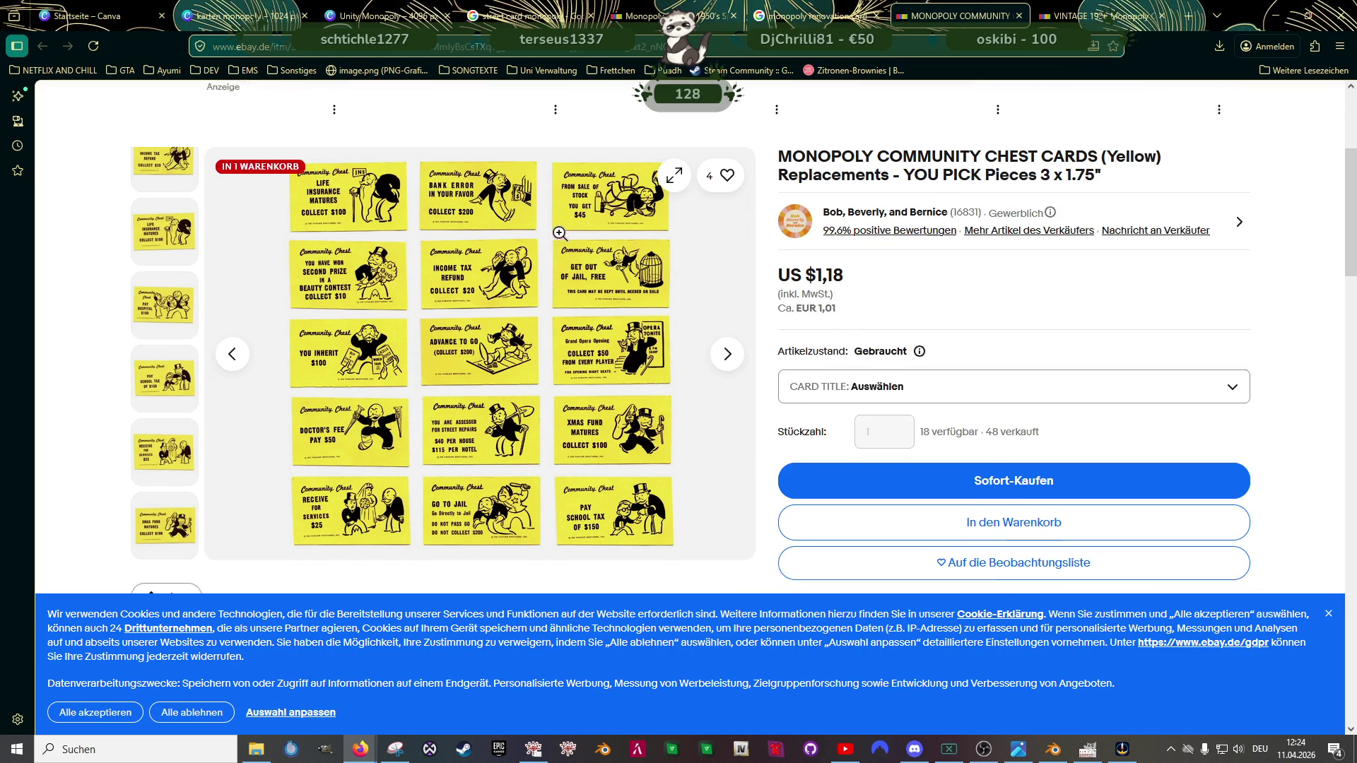
left_click(352, 261)
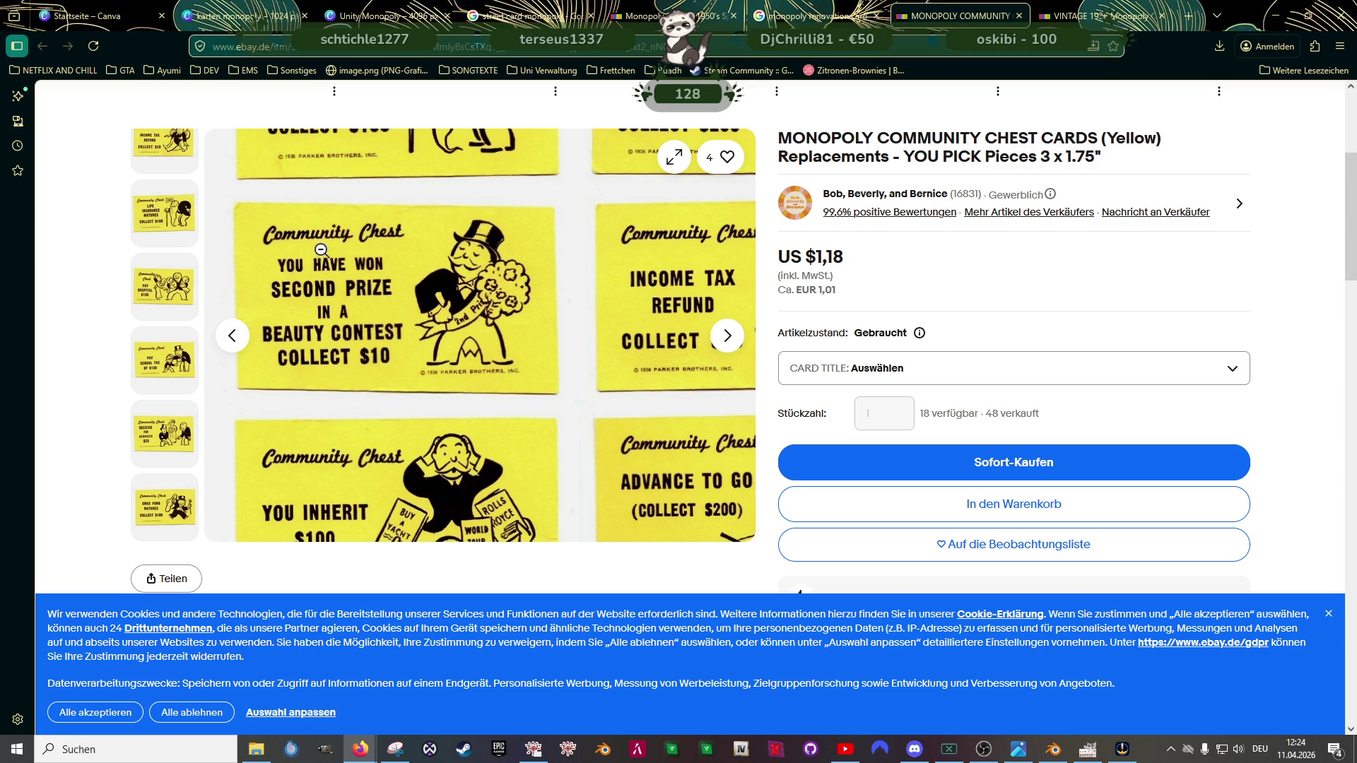
left_click(262, 16)
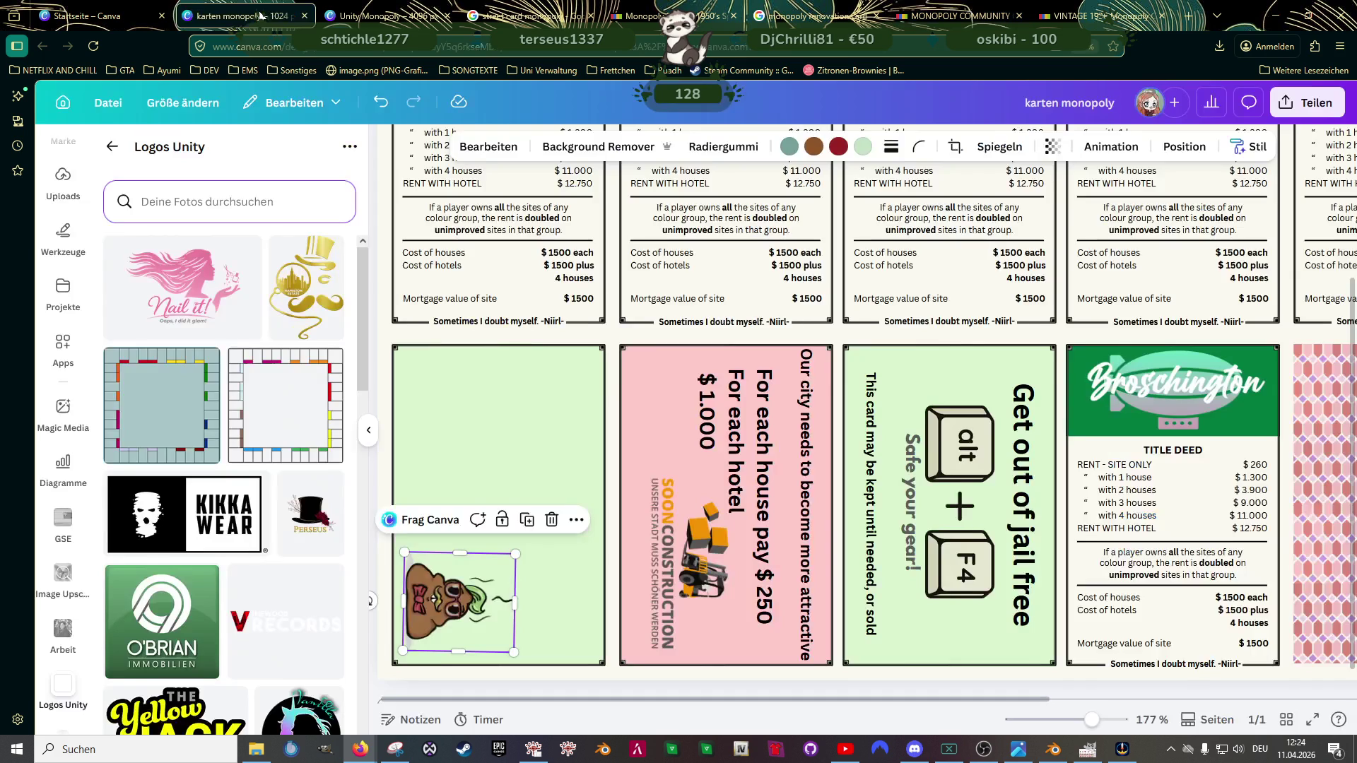
Step: Copy the pink card's text box onto the green card and retype the first line as the beauty contest prize
left_click(760, 479)
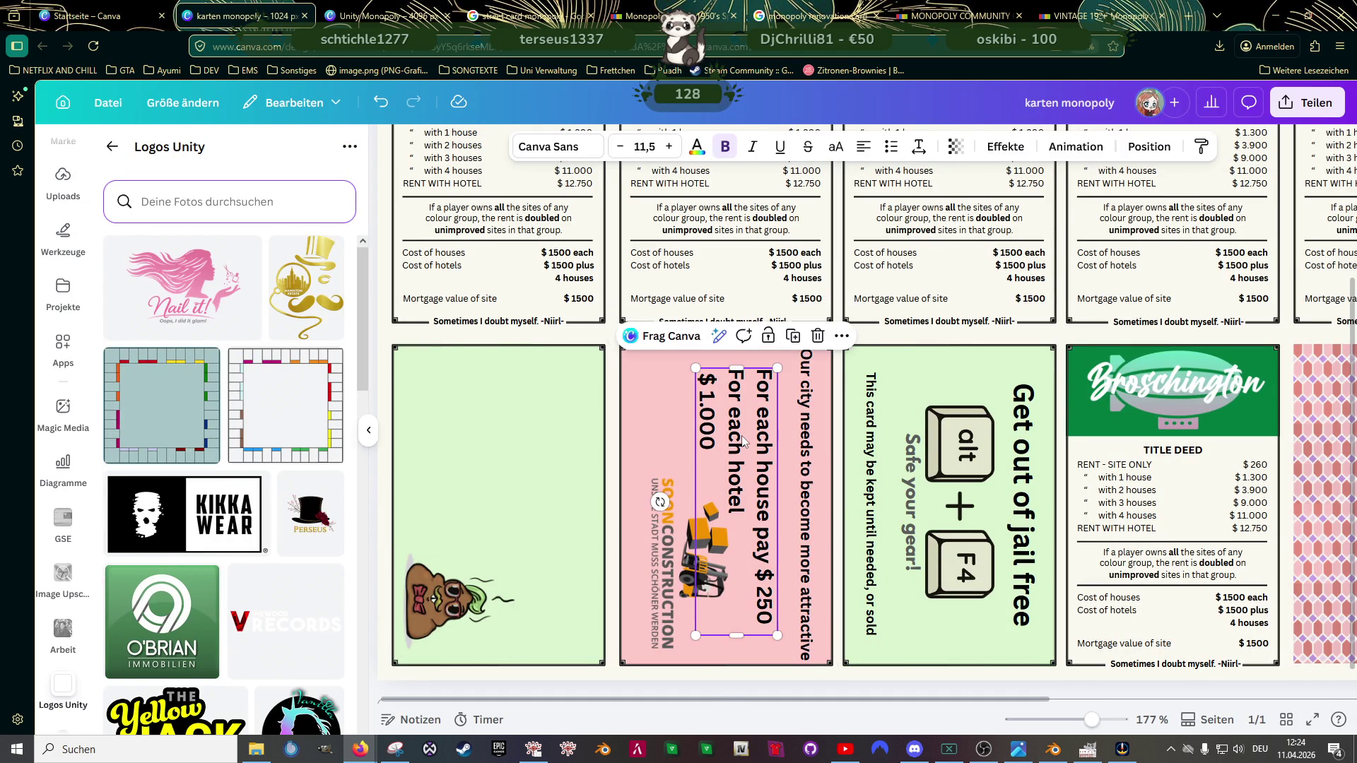
left_click_drag(744, 444, 758, 455)
mouse_move(649, 453)
left_mouse_down()
mouse_move(550, 434)
mouse_move(570, 434)
left_mouse_up()
triple_click(570, 433)
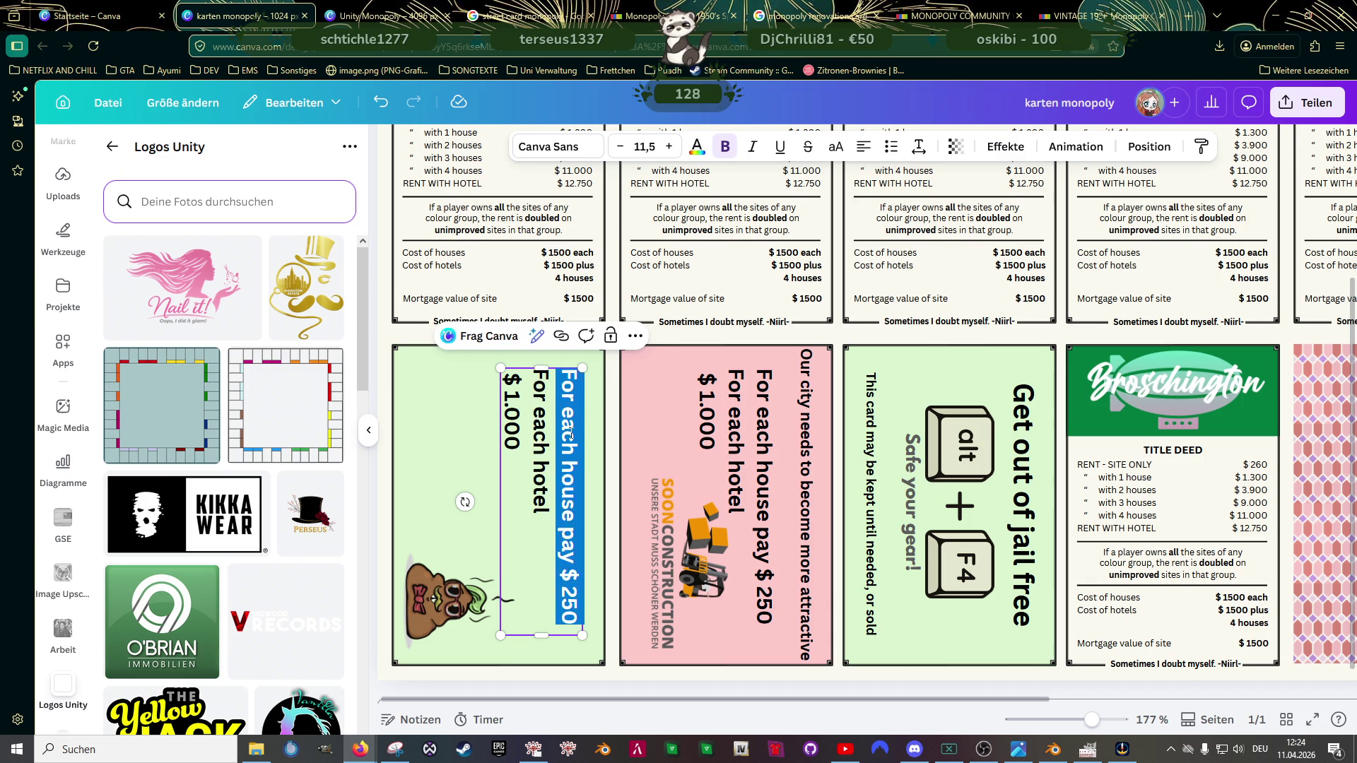
type("Zou")
key("BackSpace")
key("BackSpace")
key("BackSpace")
type("You have won second price at a beaut")
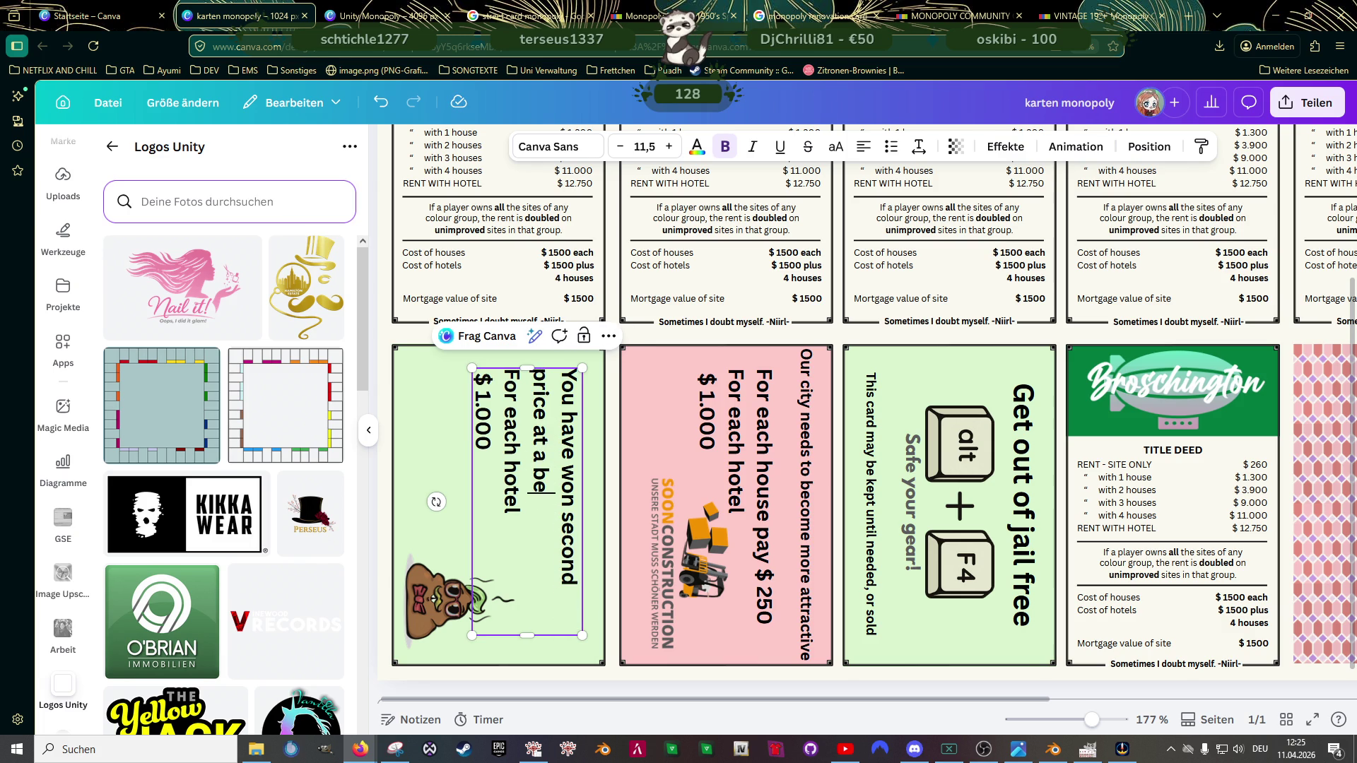
type("y contest")
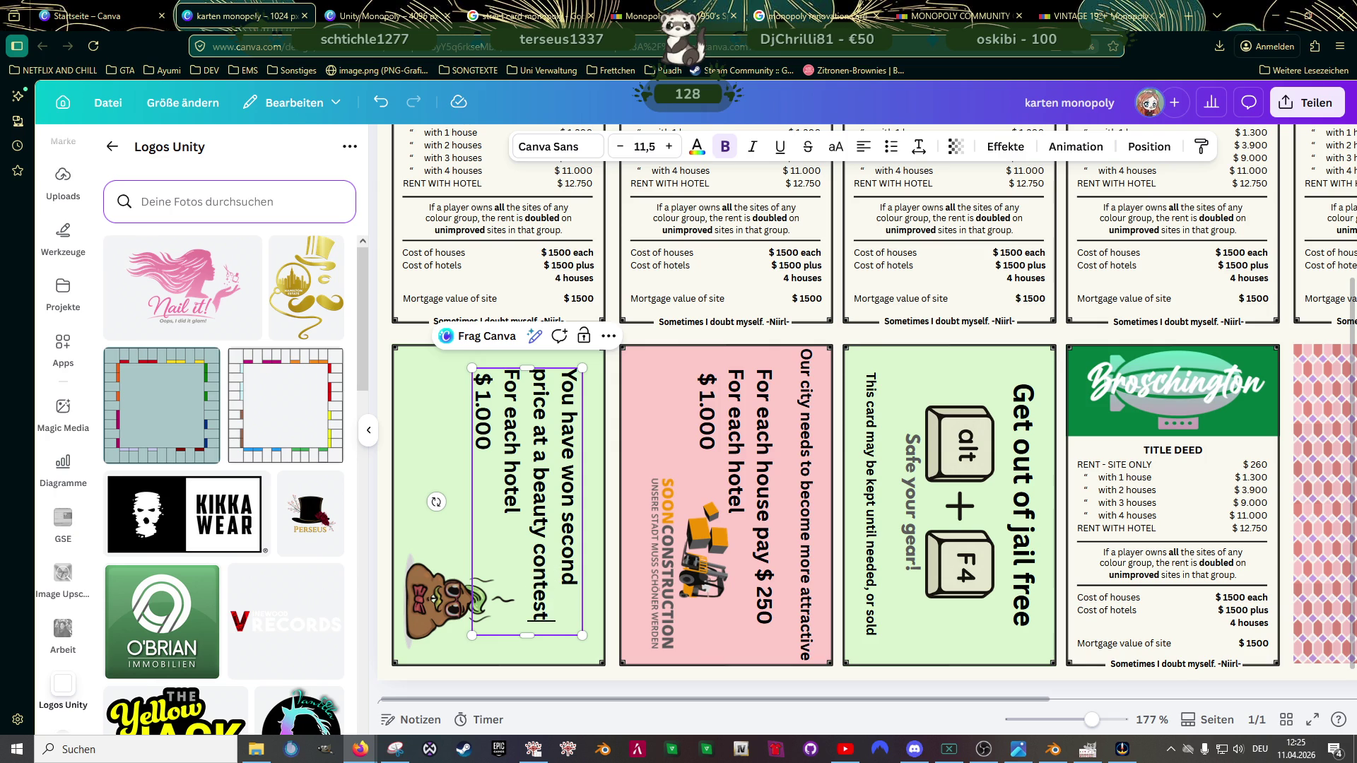
key("Return")
type("collect $ 200")
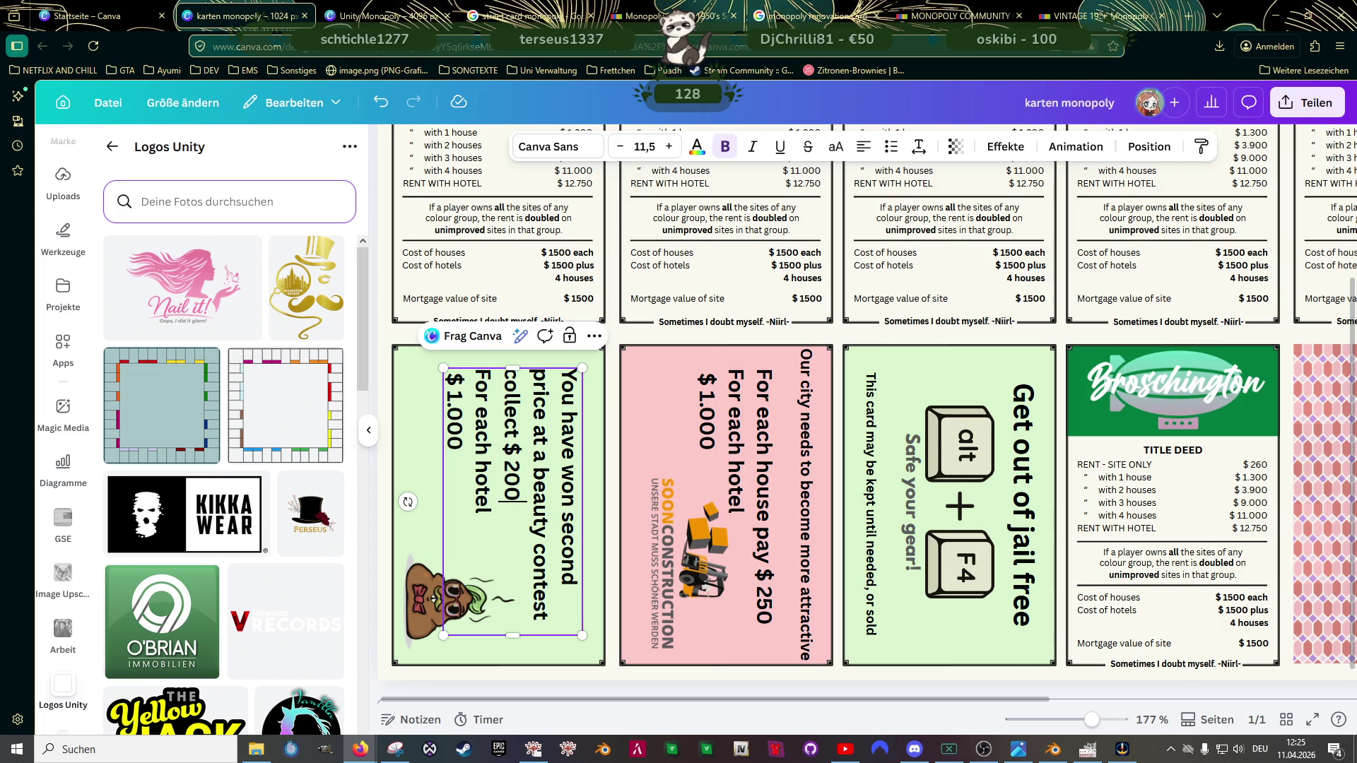
Step: Delete the For each hotel and $ 1.000 lines, keep 'collect $ 200', then view the Chance listing
triple_click(484, 452)
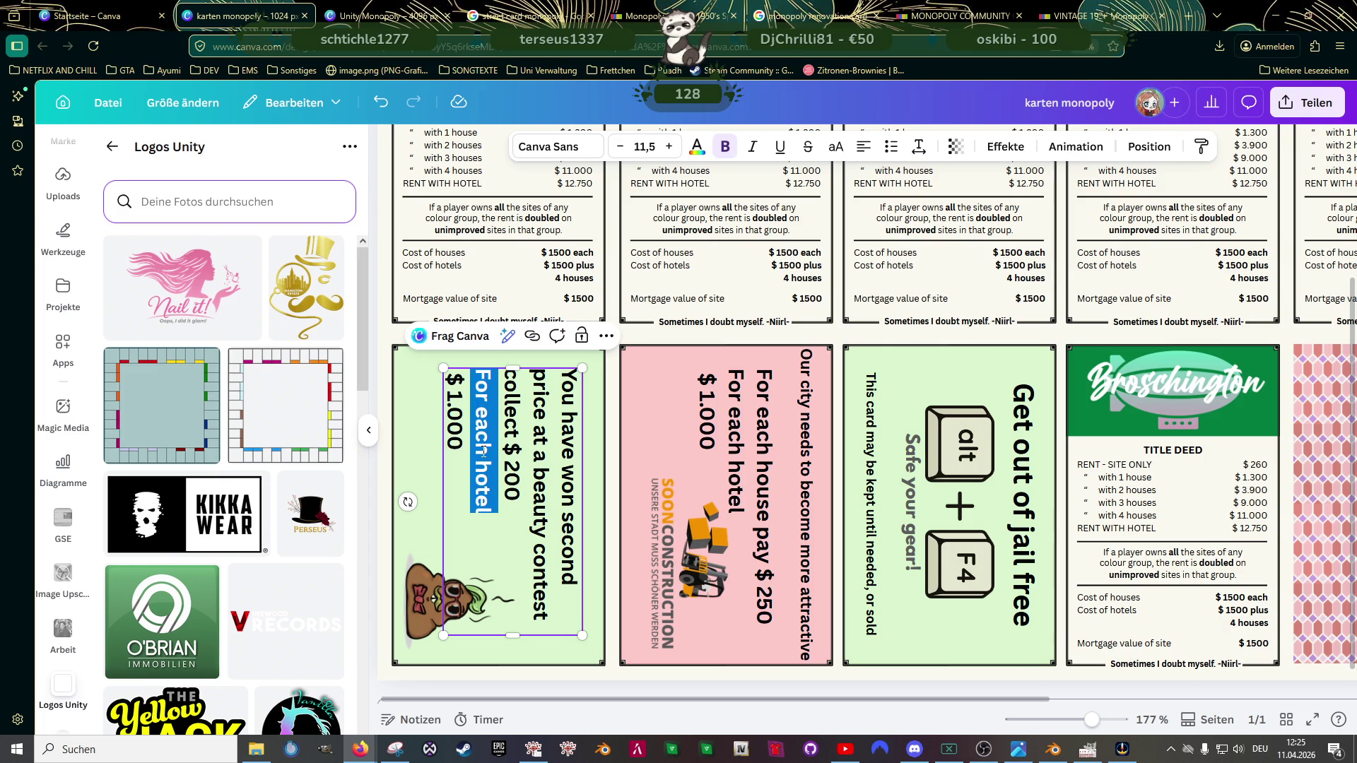
key("BackSpace")
left_click_drag(454, 442, 453, 372)
key("BackSpace")
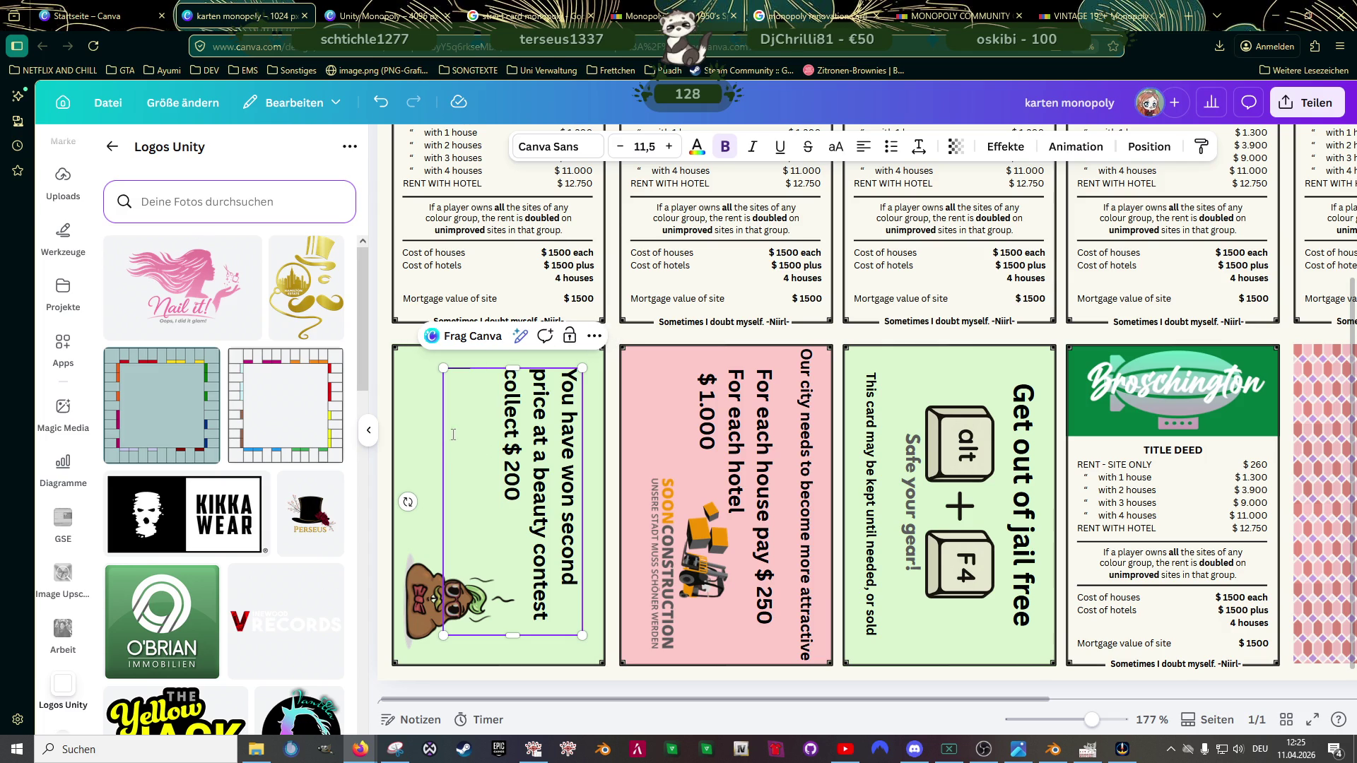
triple_click(518, 428)
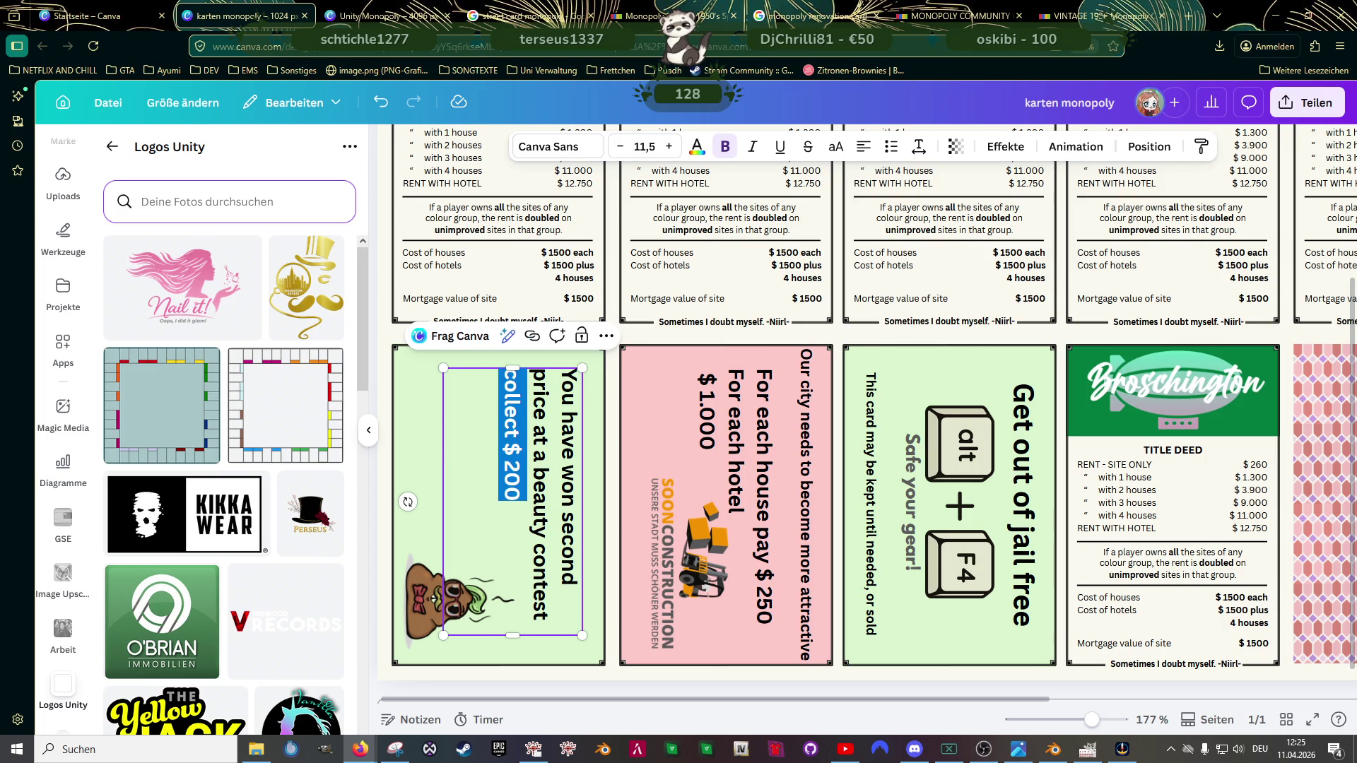
left_click(515, 455)
triple_click(515, 455)
left_click(1085, 18)
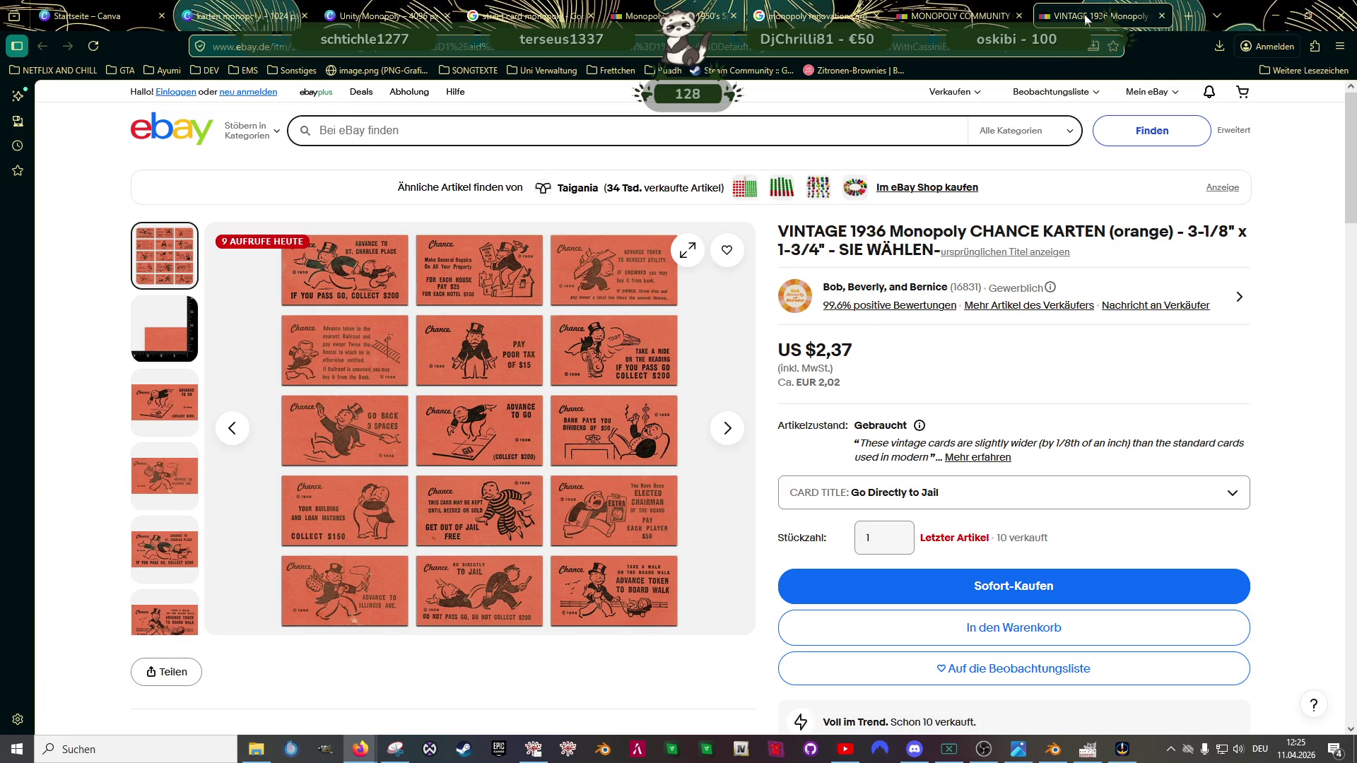
Step: Recheck eBay's Community Chest and Chance listings, then return to the karten monopoly Canva design
left_click(997, 20)
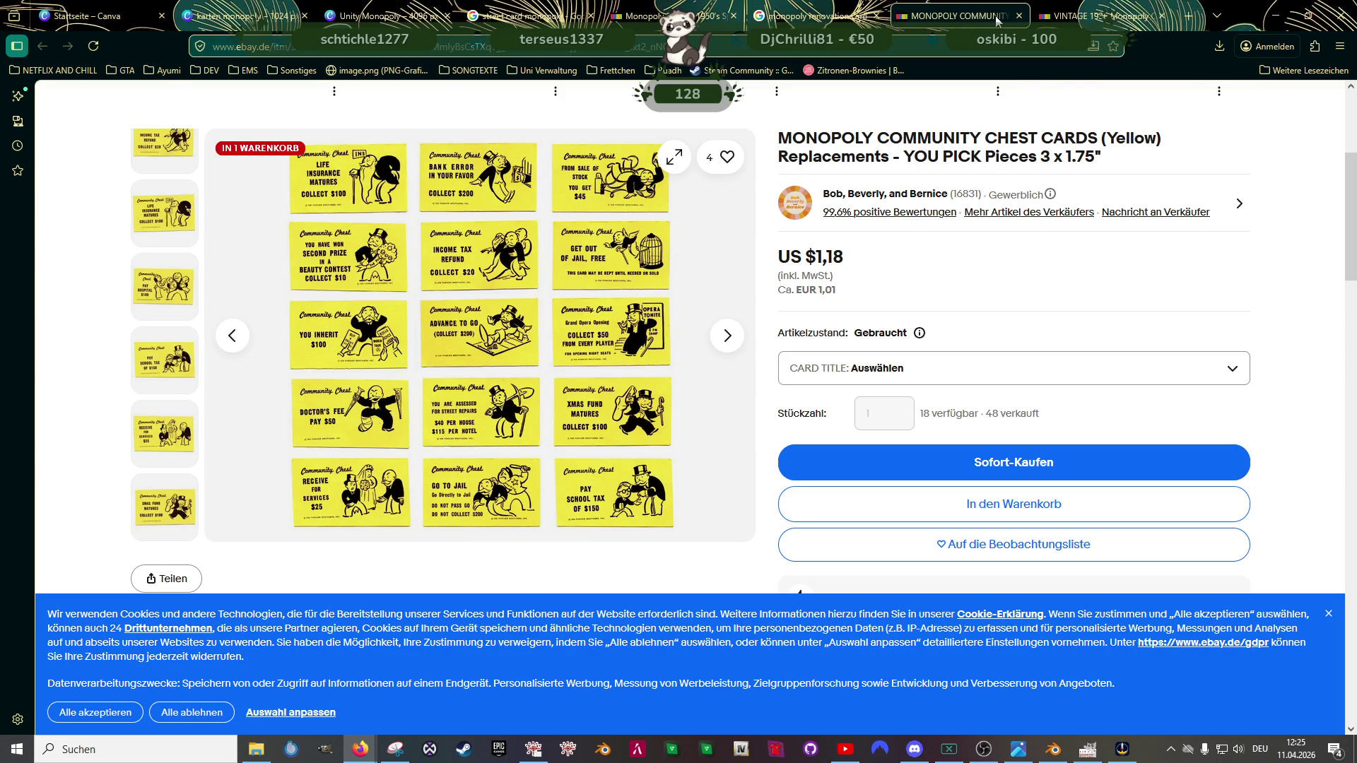
left_click(1103, 17)
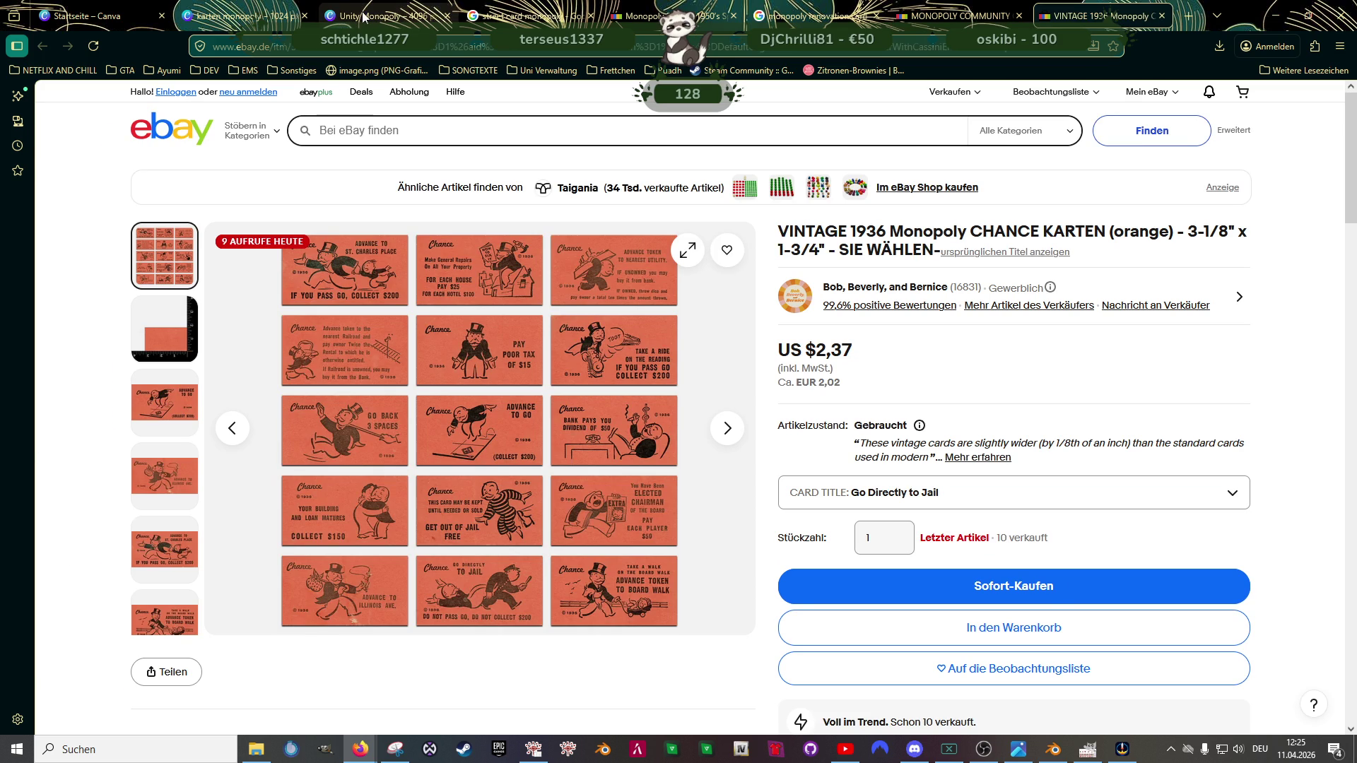
left_click(362, 18)
left_click(244, 17)
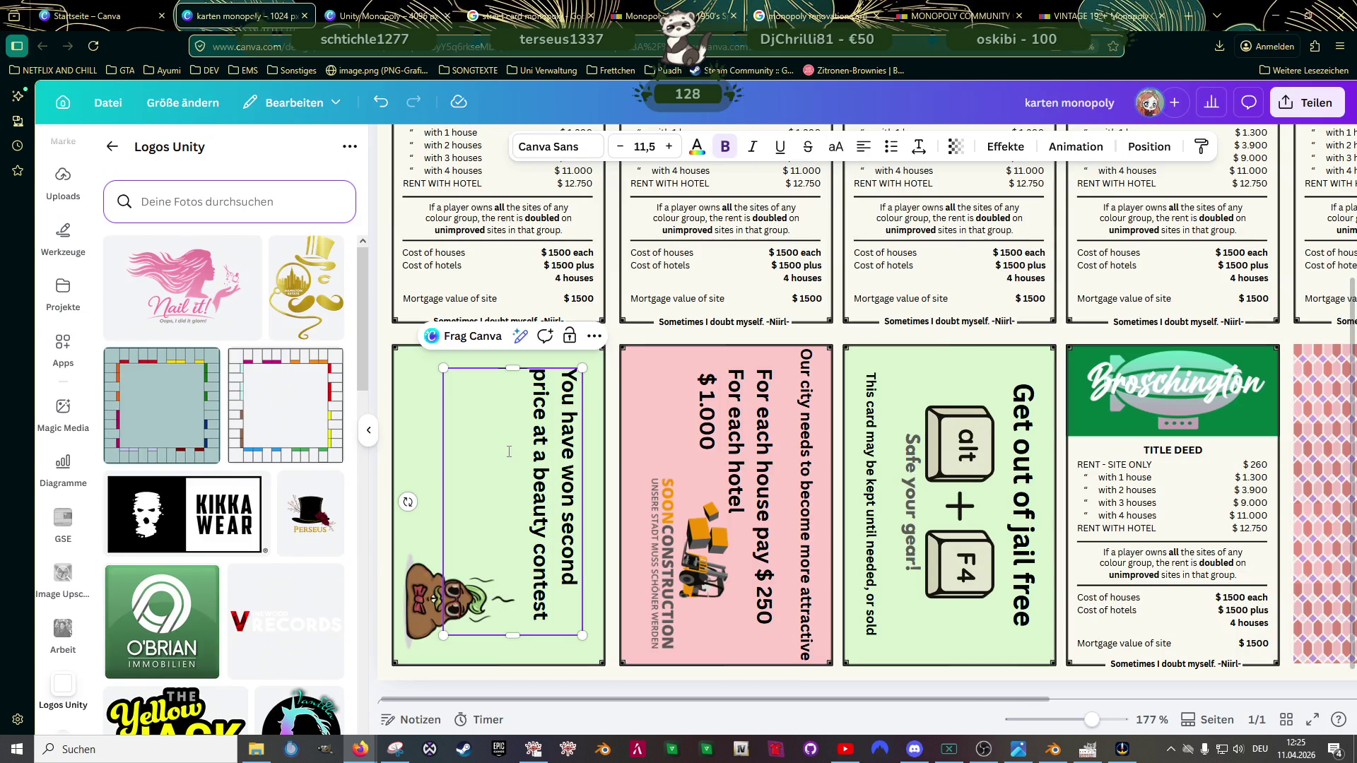
Step: Restore the collect $ 200 line and rebreak the green card's prize text onto four lines, shortening its box
key("ctrl+z")
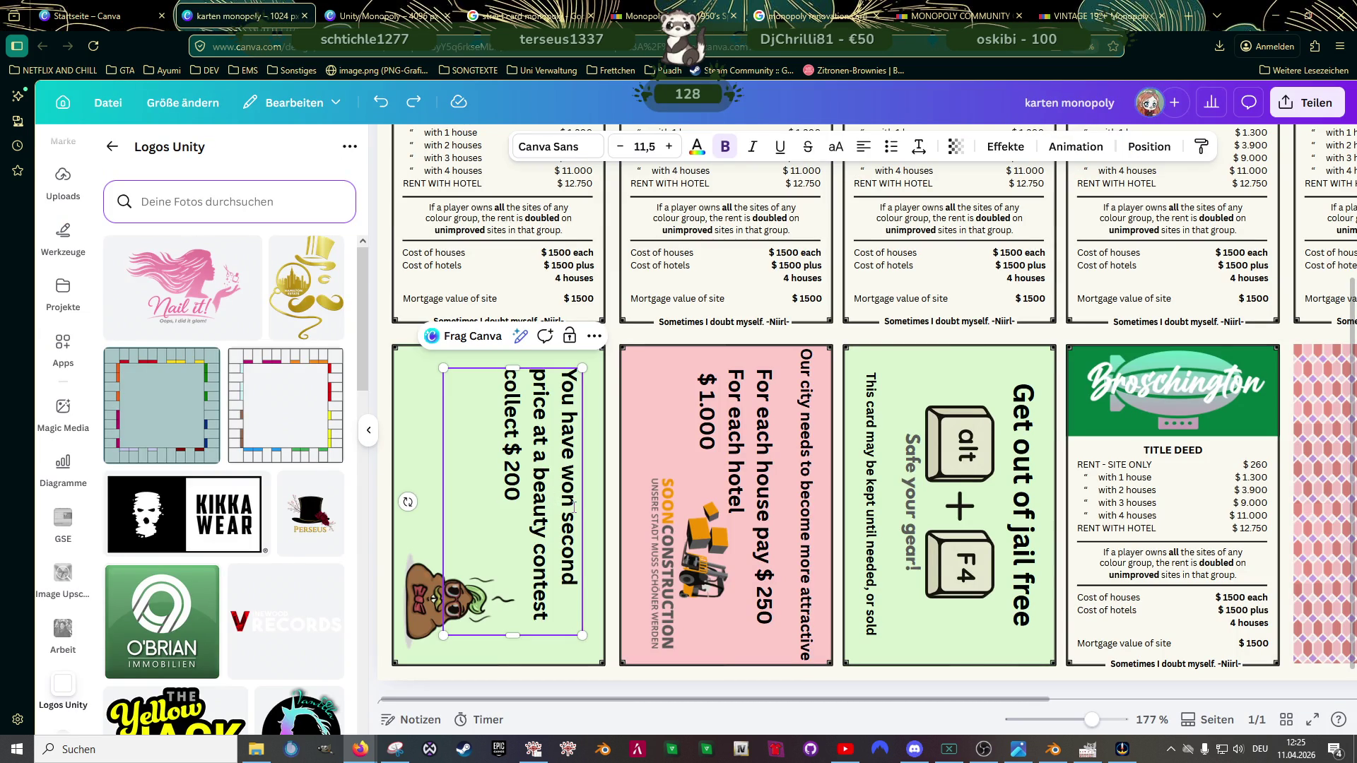
key("ctrl+y")
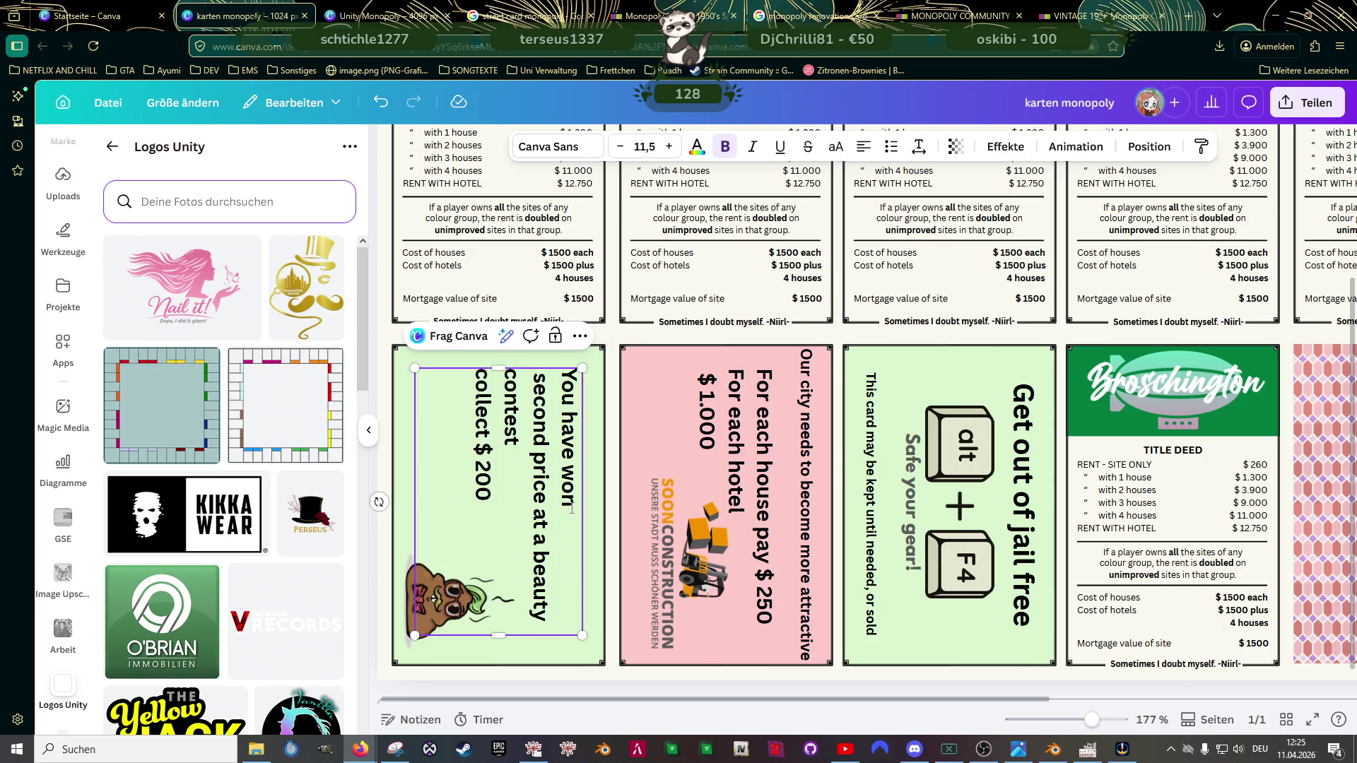
key("BackSpace")
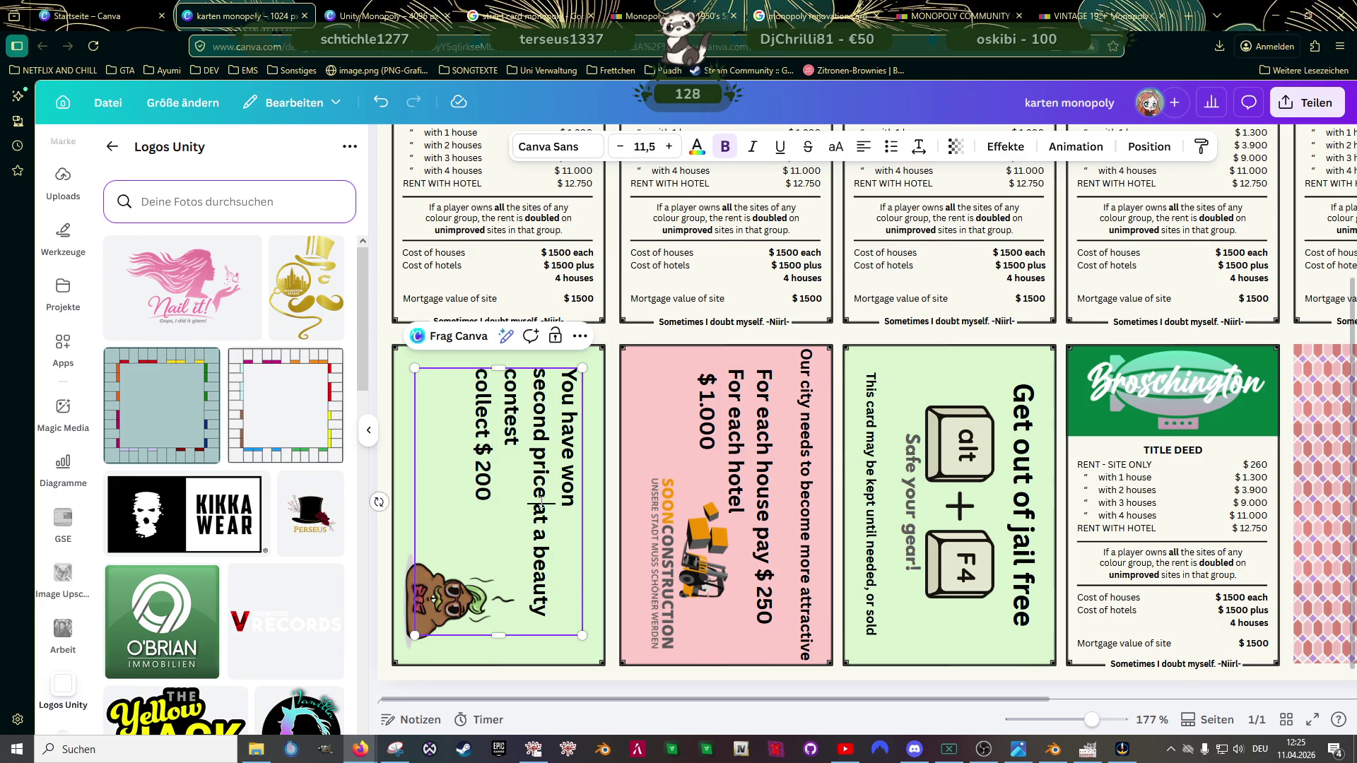
key("Return")
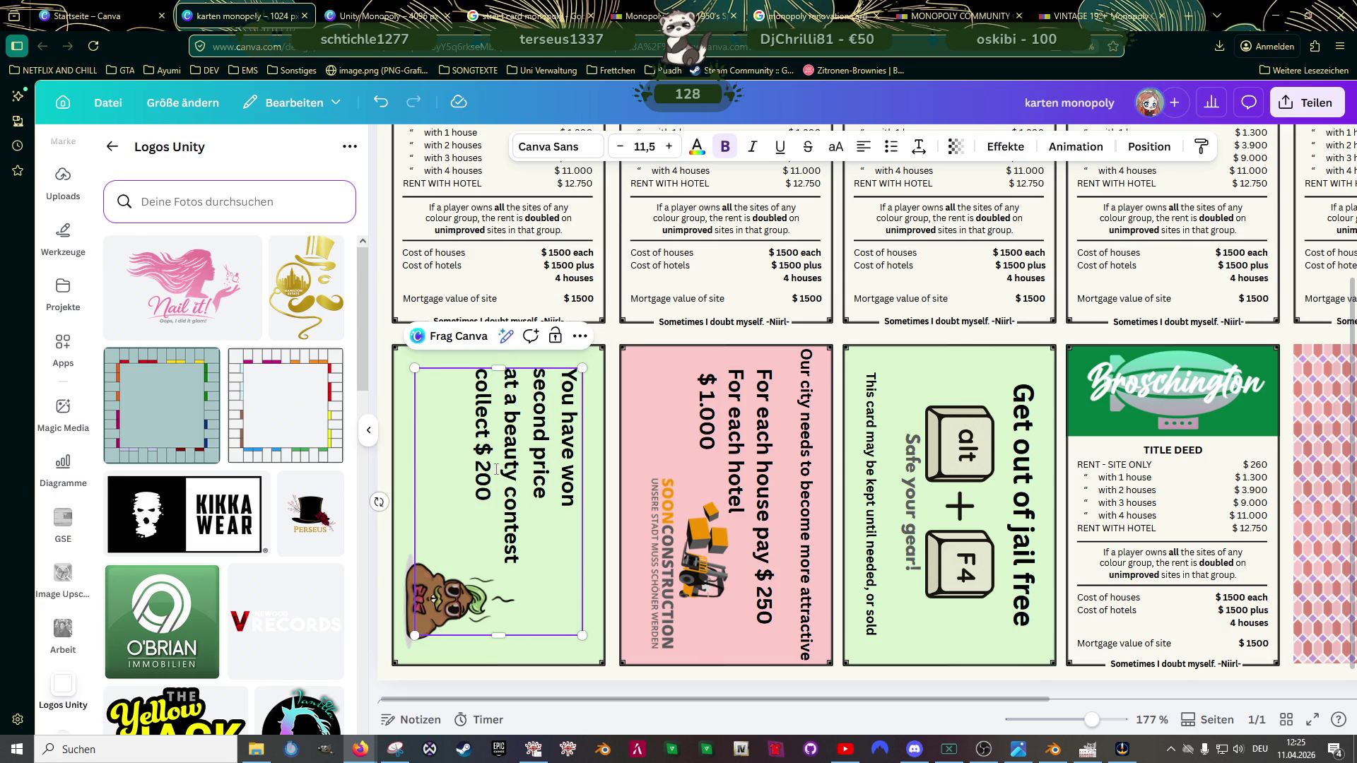
left_click_drag(498, 634, 501, 575)
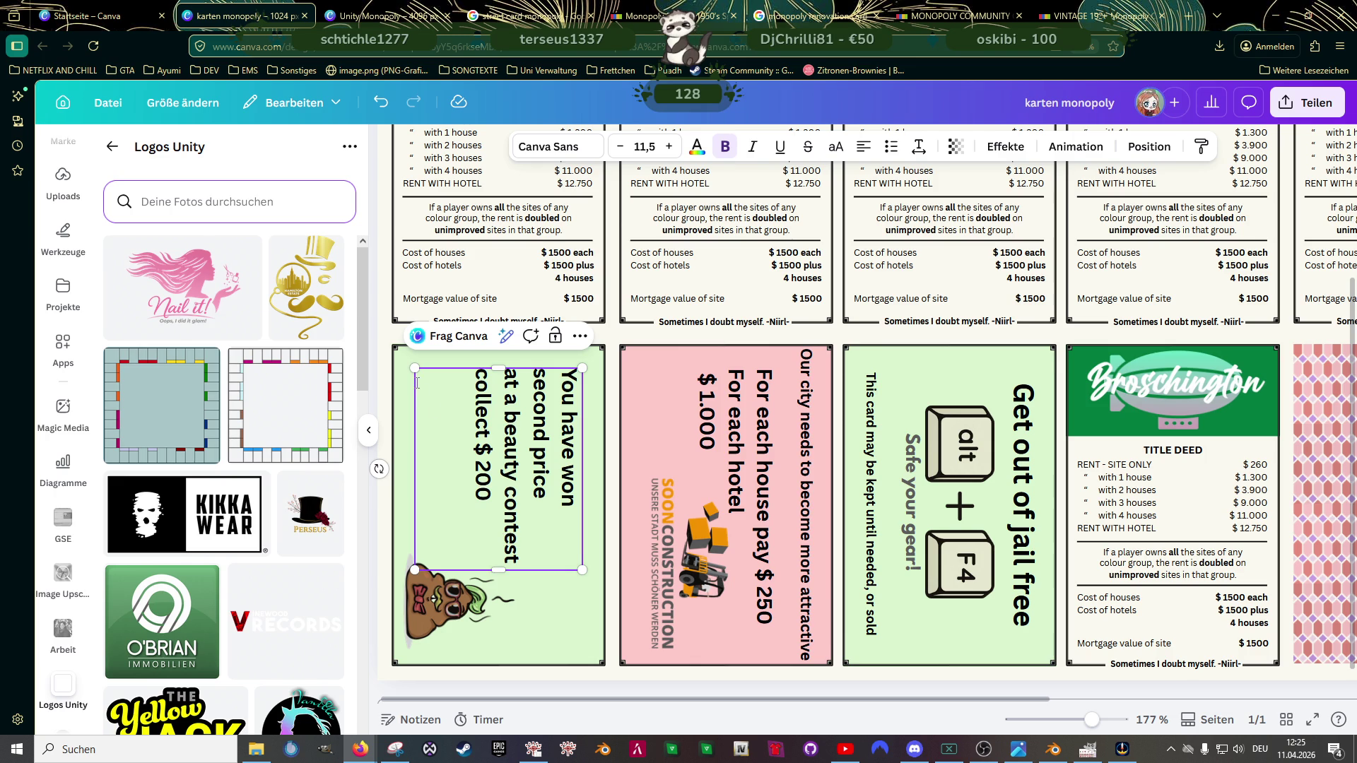
Step: Remove the brown character image from the green card
left_click(450, 610)
key("Delete")
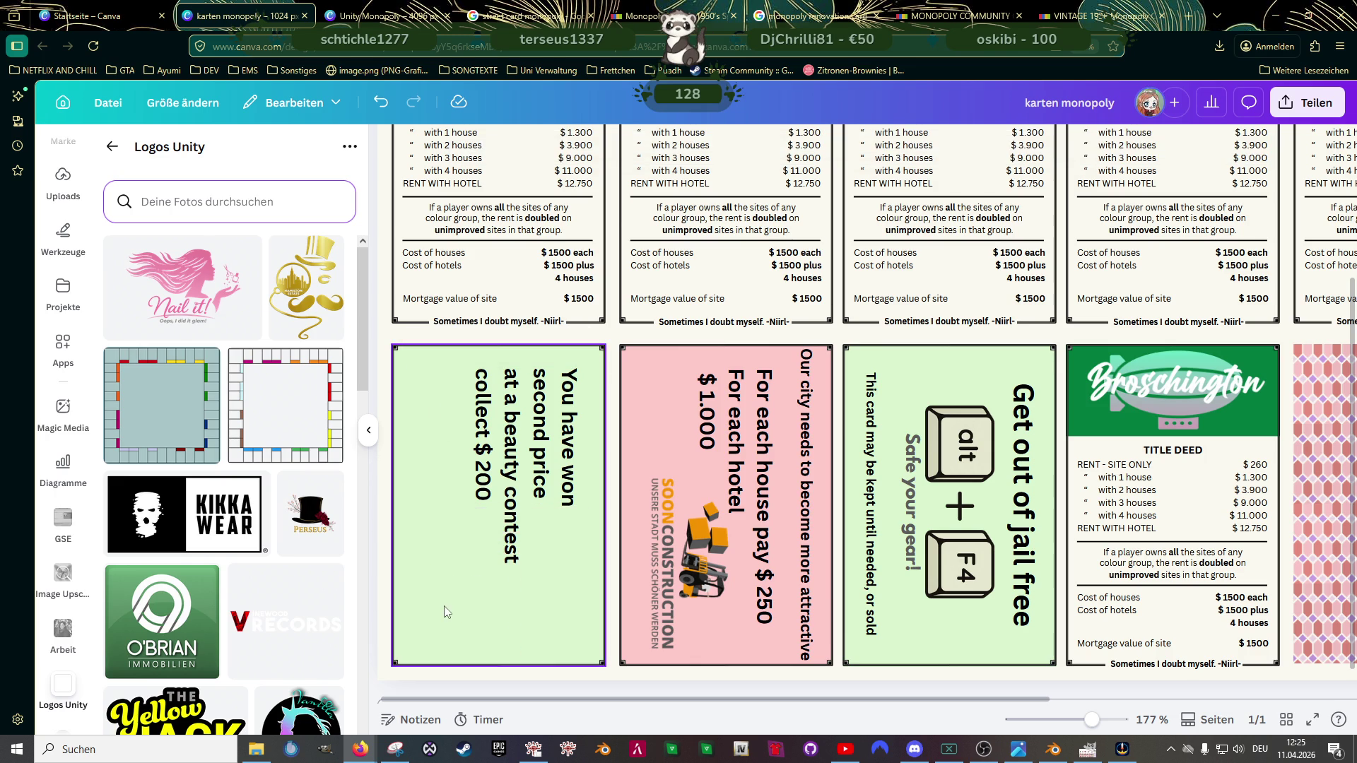
Step: Add the Nail it! logo, shrink it, rotate it sideways and mirror it horizontally
left_click(174, 284)
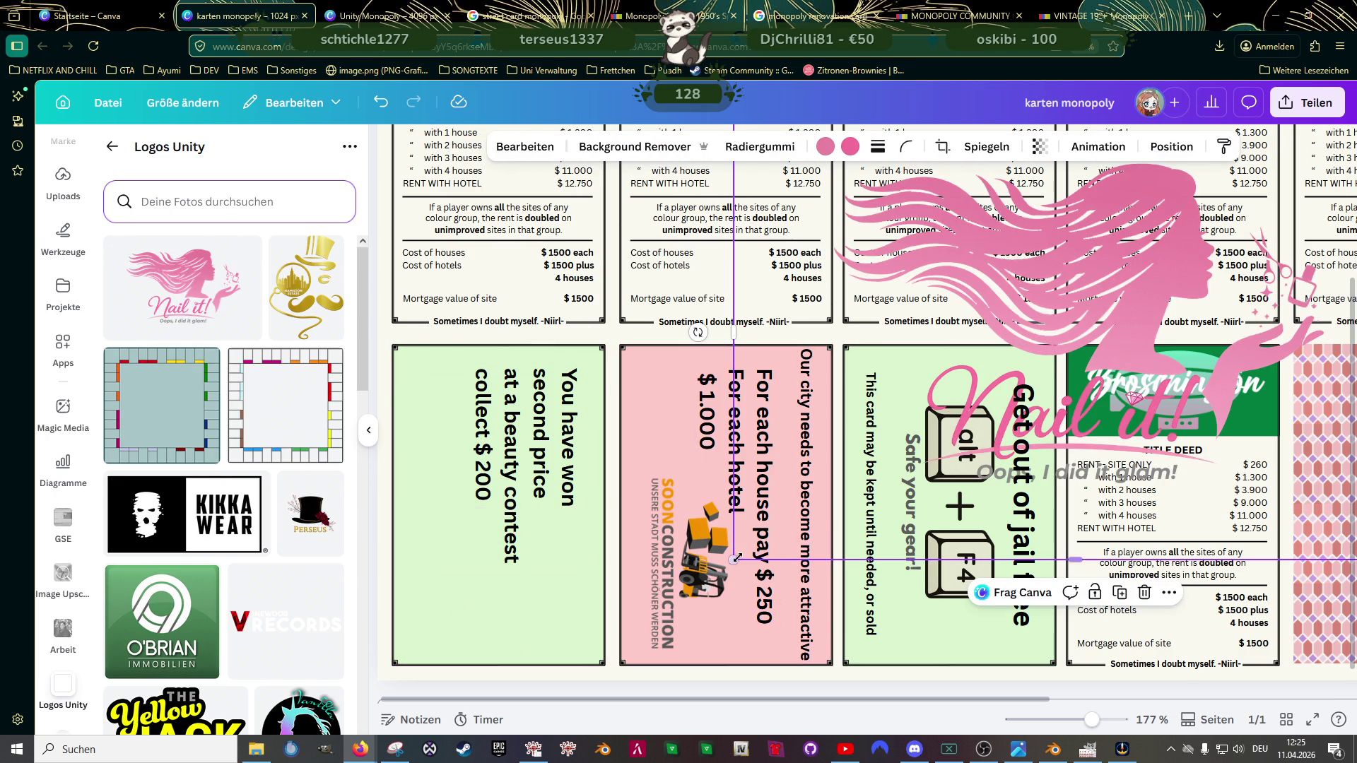
left_click_drag(818, 605, 1044, 347)
left_click_drag(1232, 229, 711, 371)
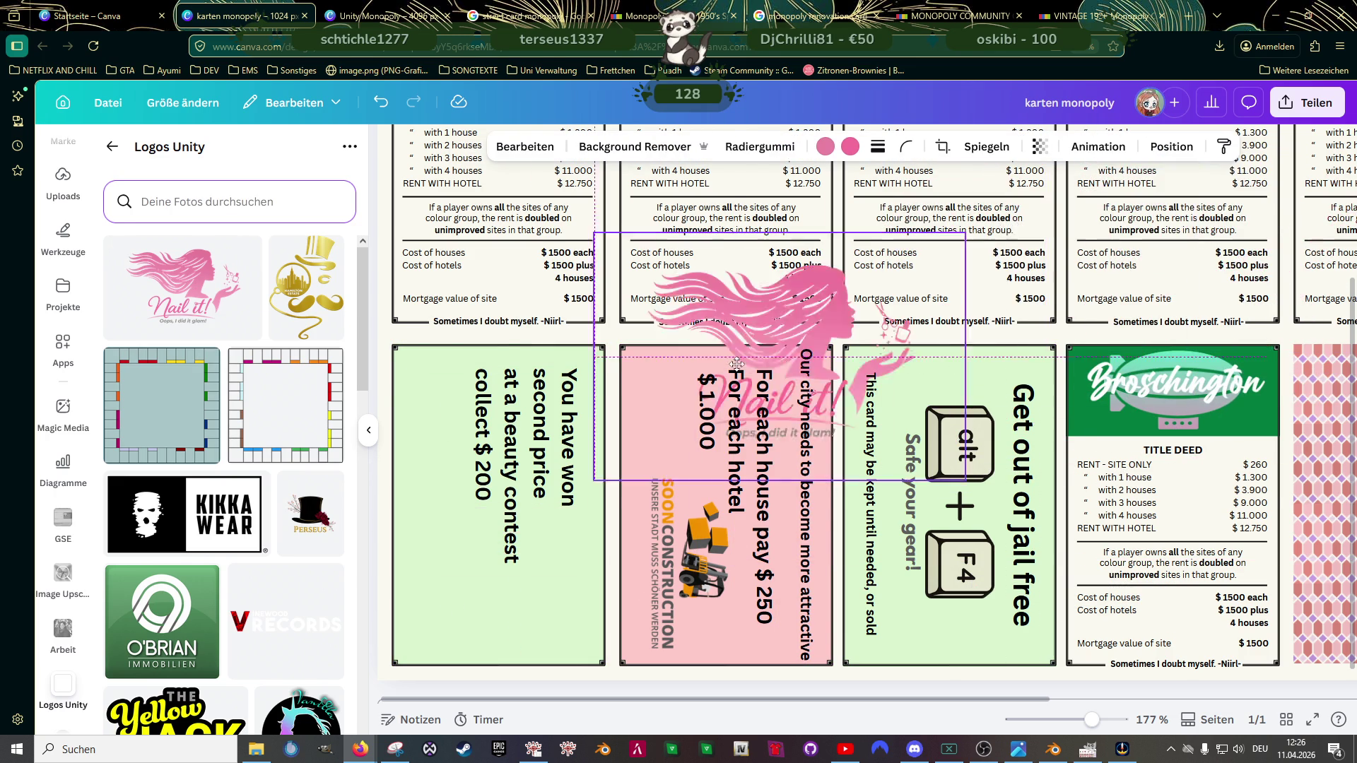
mouse_move(706, 517)
left_mouse_down()
mouse_move(609, 369)
mouse_move(544, 372)
left_mouse_up()
left_click(984, 146)
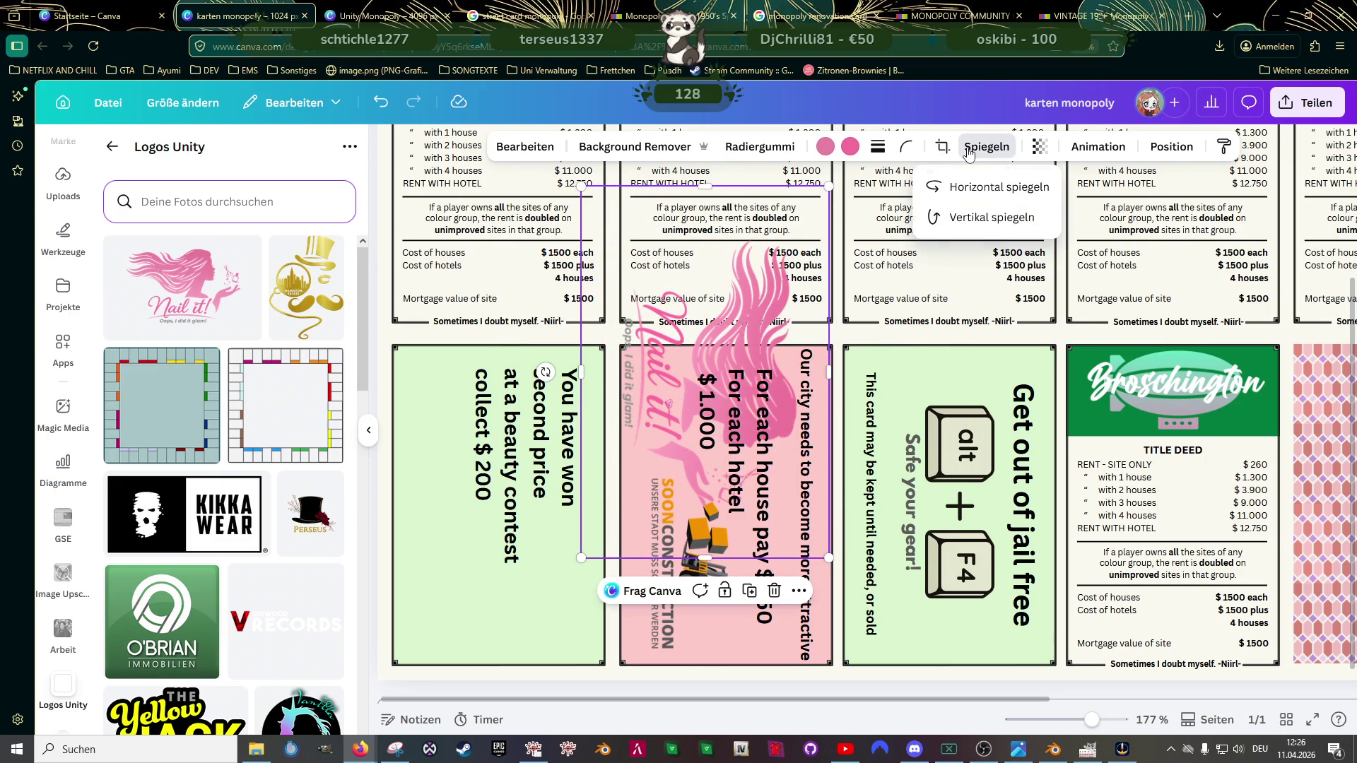
left_click(971, 190)
Step: Resize the logo and settle it into the green prize card's bottom-left corner
mouse_move(827, 184)
left_mouse_down()
mouse_move(745, 275)
mouse_move(745, 311)
left_mouse_up()
mouse_move(666, 419)
left_mouse_down()
mouse_move(477, 547)
mouse_move(493, 477)
left_mouse_up()
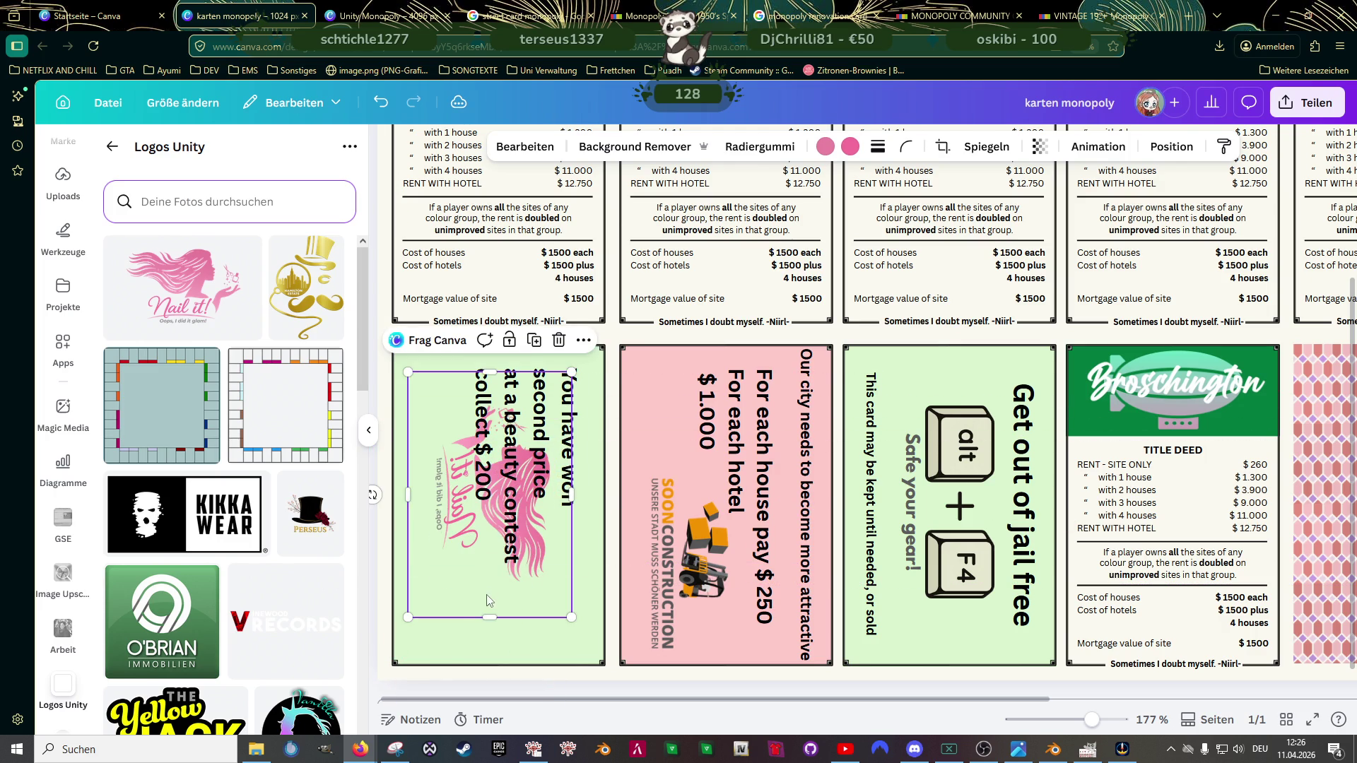
left_click_drag(488, 615, 488, 583)
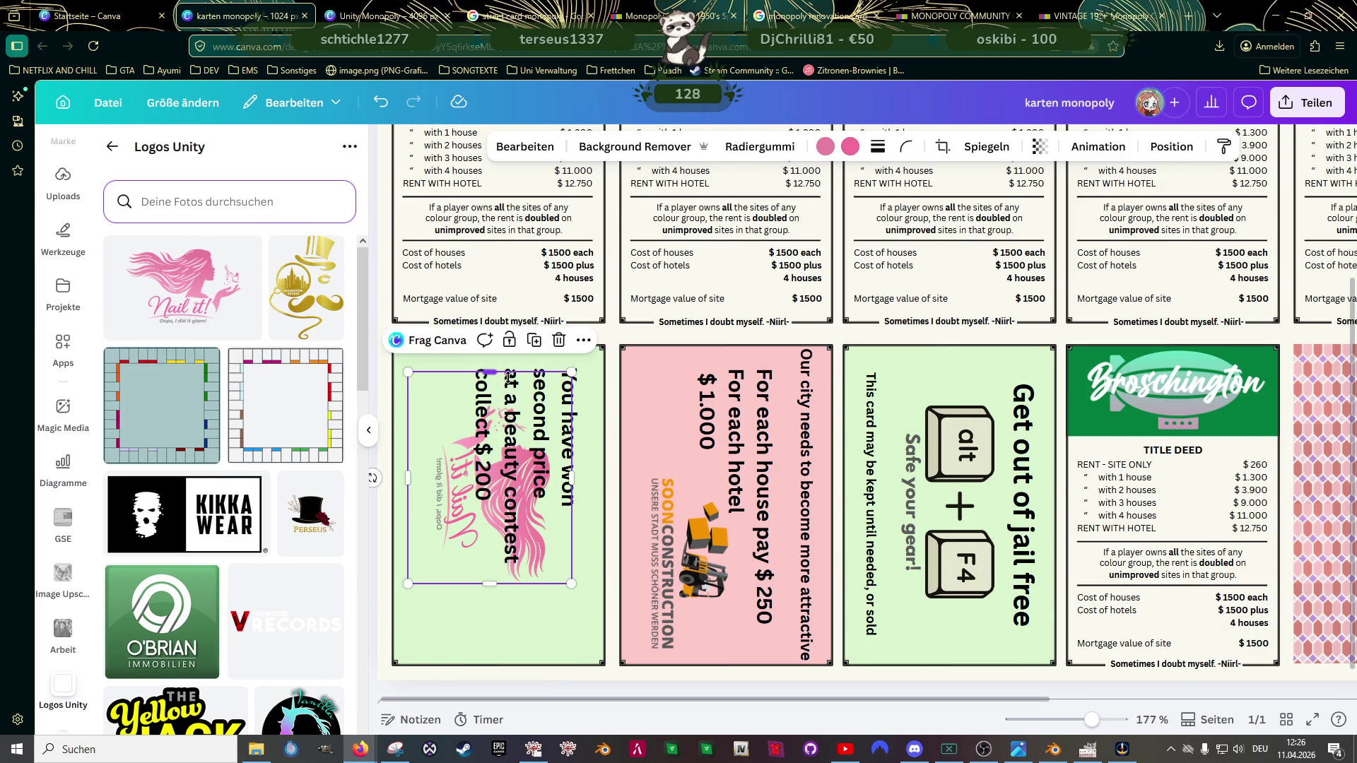
left_click_drag(493, 373, 492, 396)
left_click_drag(494, 485, 484, 559)
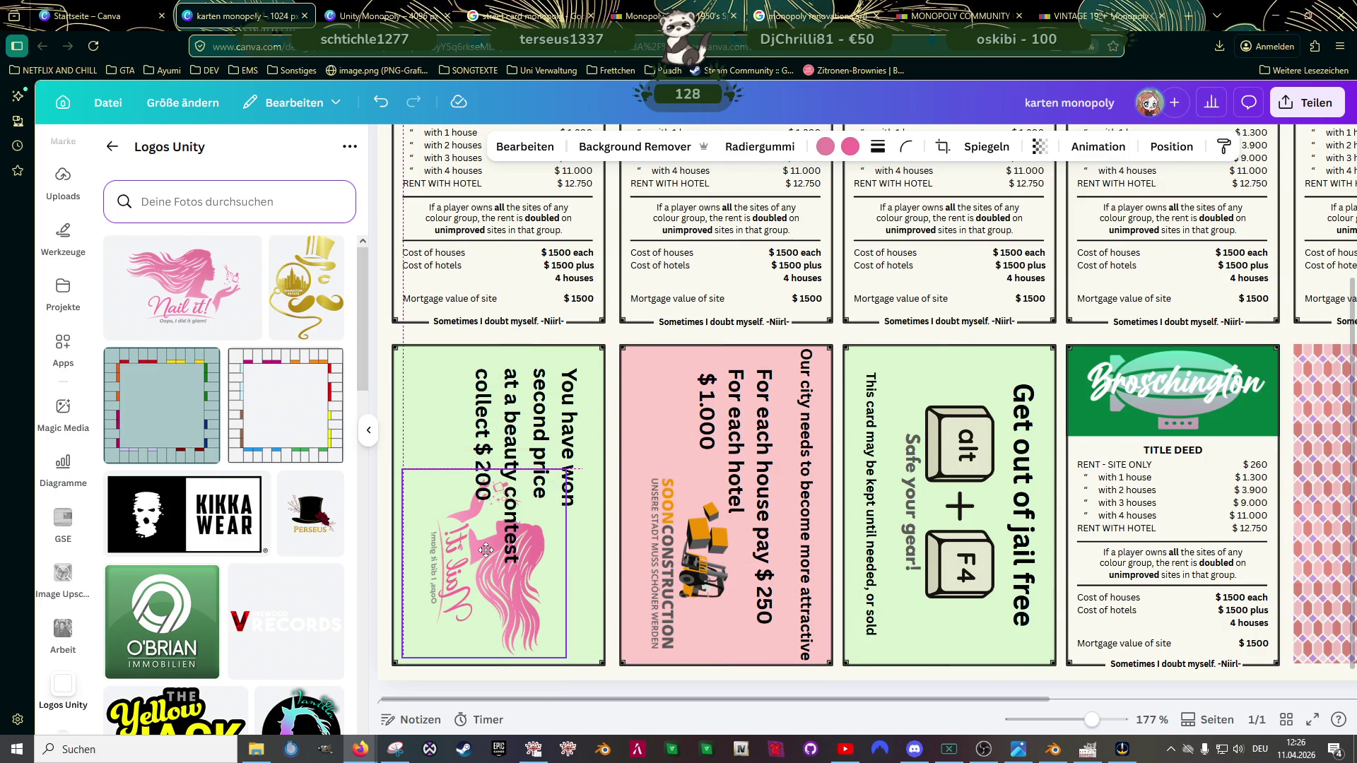
left_click_drag(485, 558, 474, 561)
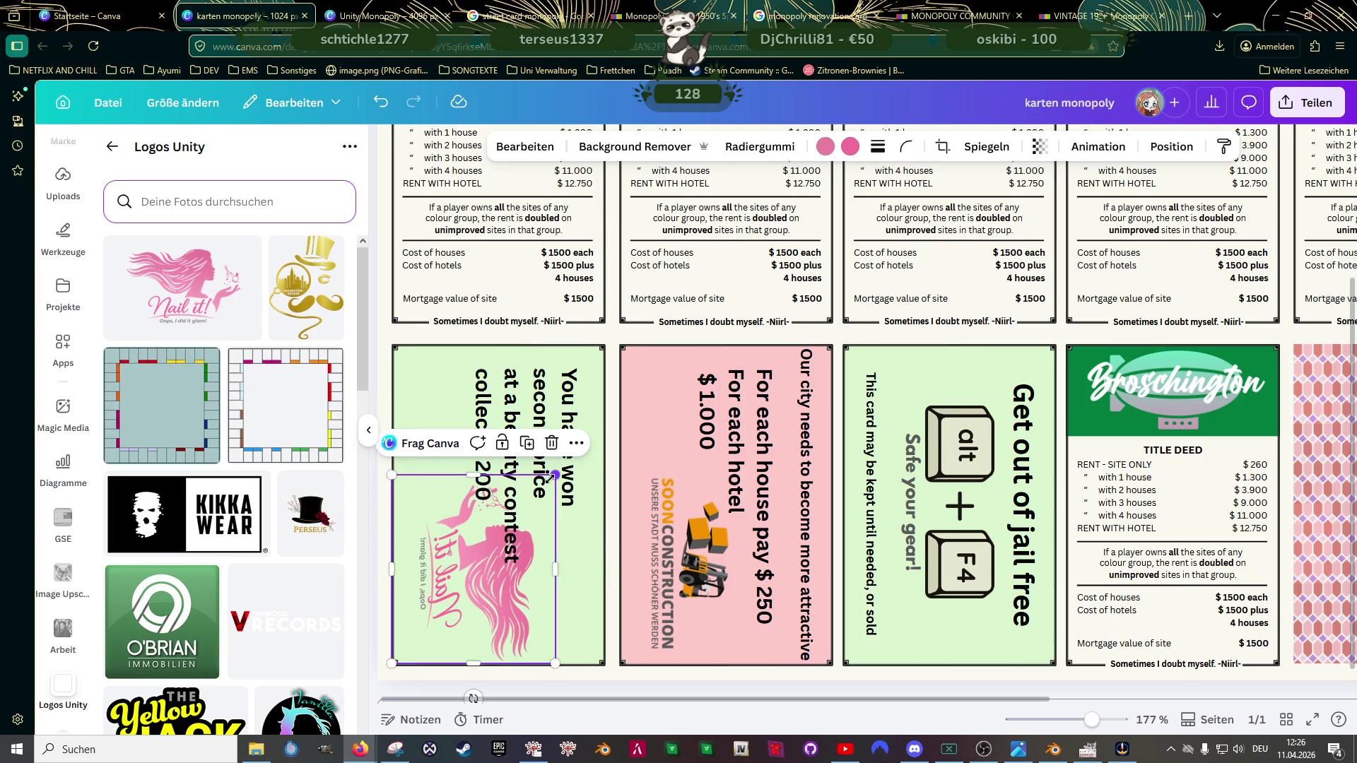
left_click_drag(553, 486, 535, 498)
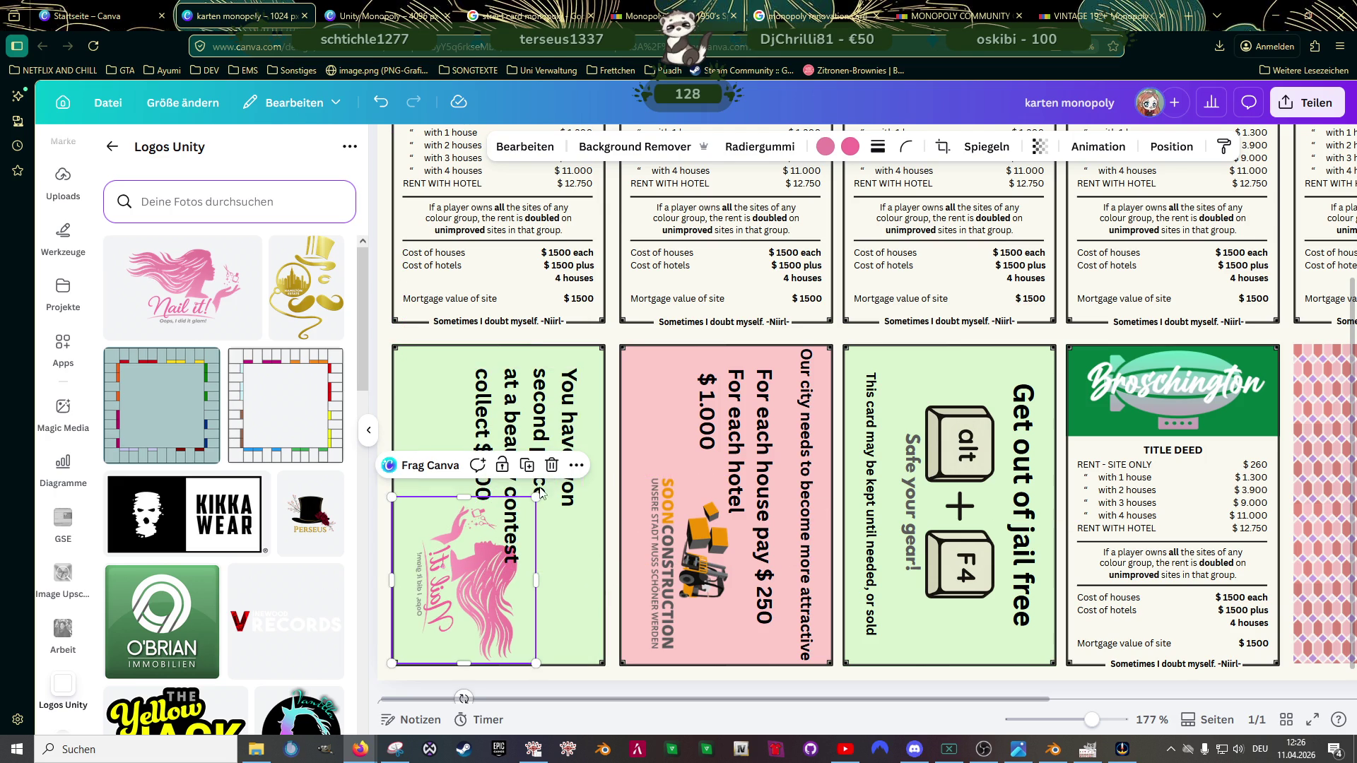
Step: Lengthen the prize text box and merge 'You have won second price' onto one line
left_click(561, 411)
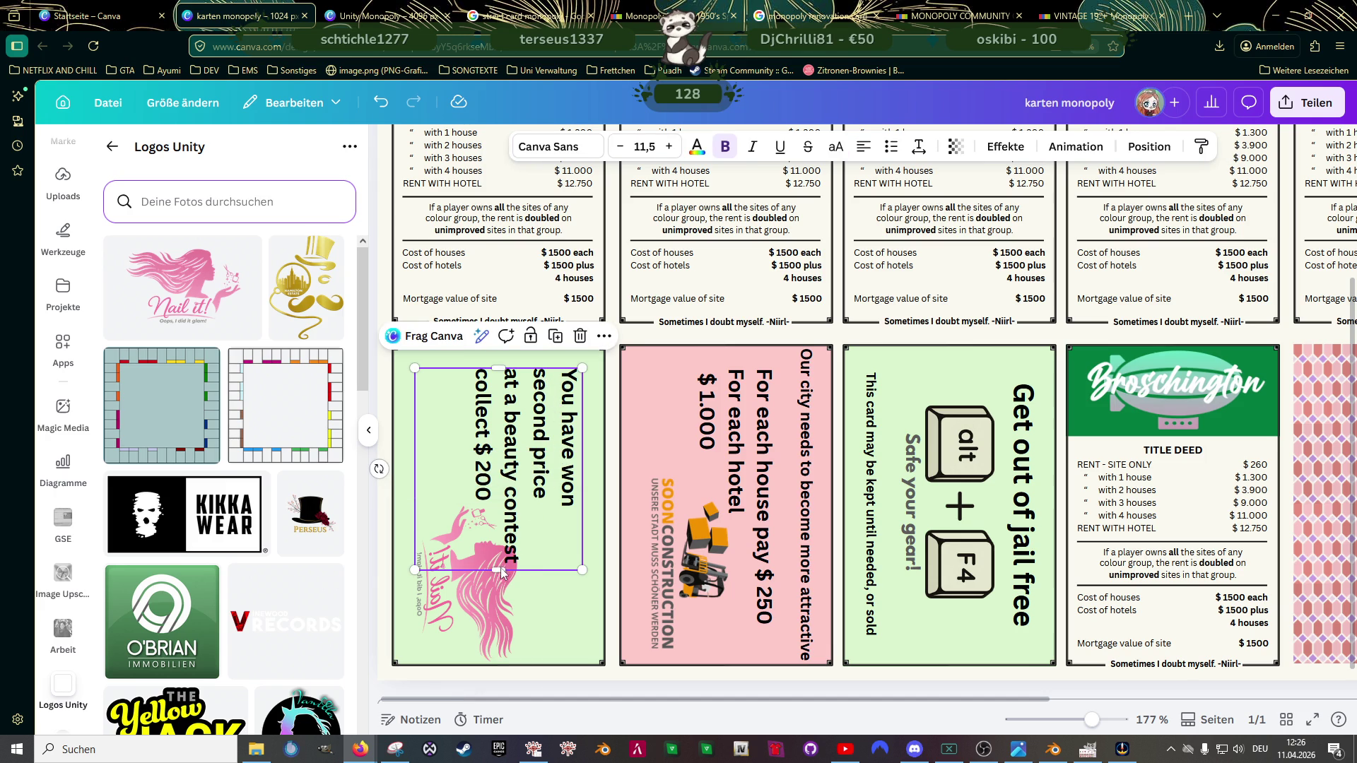
left_click_drag(496, 591, 493, 666)
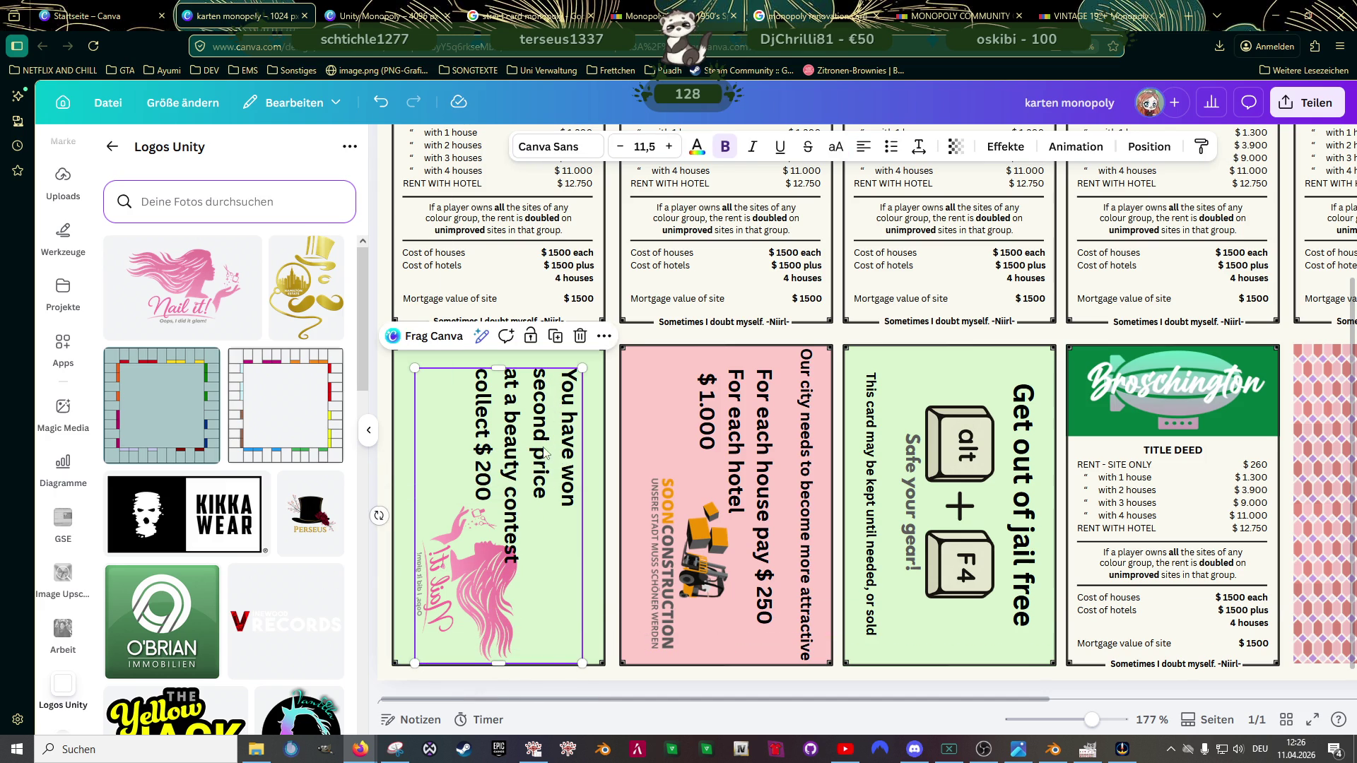
left_click(541, 377)
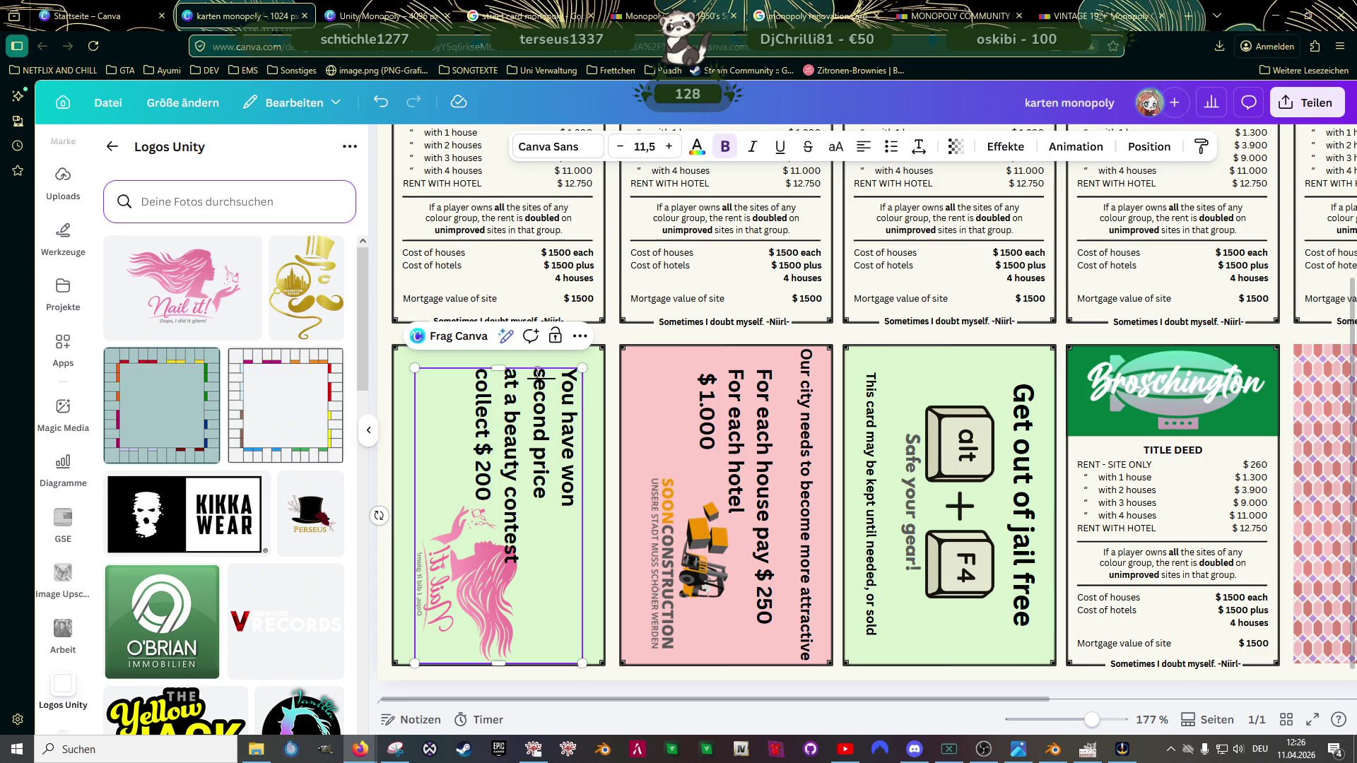
left_click(565, 508)
key("Delete")
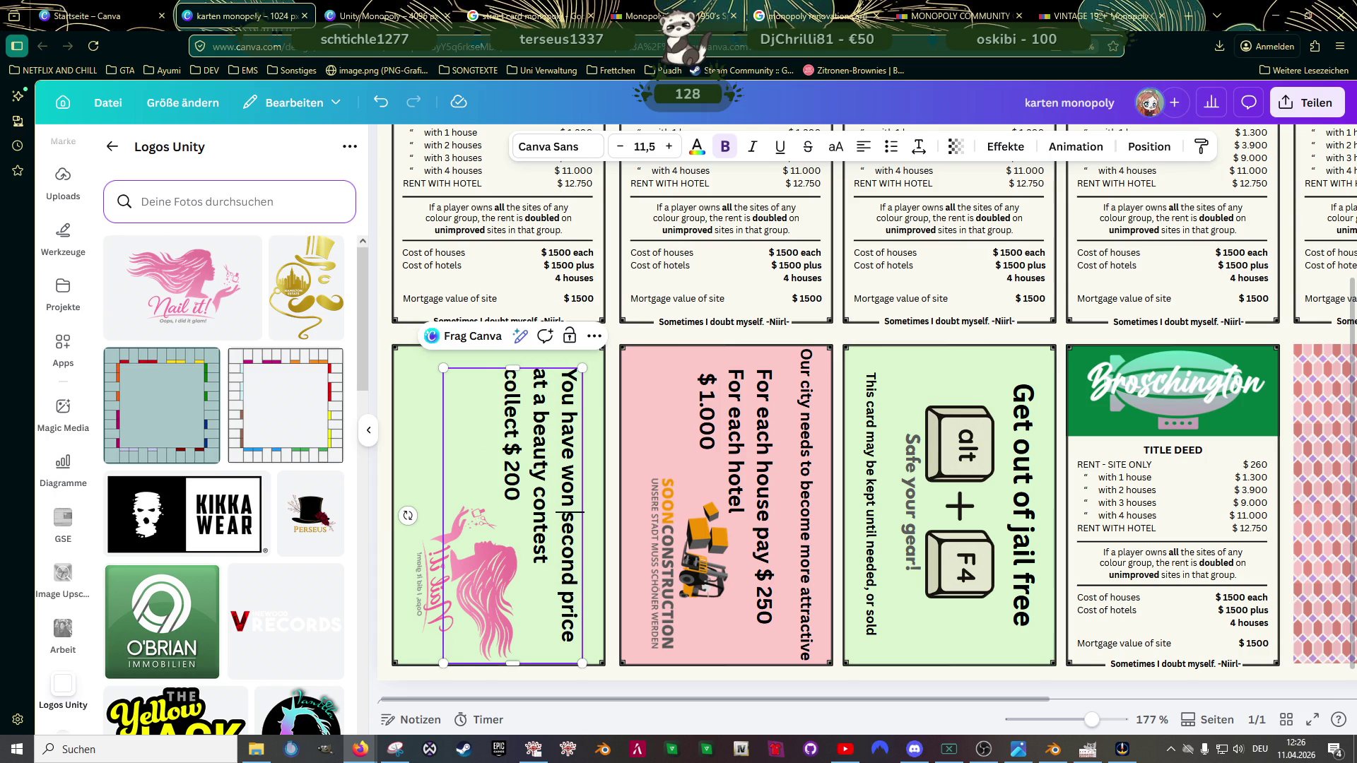
Step: Enlarge the Nail it! logo slightly and nudge it upward on the green card
left_click(439, 573)
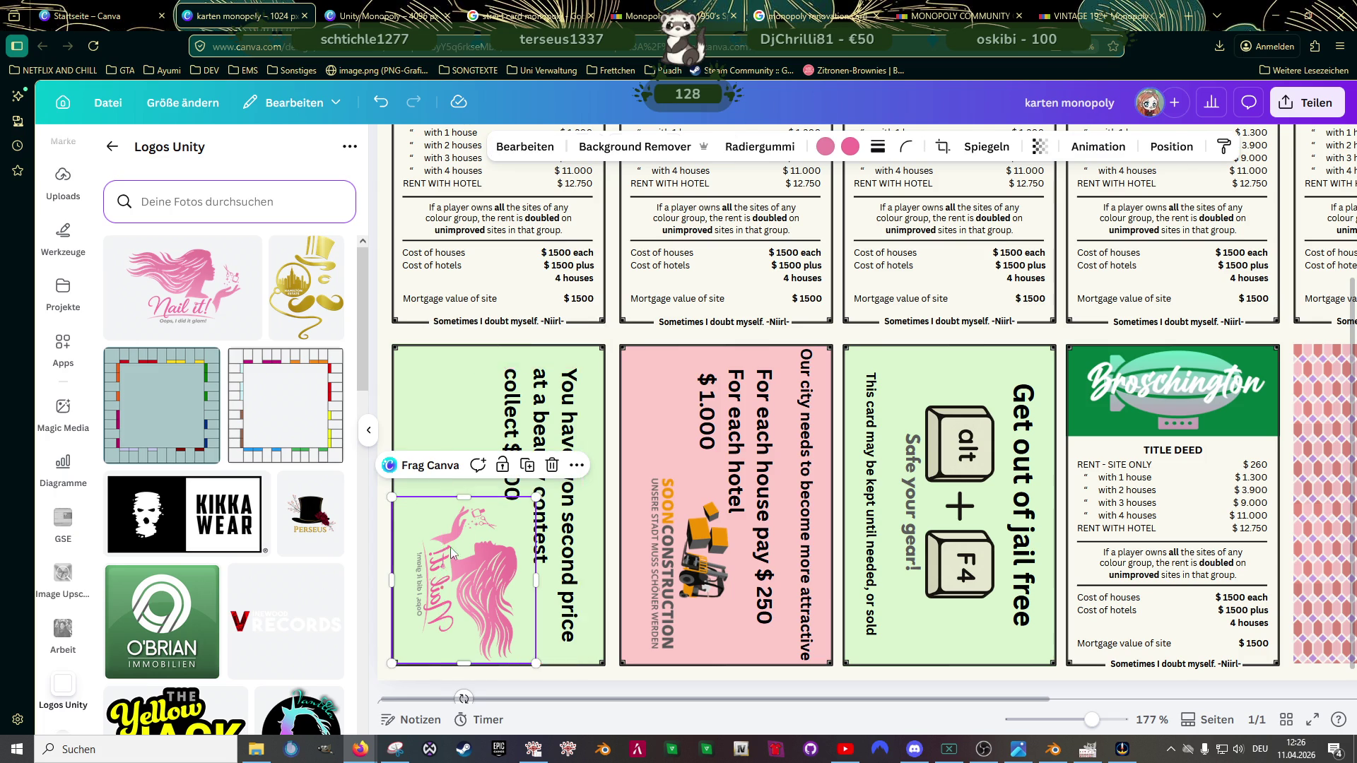
left_click_drag(538, 494, 547, 485)
left_click_drag(493, 562, 487, 559)
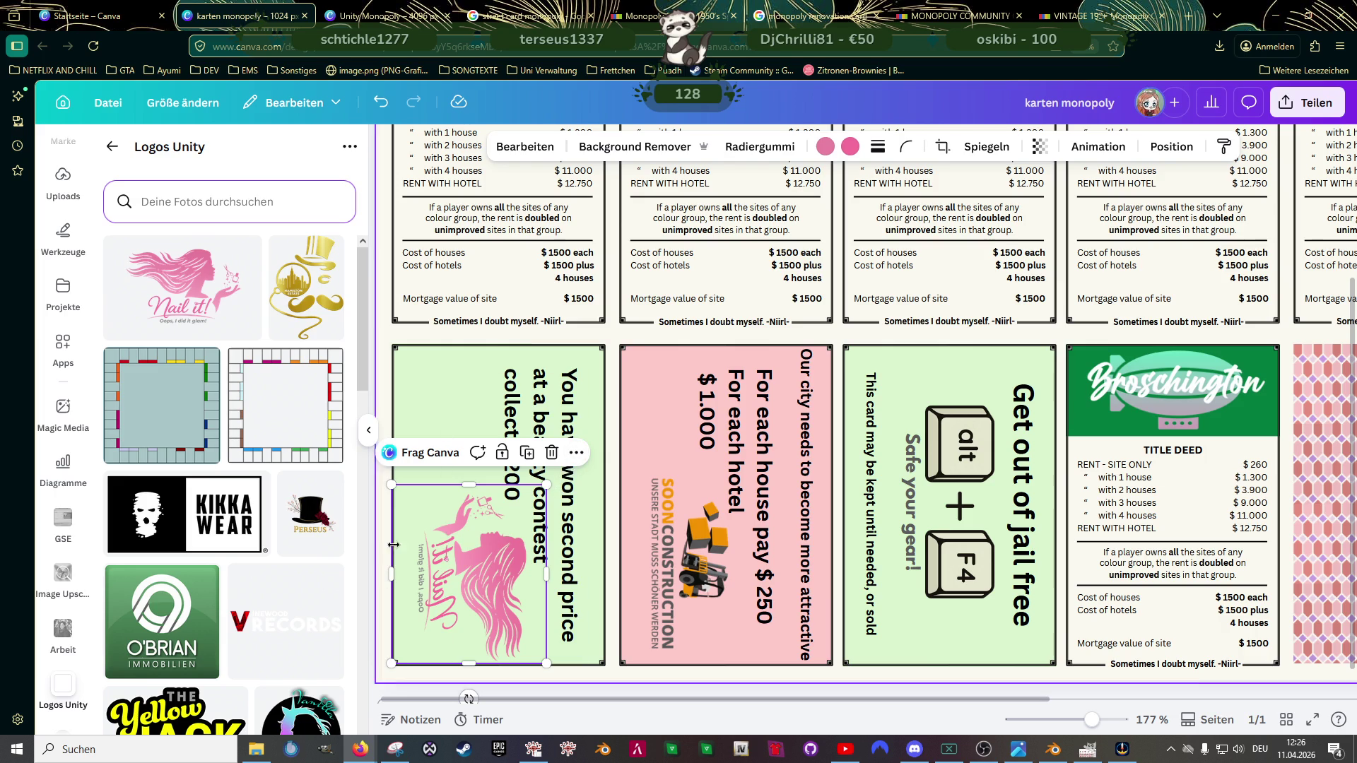
scroll(629, 412, "down", 5, "ctrl")
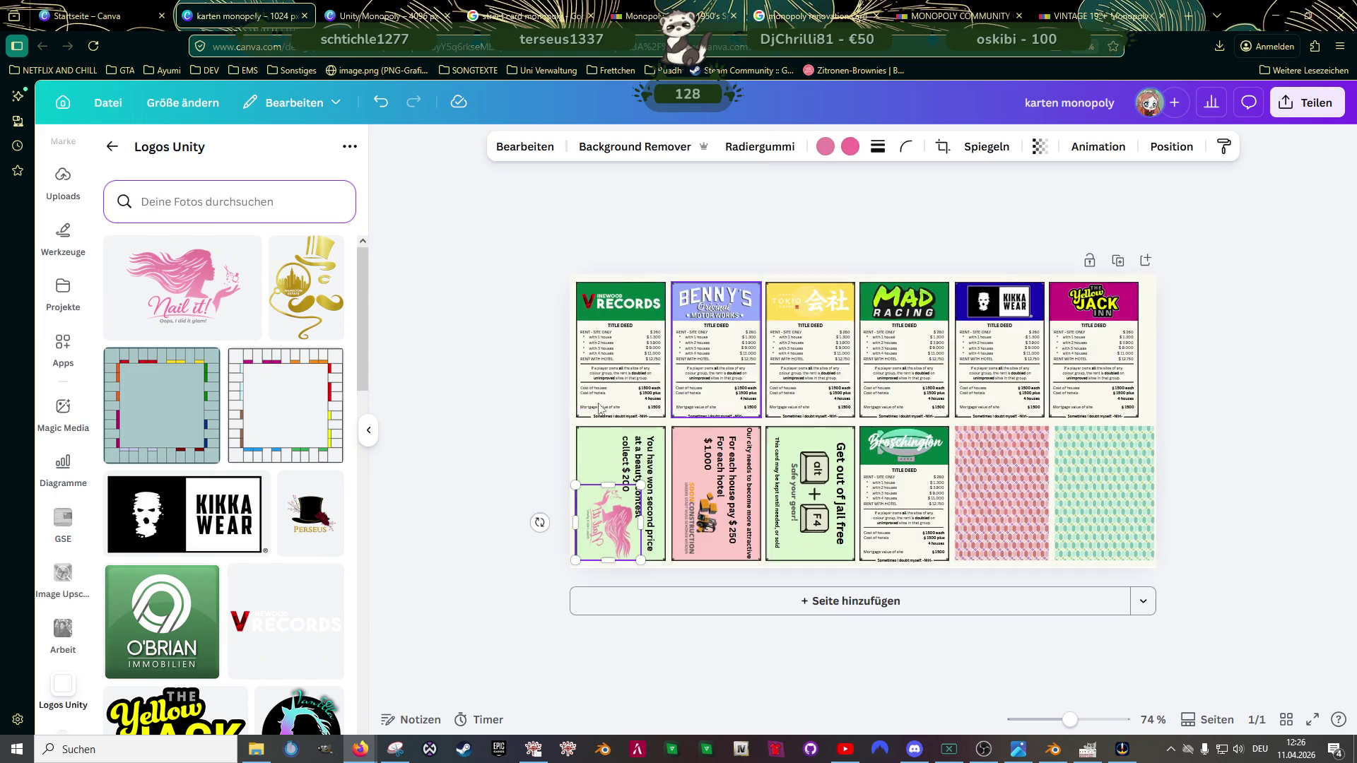
Step: Delete the construction logo from the pink house-price card and pick the gold top-hat logo
left_click(520, 388)
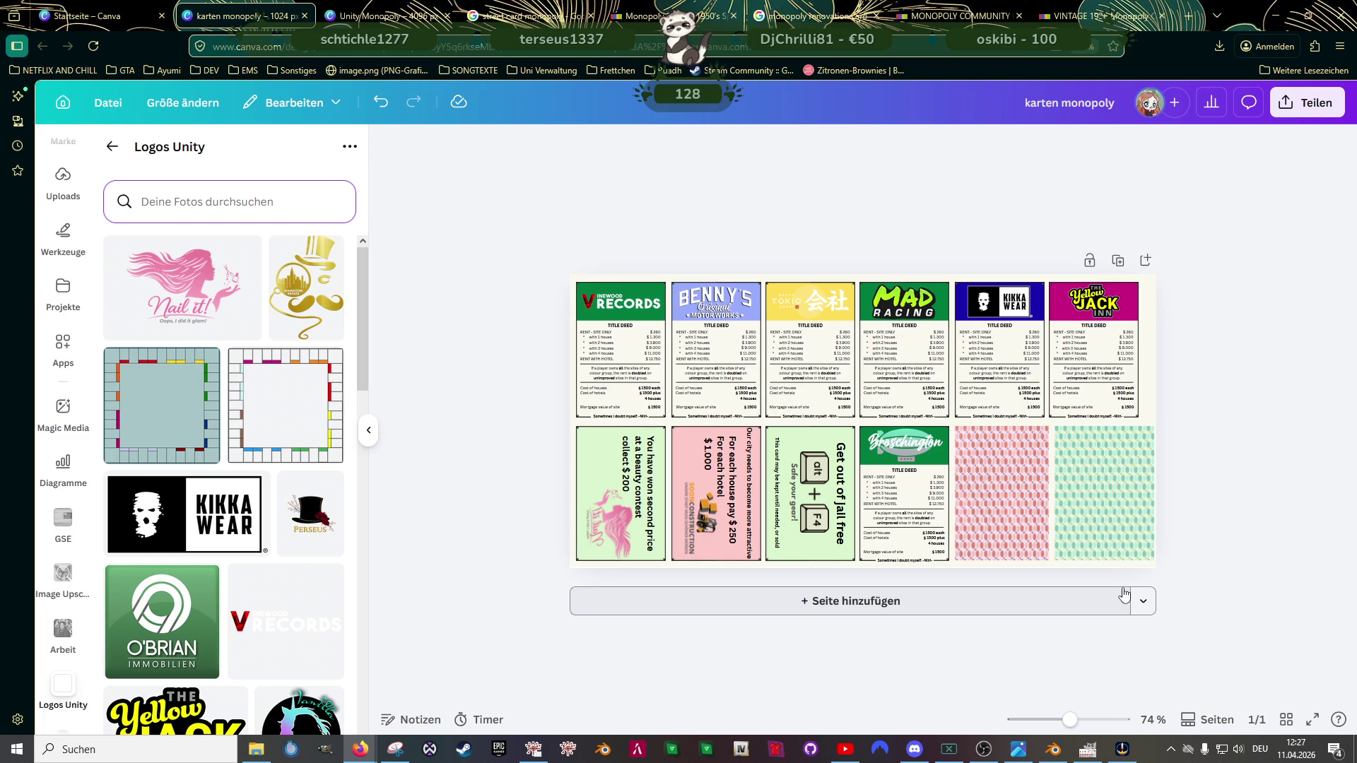
left_click(703, 513)
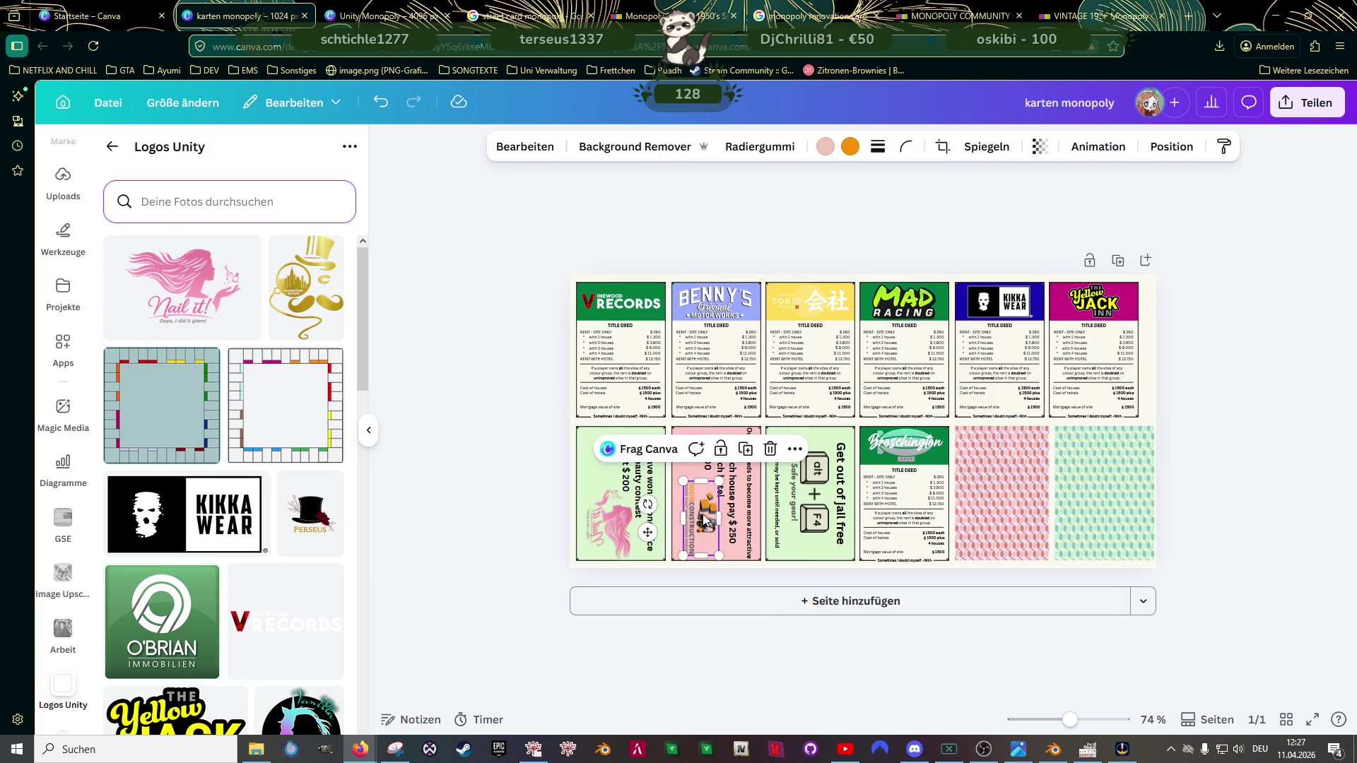
key("Delete")
left_click(307, 285)
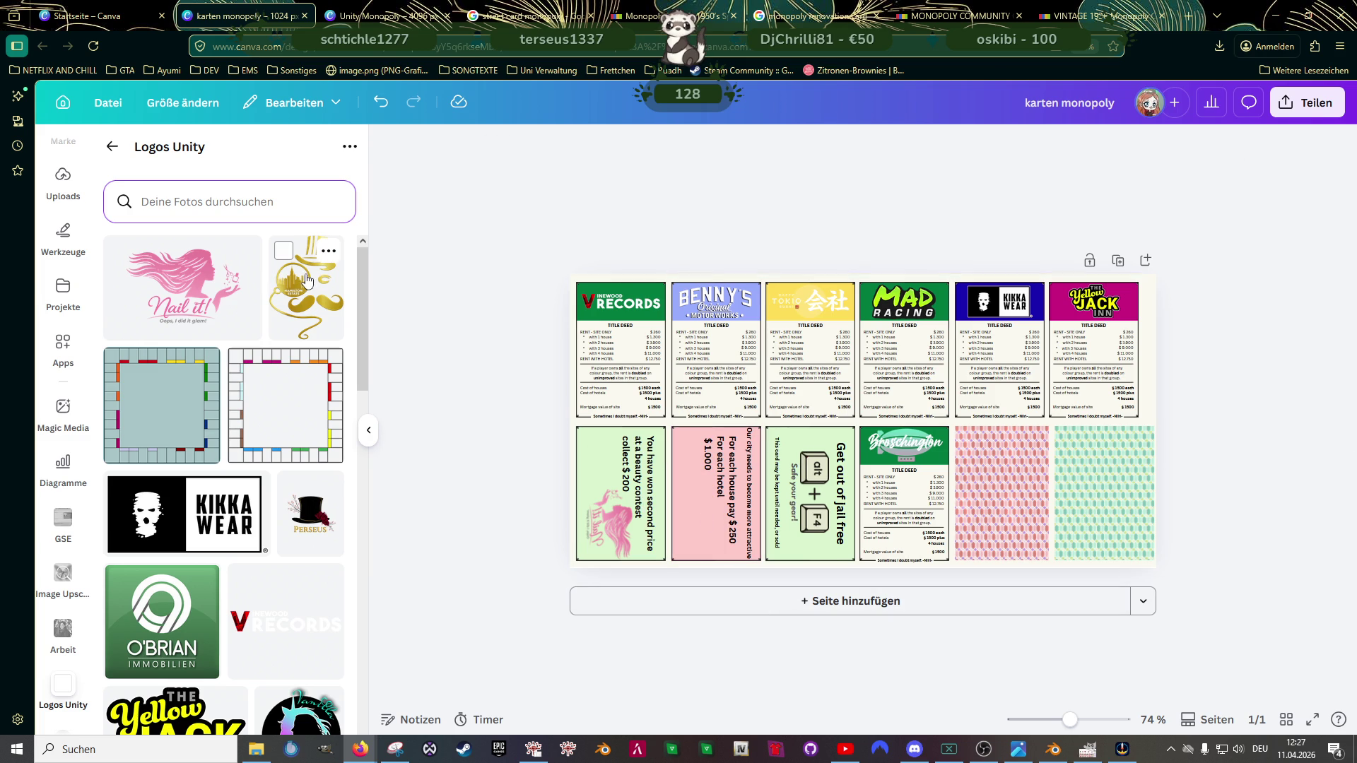
Step: Rotate the gold top-hat logo sideways, shrink it and place it near the pink card's bottom
left_click_drag(862, 548, 737, 423)
left_click_drag(774, 356, 861, 427)
mouse_move(848, 472)
left_mouse_down()
mouse_move(712, 497)
mouse_move(646, 543)
left_mouse_up()
left_click_drag(658, 486, 700, 516)
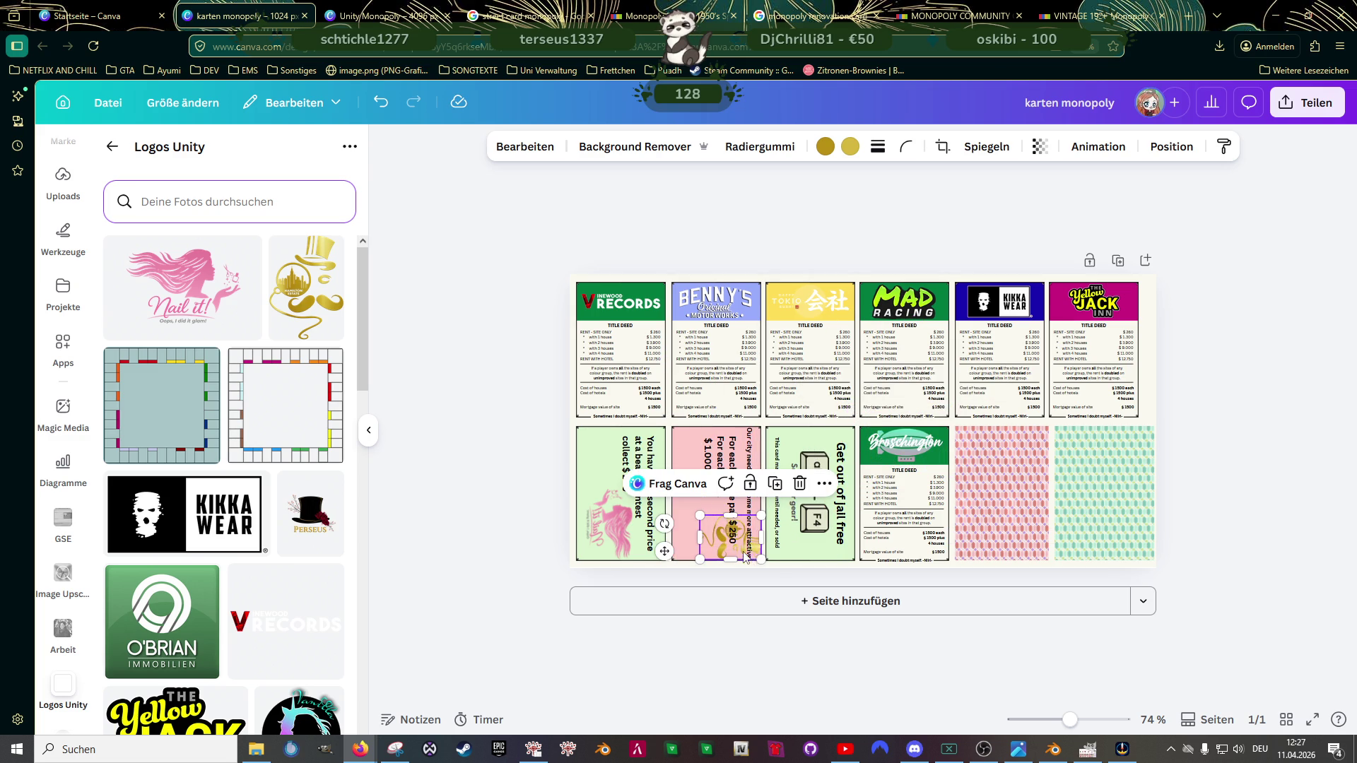
scroll(727, 553, "up", 2)
scroll(727, 552, "up", 4)
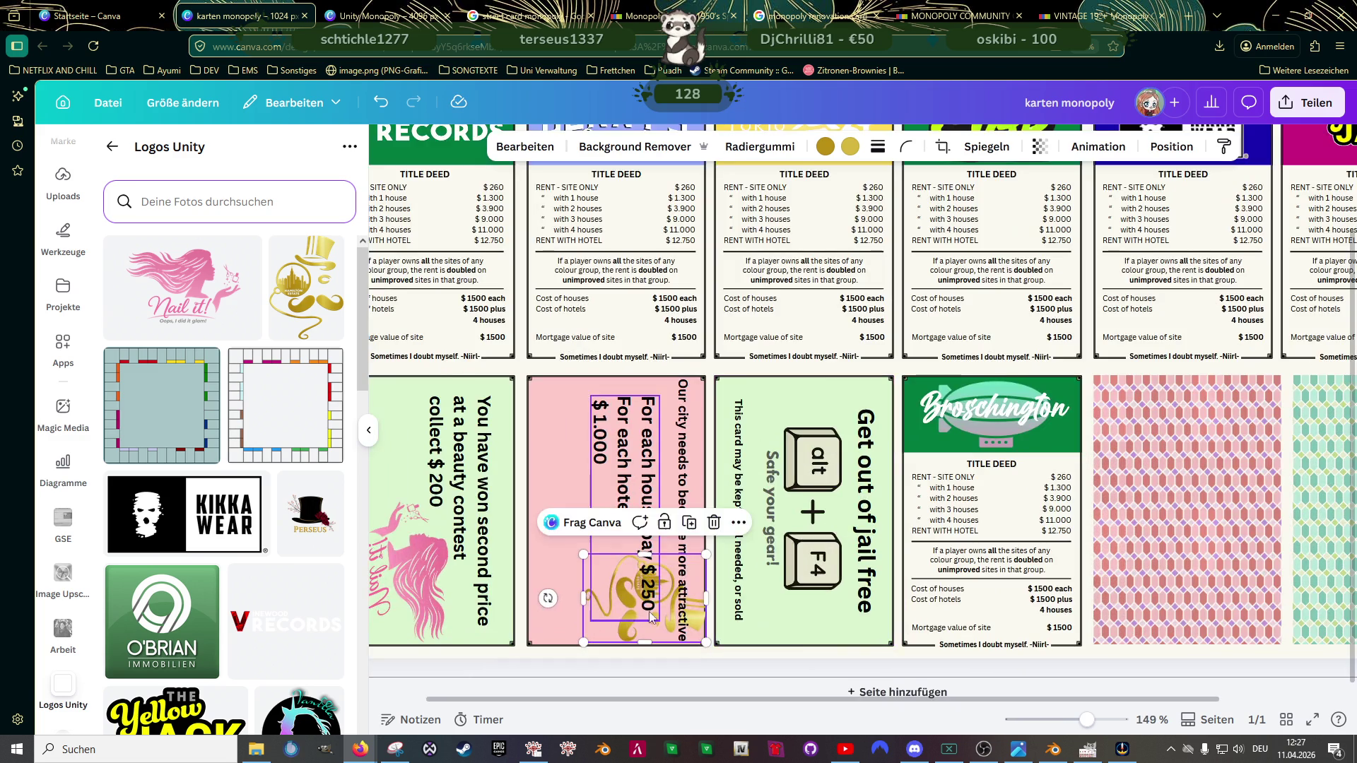
left_click_drag(572, 613, 572, 613)
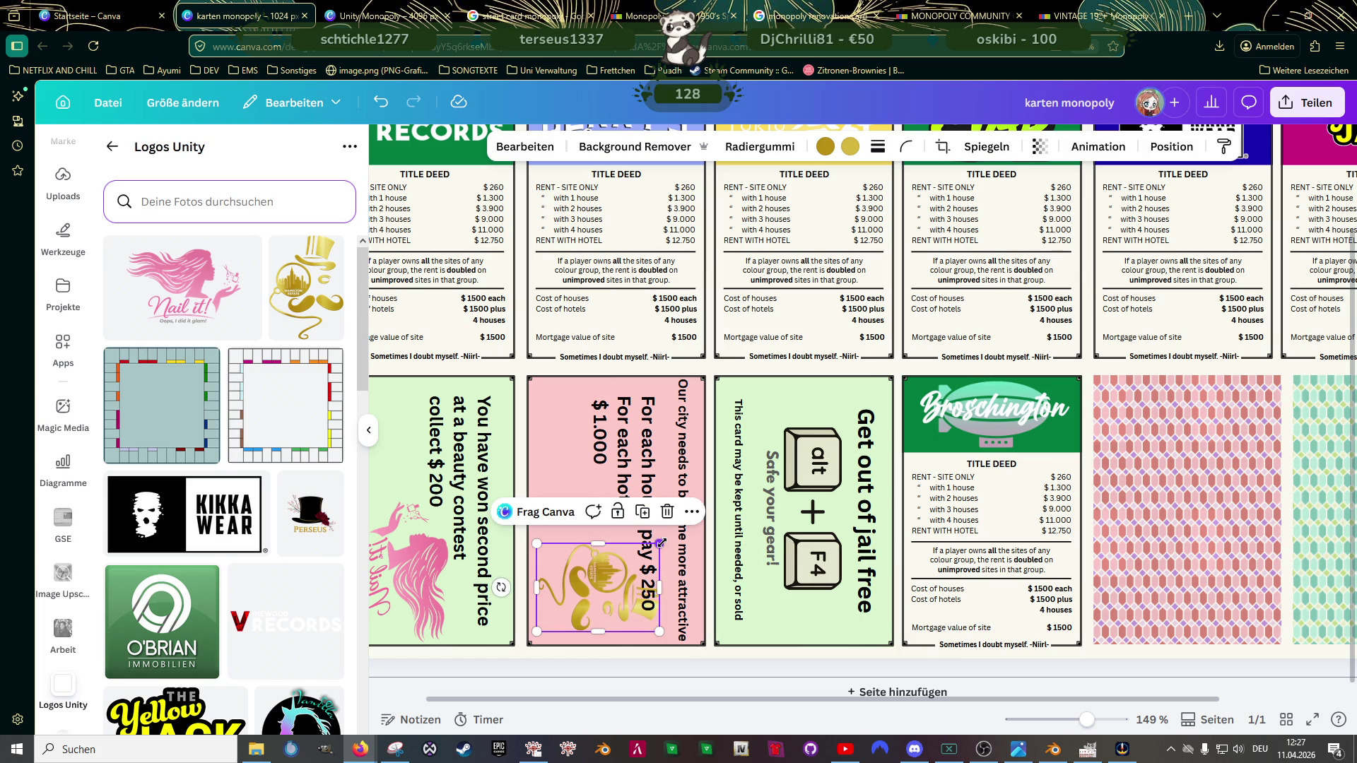
left_click_drag(661, 542, 668, 534)
Step: Rewrap the pink card's house and hotel prices onto four lines with pay $ 250 on its own line
left_click(647, 521)
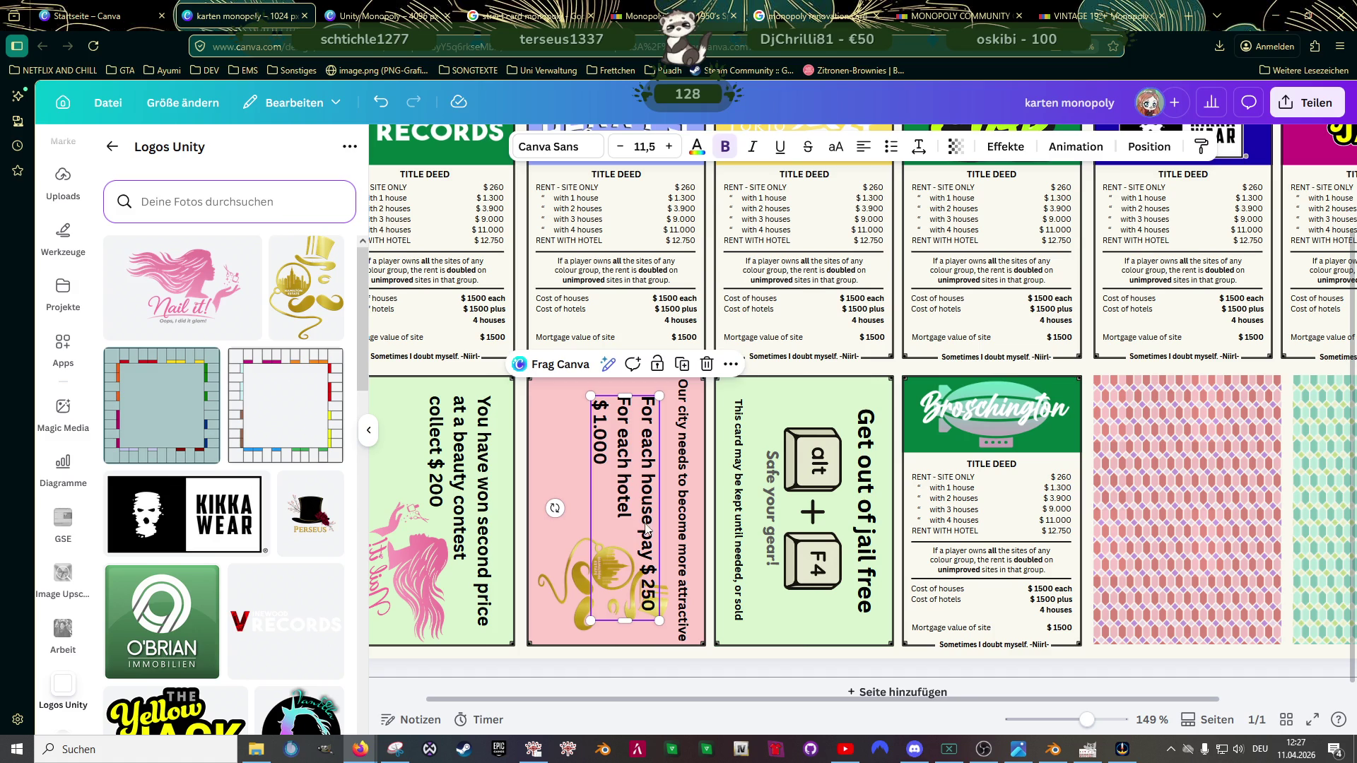
key("Return")
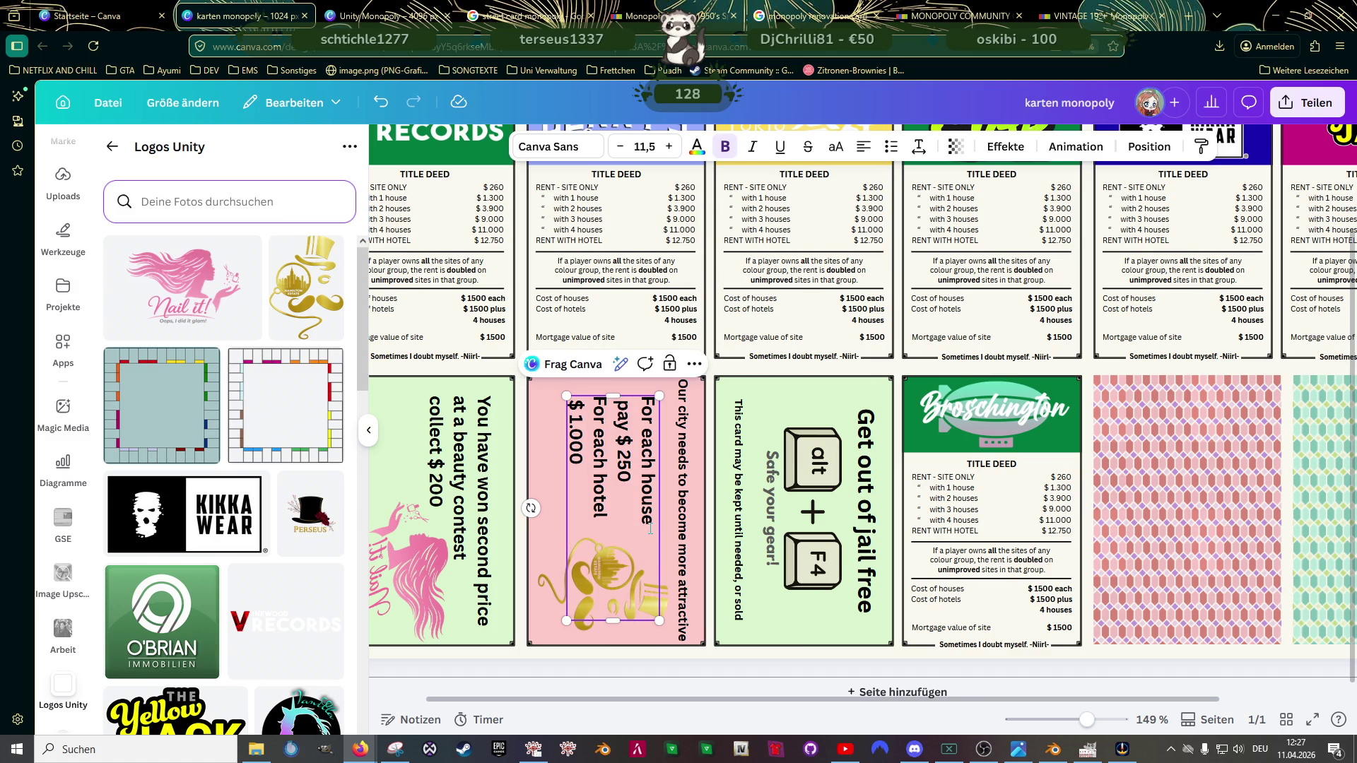
key("Delete")
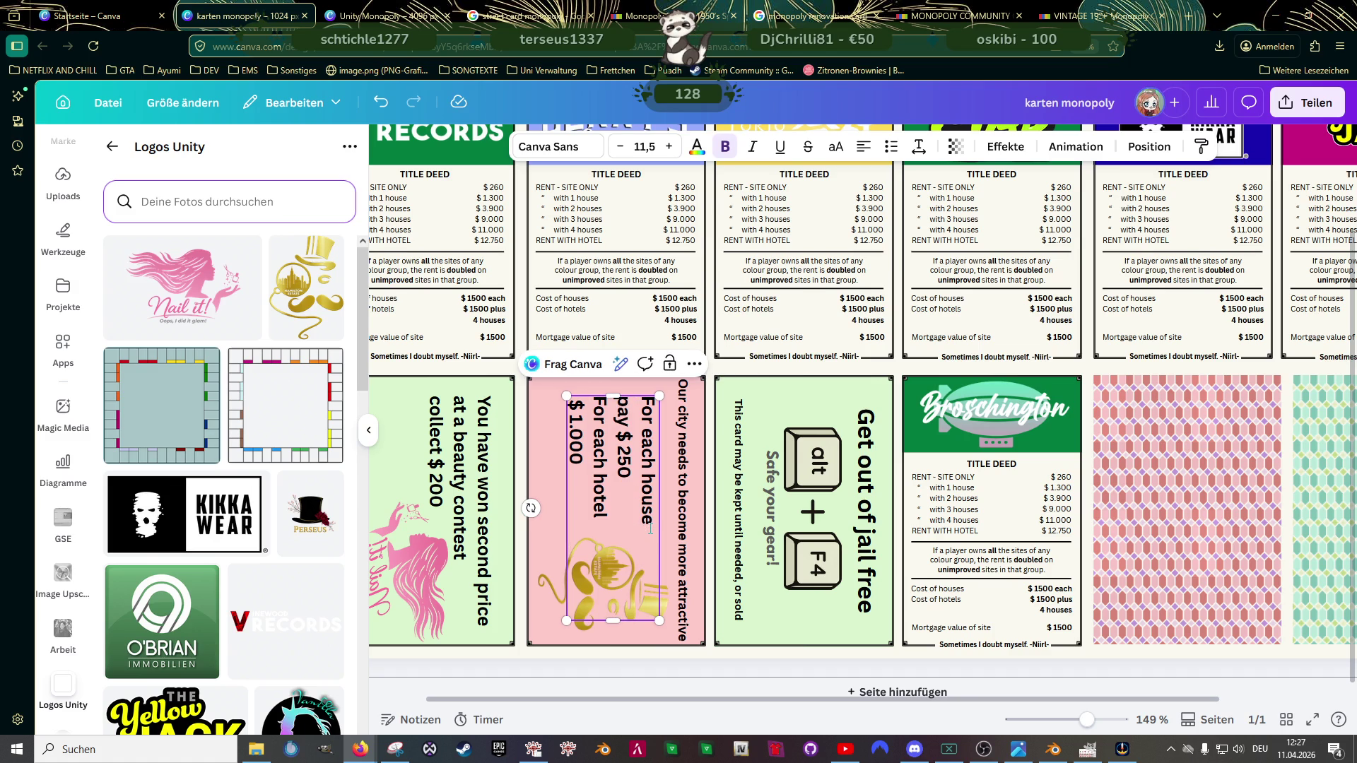
left_click(621, 481)
key("Delete")
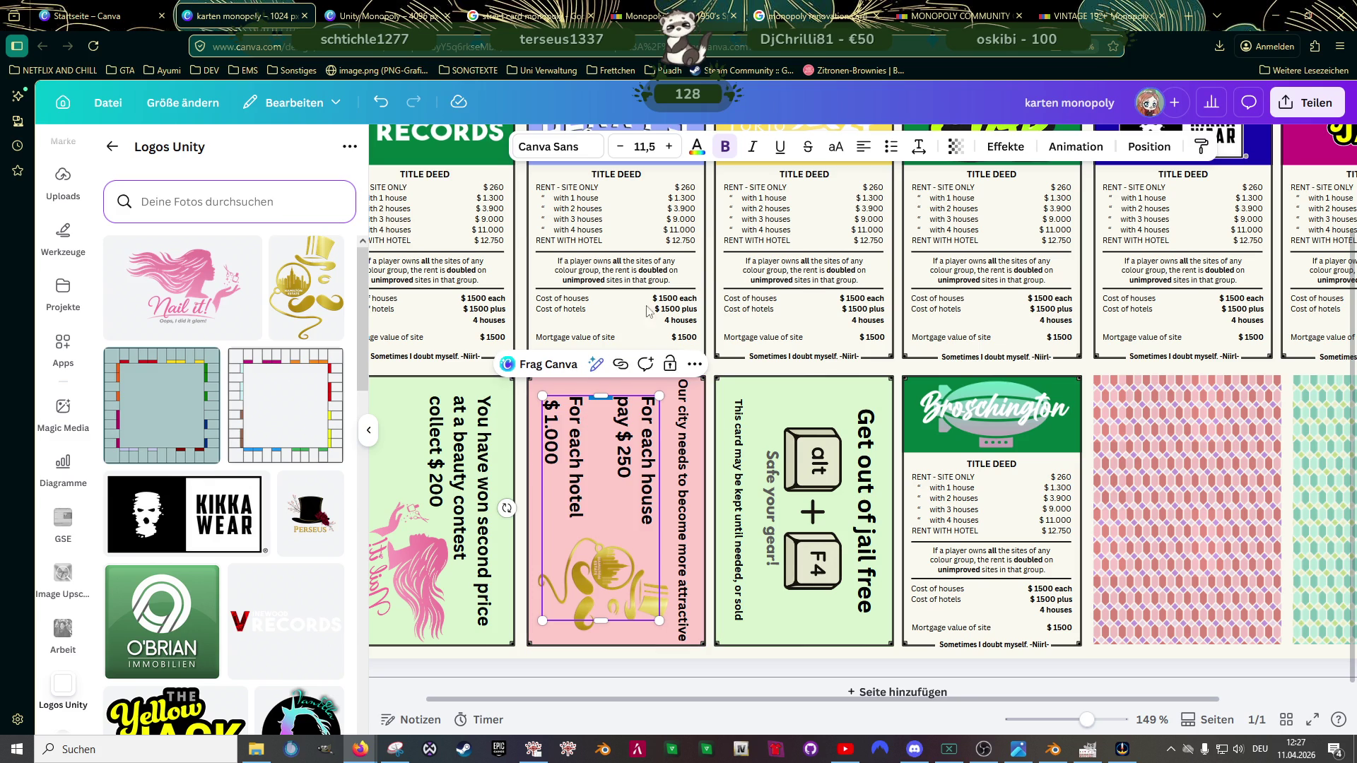
Step: Lower the price text's font size, shorten its box and adjust the gold logo beneath it
left_click(620, 154)
left_click(620, 155)
left_click(621, 155)
left_click(621, 156)
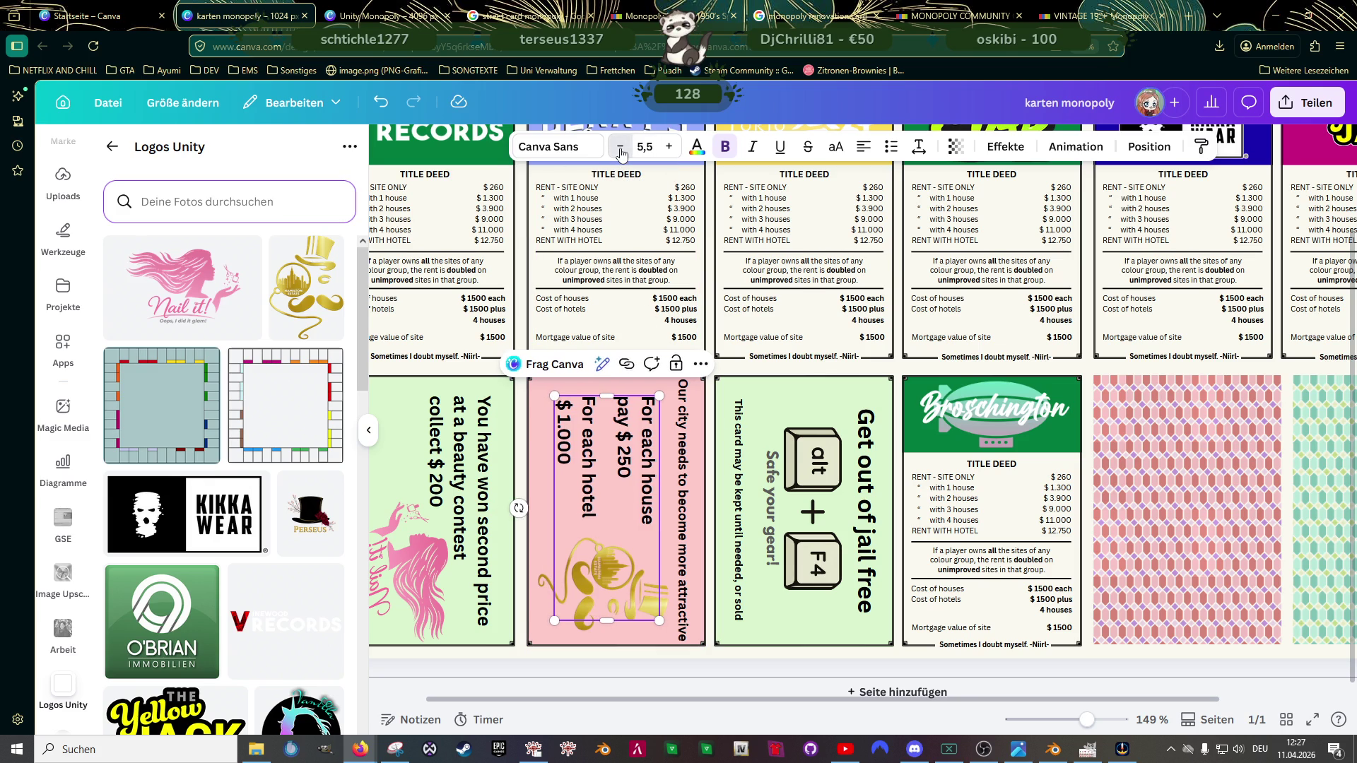
left_click(619, 156)
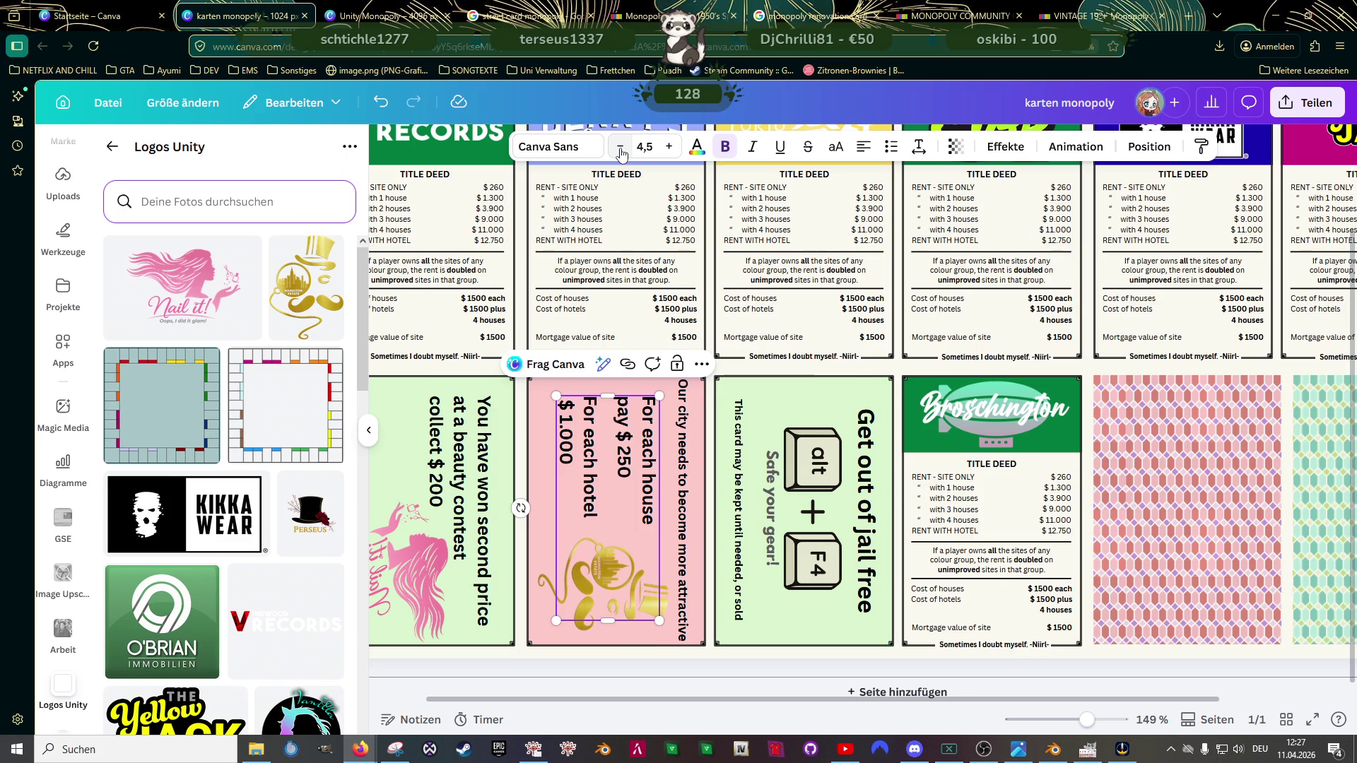
left_click_drag(608, 622, 613, 539)
left_click(609, 610)
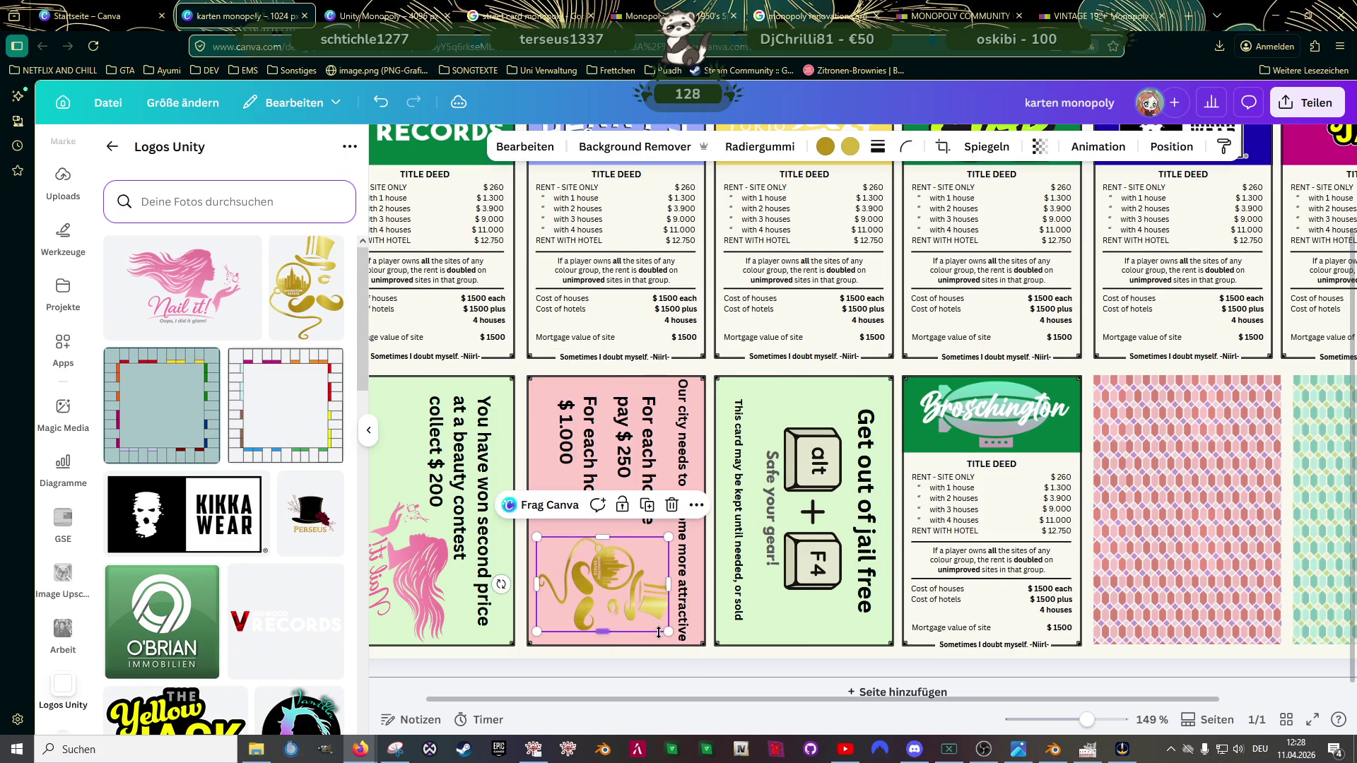
left_click_drag(666, 631, 668, 632)
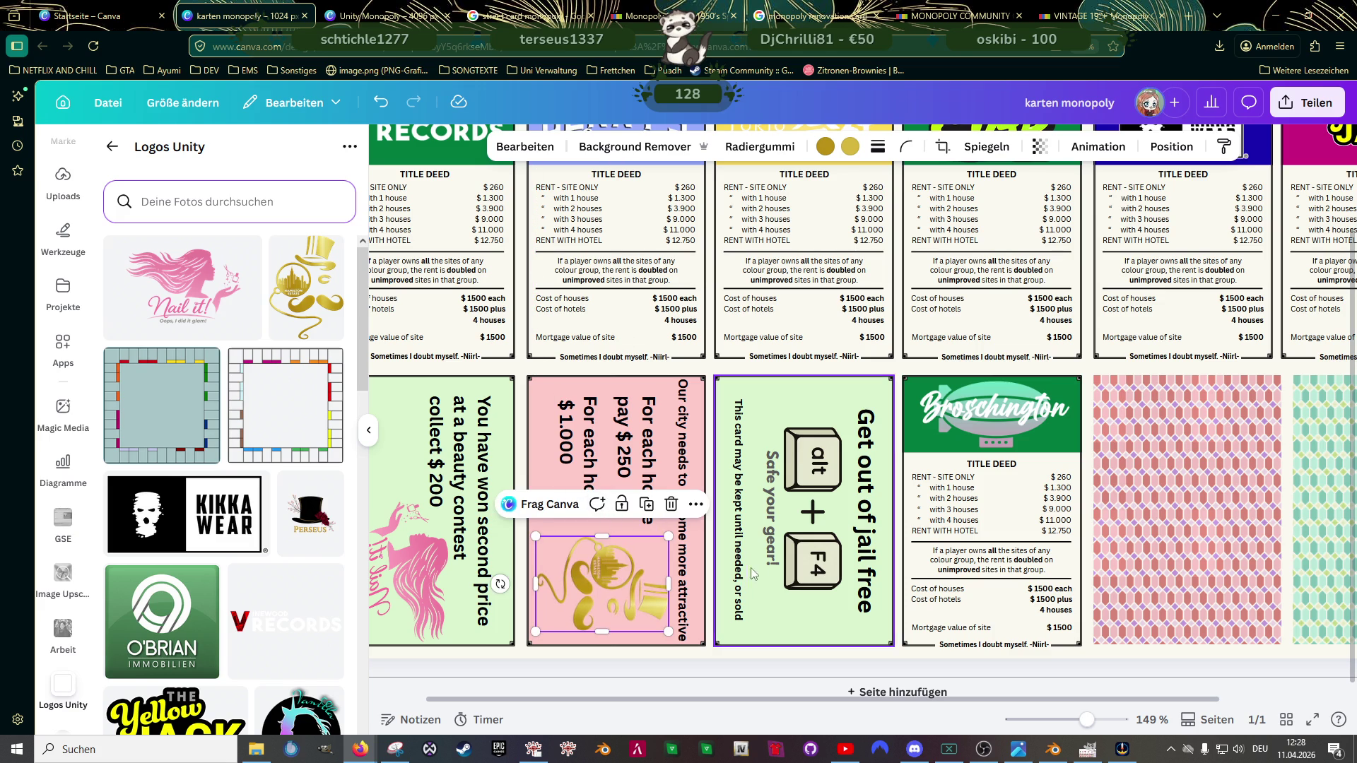
scroll(716, 556, "down", 5)
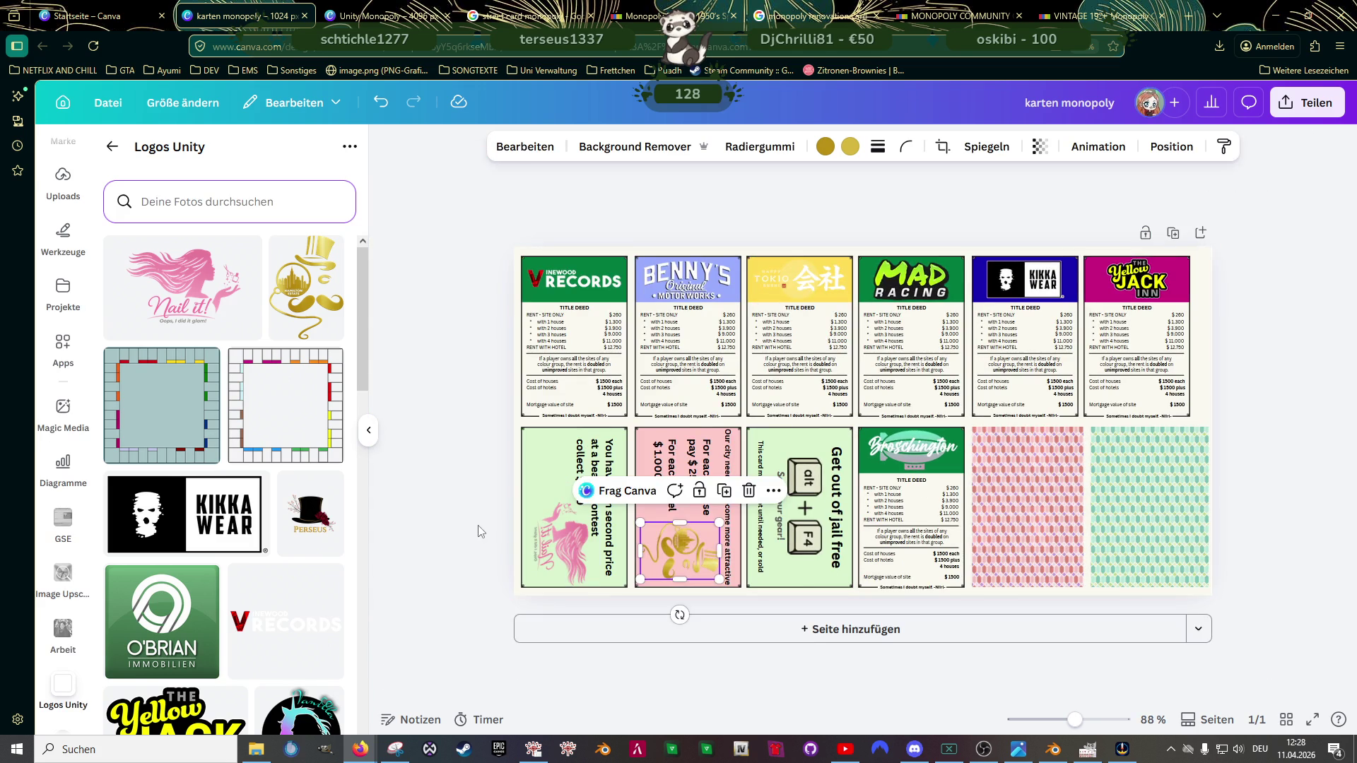
left_click(742, 609)
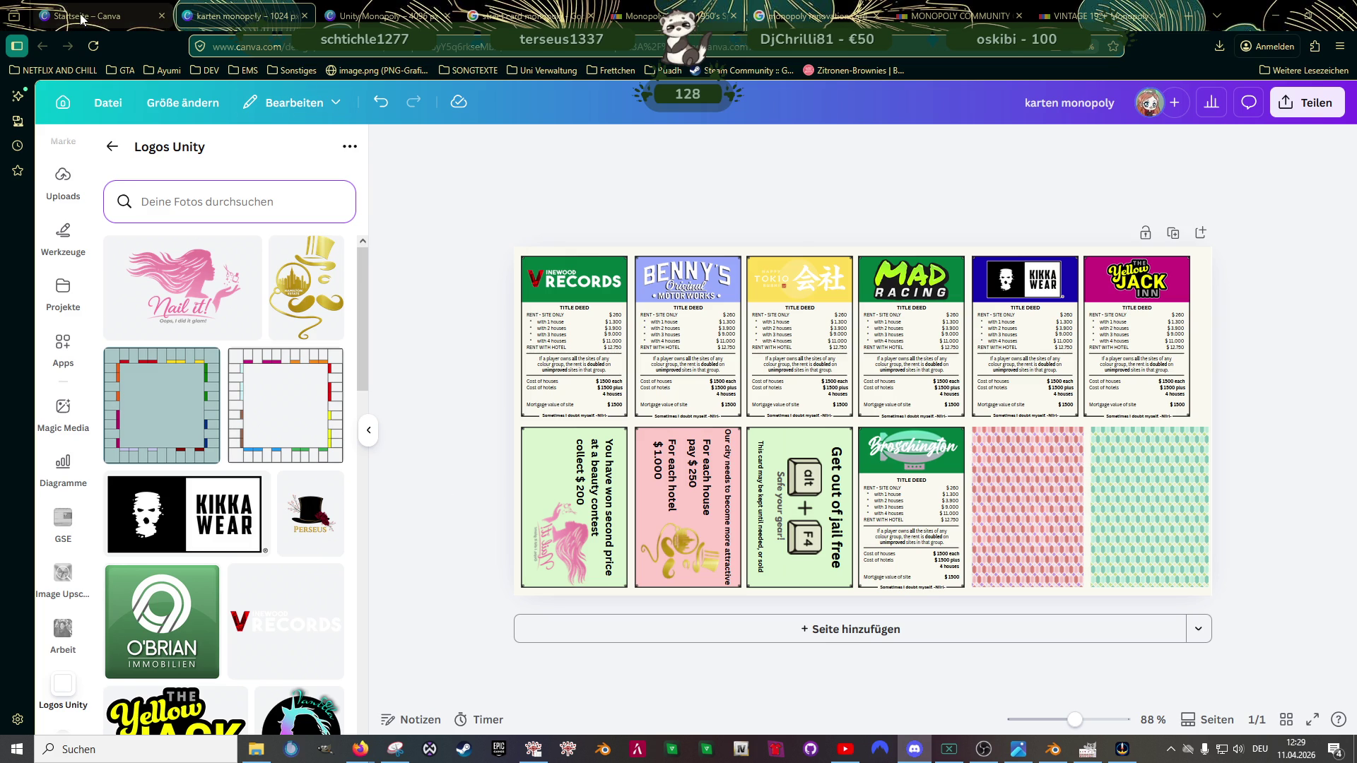
left_click(371, 15)
scroll(1008, 493, "down", 3)
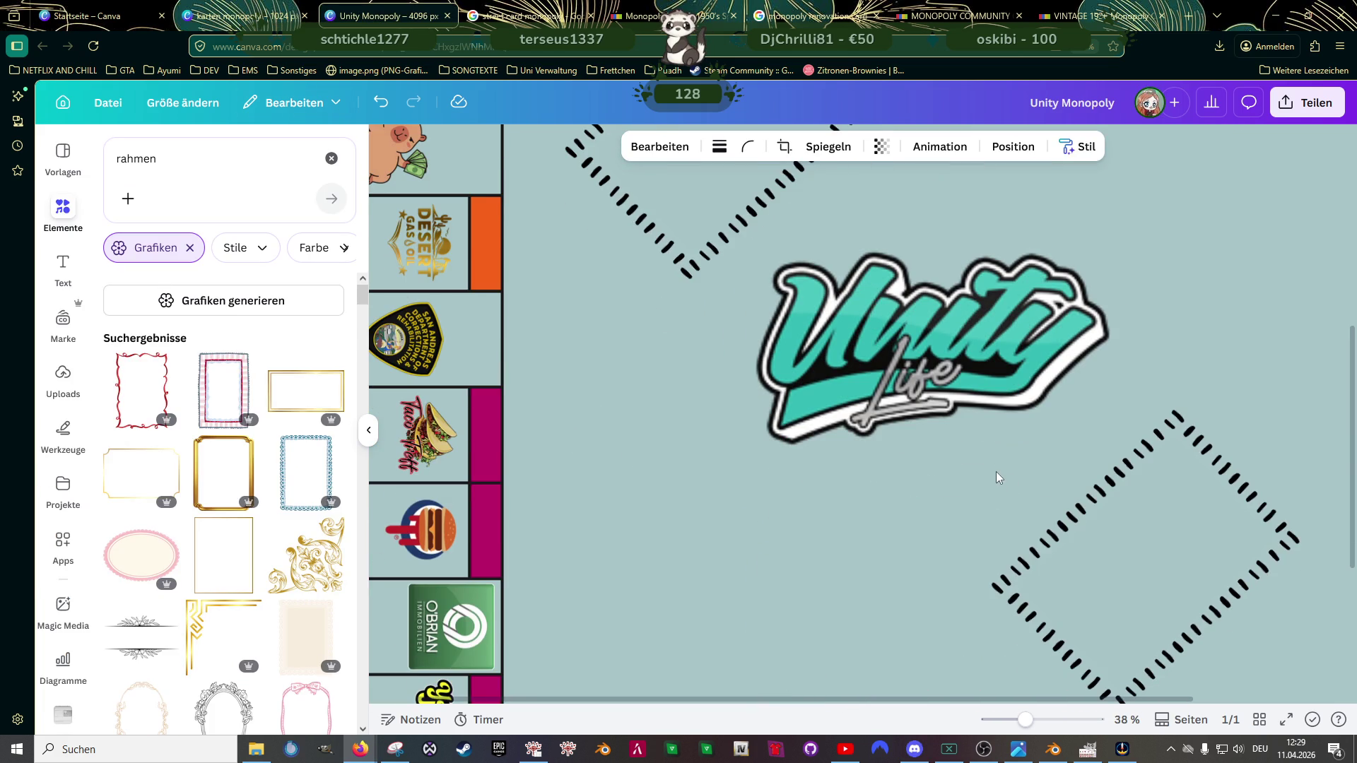
scroll(995, 467, "down", 2)
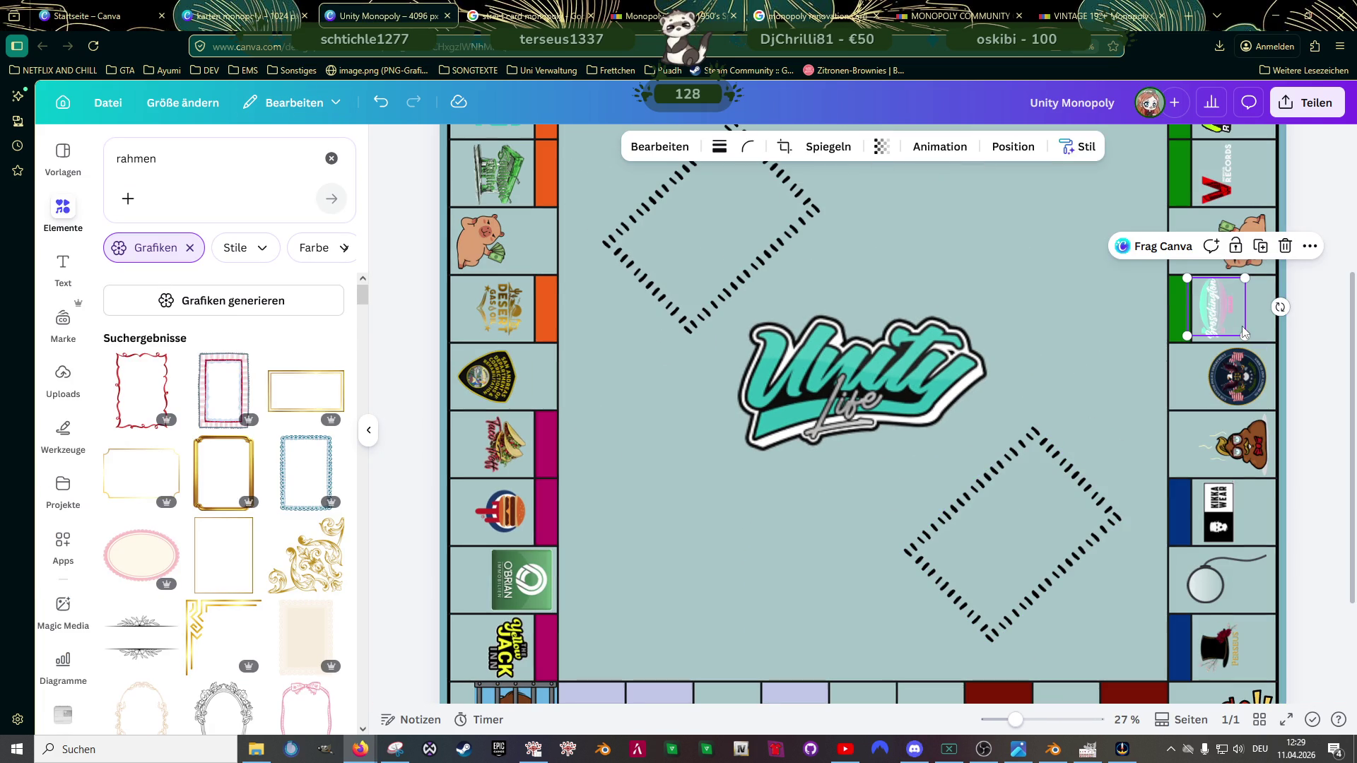
Step: Change the Broschington title deed's mortgage value from $ 1500 to $ 1600
left_click(244, 15)
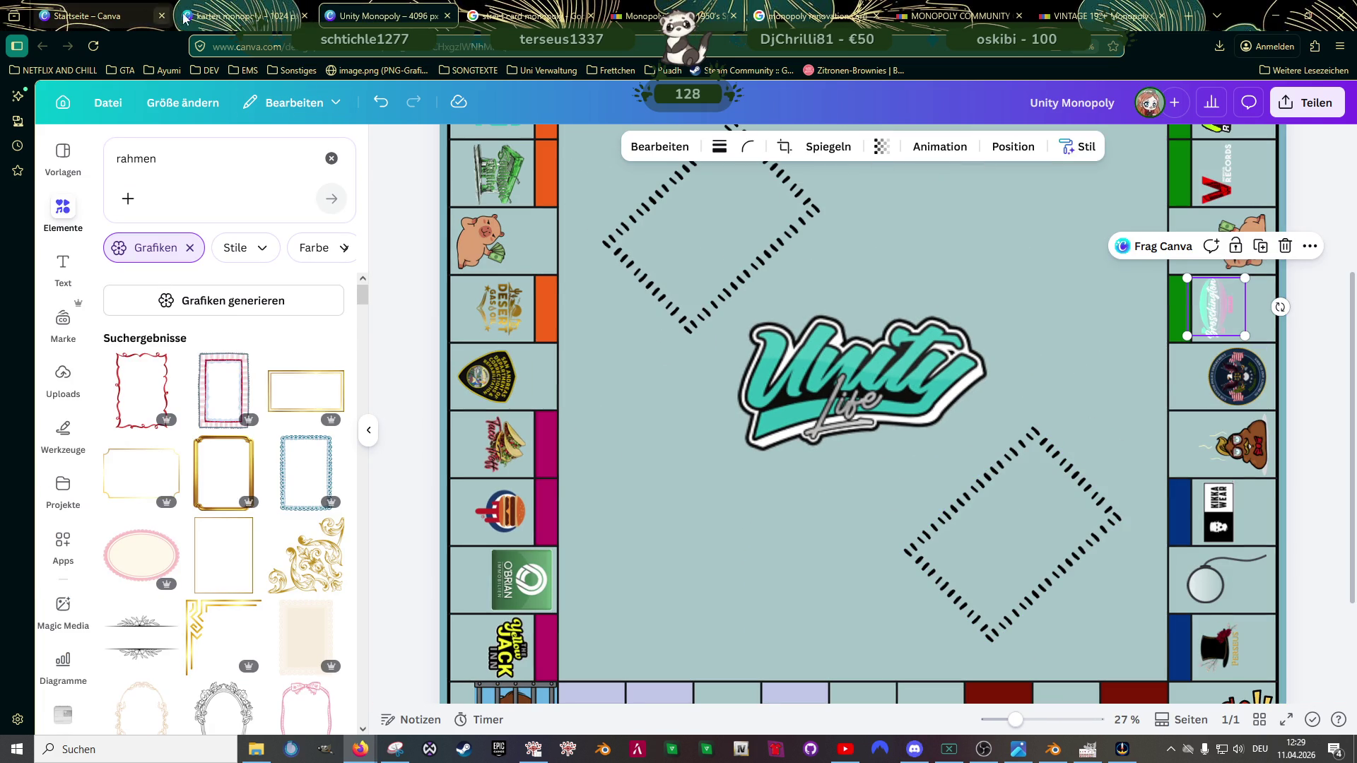
scroll(905, 518, "up", 3)
scroll(904, 517, "up", 2)
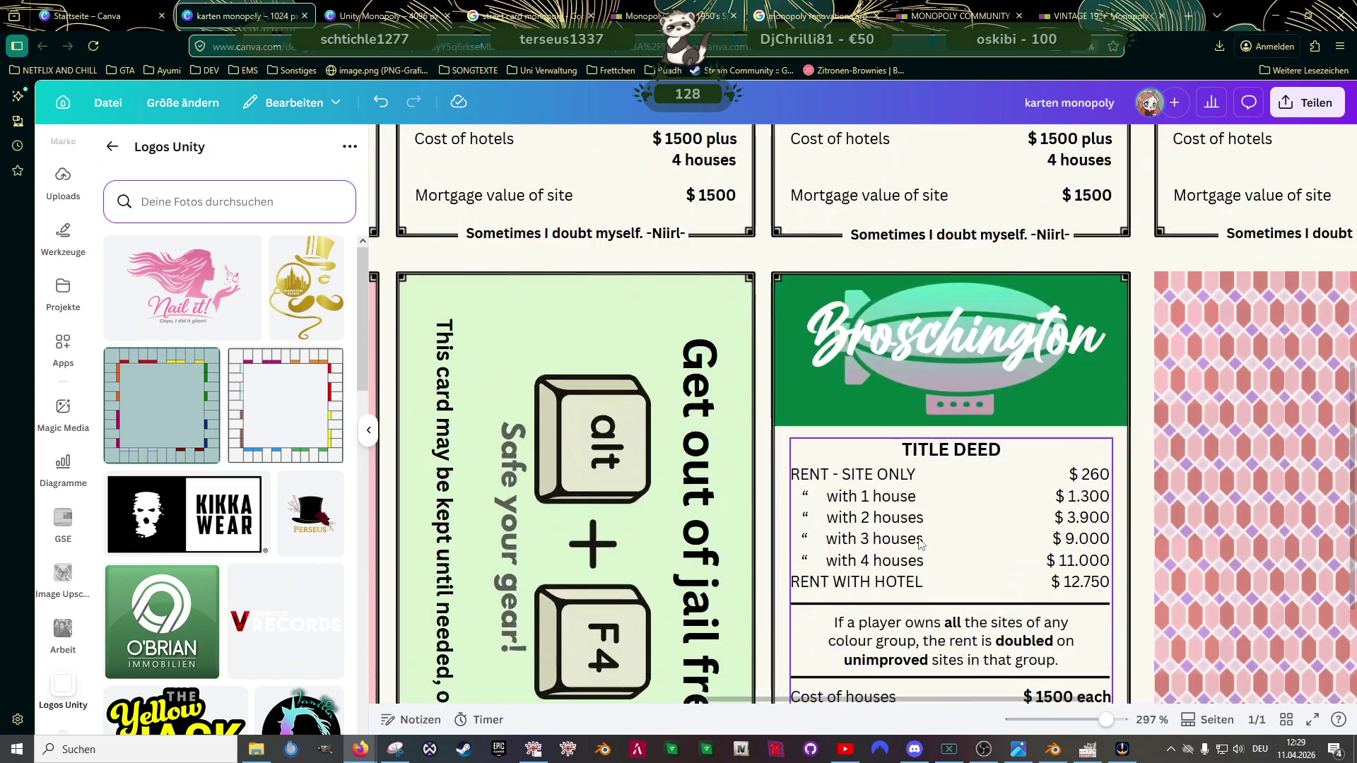
scroll(1002, 573, "up", 2)
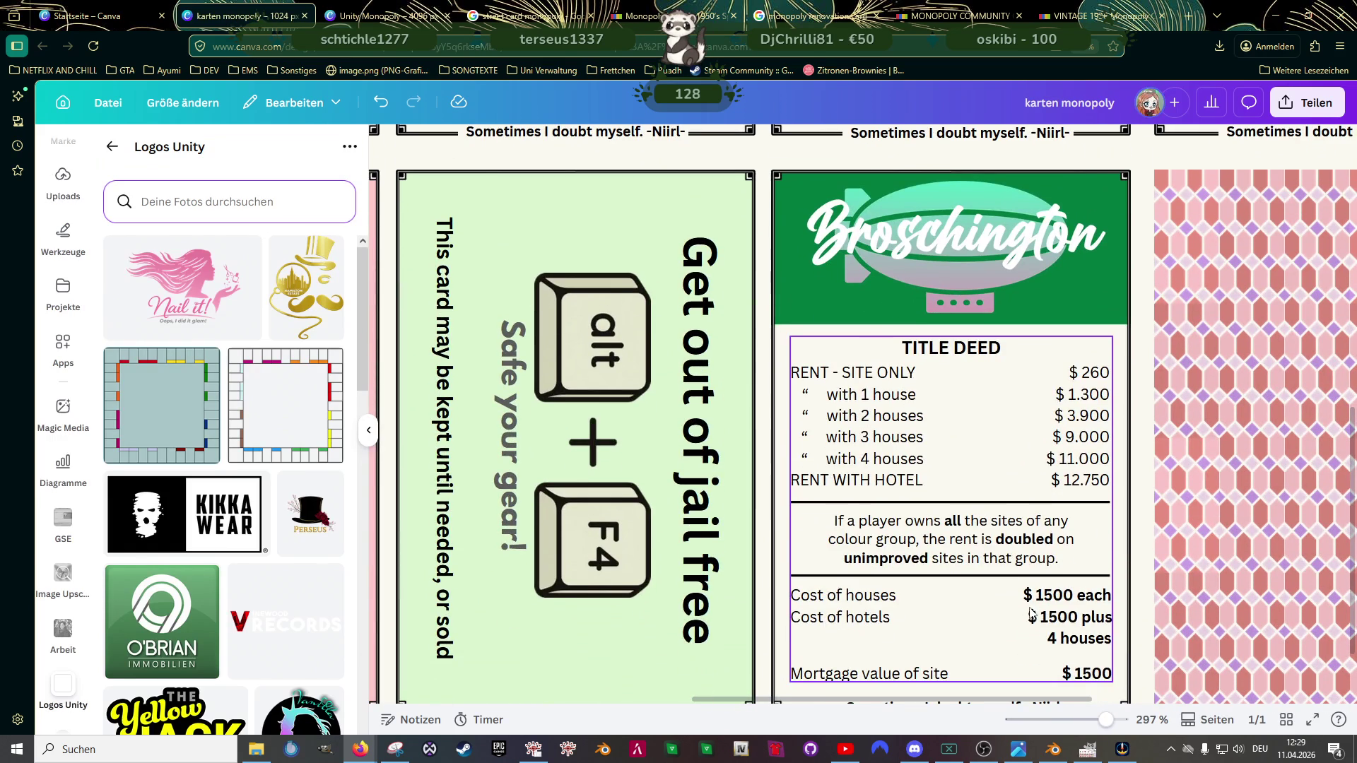
double_click(1100, 675)
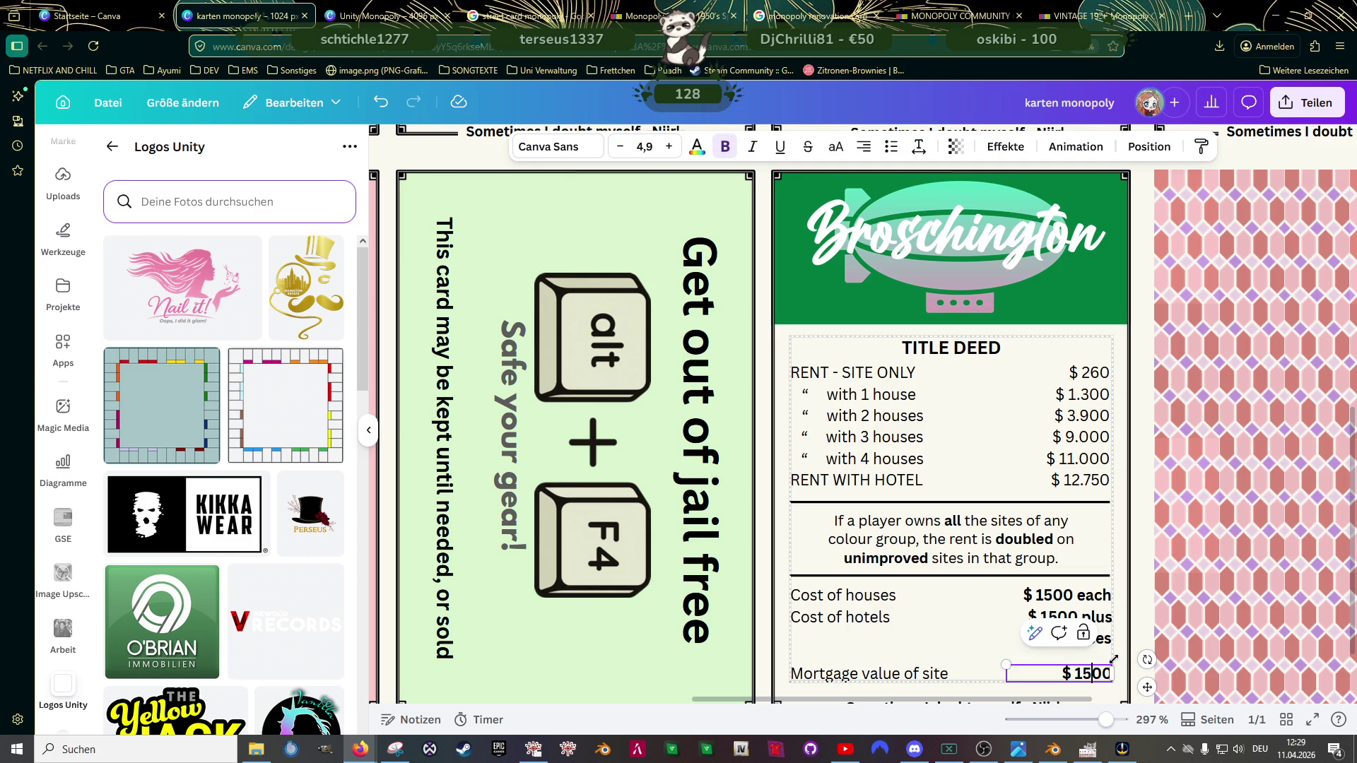
key("BackSpace")
type("6")
scroll(968, 455, "up", 1)
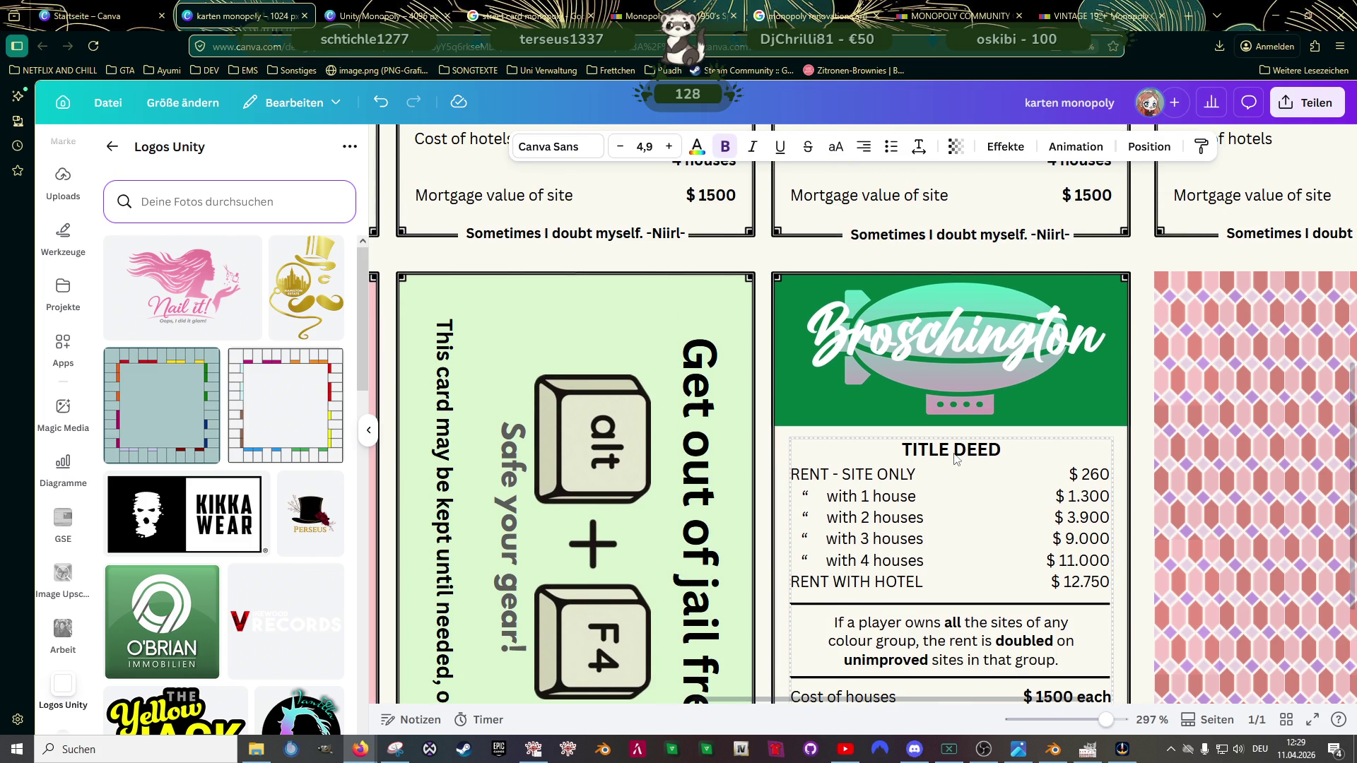
scroll(954, 437, "down", 3)
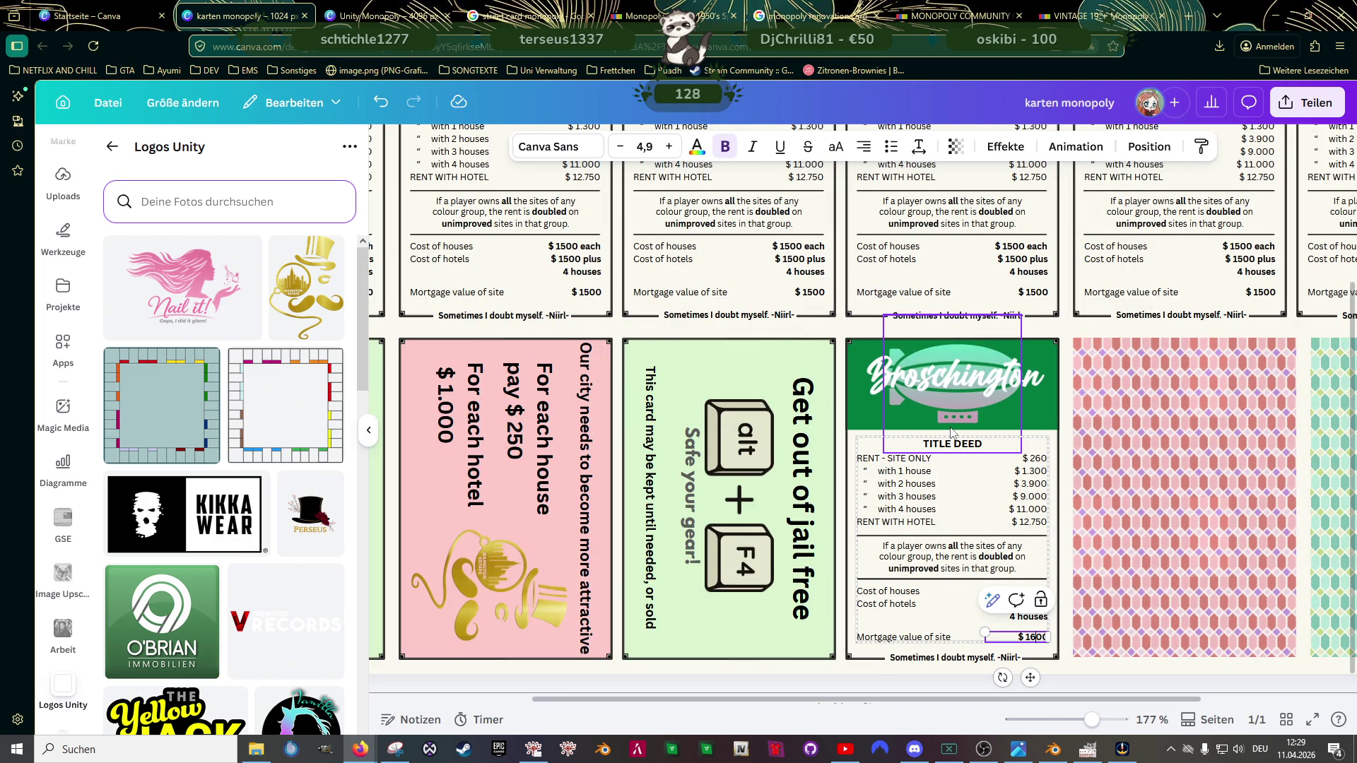
scroll(950, 430, "up", 2)
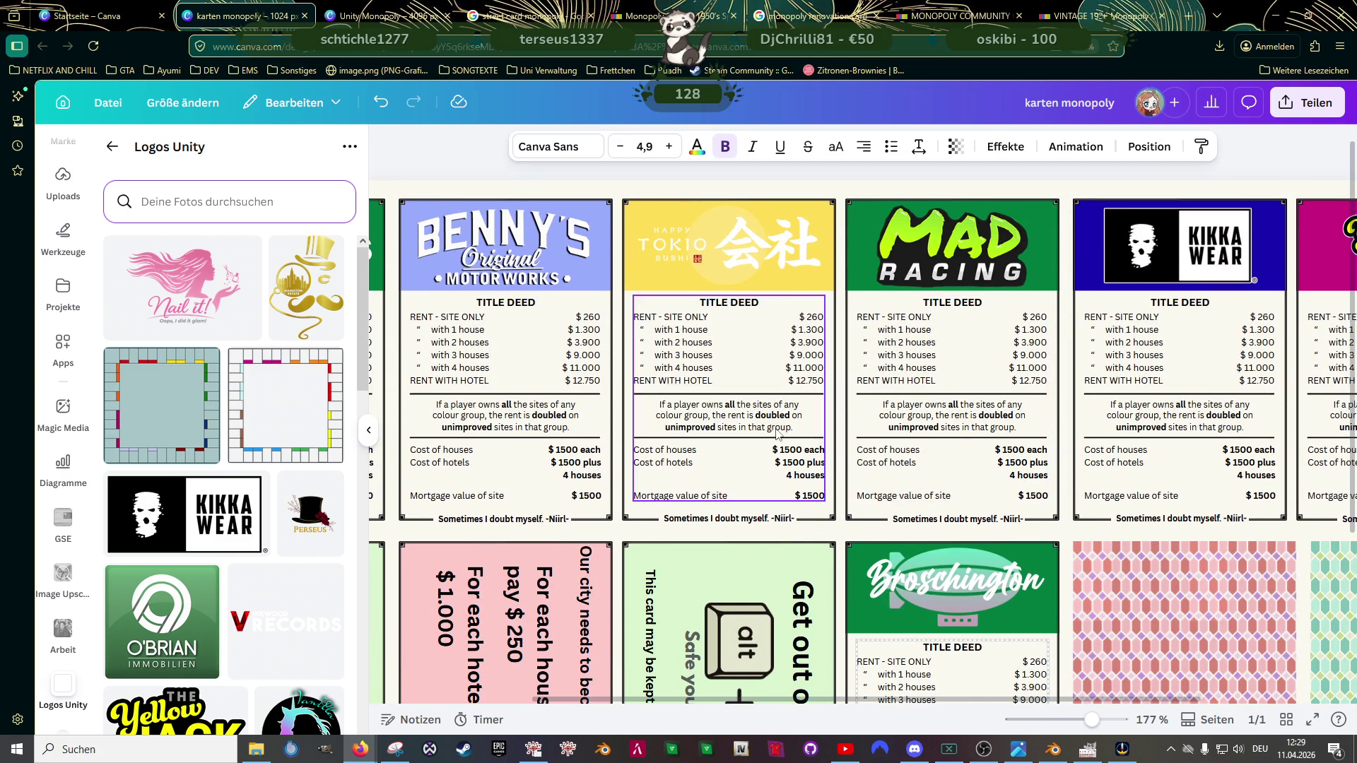
scroll(780, 434, "down", 1)
scroll(779, 435, "down", 1)
scroll(776, 434, "down", 1)
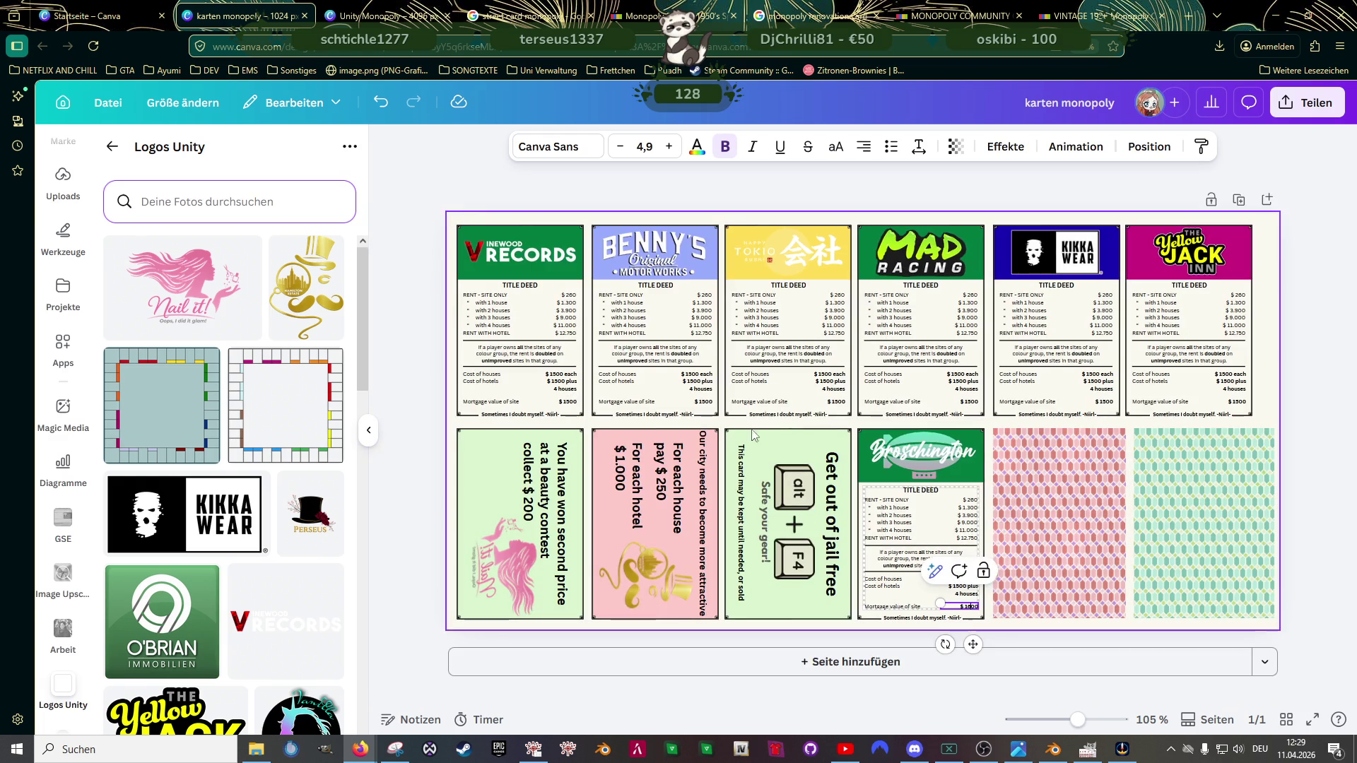
left_click(423, 251)
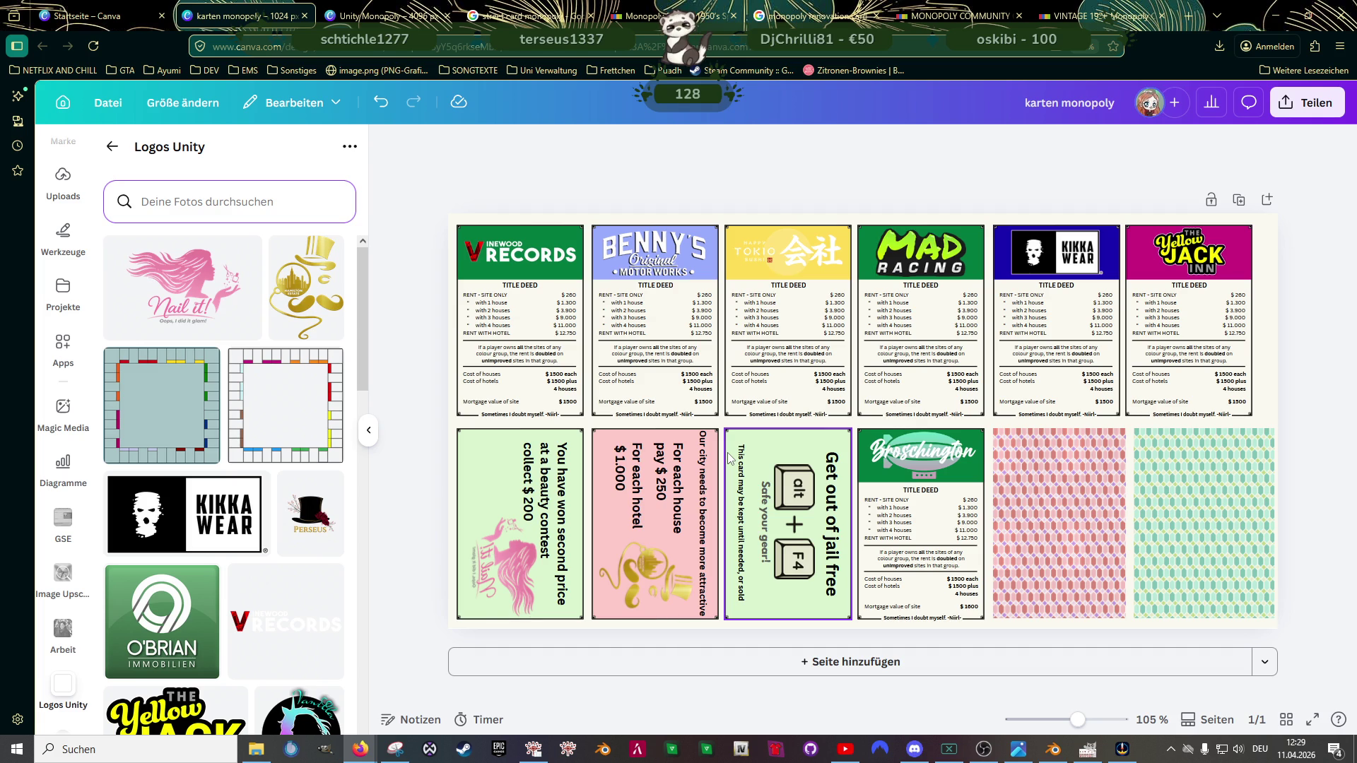
left_click(104, 19)
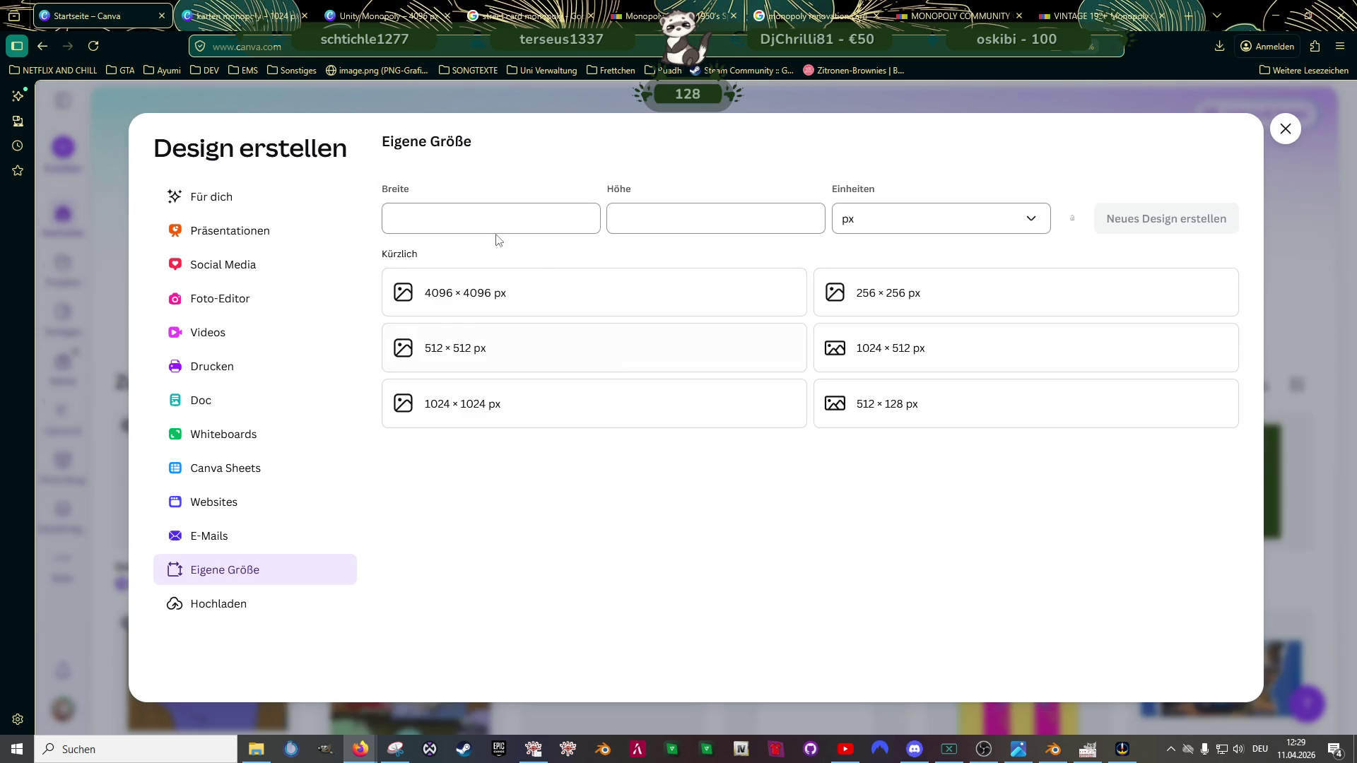
left_click(1285, 129)
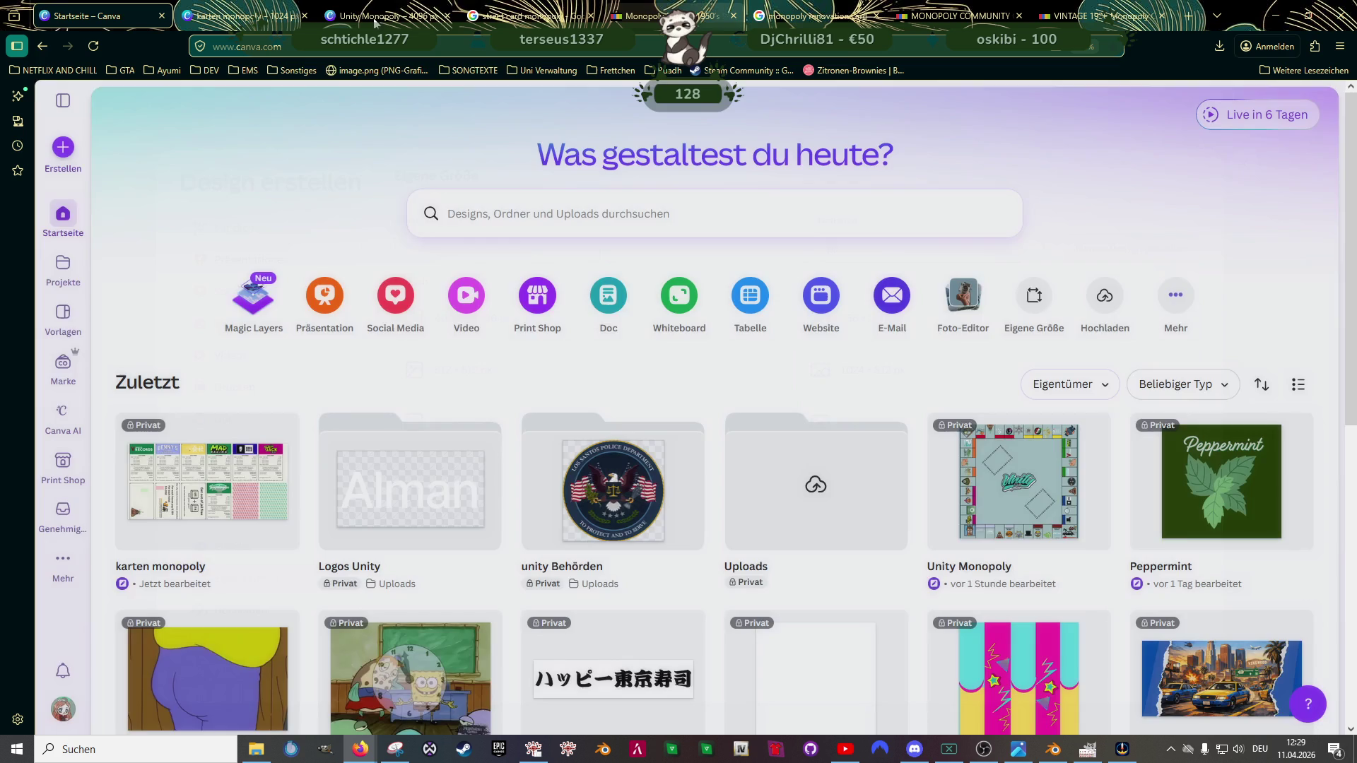
left_click(382, 17)
scroll(820, 431, "down", 2)
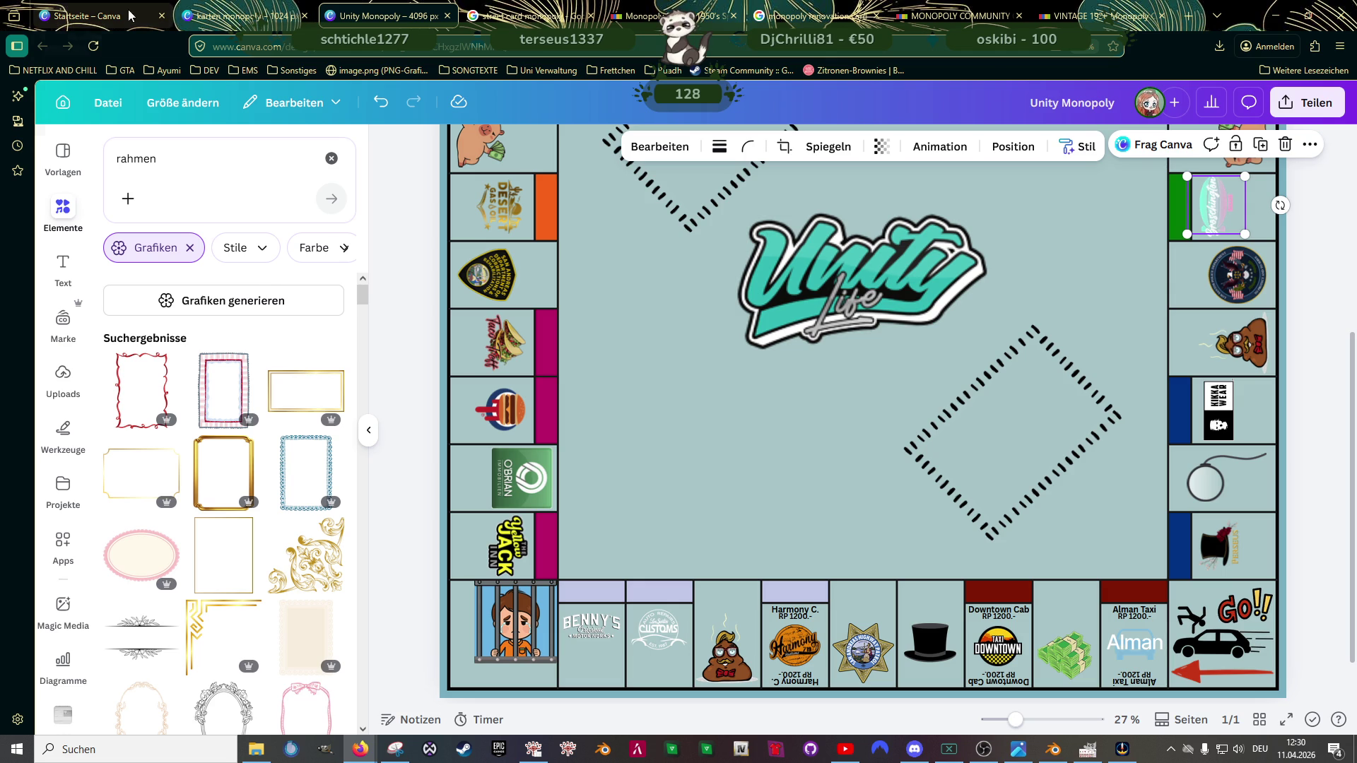
left_click(219, 18)
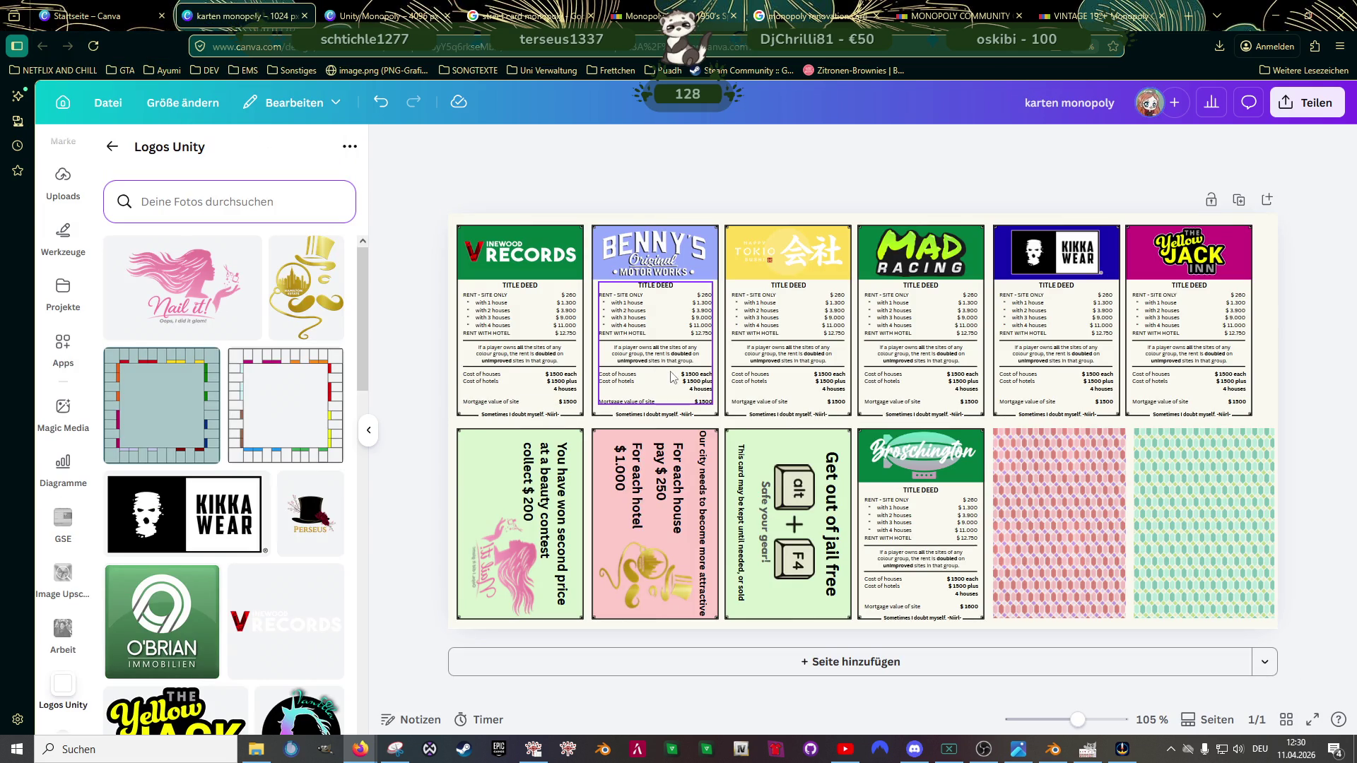
scroll(679, 403, "up", 2)
scroll(684, 402, "up", 3)
scroll(694, 399, "up", 3)
Step: Set Benny's Motor Works mortgage to $ 600 and site-only rent to $ 60
left_click(695, 400)
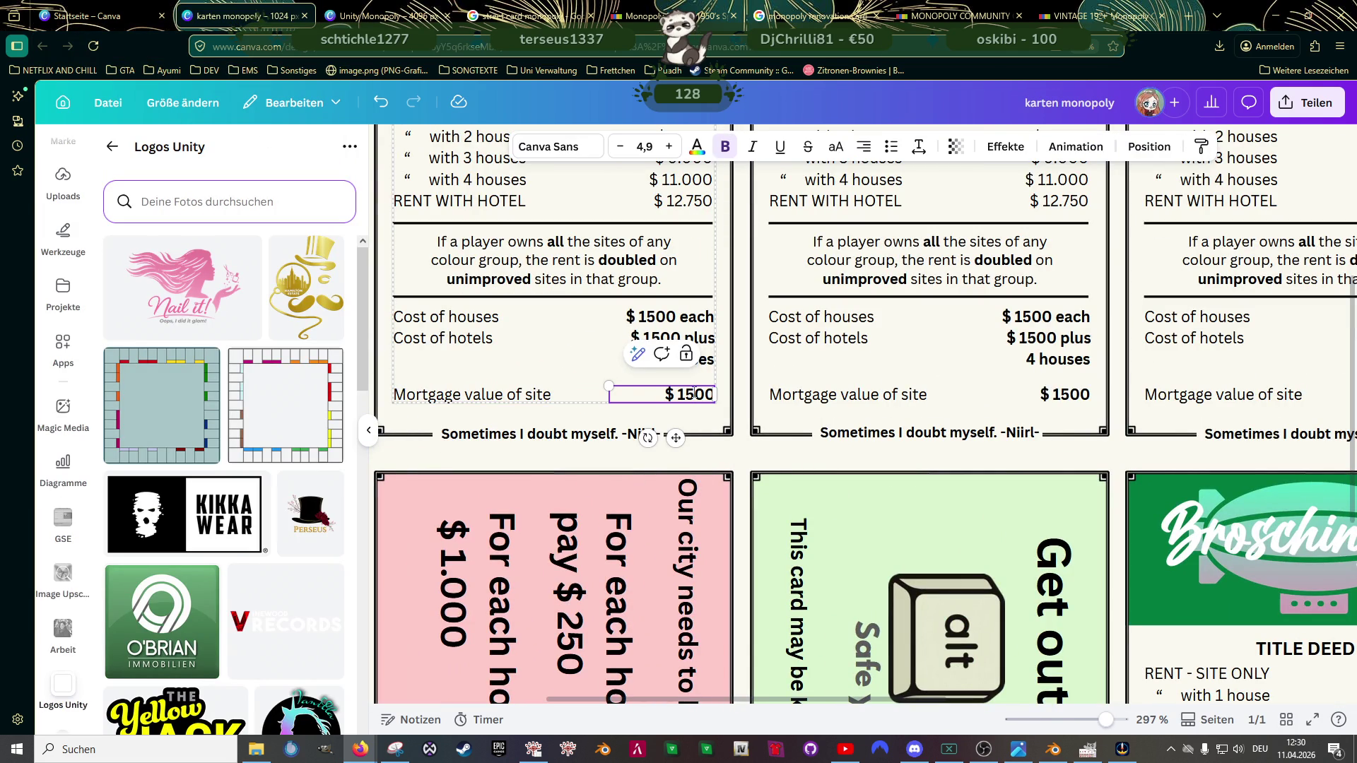
key("BackSpace")
key("BackSpace")
type("6")
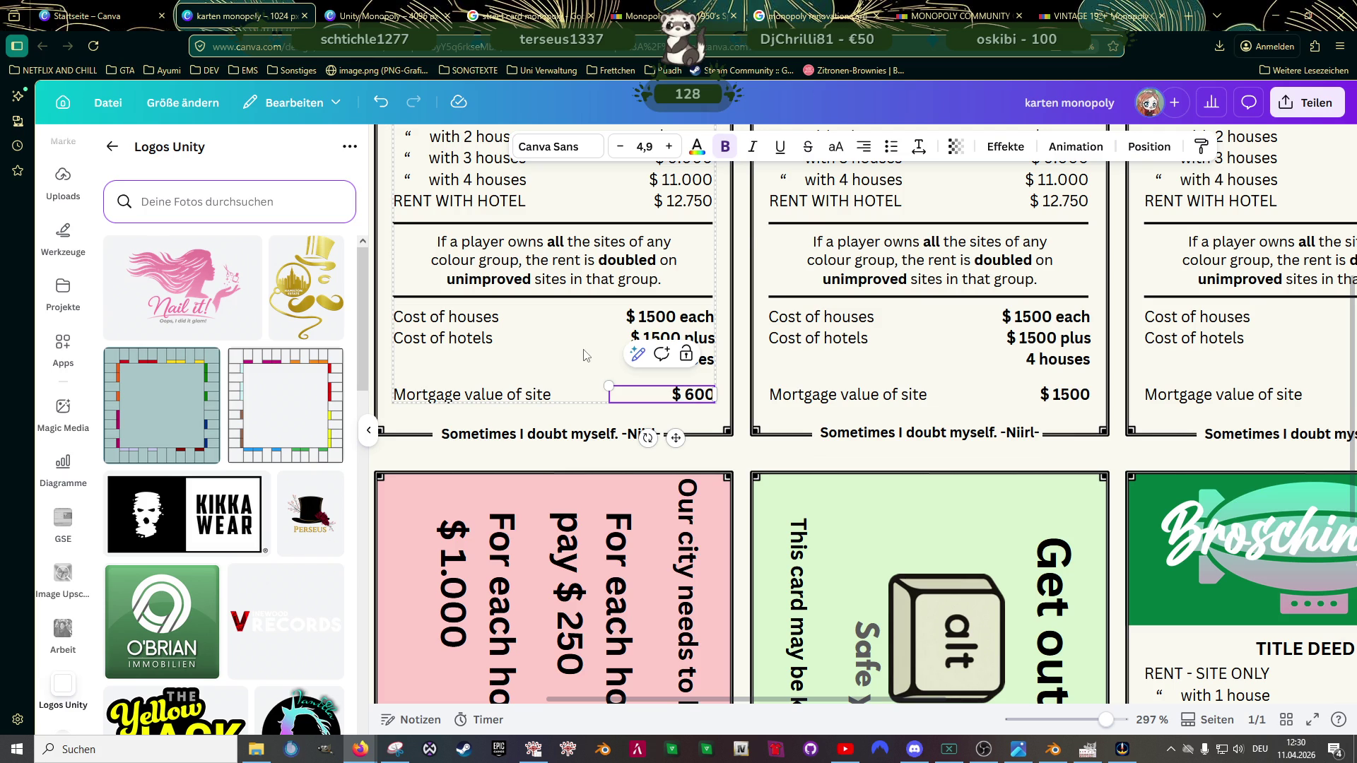
key("Escape")
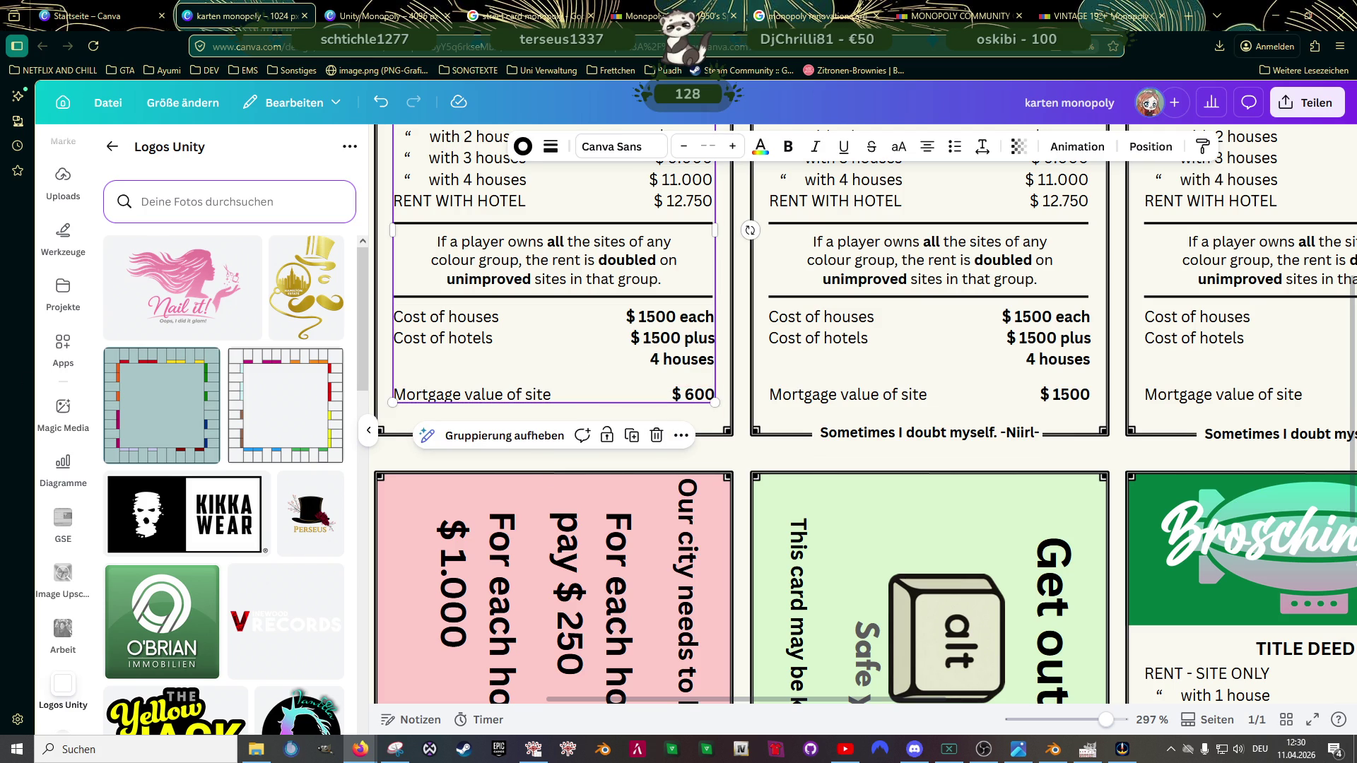
scroll(568, 283, "up", 3)
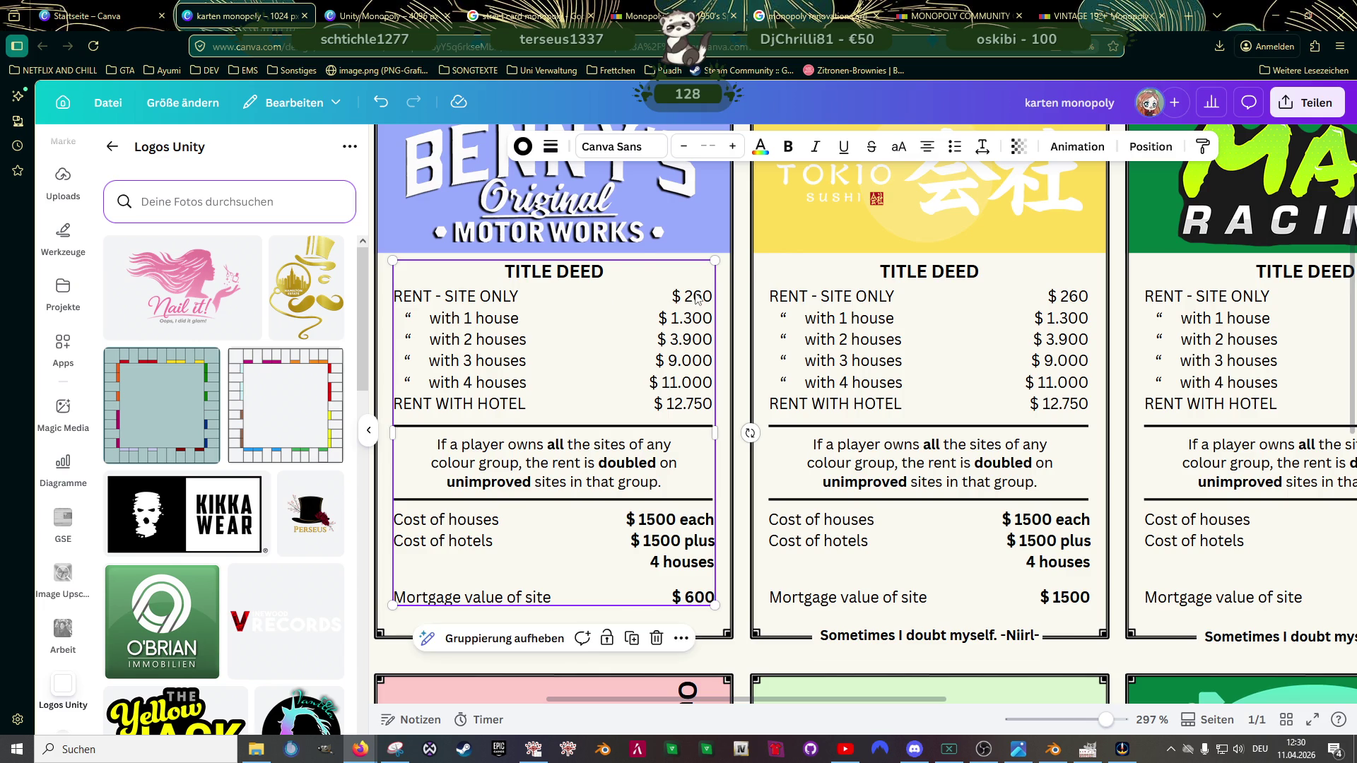
left_click(697, 300)
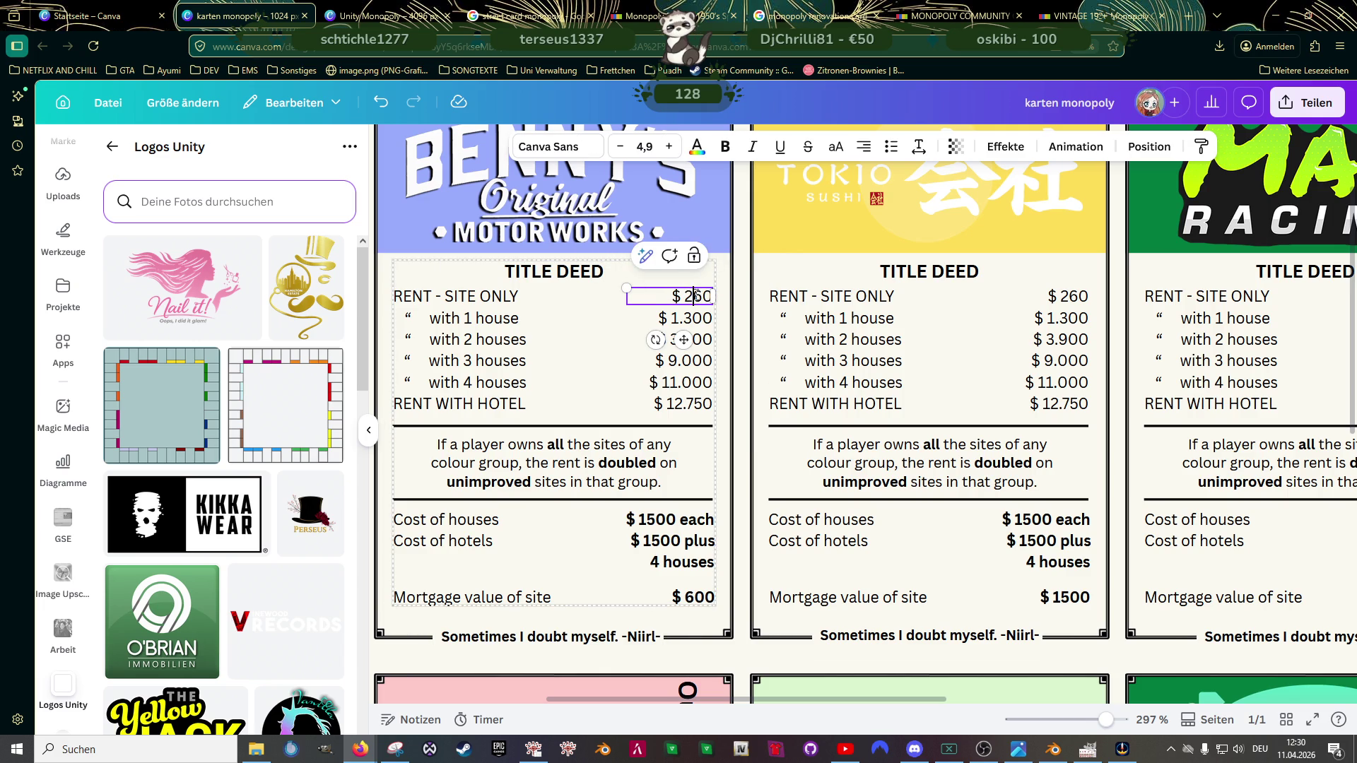
key("BackSpace")
Step: Lower the one-house and two-house rents to $ 300 and $ 900
left_click(679, 320)
double_click(682, 316)
left_click(685, 316)
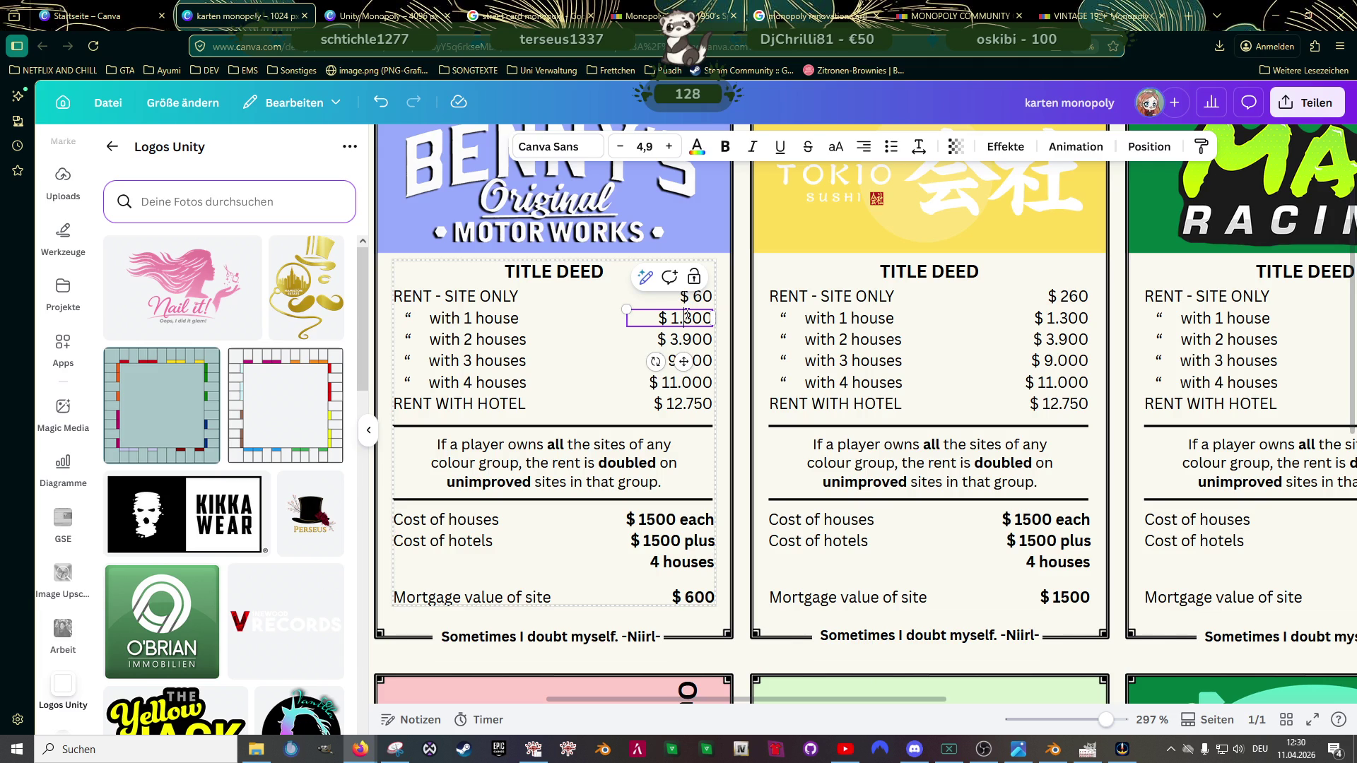
key("BackSpace")
key("BackSpace")
left_click(685, 343)
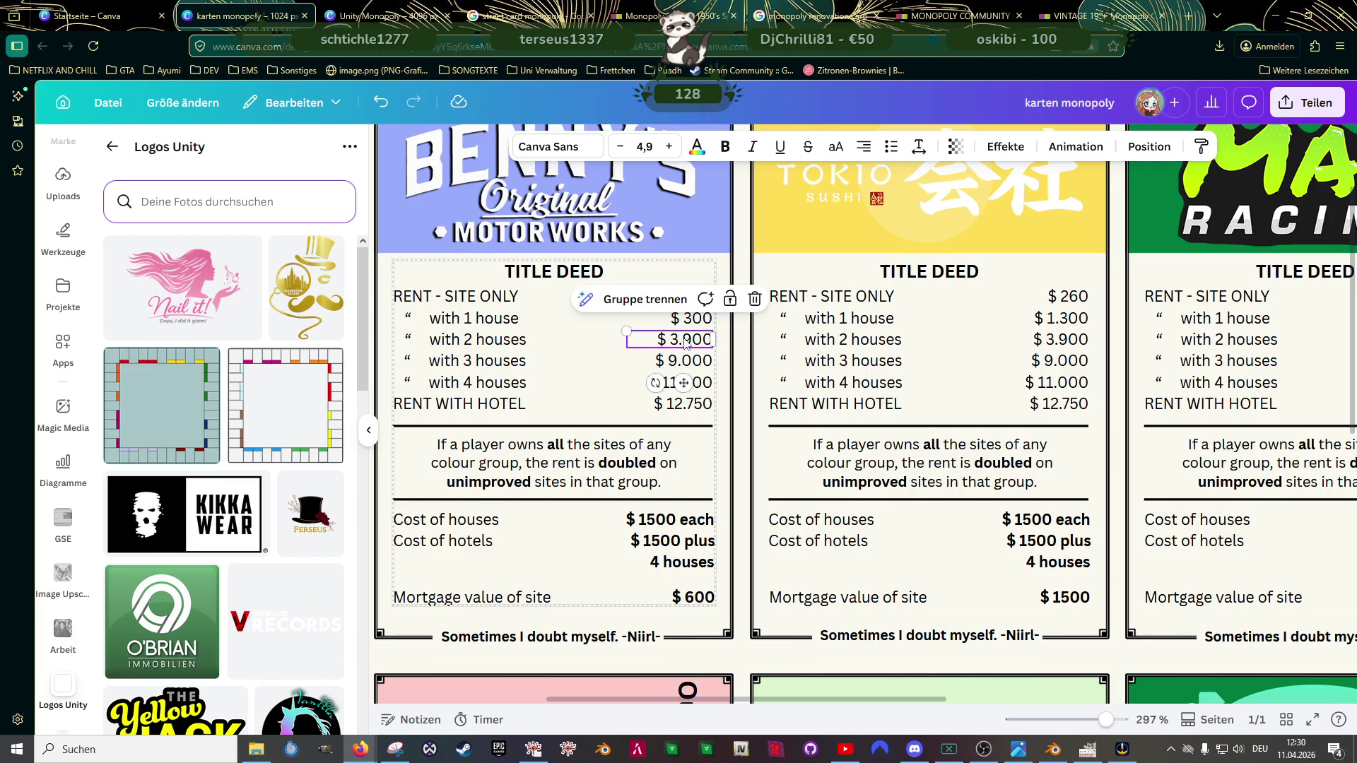
left_click(684, 339)
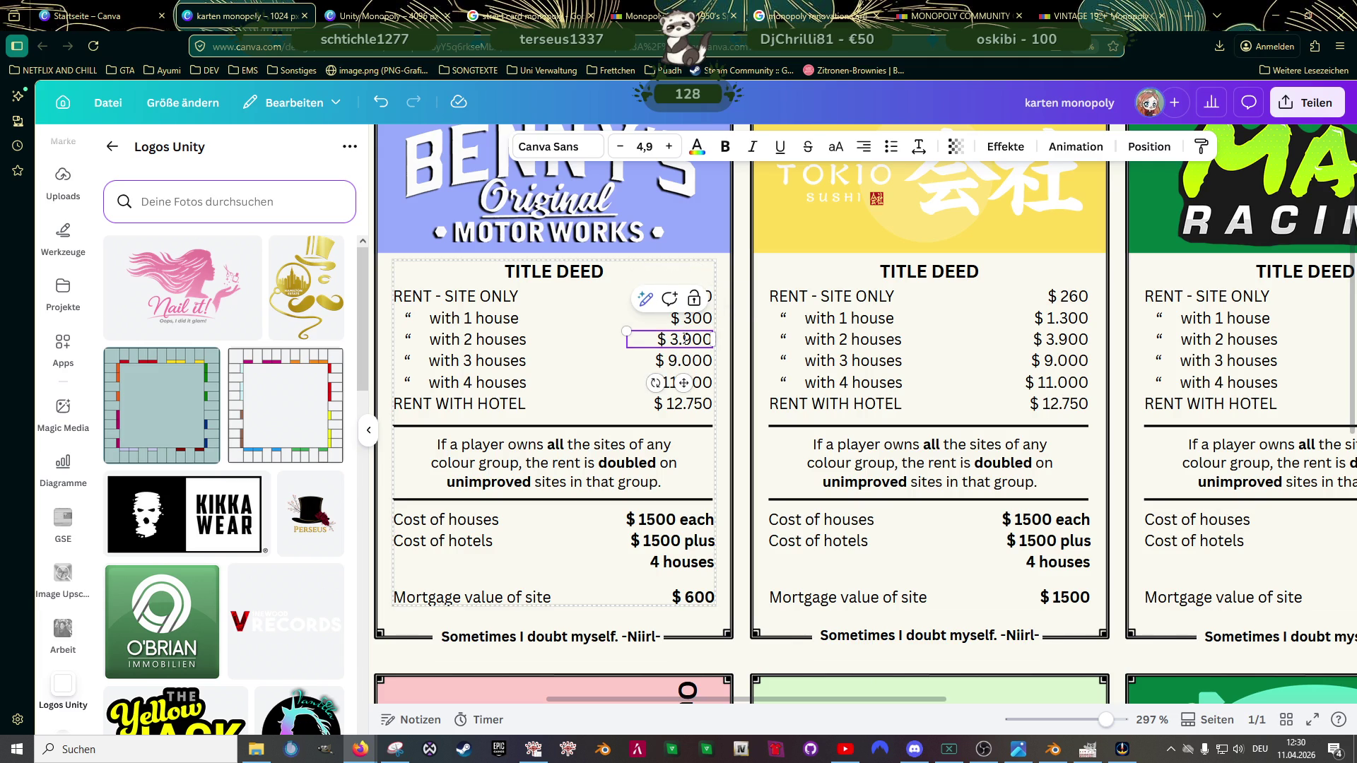
key("BackSpace")
key("BackSpace")
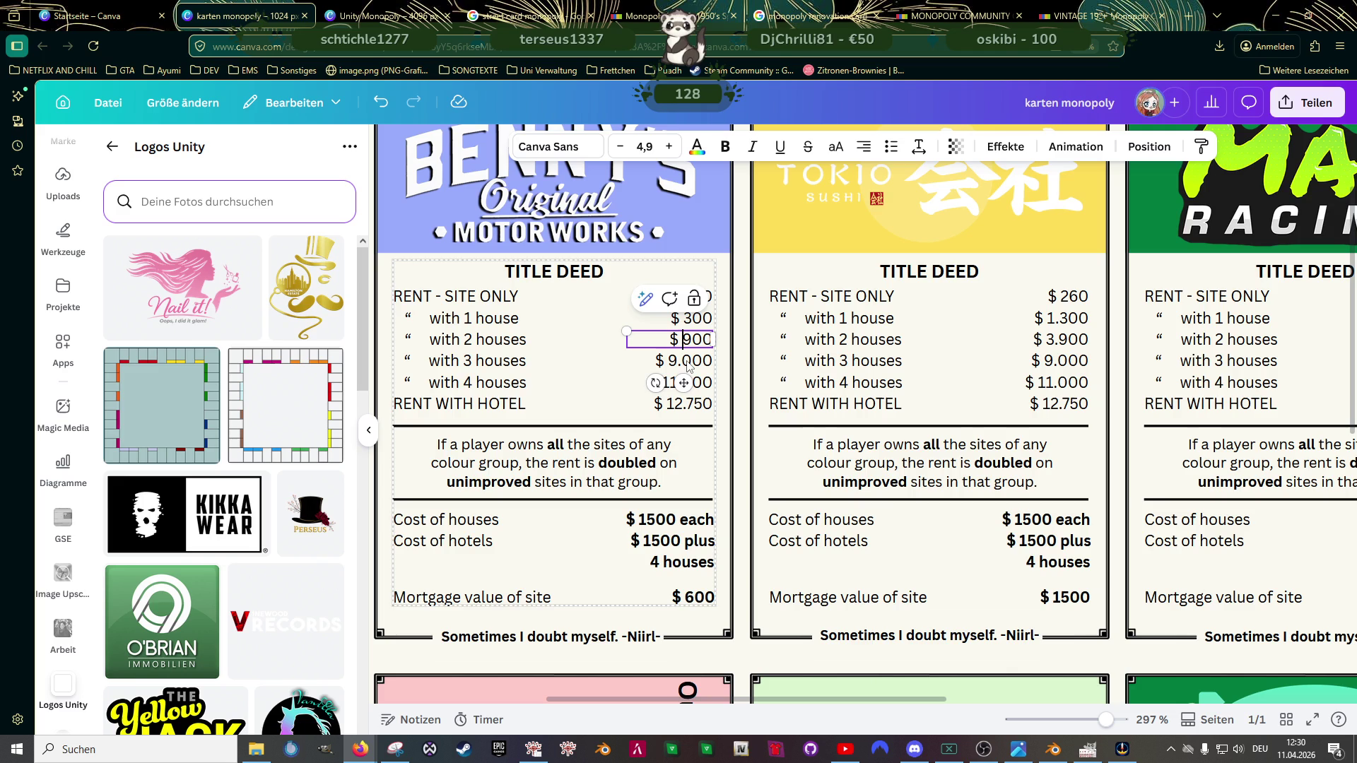
Step: Retype the three-house, four-house and hotel rents as $ 2.700, $ 4.000 and $ 5.500
left_click(689, 363)
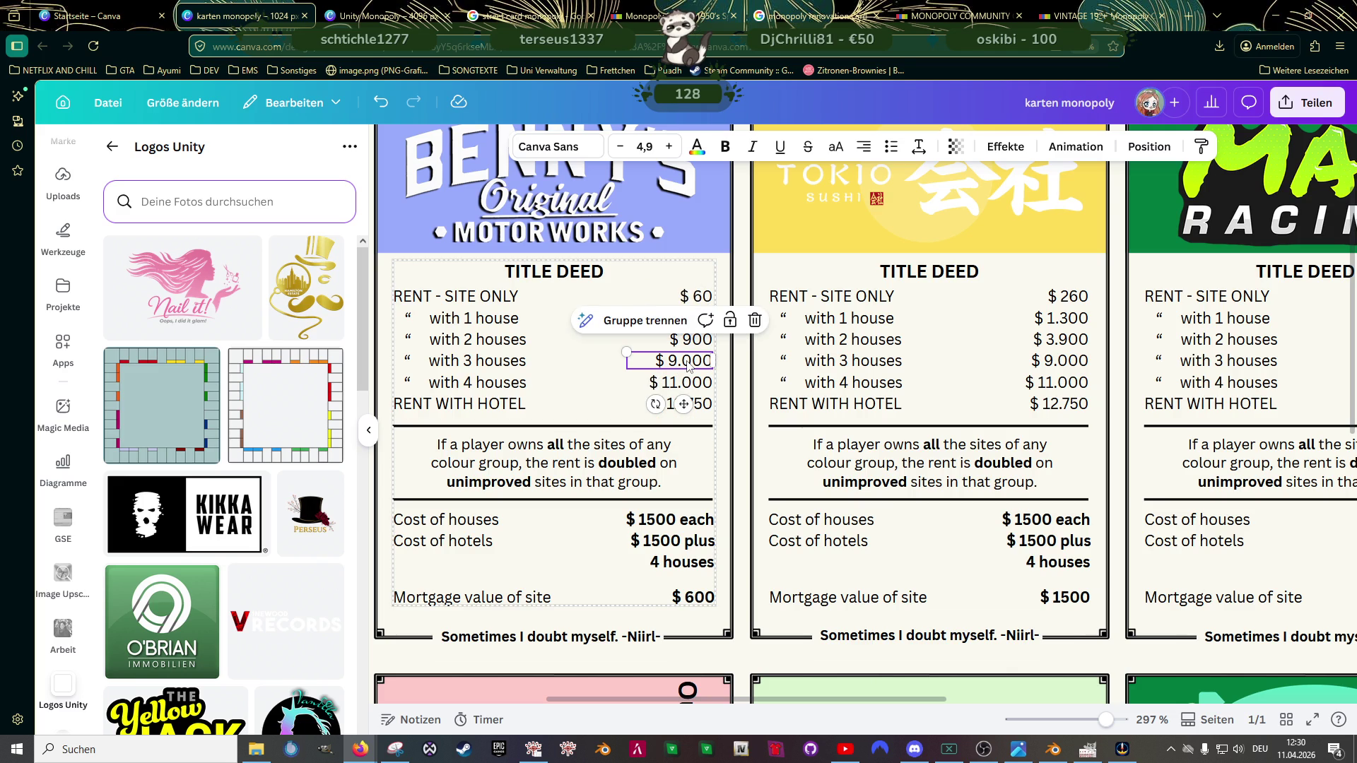
double_click(689, 365)
left_click(676, 362)
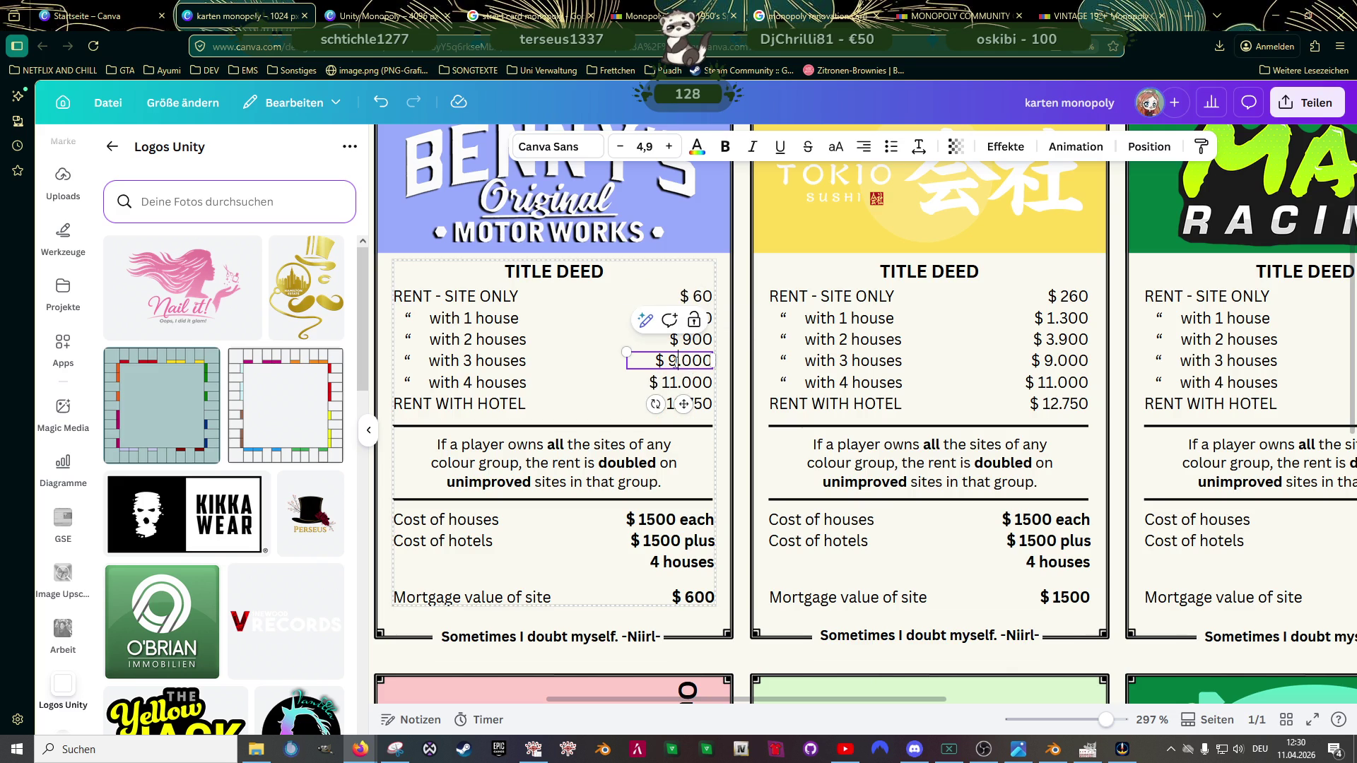
triple_click(671, 361)
type(".")
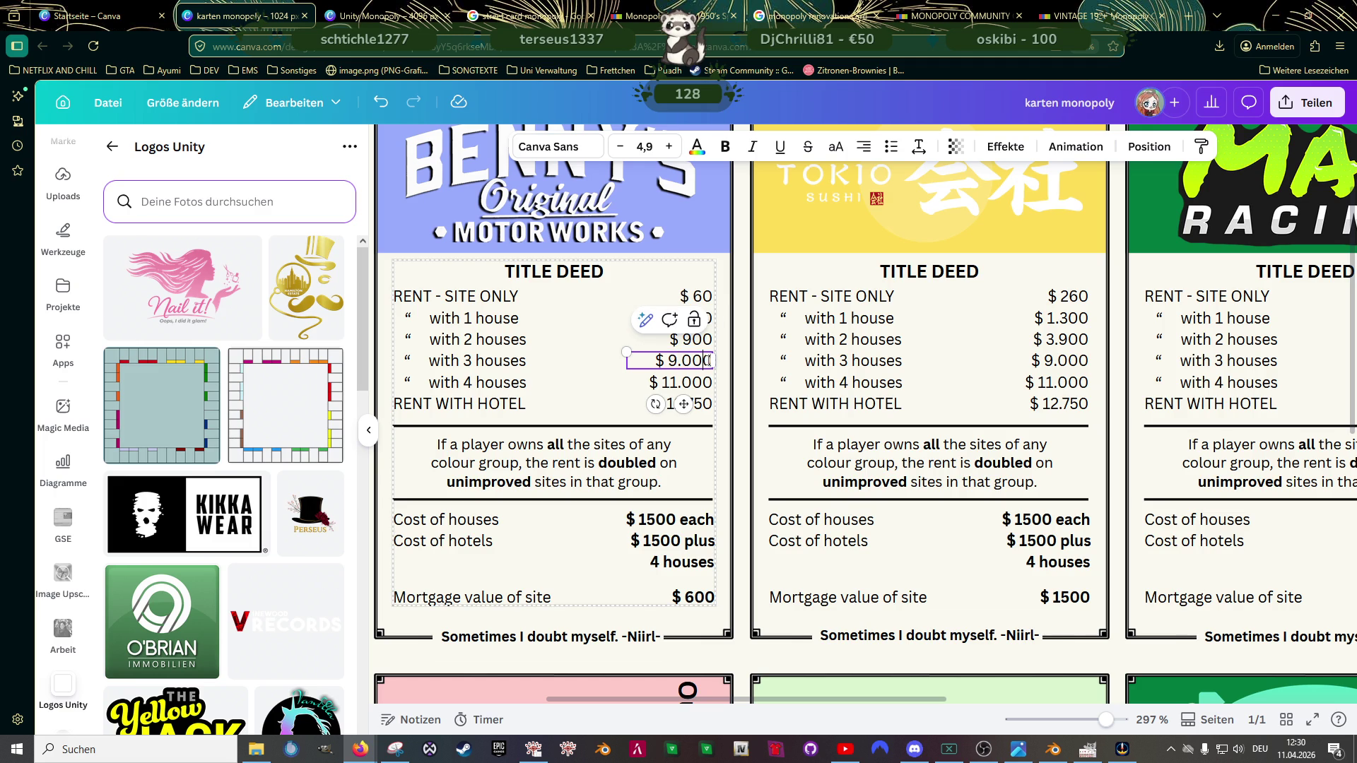
key("BackSpace")
key("BackSpace")
key("BackSpace")
key("BackSpace")
key("BackSpace")
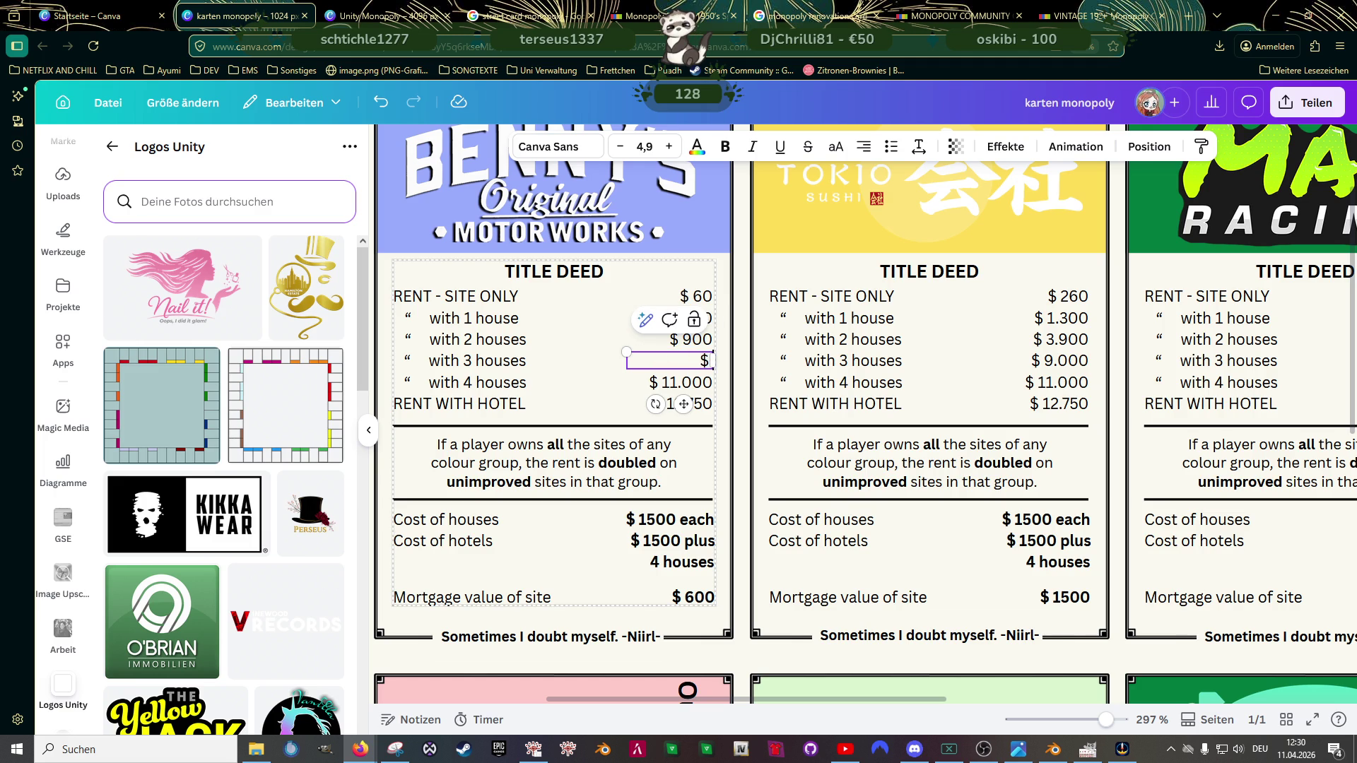
type("2.700")
left_click(689, 384)
double_click(691, 382)
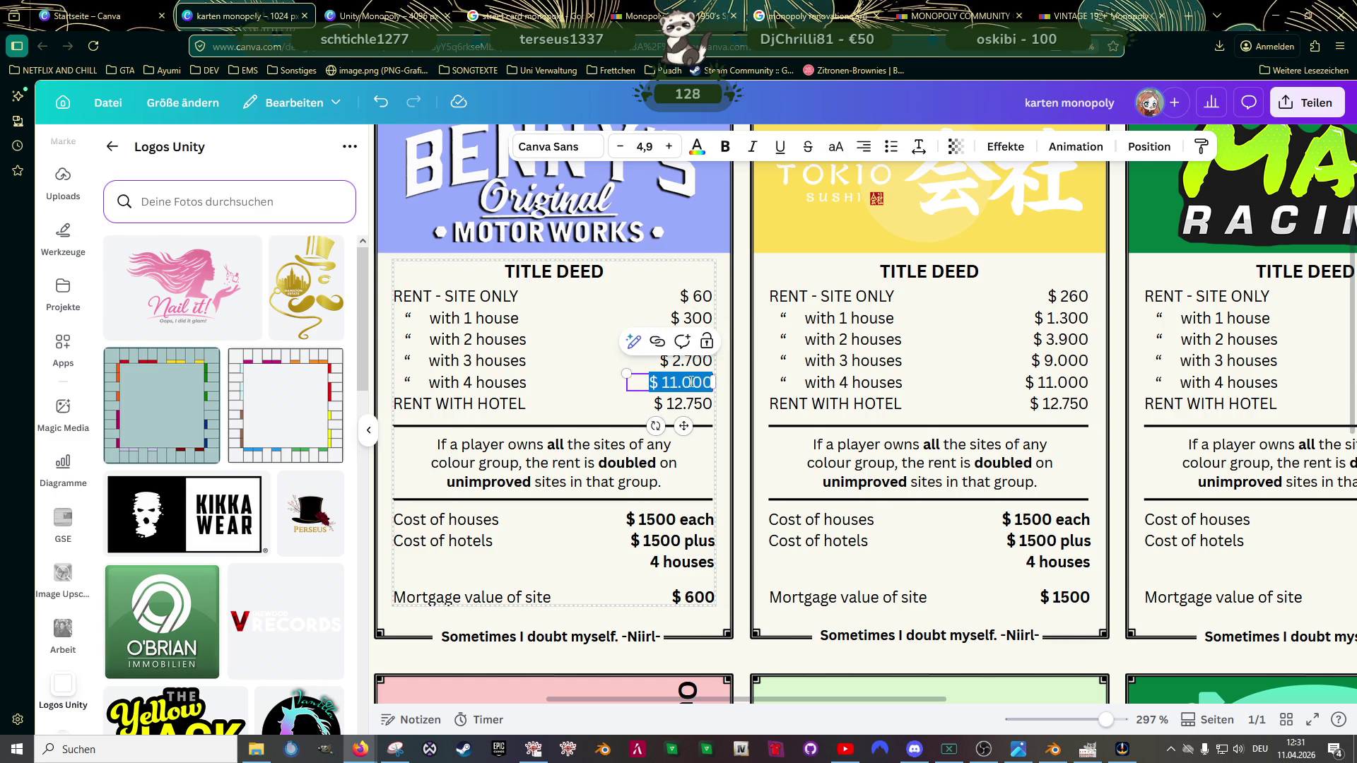
key("BackSpace")
type("$")
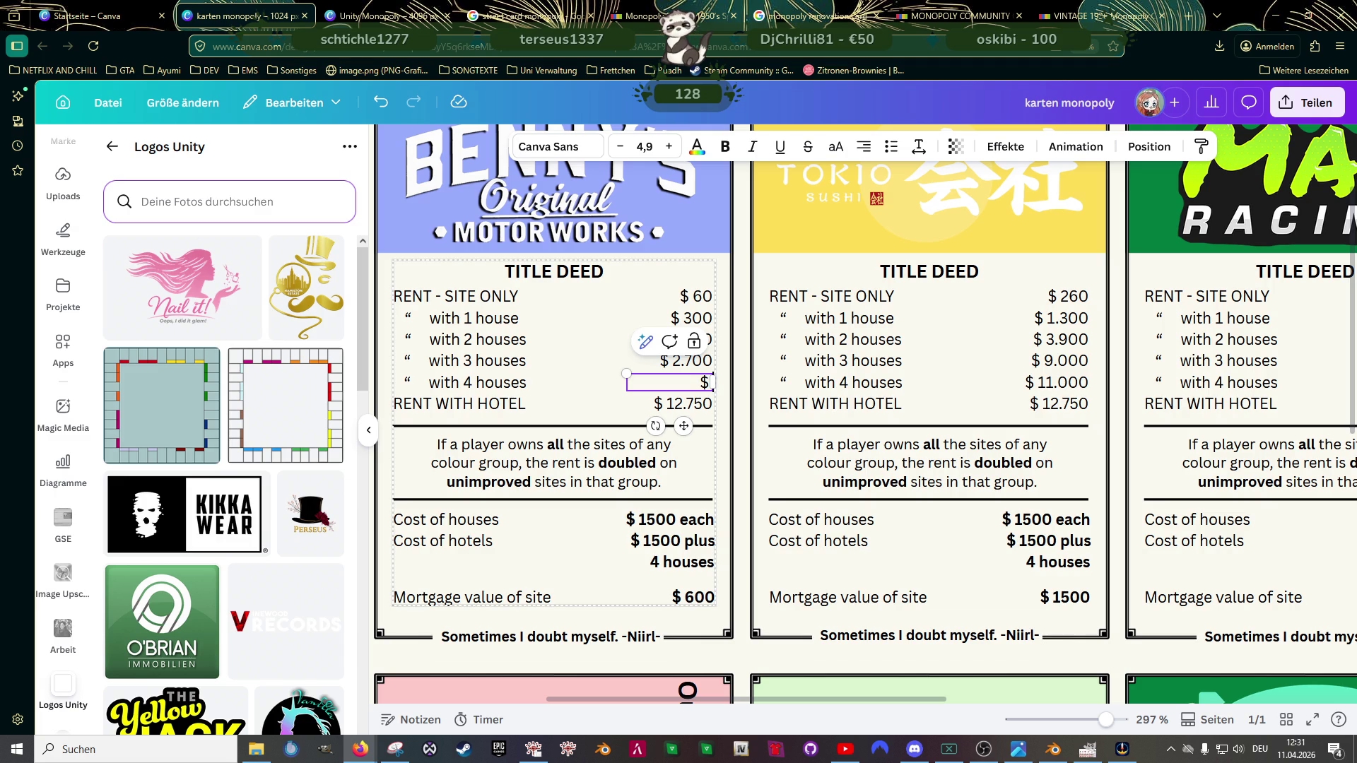
type("4.000")
double_click(688, 405)
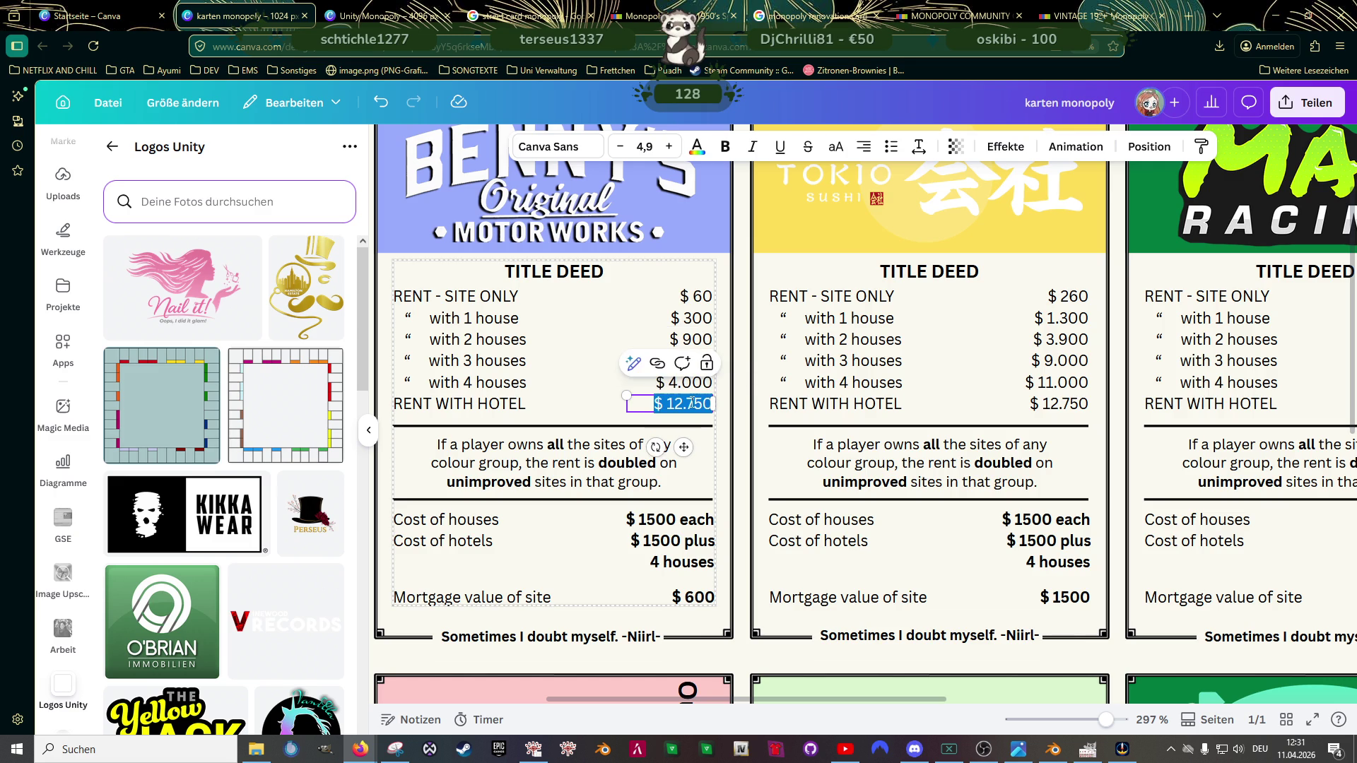
key("BackSpace")
type("$")
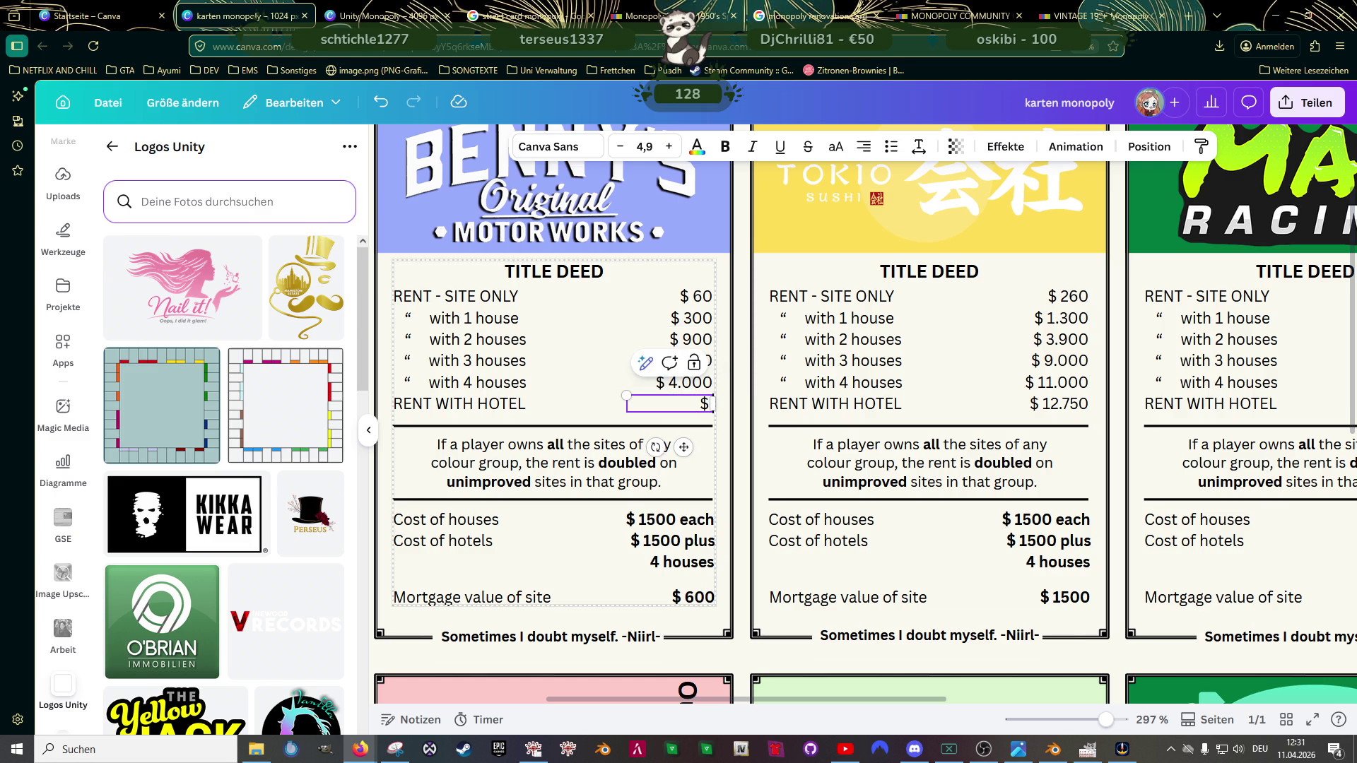
type(" 5.500")
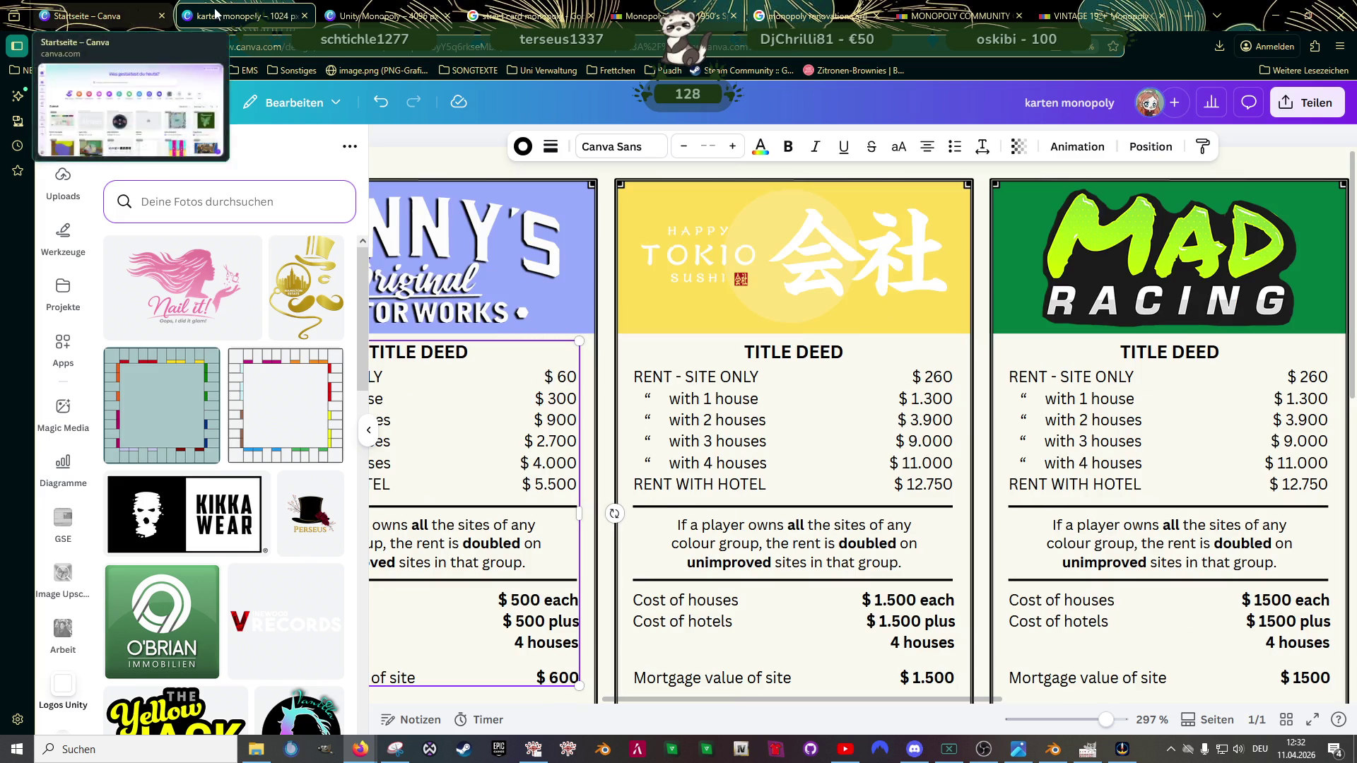
Step: Glance at the board design, then set the Tokio Sushi card's mortgage to $ 1.400 and select the Records card text
left_click(371, 16)
scroll(848, 424, "up", 3)
scroll(905, 274, "up", 5)
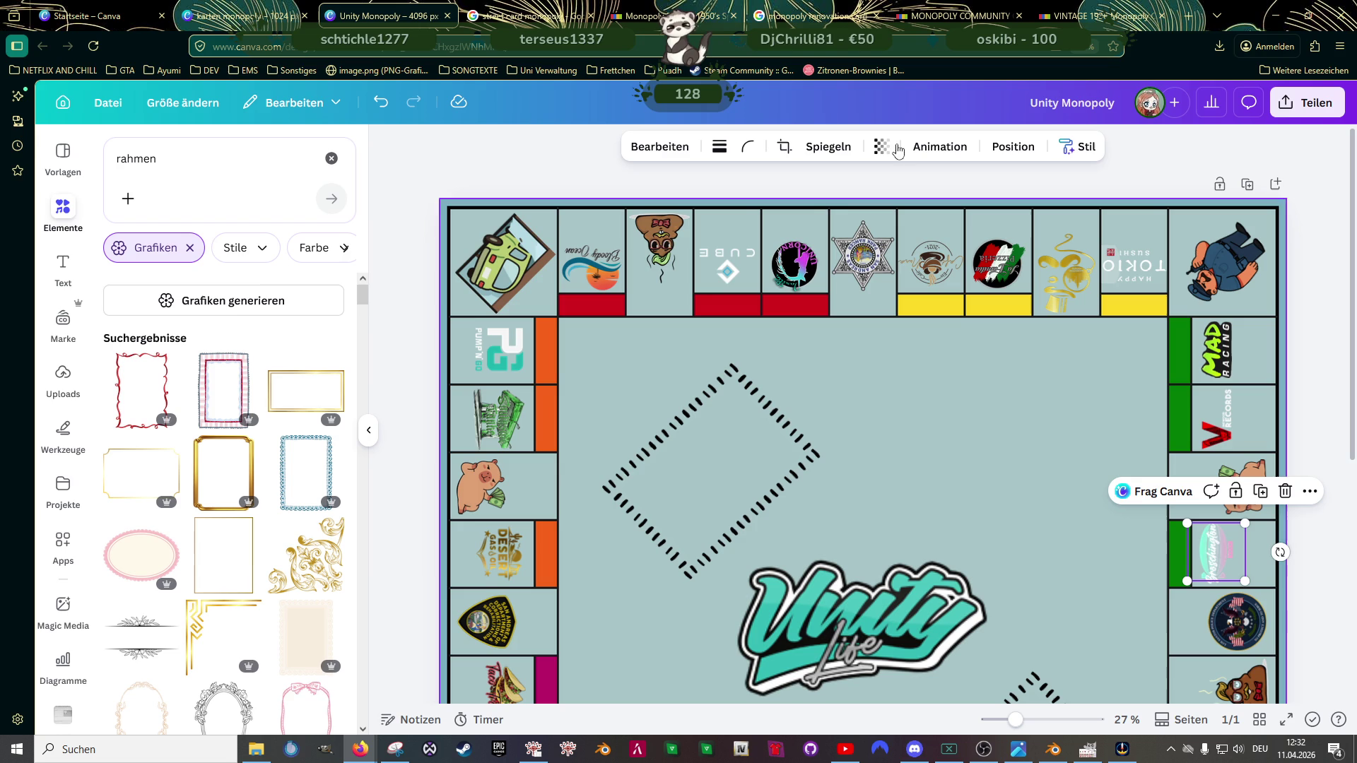
left_click(258, 17)
scroll(923, 572, "down", 2)
double_click(928, 576)
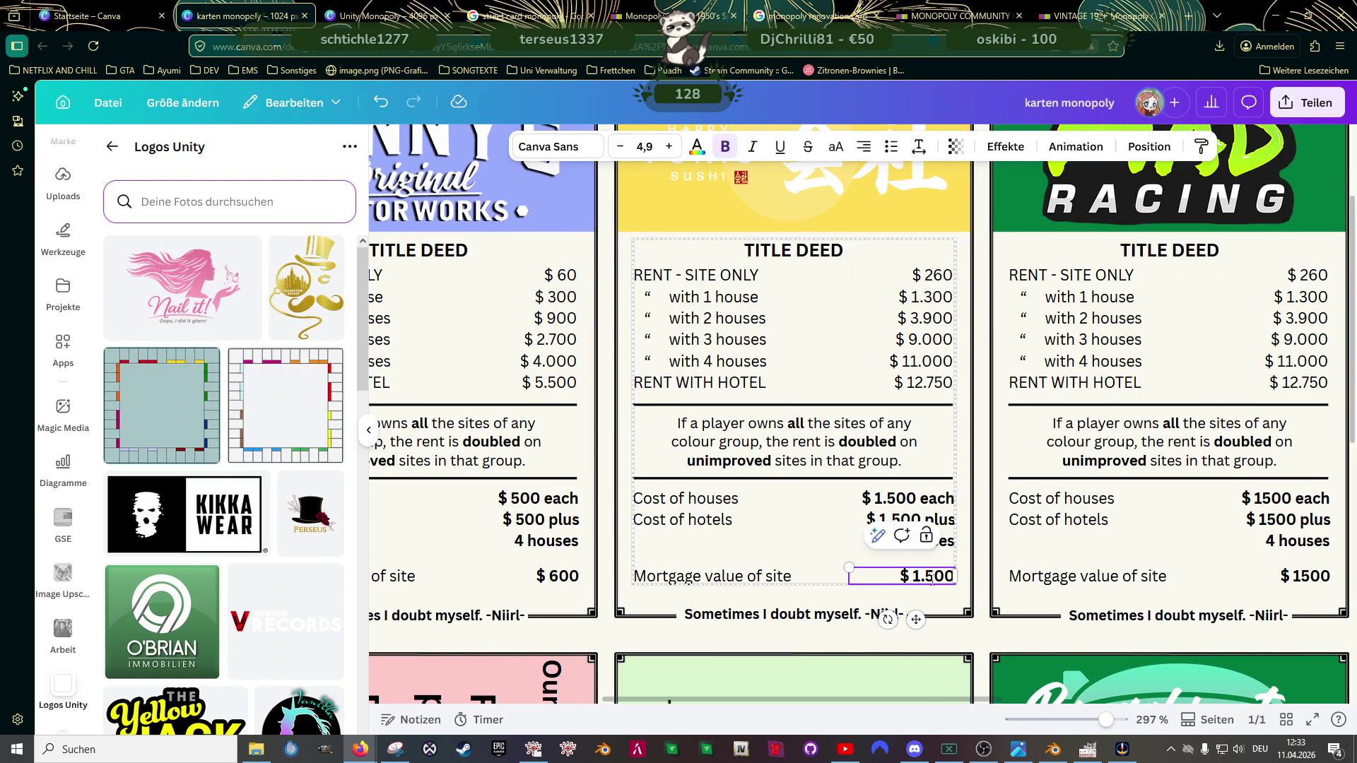
key("BackSpace")
type("4")
left_click_drag(787, 702, 510, 701)
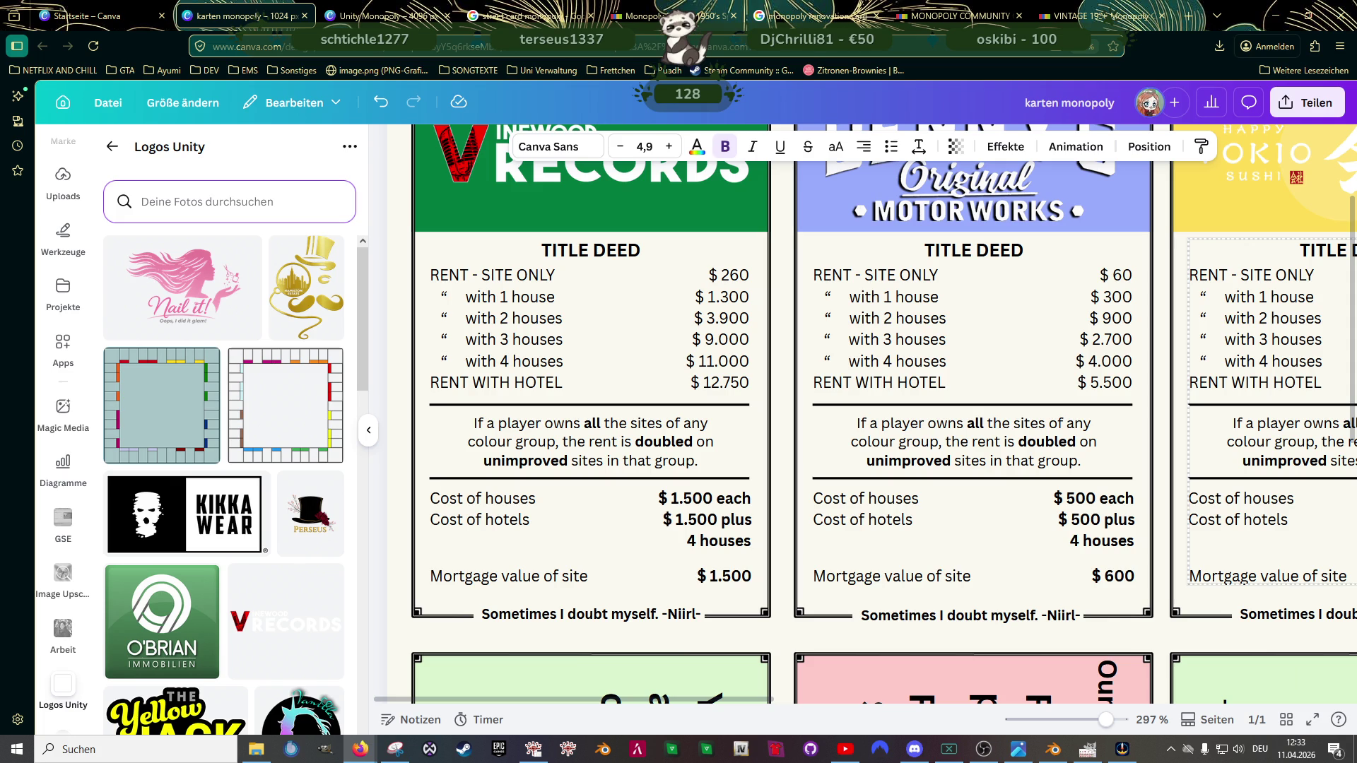
left_click(691, 499)
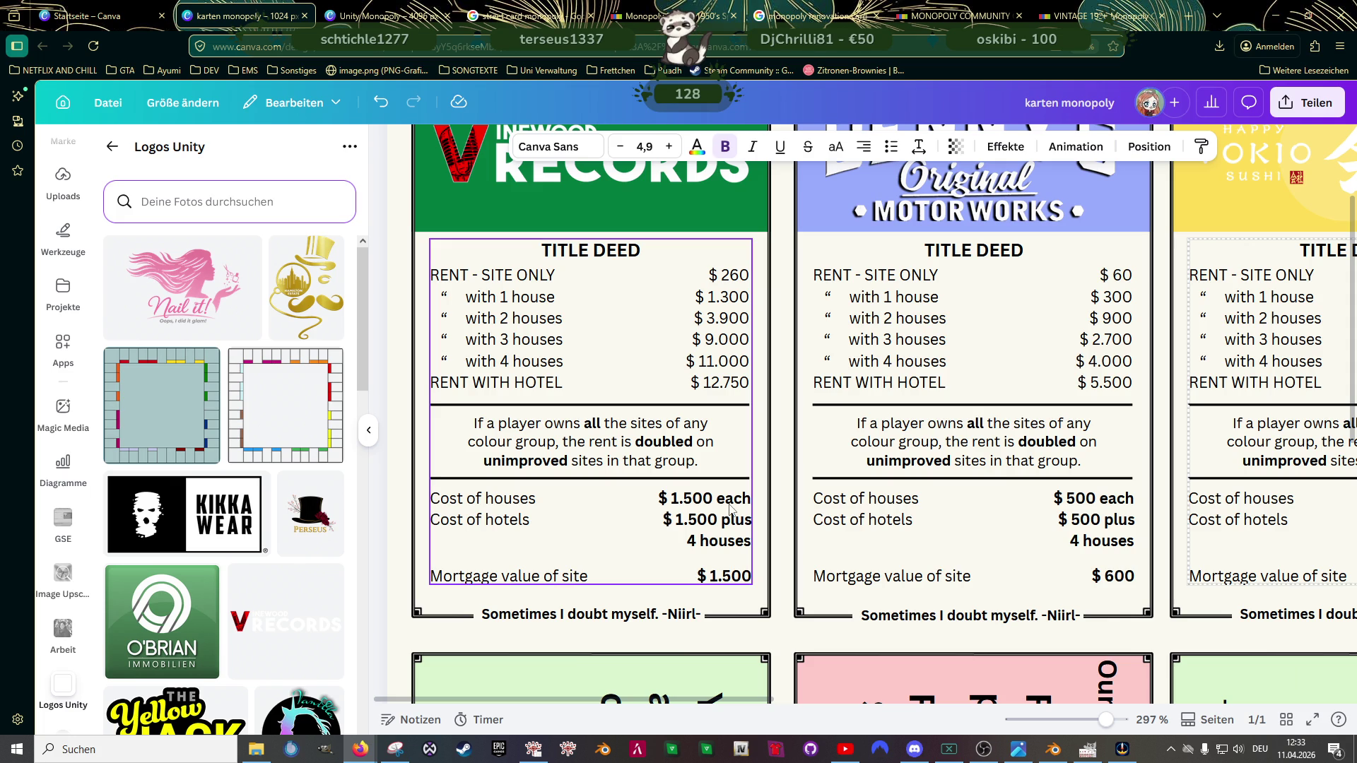
Step: Retype the Records card's house and hotel costs as $ 2.000 each
left_click(692, 498)
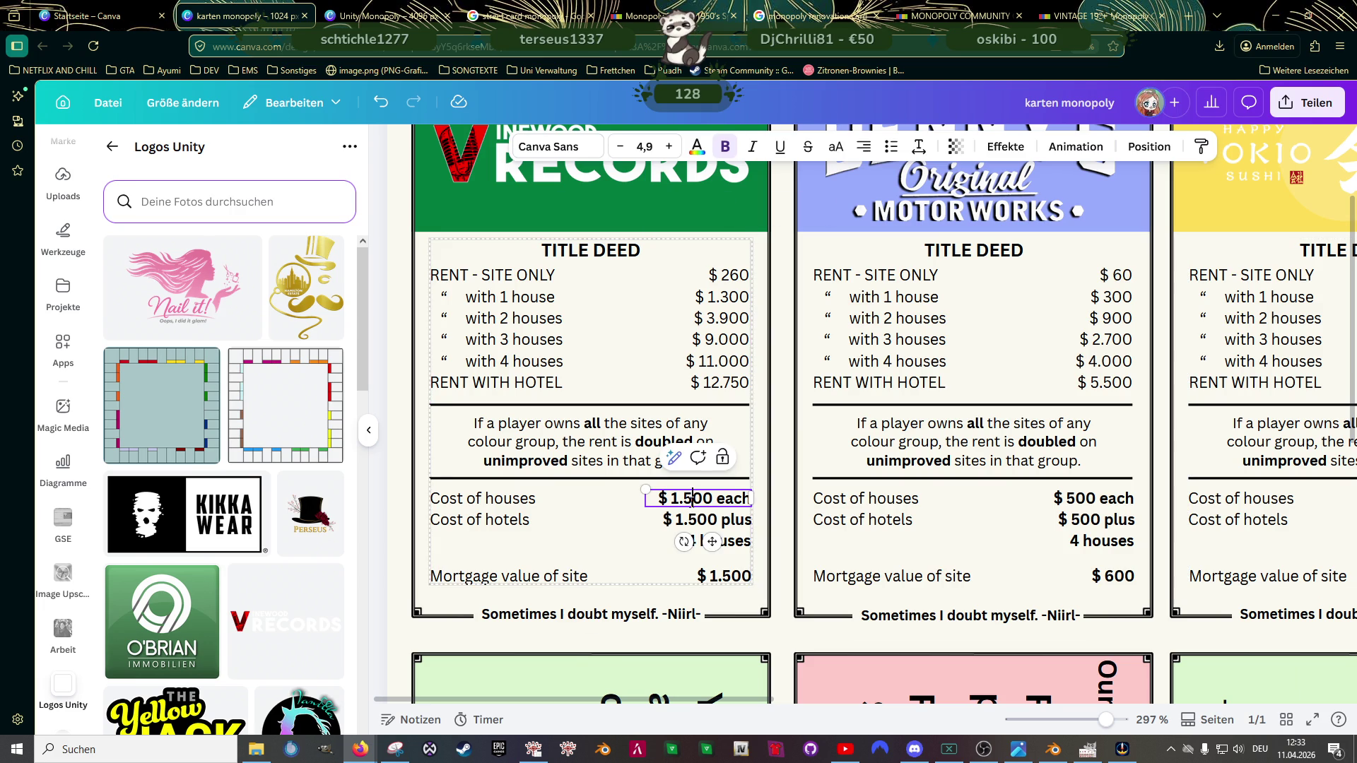
key("BackSpace")
key("BackSpace")
key("BackSpace")
type("2.0")
left_click(692, 526)
double_click(692, 527)
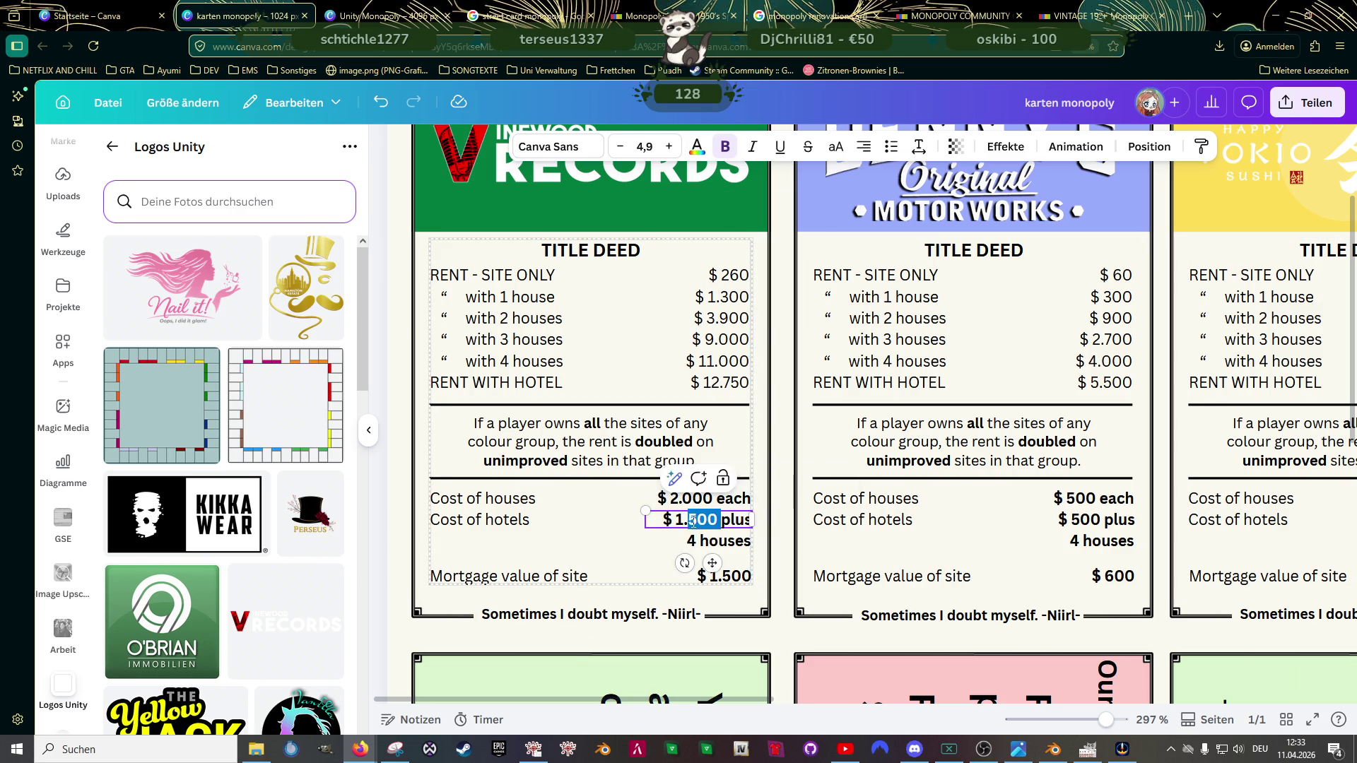
left_click(690, 521)
key("Delete")
key("BackSpace")
key("BackSpace")
type("2.0")
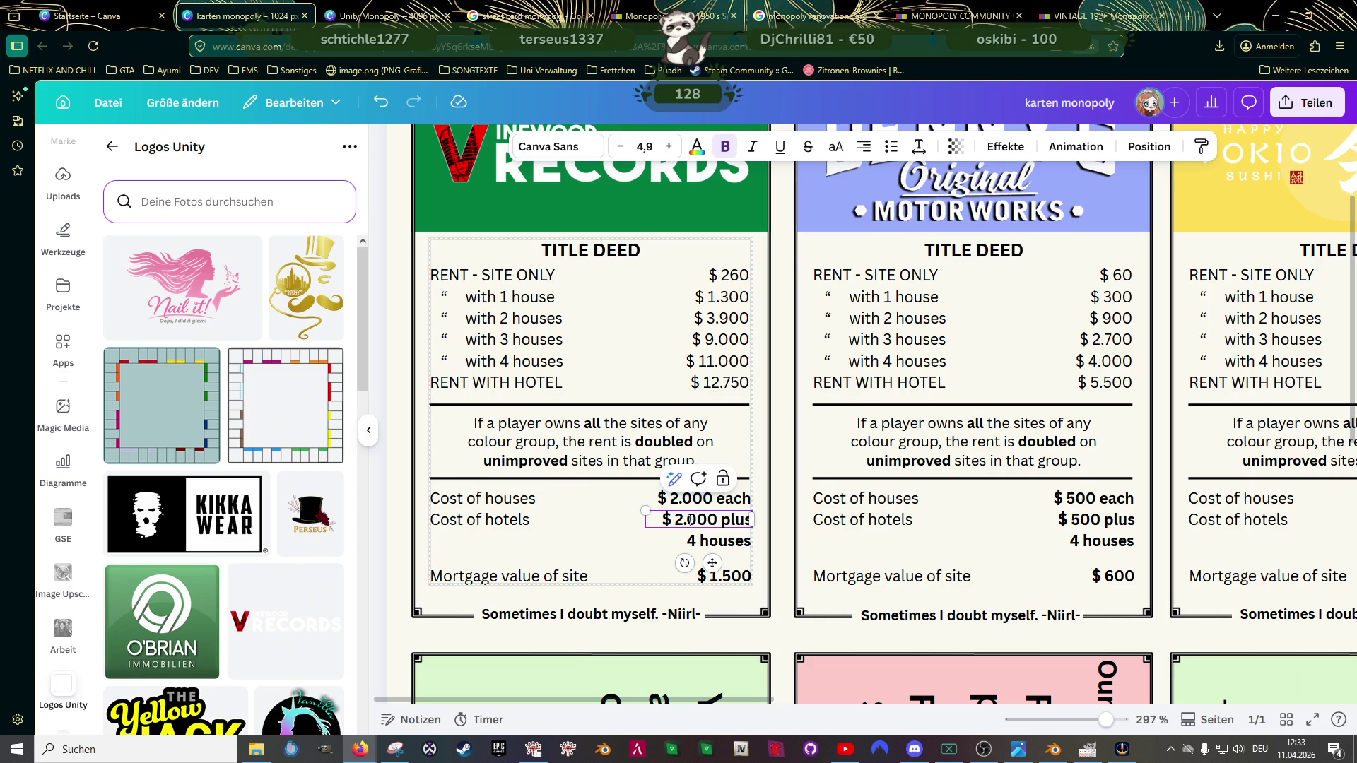
scroll(782, 266, "down", 3)
scroll(786, 425, "up", 3)
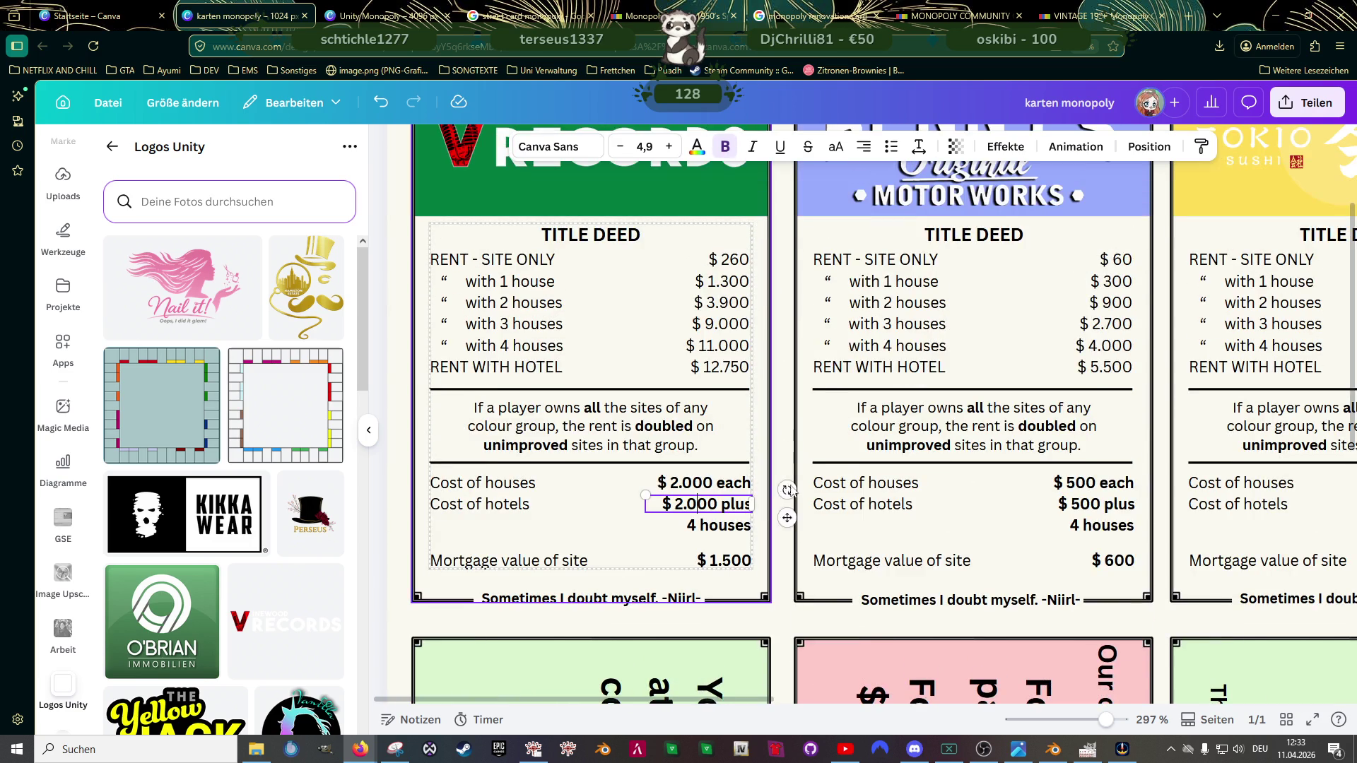
left_click_drag(691, 701, 902, 685)
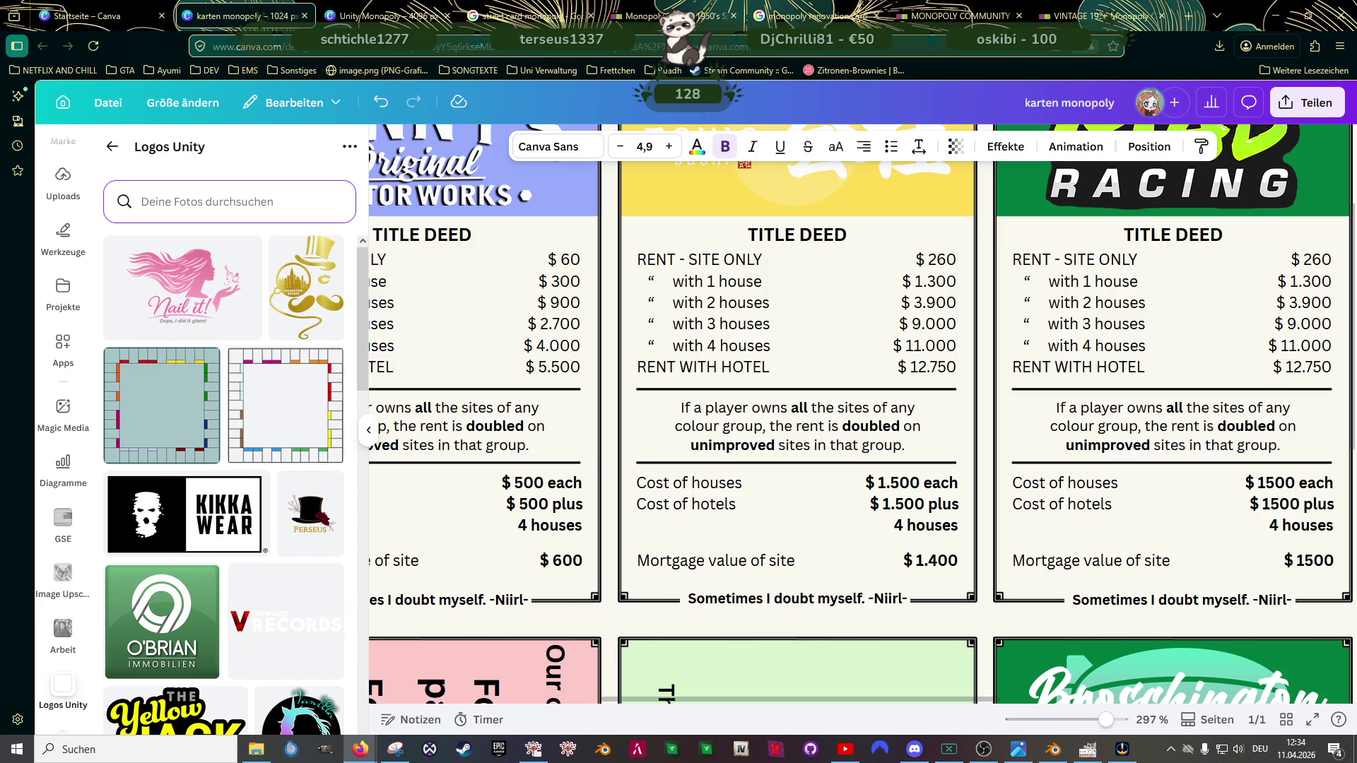
scroll(937, 436, "up", 2)
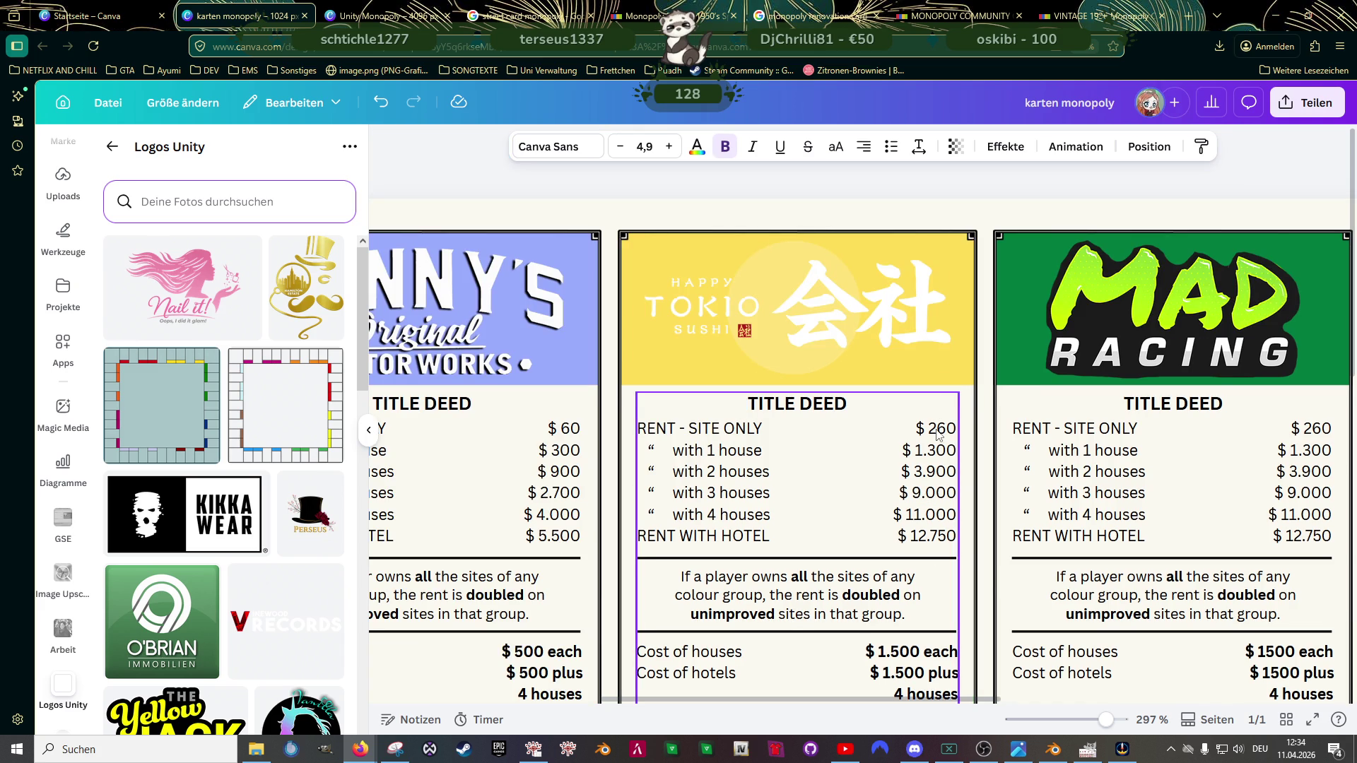
Step: Change the Tokio Sushi card's site-only, one-house and two-house rents to $ 240, $ 1.200 and $ 3.600
left_click(944, 431)
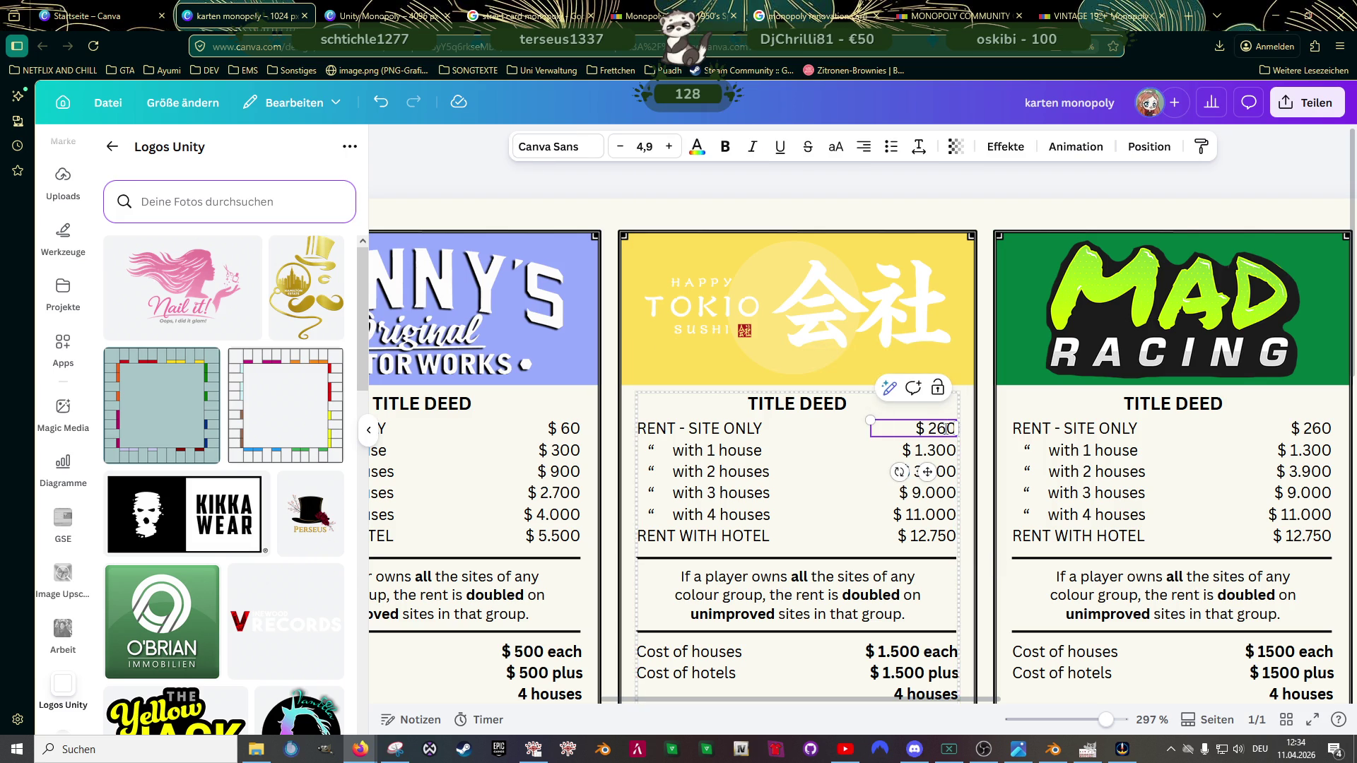
key("BackSpace")
type("4")
double_click(936, 452)
left_click(935, 451)
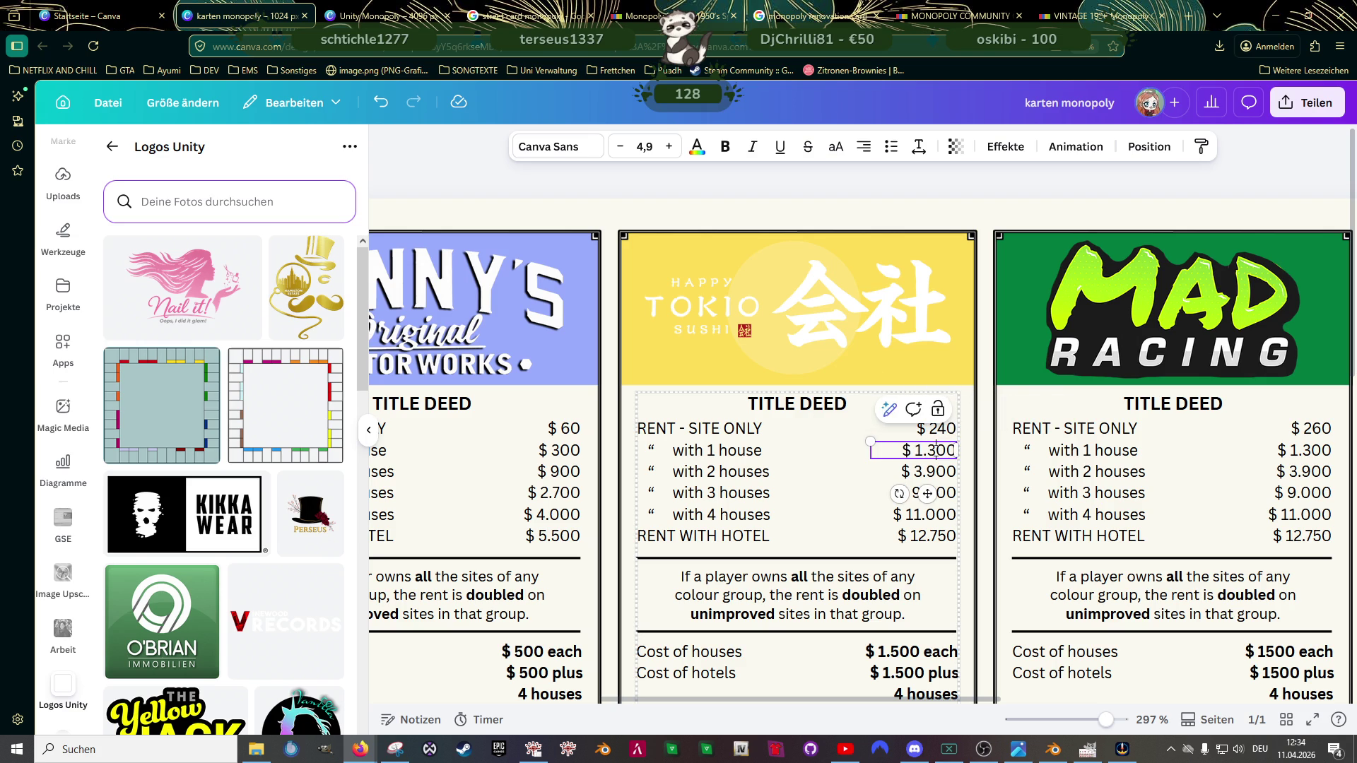
key("BackSpace")
type("2")
double_click(932, 472)
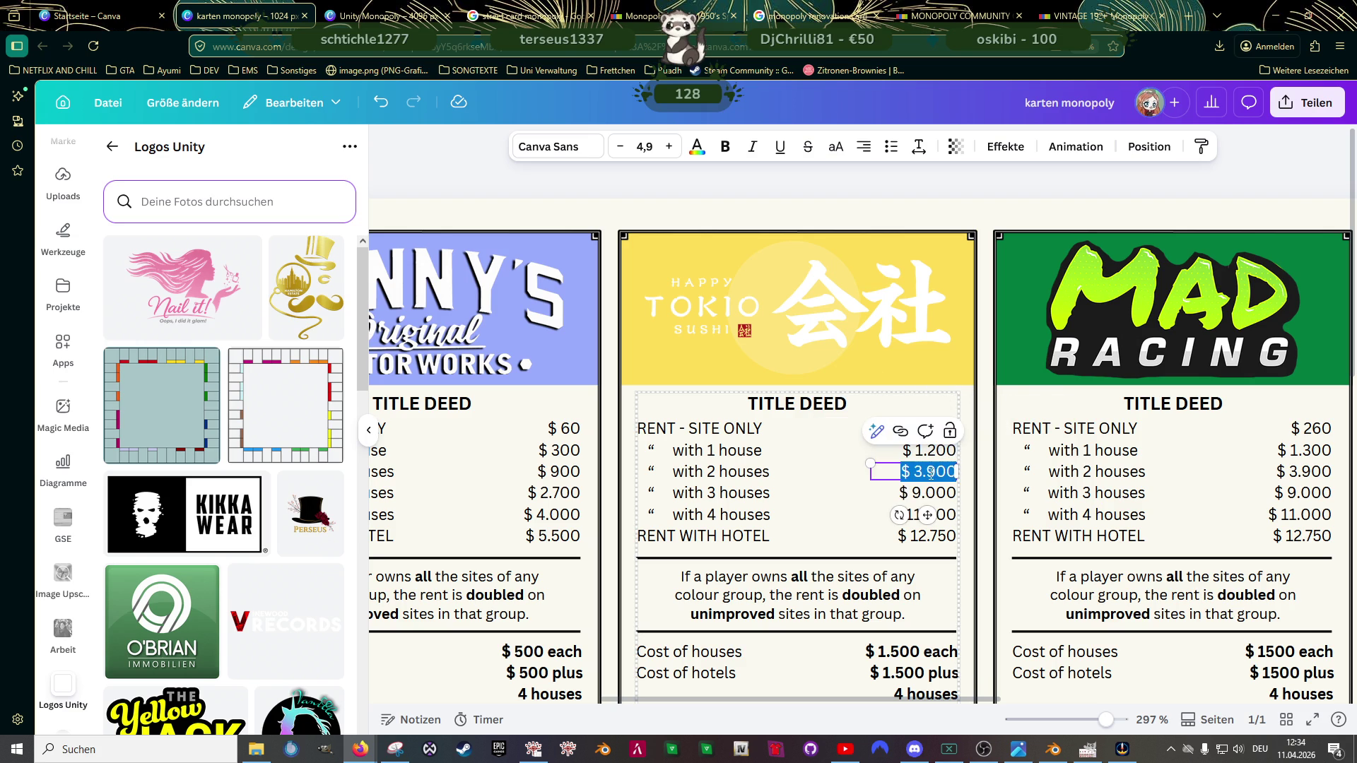
left_click(932, 472)
key("BackSpace")
type("6")
Step: Change its three-house, four-house and hotel rents to $ 8.500, $ 10.250 and $ 12.000
left_click(933, 494)
double_click(933, 491)
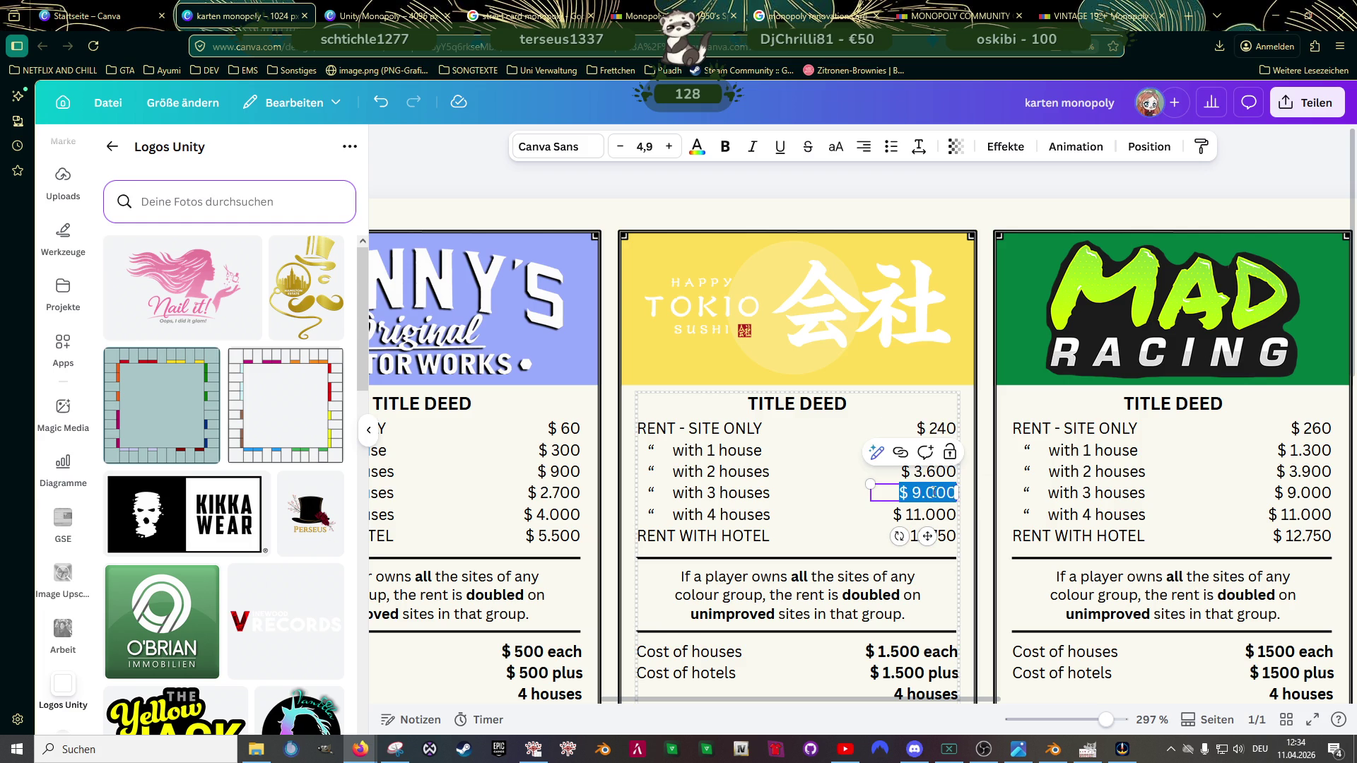
left_click(921, 493)
key("BackSpace")
type("8")
key("BackSpace")
type("5")
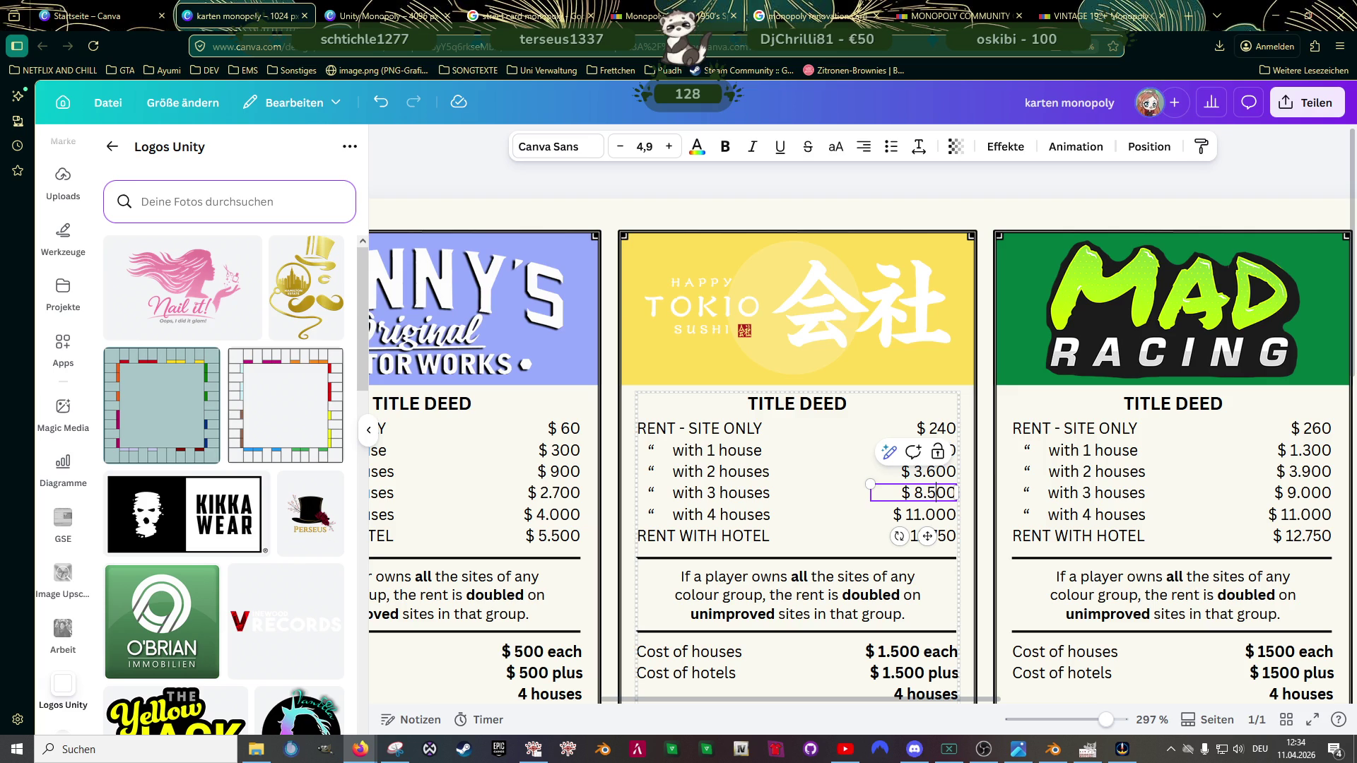
double_click(919, 515)
left_click(920, 514)
key("BackSpace")
type("0")
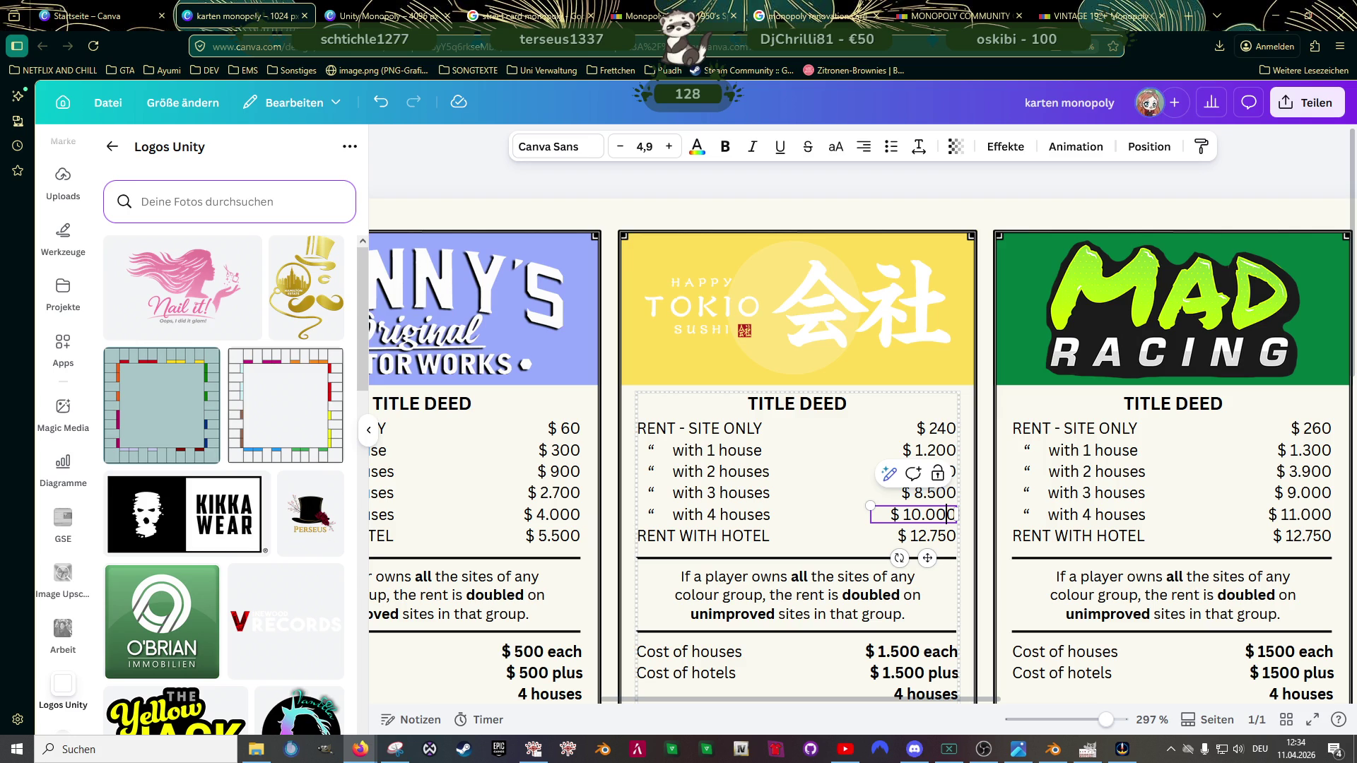
key("BackSpace")
key("BackSpace")
type("25")
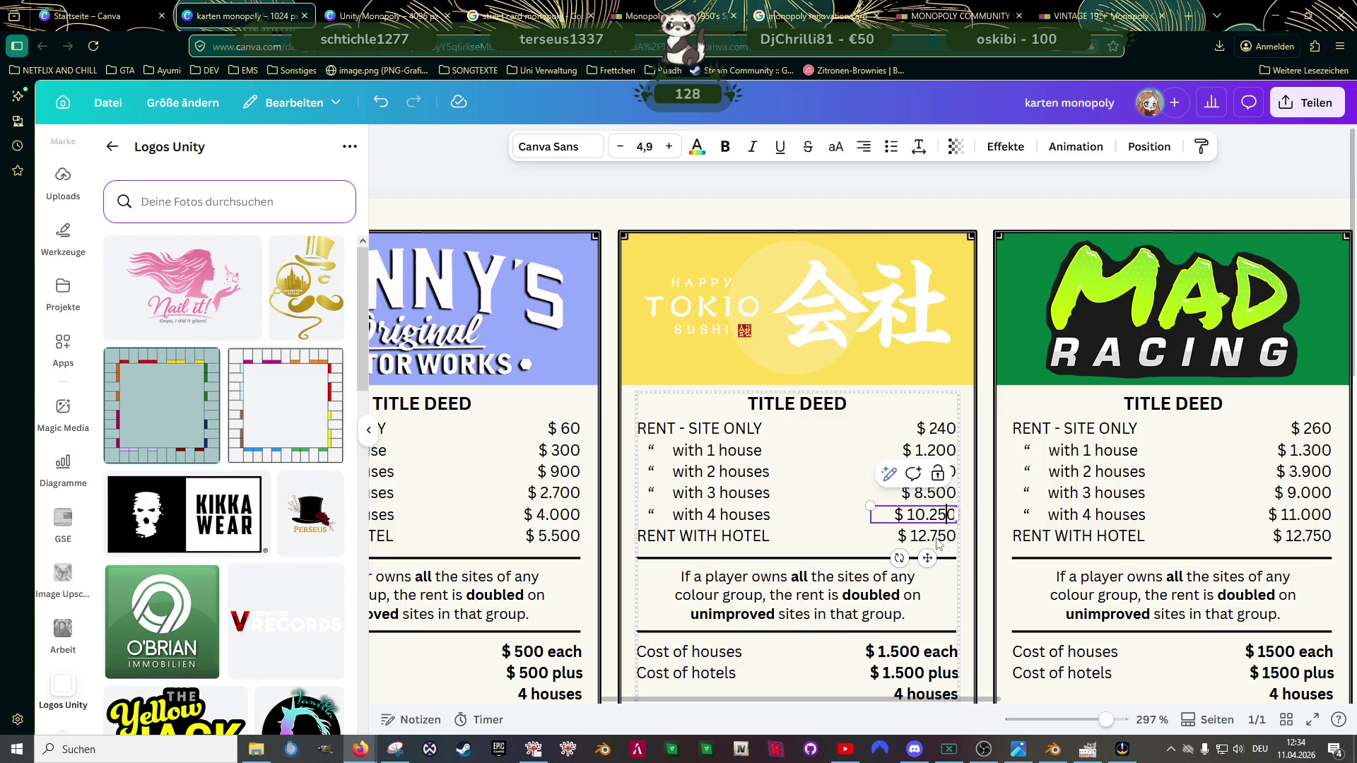
left_click(934, 537)
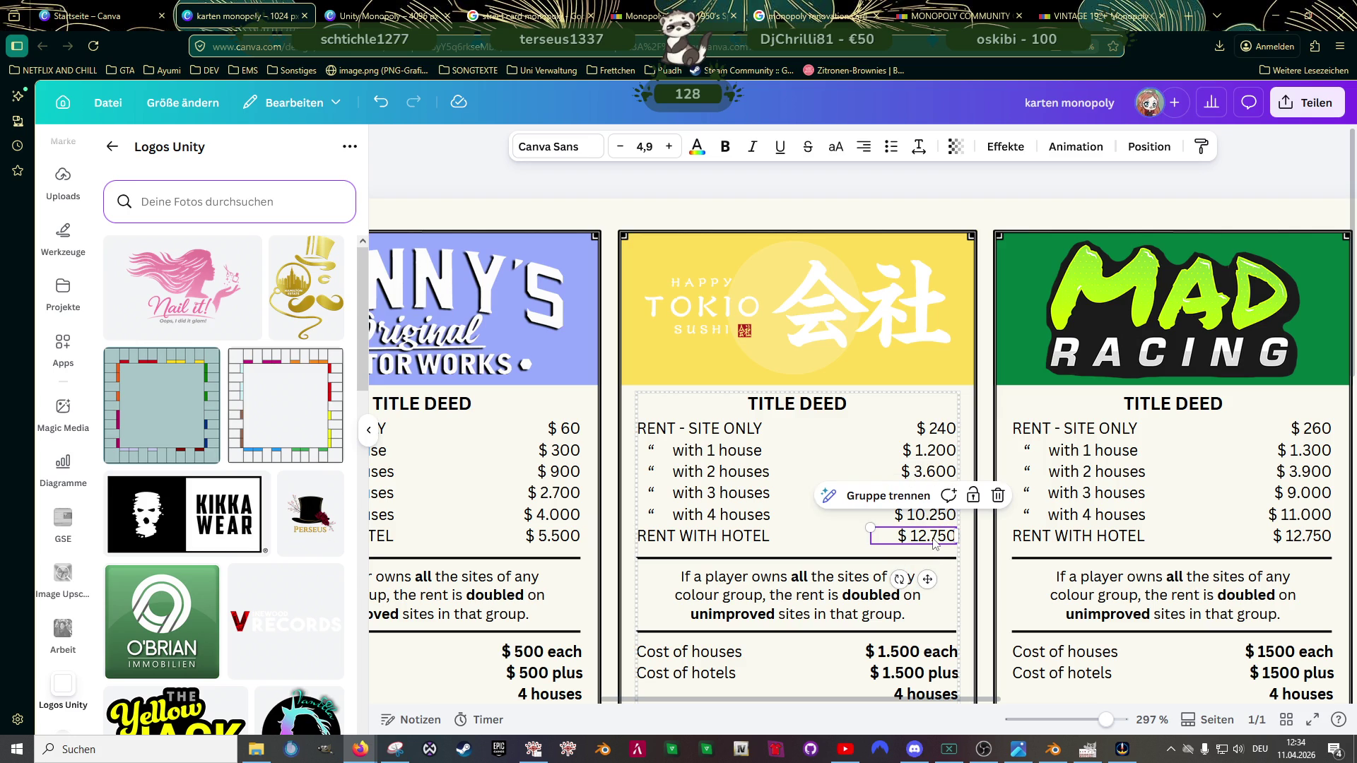
double_click(934, 537)
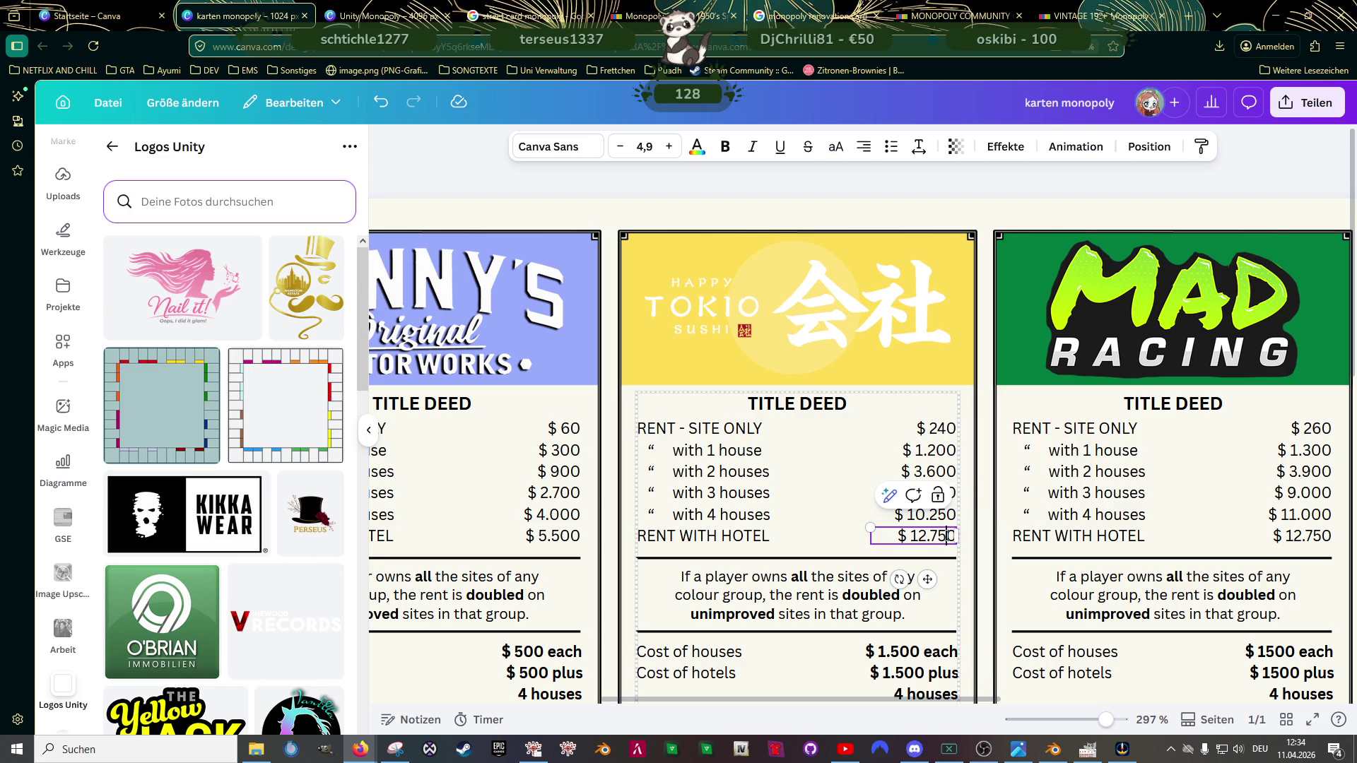
type("000")
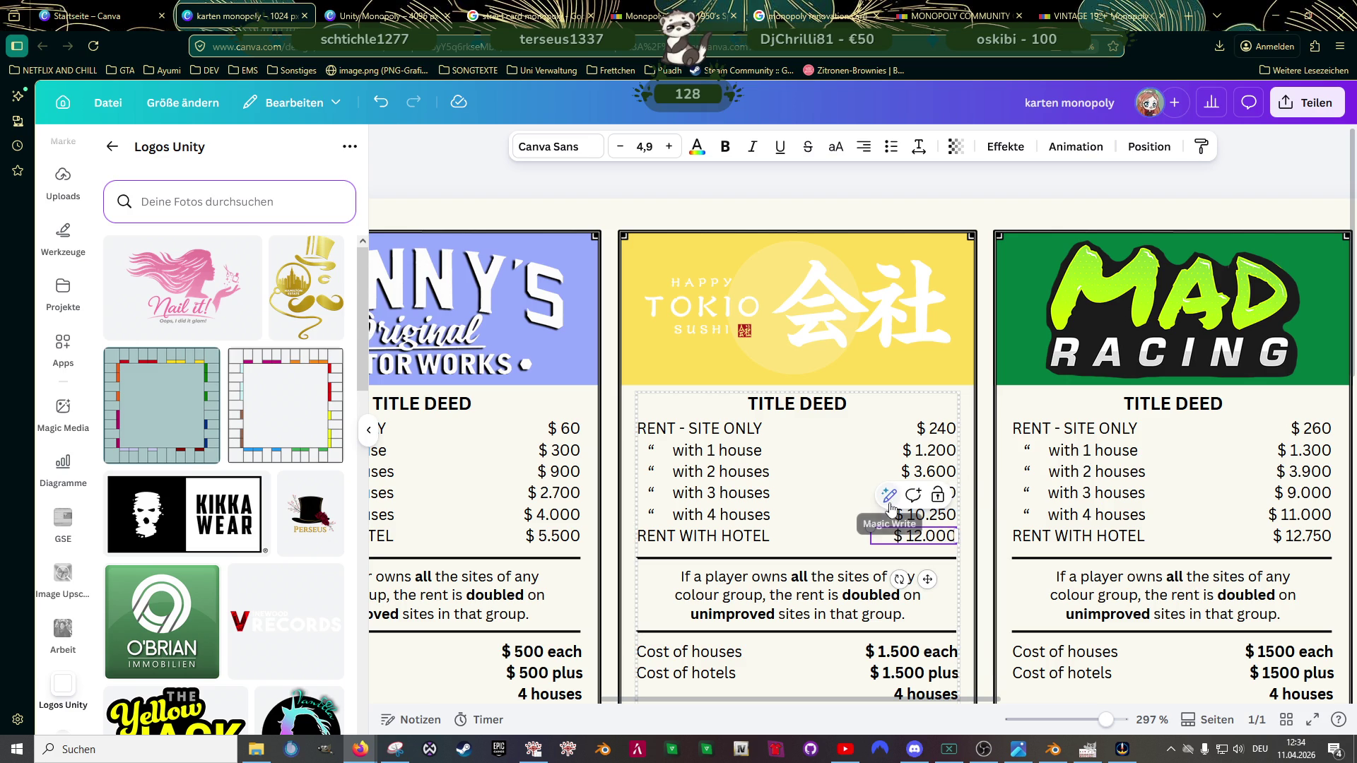
scroll(888, 507, "down", 2)
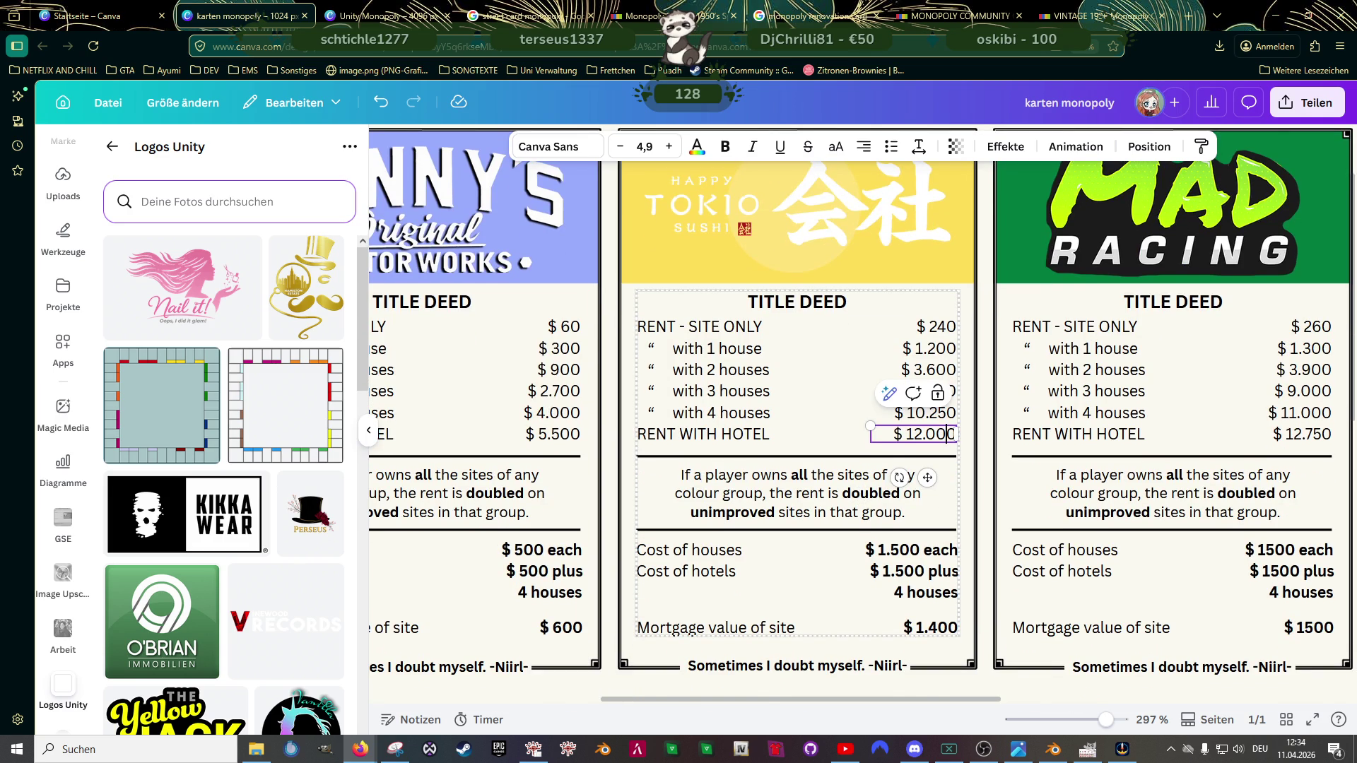
scroll(800, 458, "down", 1)
scroll(801, 458, "down", 3)
scroll(796, 466, "up", 2)
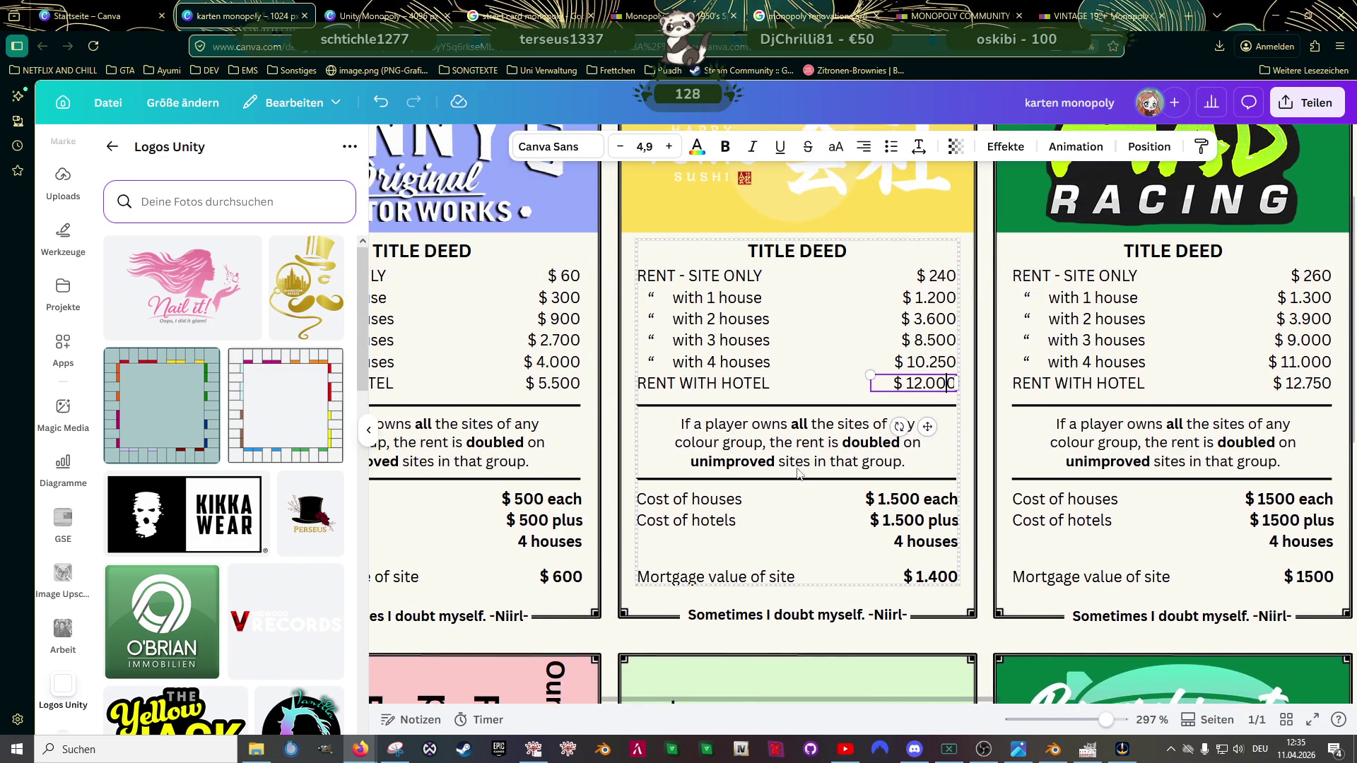
scroll(784, 477, "up", 1)
scroll(777, 488, "up", 2)
scroll(777, 487, "down", 2)
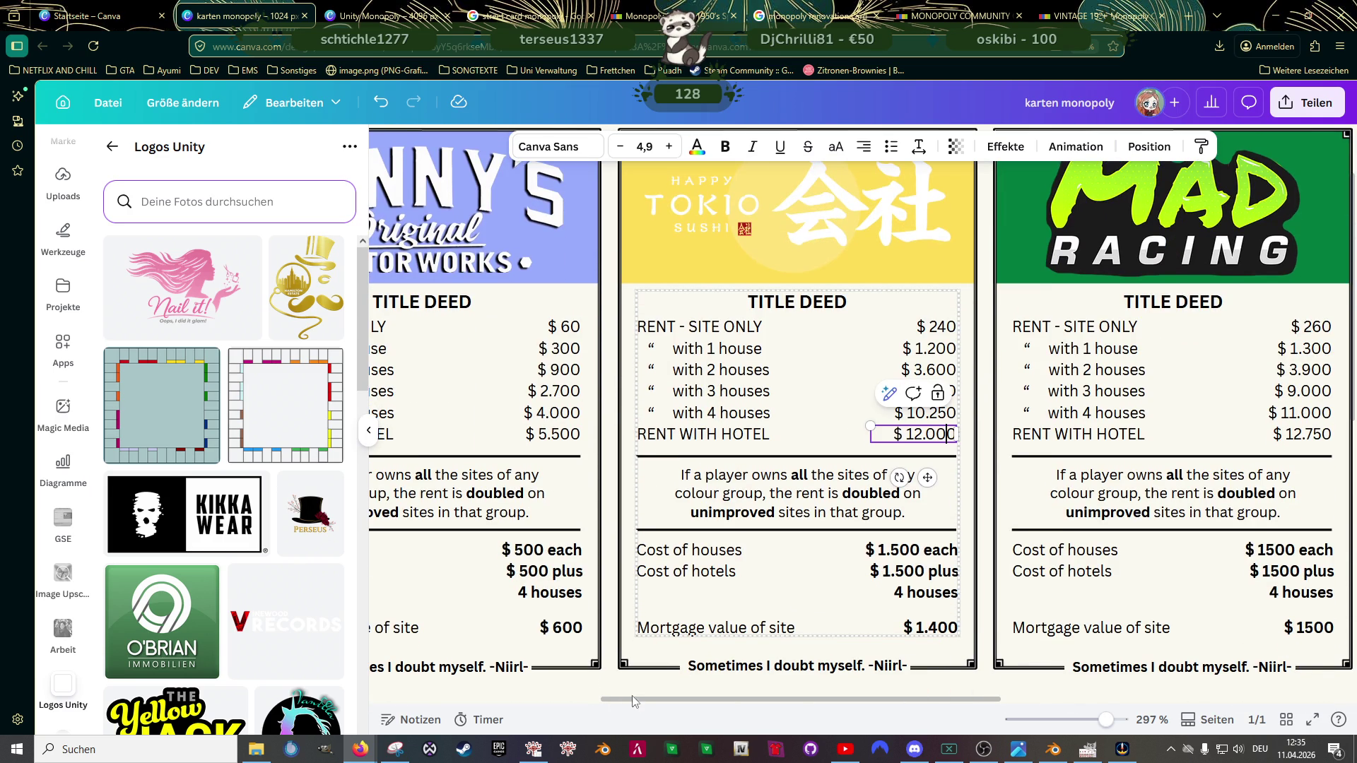
left_click_drag(658, 702, 845, 703)
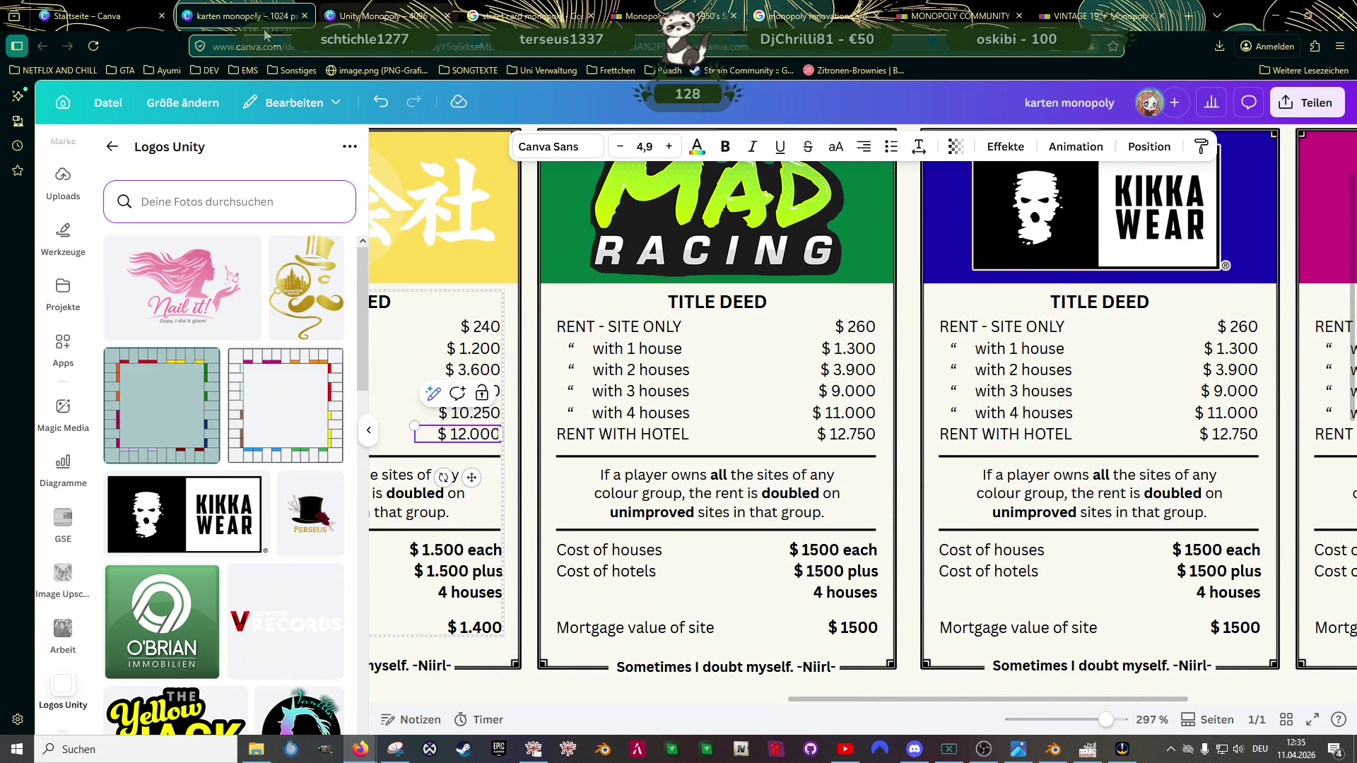
left_click(382, 15)
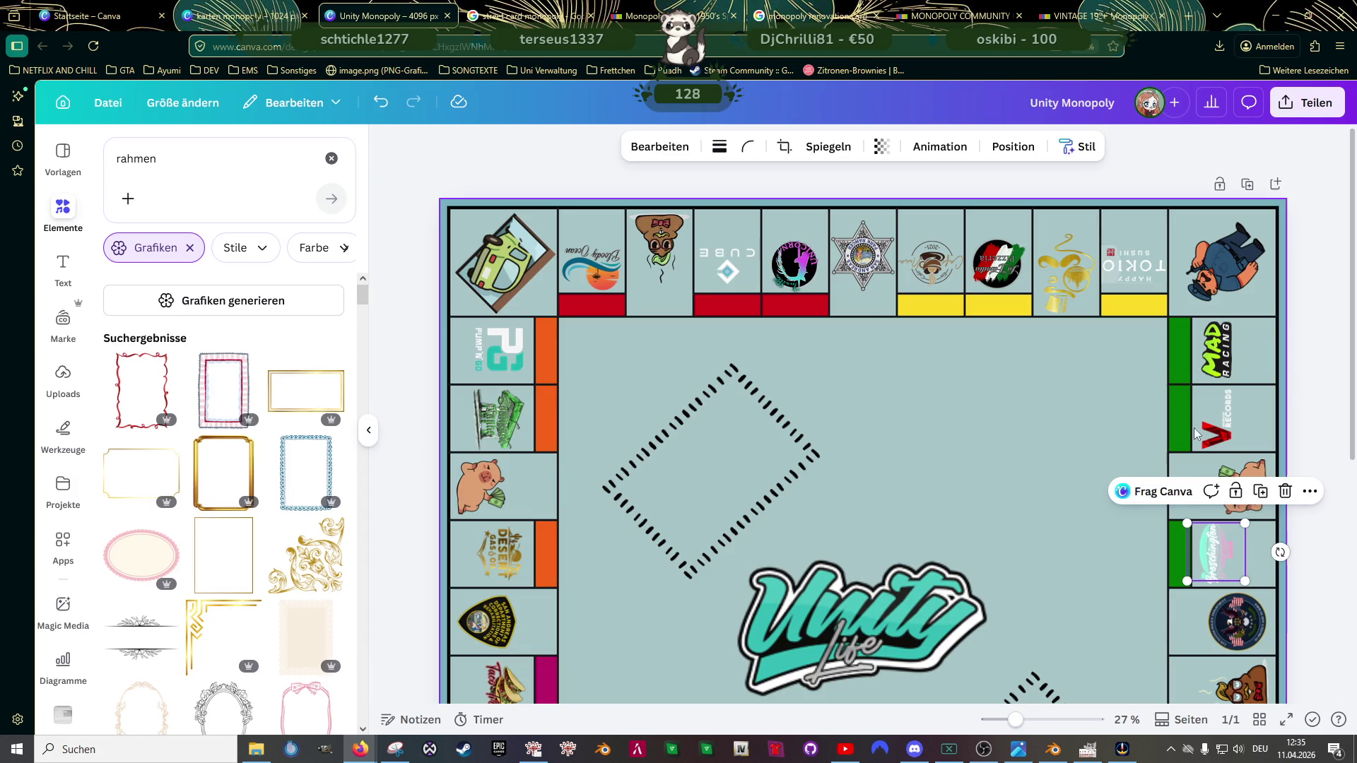
left_click(244, 16)
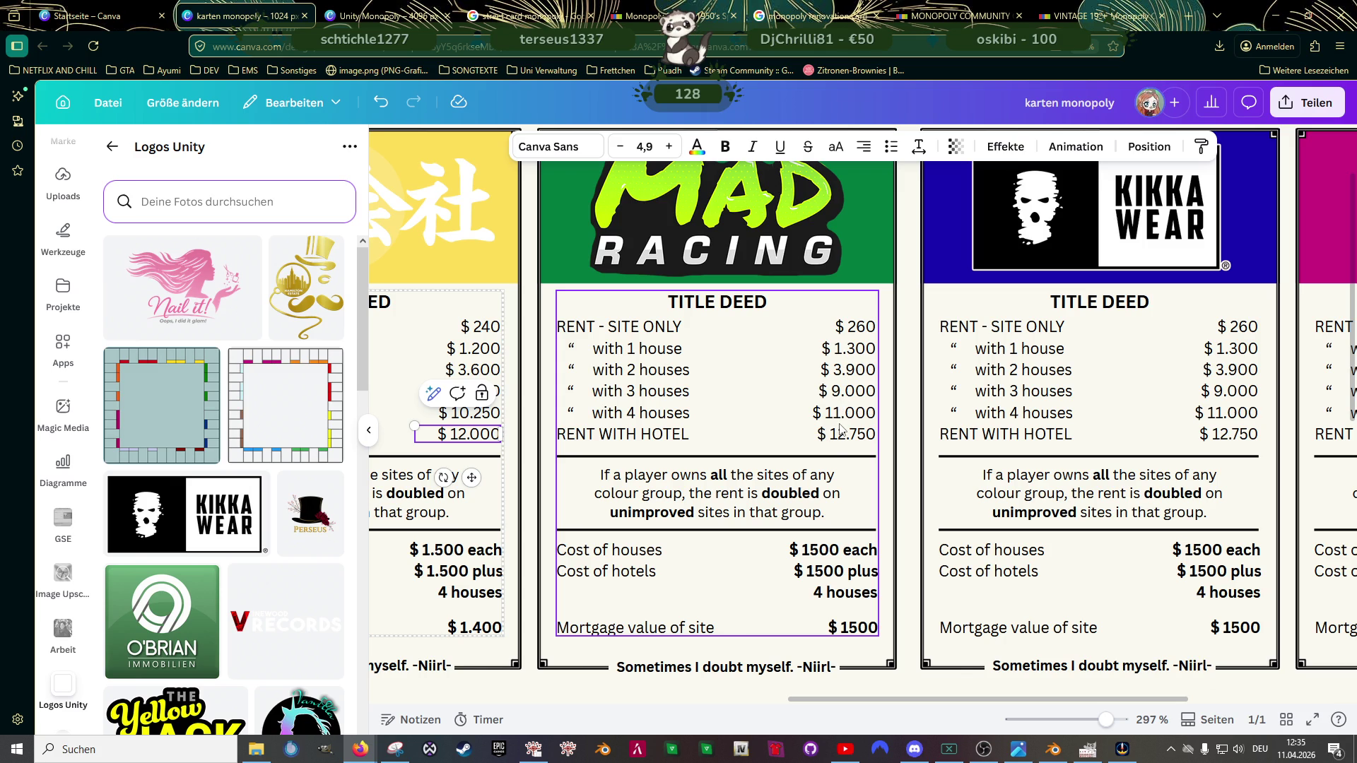
left_click(819, 557)
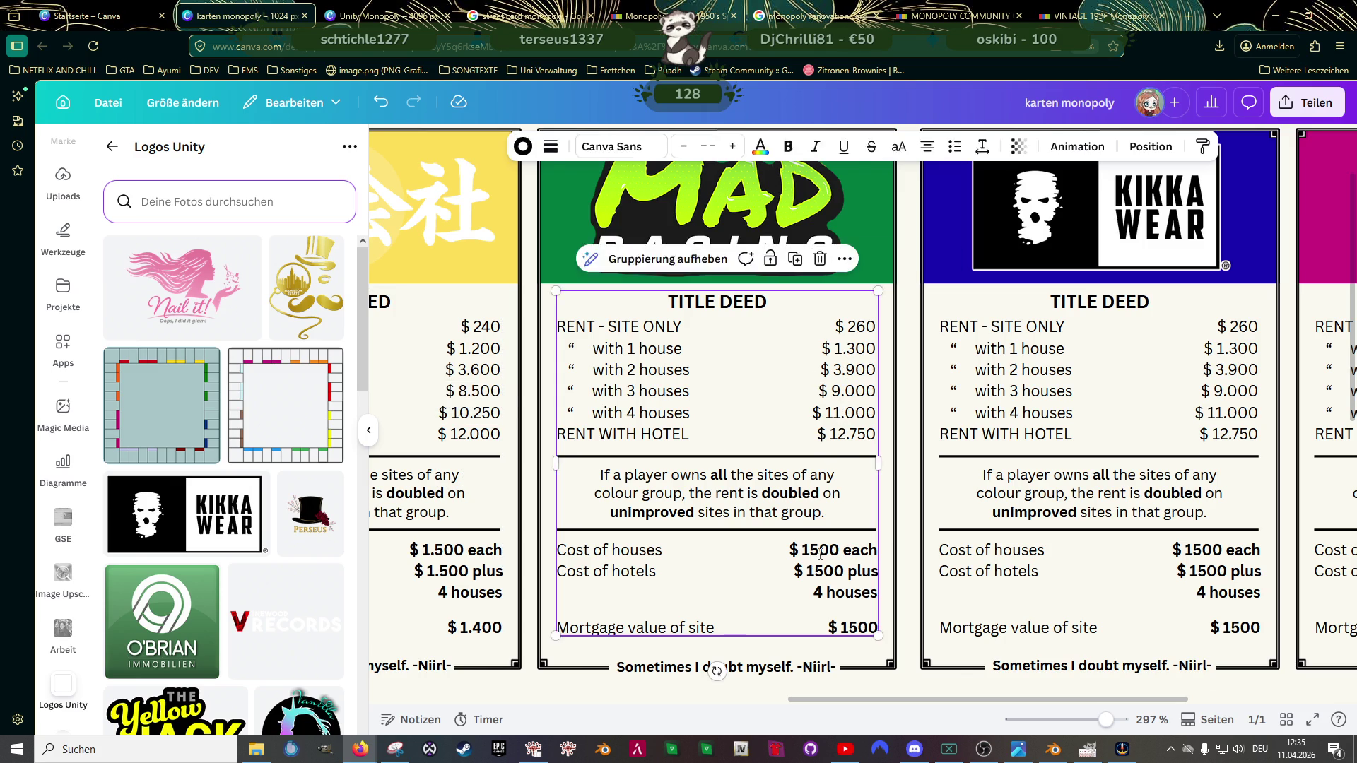
Step: Set the MAD Racing card's house and hotel costs to $ 2.000 each and $ 2.000 plus
double_click(814, 551)
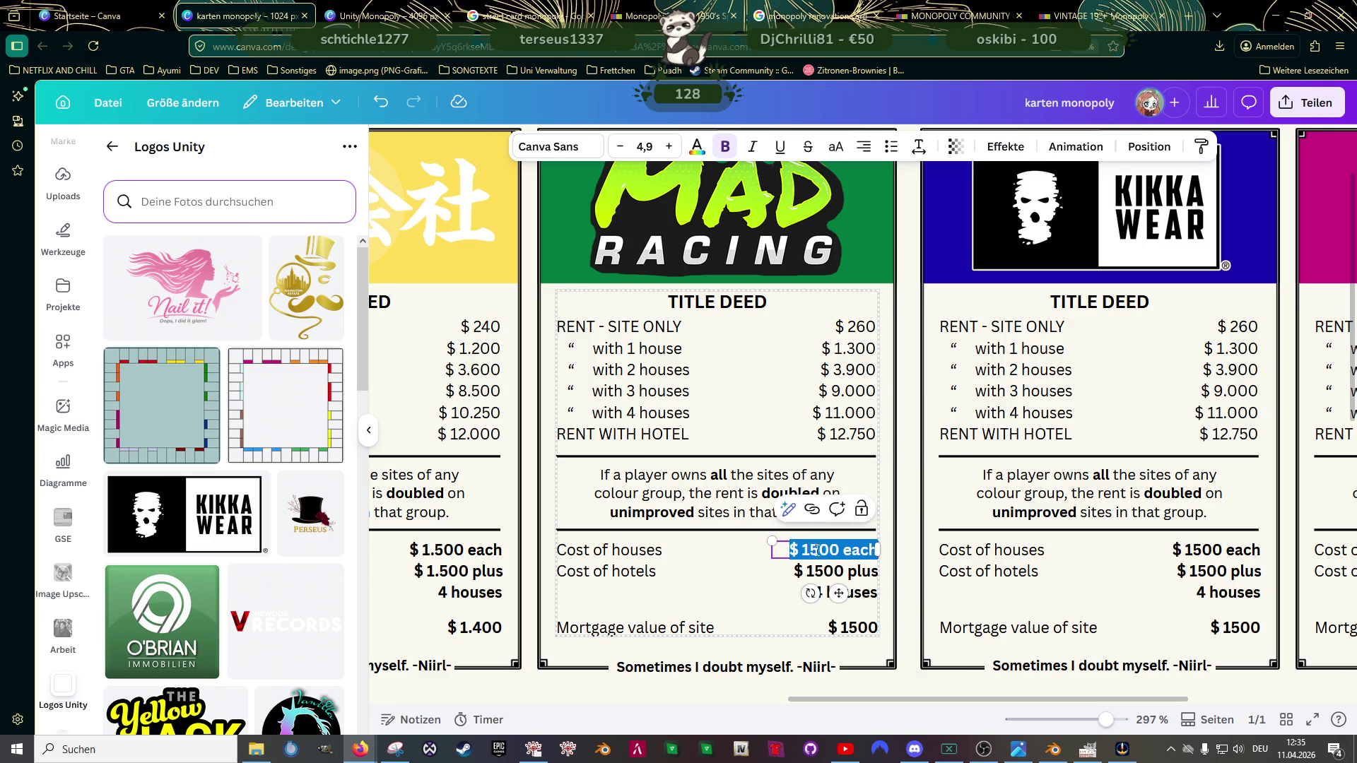
type("2.000")
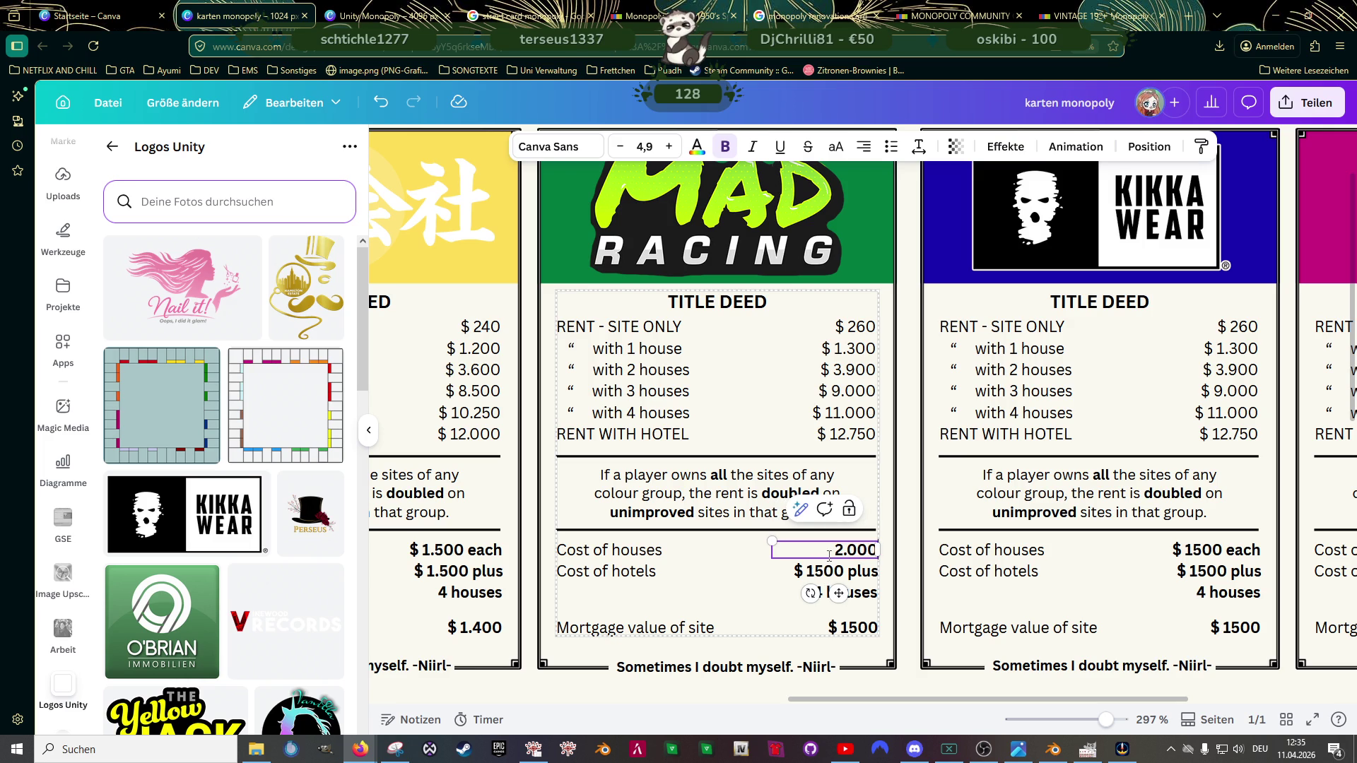
left_click(834, 551)
type("$ 2.000")
type(" each")
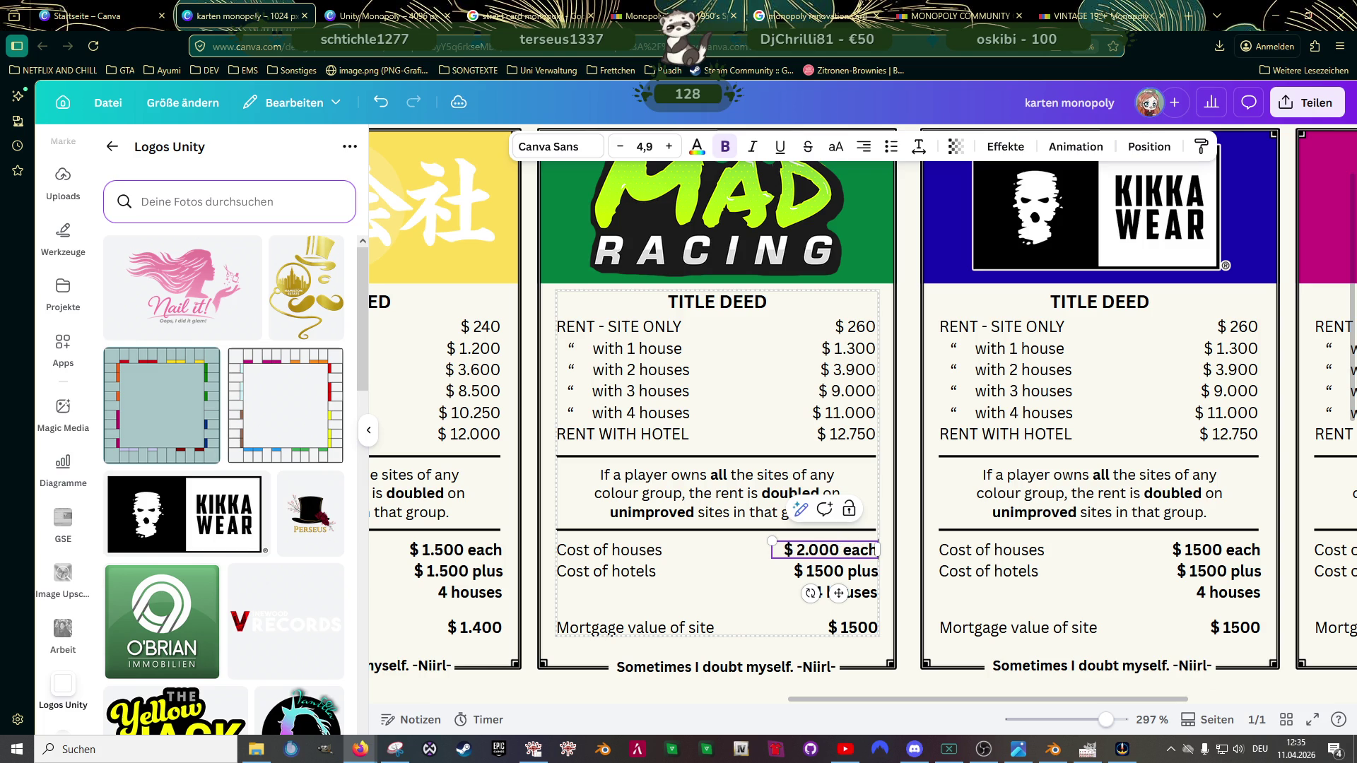
left_click(820, 572)
left_click(819, 571)
double_click(820, 572)
type("2.000")
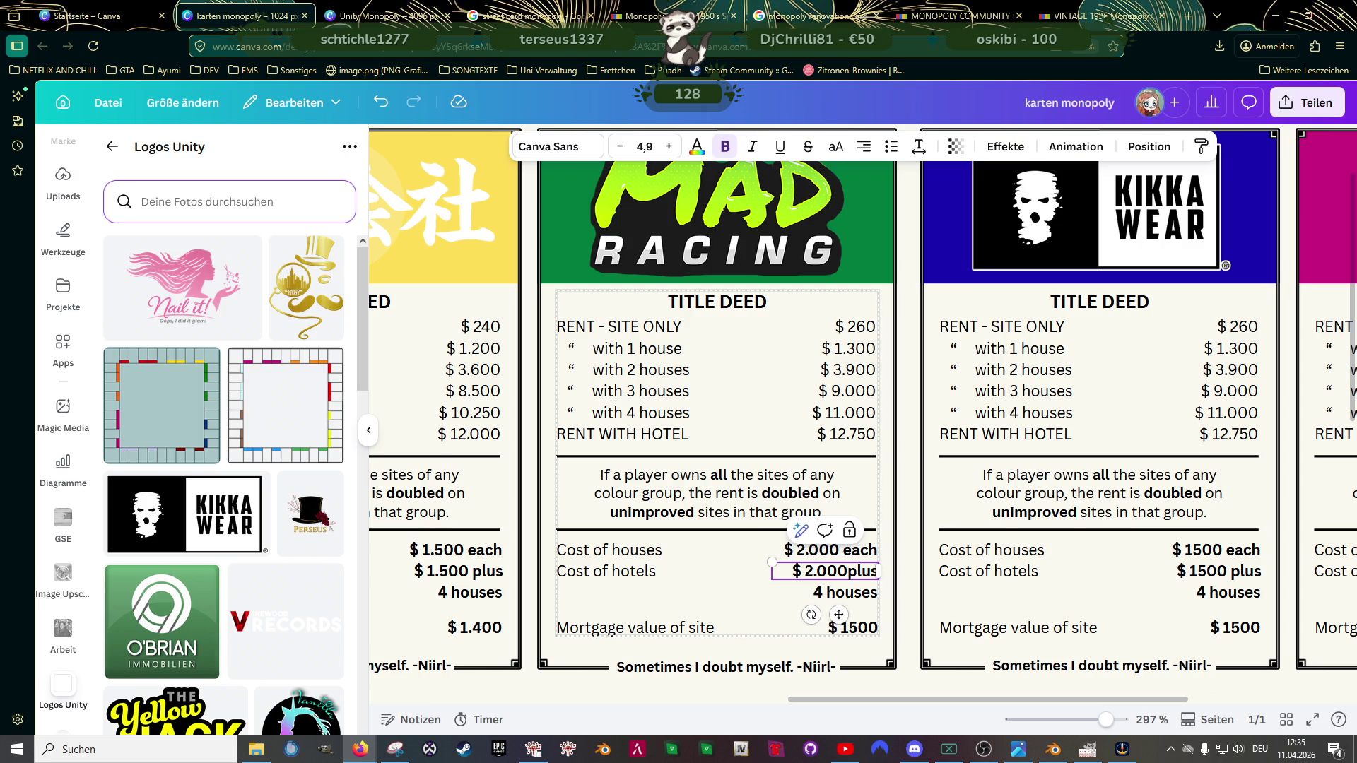
Step: Rewrite the MAD Racing card's mortgage value as $ 1.500 with a thousands dot
left_click(855, 628)
double_click(854, 628)
left_click(855, 628)
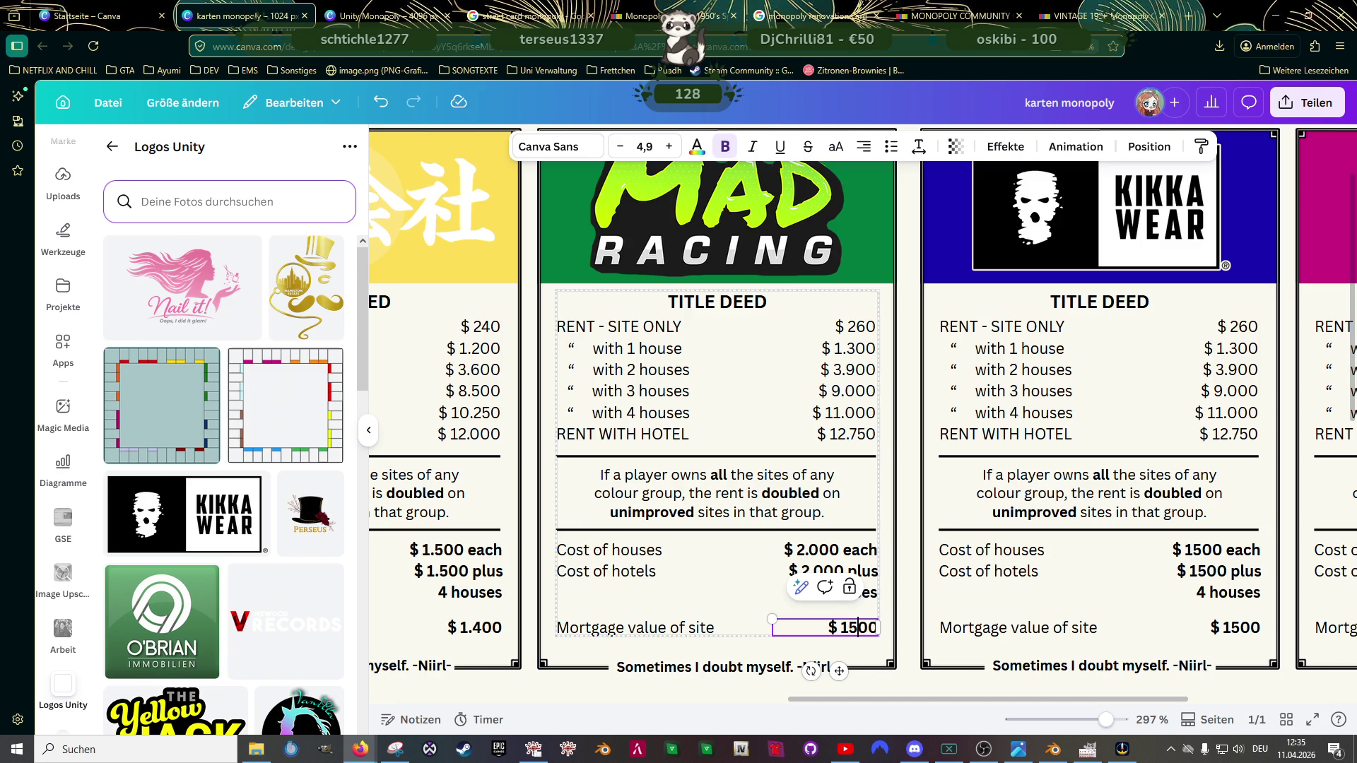
left_click(848, 627)
type(".")
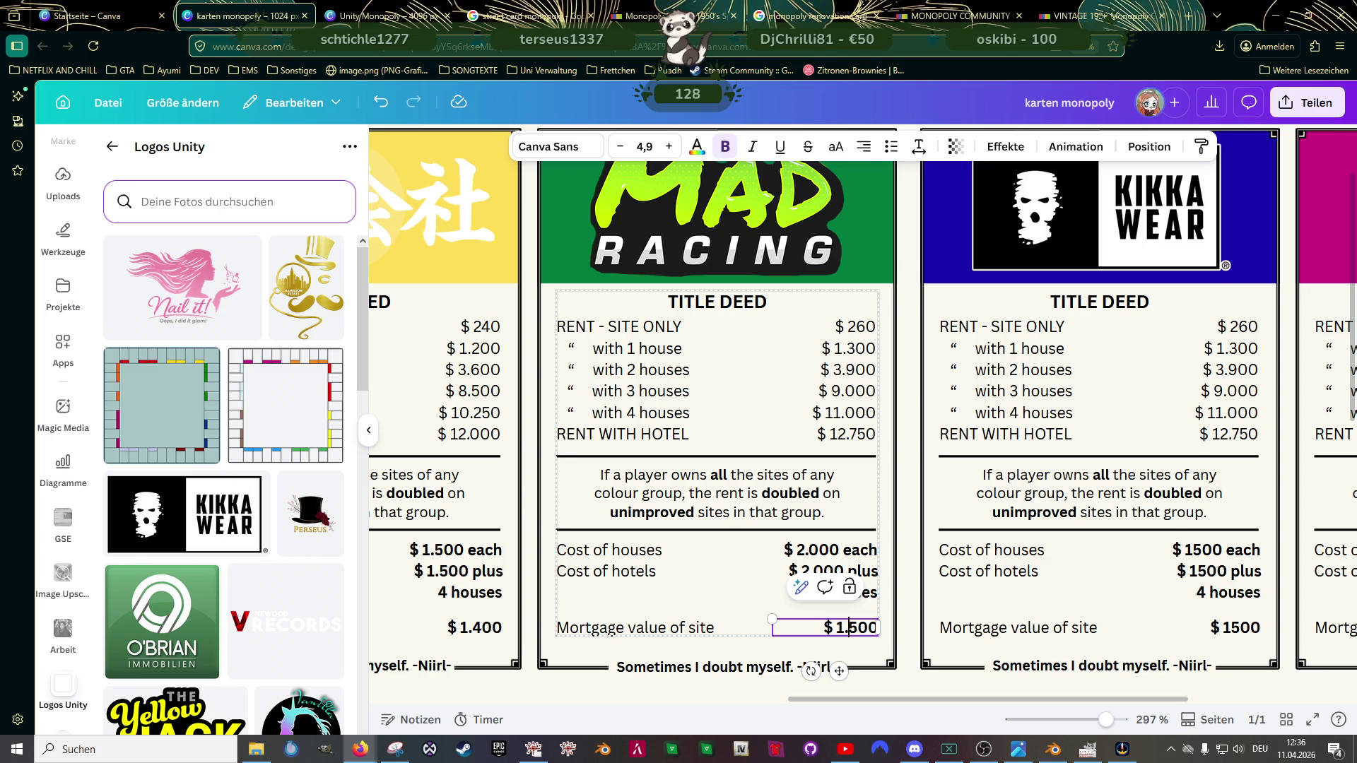
scroll(762, 467, "down", 5, "ctrl")
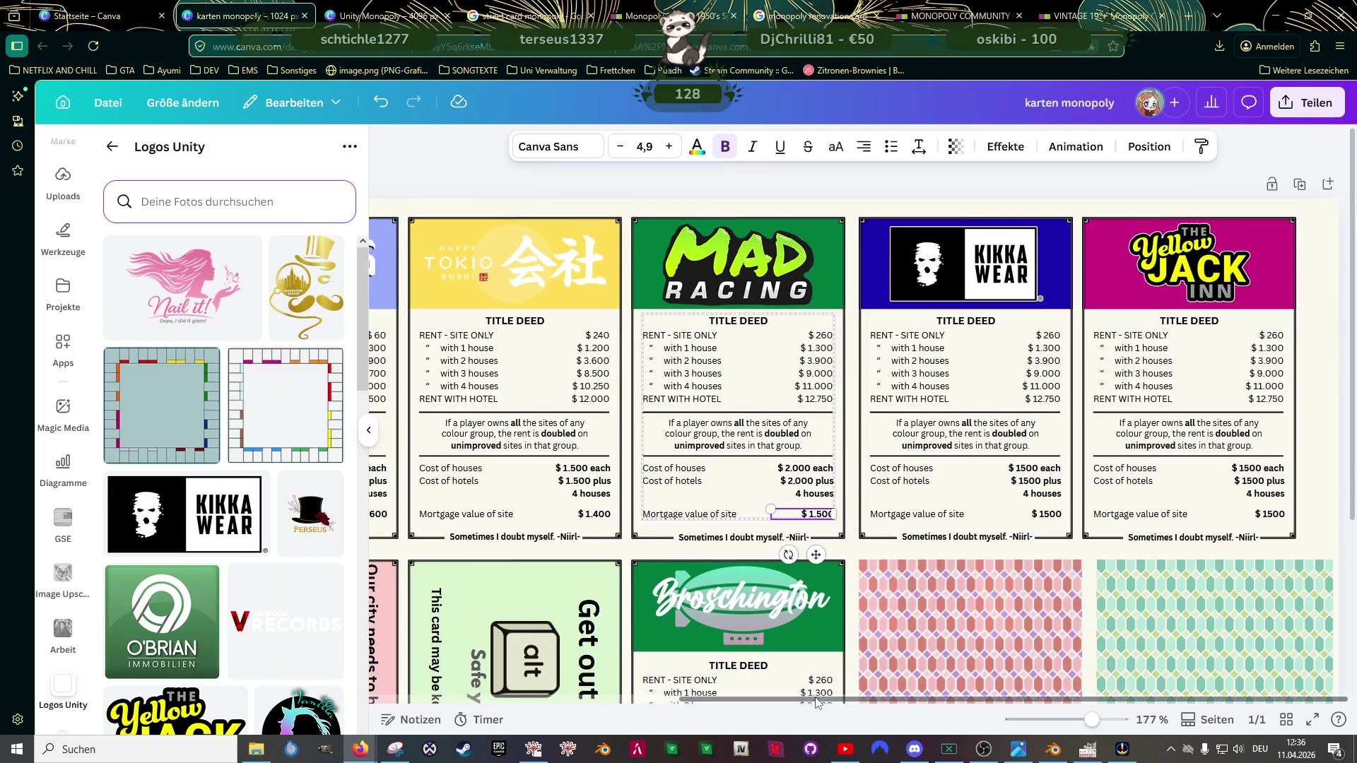
scroll(880, 699, "up", 5, "ctrl")
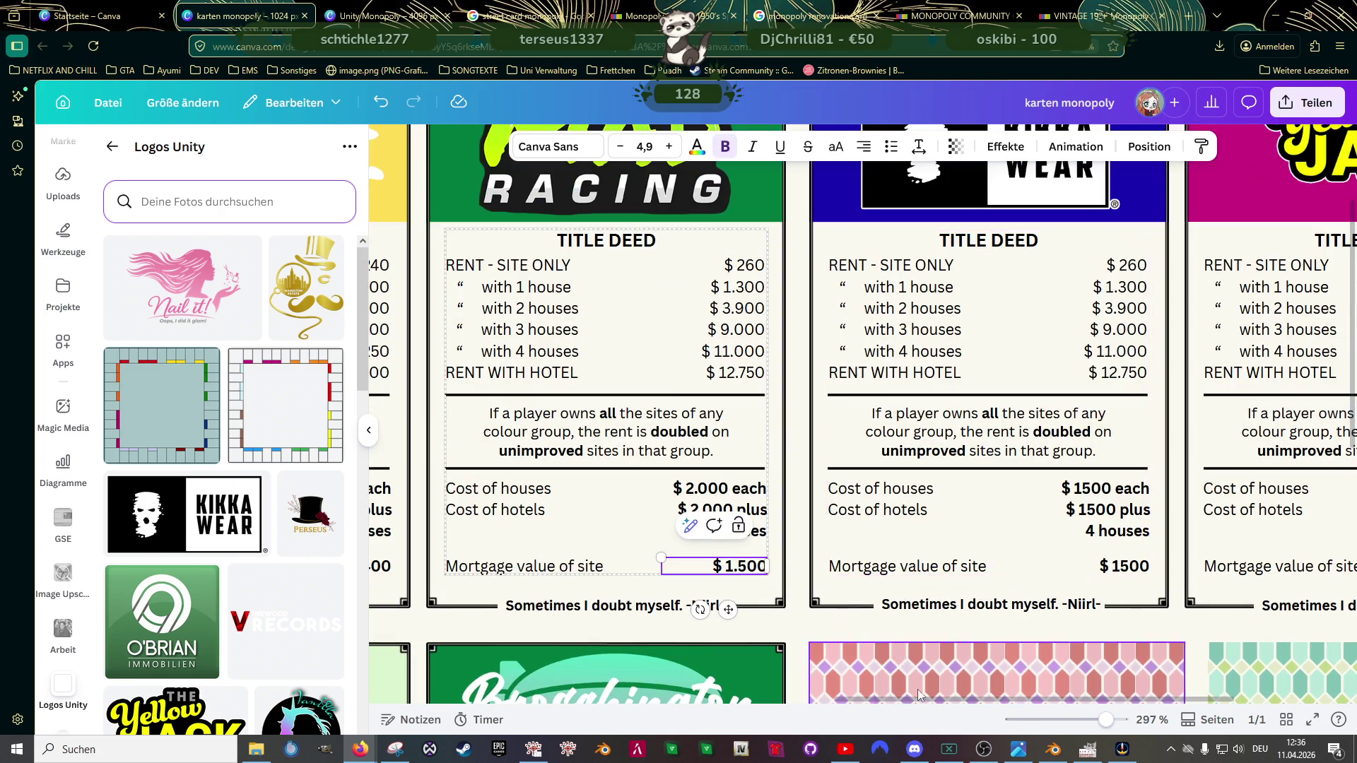
scroll(922, 702, "right", 3)
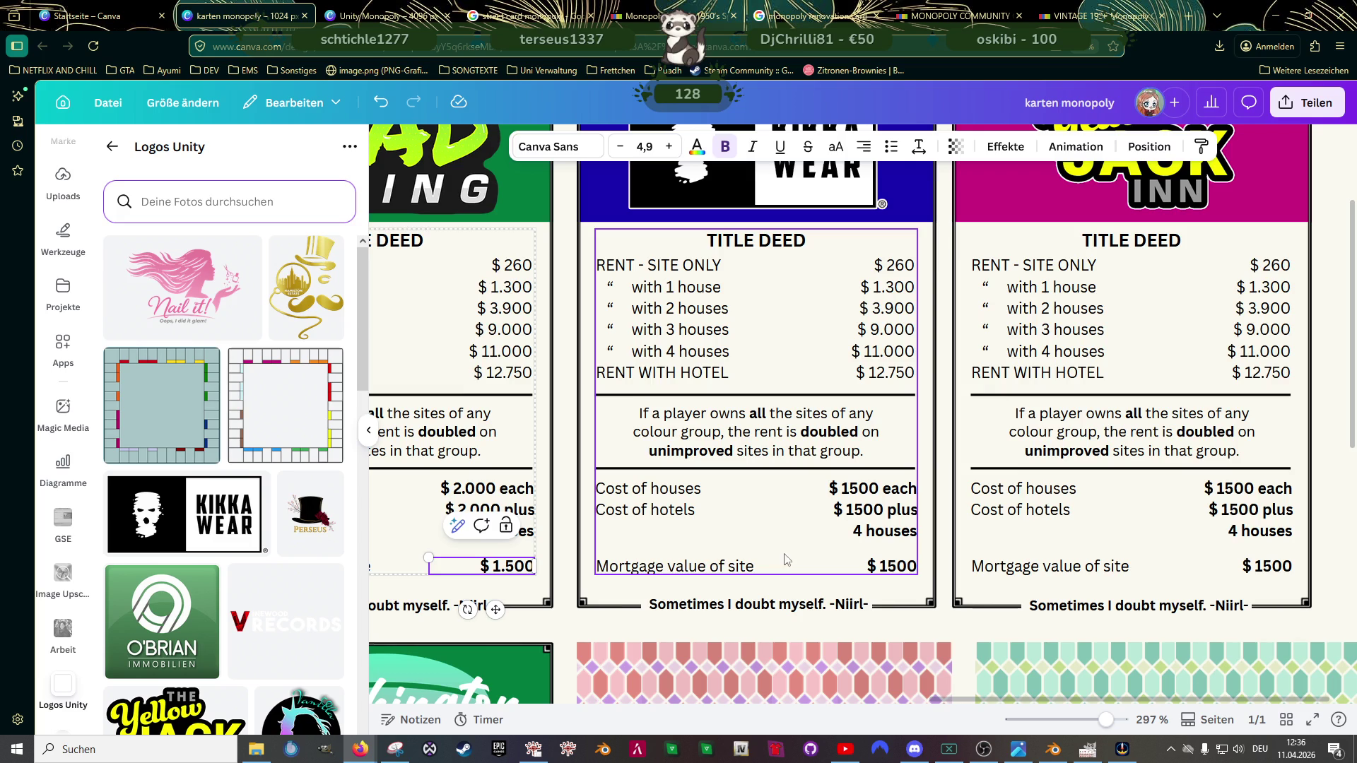
scroll(756, 531, "down", 5)
scroll(802, 627, "down", 2)
scroll(740, 599, "down", 3)
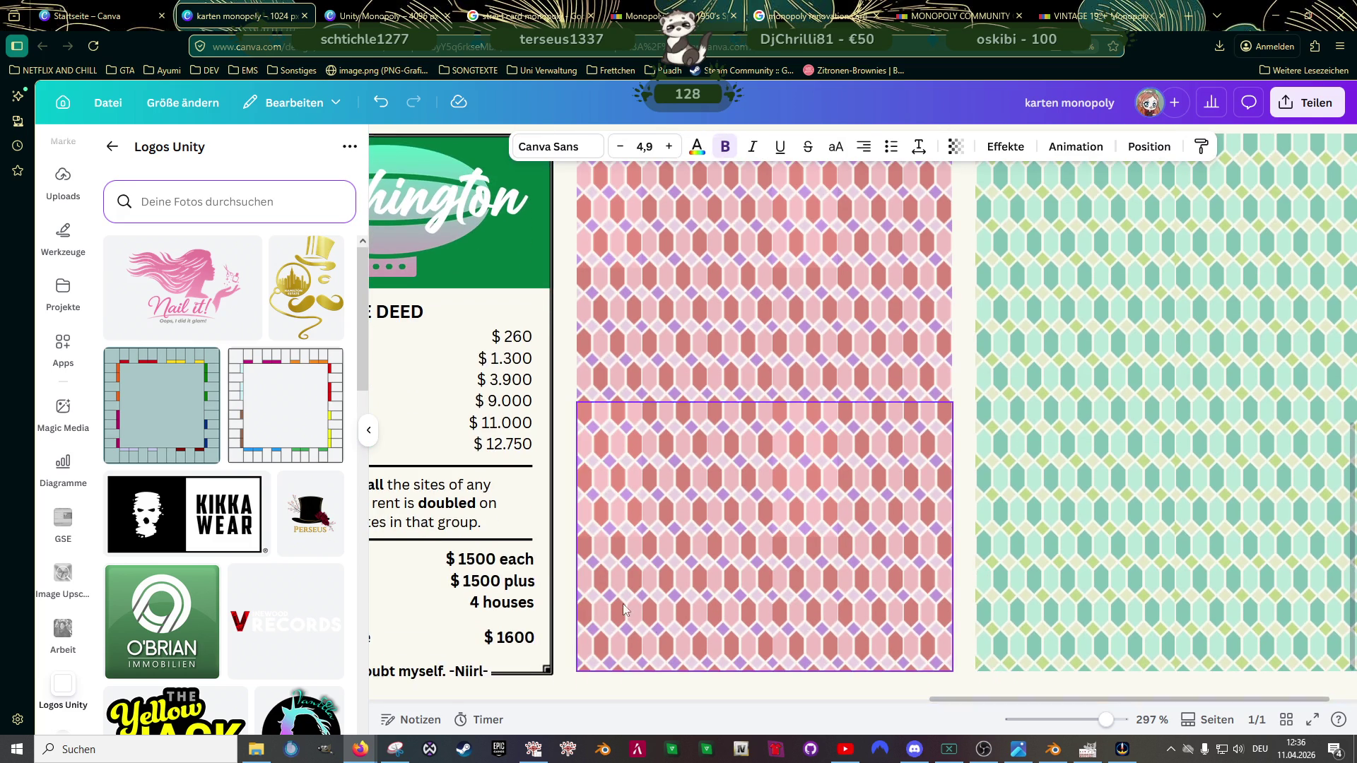
scroll(912, 701, "left", 4)
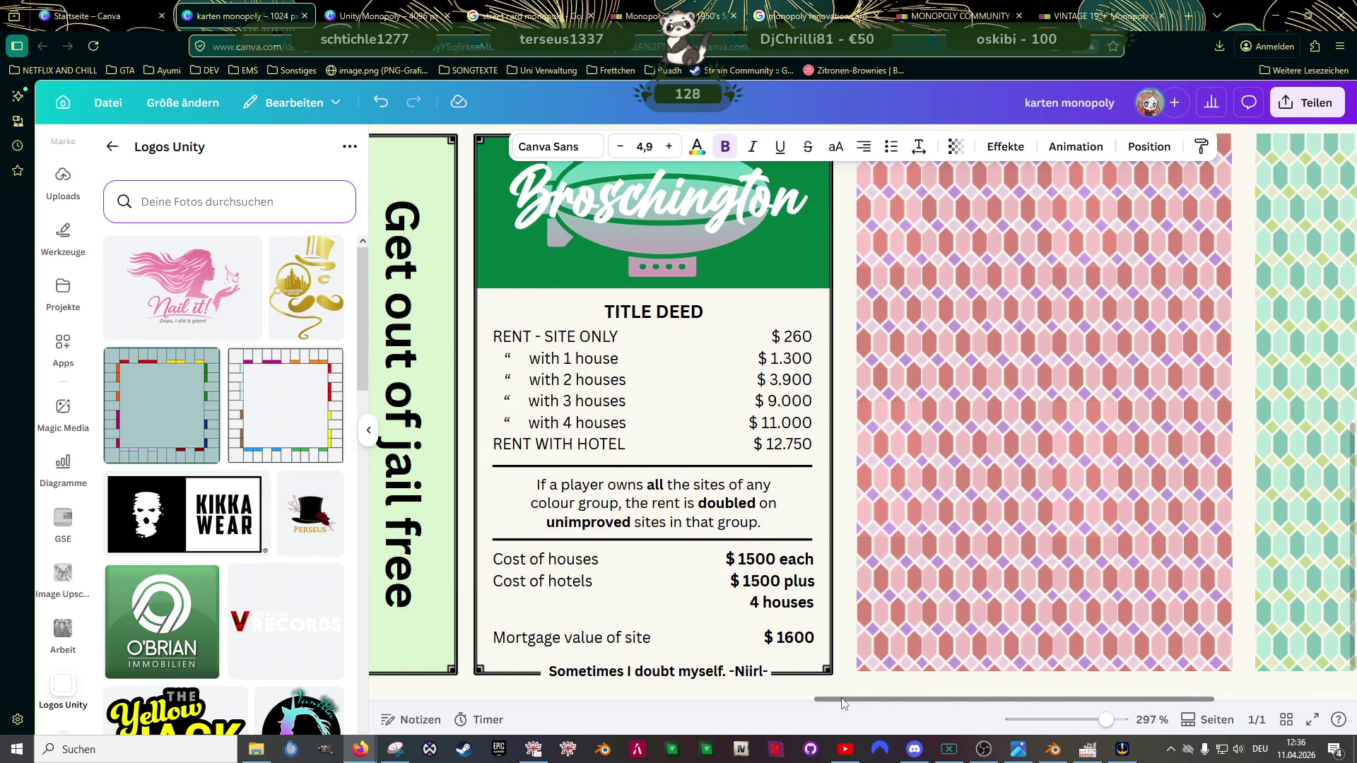
Step: Set Broschington's houses and hotels to $ 2.000 and its mortgage value to $ 1.600
left_click(763, 560)
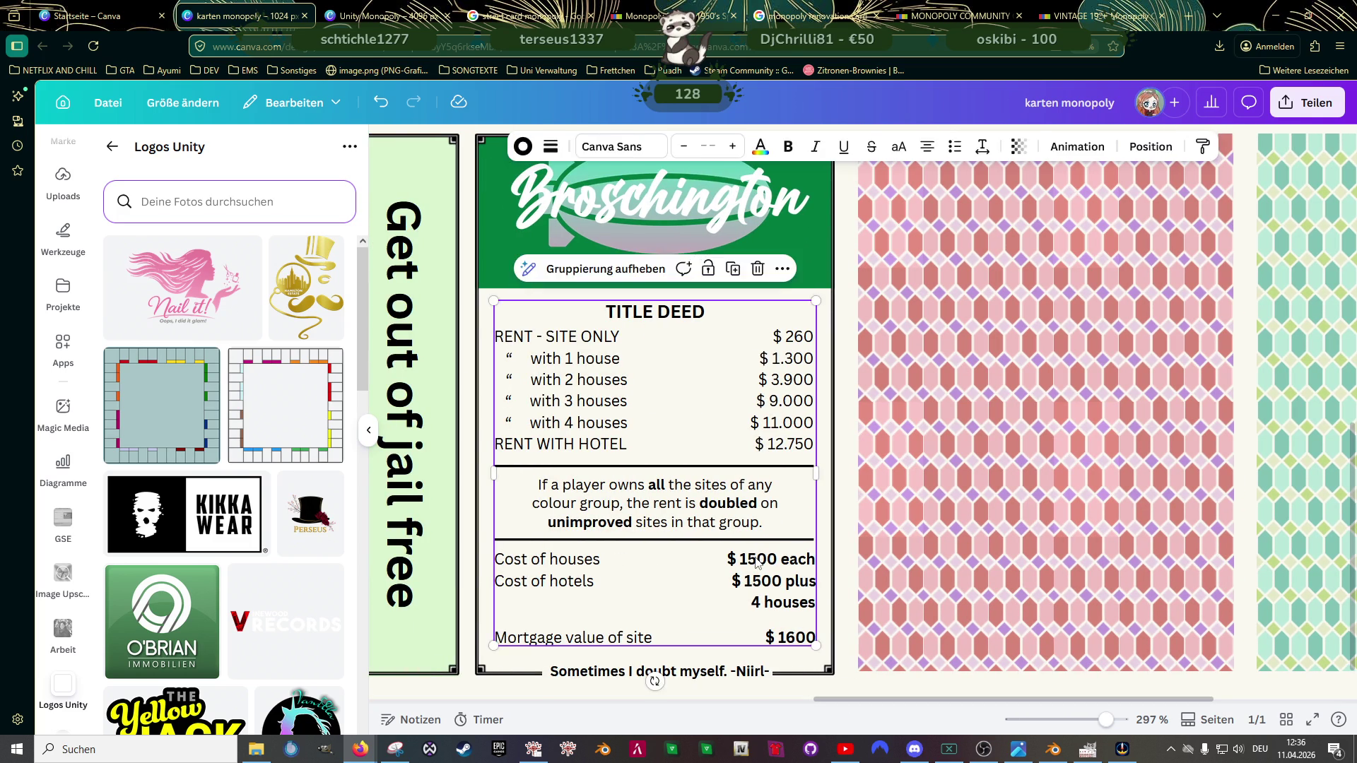
double_click(762, 560)
left_click(756, 557)
double_click(756, 556)
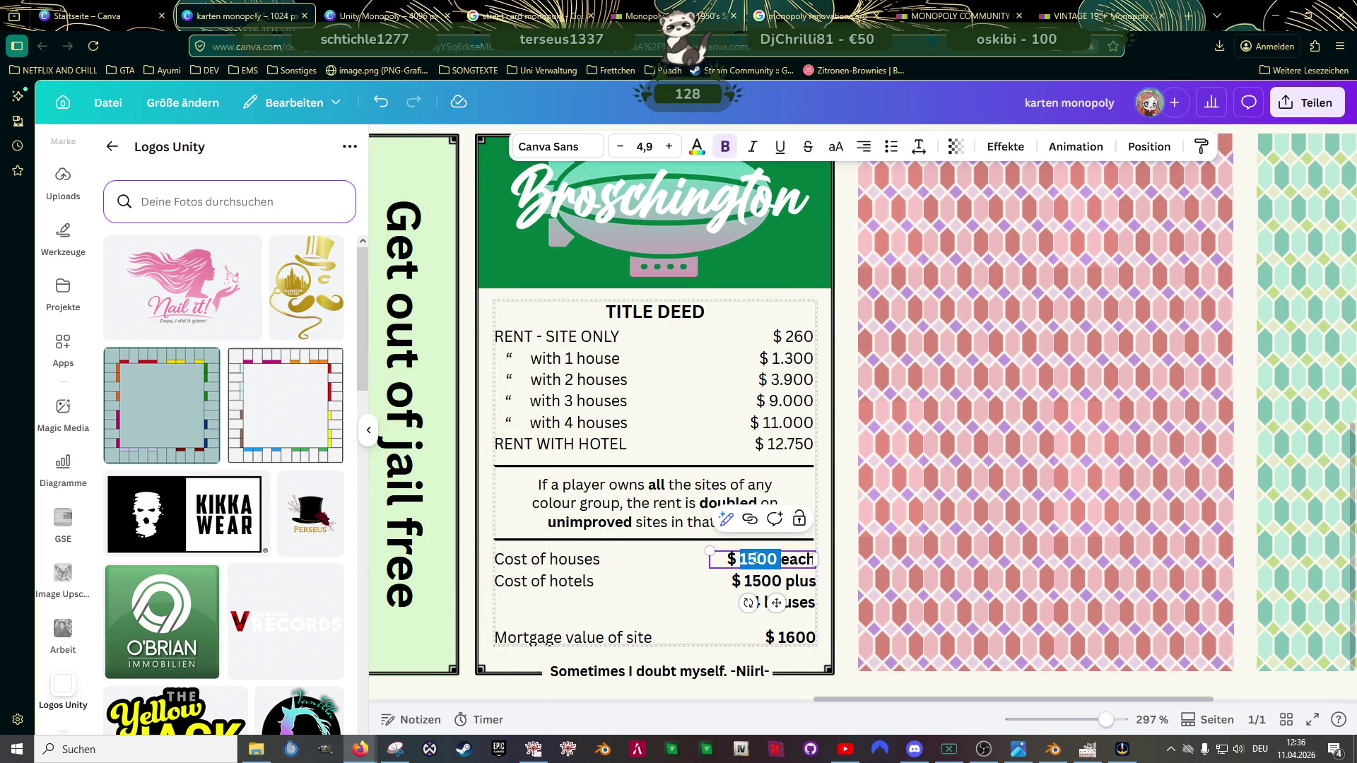
type("2.000")
double_click(773, 582)
left_click(773, 581)
double_click(772, 582)
type("2.000")
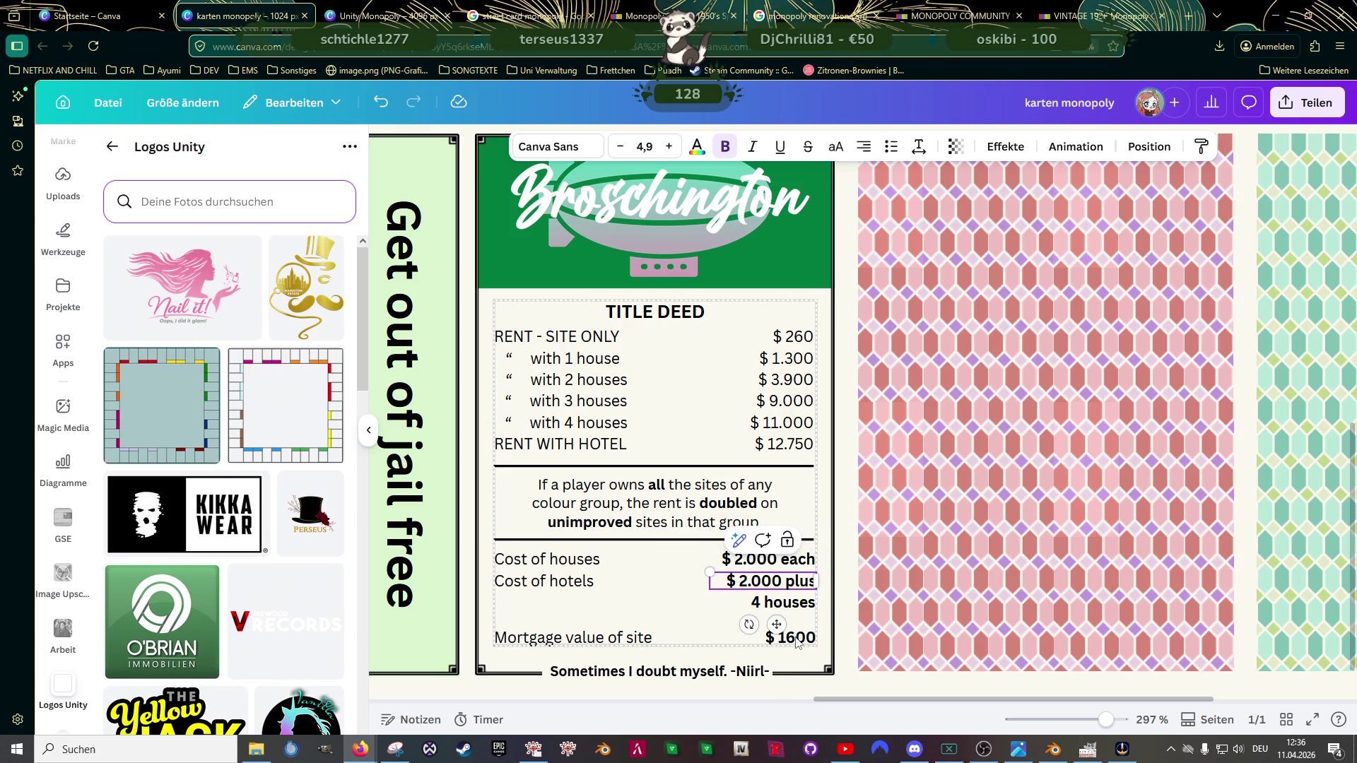
left_click(798, 636)
type(".")
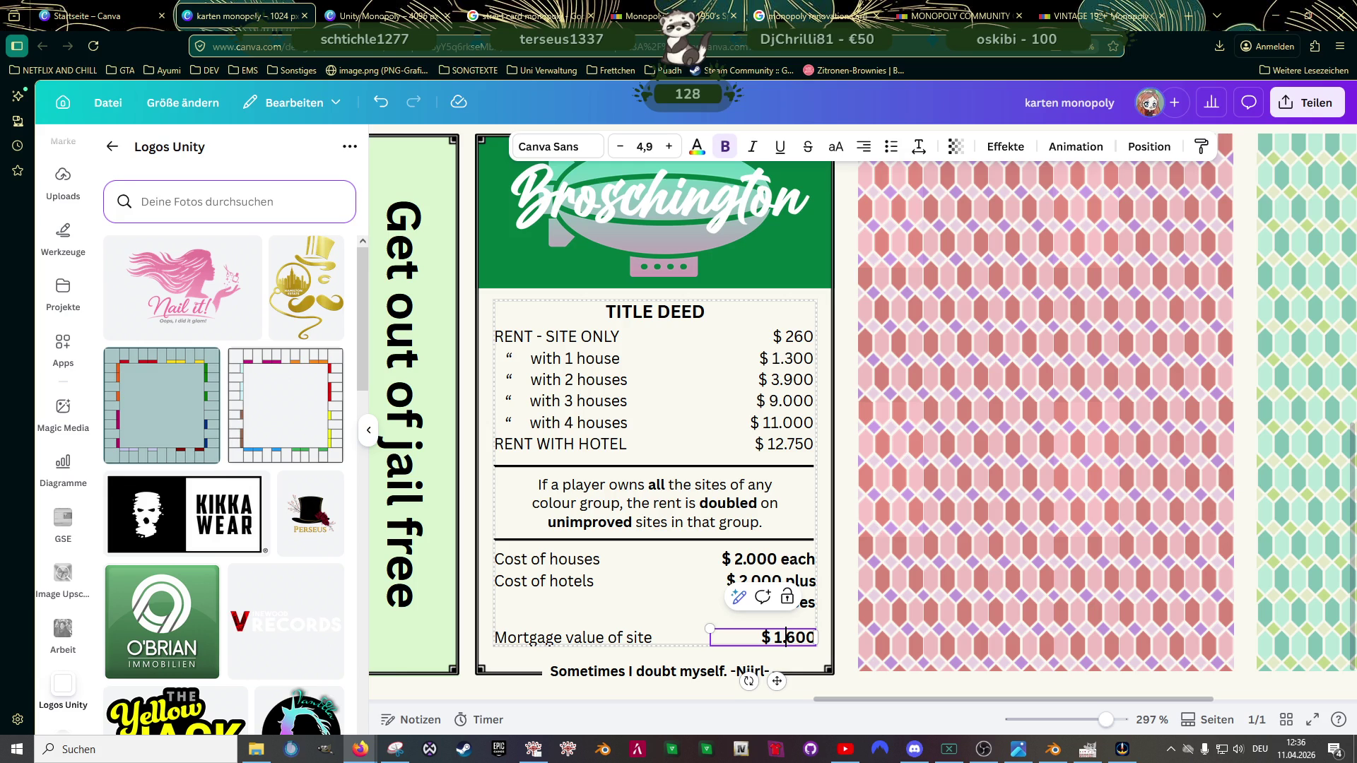
Step: Change Broschington's site-only, one-house and two-house rents to $280, $1.500 and $4.500
double_click(802, 338)
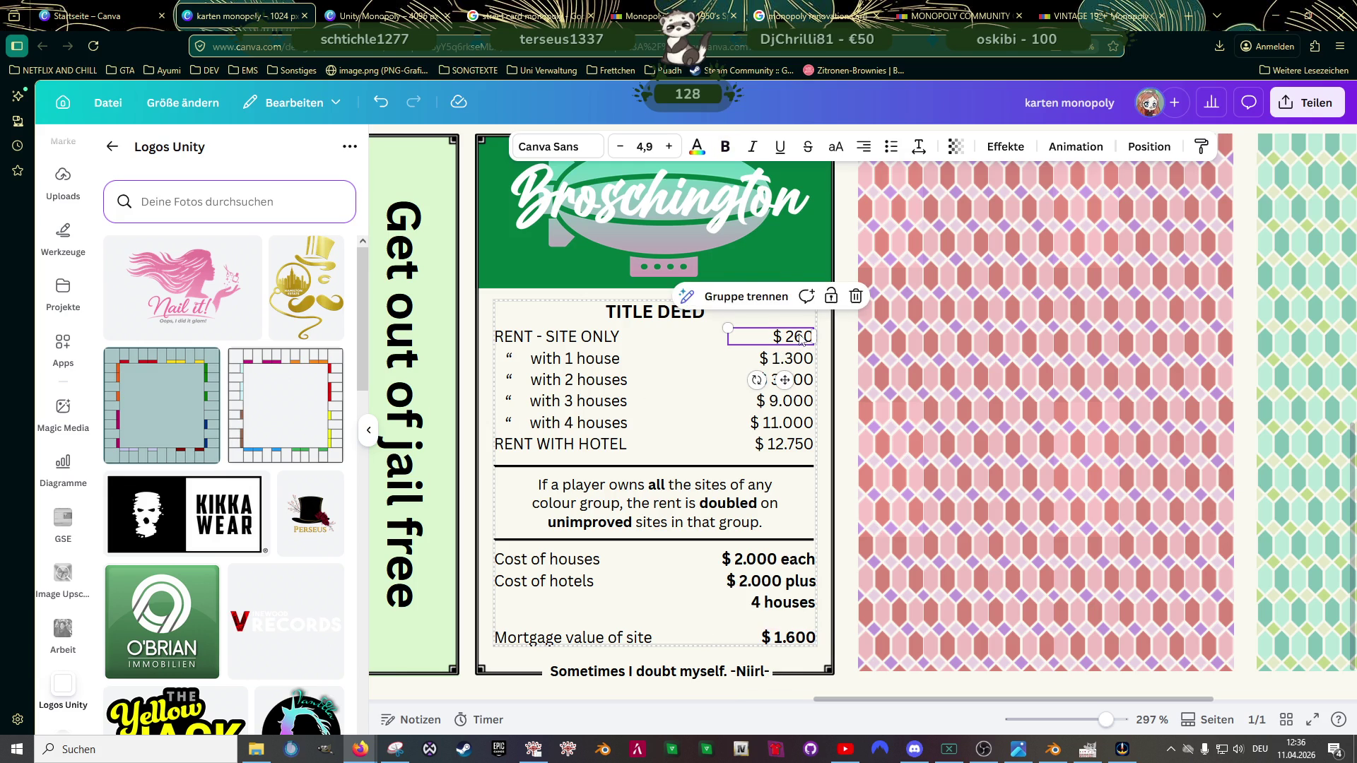
left_click(803, 337)
key("BackSpace")
type("8")
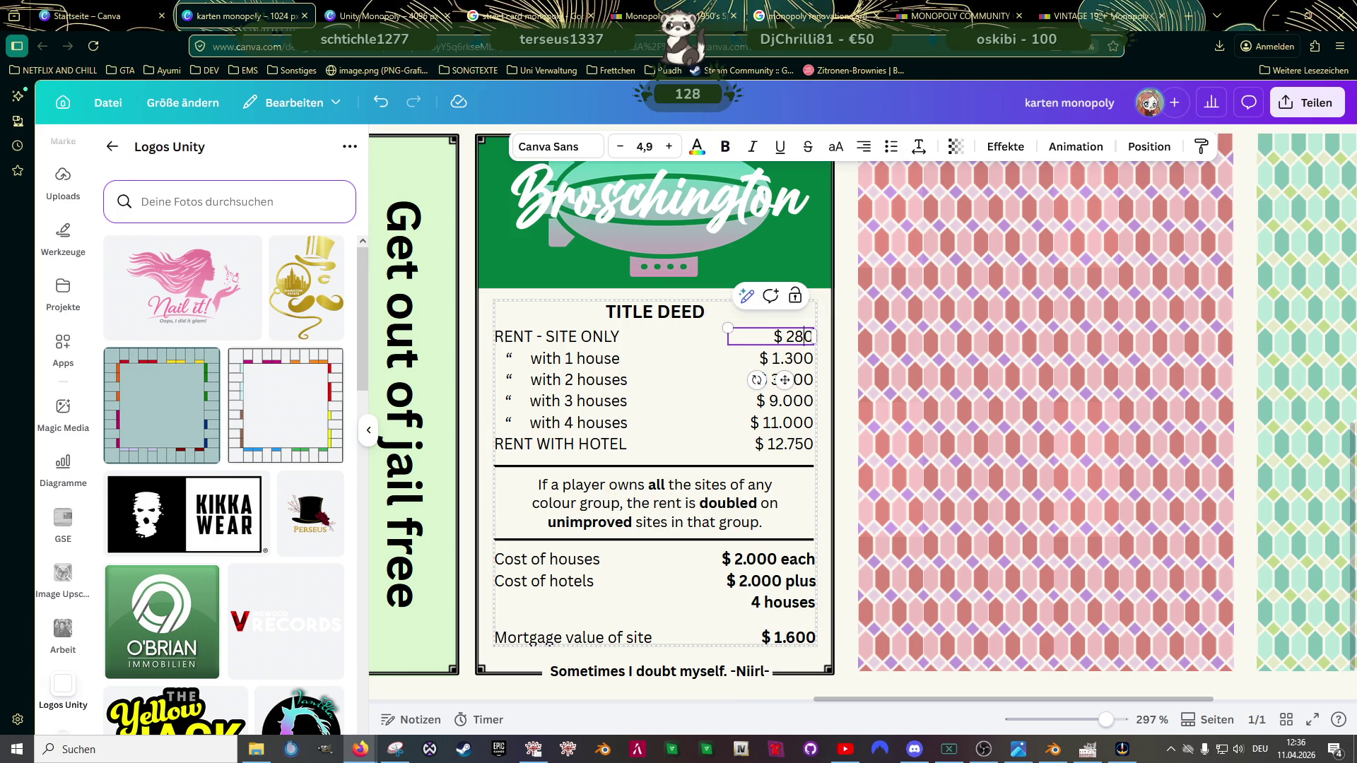
double_click(794, 358)
left_click(794, 359)
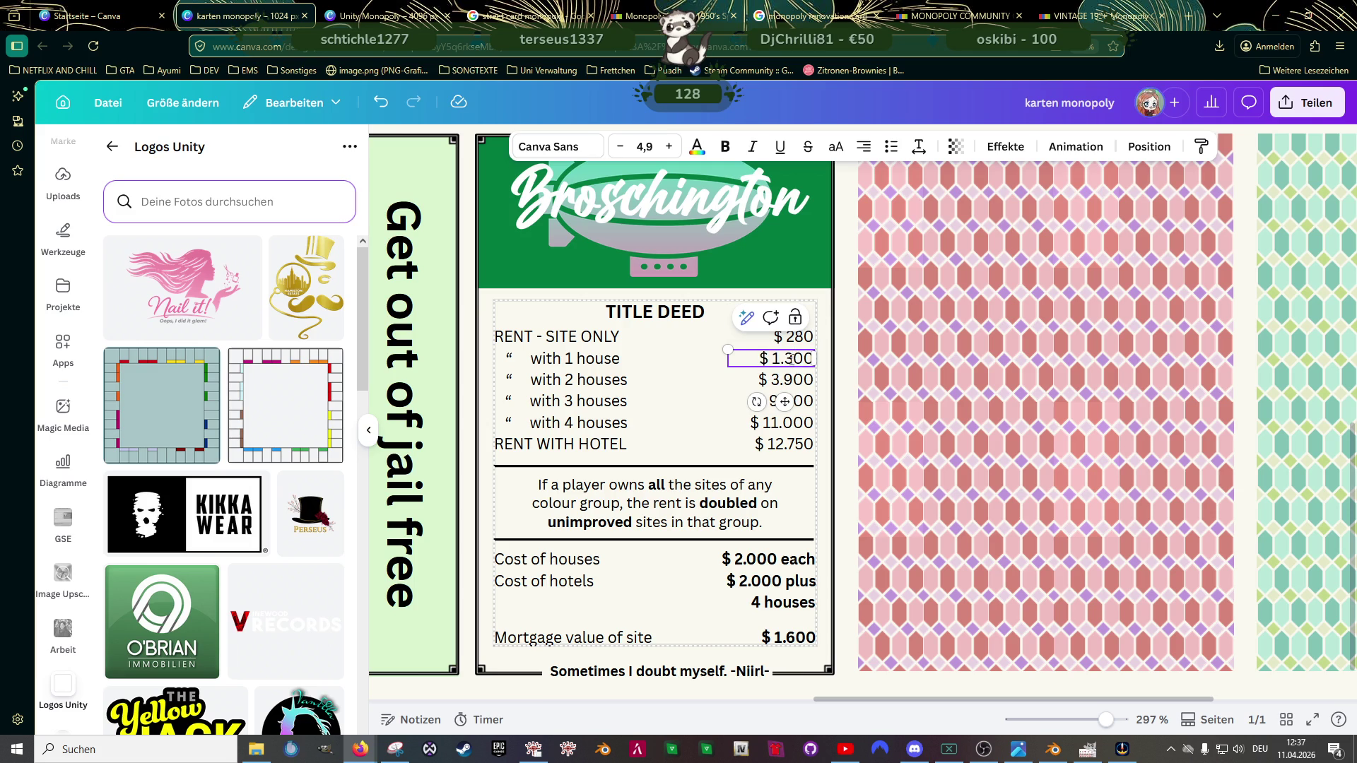
key("BackSpace")
type("5")
left_click(786, 380)
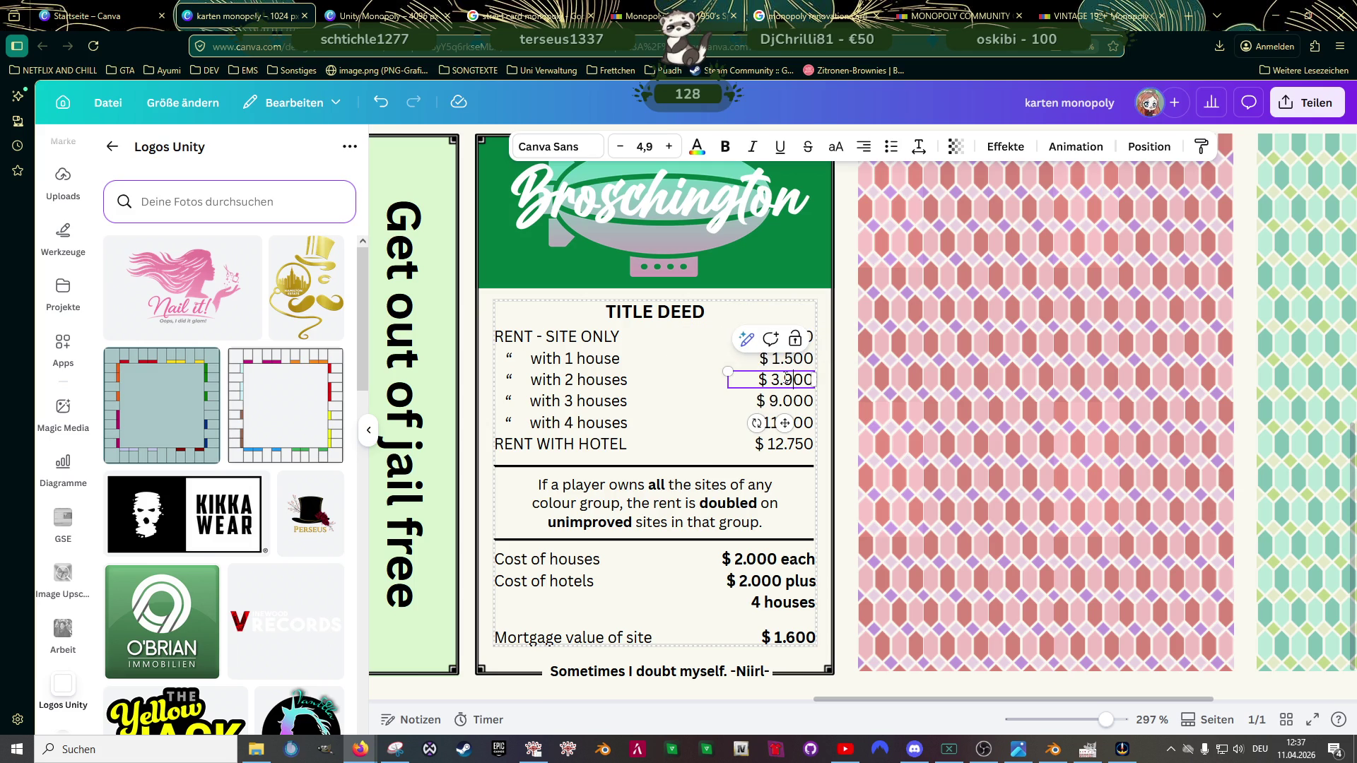
key("BackSpace")
key("BackSpace")
key("BackSpace")
type("4.5")
Step: Change its three-house, four-house and hotel rents to $10.000, $12.000 and $14.000
left_click(787, 403)
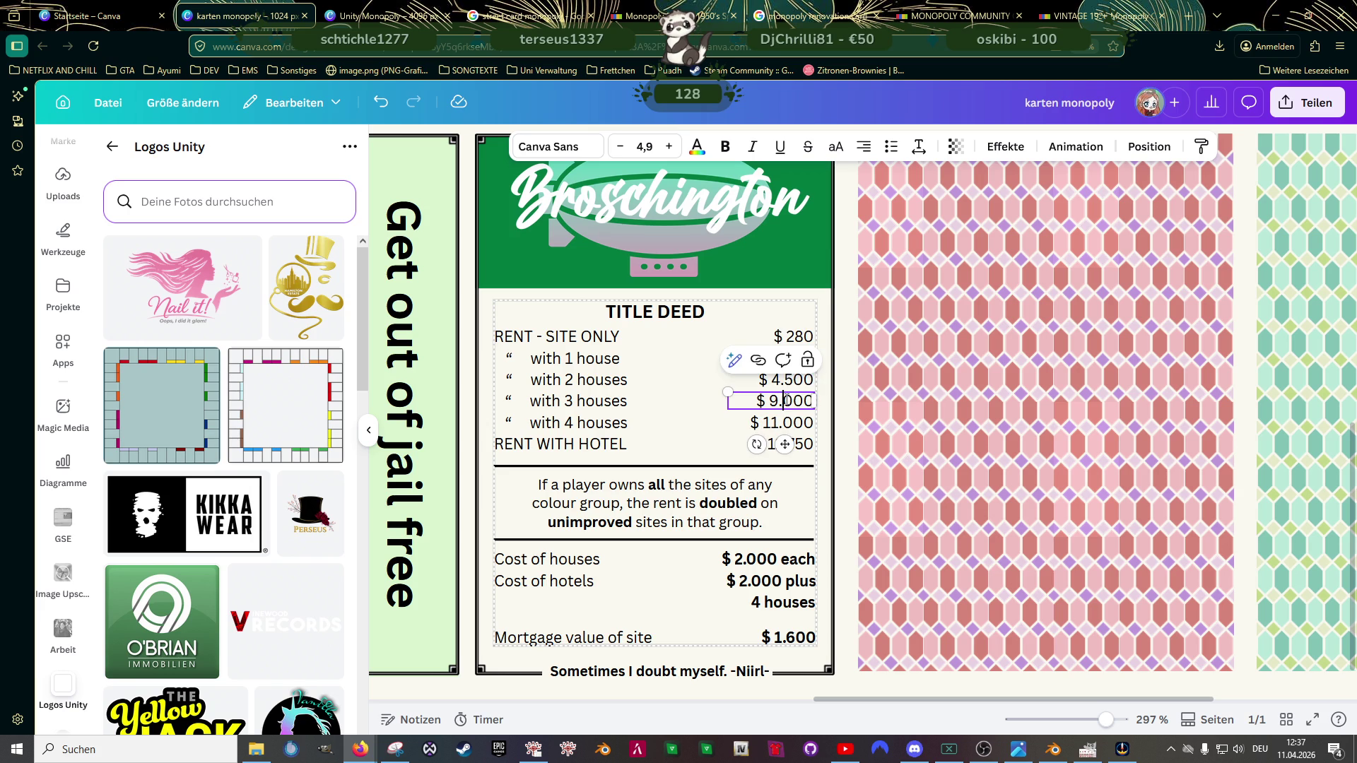
left_click(788, 401)
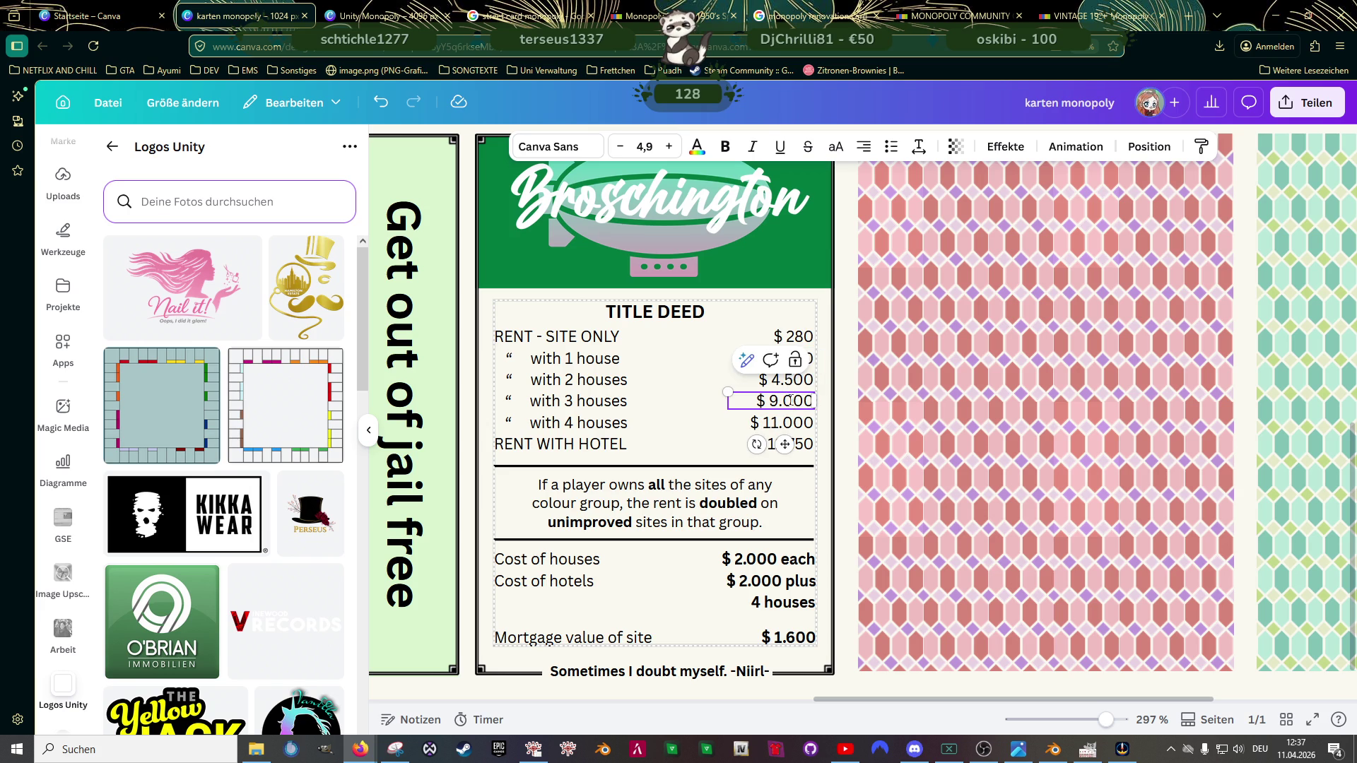
key("BackSpace")
key("BackSpace")
key("BackSpace")
type("10.0")
left_click(781, 424)
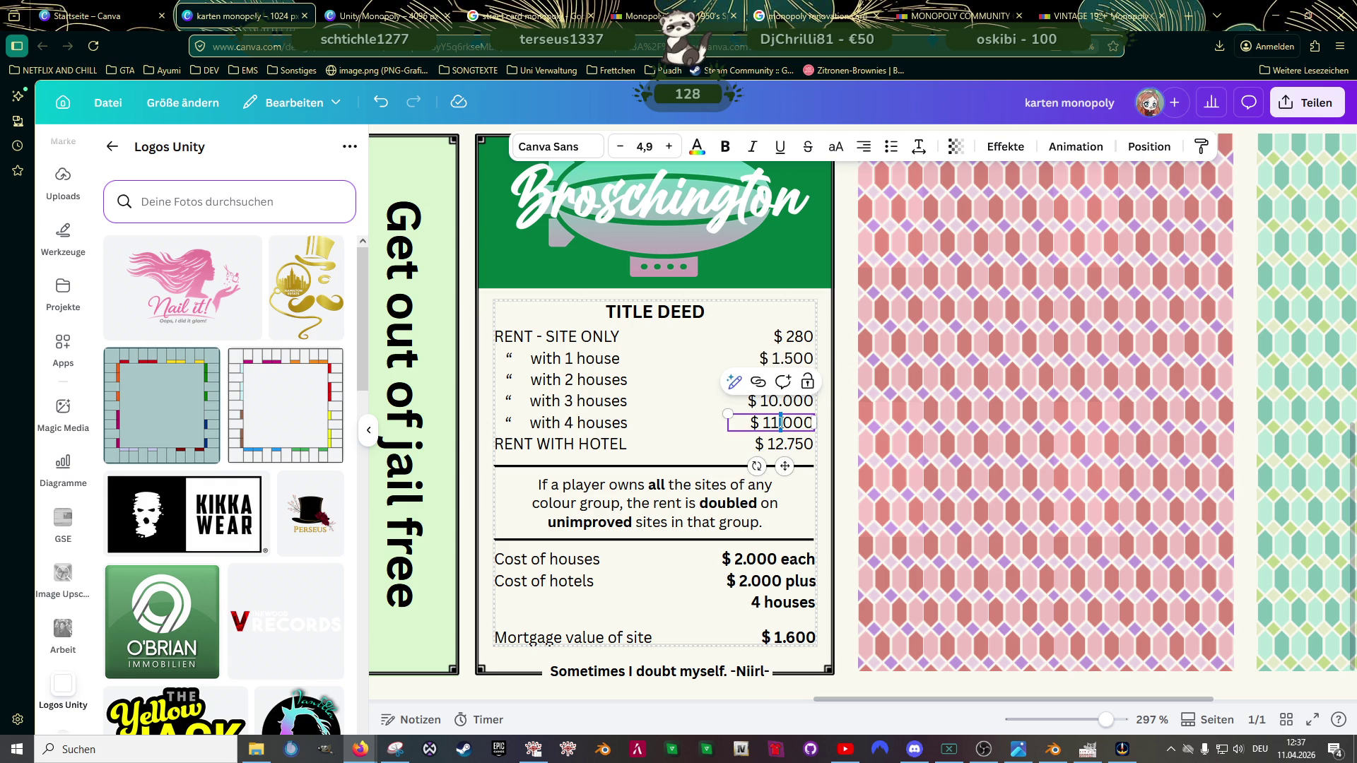
type(".")
key("BackSpace")
type("2")
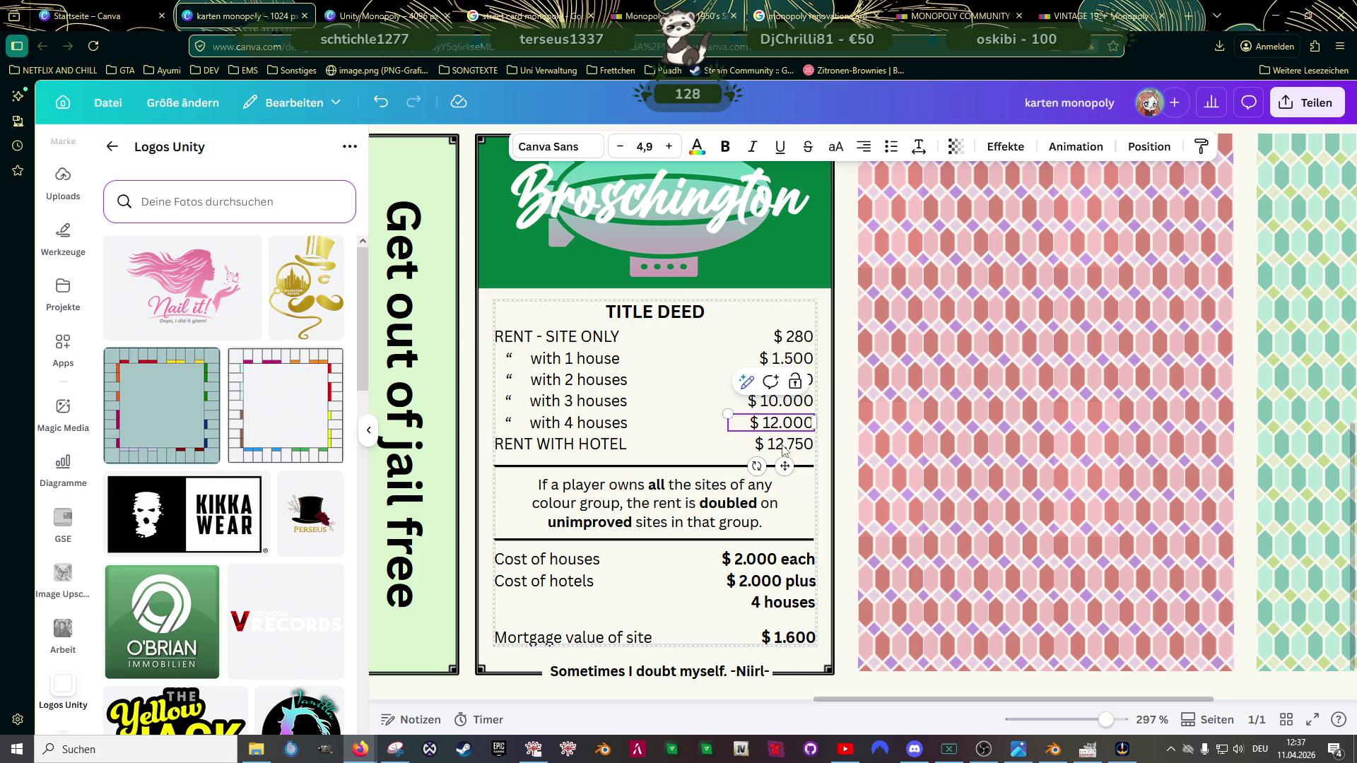
left_click(784, 446)
key("BackSpace")
type("4")
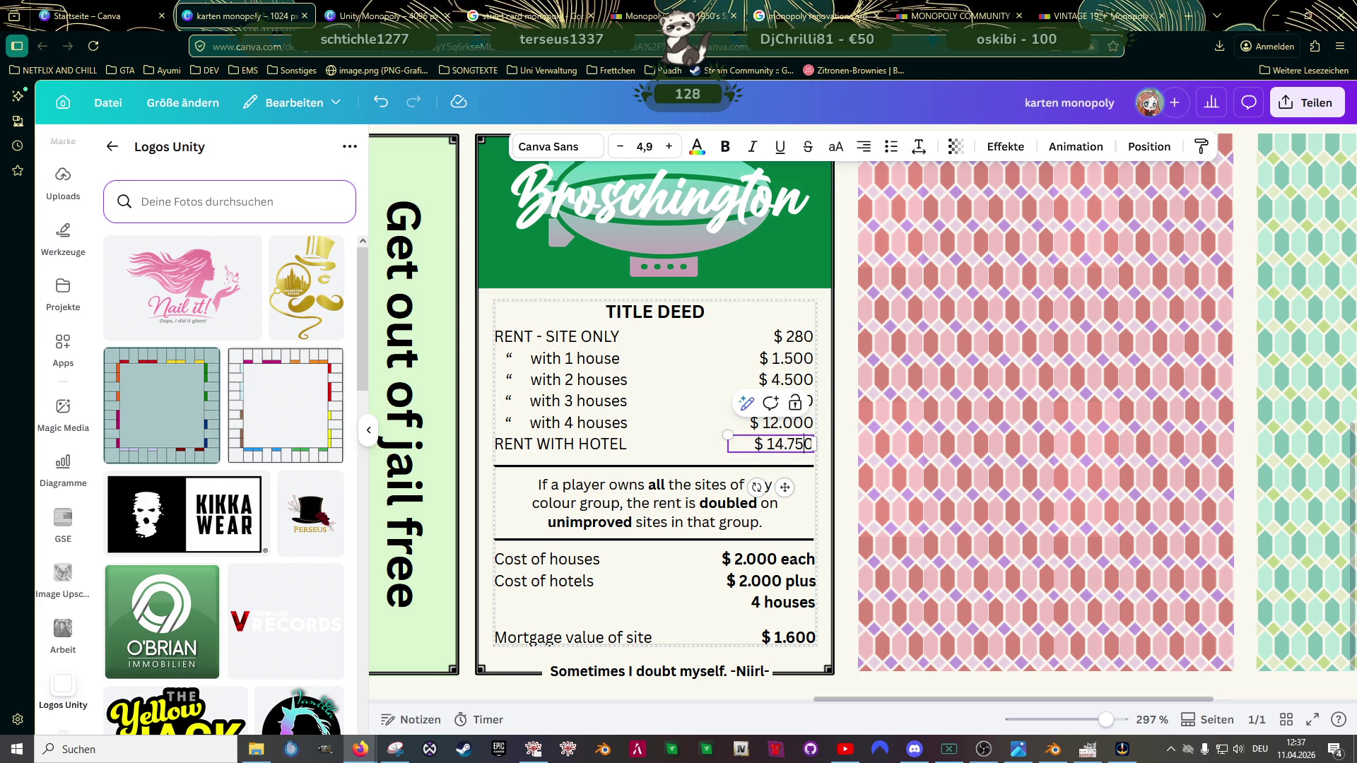
key("BackSpace")
key("BackSpace")
type("00")
scroll(684, 419, "down", 1)
scroll(685, 418, "up", 3)
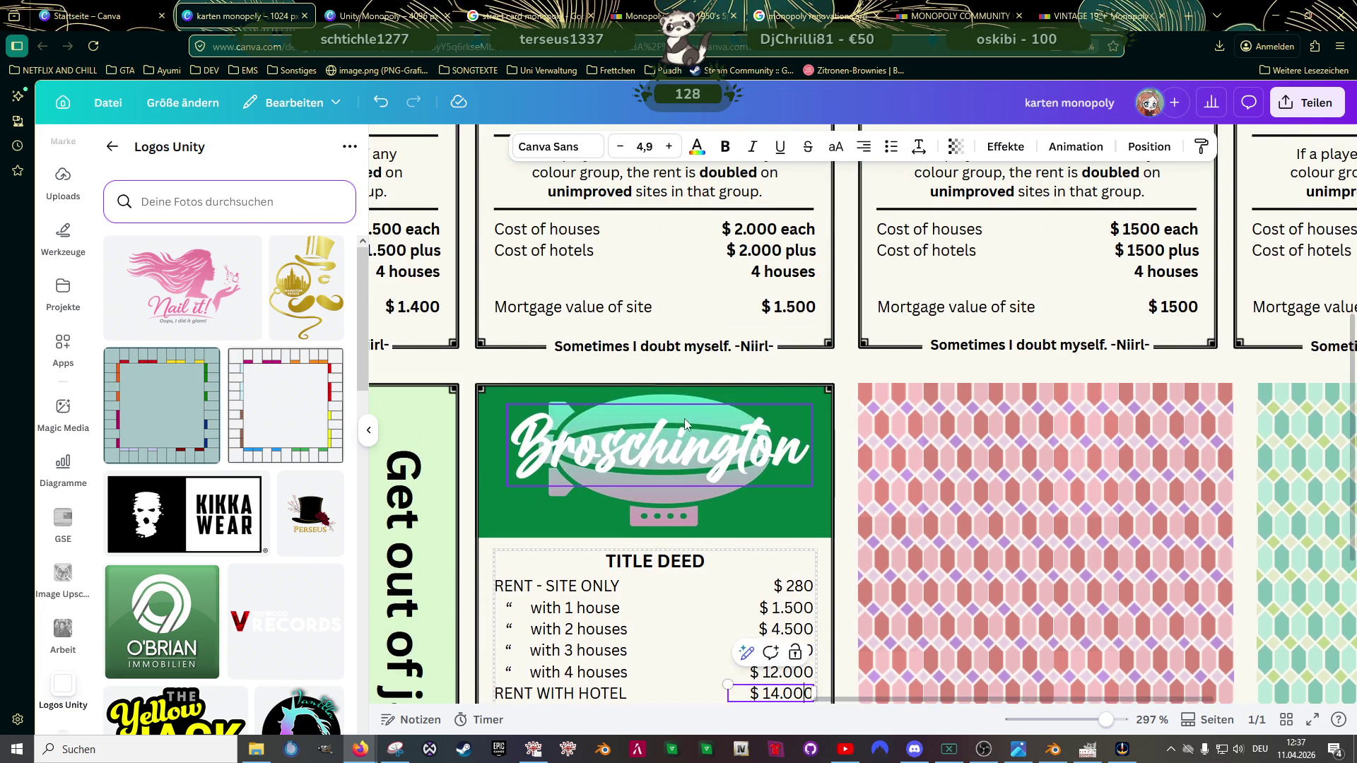
scroll(684, 419, "down", 3)
scroll(680, 420, "down", 3)
scroll(751, 394, "up", 1)
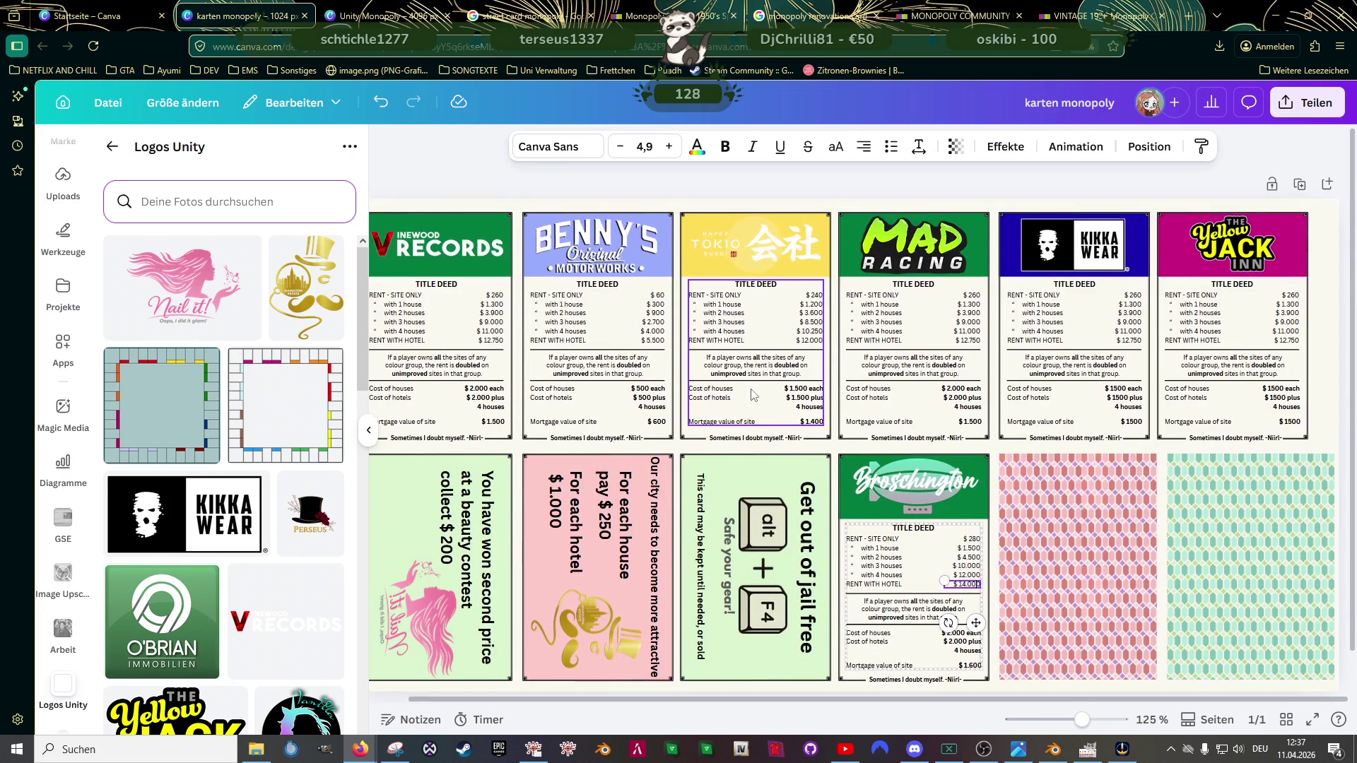
scroll(1100, 393, "up", 2)
scroll(1102, 389, "up", 2)
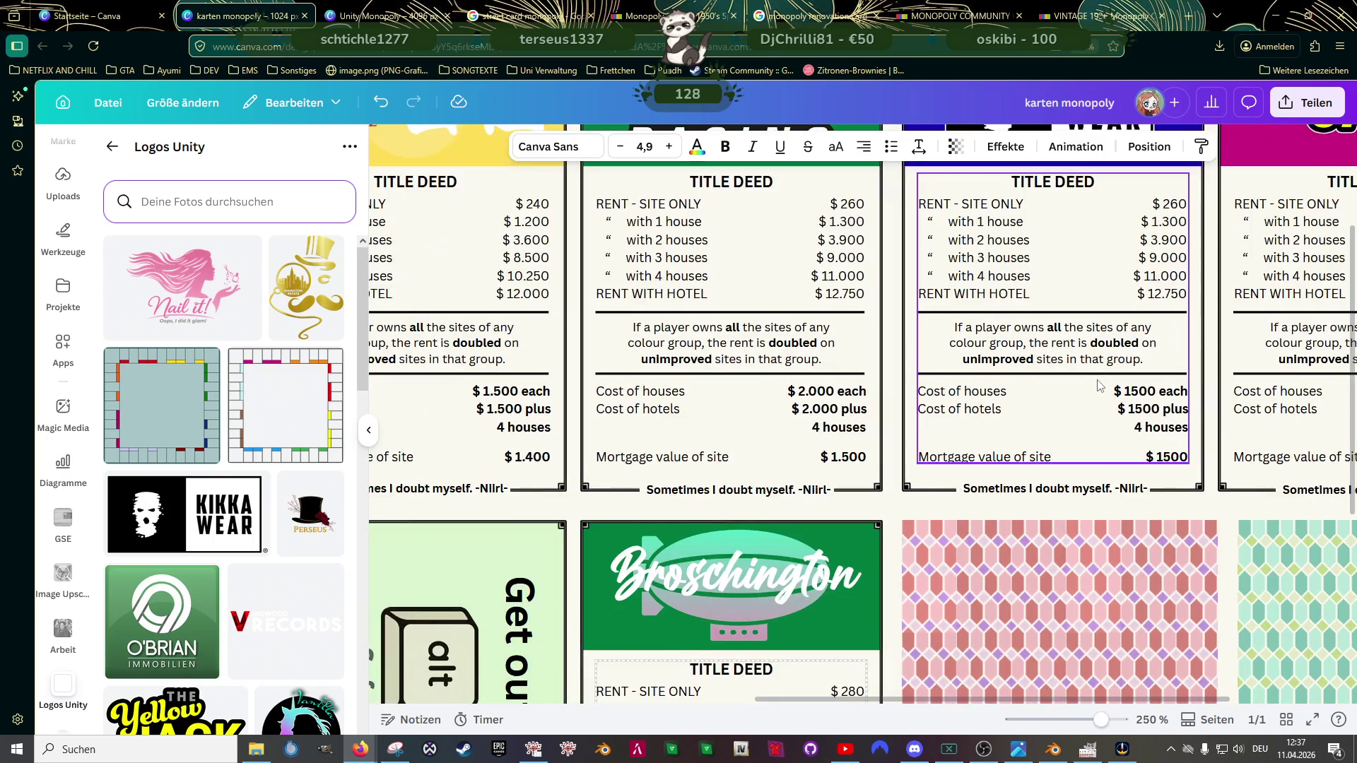
scroll(1099, 387, "up", 1)
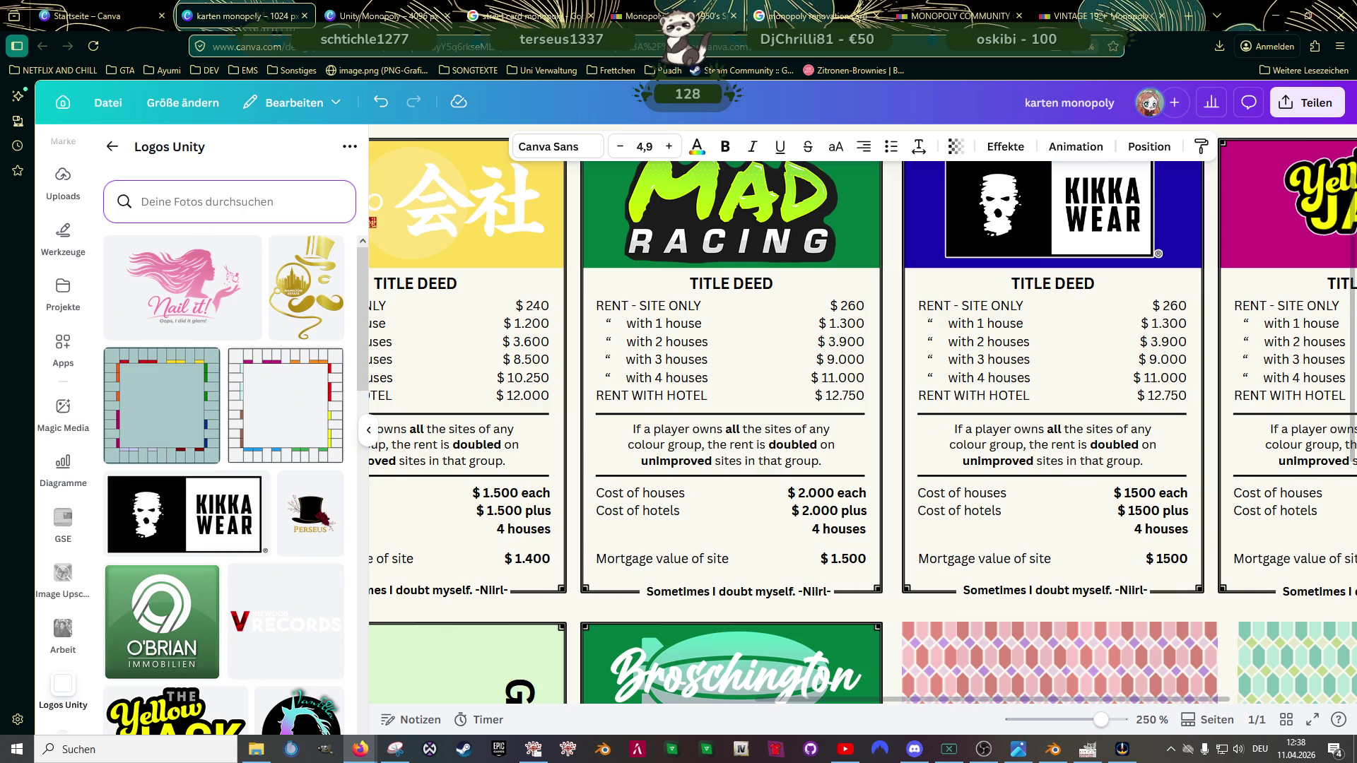
Step: Edit the KIKKA WEAR card's site-only, one-house and two-house rent amounts, starting from $350
left_click(1179, 308)
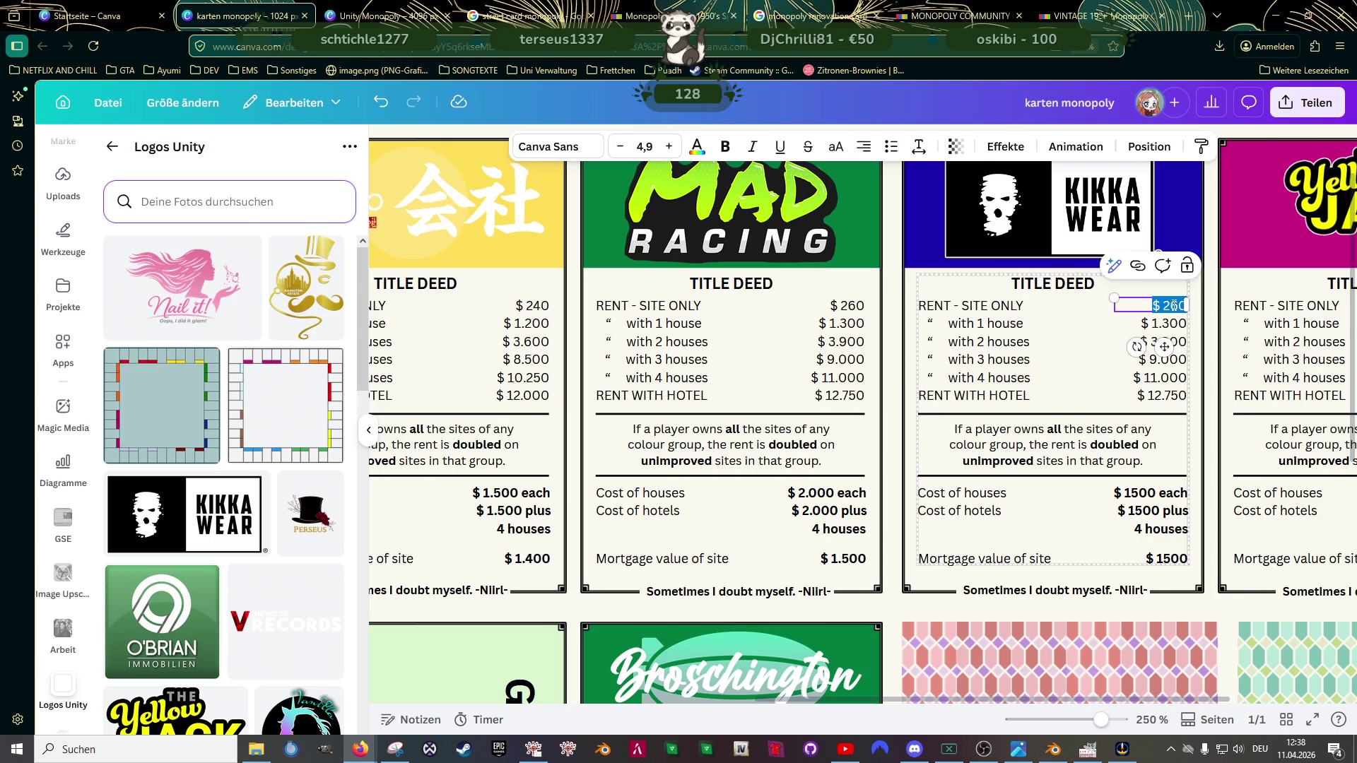
key("BackSpace")
key("BackSpace")
key("BackSpace")
type("350")
left_click(1176, 322)
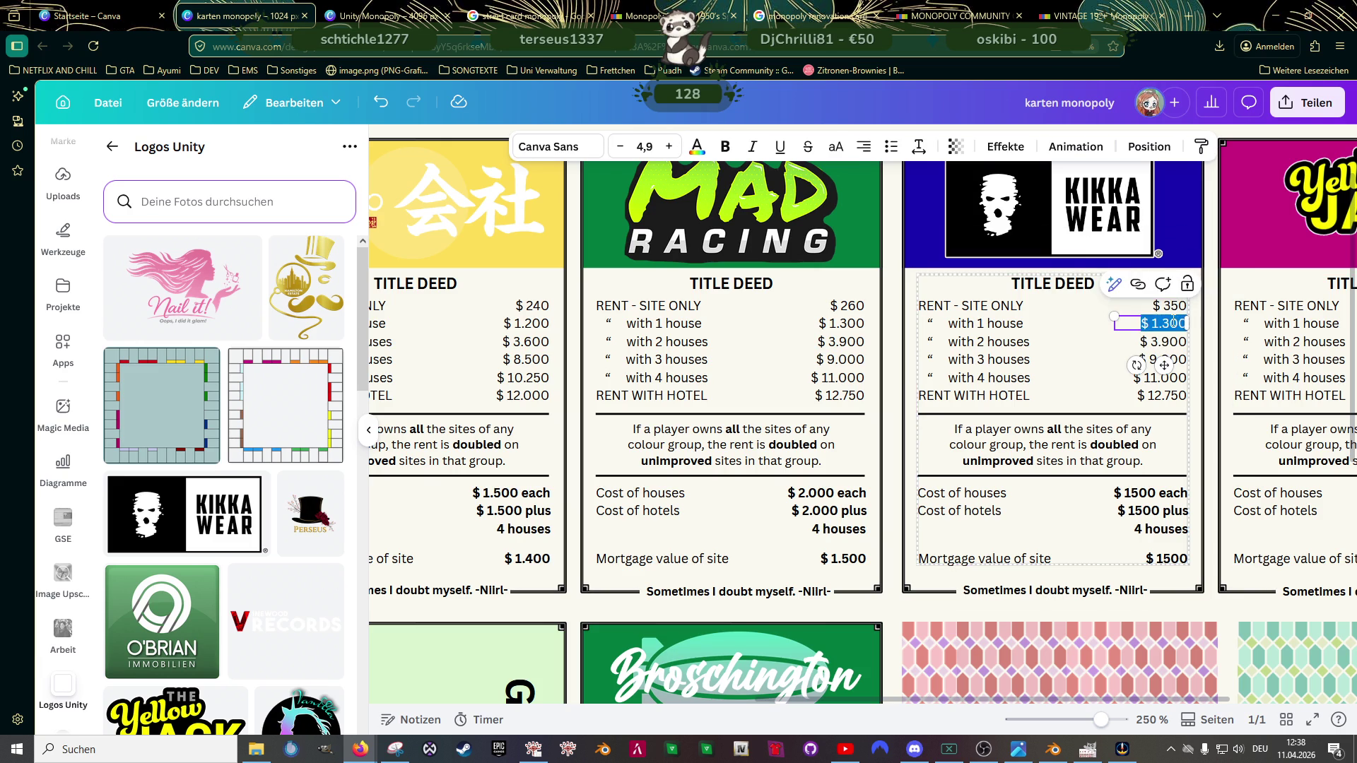
key("BackSpace")
key("BackSpace")
key("BackSpace")
key("BackSpace")
key("BackSpace")
type("200")
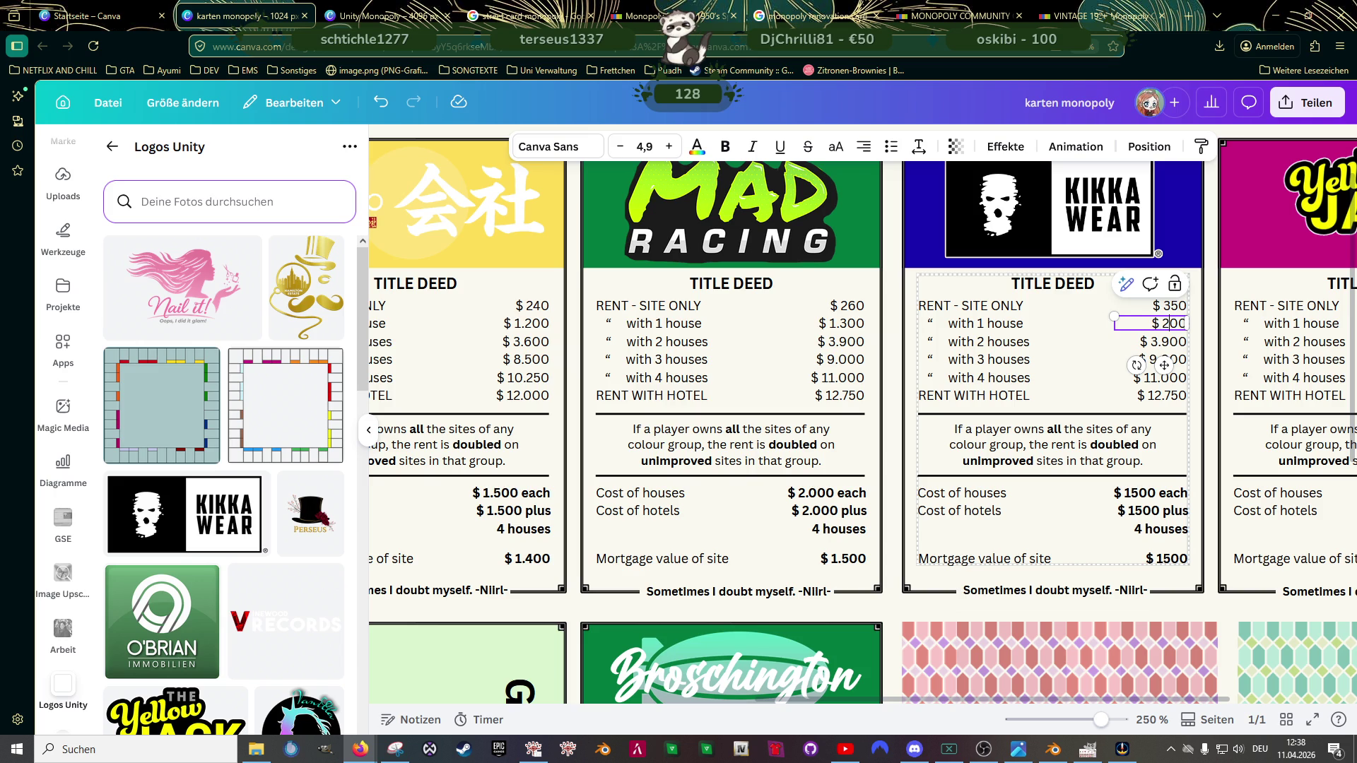
key("Left")
key("Left")
double_click(1164, 342)
left_click(1164, 341)
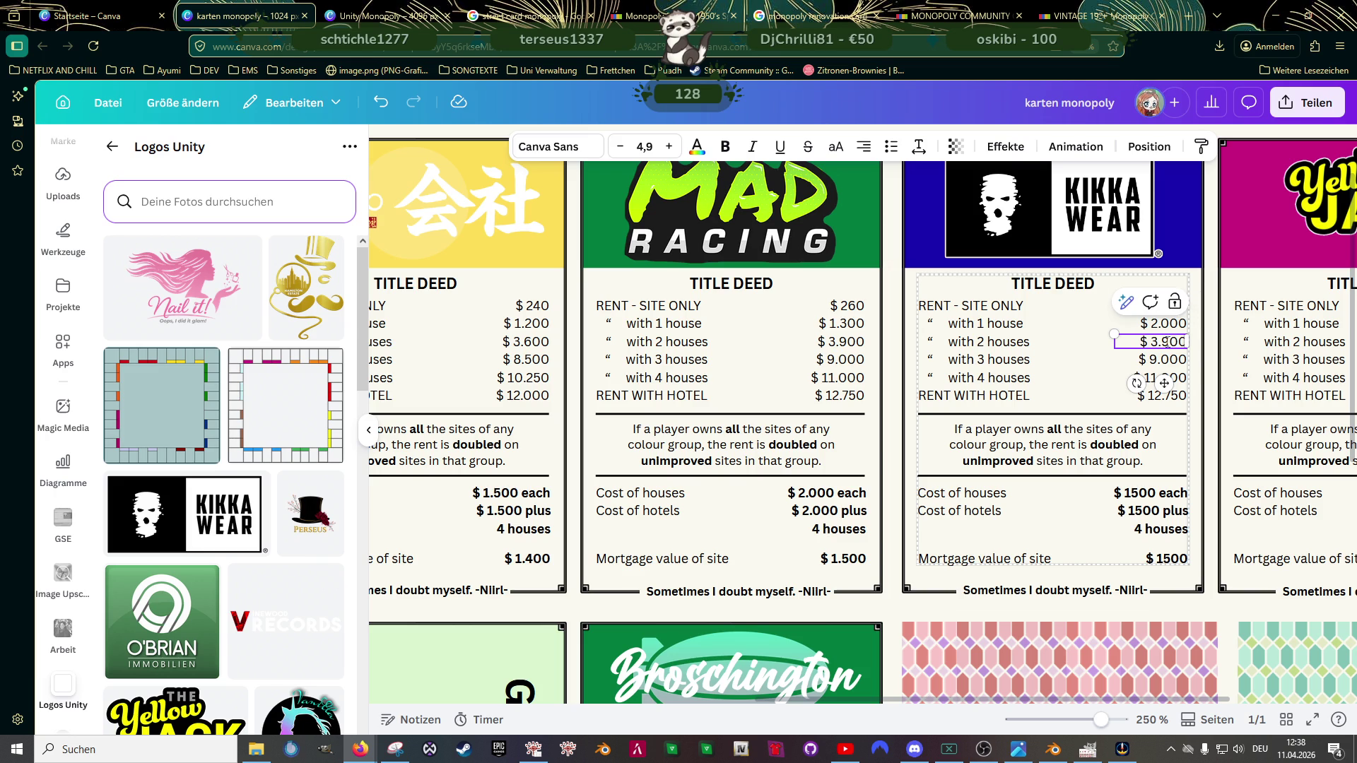
key("BackSpace")
key("BackSpace")
key("BackSpace")
type("6.0")
Step: Rework the KIKKA WEAR one-house and two-house rent figures, removing stray digits
double_click(1164, 361)
left_click(1163, 361)
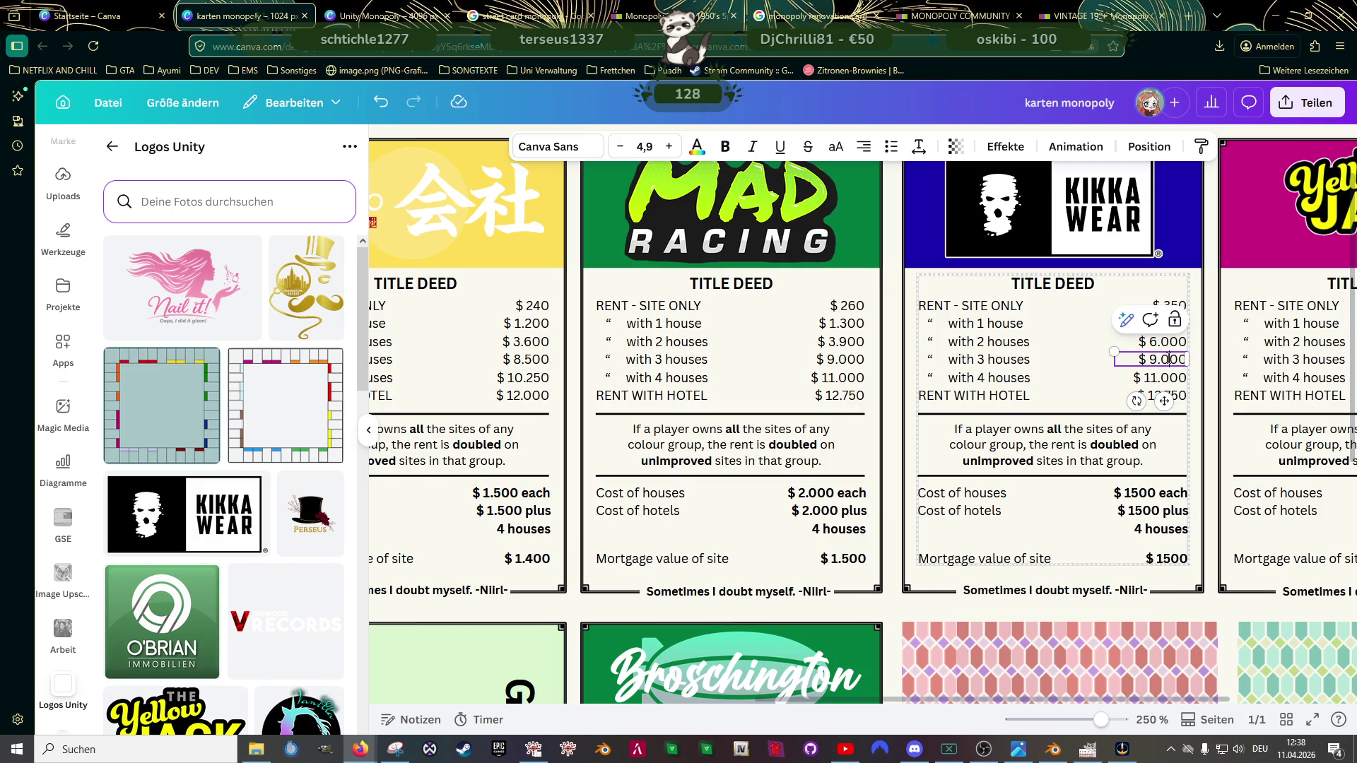
left_click(1165, 343)
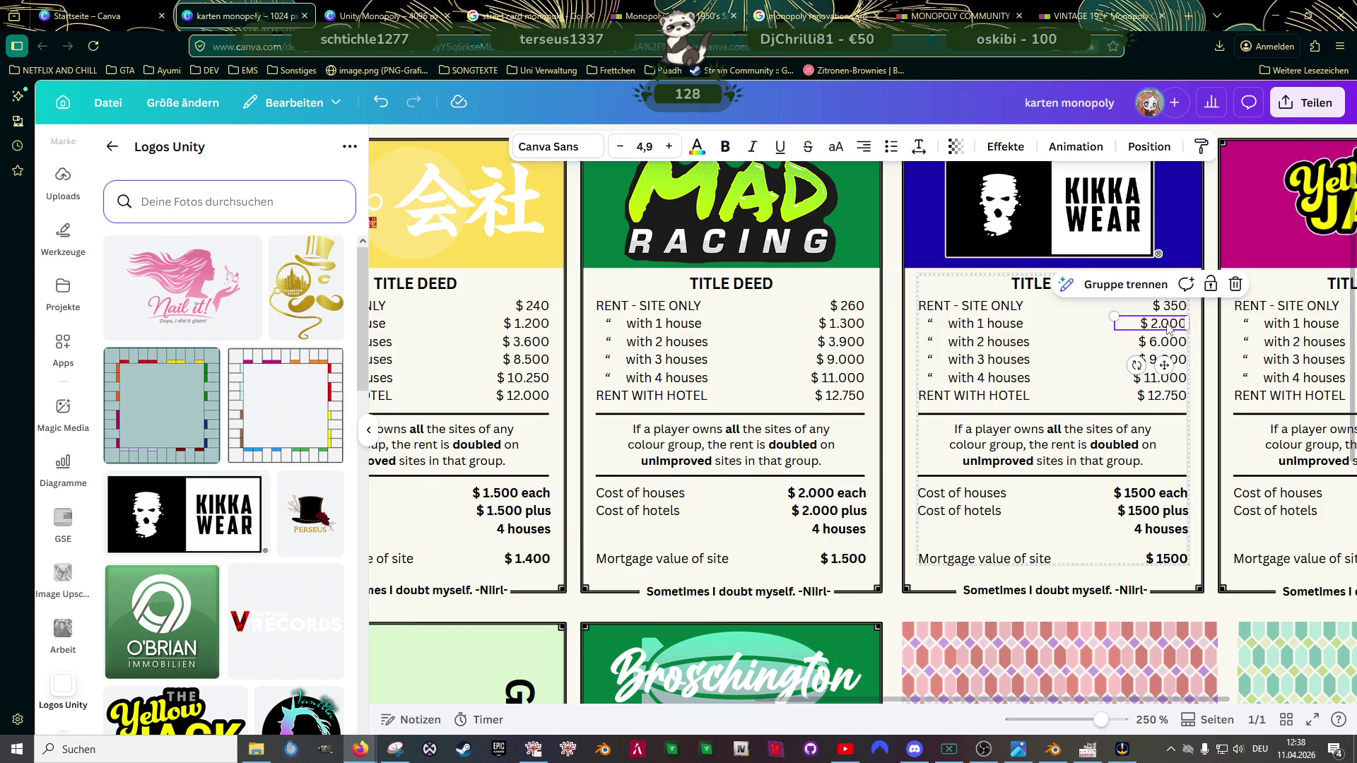
left_click(1168, 328)
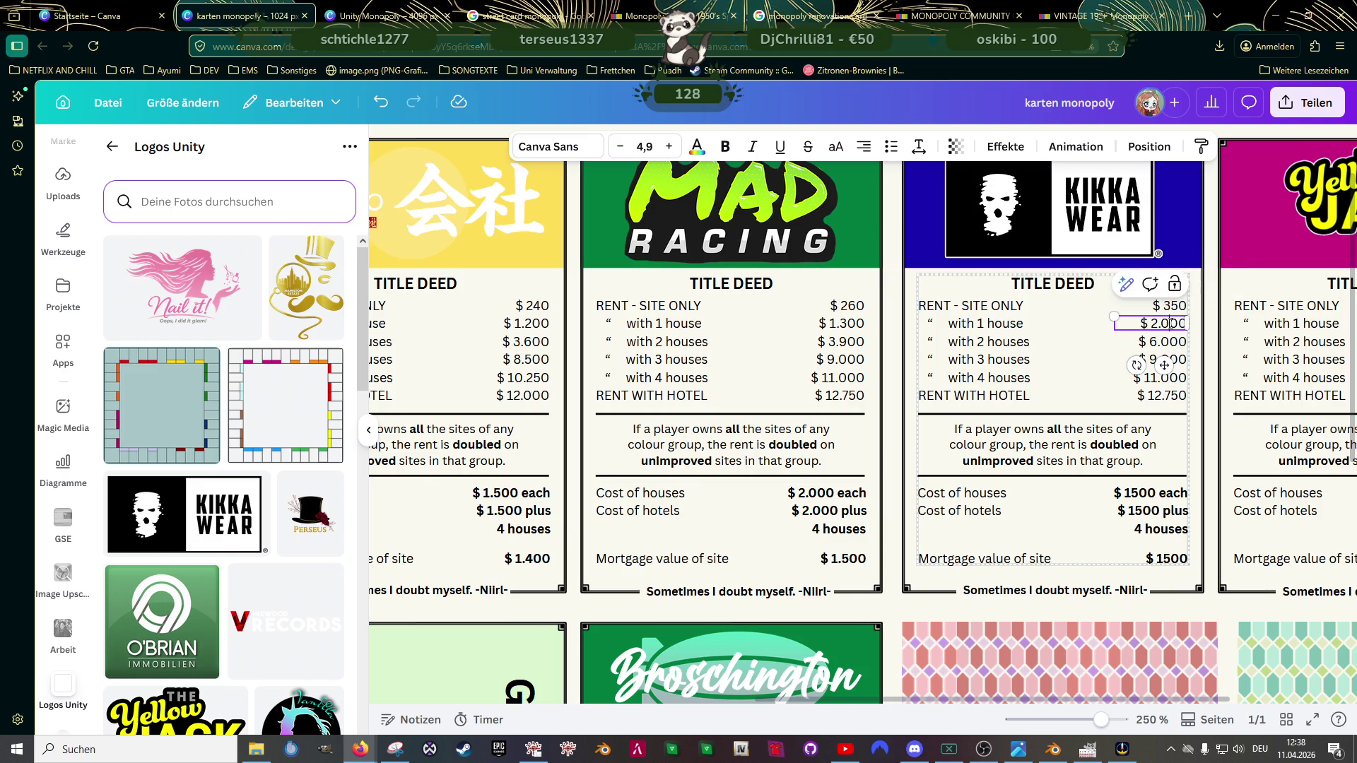
key("BackSpace")
key("BackSpace")
key("BackSpace")
type("1.75")
key("Delete")
left_click(1167, 342)
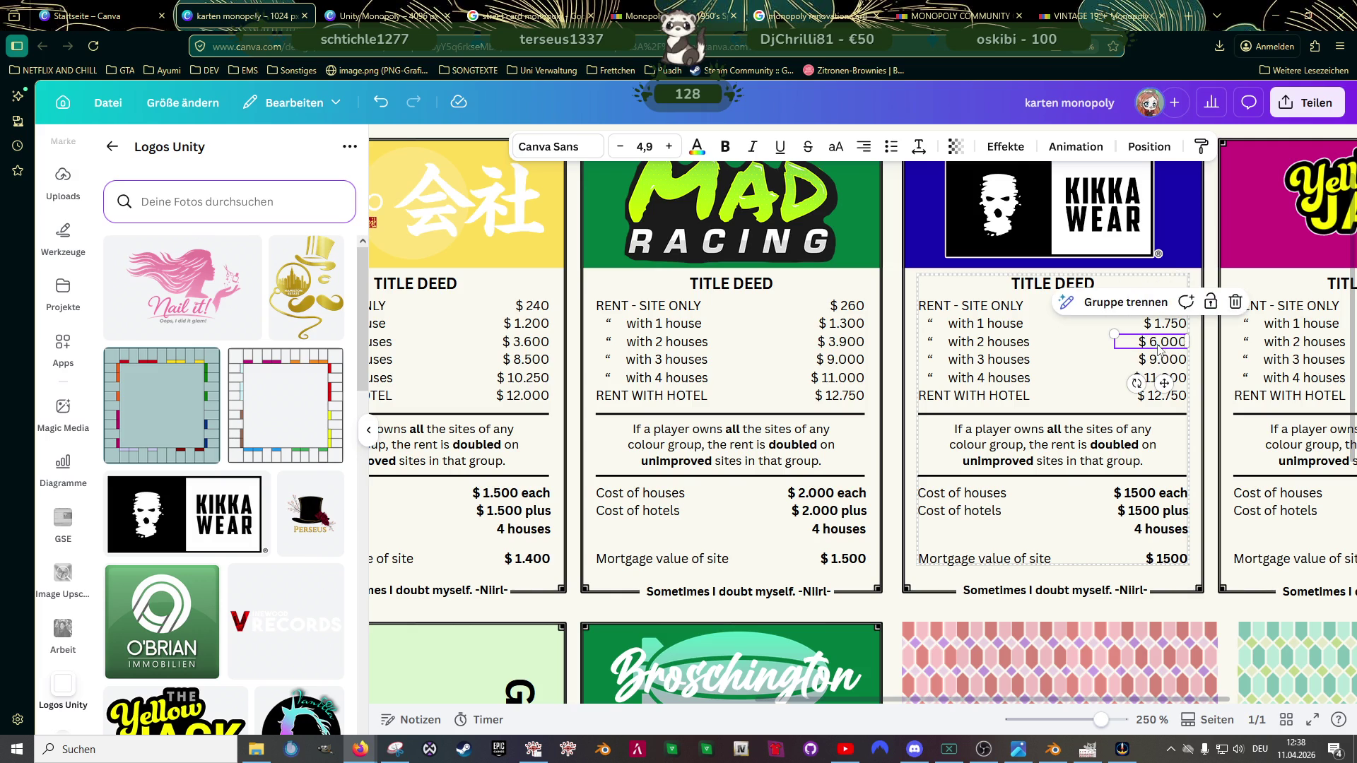
double_click(1166, 342)
left_click(1164, 342)
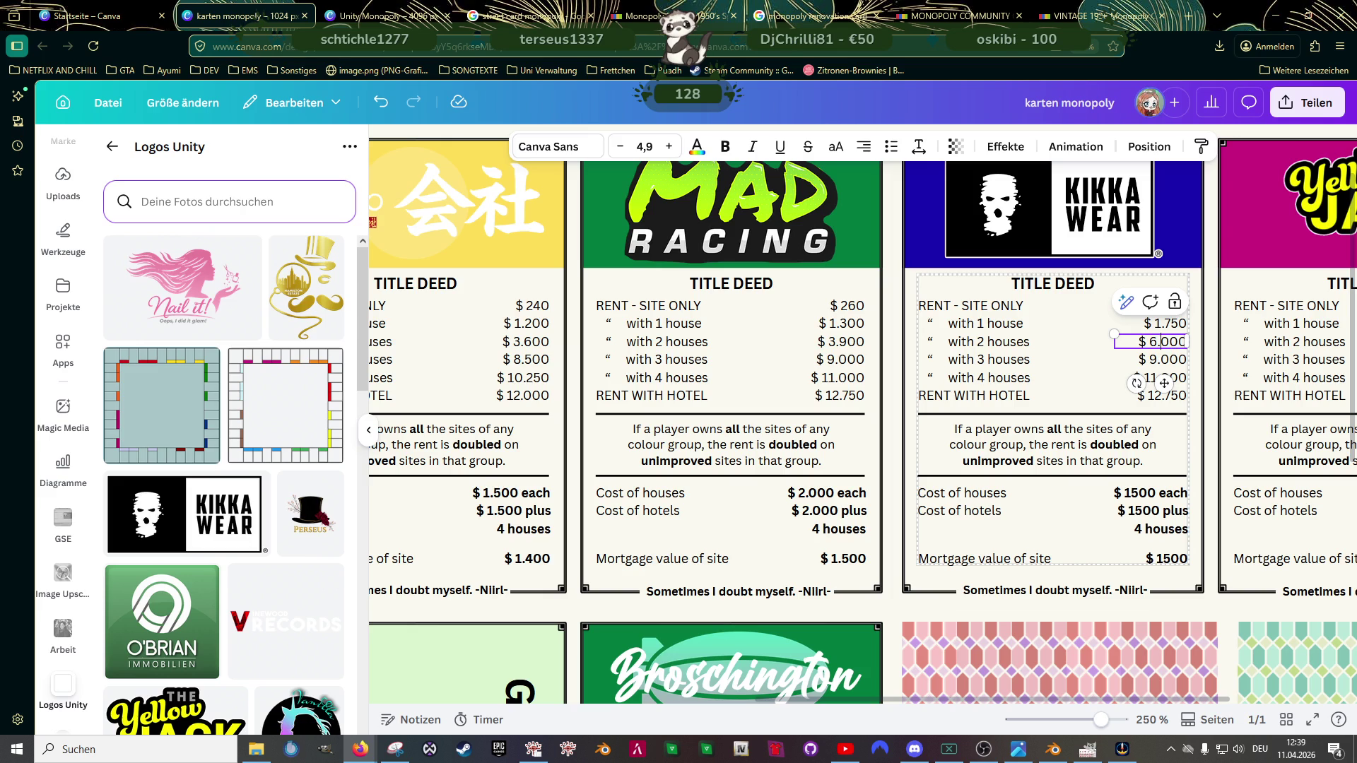
key("BackSpace")
type("5")
Step: Raise the KIKKA WEAR three-house and four-house rents to $ 11.000 and $ 13.000
left_click(1176, 361)
double_click(1174, 360)
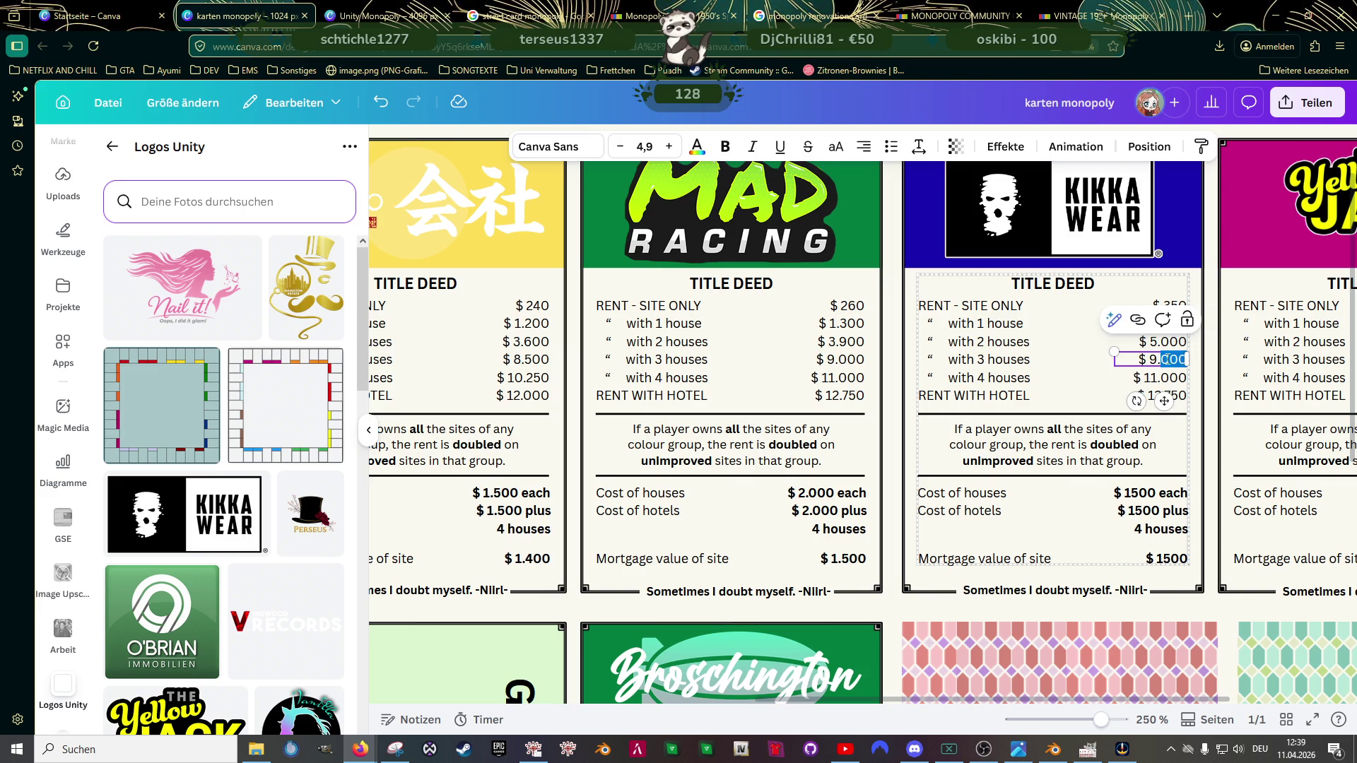
left_click(1166, 360)
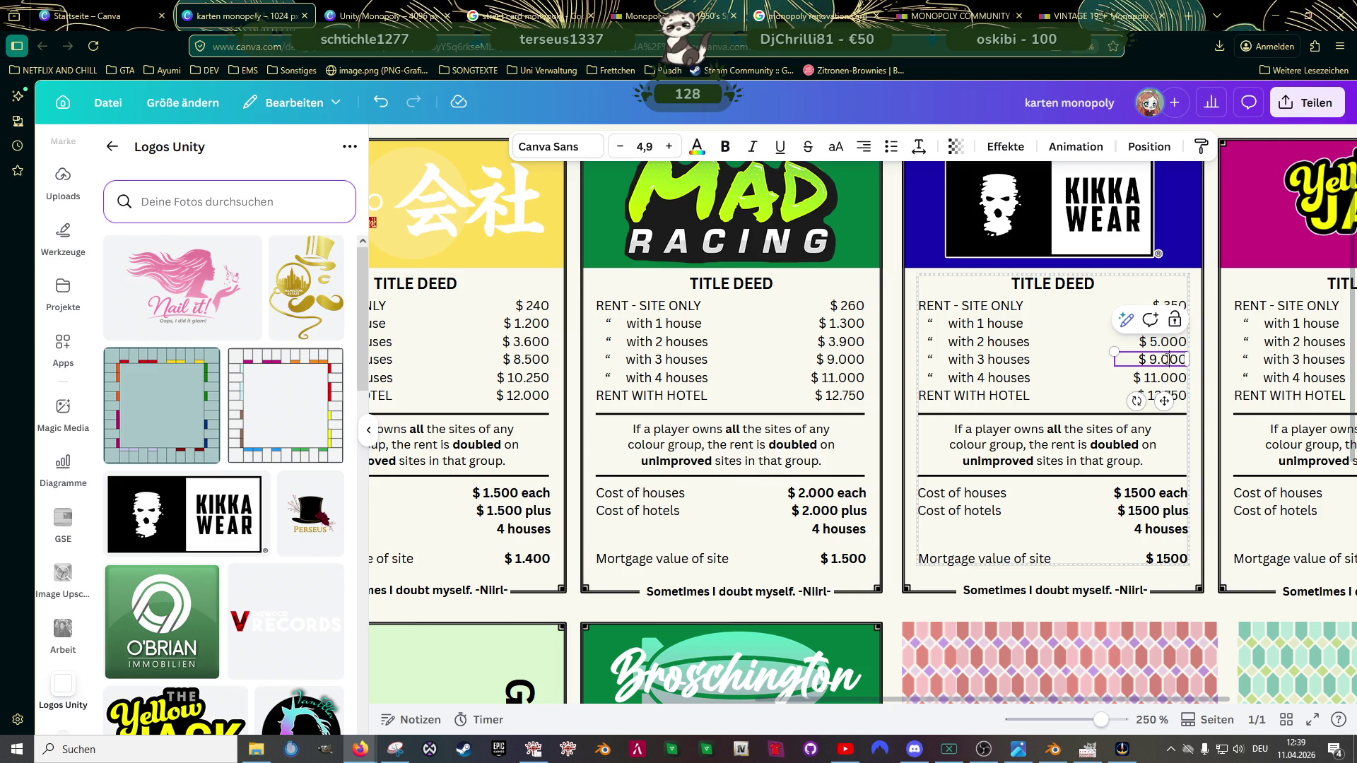
key("BackSpace")
key("BackSpace")
key("BackSpace")
type("11.")
type("0")
double_click(1145, 377)
left_click(1157, 378)
key("BackSpace")
type("3")
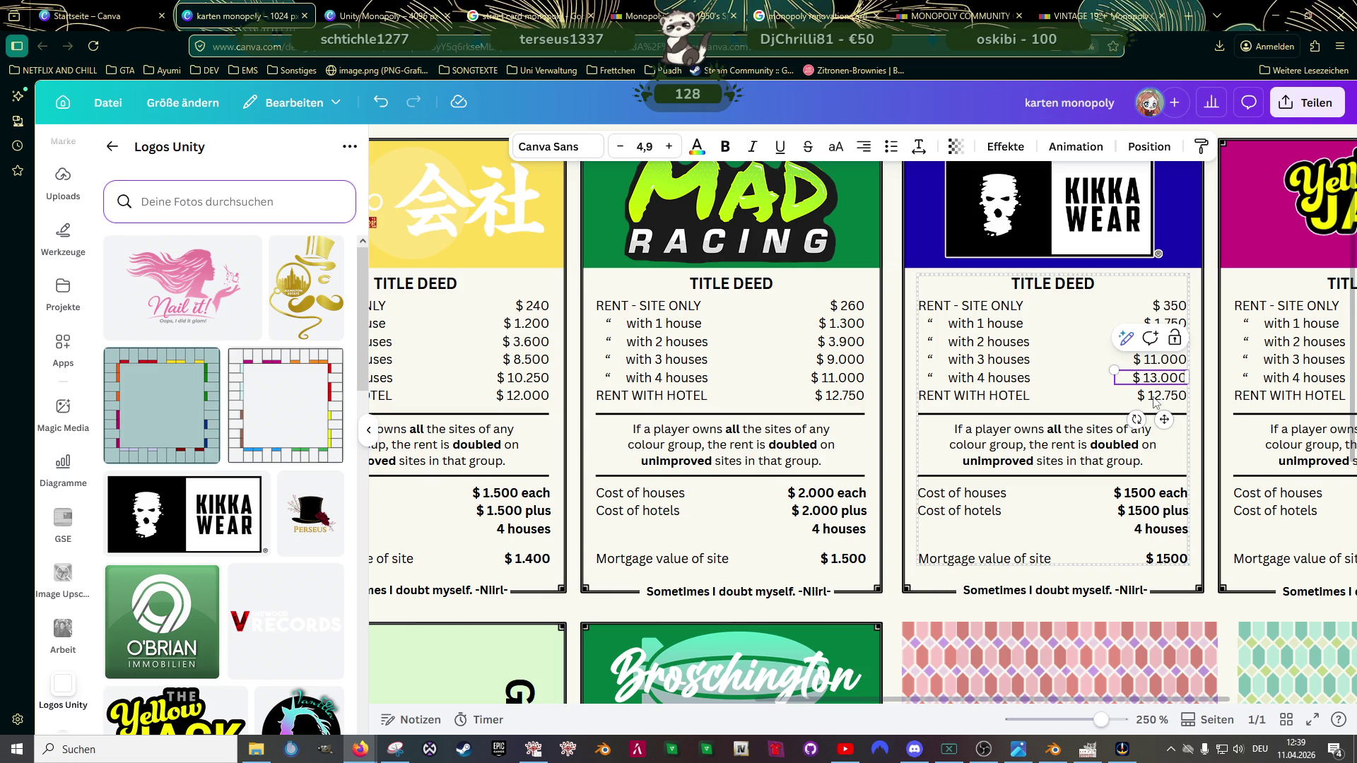
Step: Raise the KIKKA WEAR hotel rent to $ 15.000 and finish editing the rents
left_click(1160, 396)
double_click(1161, 401)
left_click(1160, 396)
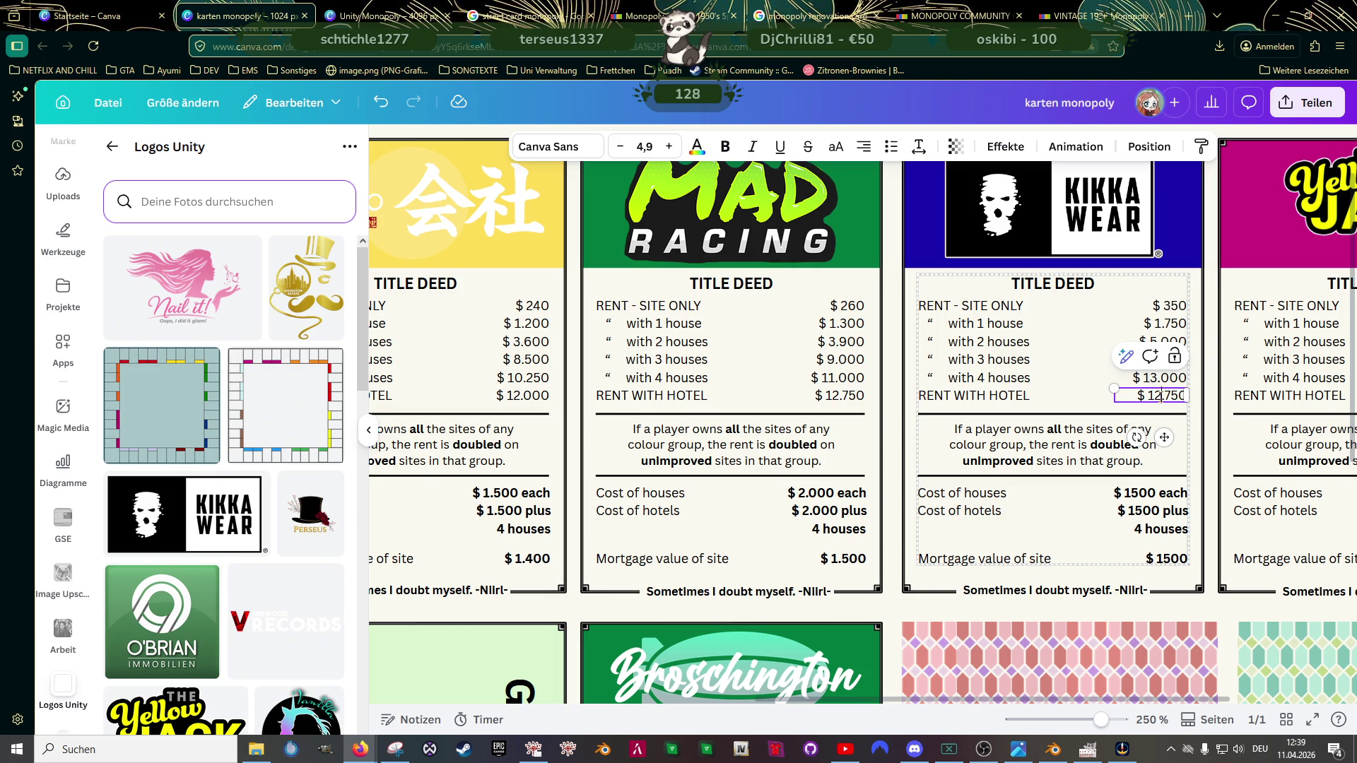
key("BackSpace")
type("5")
key("BackSpace")
key("BackSpace")
key("BackSpace")
type("000")
left_click(1101, 374)
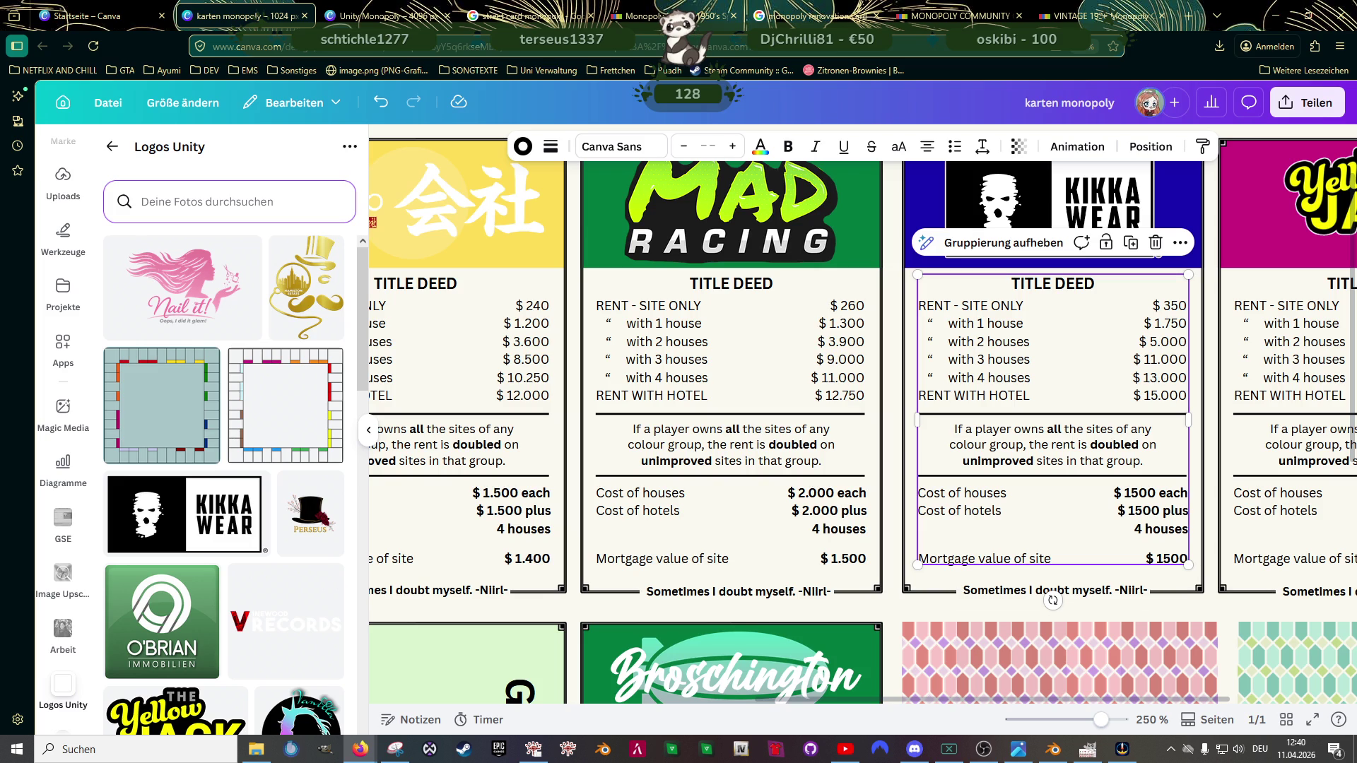
left_click(1143, 497)
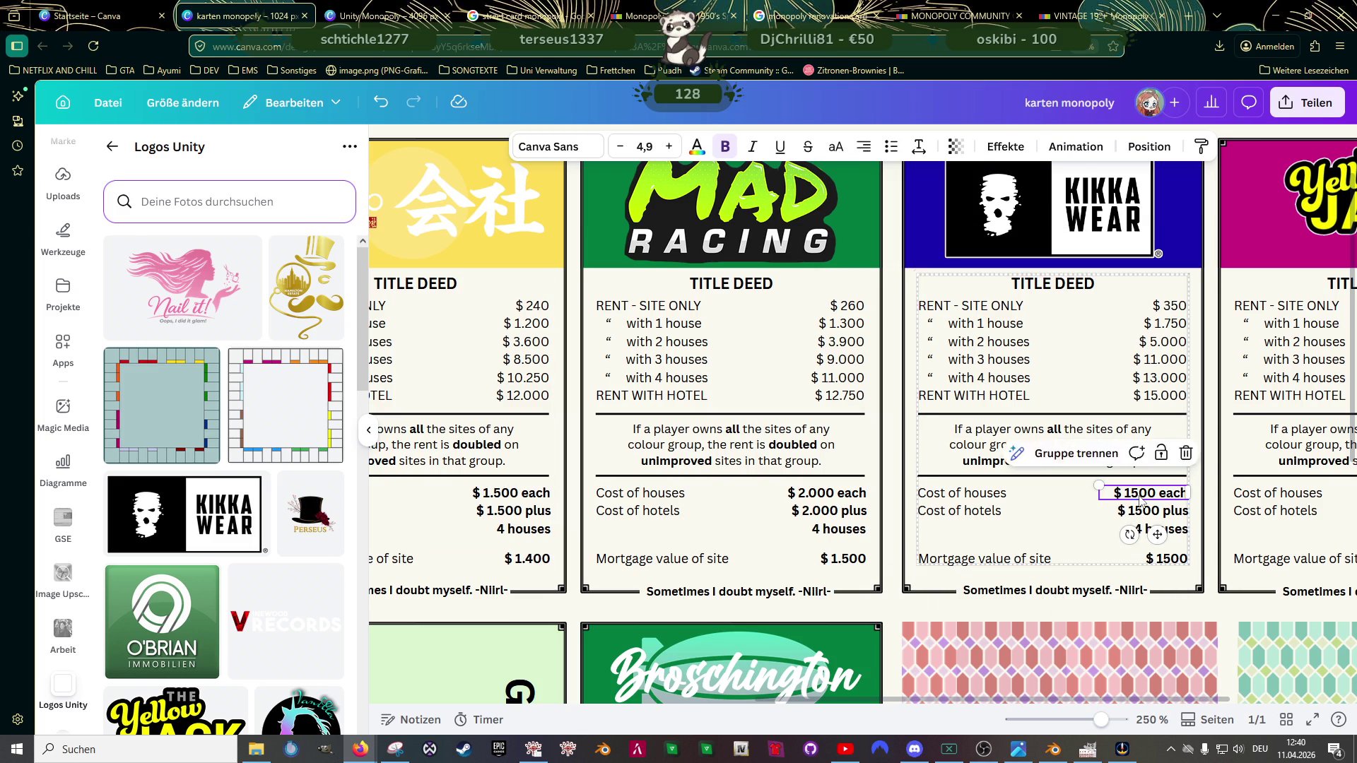
Step: Set the KIKKA WEAR card's house and hotel costs to $ 2.000
left_click(1141, 496)
key("BackSpace")
key("BackSpace")
type("2.0")
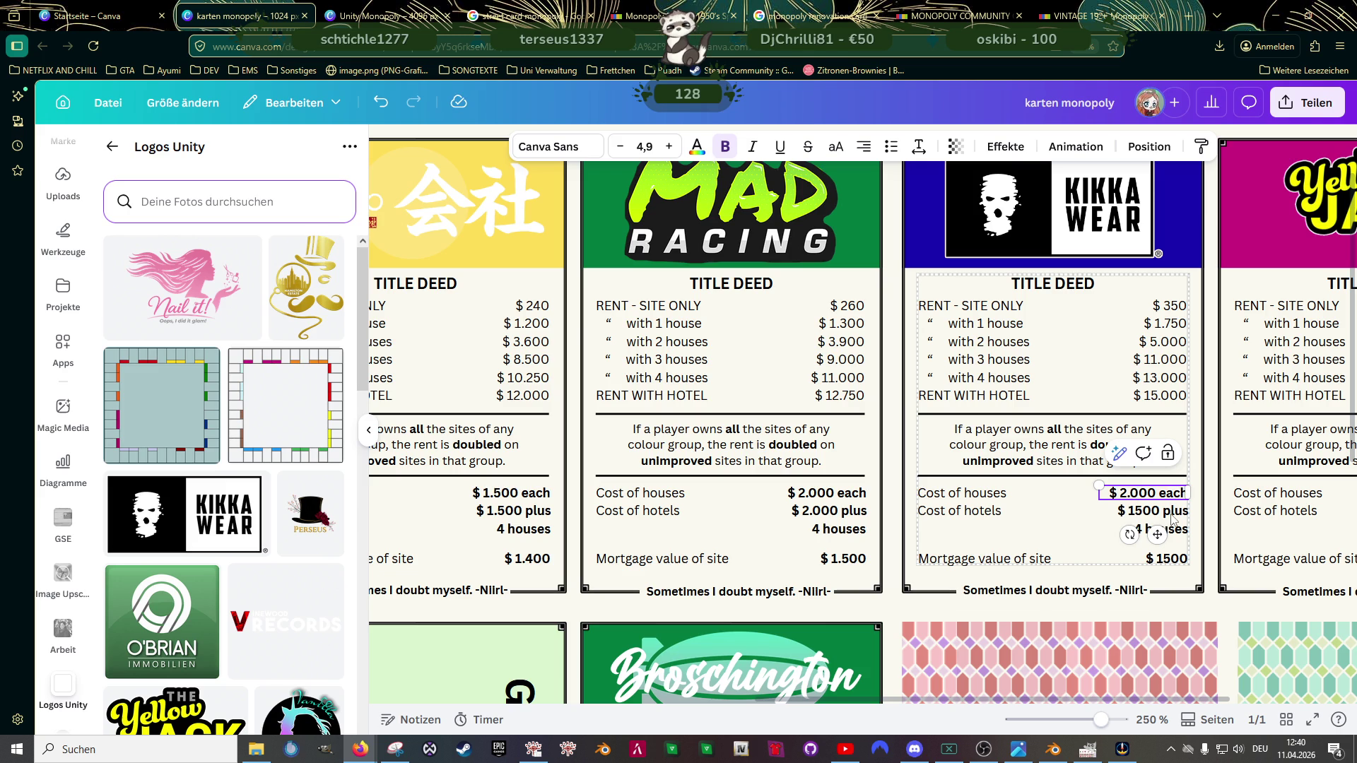
left_click(1150, 513)
left_click(1150, 514)
key("BackSpace")
key("BackSpace")
type("2.0")
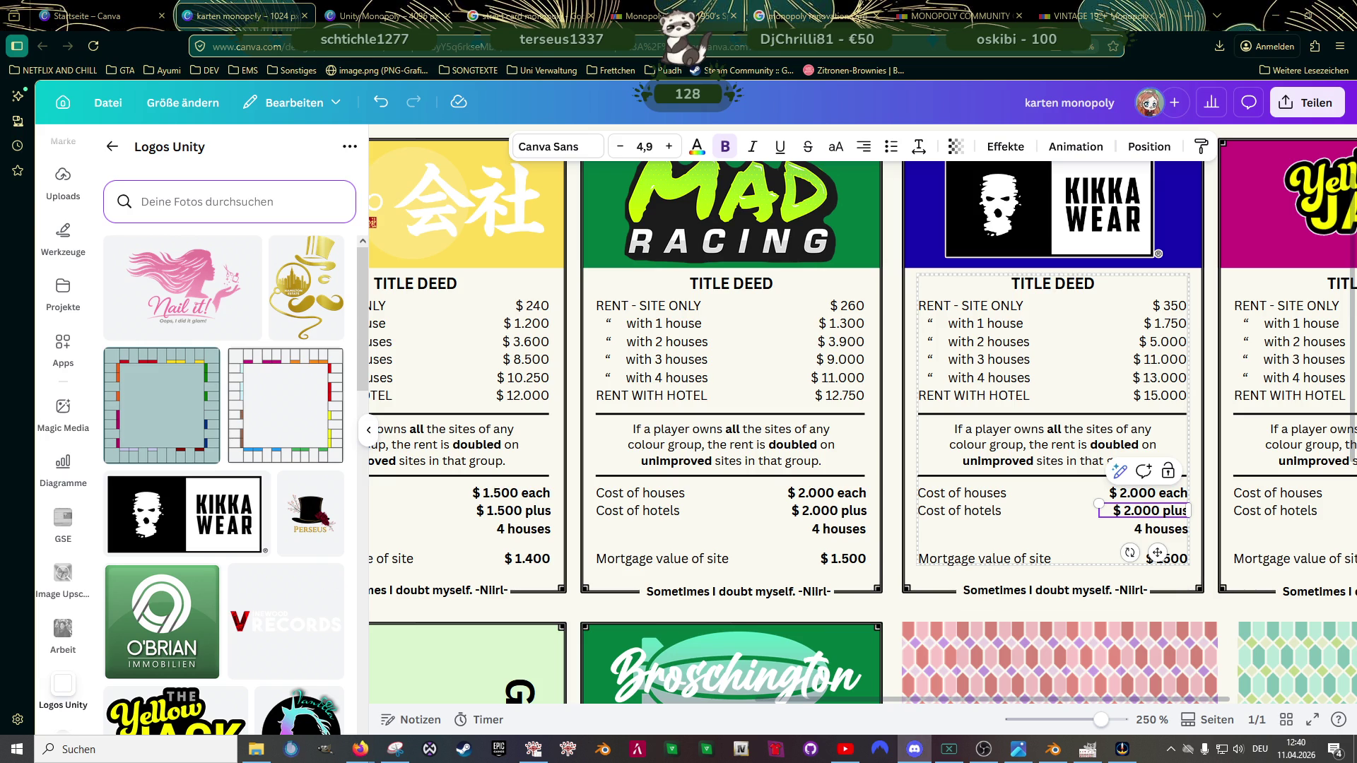
Step: Set the KIKKA WEAR card's mortgage value to $ 1.750
left_click(1179, 560)
double_click(1170, 558)
type("1700")
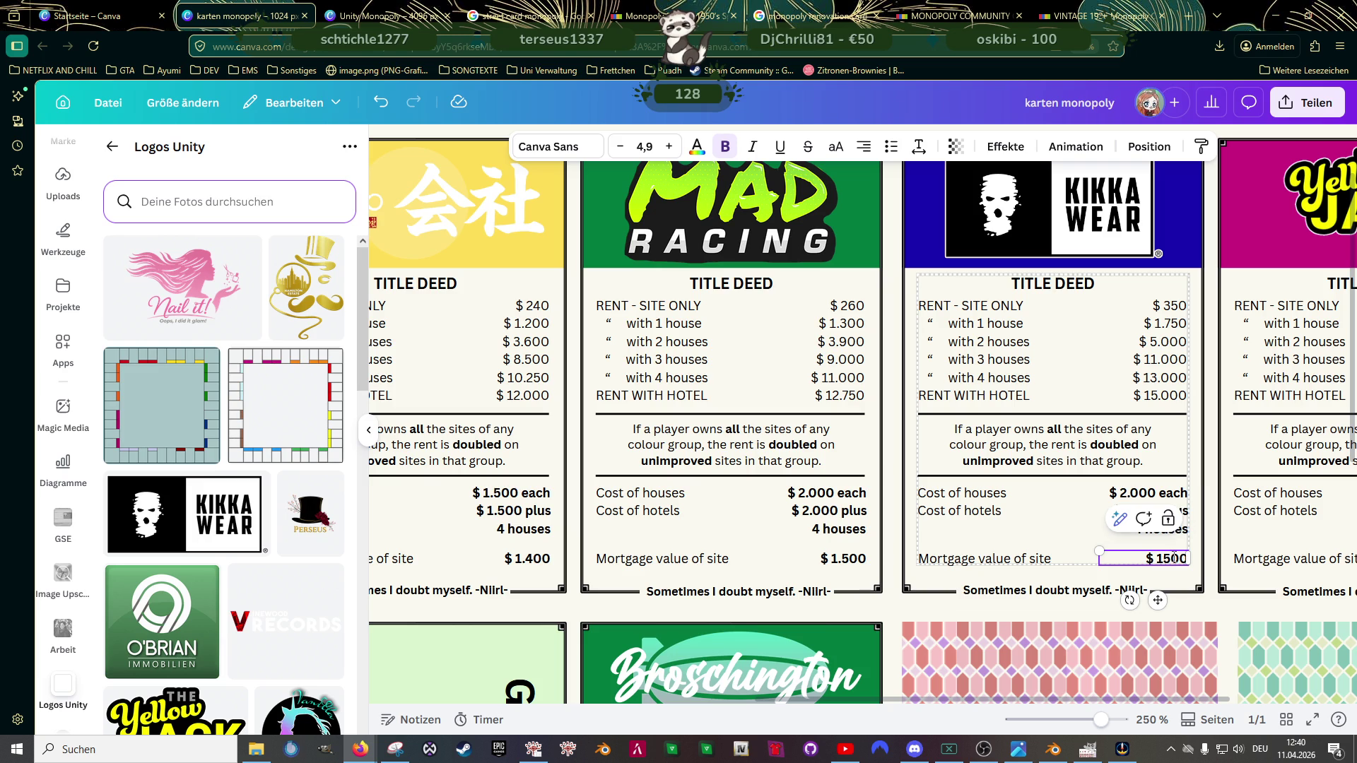
type("5")
key("BackSpace")
key("Left")
type(".")
left_click(1044, 521)
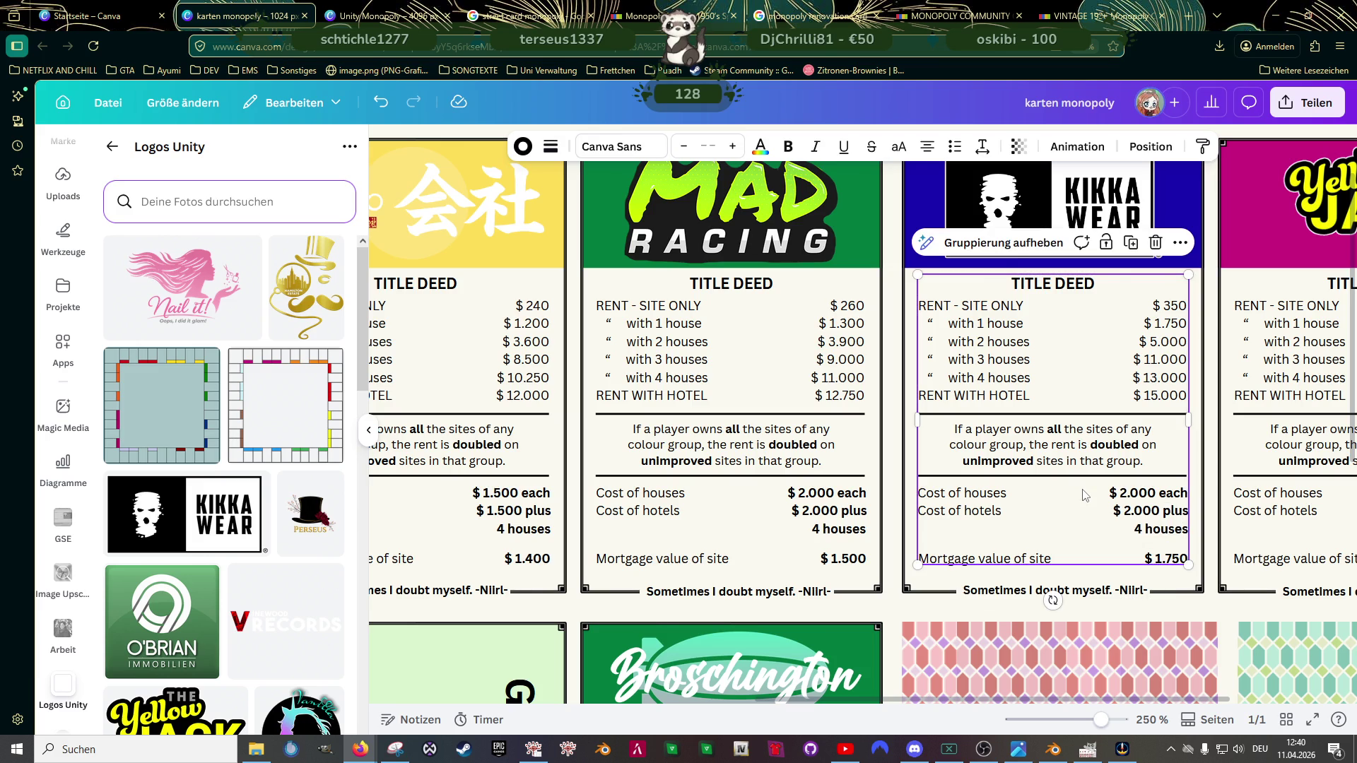
scroll(1081, 492, "down", 3)
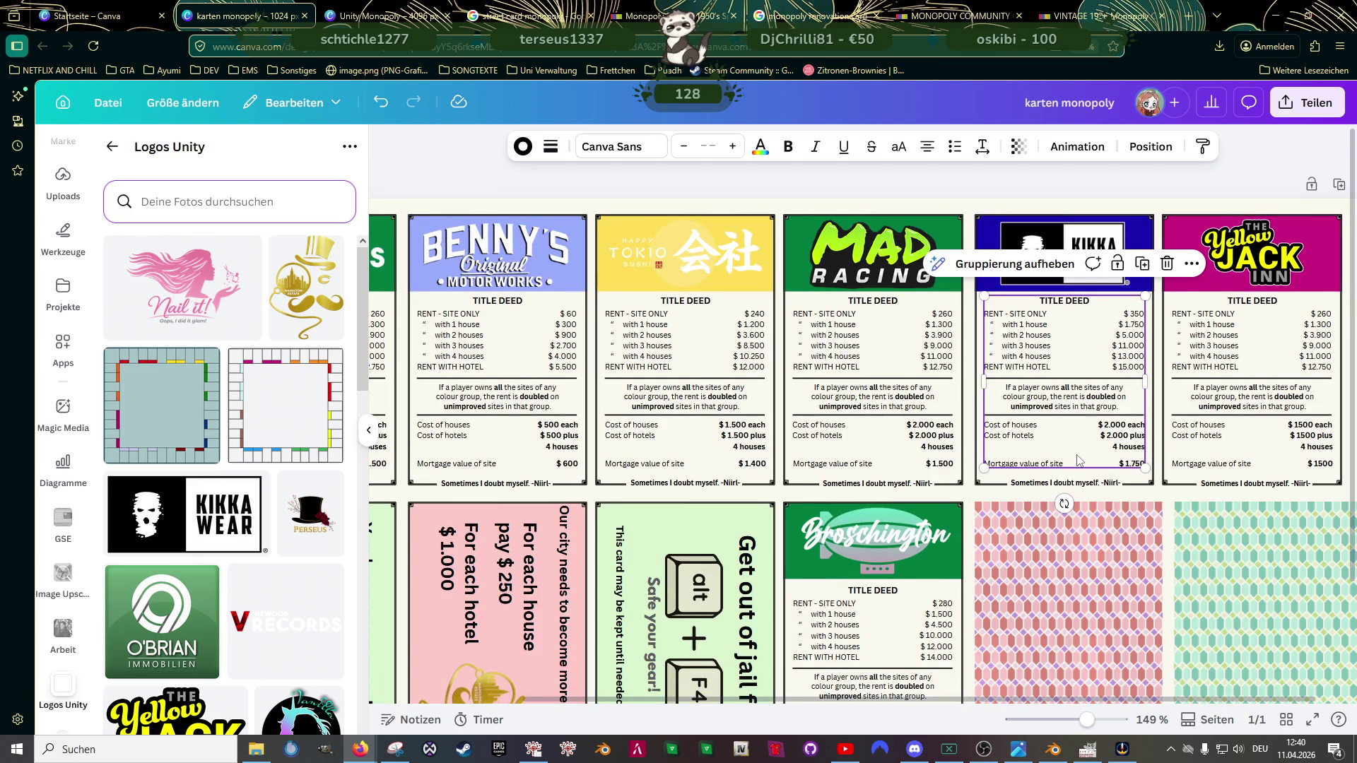
scroll(1076, 467, "down", 1)
scroll(1066, 453, "up", 1)
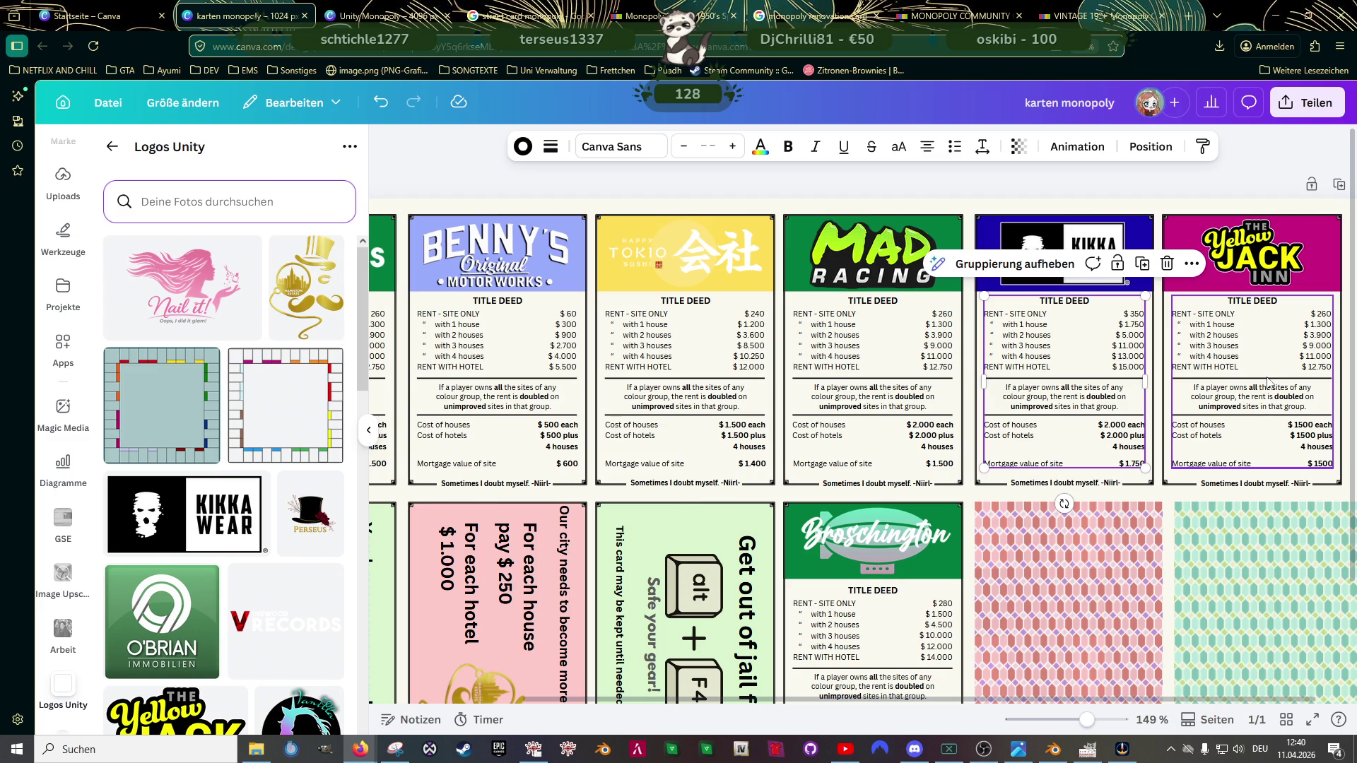
scroll(1261, 372, "down", 1)
scroll(1256, 361, "up", 1)
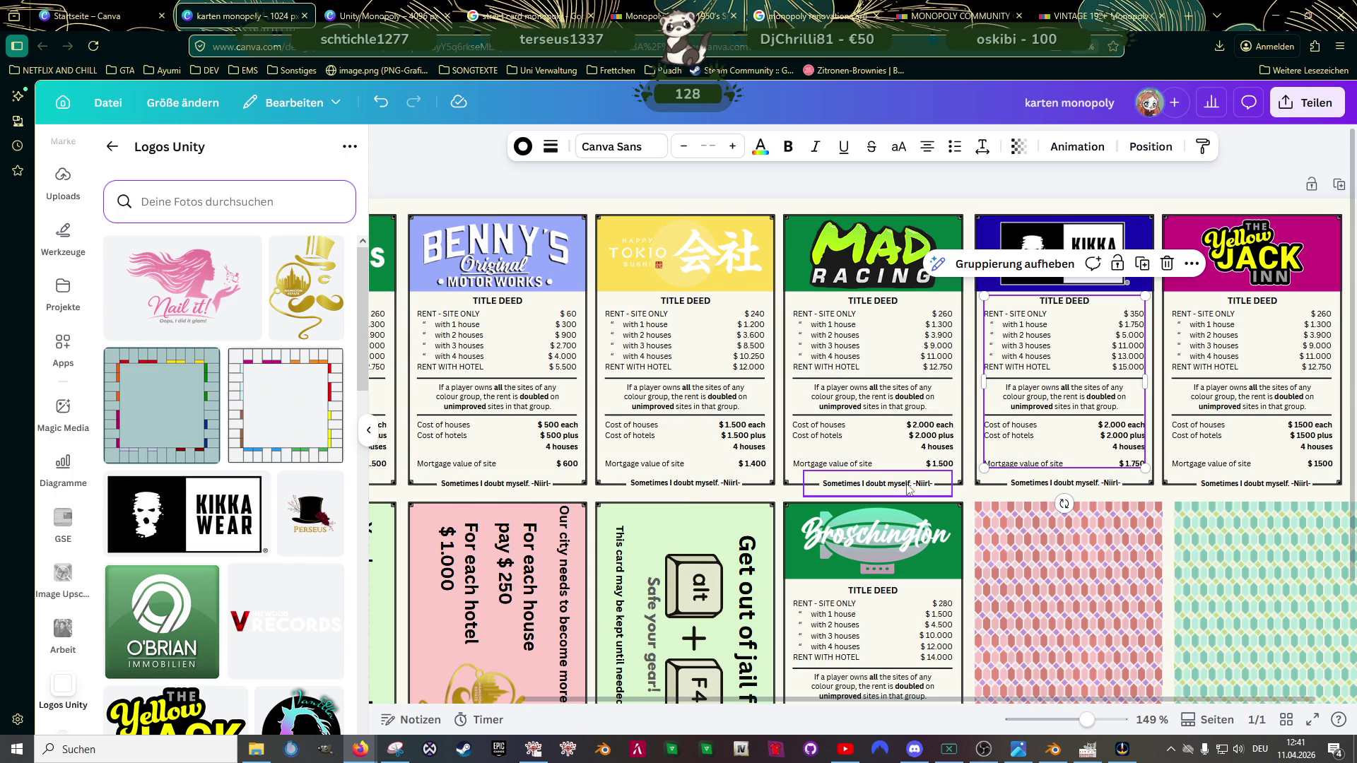
Step: Glance at the Unity Monopoly board design, then return to the karten monopoly card sheet
key("ctrl+Tab")
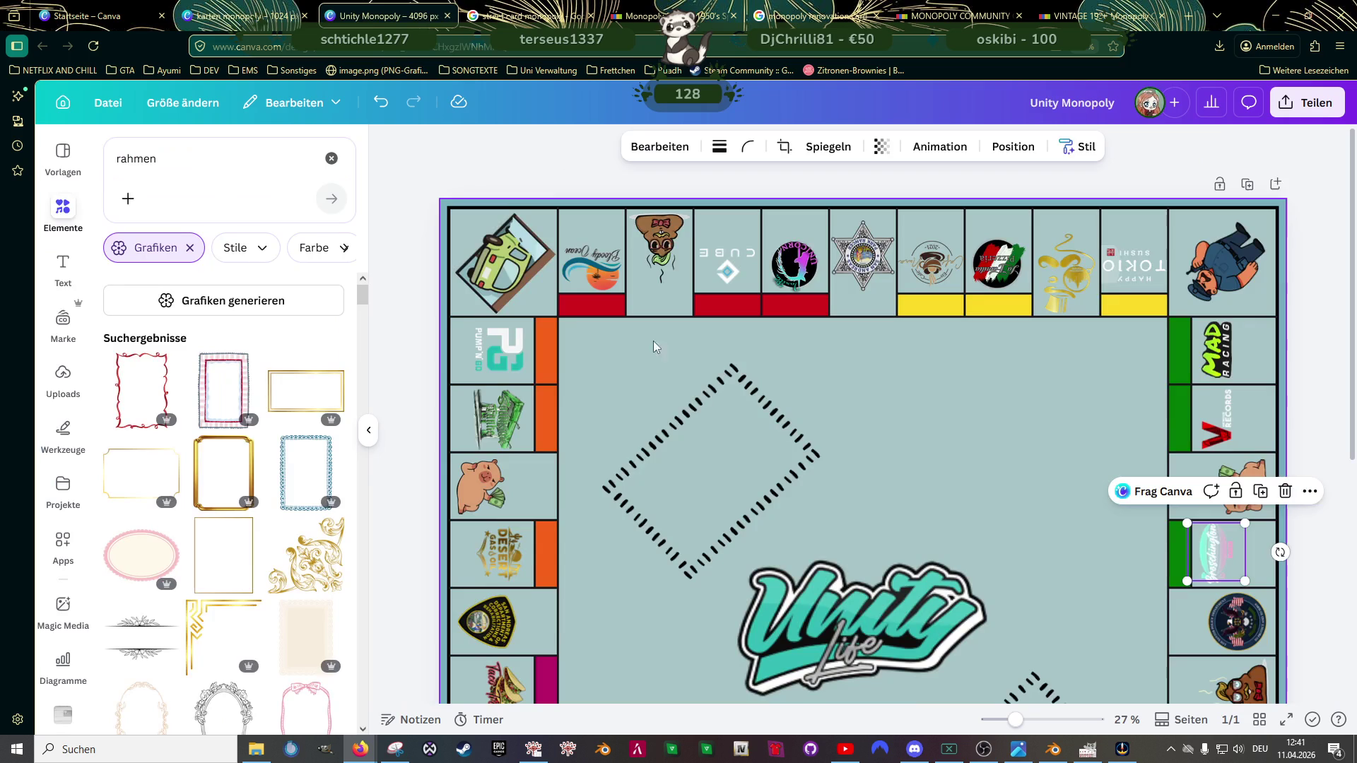
scroll(891, 491, "down", 2)
scroll(903, 492, "down", 2)
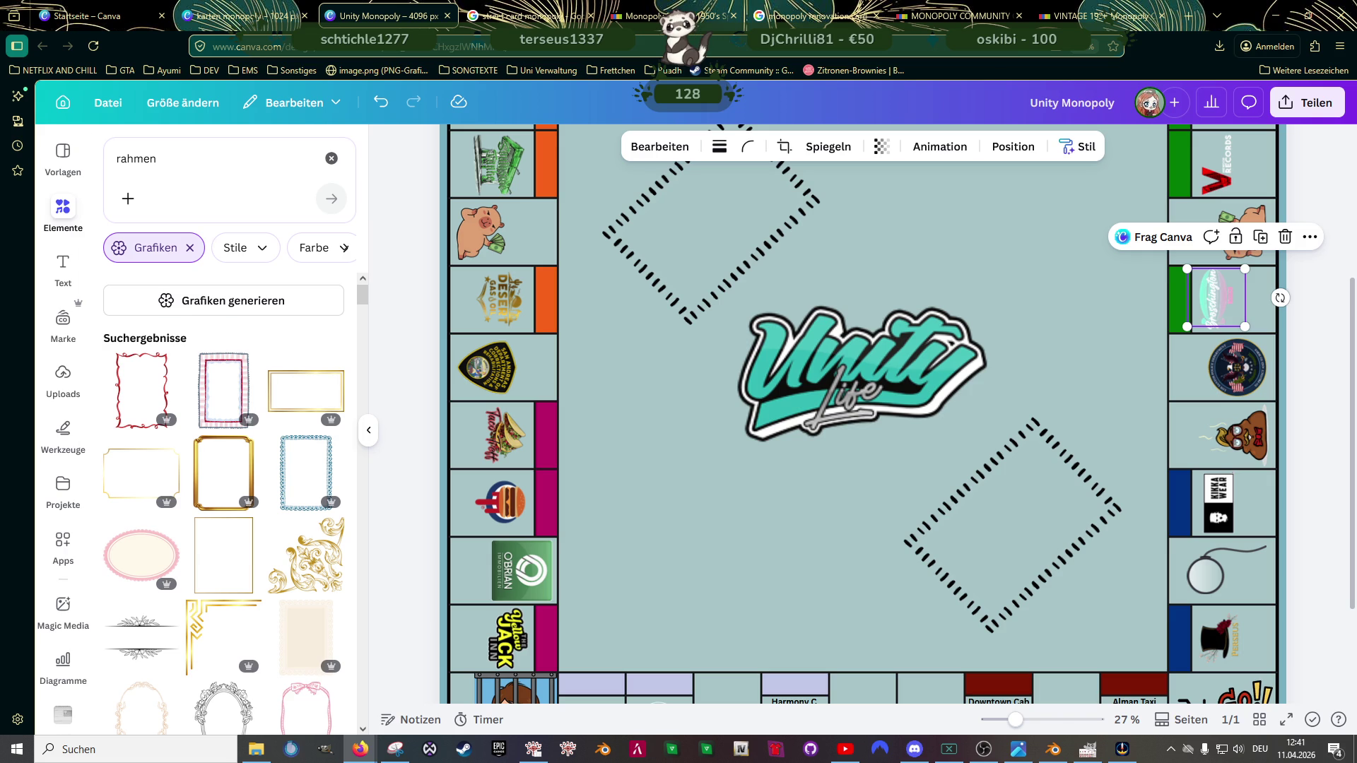
left_click(245, 15)
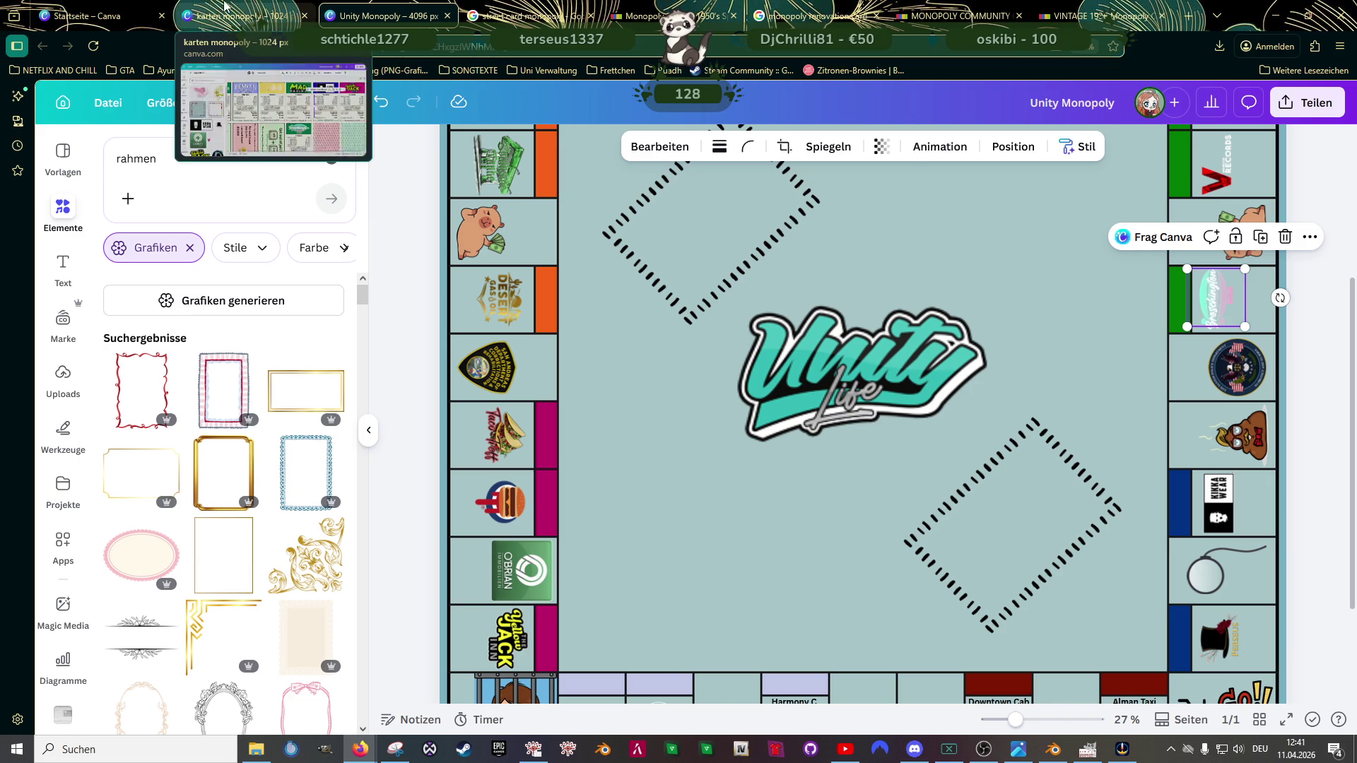
scroll(1158, 313, "down", 1)
scroll(1158, 313, "up", 1)
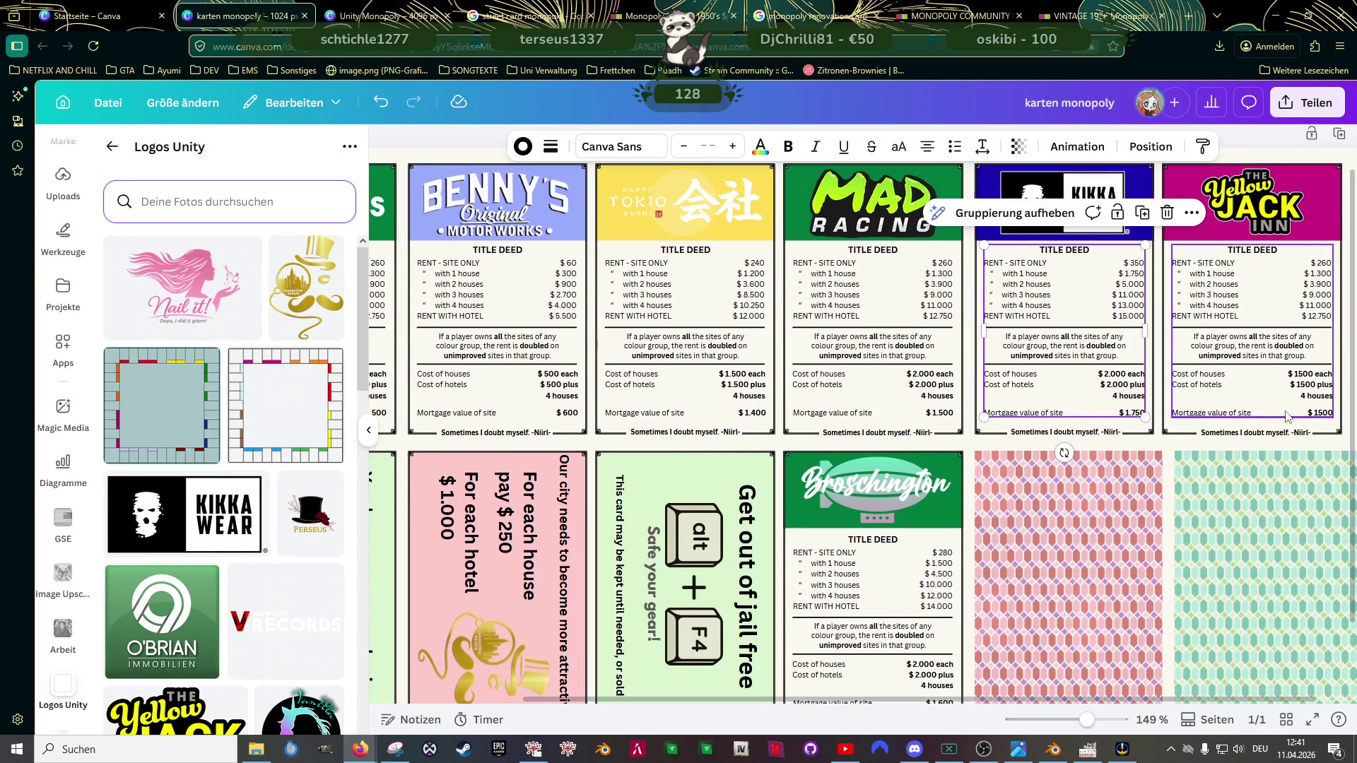
scroll(1304, 415, "up", 3)
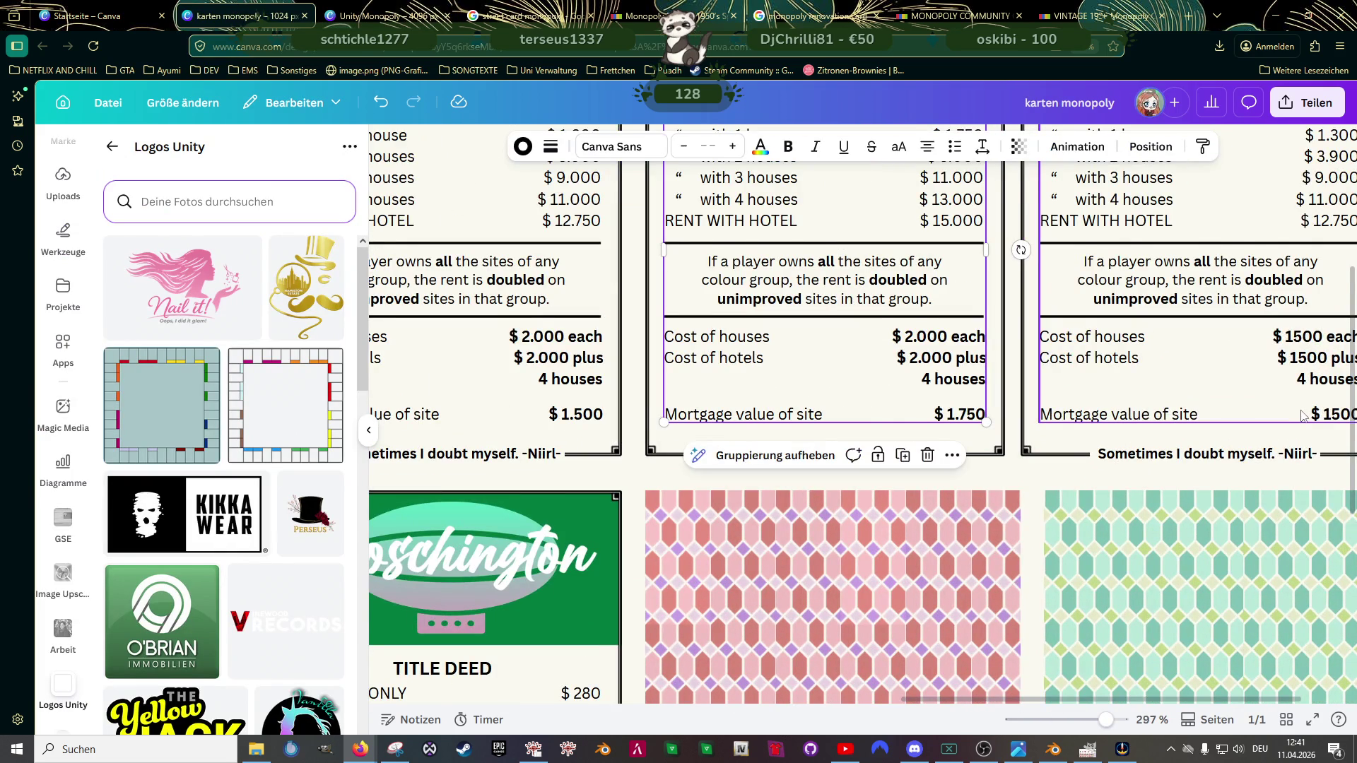
scroll(1304, 416, "up", 1)
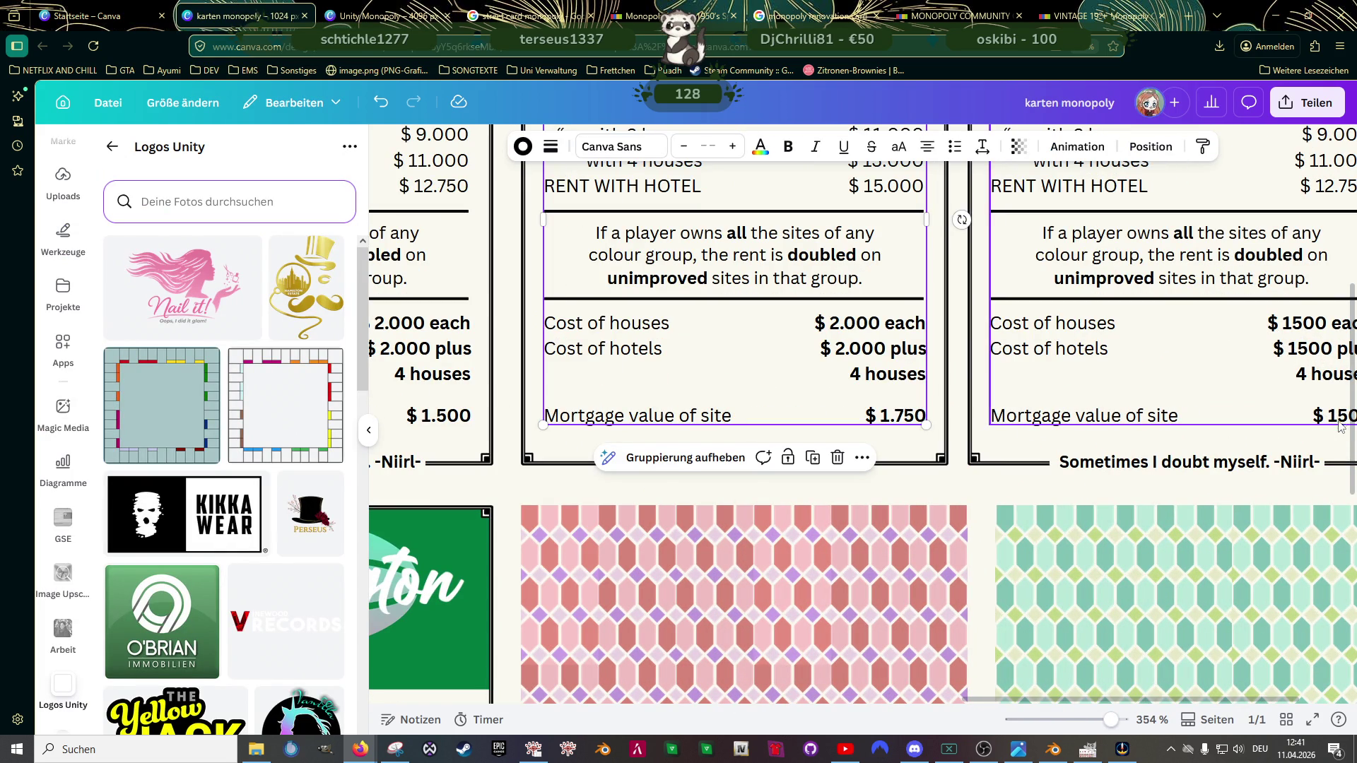
Step: Set the Yellow Jack Inn card's mortgage value to $ 700
left_click(1296, 420)
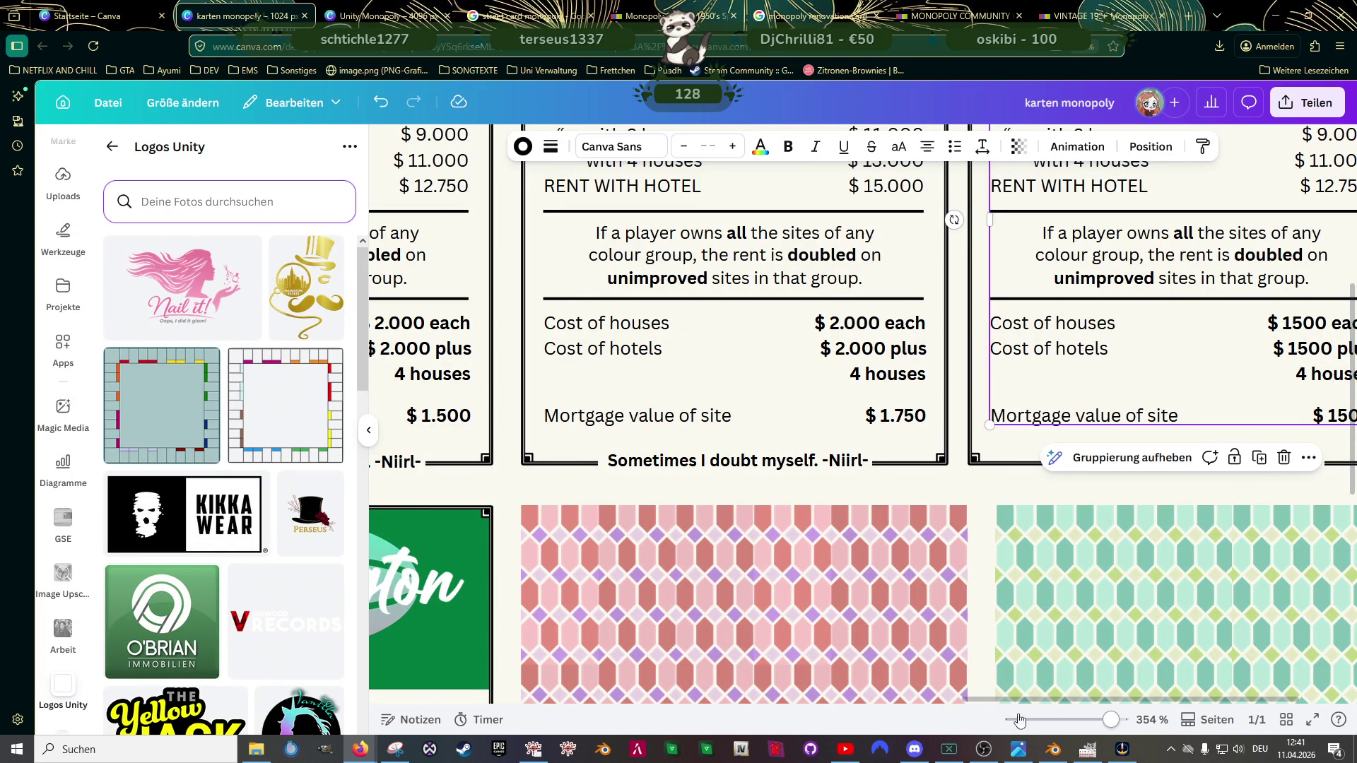
scroll(1218, 396, "right", 2)
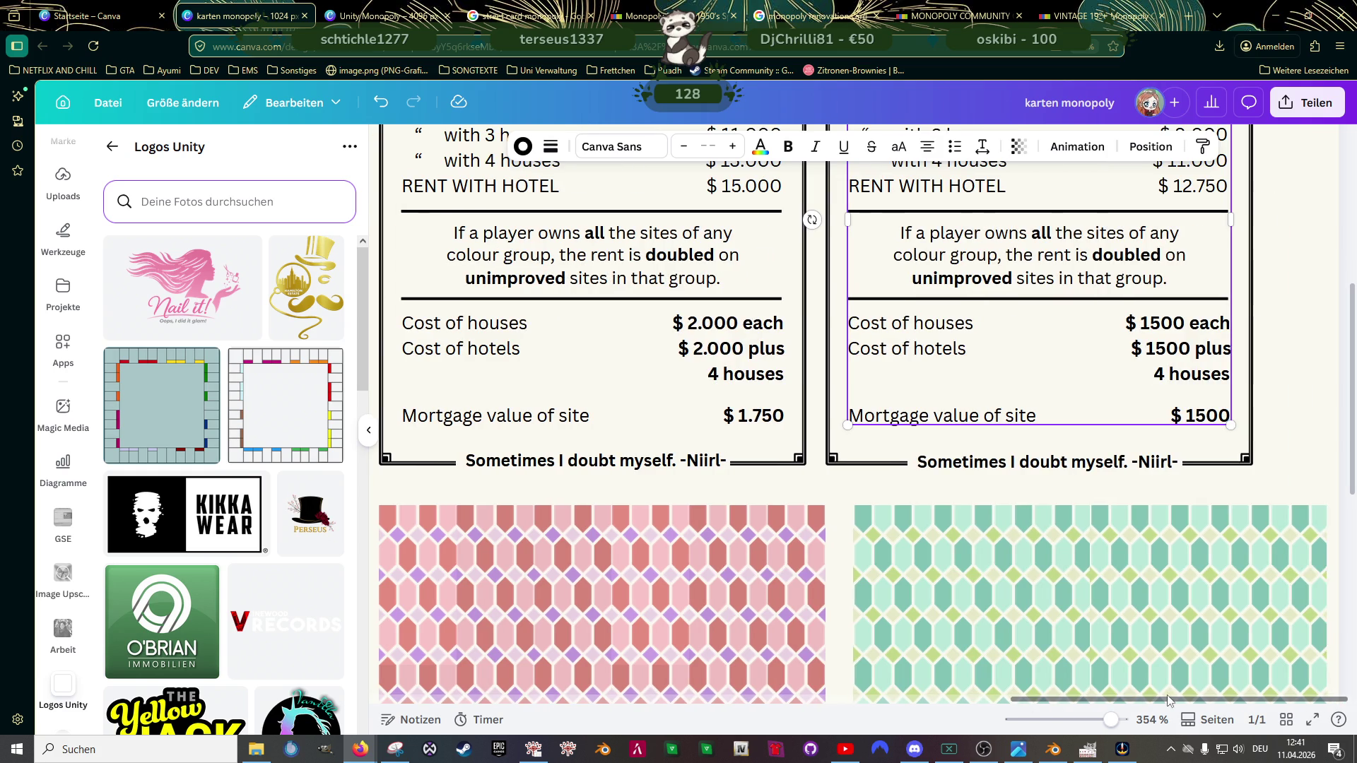
left_click(1209, 419)
key("BackSpace")
key("BackSpace")
type("7")
key("Escape")
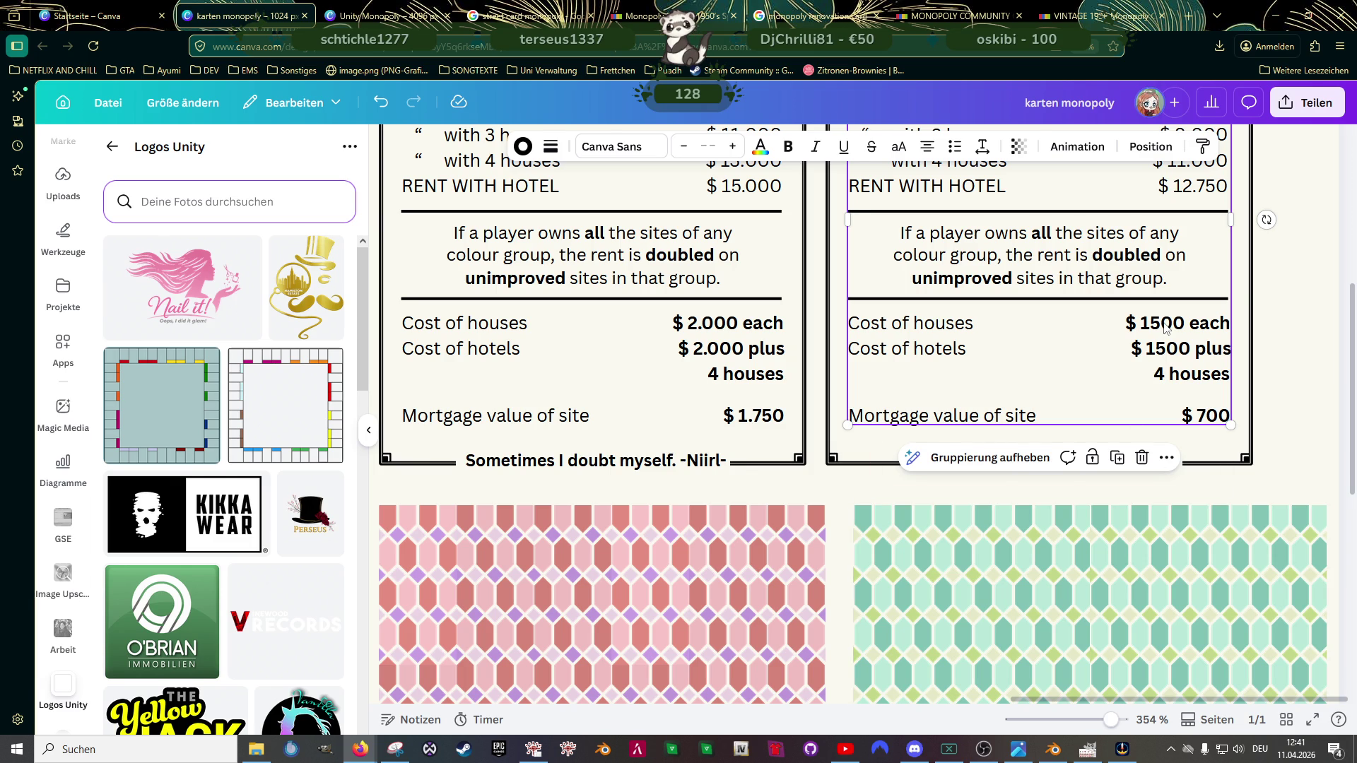
Step: Set the Yellow Jack Inn house and hotel costs to $ 1.000 each
double_click(1166, 327)
left_click(1160, 318)
key("BackSpace")
type("0")
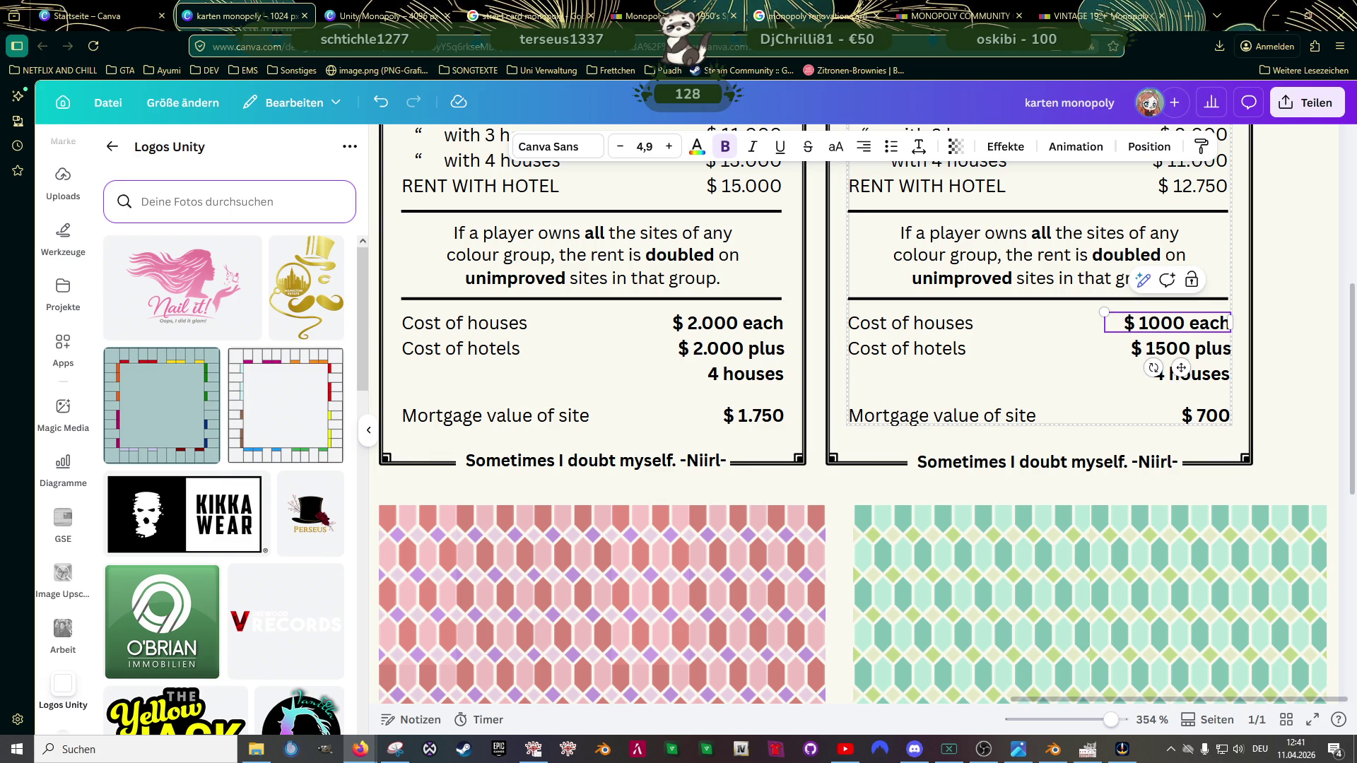
type(".")
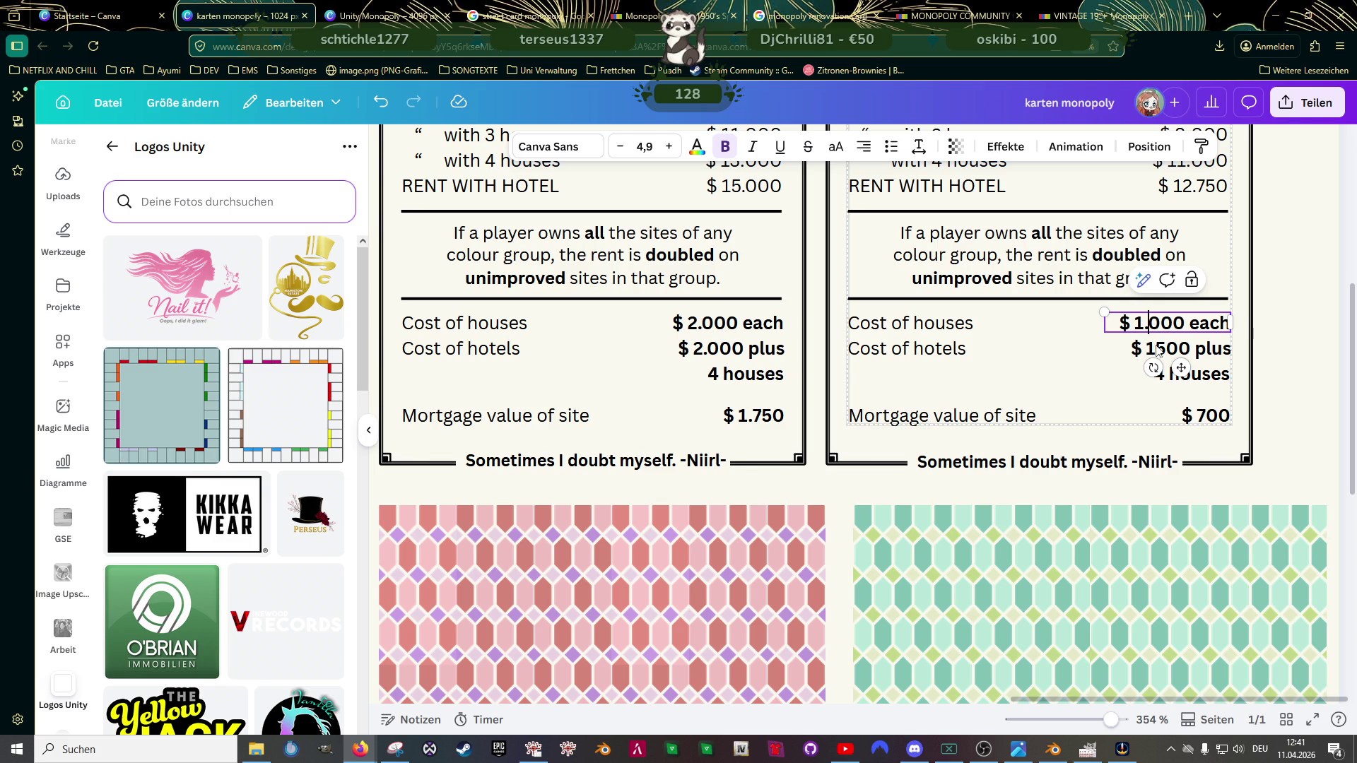
left_click(1155, 349)
left_click(1156, 348)
type(".")
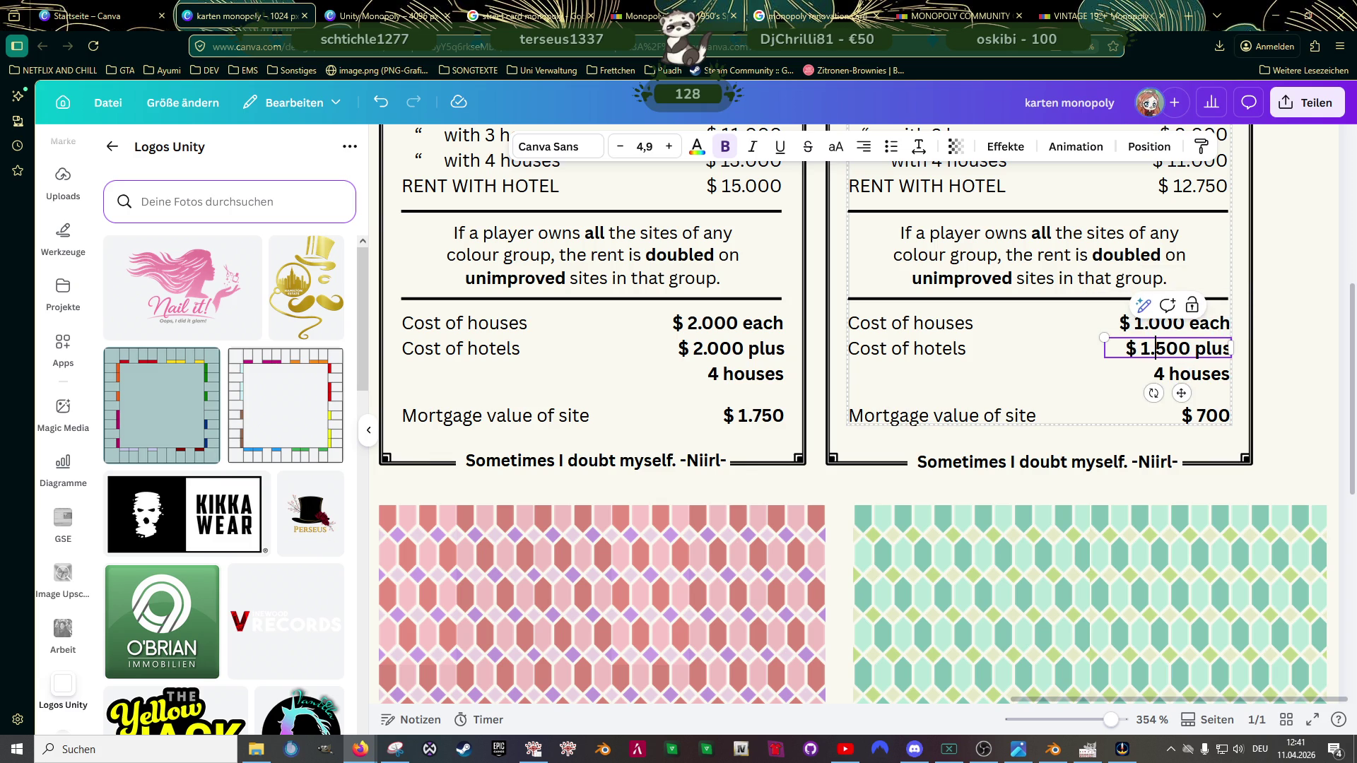
key("Delete")
type("0")
left_click(1065, 371)
scroll(1065, 371, "up", 3)
scroll(1066, 371, "up", 1)
scroll(1066, 371, "down", 1)
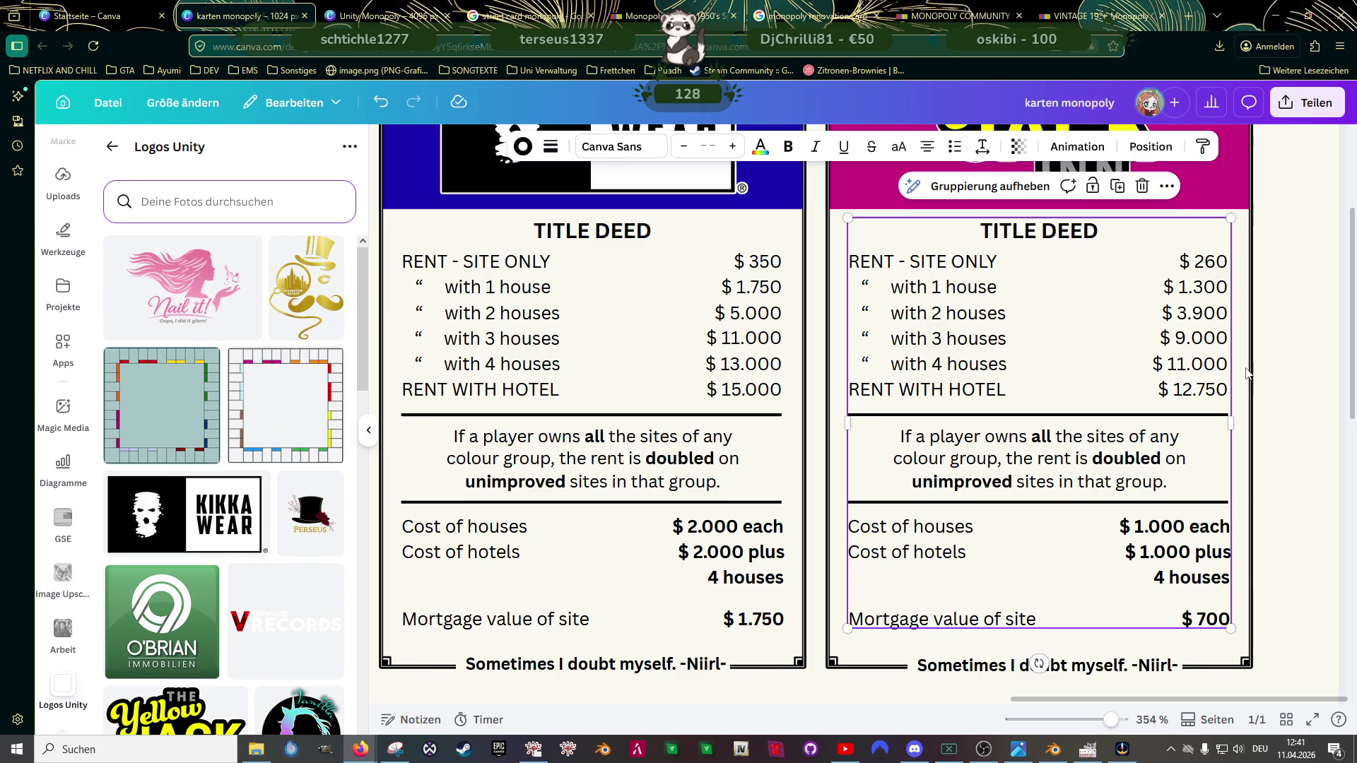
Step: Lower the Yellow Jack Inn site-only, one-house and two-house rents, starting from $ 100
double_click(1211, 261)
left_click(1214, 262)
key("BackSpace")
key("BackSpace")
type("100")
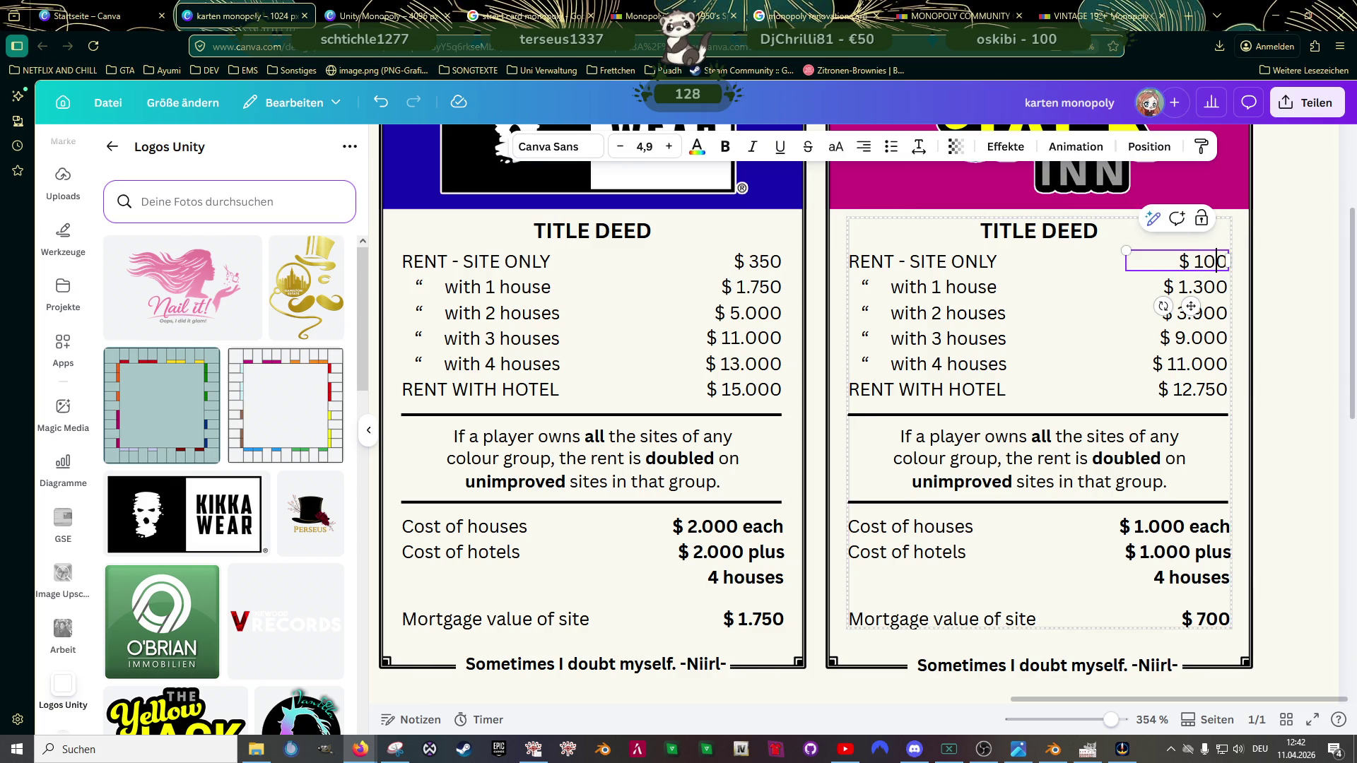
double_click(1210, 288)
left_click(1211, 289)
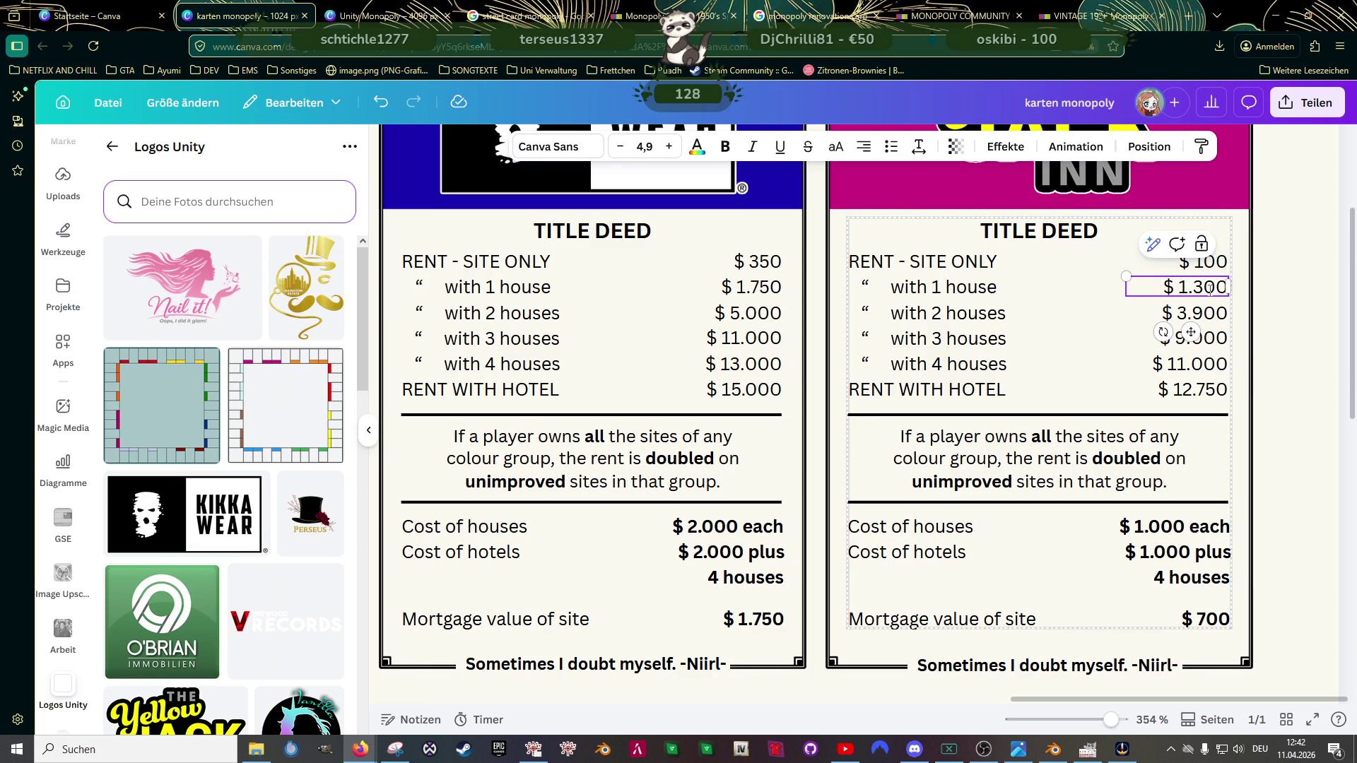
key("BackSpace")
type("5")
double_click(1204, 313)
left_click(1203, 311)
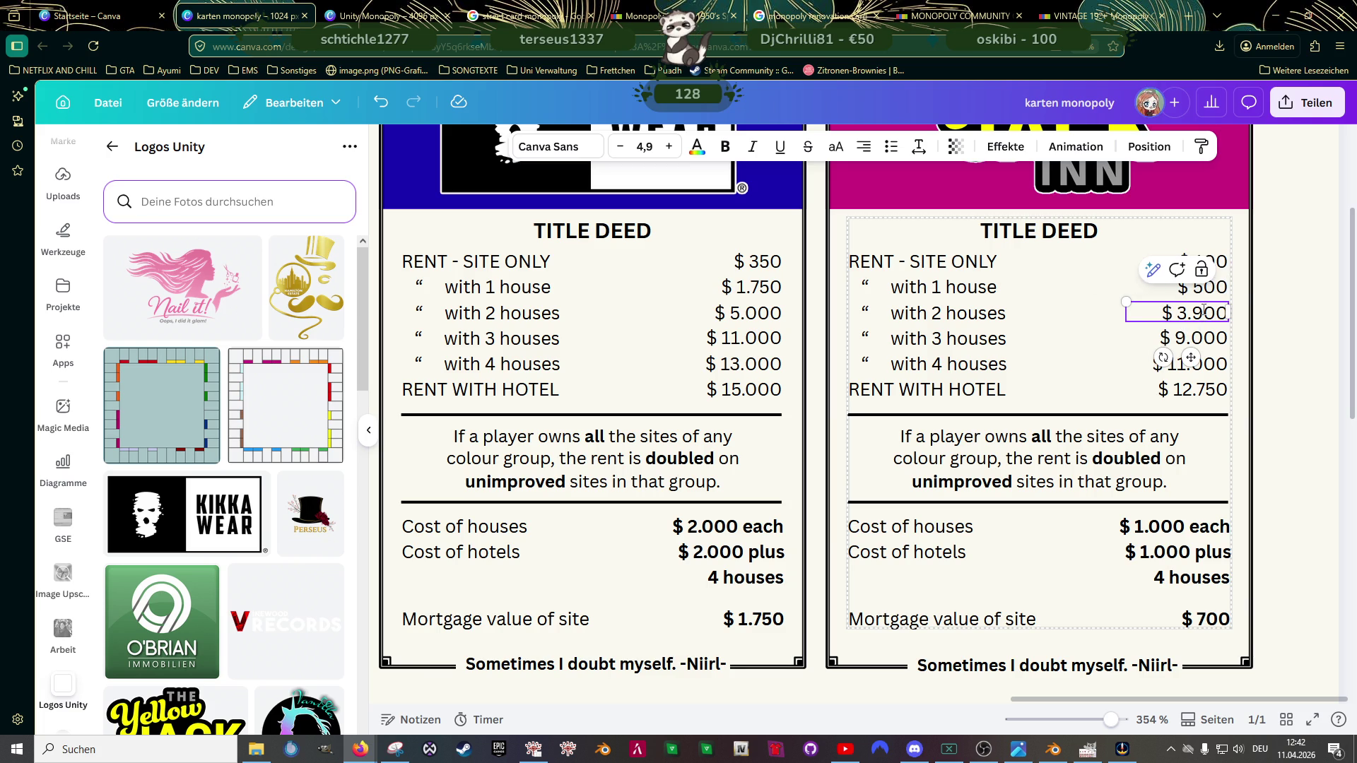
key("BackSpace")
key("BackSpace")
key("BackSpace")
type("1.5")
Step: Retype the Yellow Jack Inn three-house and four-house rents as $ 4.500 and $ 6.250
double_click(1196, 337)
left_click(1200, 338)
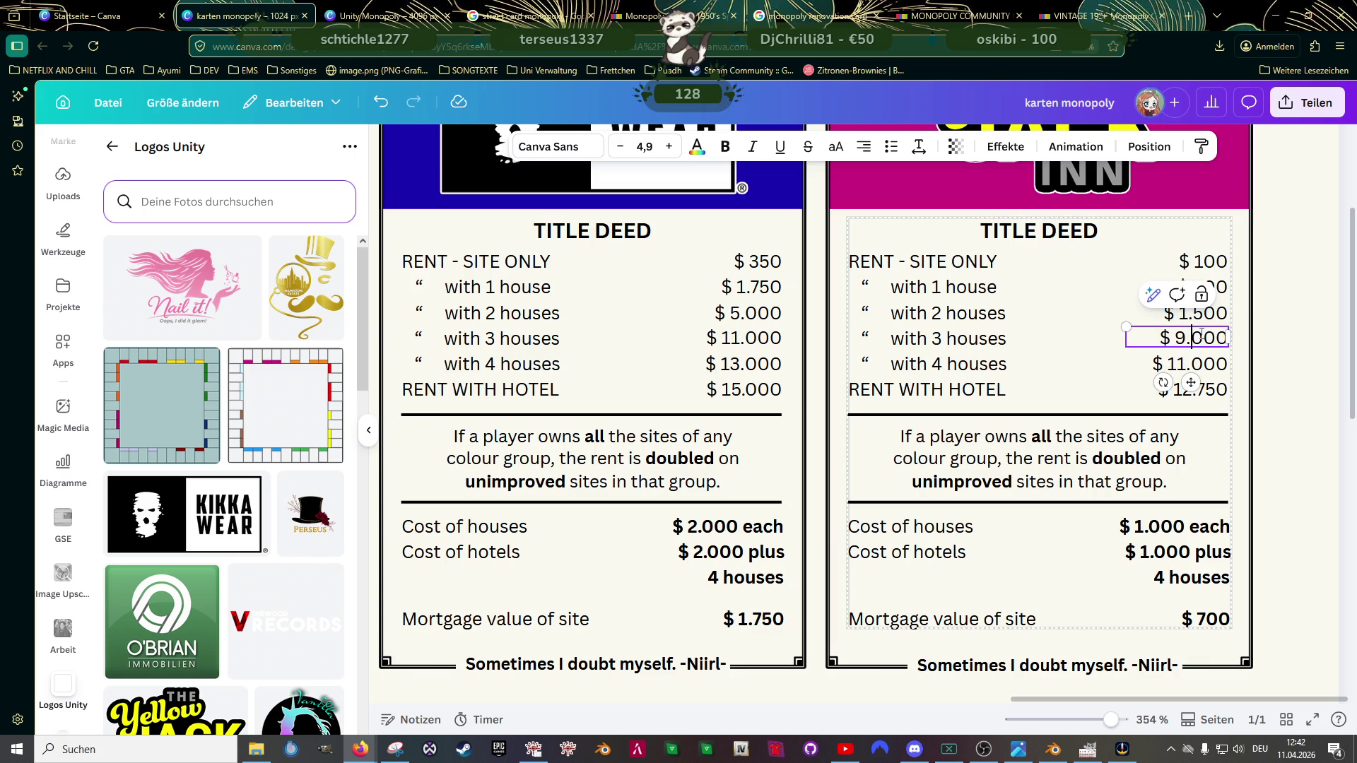
key("BackSpace")
key("BackSpace")
key("BackSpace")
type("4")
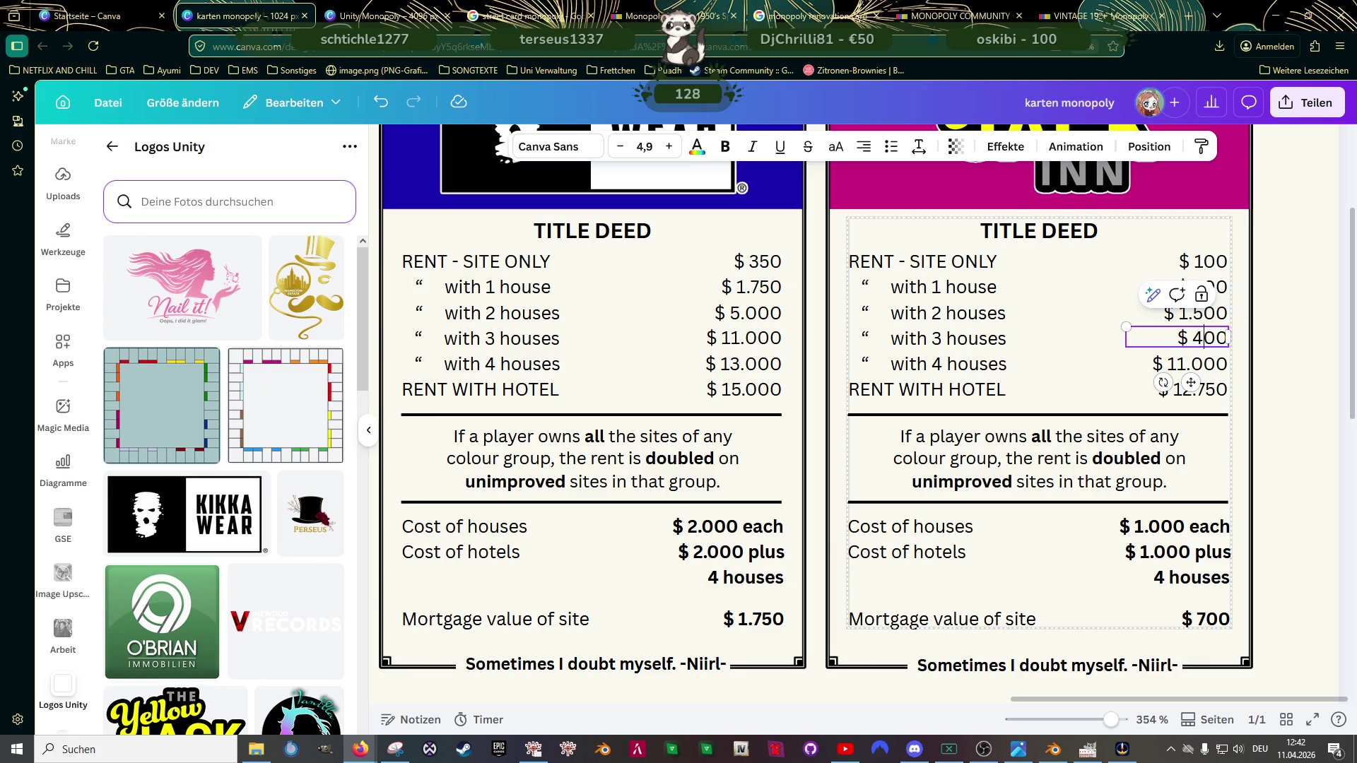
type(".5")
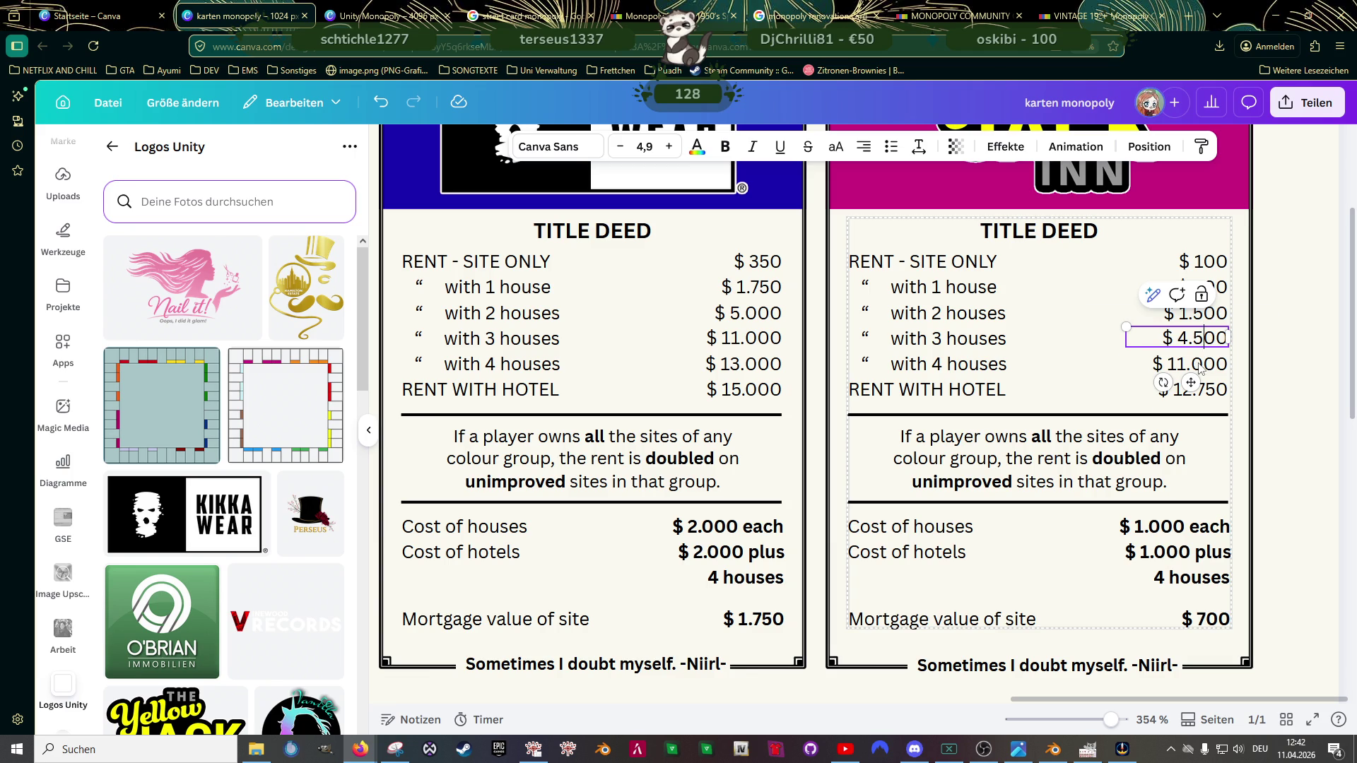
double_click(1198, 368)
left_click(1202, 365)
key("BackSpace")
key("BackSpace")
key("BackSpace")
key("BackSpace")
type("6.25")
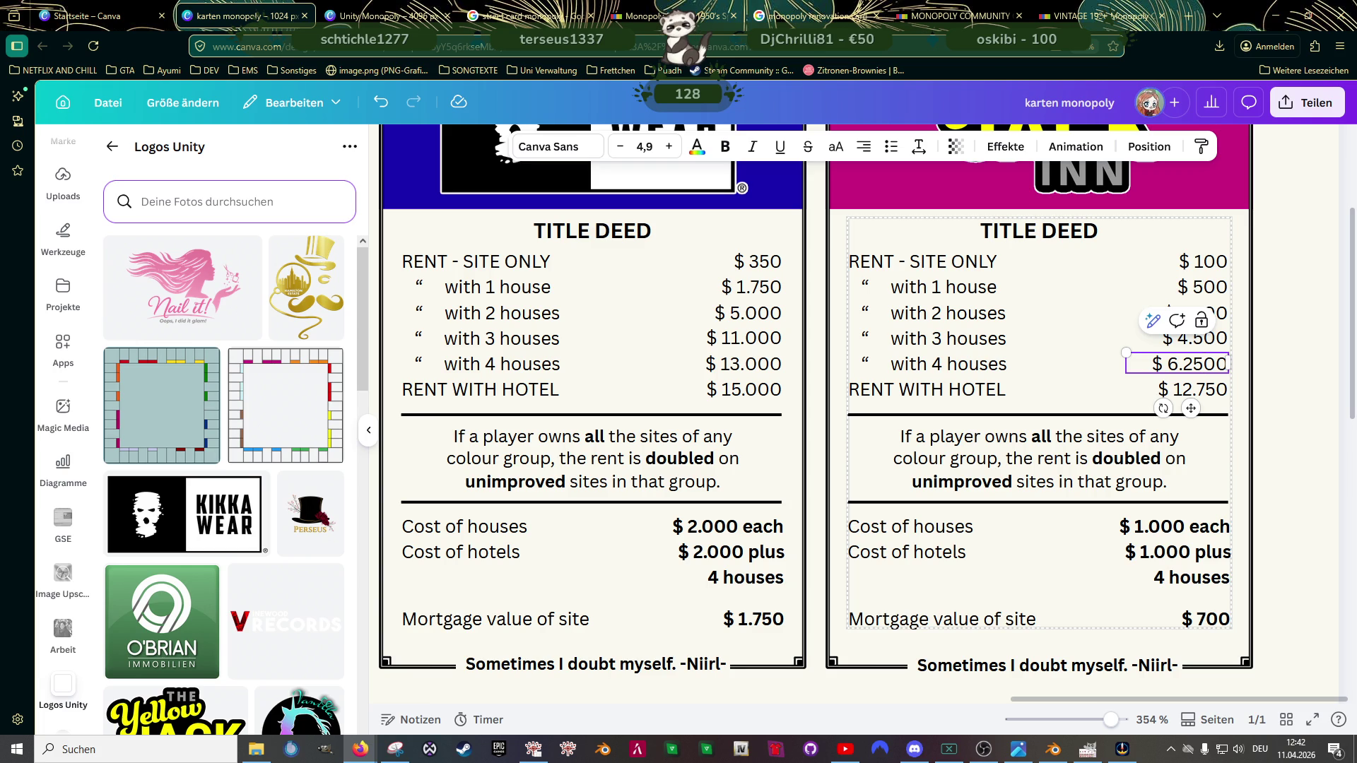
key("Delete")
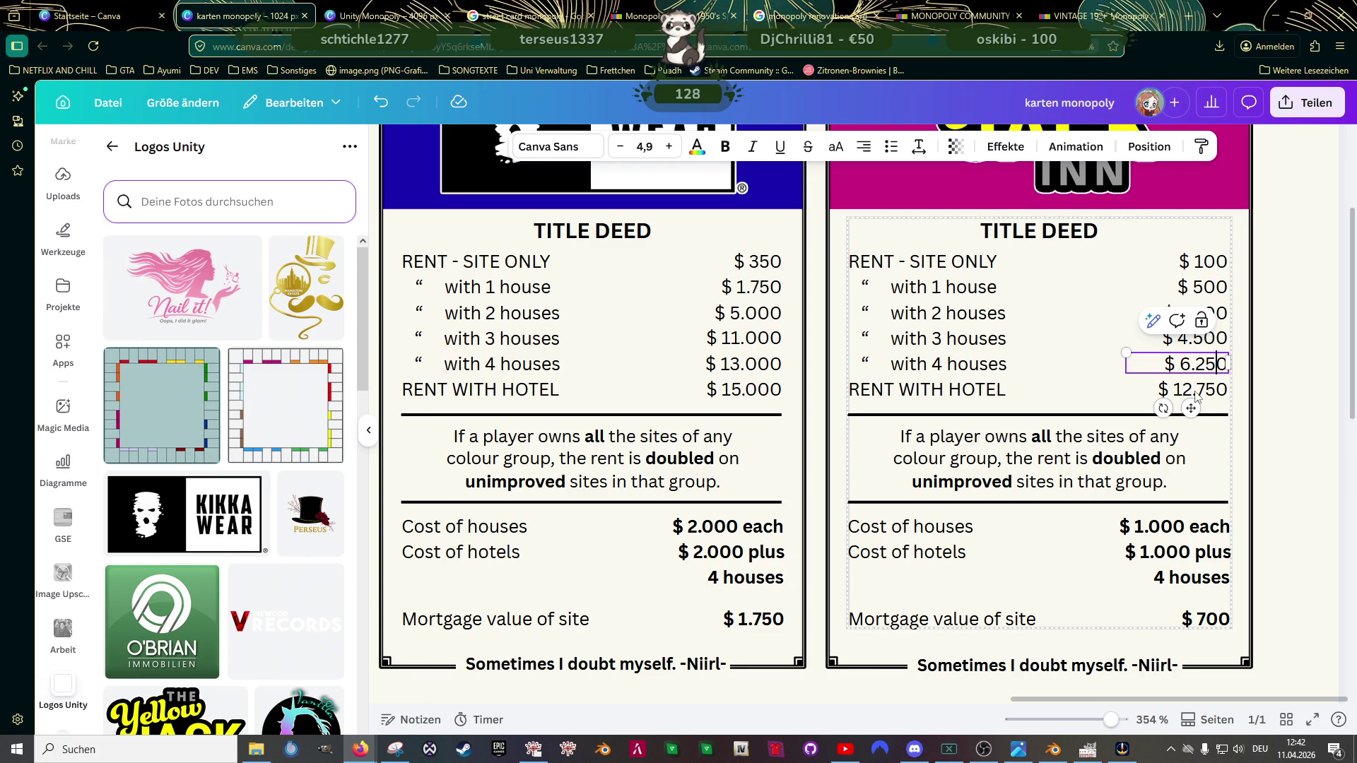
Step: Set the Yellow Jack Inn rent with hotel to $ 7.500
left_click(1194, 389)
left_click(1195, 389)
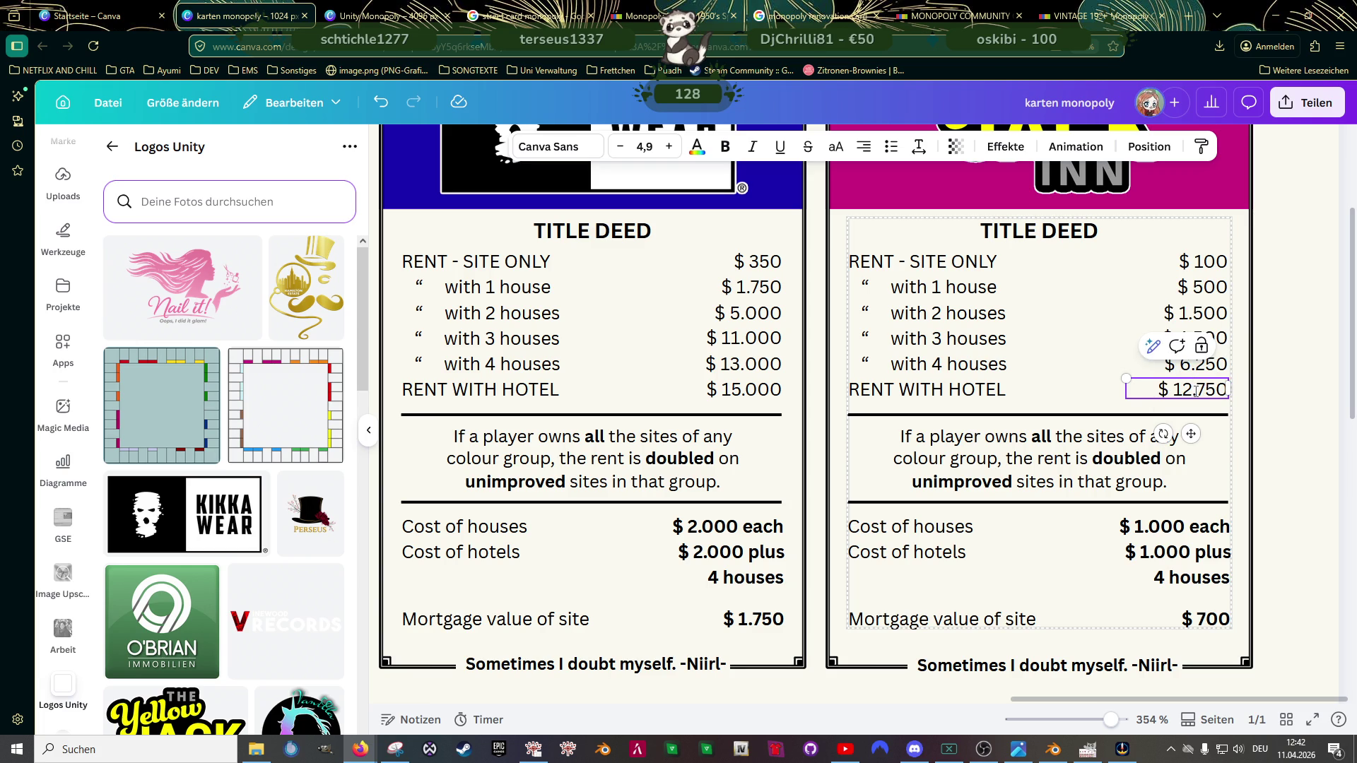
key("BackSpace")
key("BackSpace")
type("7")
key("Delete")
key("Delete")
type("0")
left_click(1101, 353)
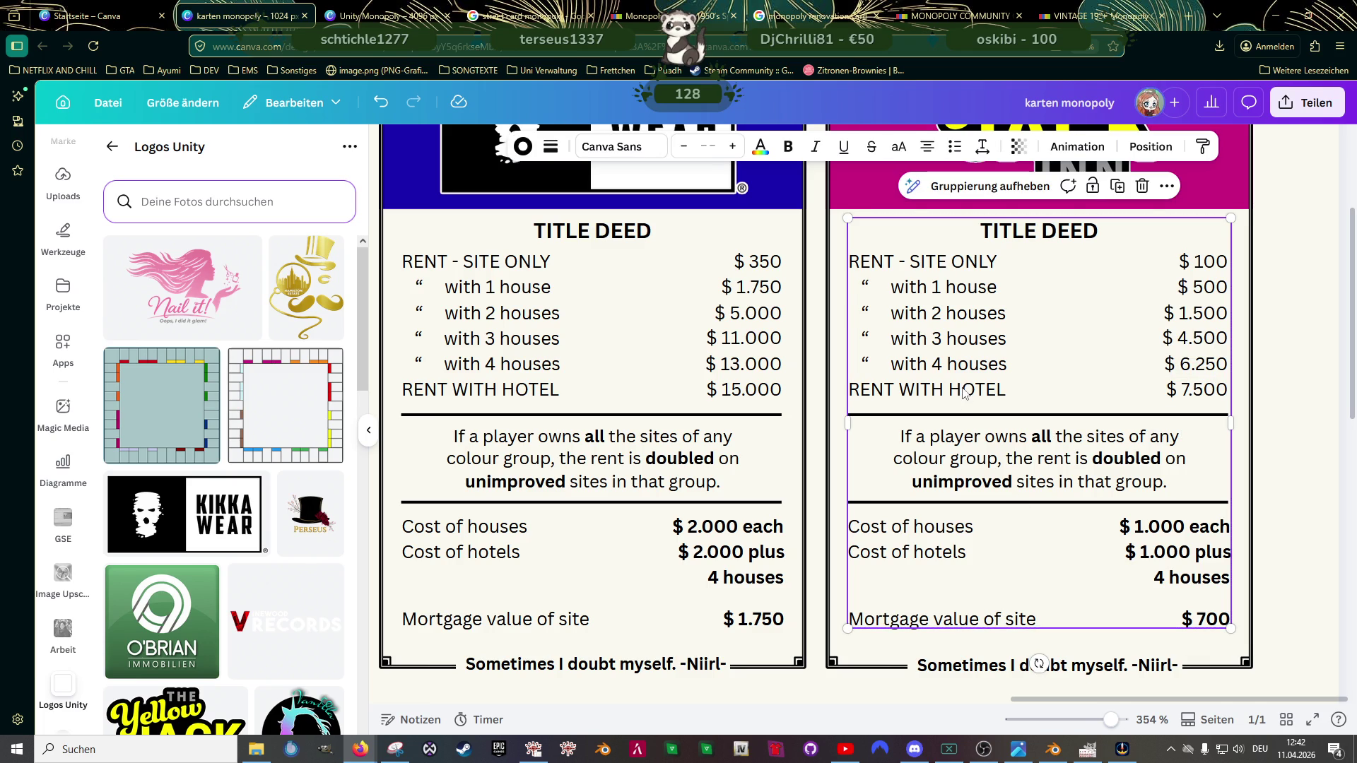
scroll(957, 394, "down", 2)
scroll(957, 394, "down", 2)
scroll(958, 395, "down", 1)
scroll(957, 395, "down", 2)
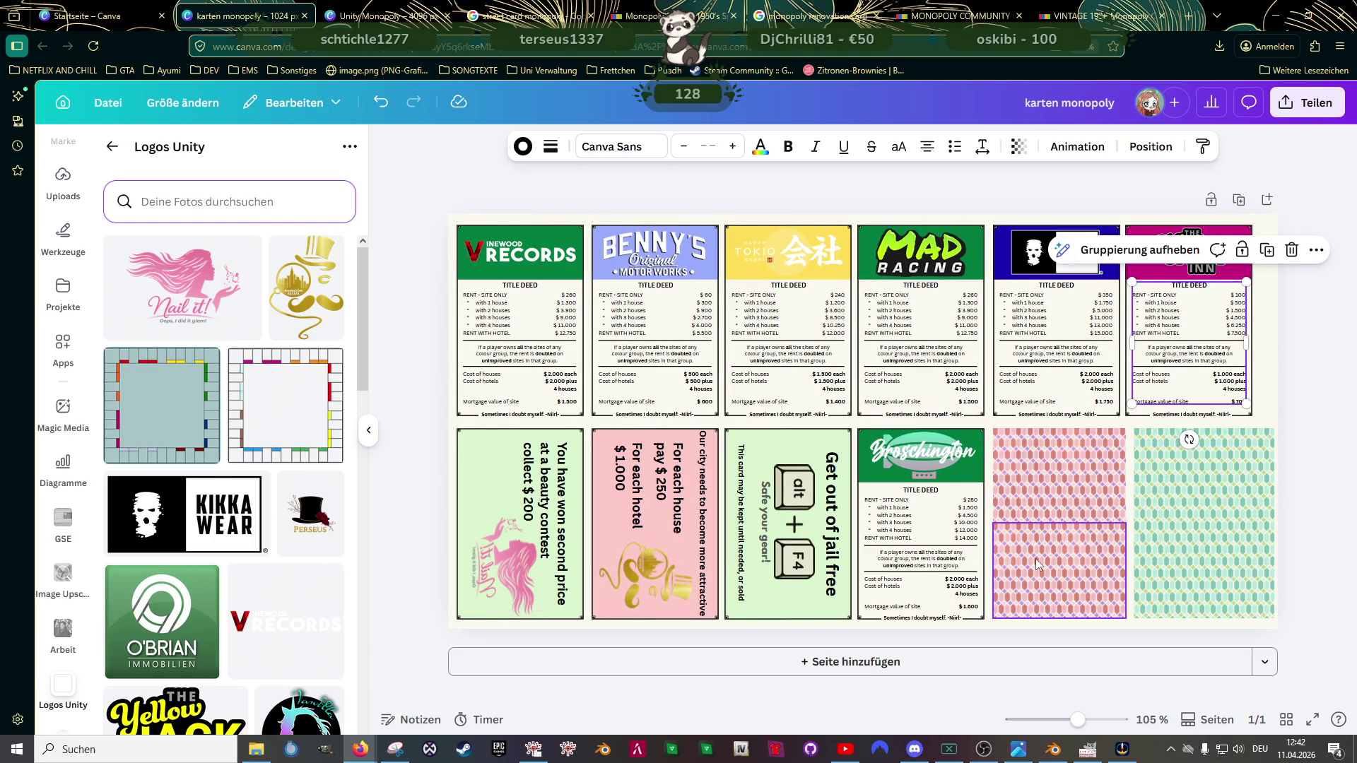
Step: Check the 1024 × 512 px size in the download settings, then bring up Größe ändern
left_click(1217, 165)
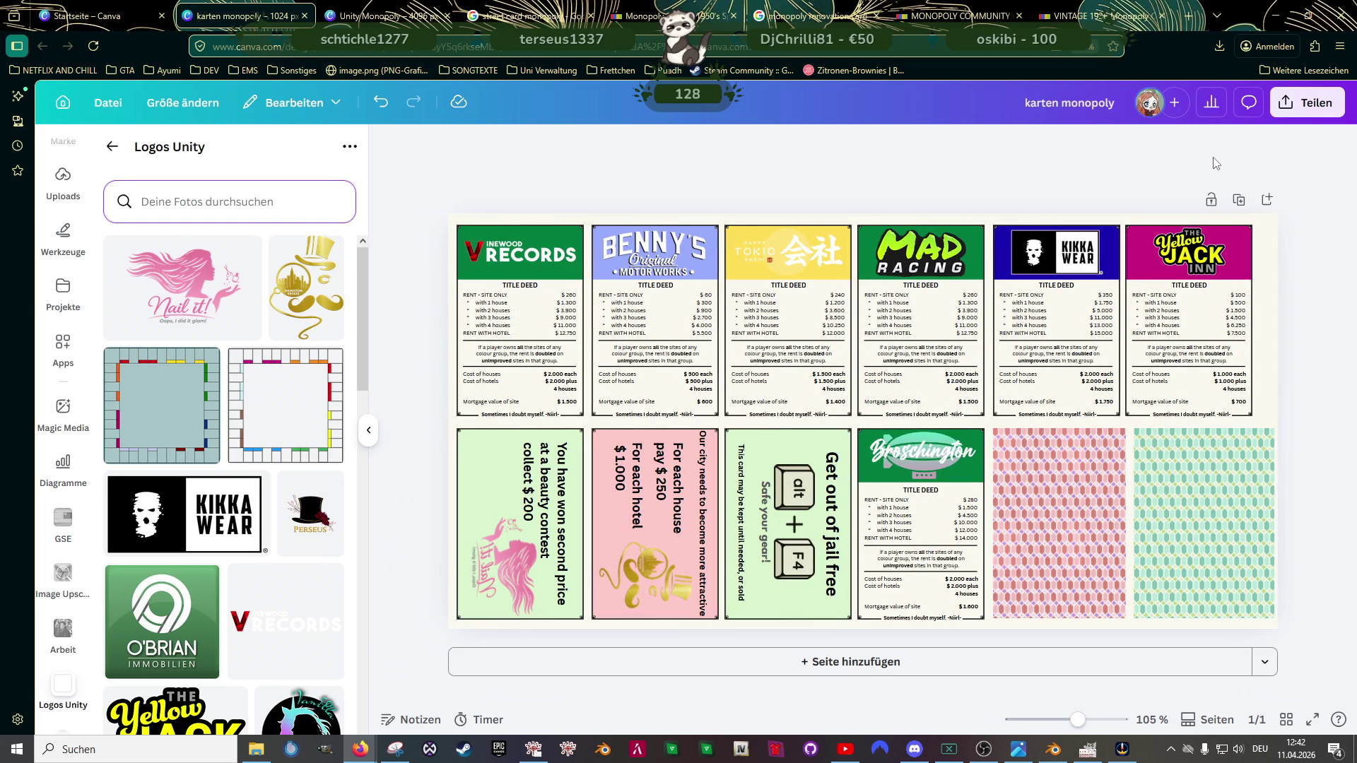
left_click(1302, 105)
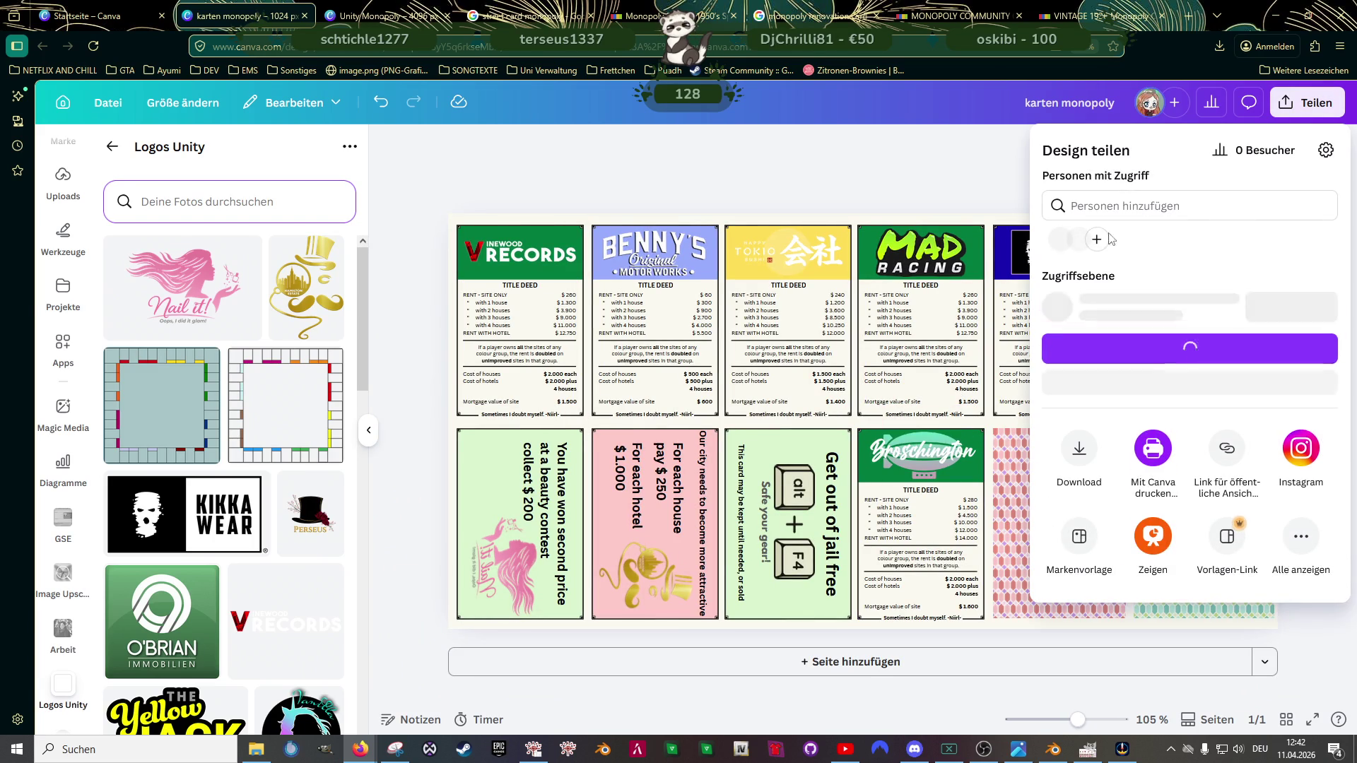
left_click(1079, 455)
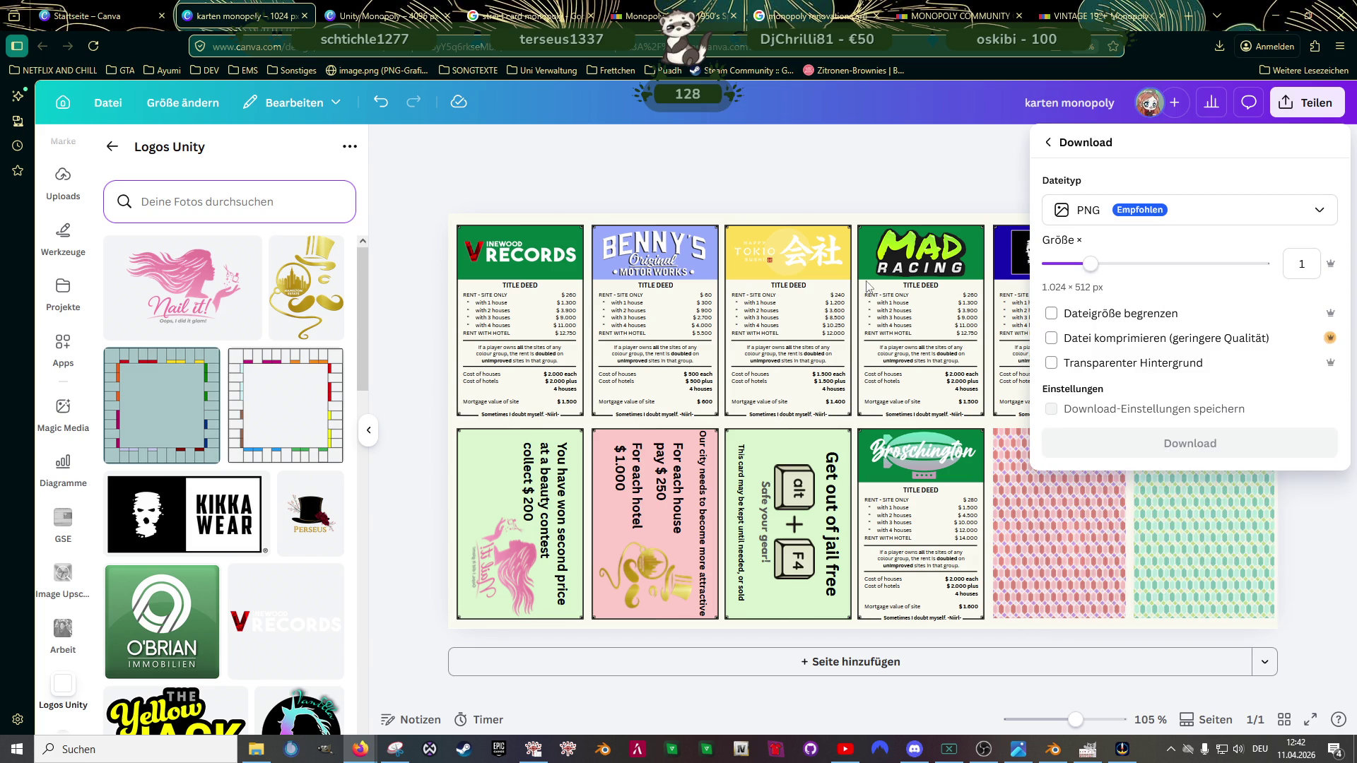
left_click(902, 180)
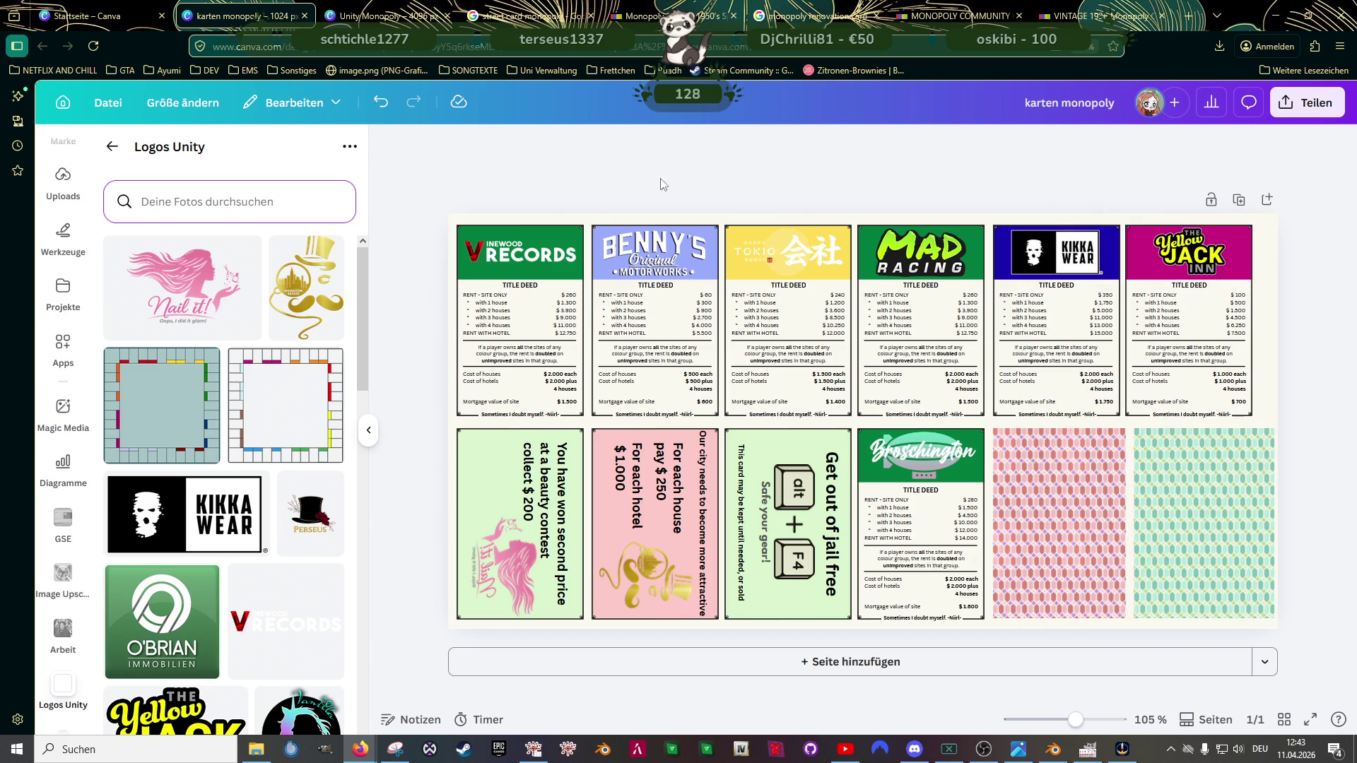
left_click(170, 103)
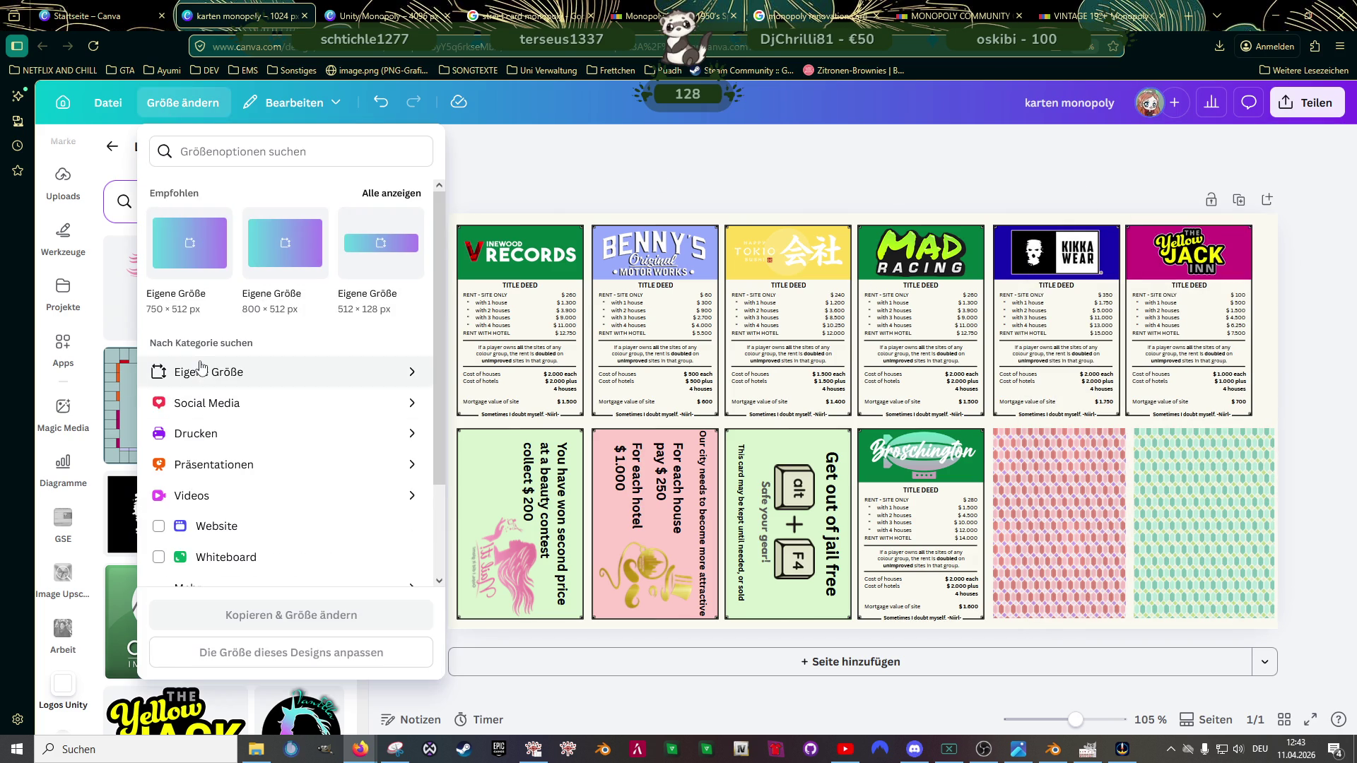
Step: Resize the card sheet to a custom 2048 × 1024 px and apply it to this design
left_click(198, 366)
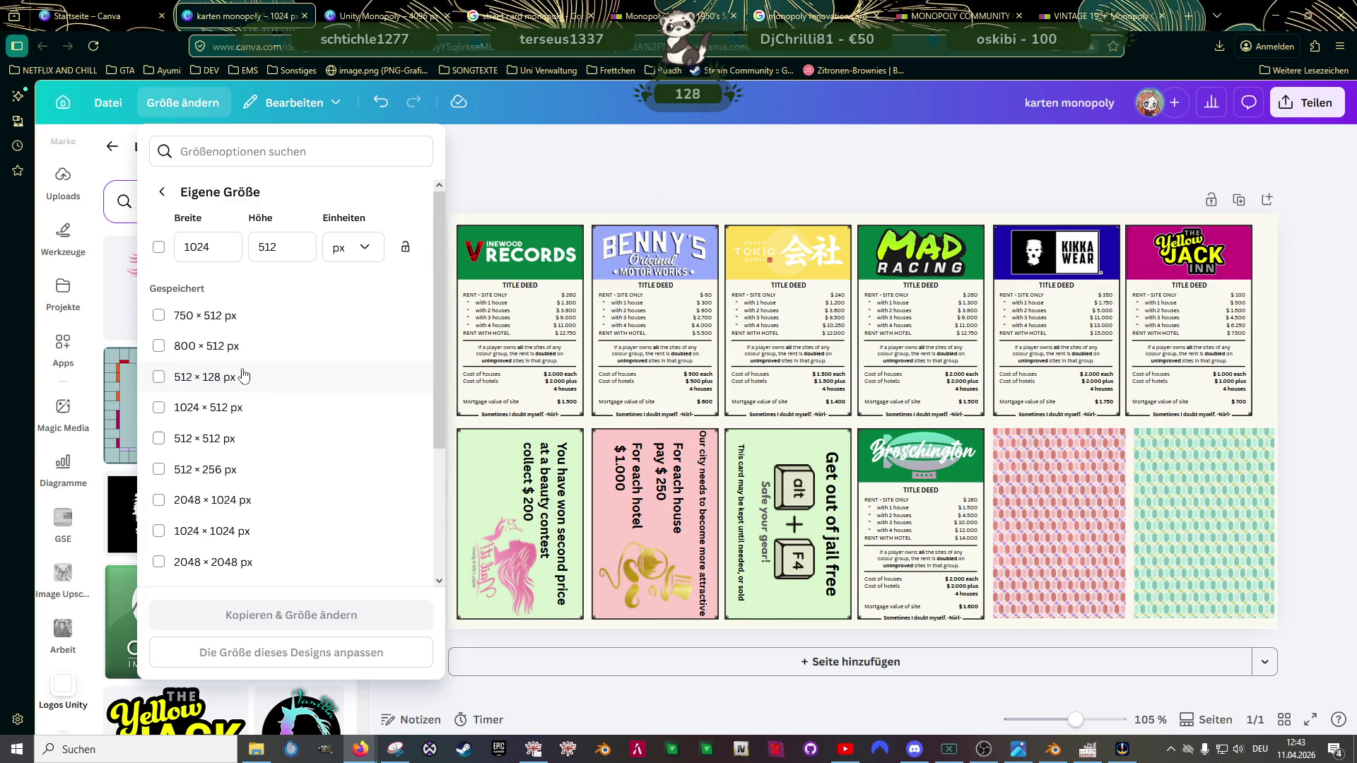
double_click(222, 248)
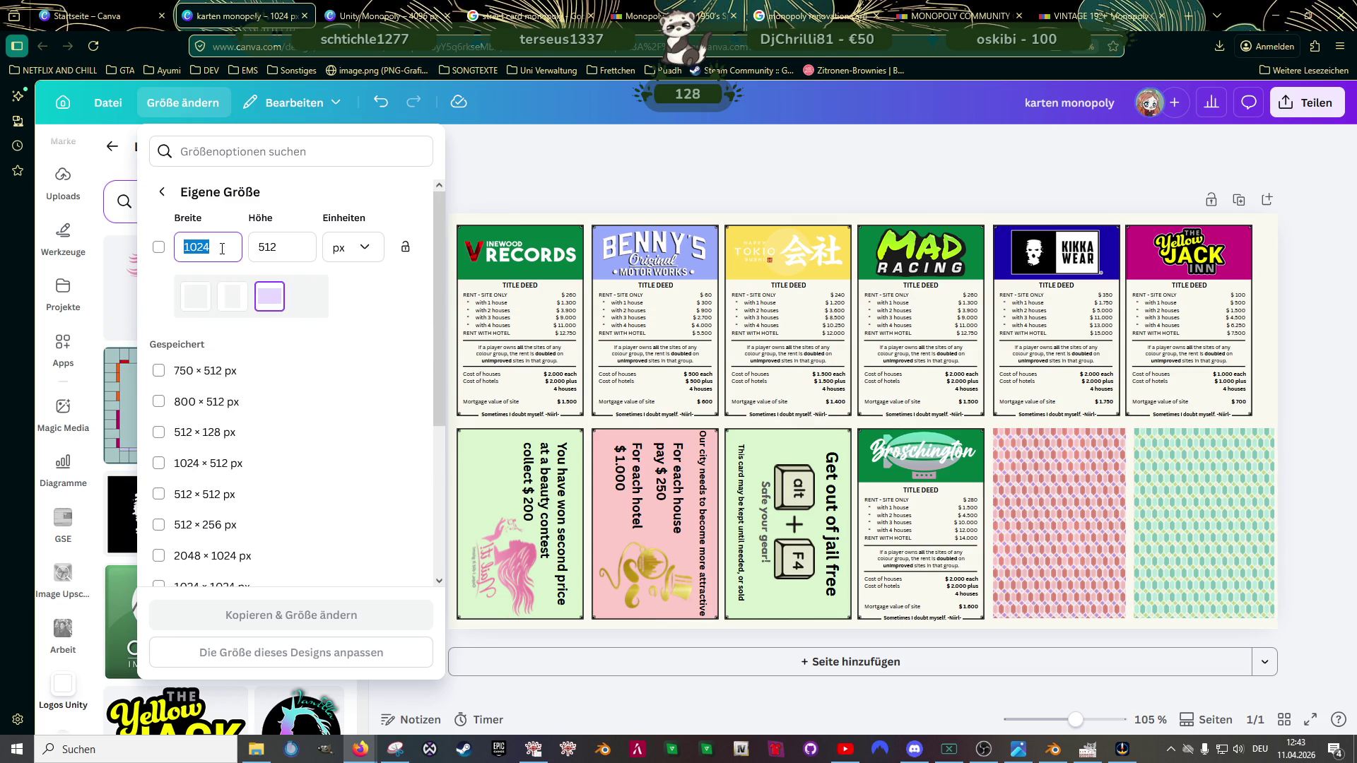
type("2048")
double_click(279, 246)
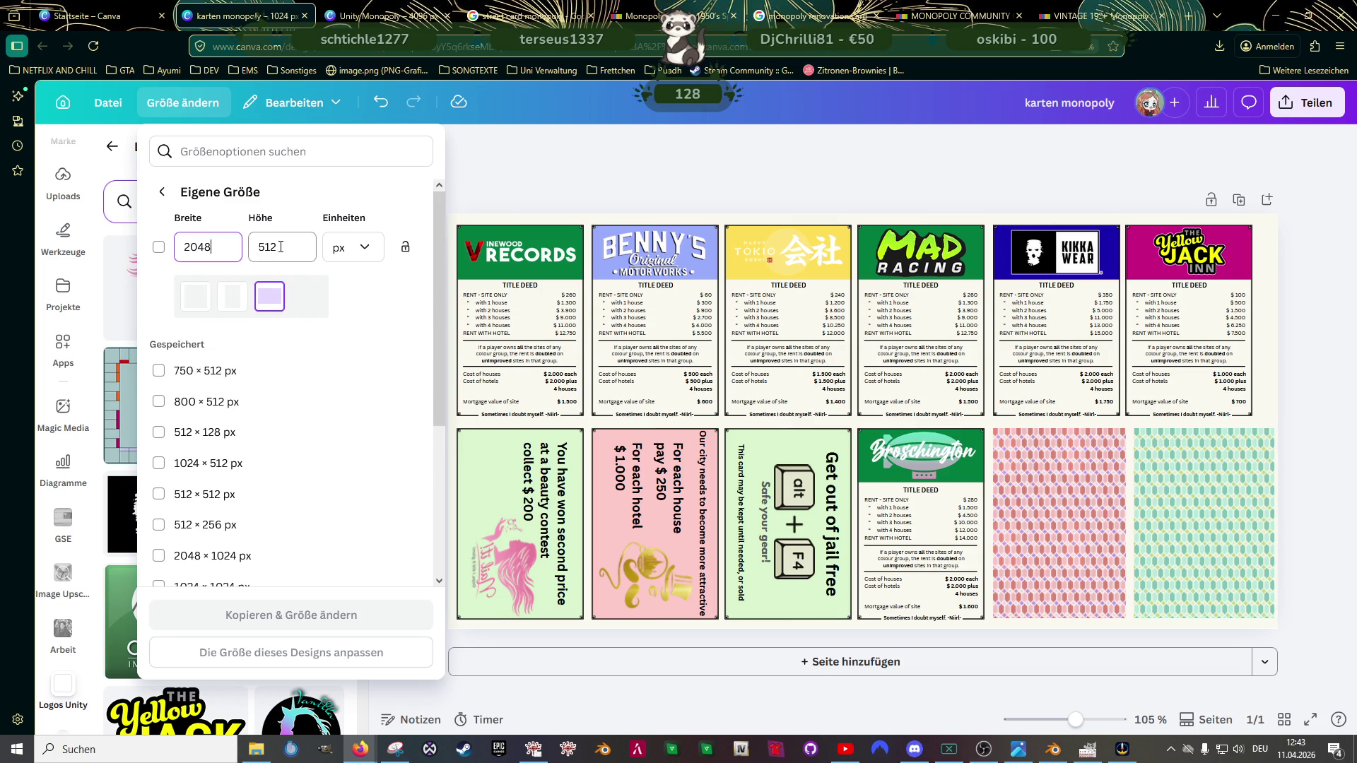
type("1024")
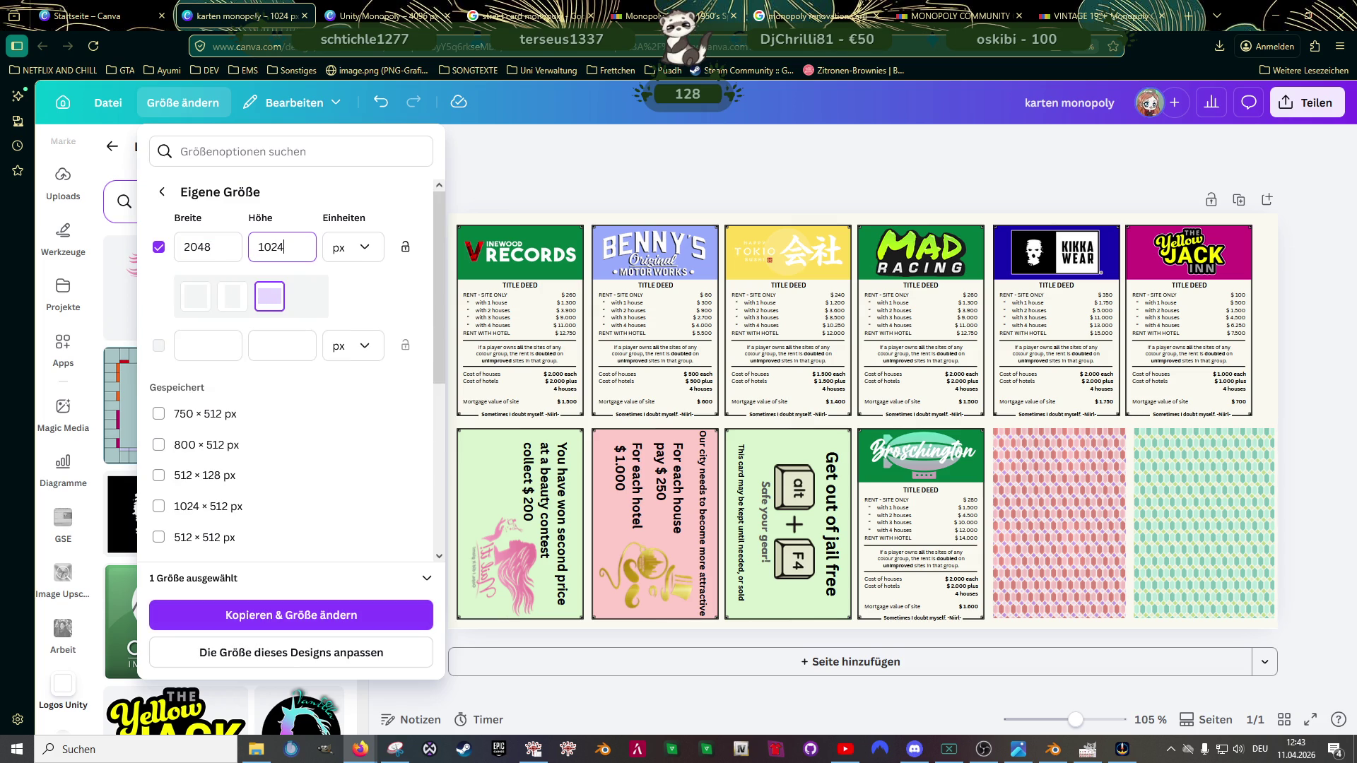
left_click(280, 654)
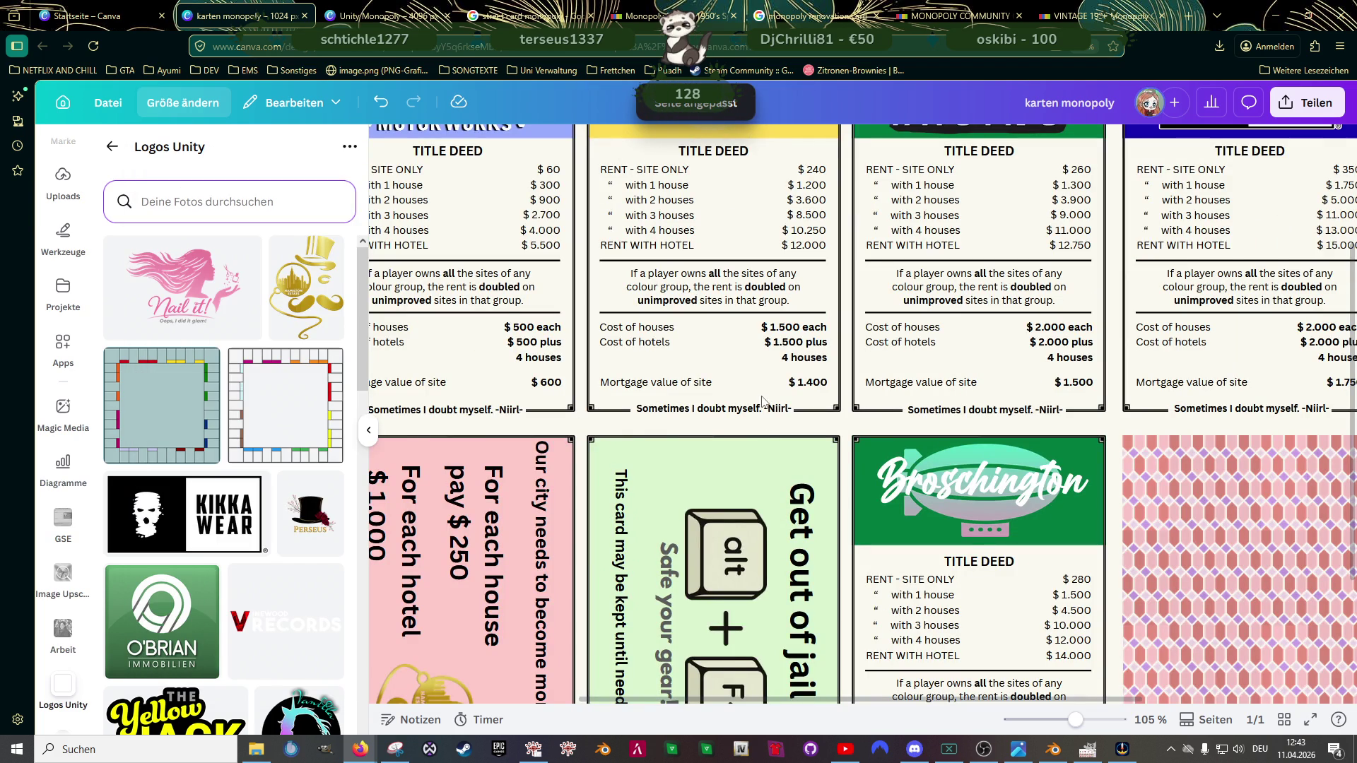
Step: Adjust browser and canvas zoom to 75% so all cards are visible
key("ctrl+minus")
key("ctrl+minus")
key("ctrl+minus")
key("ctrl+minus")
key("ctrl+plus")
key("ctrl+plus")
key("ctrl+plus")
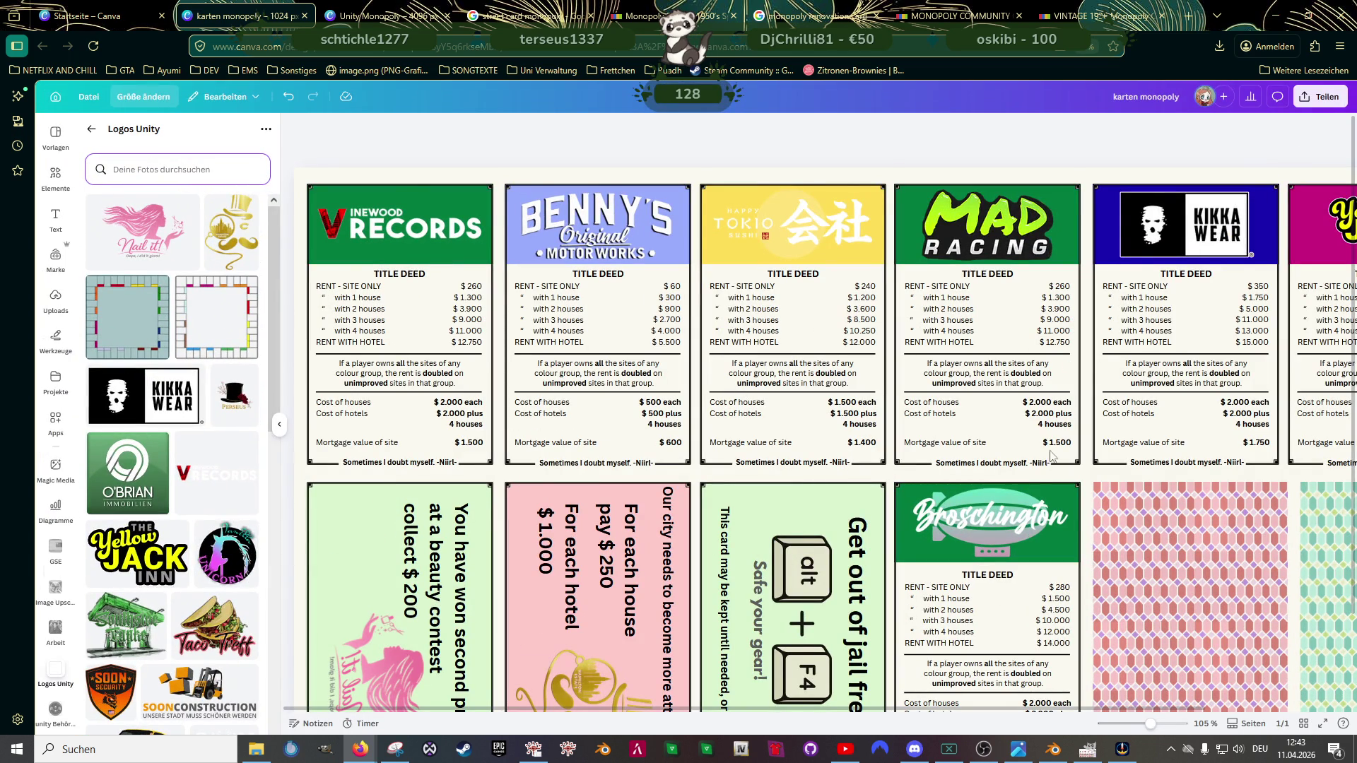
left_click(1127, 725)
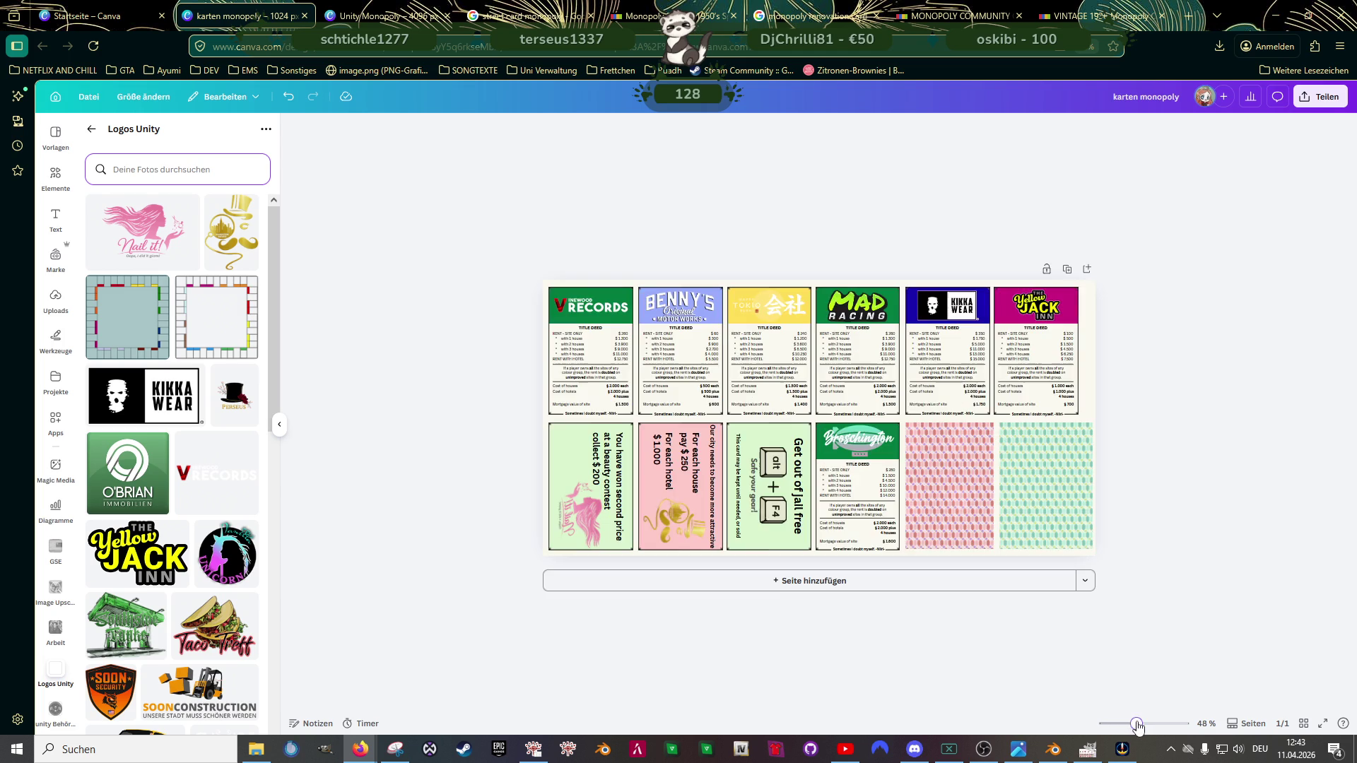
left_click_drag(1136, 726, 1145, 726)
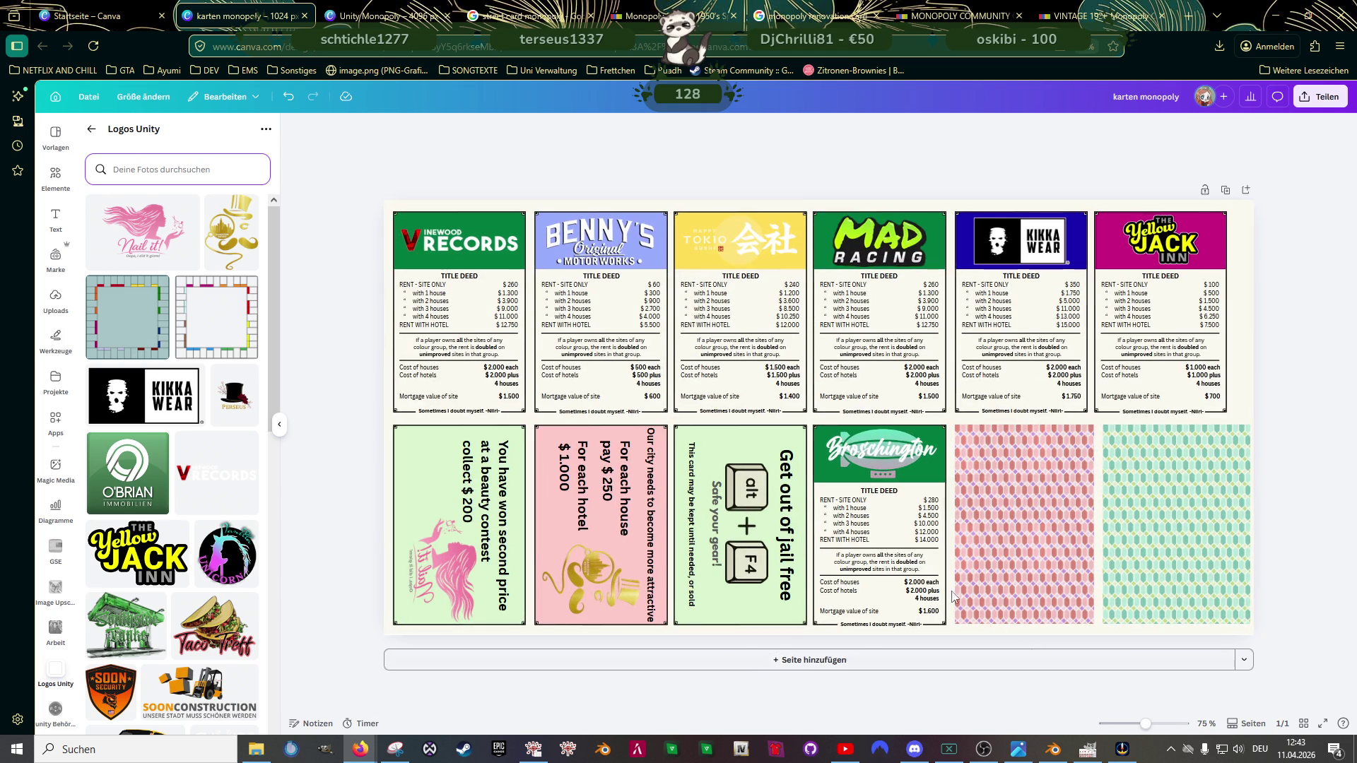
Step: Download the card sheet as a PNG via Teilen, then switch to the Unity Monopoly board tab
left_click(1317, 97)
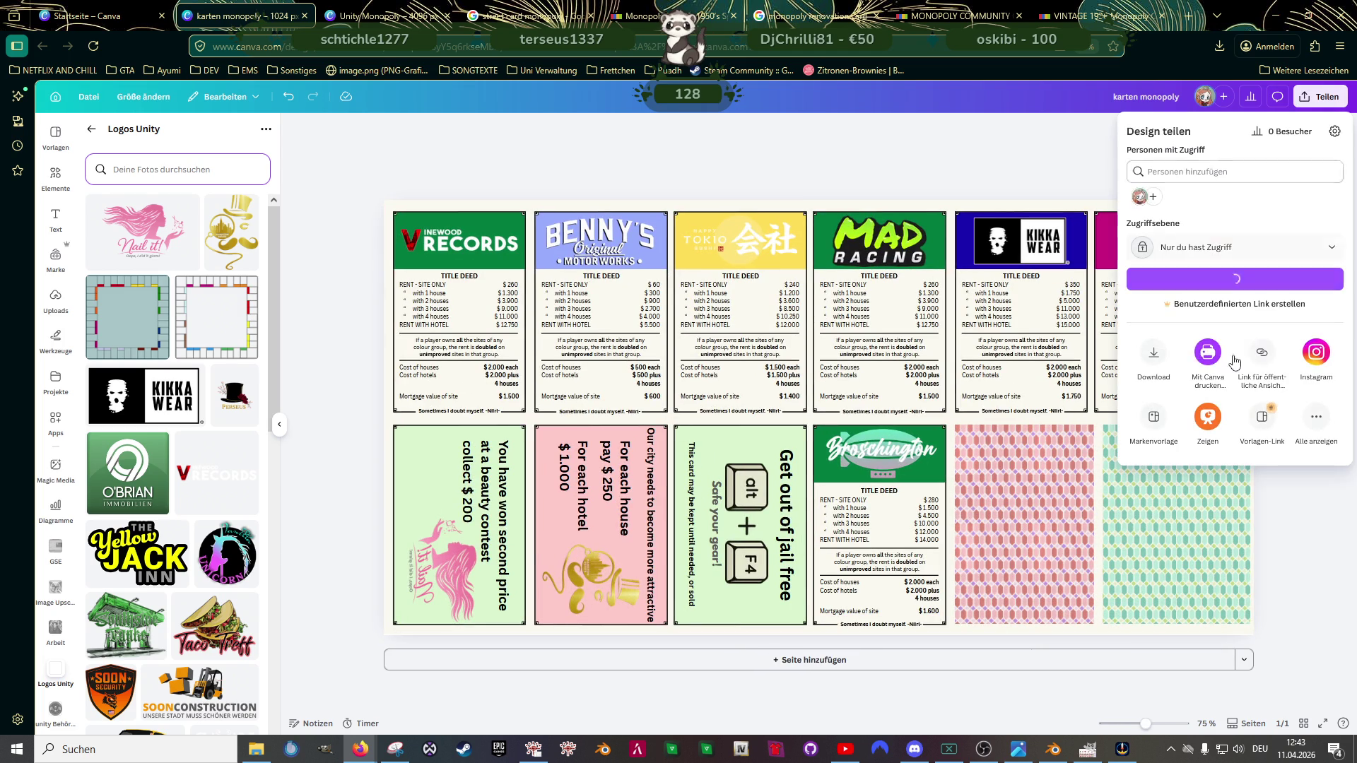
left_click(1154, 358)
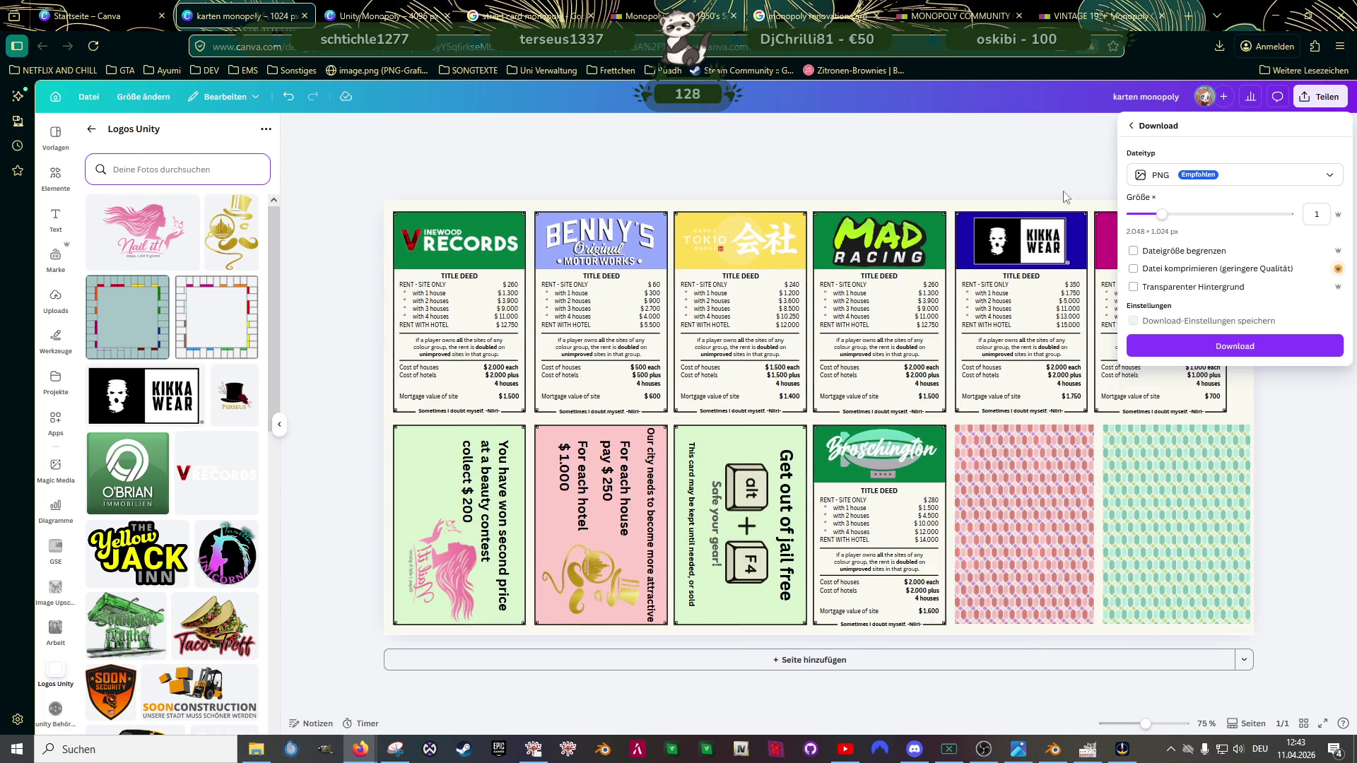
left_click(1243, 353)
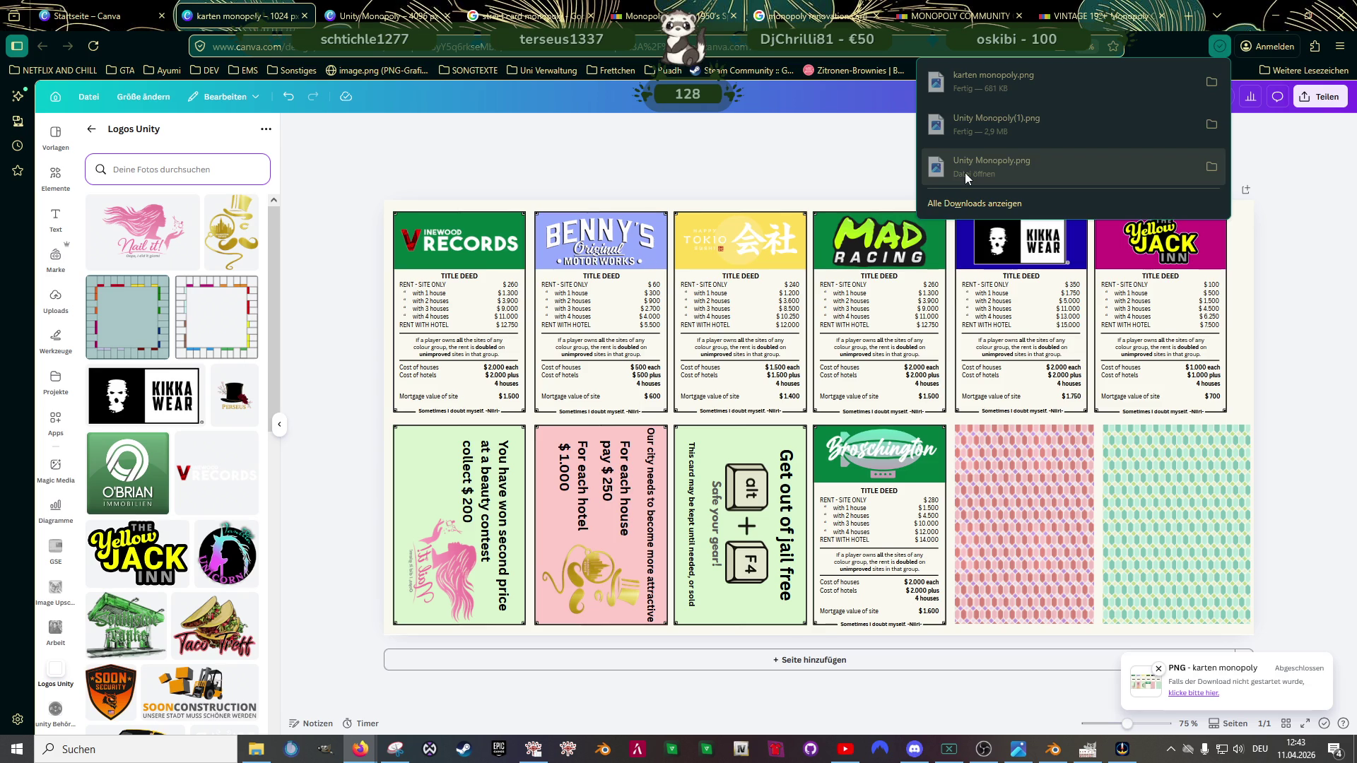
left_click(382, 17)
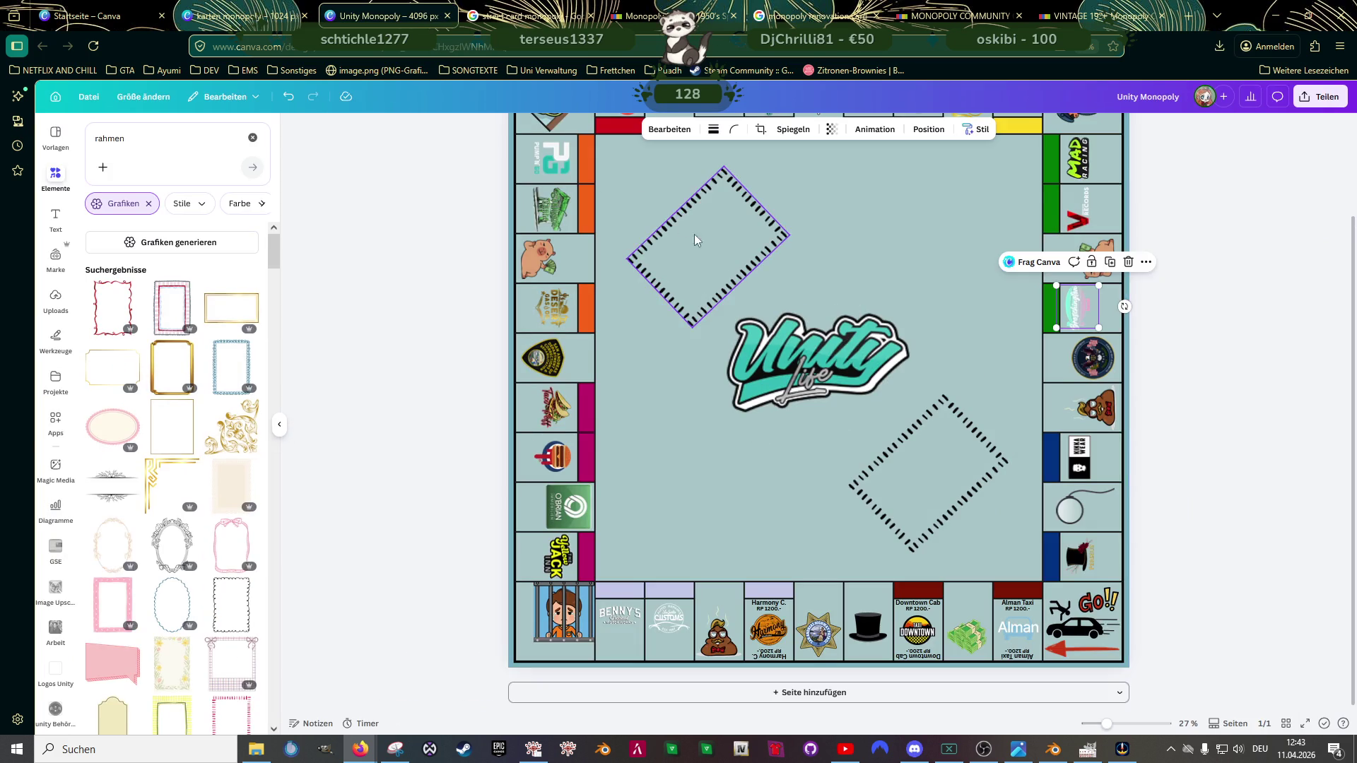
scroll(786, 266, "up", 2)
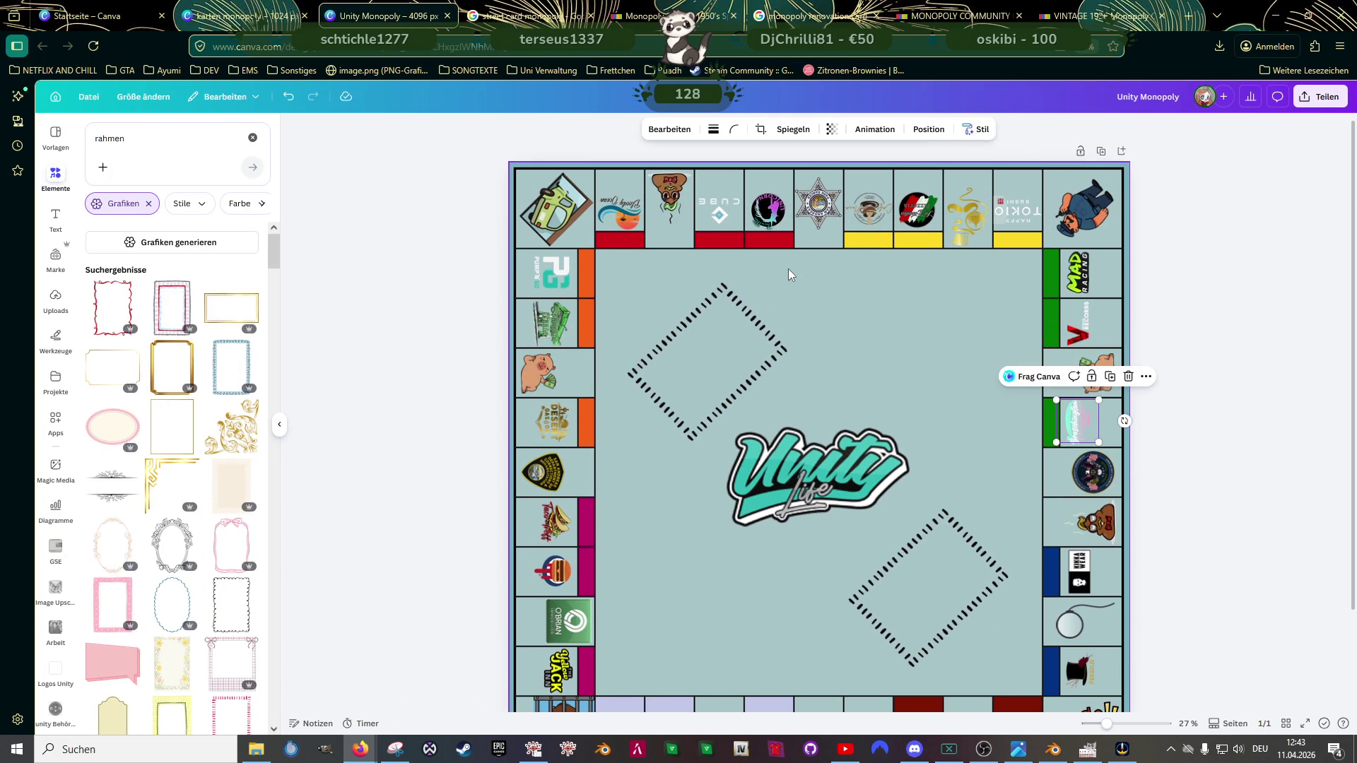
scroll(872, 333, "down", 2)
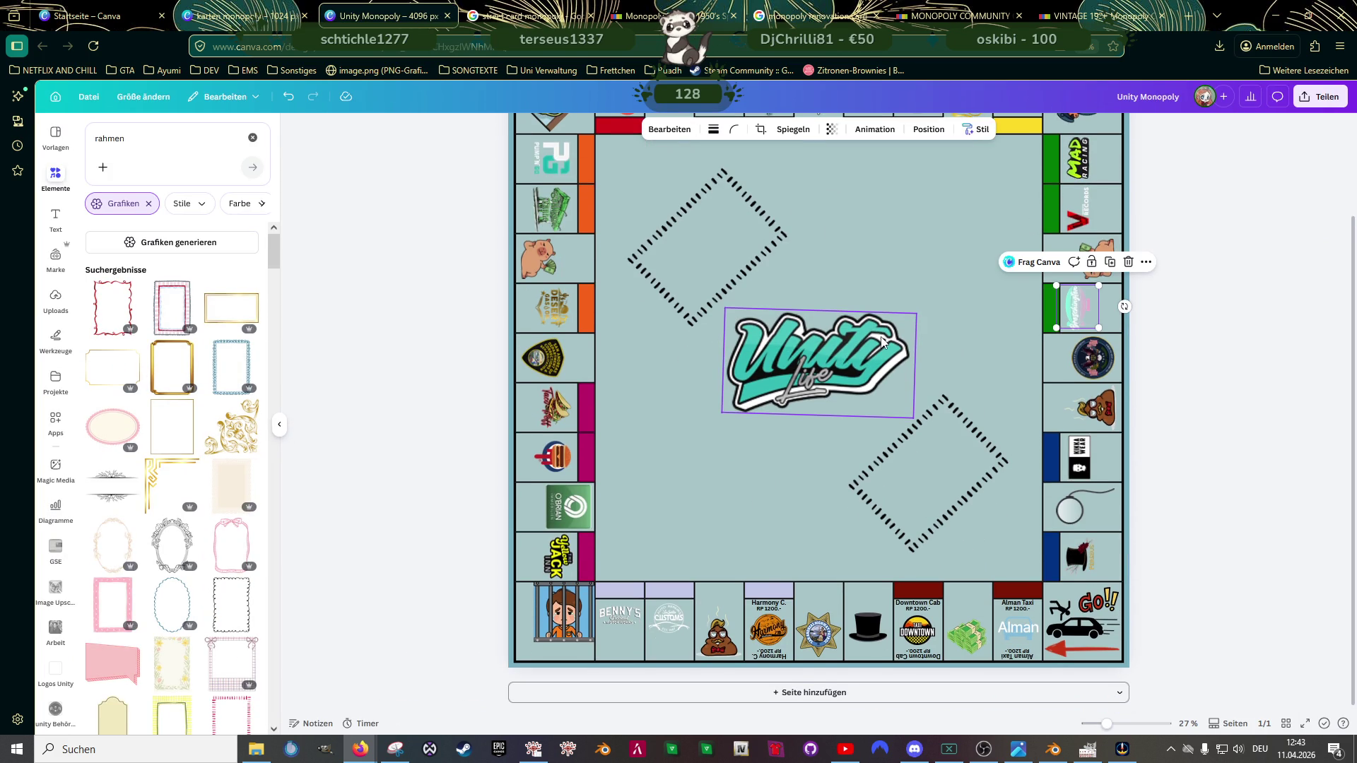
scroll(894, 345, "up", 3)
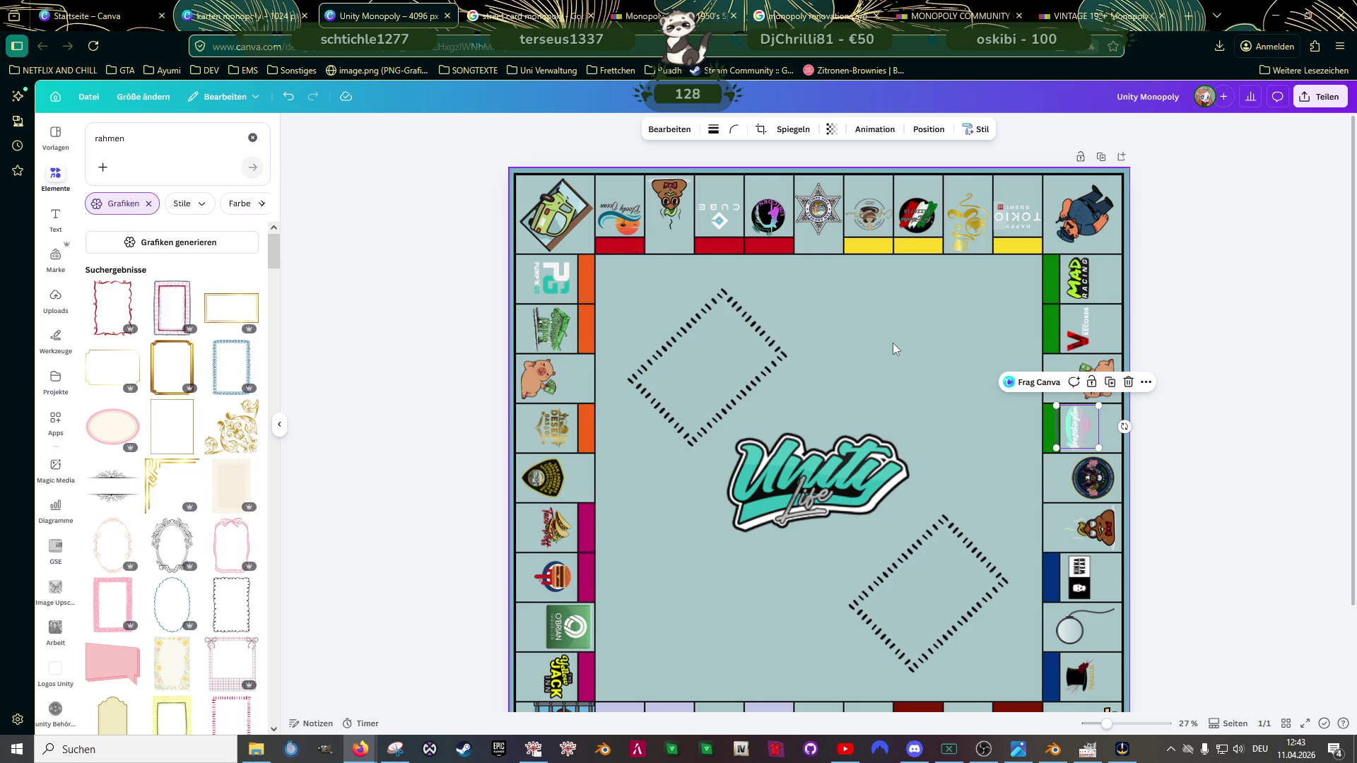
scroll(893, 347, "down", 1)
scroll(874, 342, "down", 2)
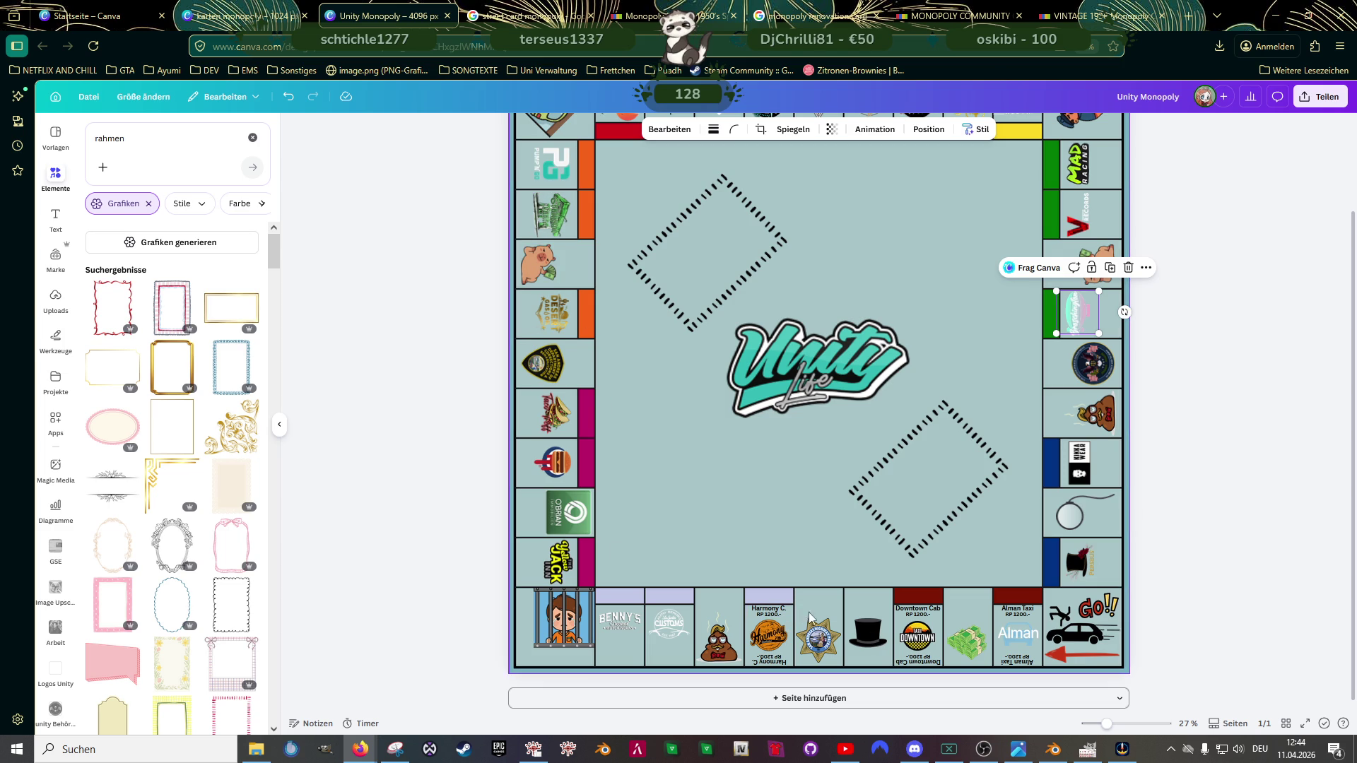
scroll(1068, 572, "up", 2)
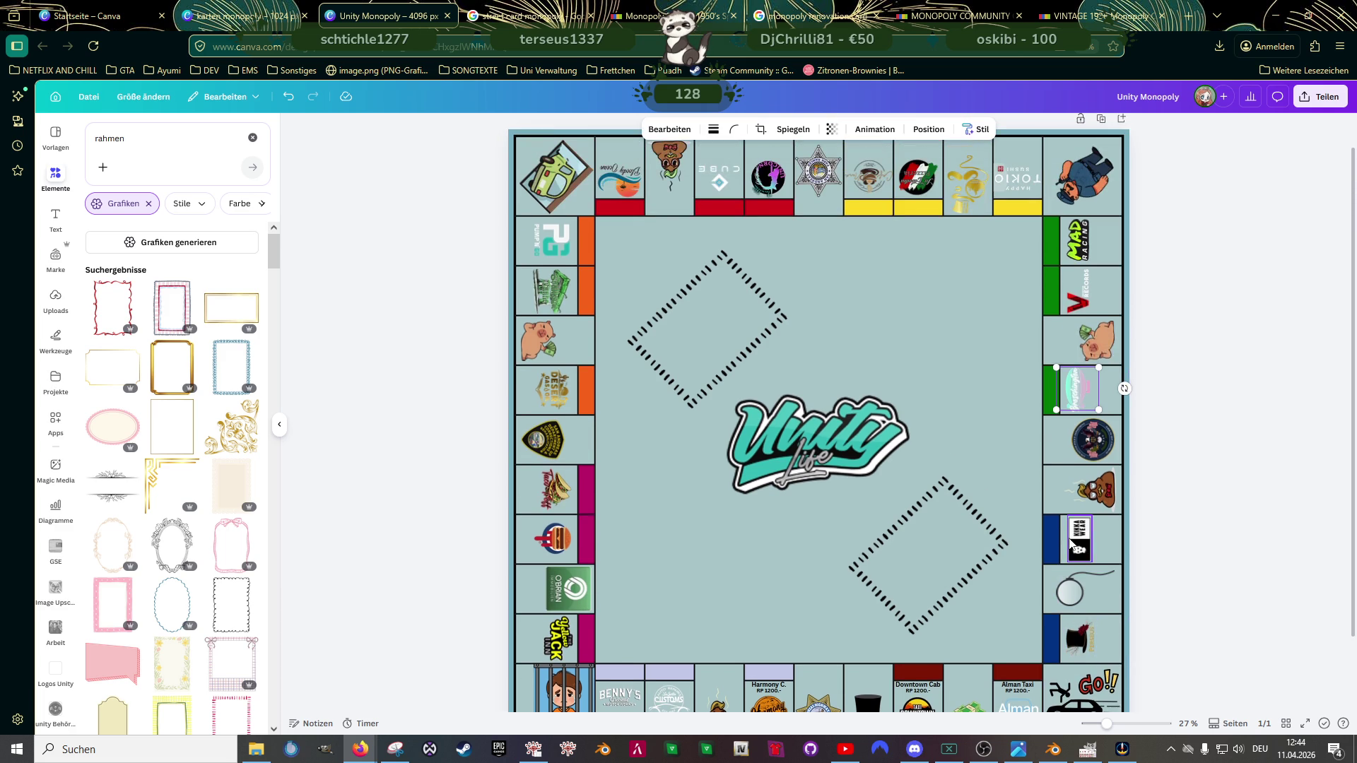
scroll(944, 448, "down", 2)
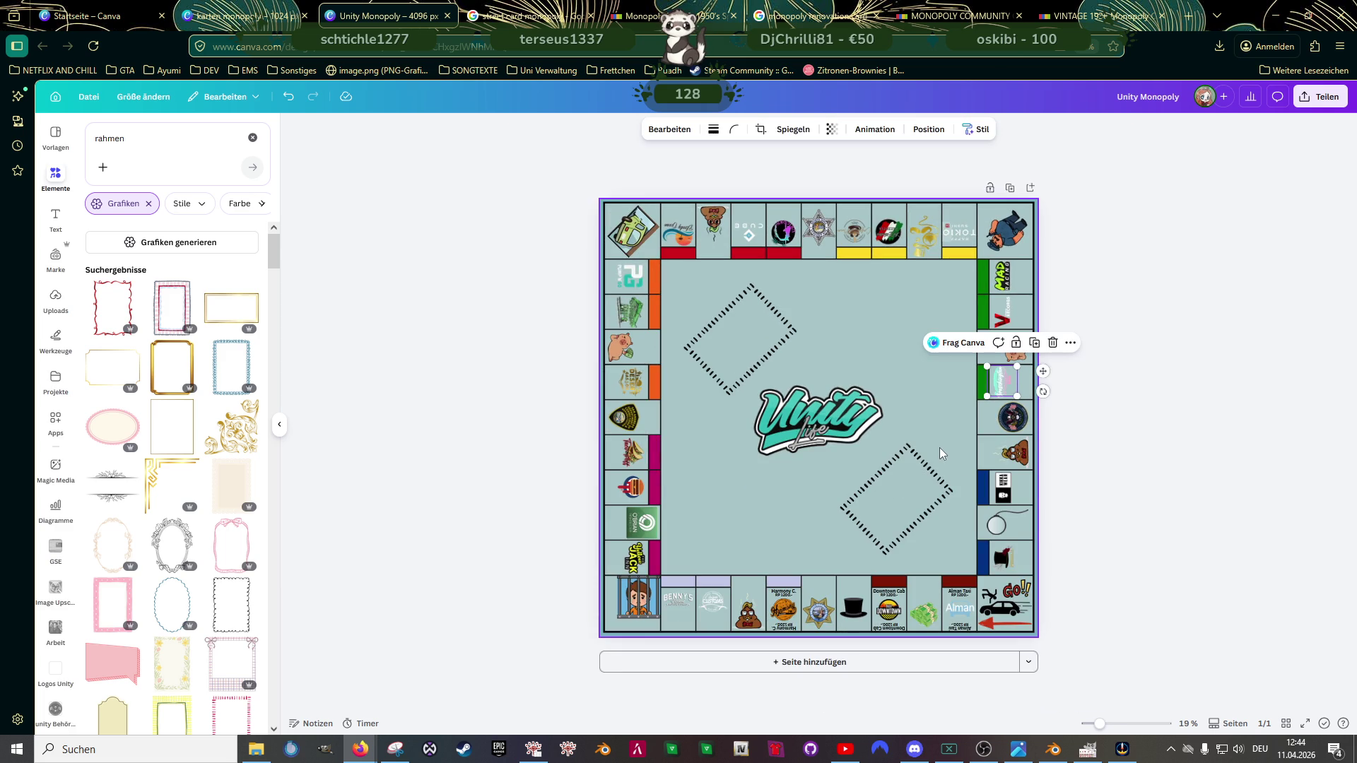
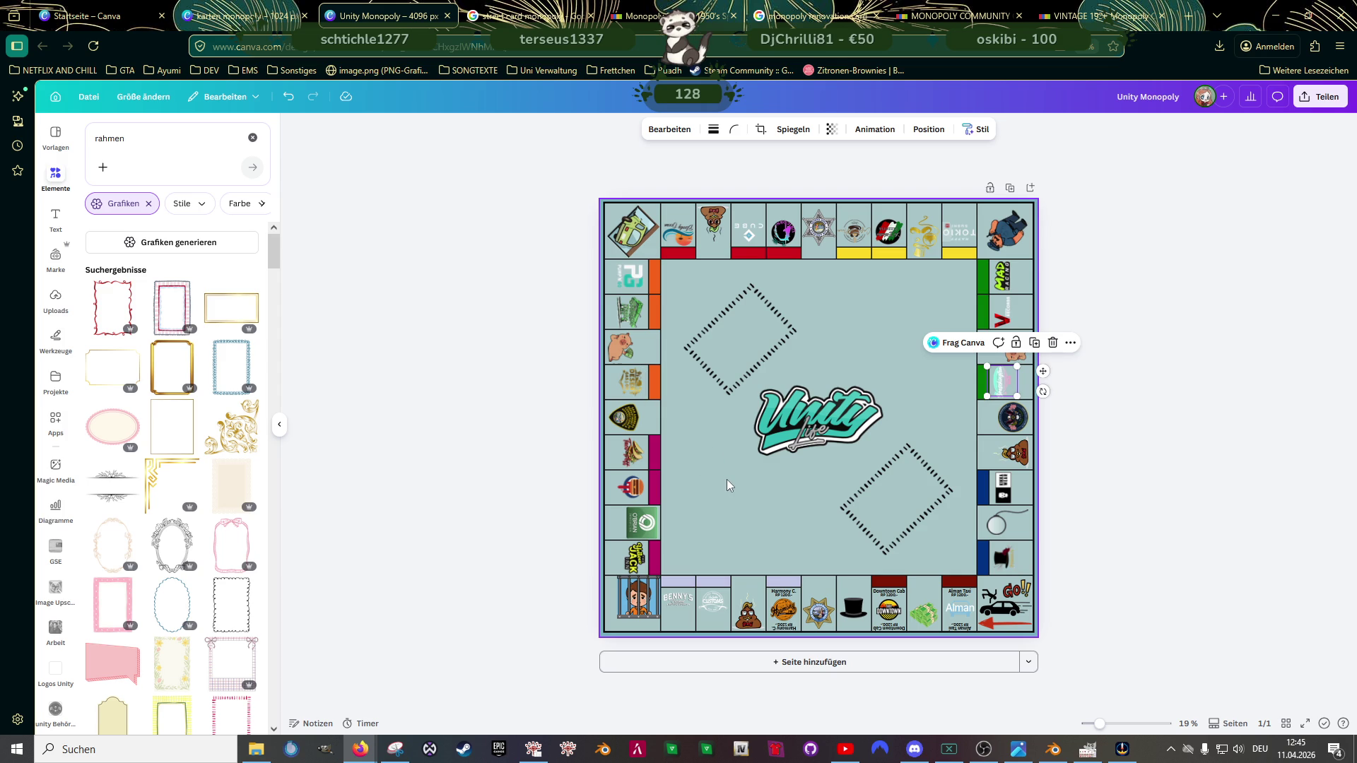
Step: Switch from Canva in Chrome to the playing-card texture in GIMP
left_click(1087, 749)
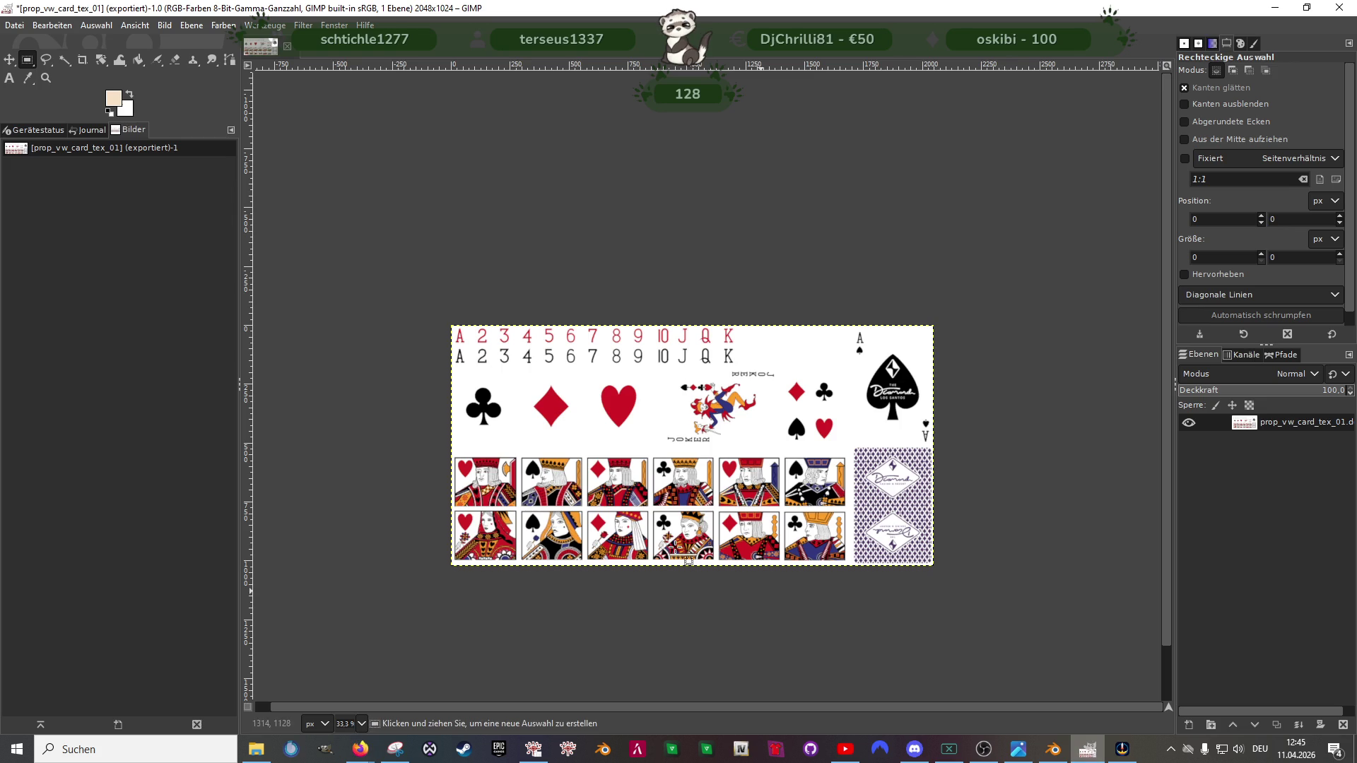
Step: Check the image's scaling settings via Bild > Bild skalieren and cancel without resizing
right_click(588, 380)
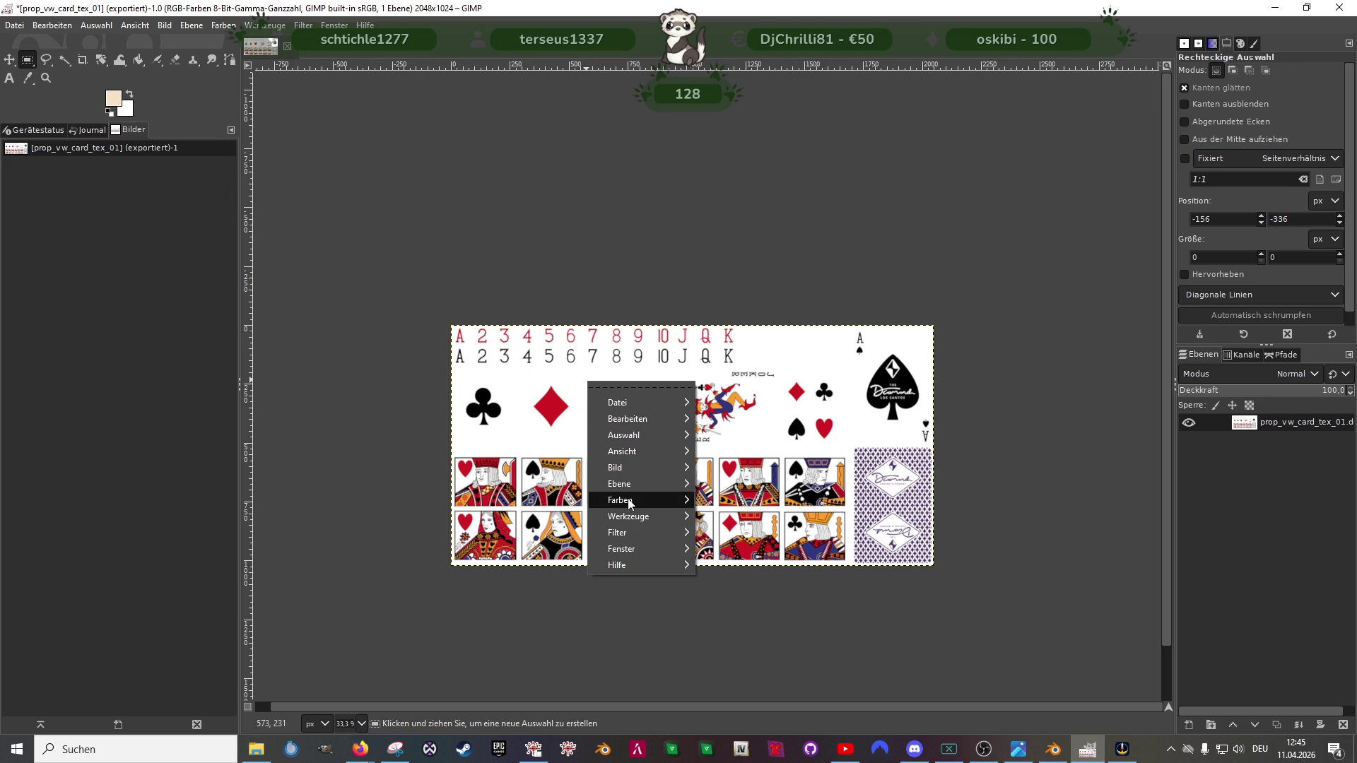
mouse_move(626, 467)
left_click(758, 529)
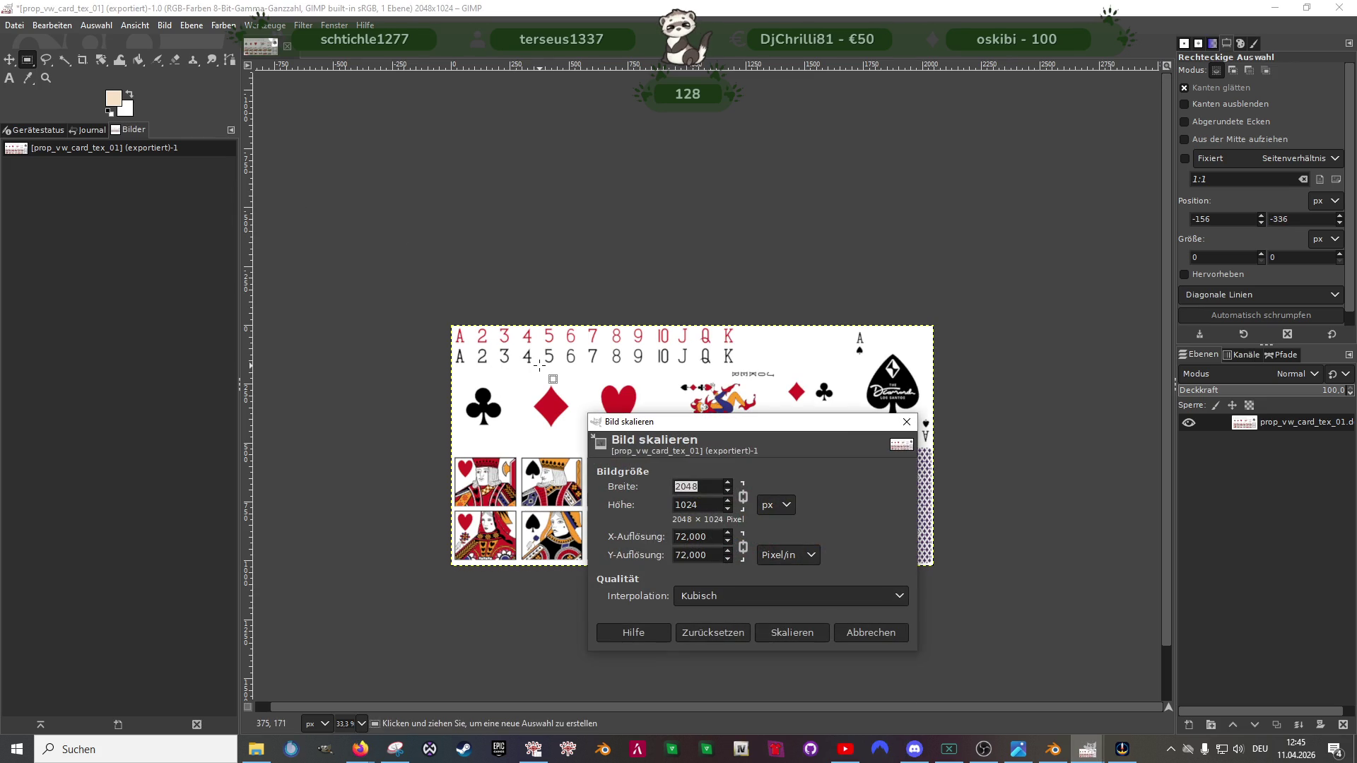
left_click(906, 421)
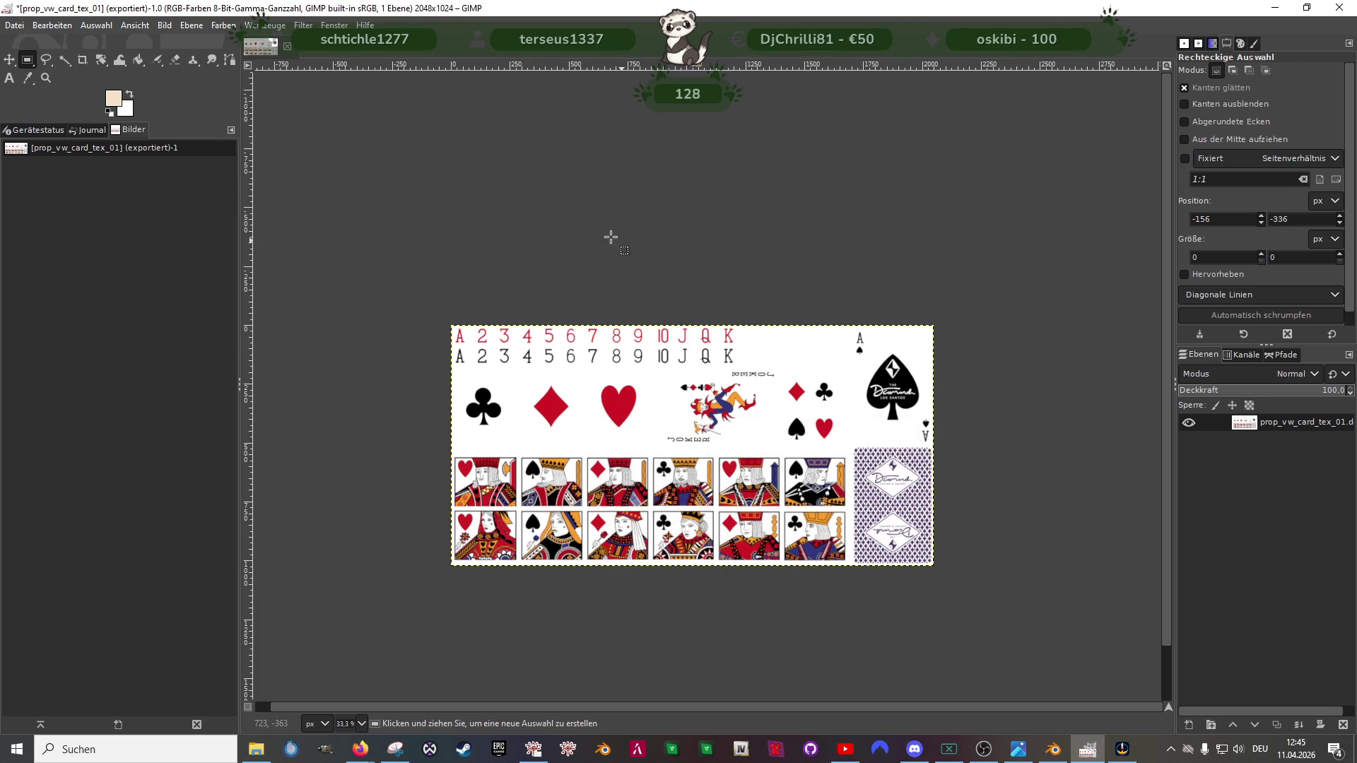
Step: Open karten monopoly.png from the Downloads folder as a new image
left_click(18, 29)
left_click(41, 77)
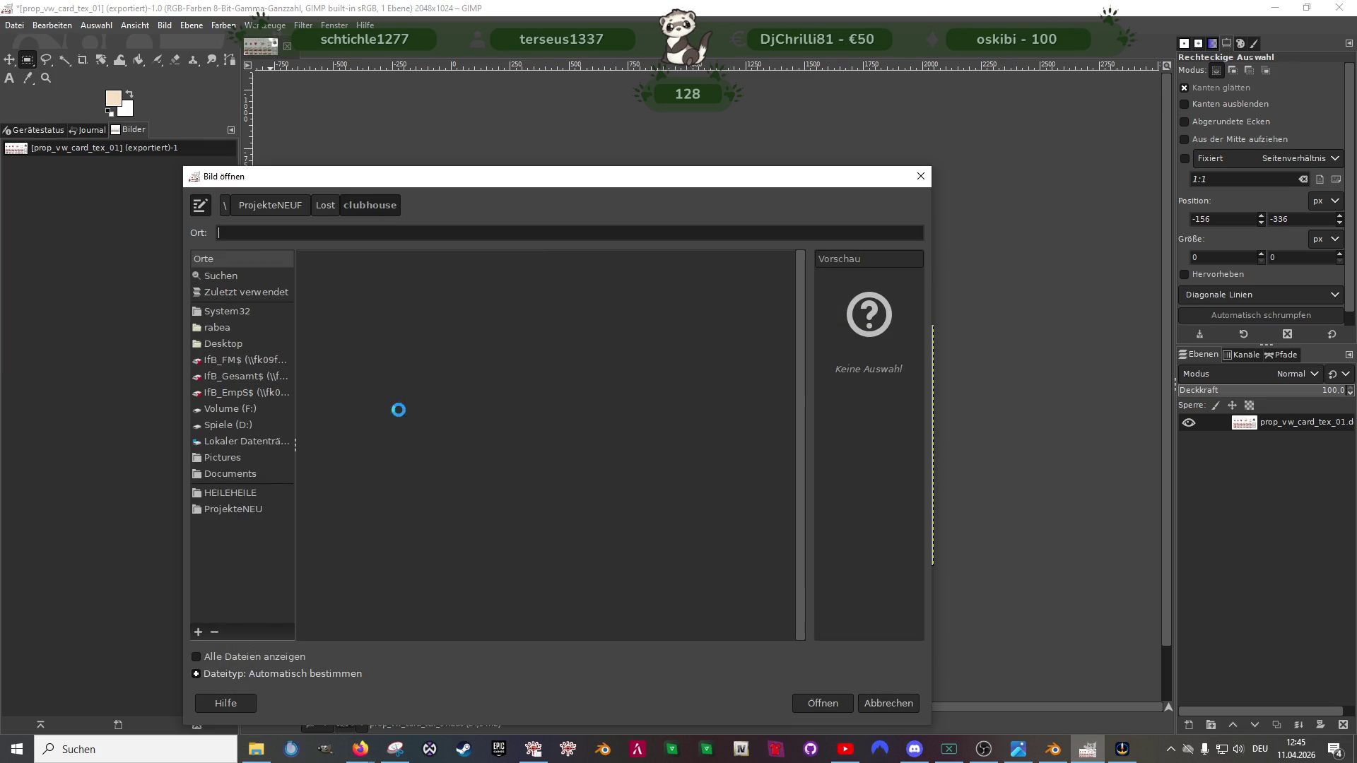
left_click(227, 328)
double_click(331, 293)
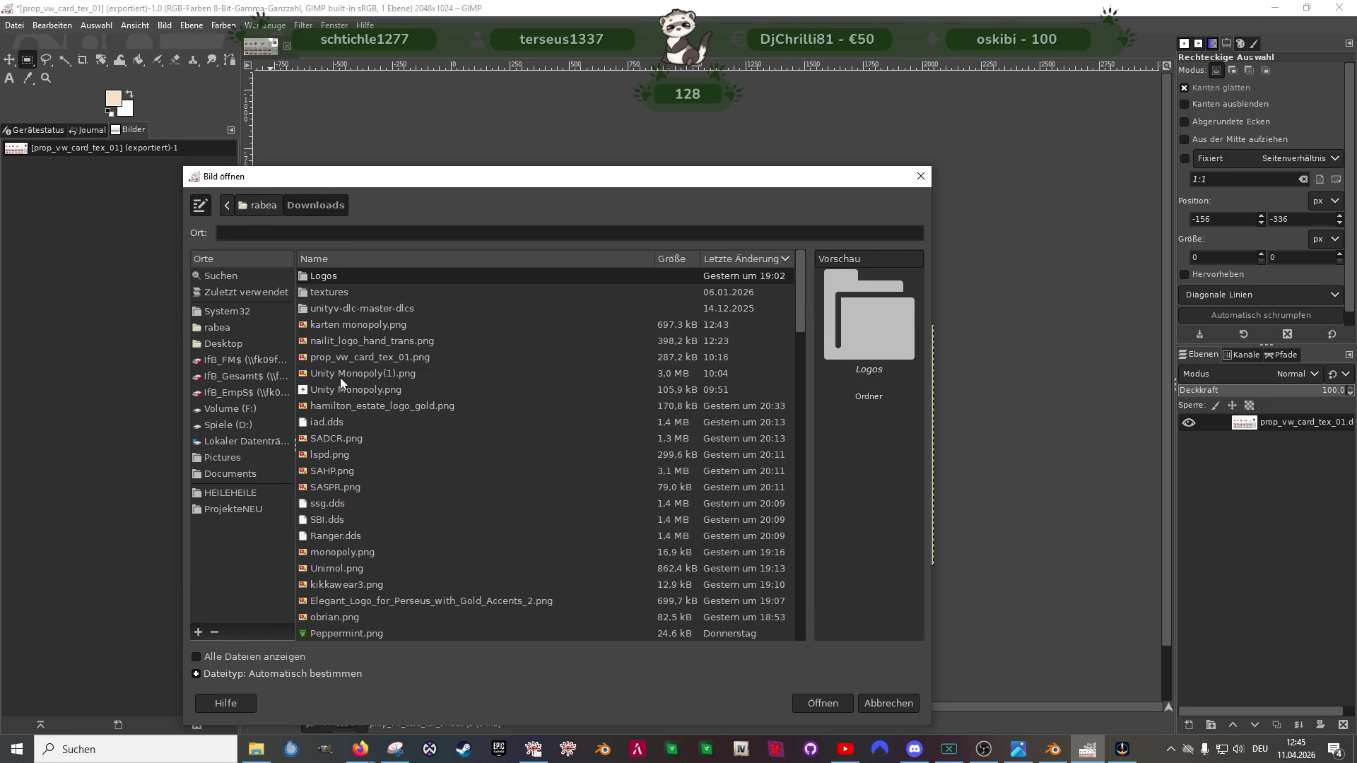
left_click(340, 326)
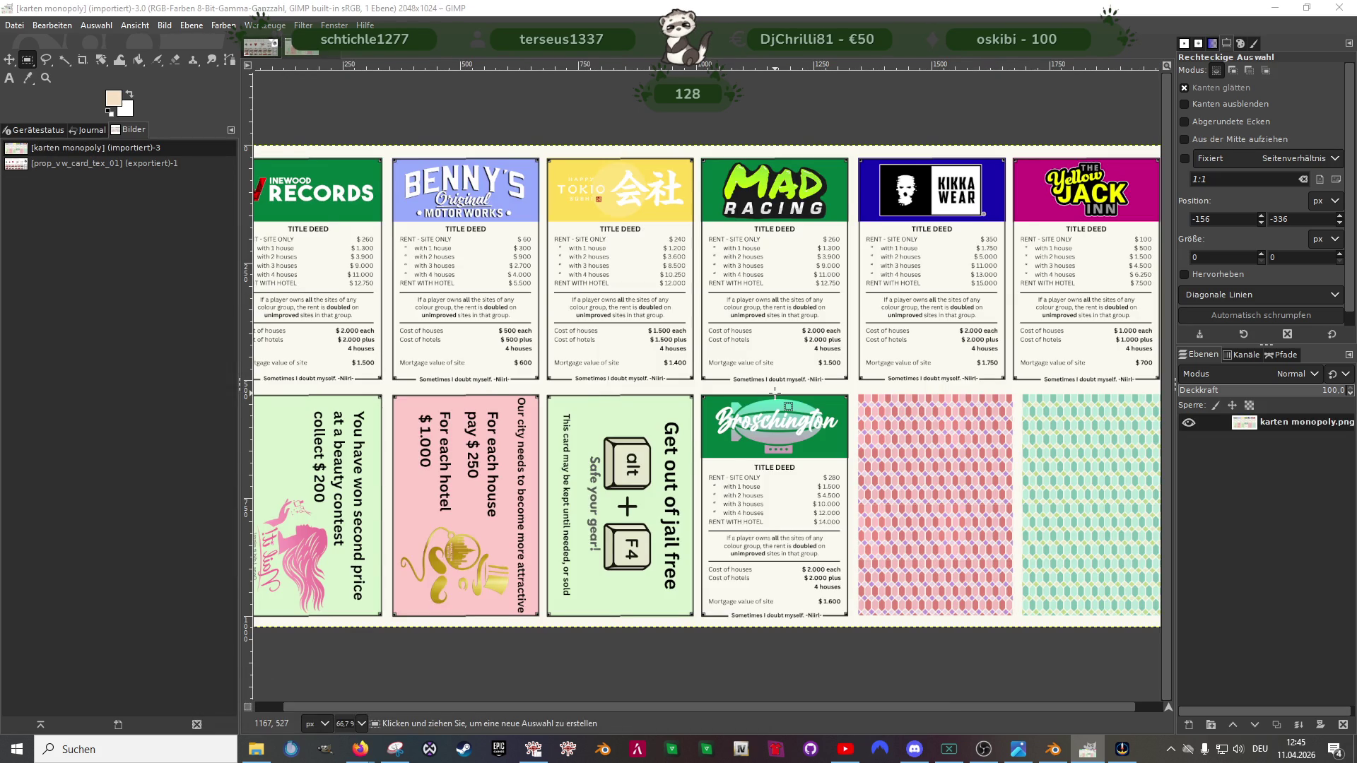
key("minus")
key("minus")
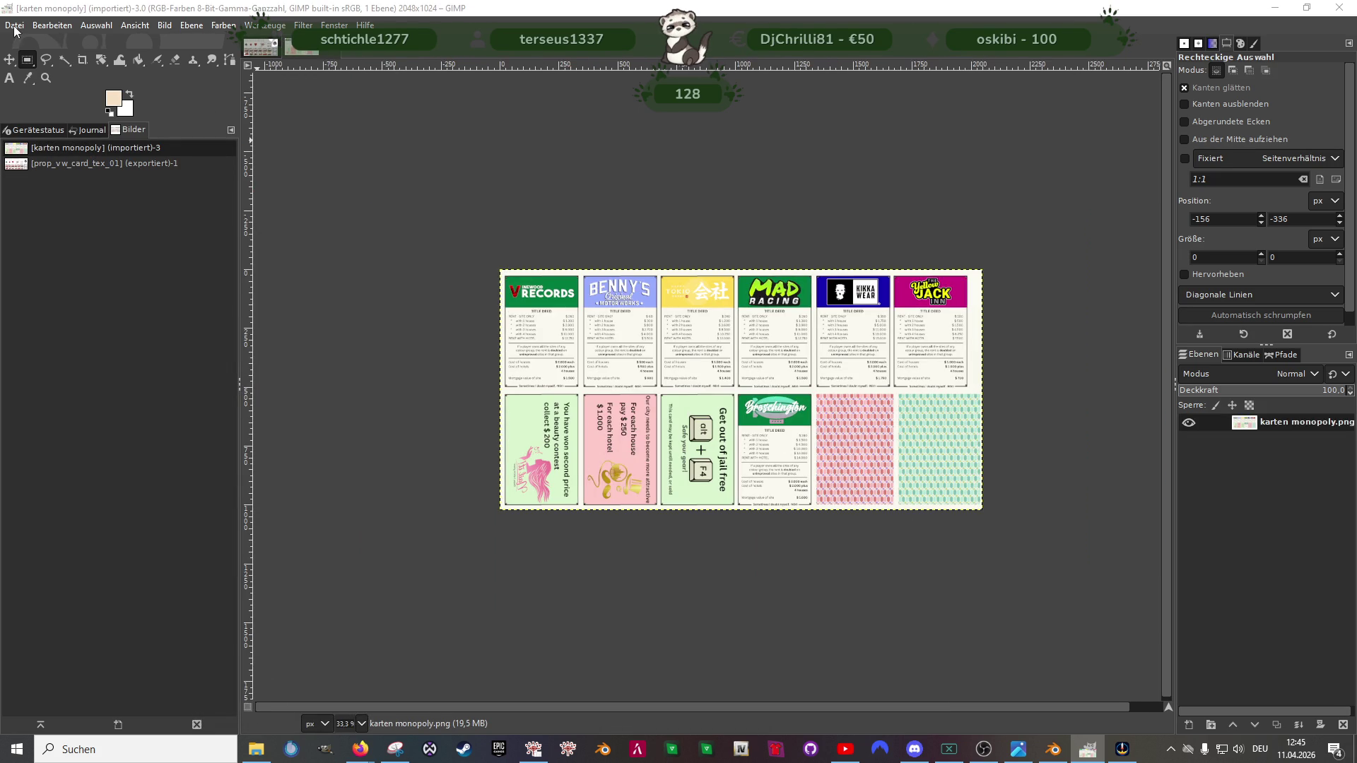
left_click(14, 30)
left_click(425, 179)
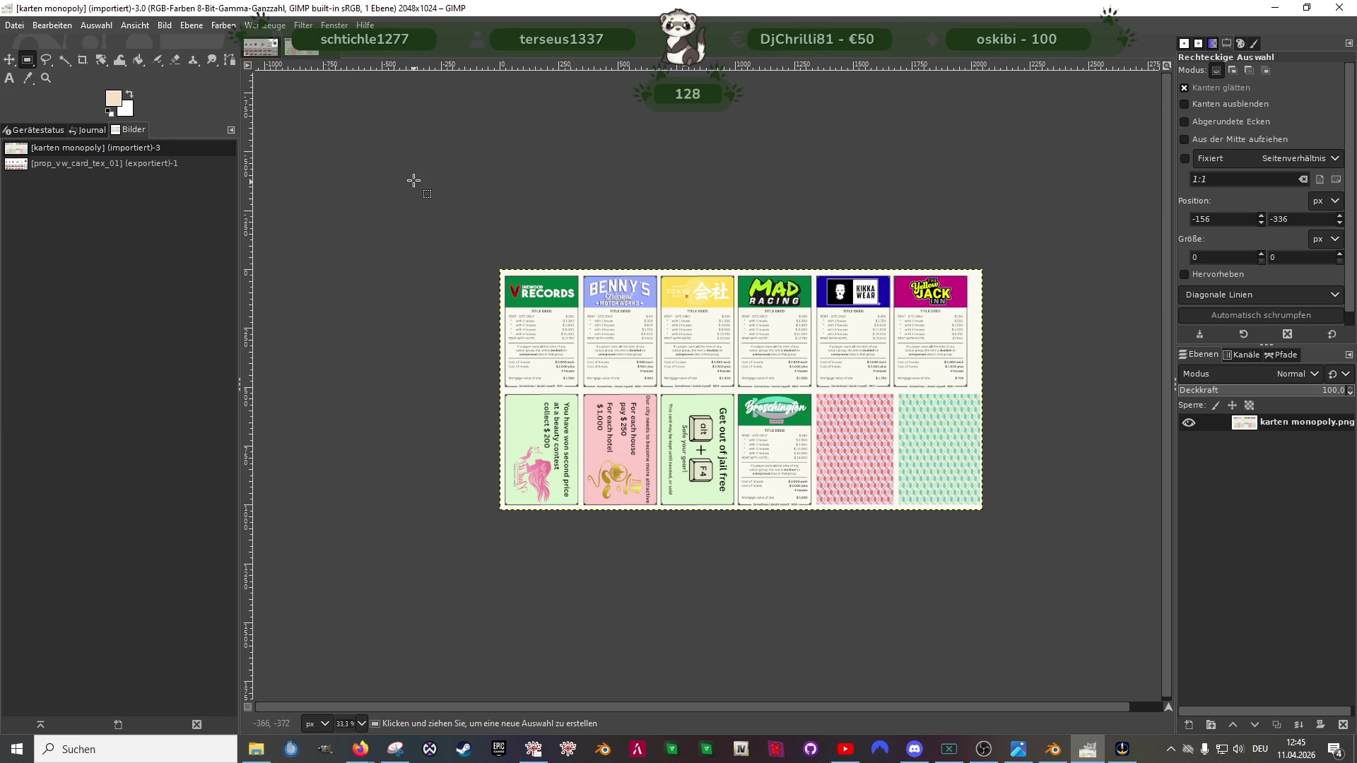
left_click_drag(409, 186, 1079, 551)
key("ctrl+c")
left_click(261, 46)
key("ctrl+v")
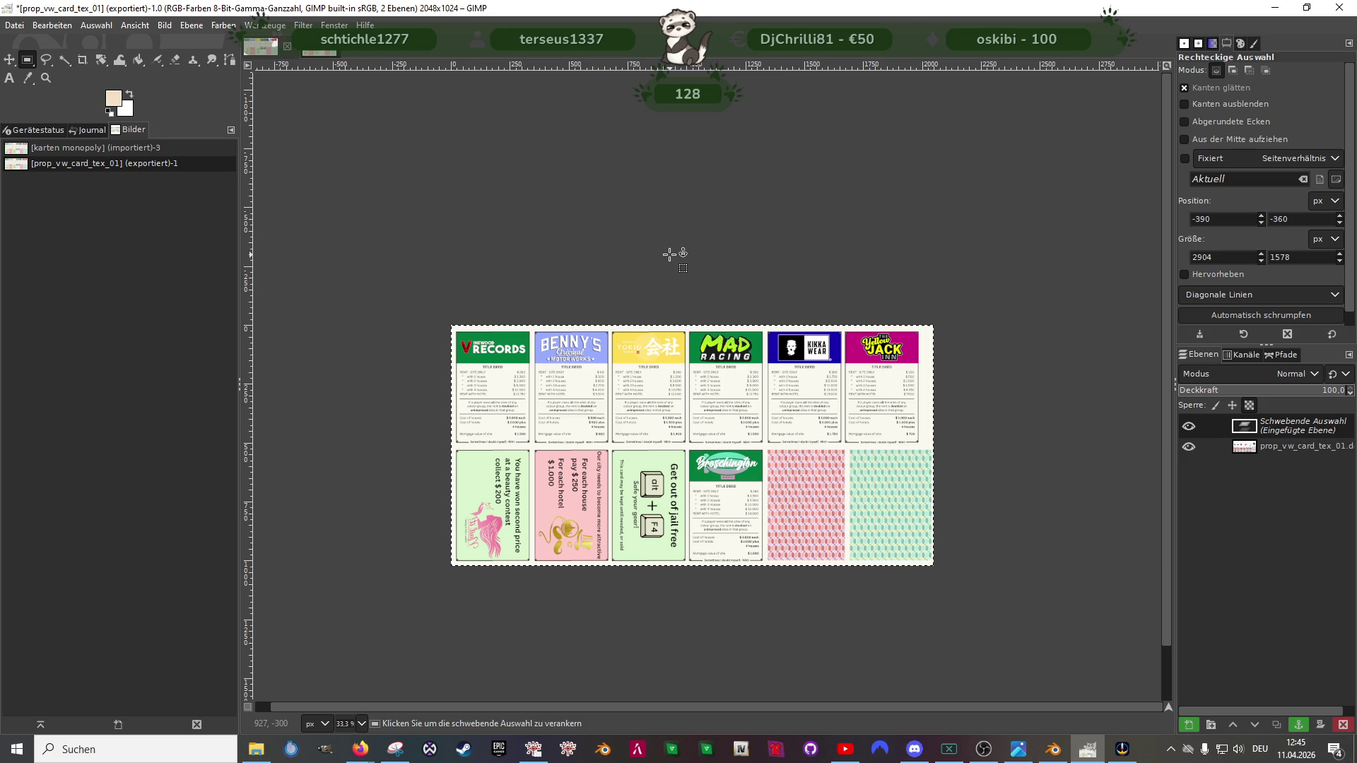
key("ctrl+z")
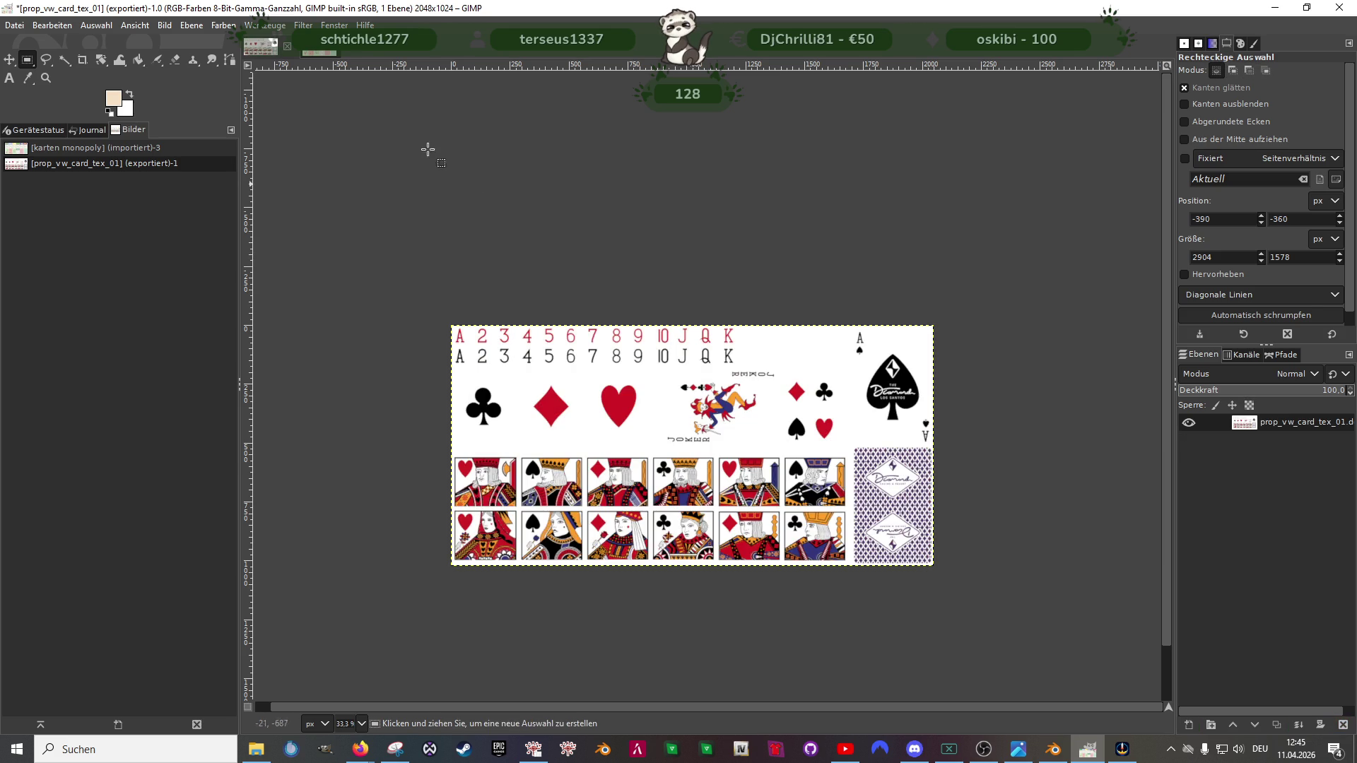
left_click(305, 53)
left_click(381, 243)
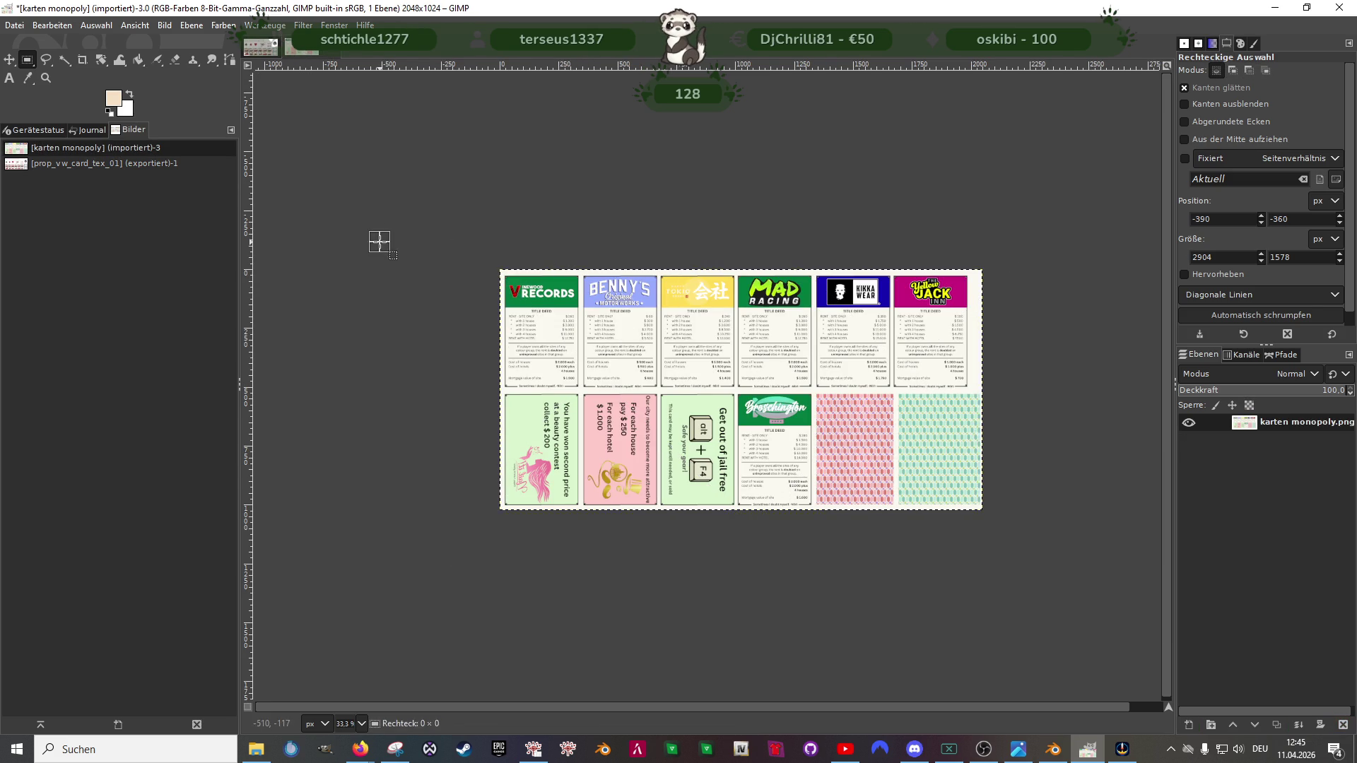
left_click(14, 25)
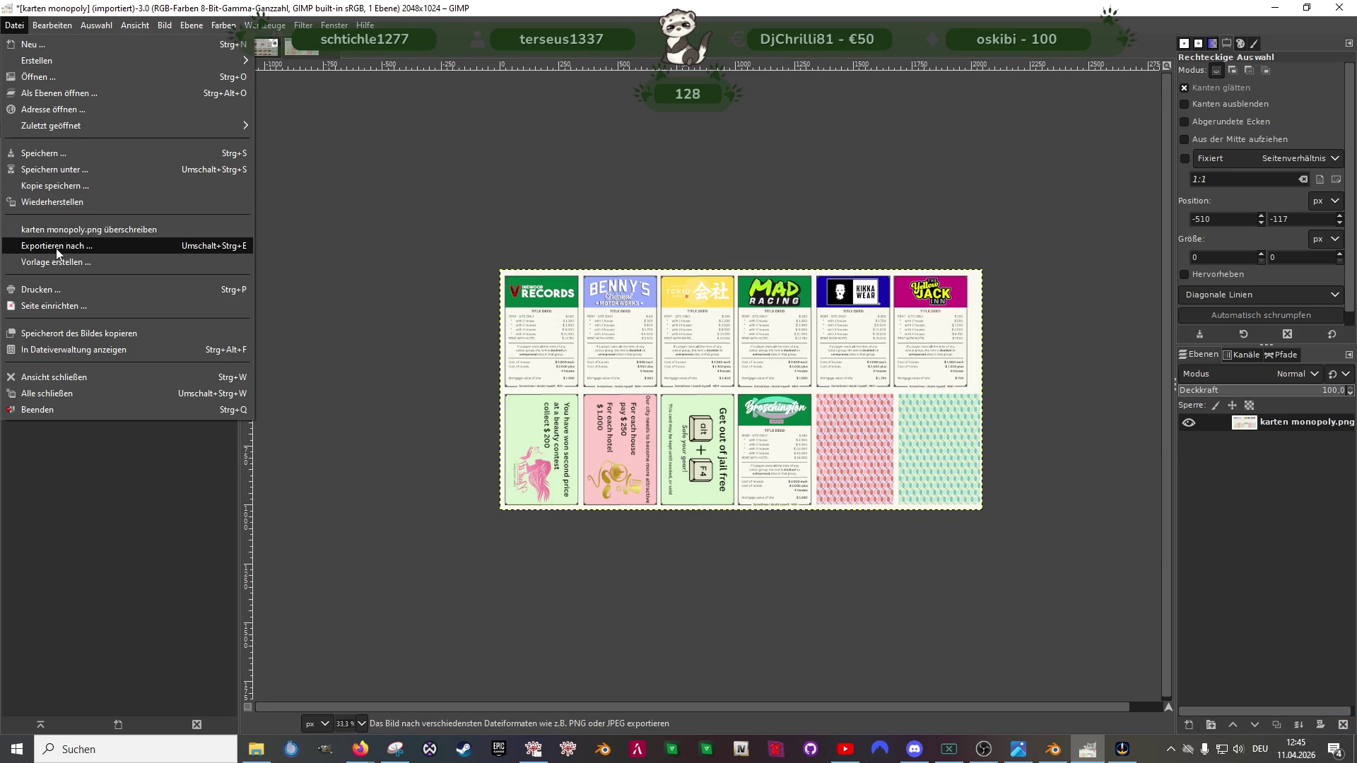
Step: Start exporting and create a new 'monopoly' folder inside F:/ProjekteNEUF/Lost
left_click(64, 243)
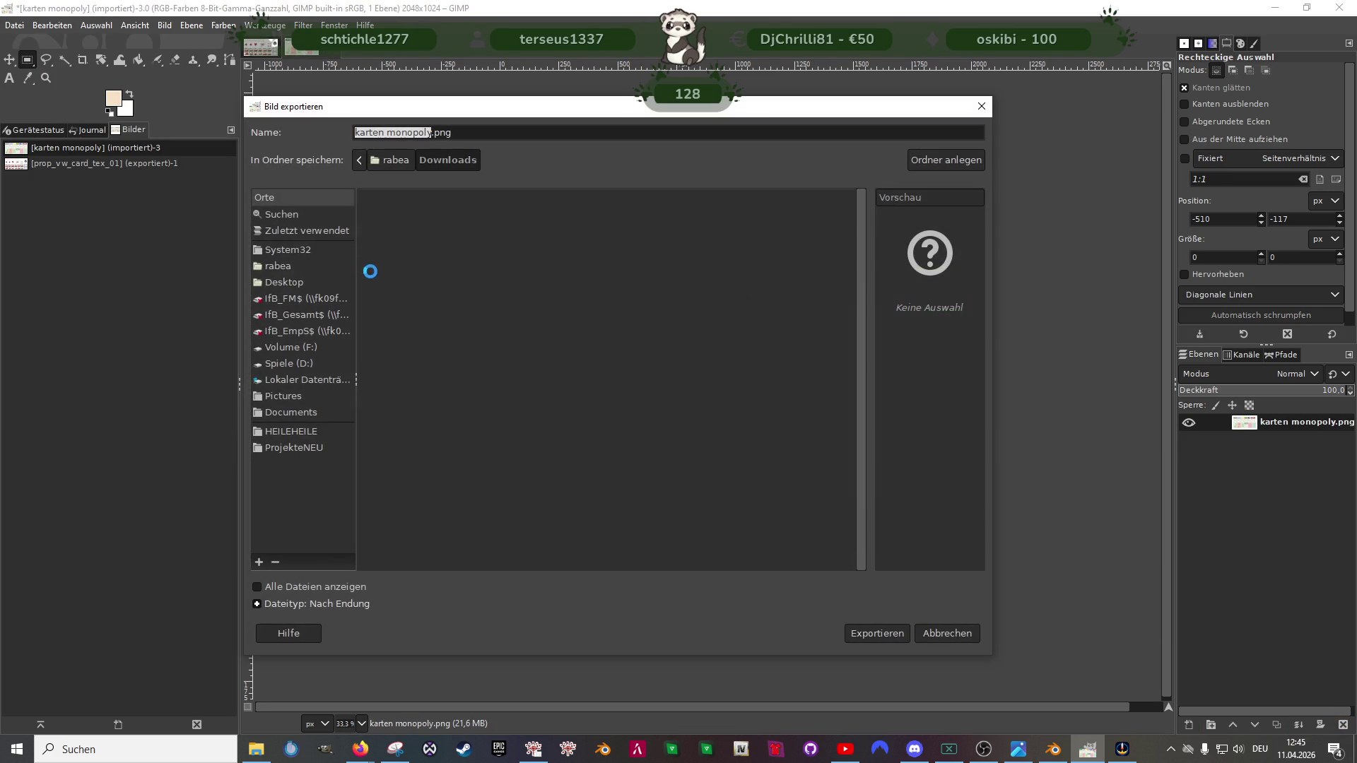
left_click(295, 349)
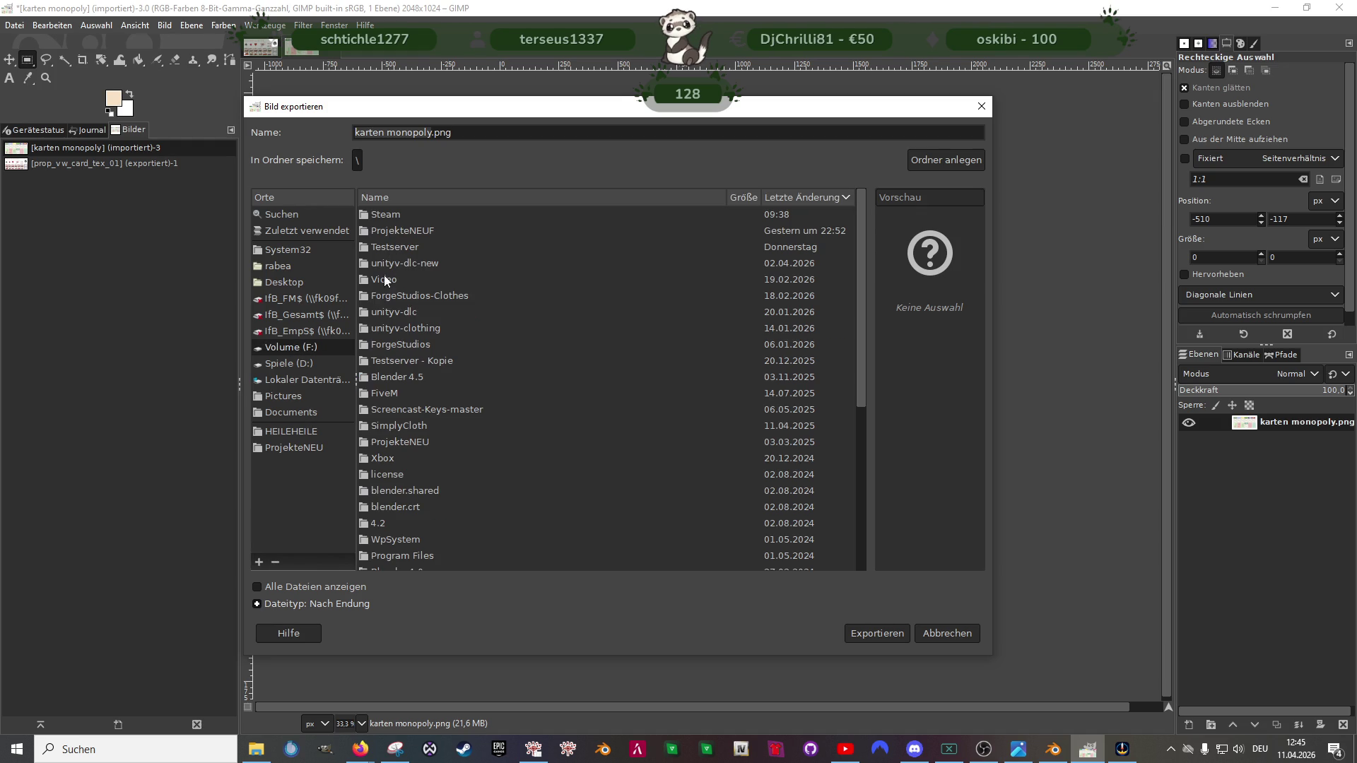
double_click(392, 232)
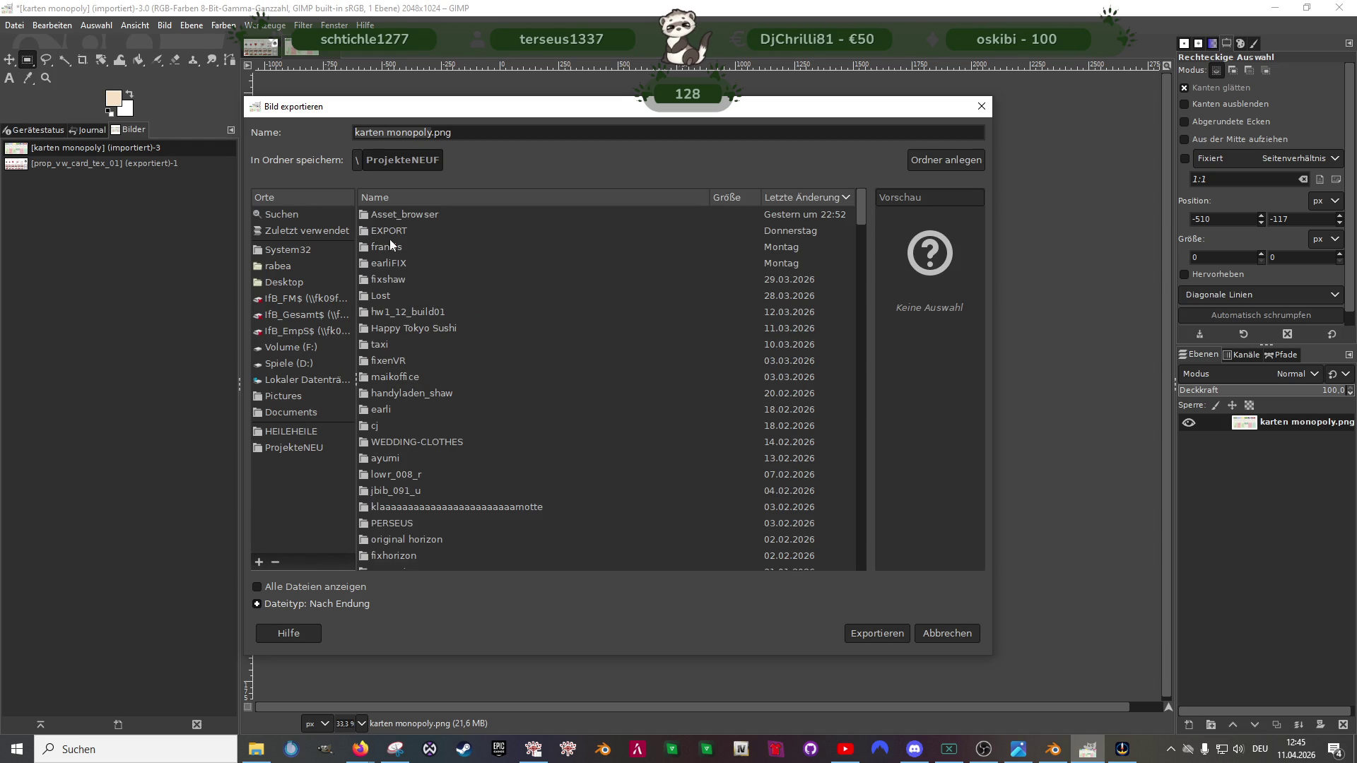
double_click(385, 296)
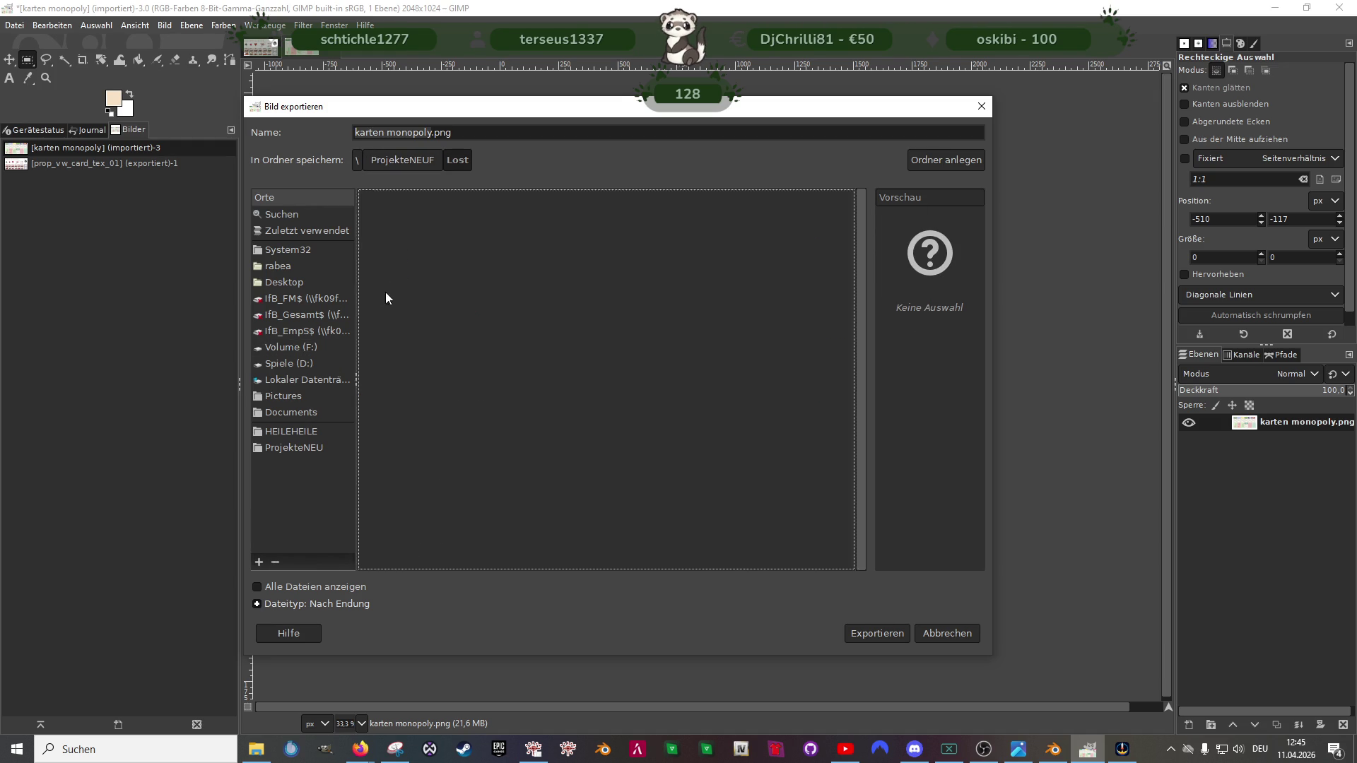
right_click(610, 267)
left_click(927, 165)
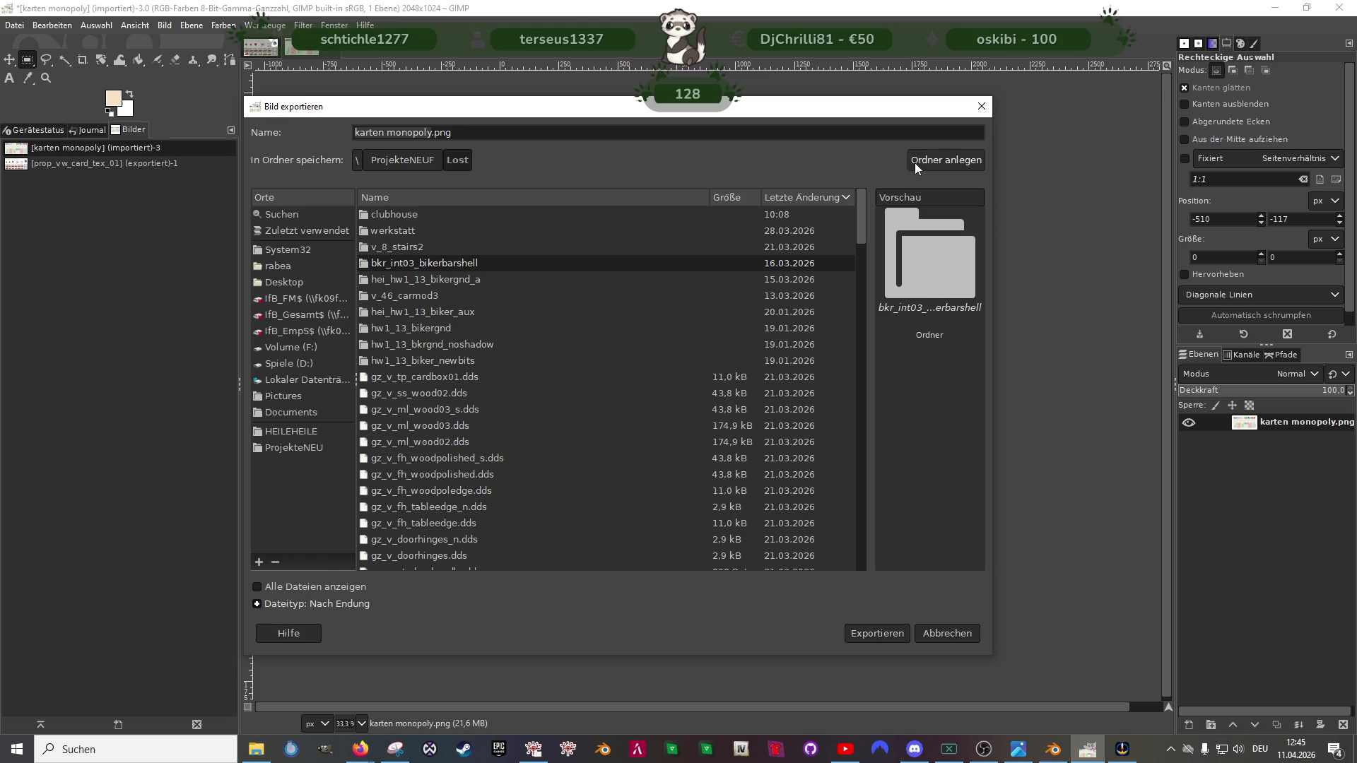
type("monopoly")
key("Return")
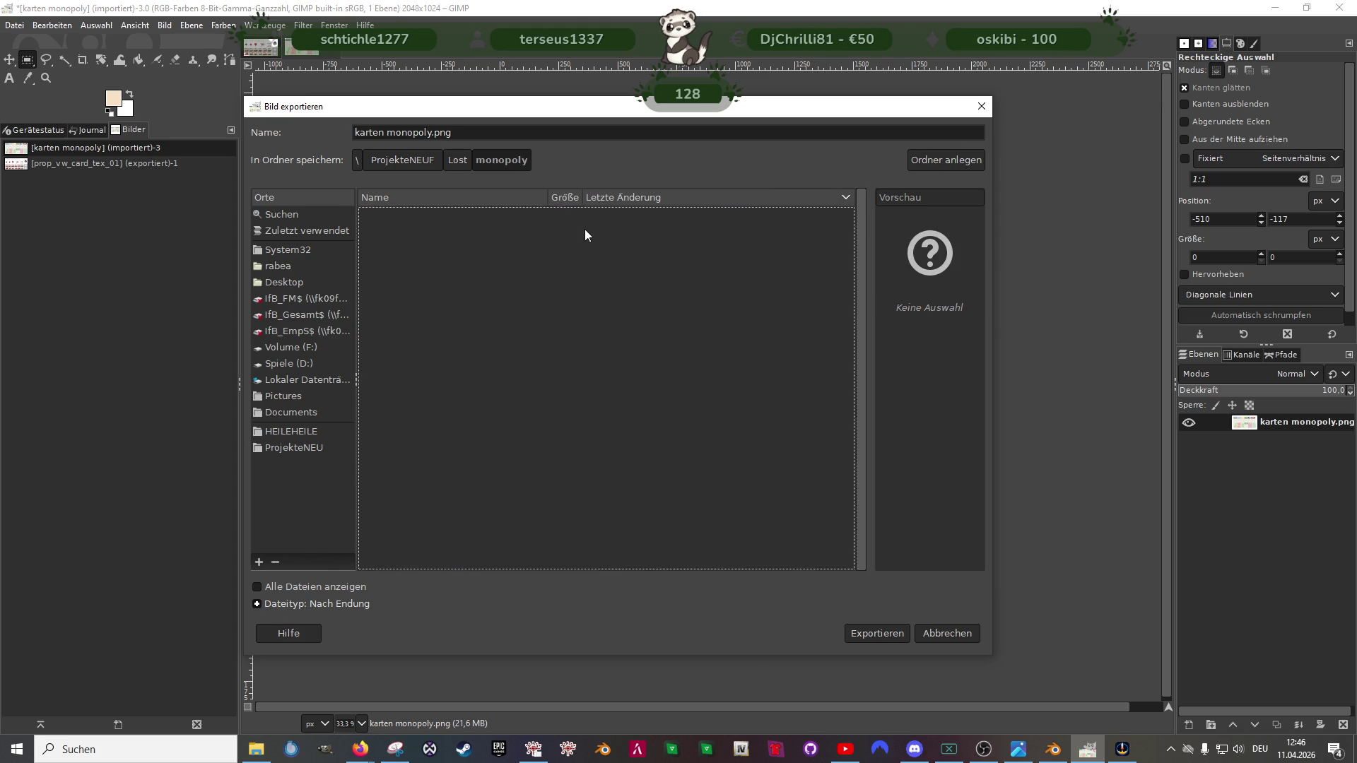
Step: Export the sheet as cards_monopoly.dds with BC3 / DXT5 compression
left_click(467, 138)
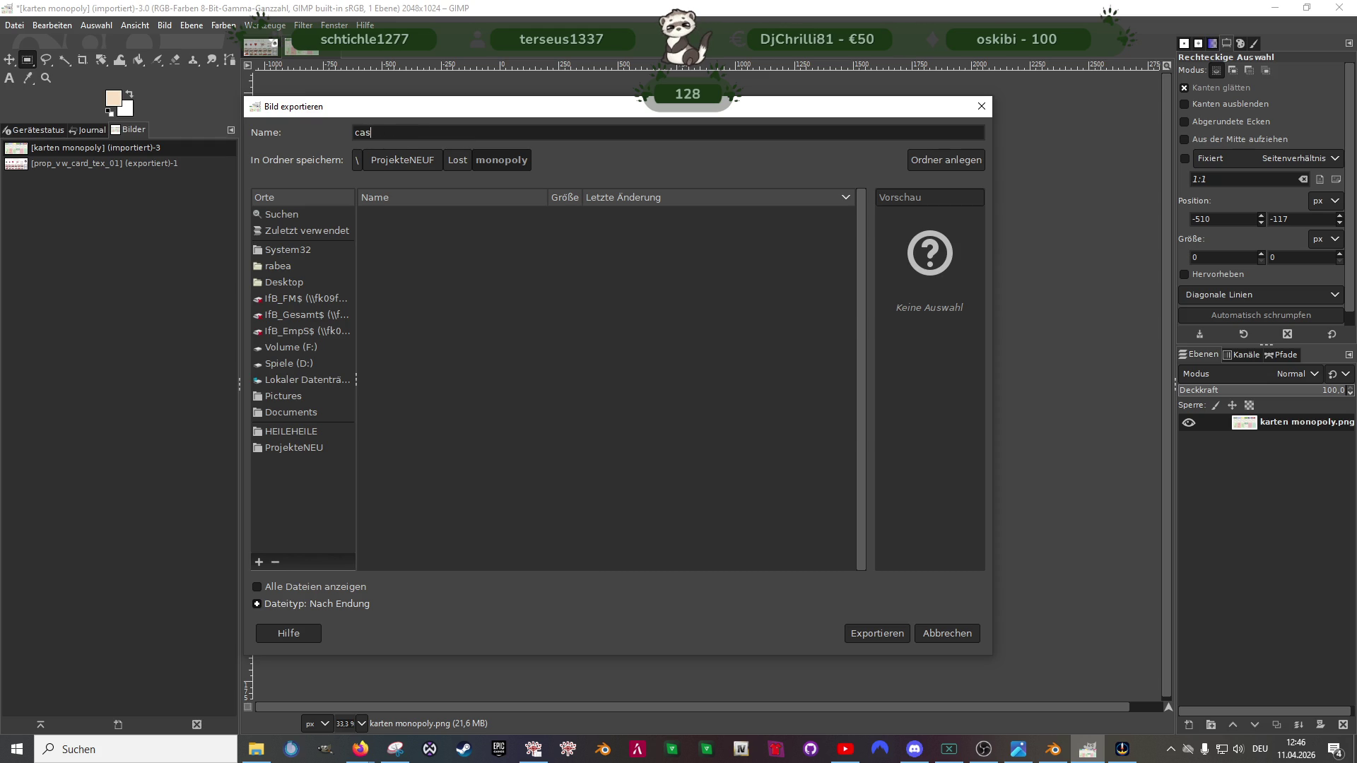
type("mo")
key("BackSpace")
key("Tab")
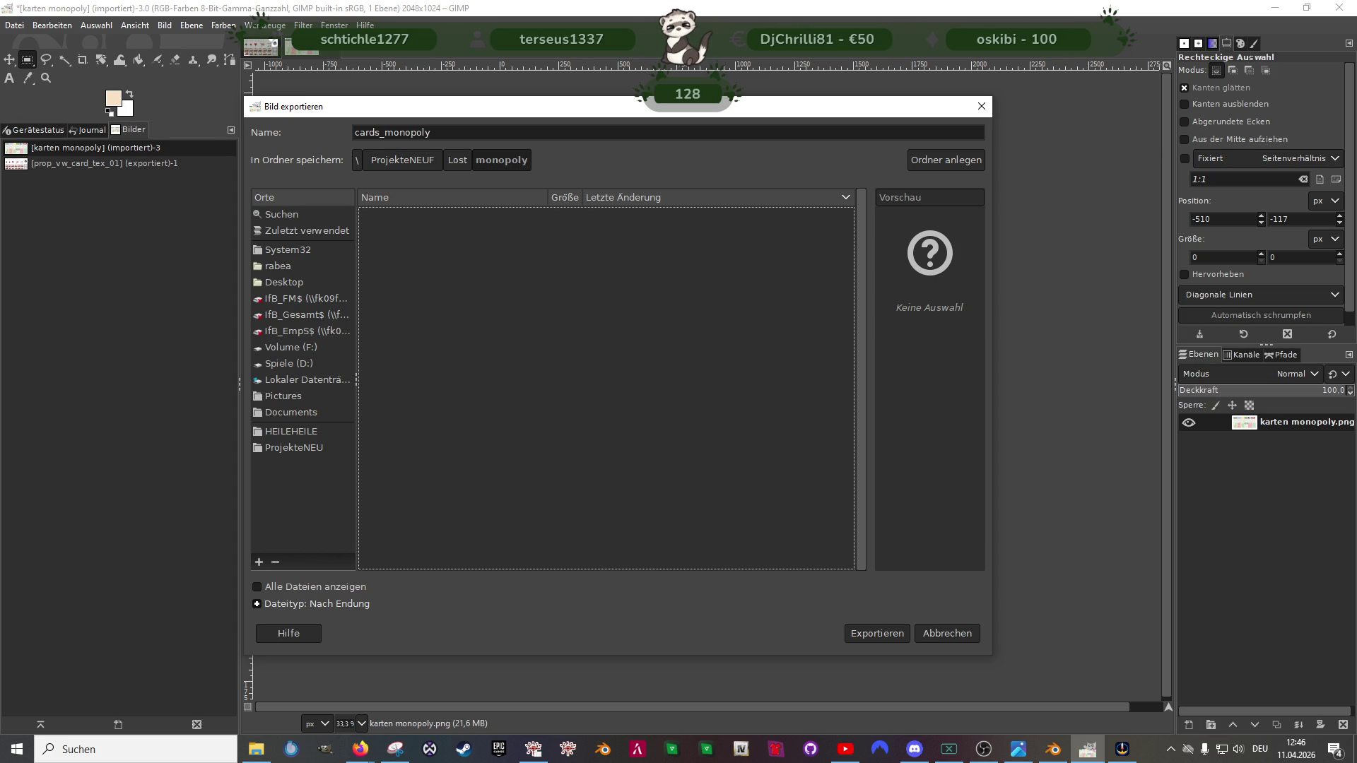
left_click(444, 132)
type(".dds")
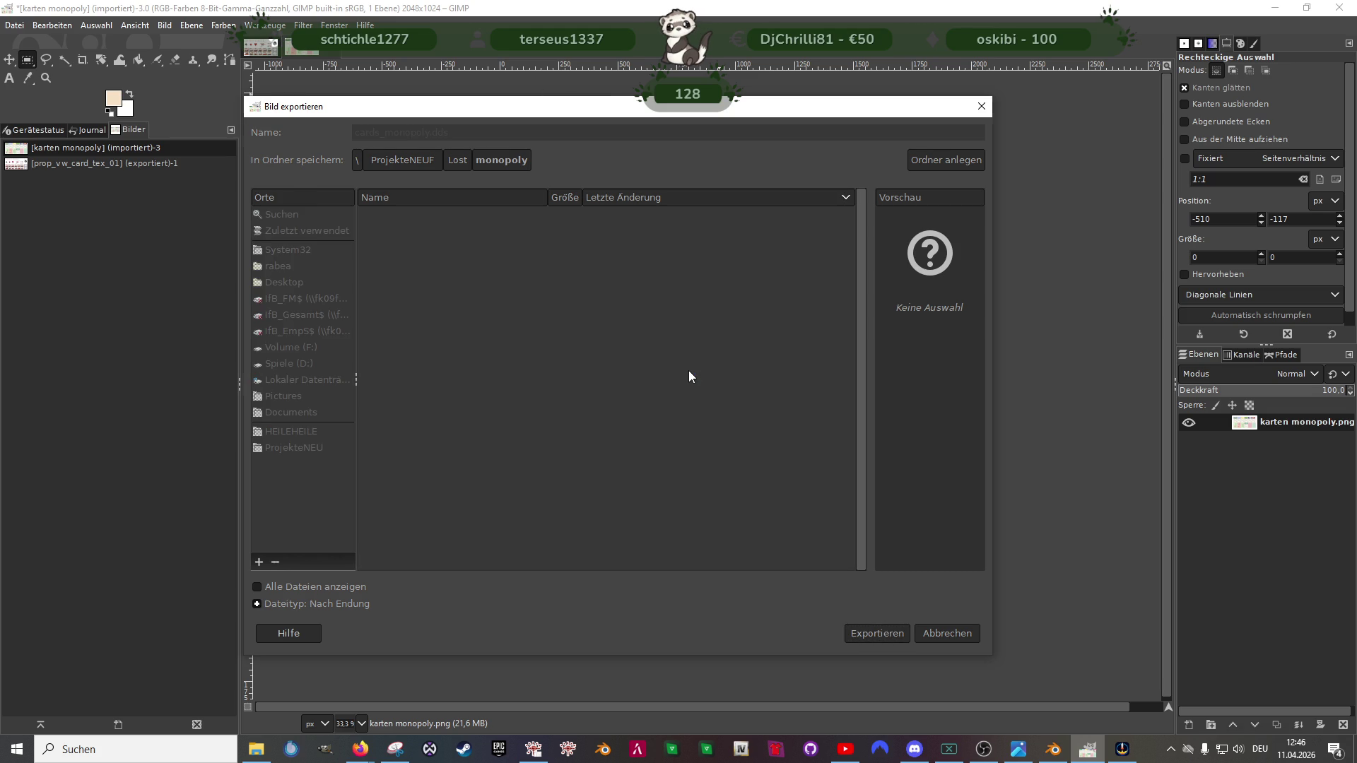
left_click(218, 61)
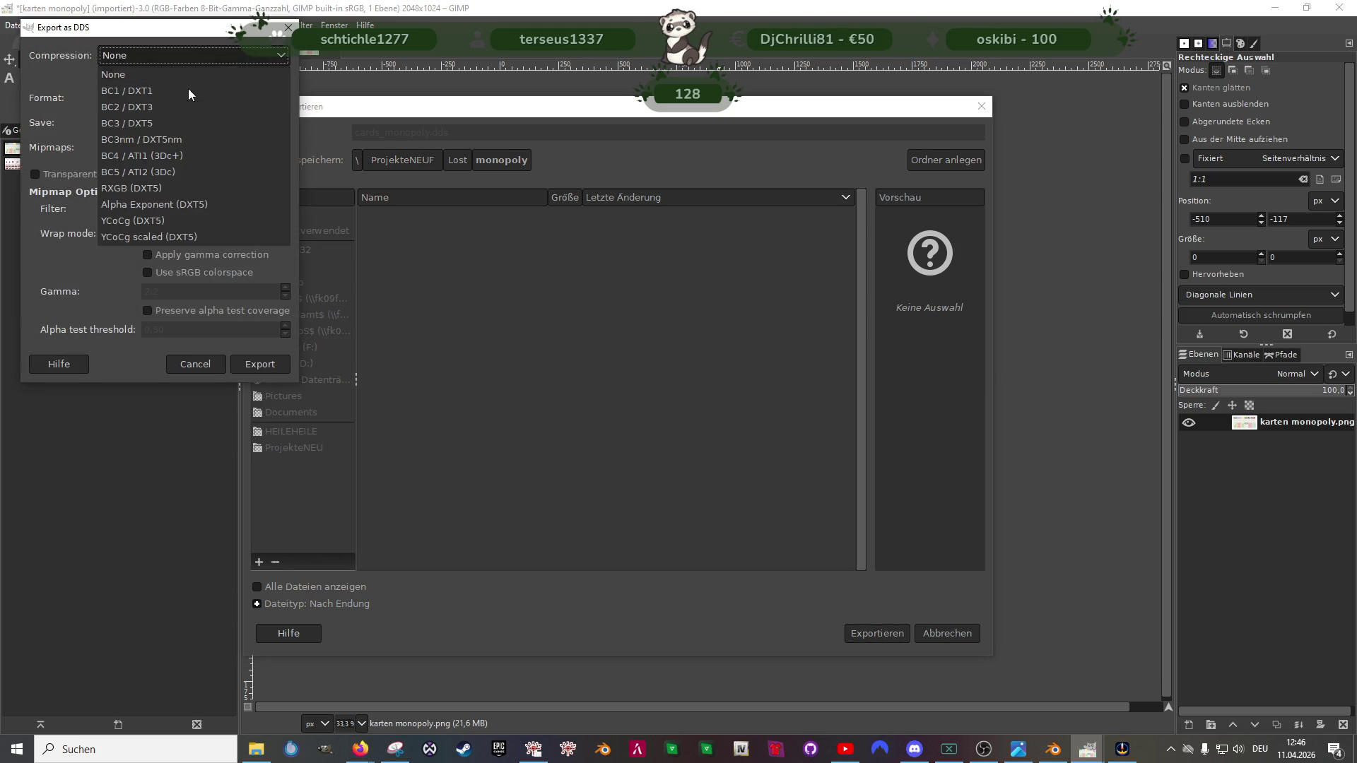
left_click(146, 124)
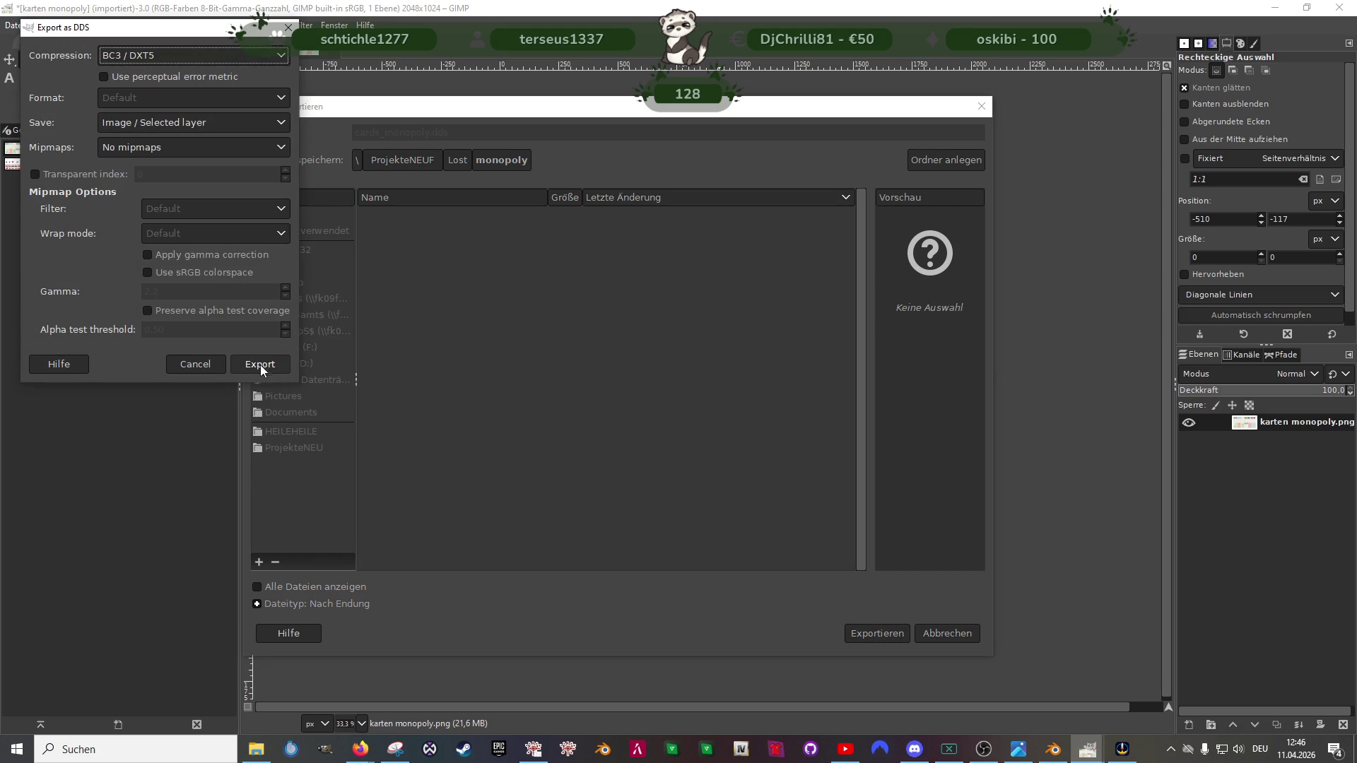
left_click(261, 366)
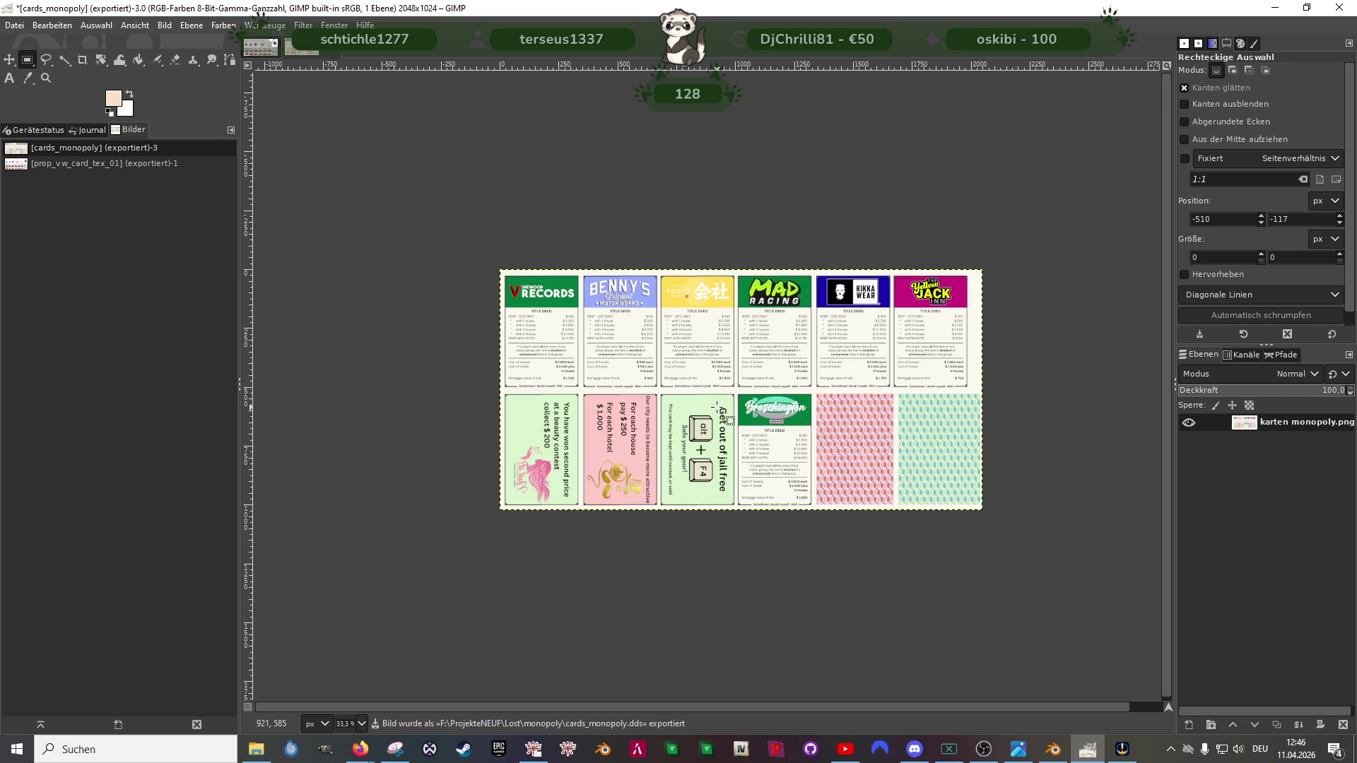
Step: Select the Root_Prop_CAS_CARD_SPD_Queen prop, edit its mesh and shrink the UV island to one card's size
left_click(1053, 750)
scroll(499, 408, "down", 3)
scroll(636, 351, "up", 3)
scroll(557, 359, "up", 2)
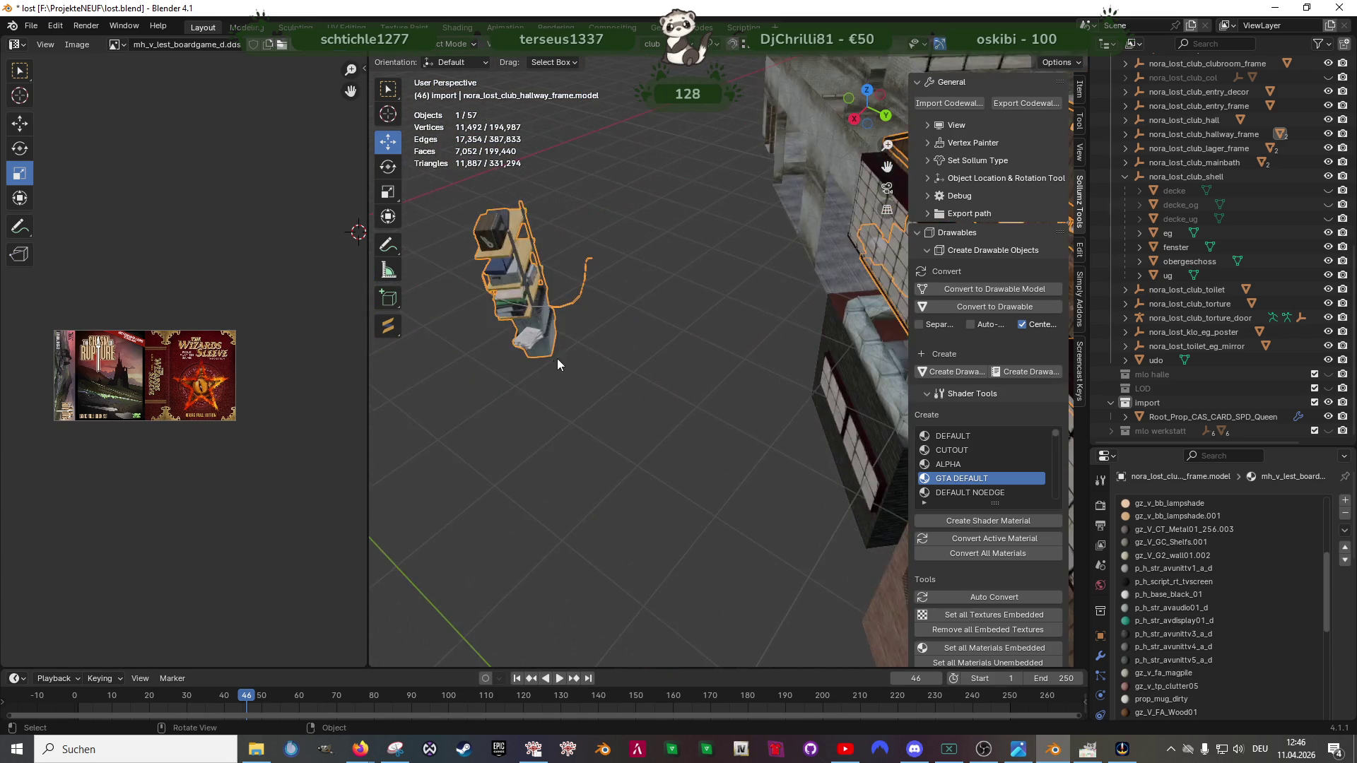
scroll(759, 360, "down", 3)
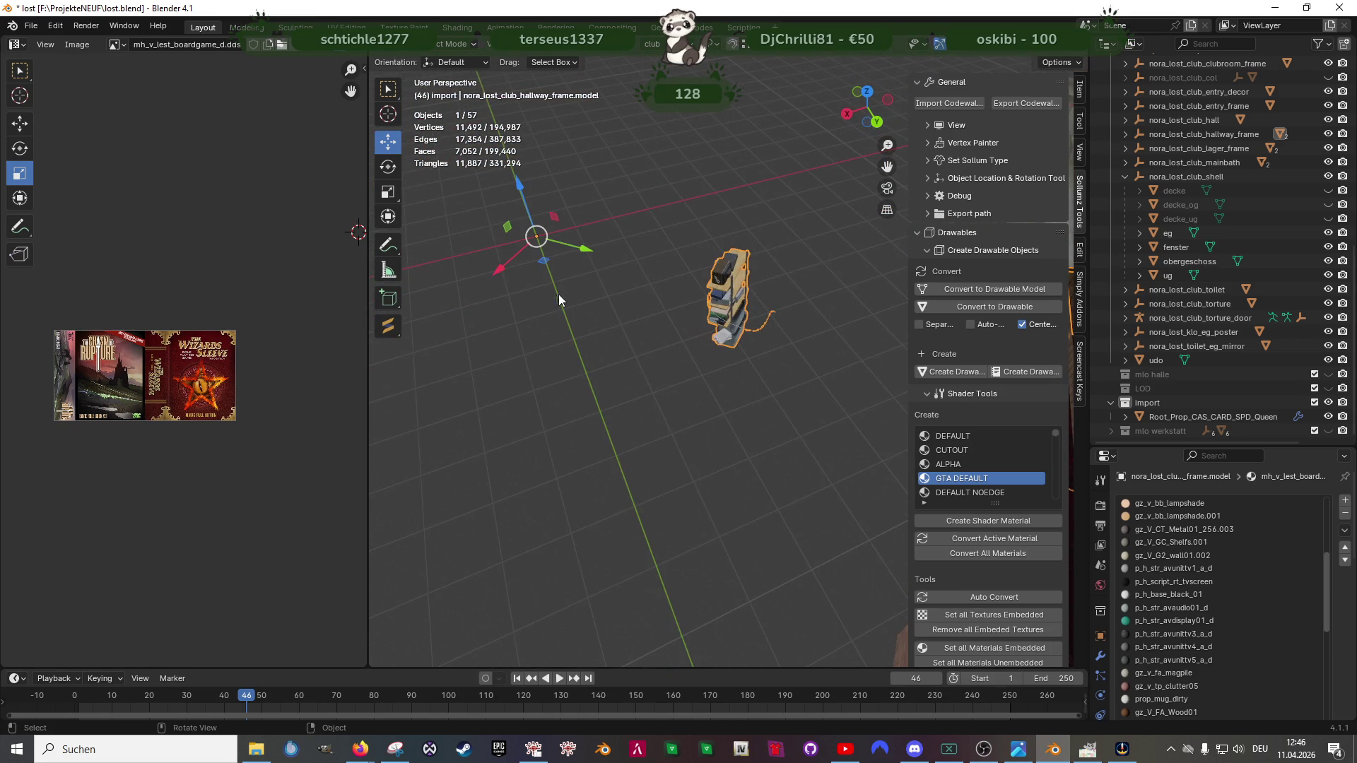
left_click(1212, 417)
key("KP_Decimal")
key("Tab")
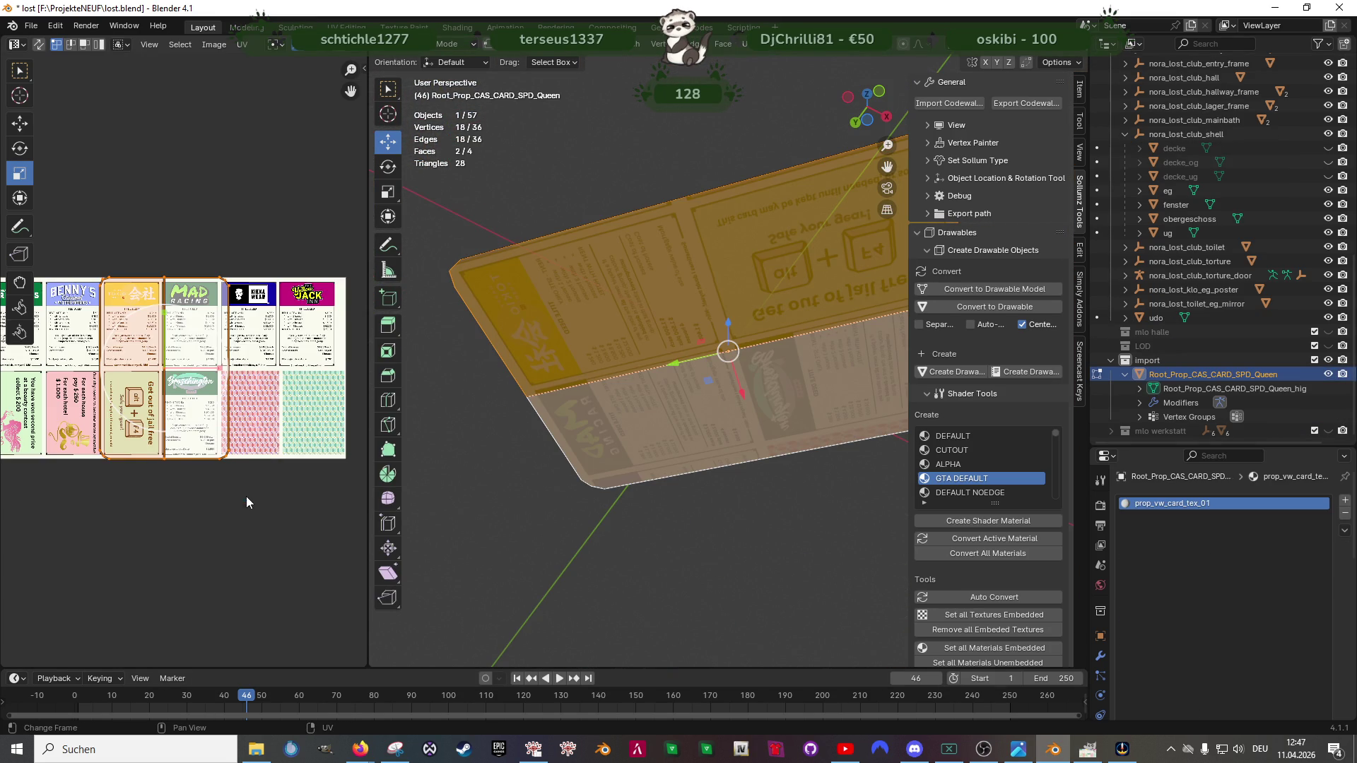
key("s")
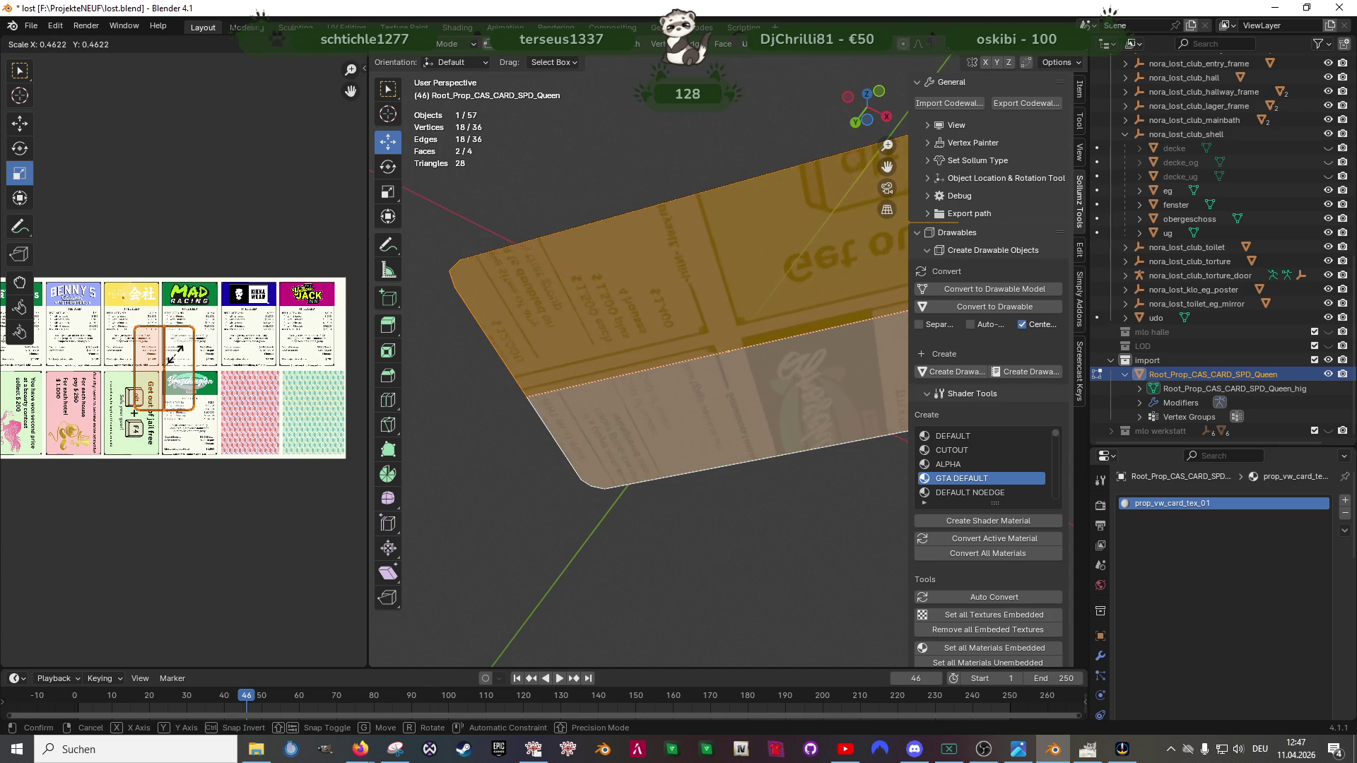
left_click(175, 355)
Step: Move the UV island across the card sheet onto the Broschington title deed card
key("shift+space")
key("g")
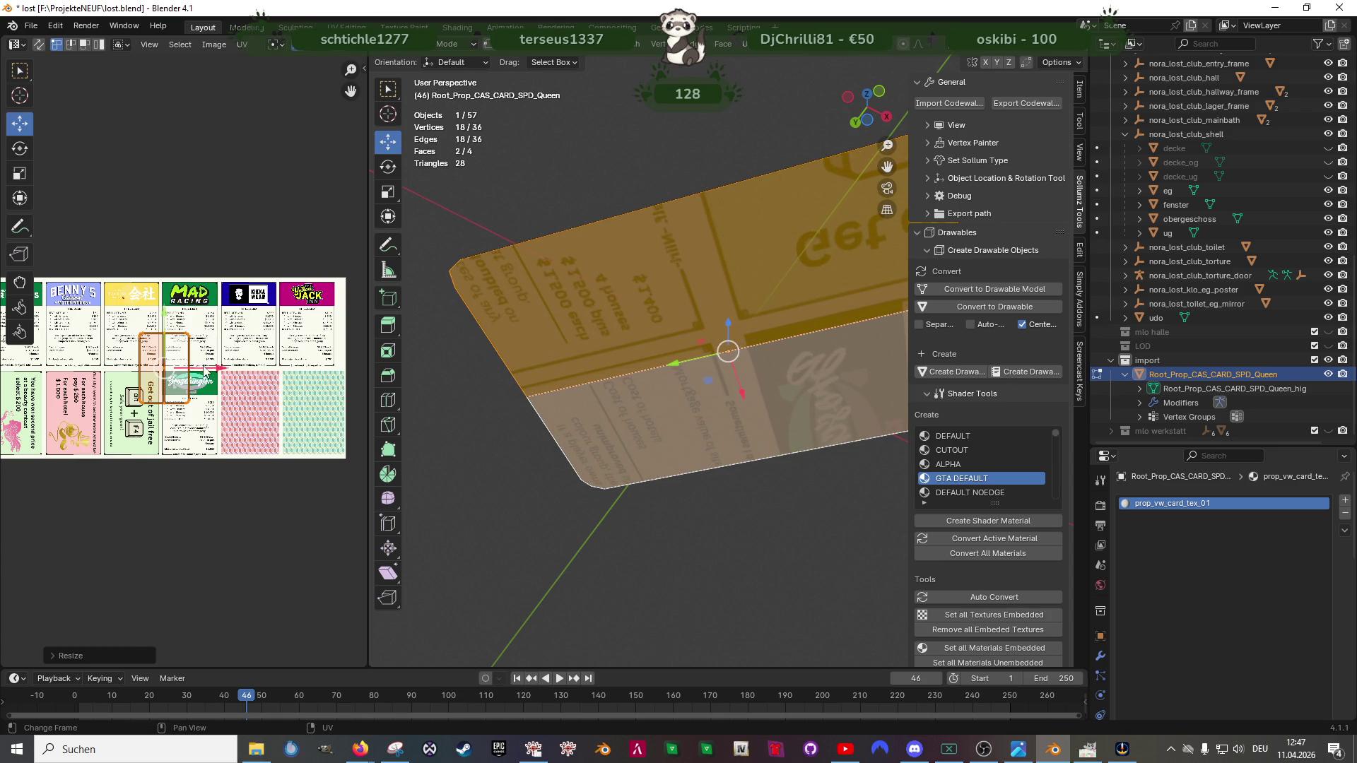
left_click_drag(204, 369, 293, 374)
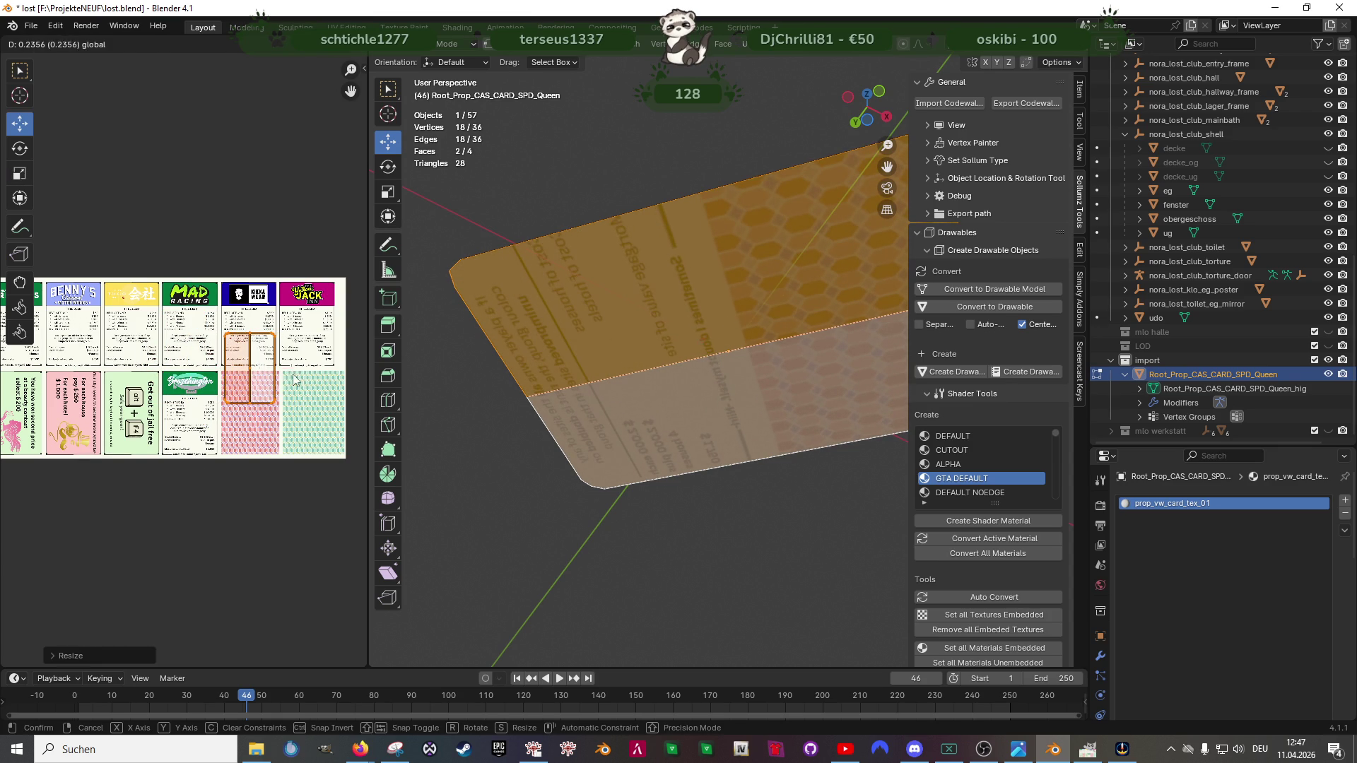
left_click(293, 374)
scroll(293, 377, "up", 3)
key("g")
left_click(322, 368)
left_click_drag(368, 381, 561, 381)
scroll(406, 381, "down", 1)
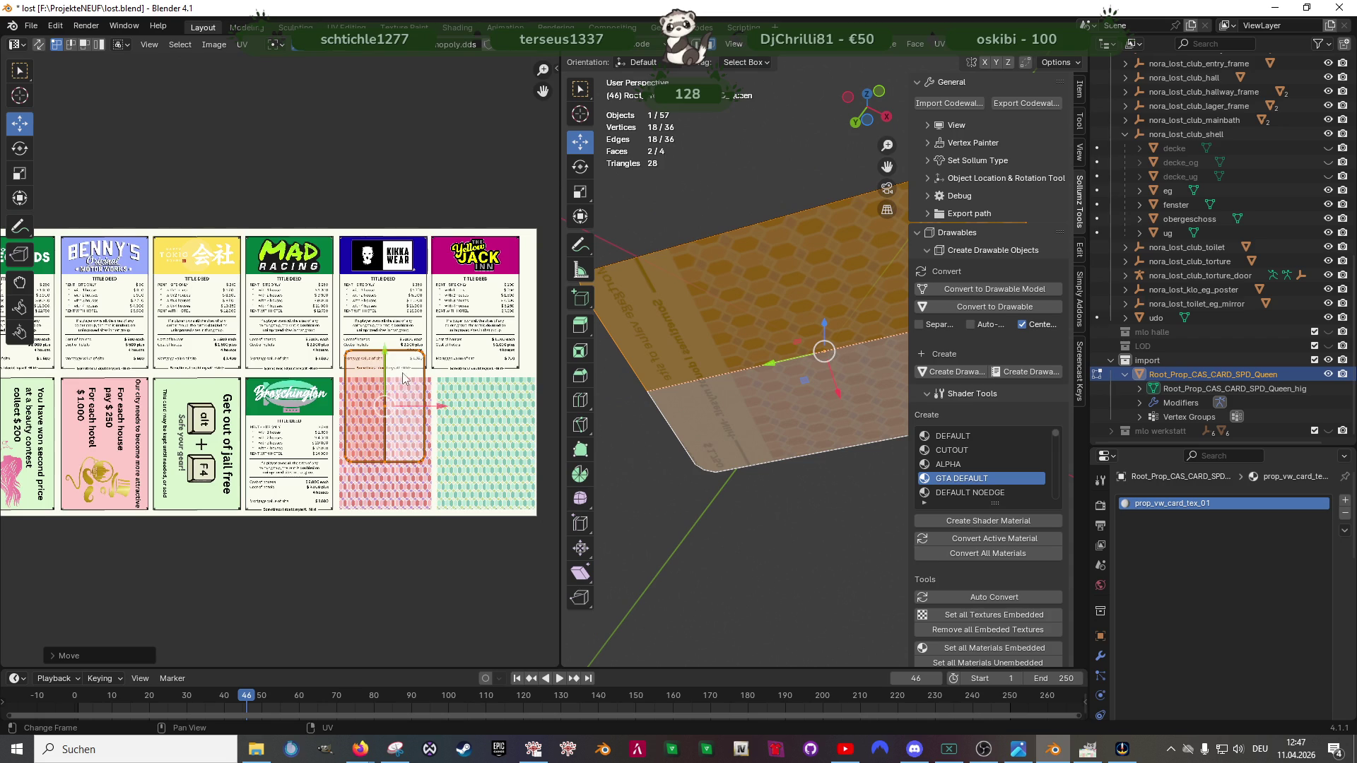
left_click_drag(419, 403, 319, 411)
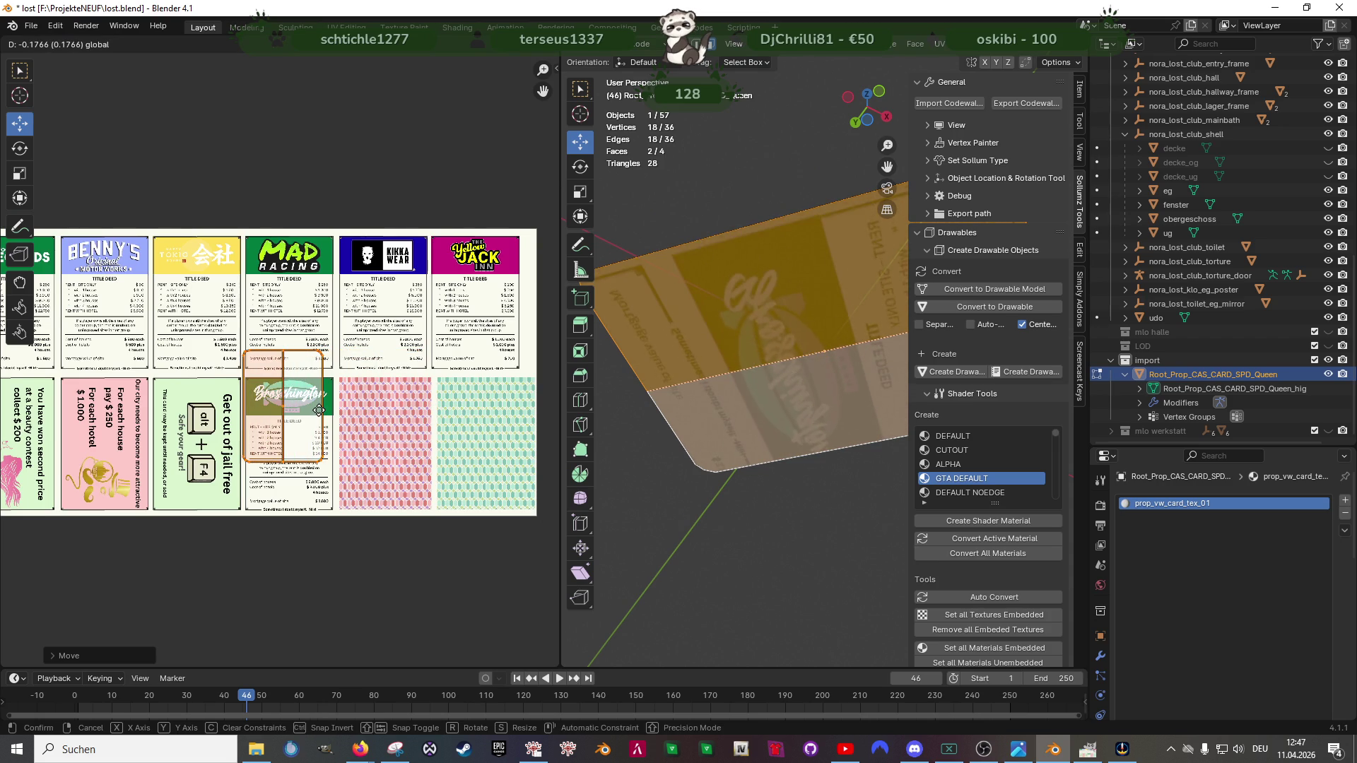
left_click(320, 410)
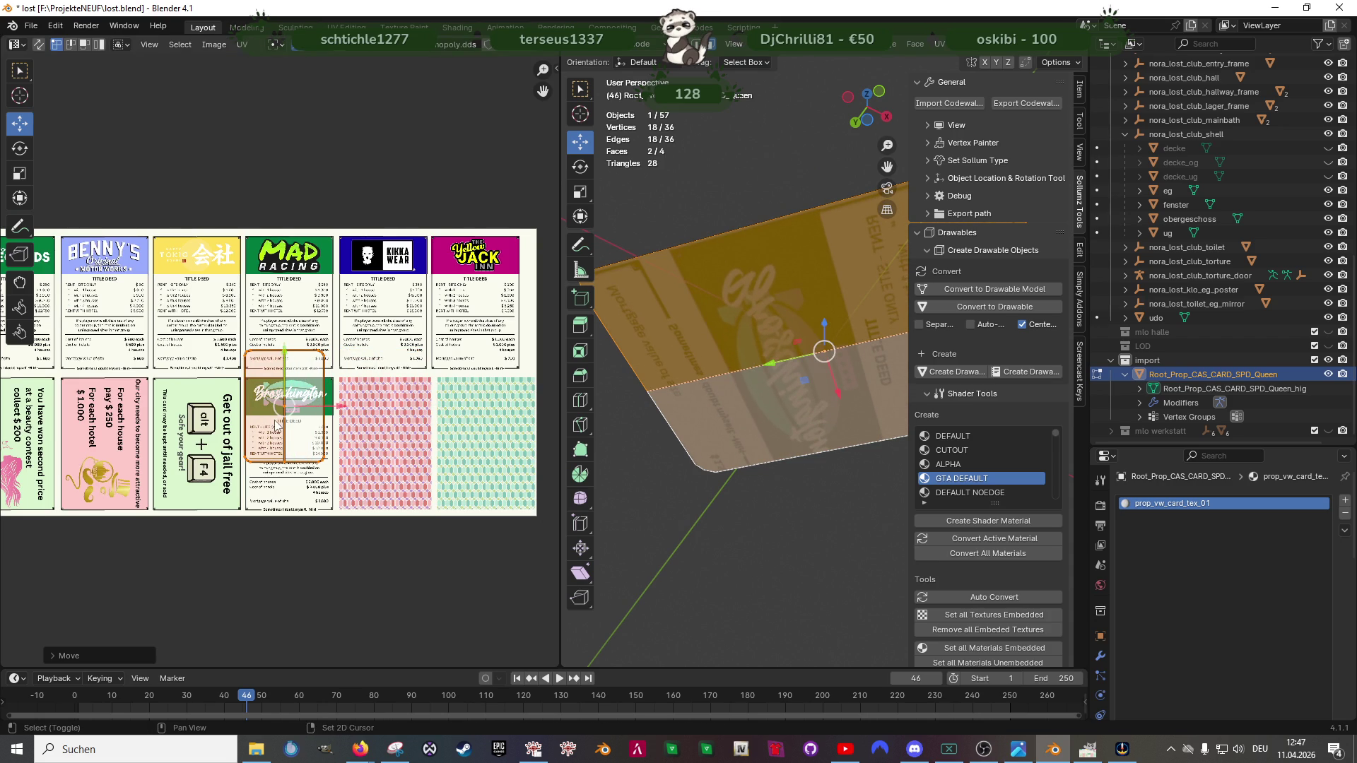
scroll(308, 400, "up", 2)
left_click_drag(297, 413, 302, 485)
Step: Resize the island and nudge it step by step into place over the Broschington card
key("shift+space")
key("s")
key("s")
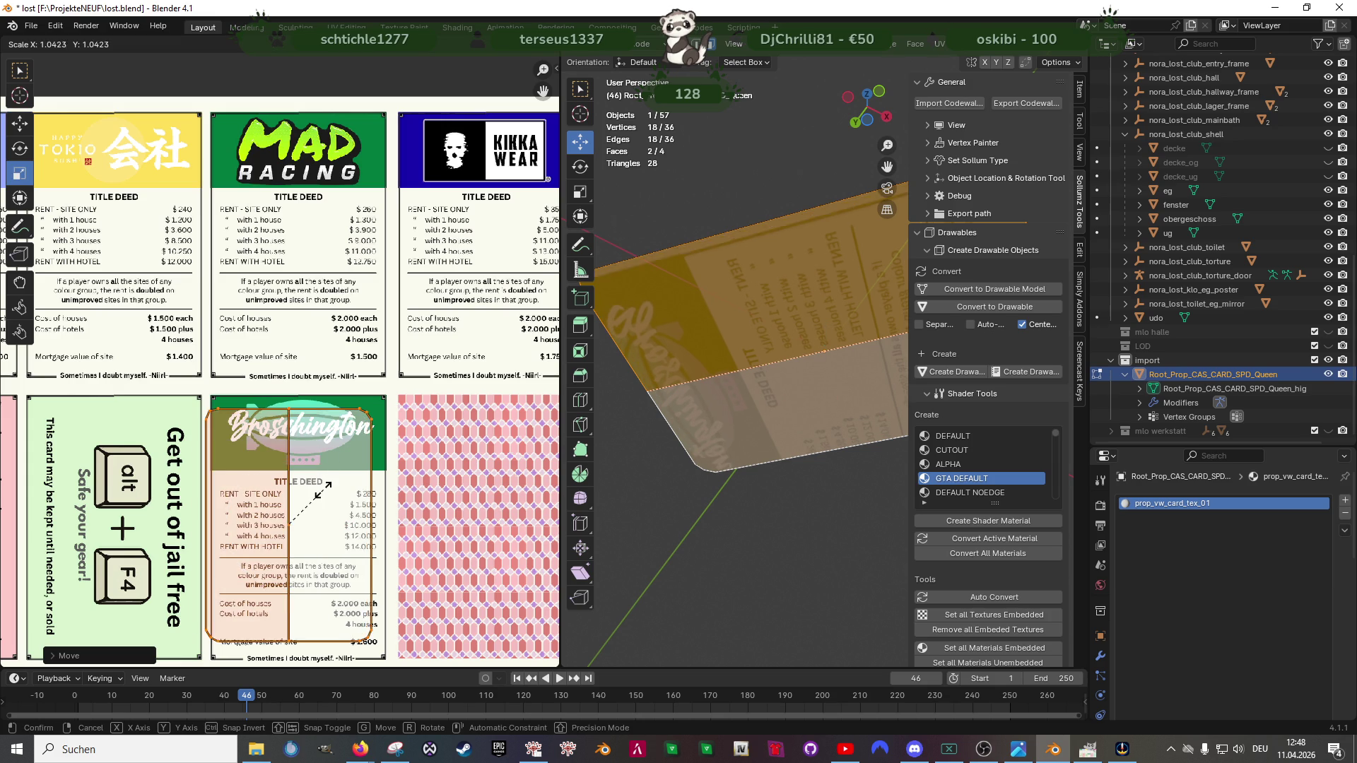
left_click(336, 481)
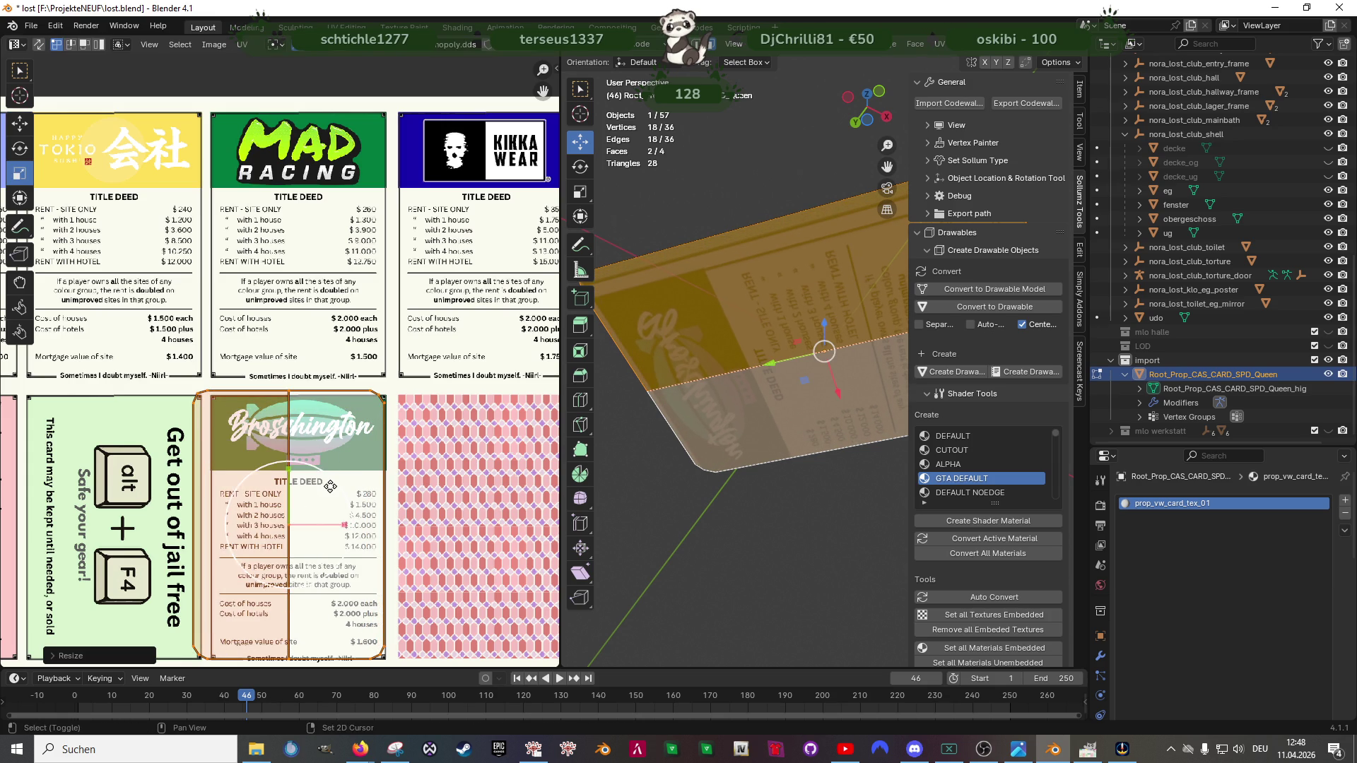
scroll(337, 483, "down", 1)
key("g")
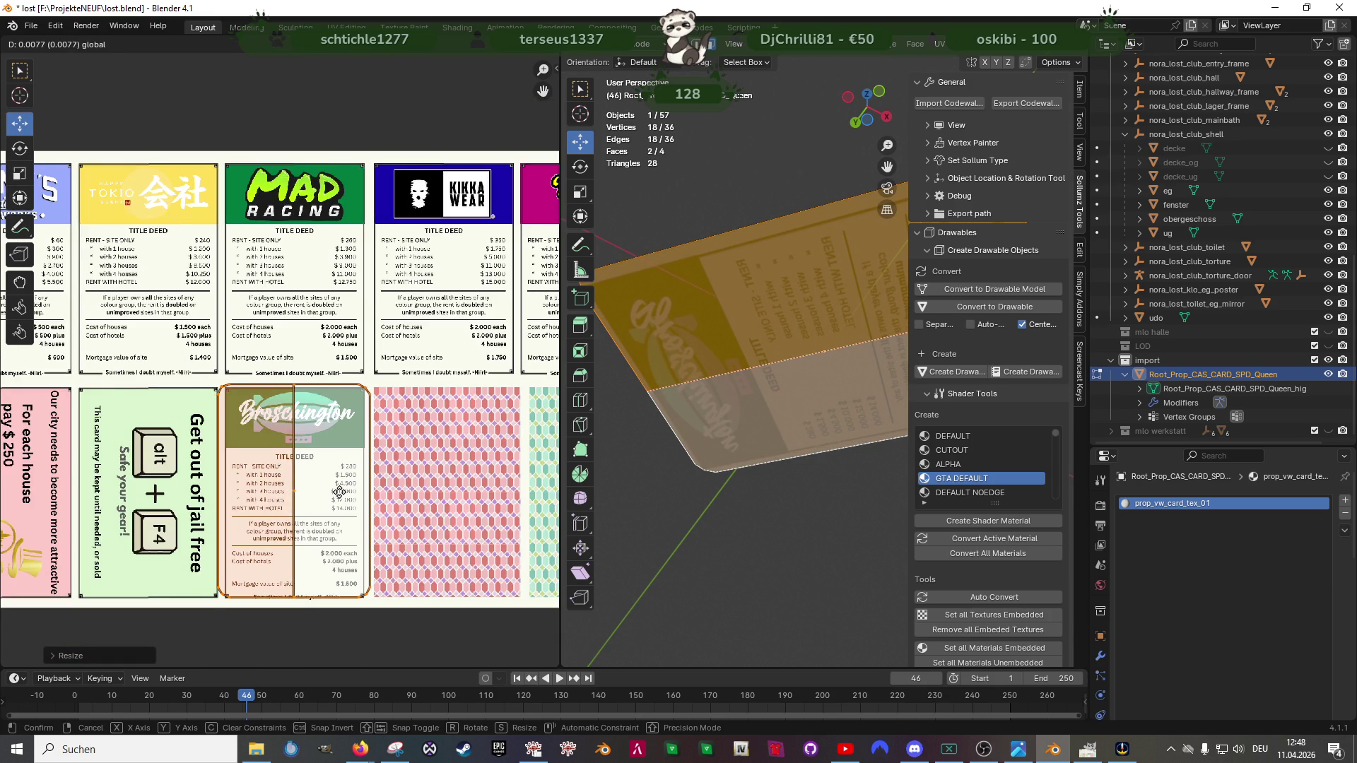
left_click(339, 492)
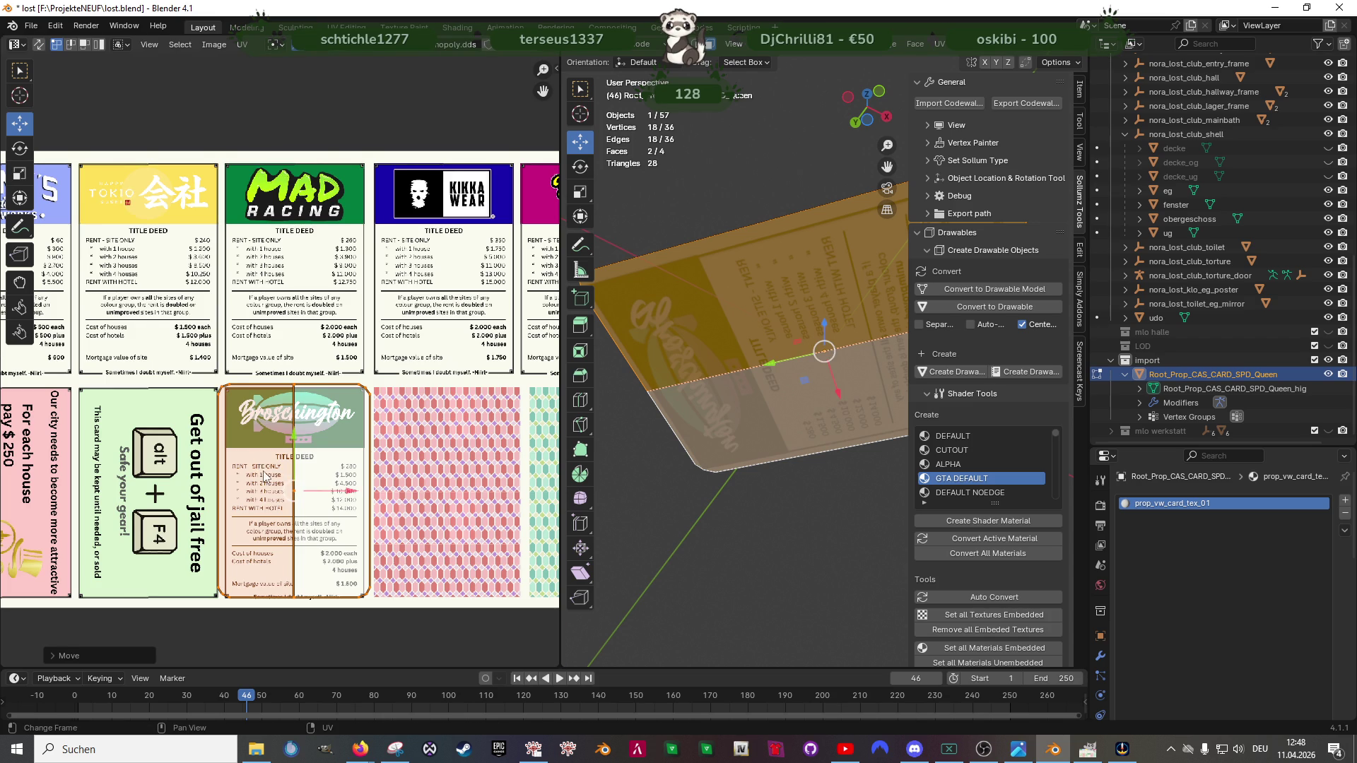
scroll(251, 470, "up", 3)
key("g")
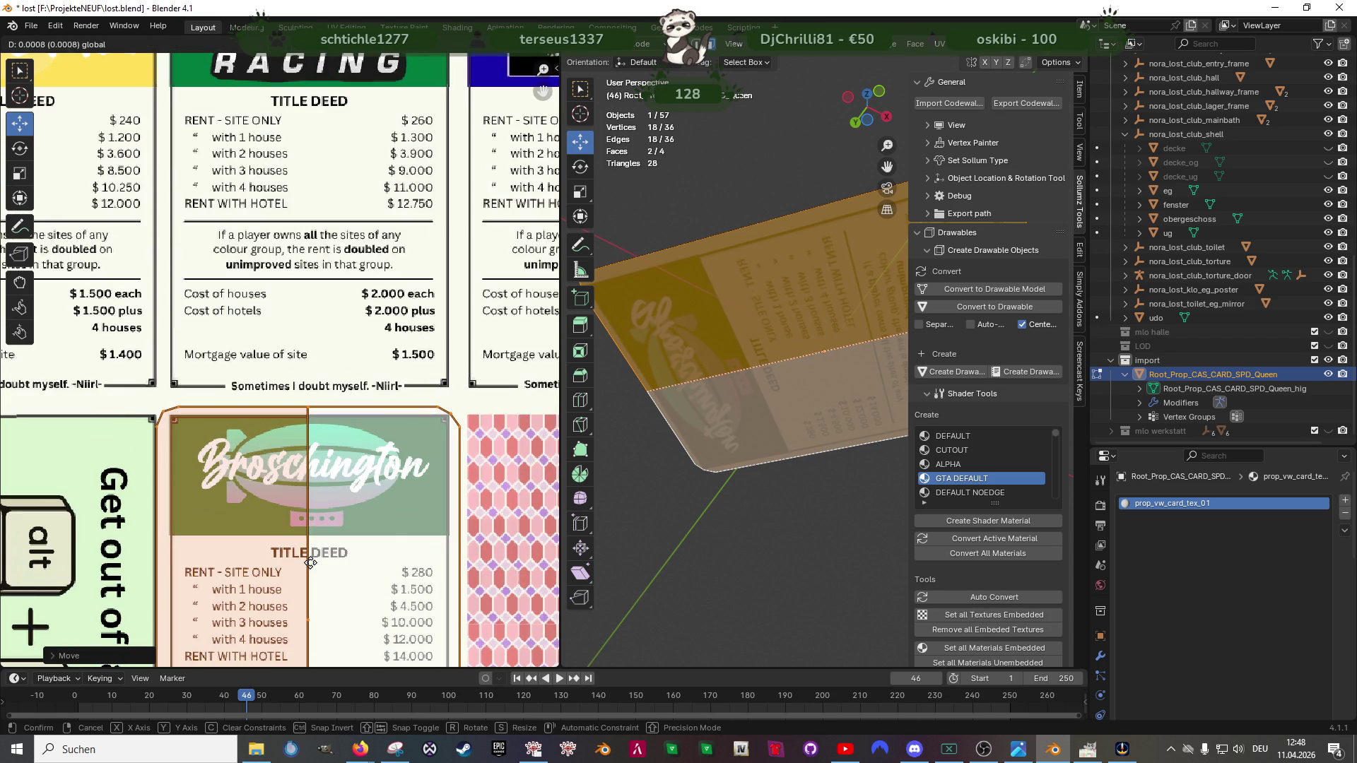
left_click(315, 562)
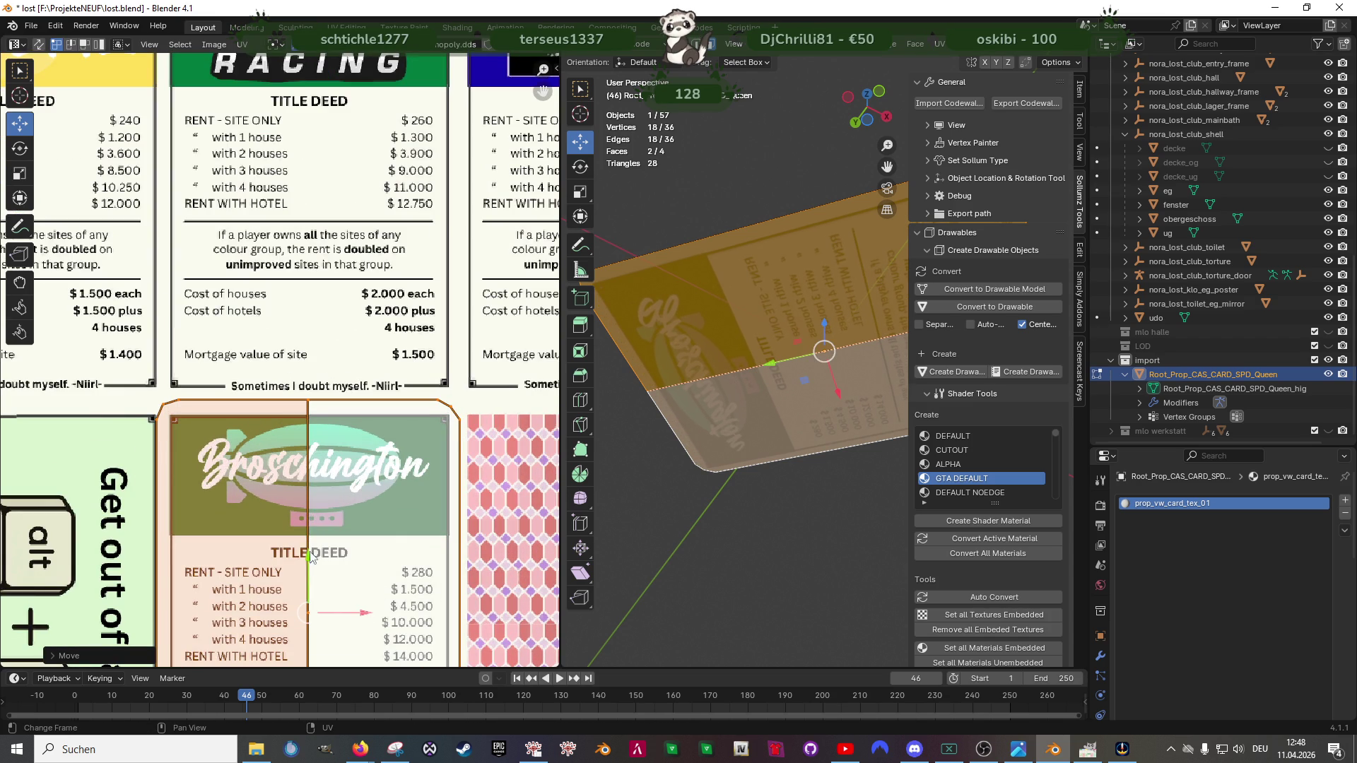
key("g")
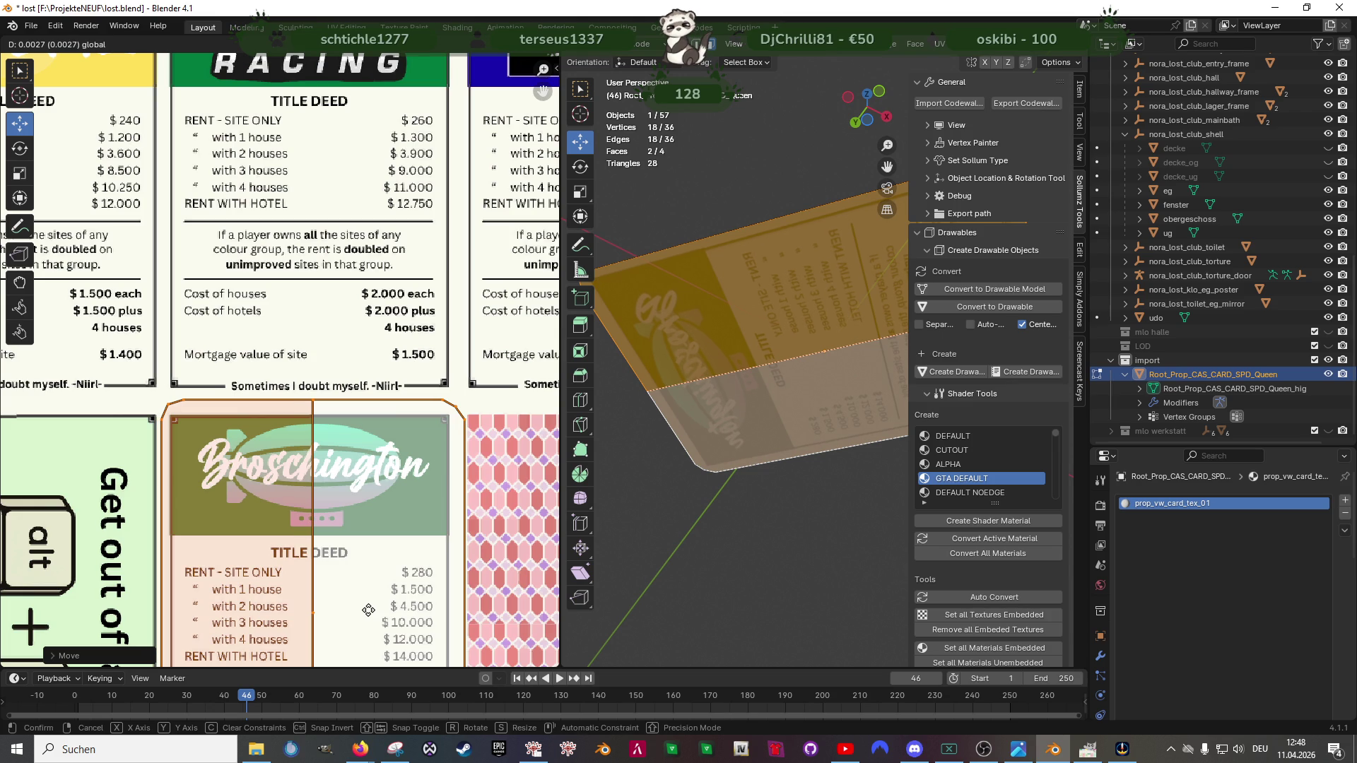
left_click(368, 610)
scroll(326, 524, "down", 2)
scroll(327, 524, "up", 1)
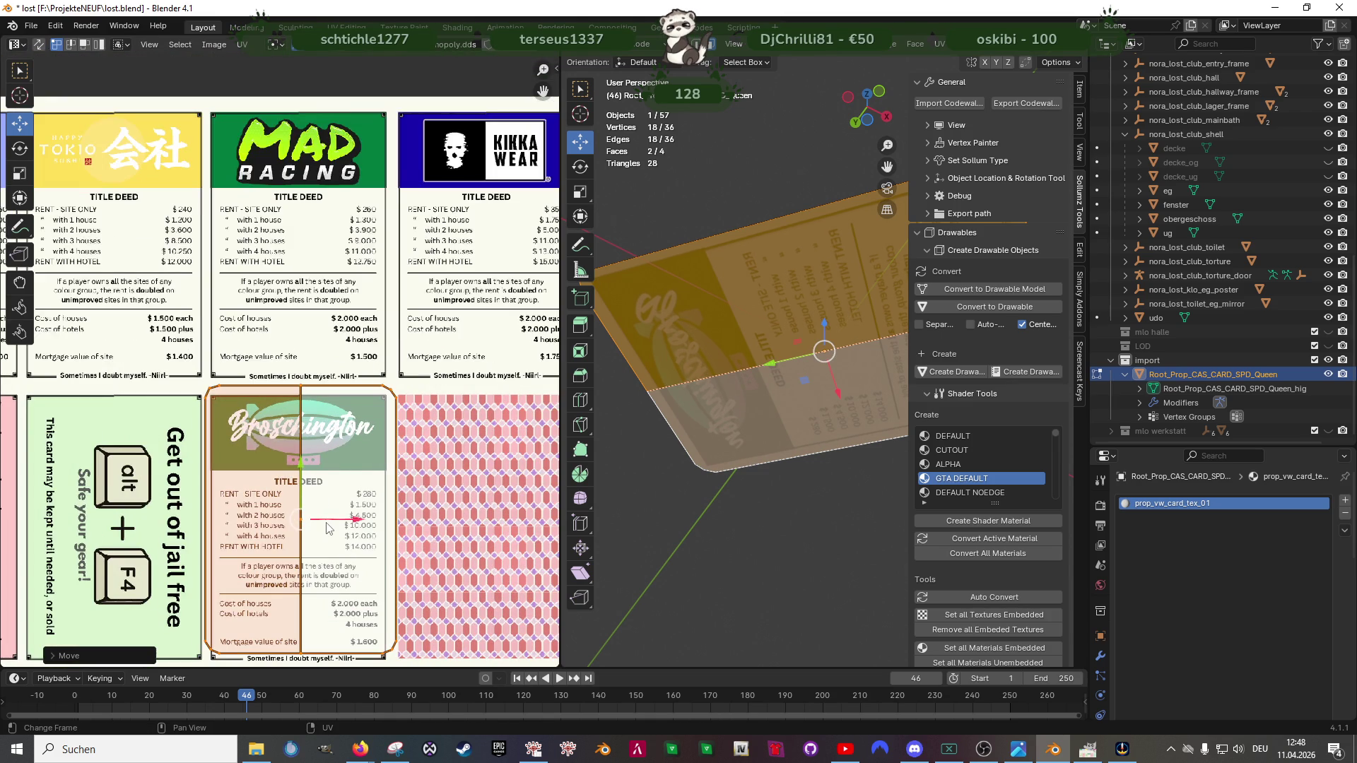
Step: Fine-tune the island's scale and position until it fills the card's outline
key("shift+space")
left_click(332, 520)
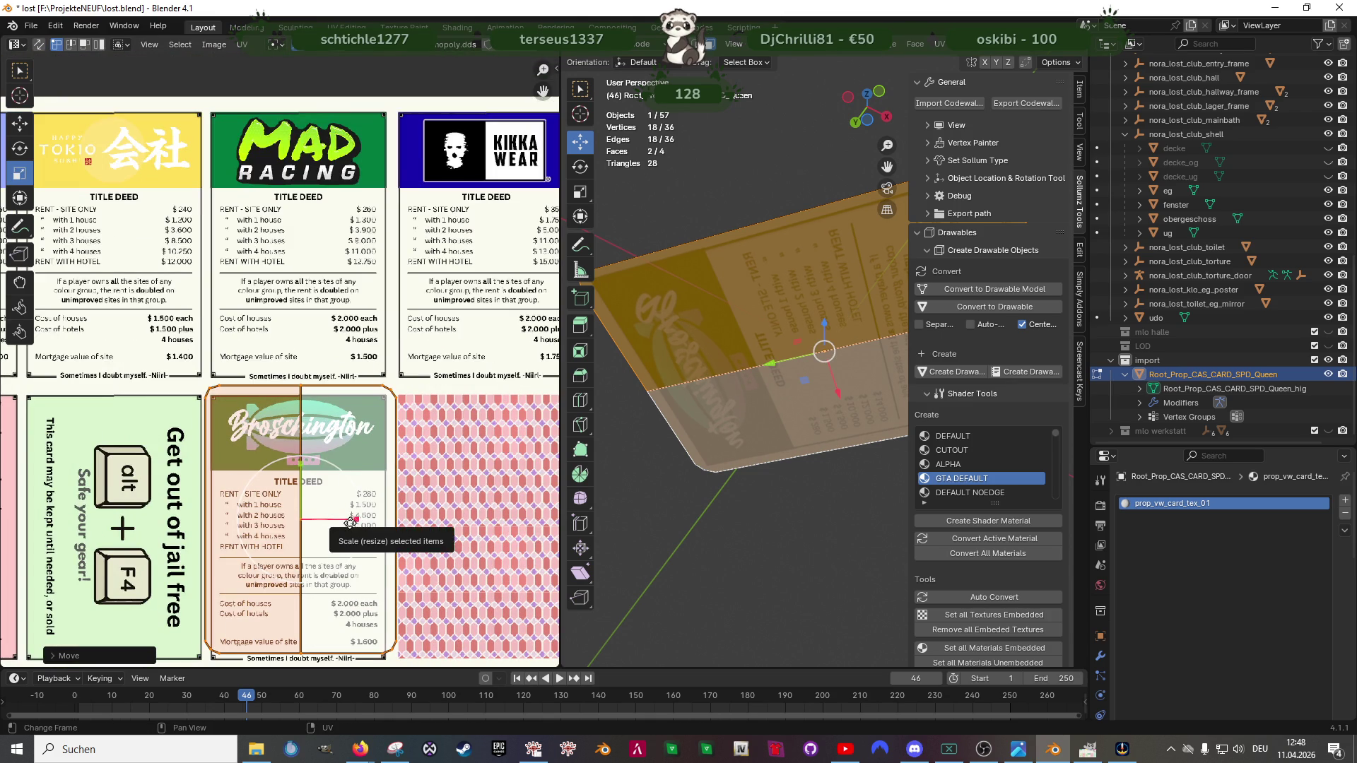
left_click_drag(350, 521, 306, 471)
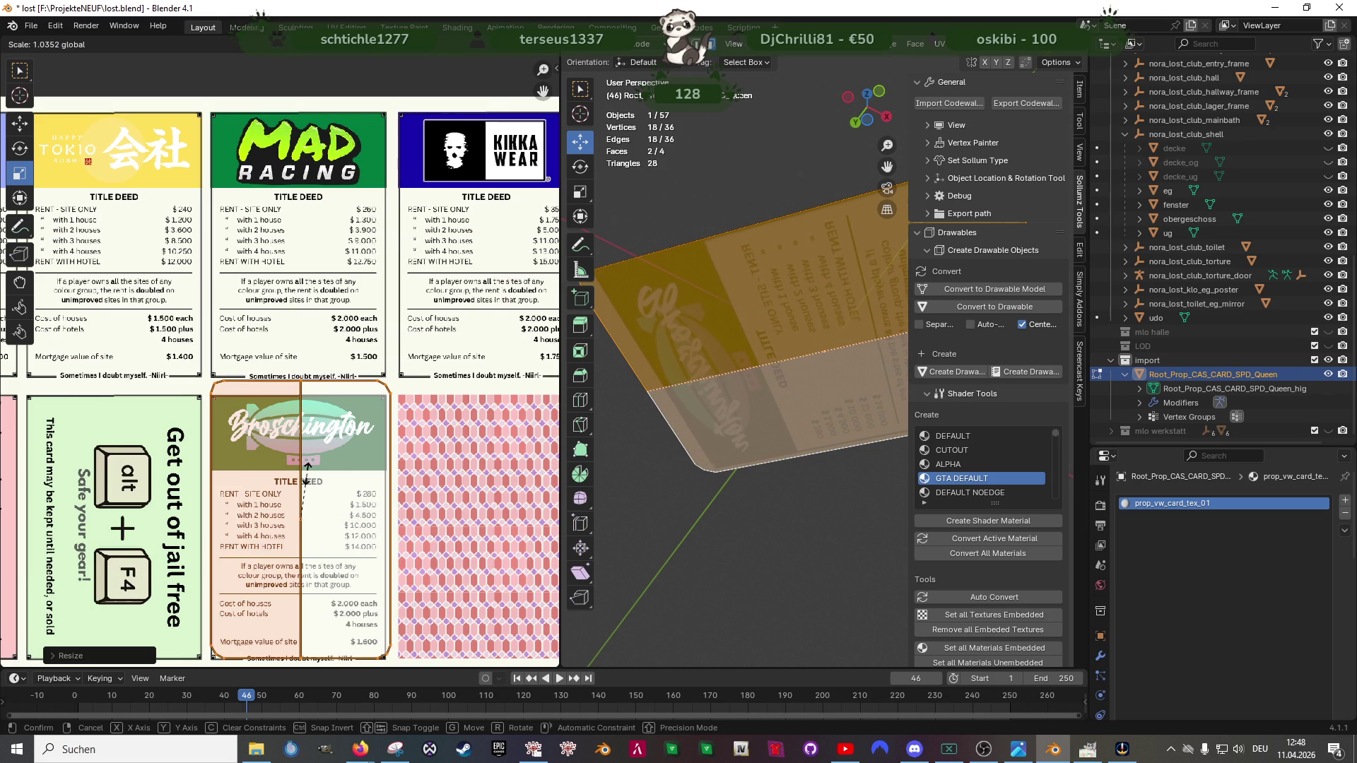
left_click(306, 472)
right_click(305, 472)
key("Escape")
scroll(309, 456, "down", 2)
scroll(308, 456, "up", 1)
scroll(308, 456, "up", 2)
scroll(308, 456, "up", 2)
left_click_drag(347, 287, 347, 299)
left_click_drag(390, 350, 386, 350)
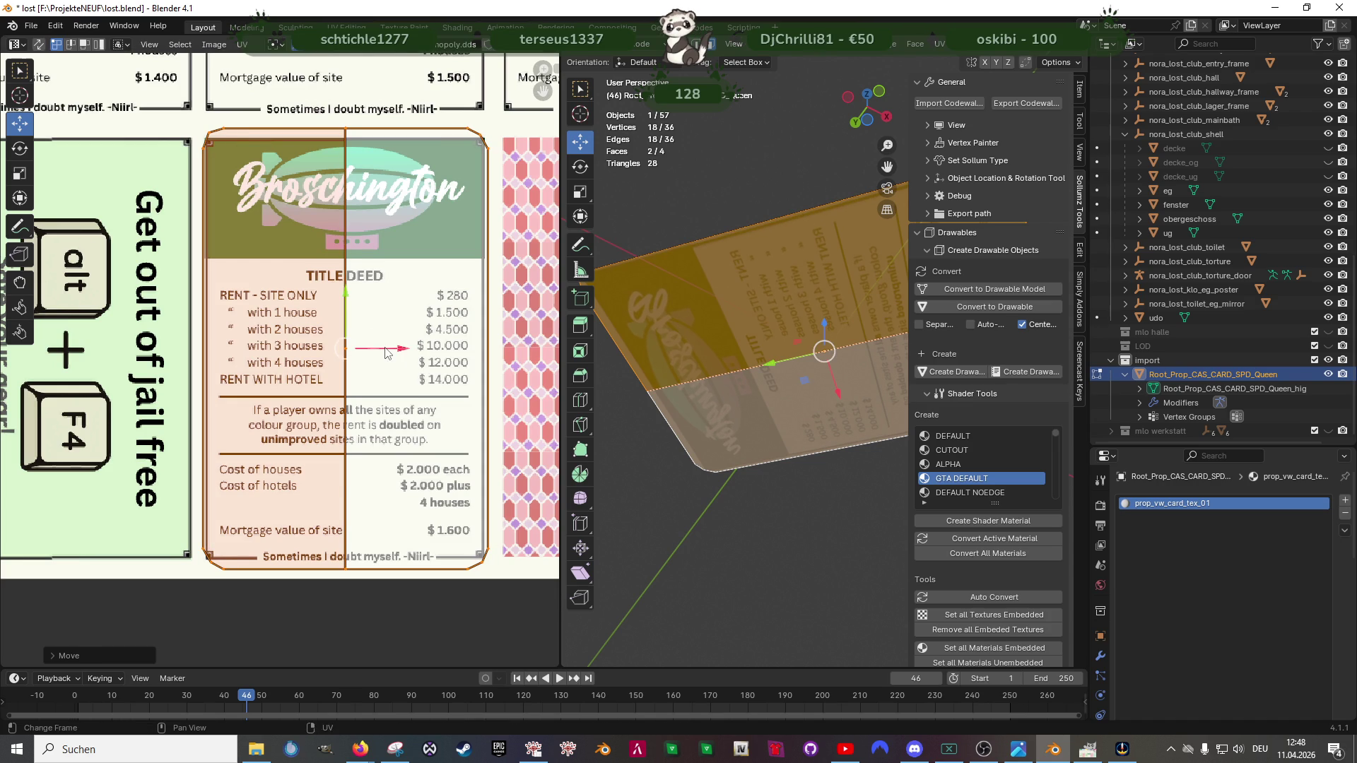
key("shift+space")
key("s")
key("s")
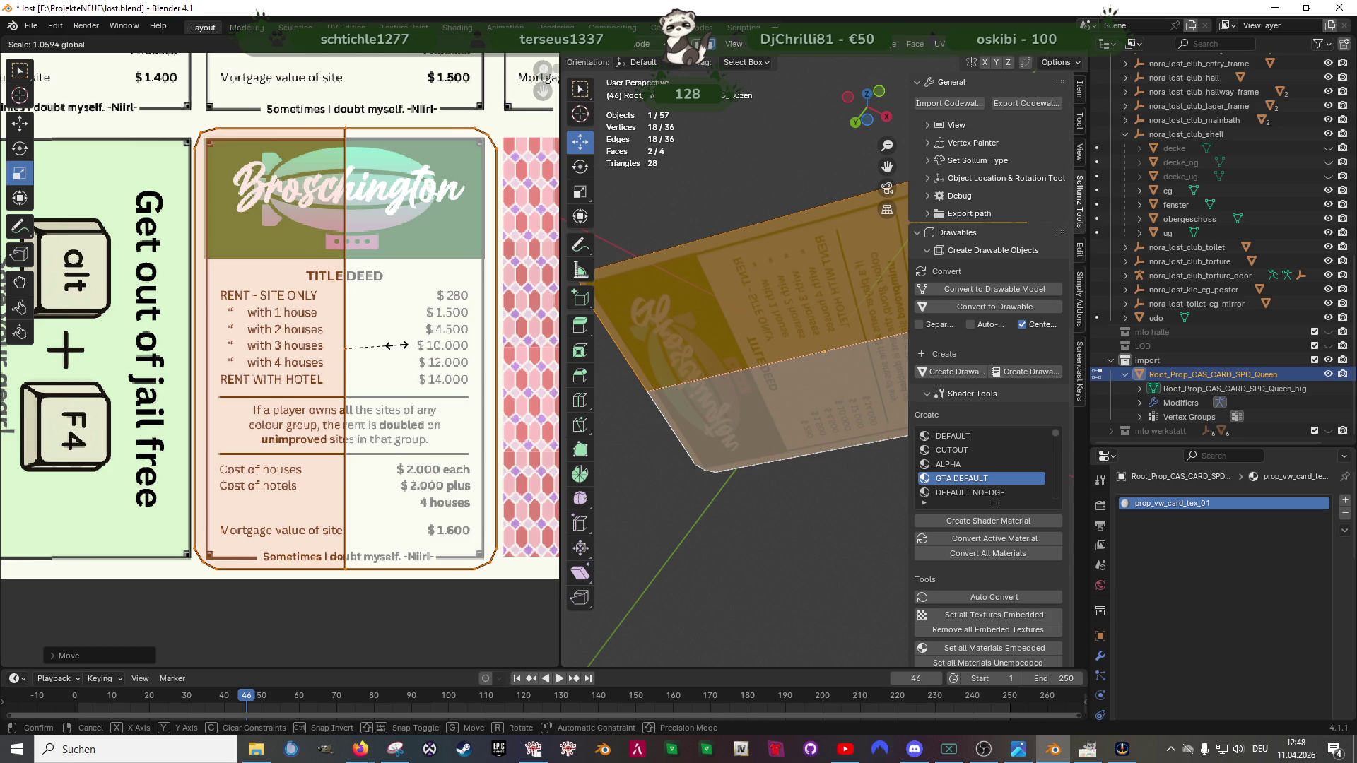
left_click(397, 345)
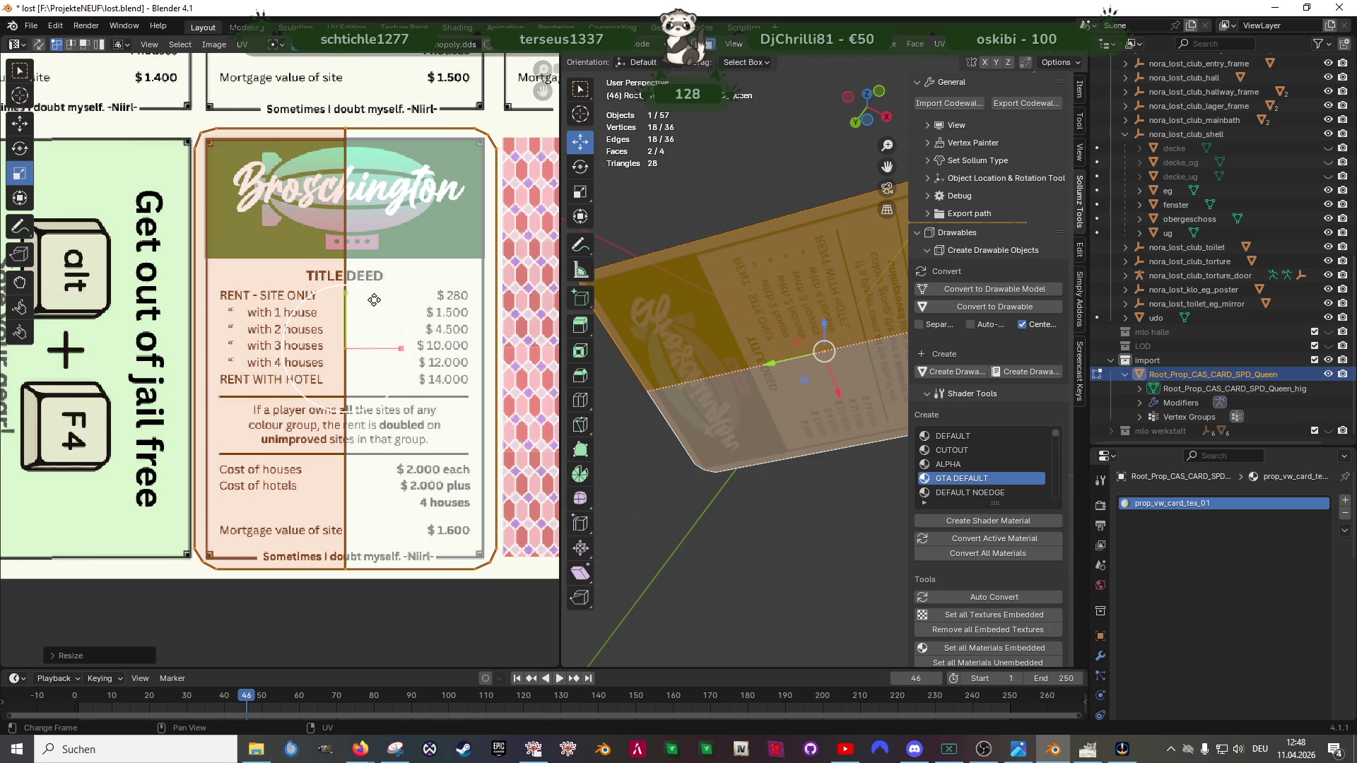
scroll(738, 335, "down", 2)
scroll(737, 335, "down", 1)
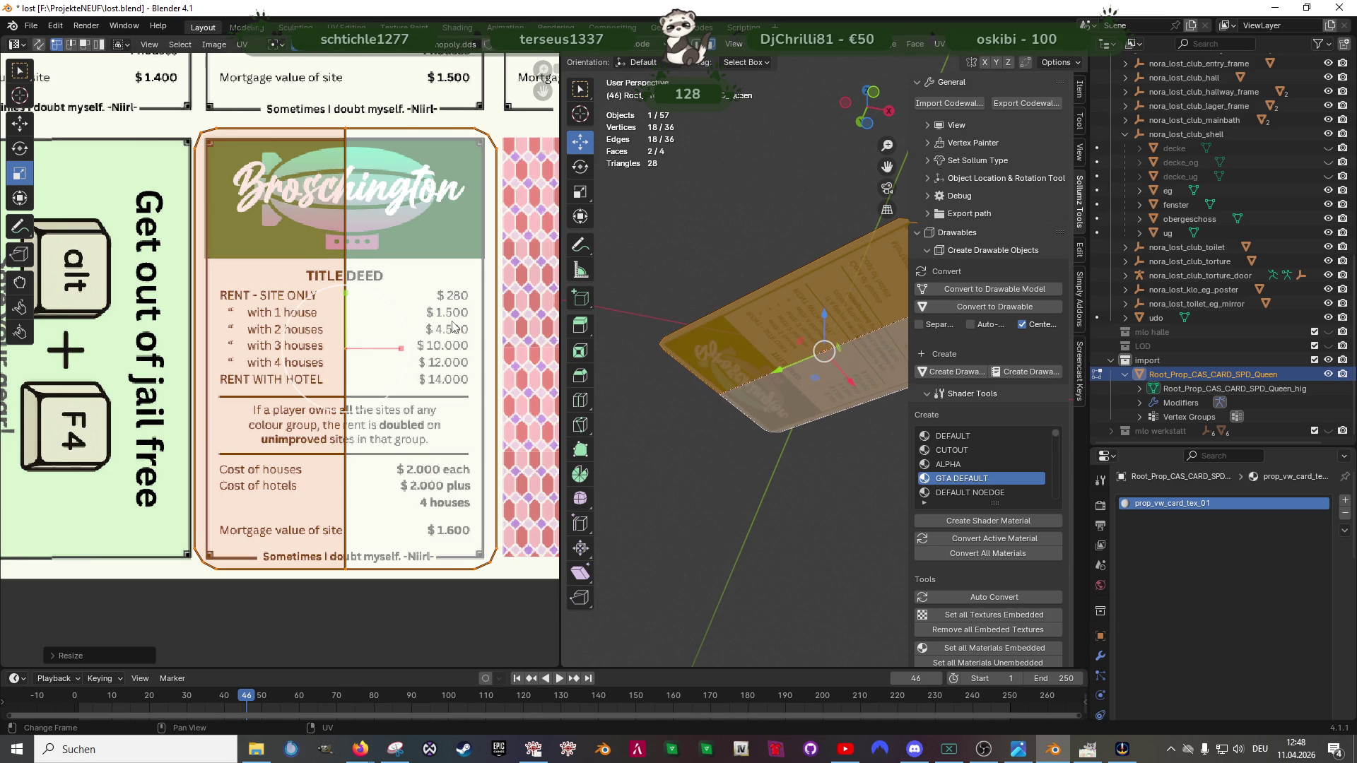
scroll(425, 342, "down", 4)
left_click_drag(648, 338, 742, 367)
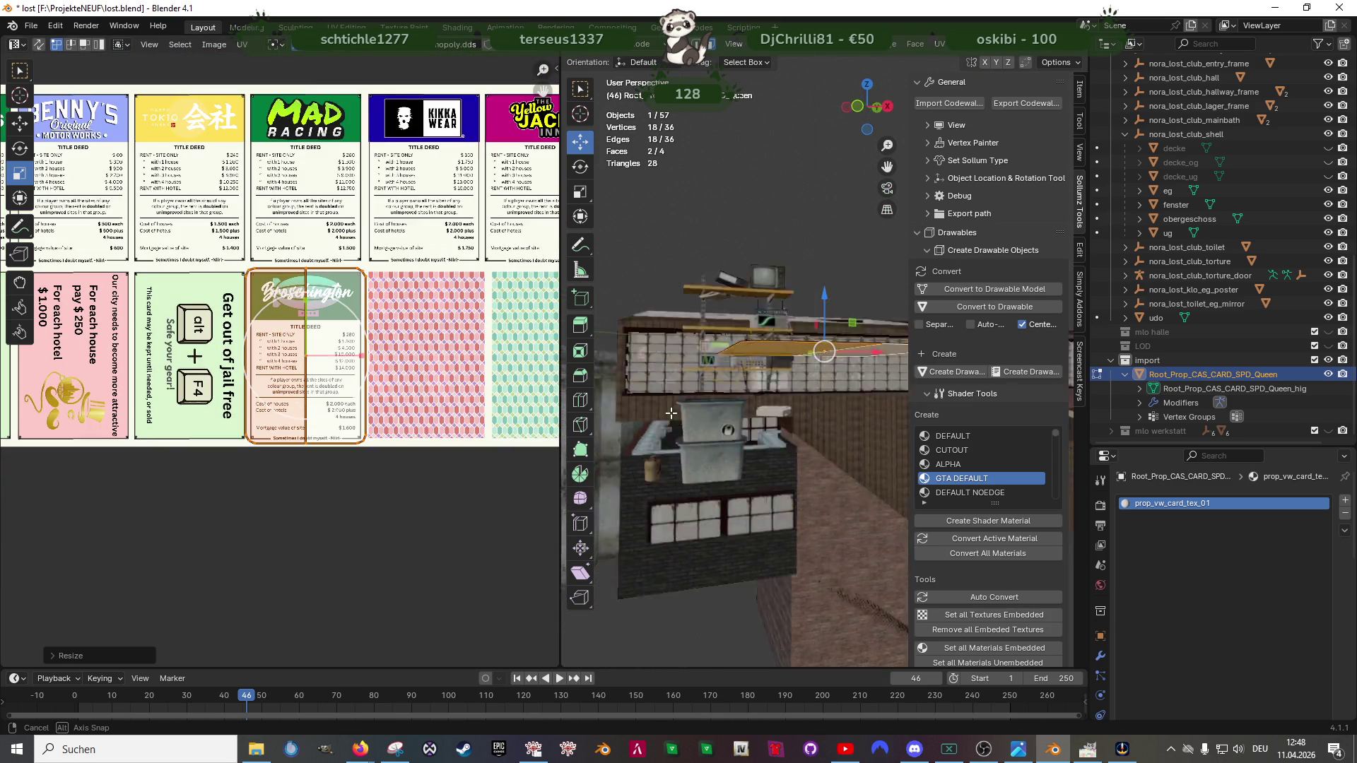
Step: Hide the mapped top faces, select the remaining card geometry and check it in local view
key("h")
key("alt+h")
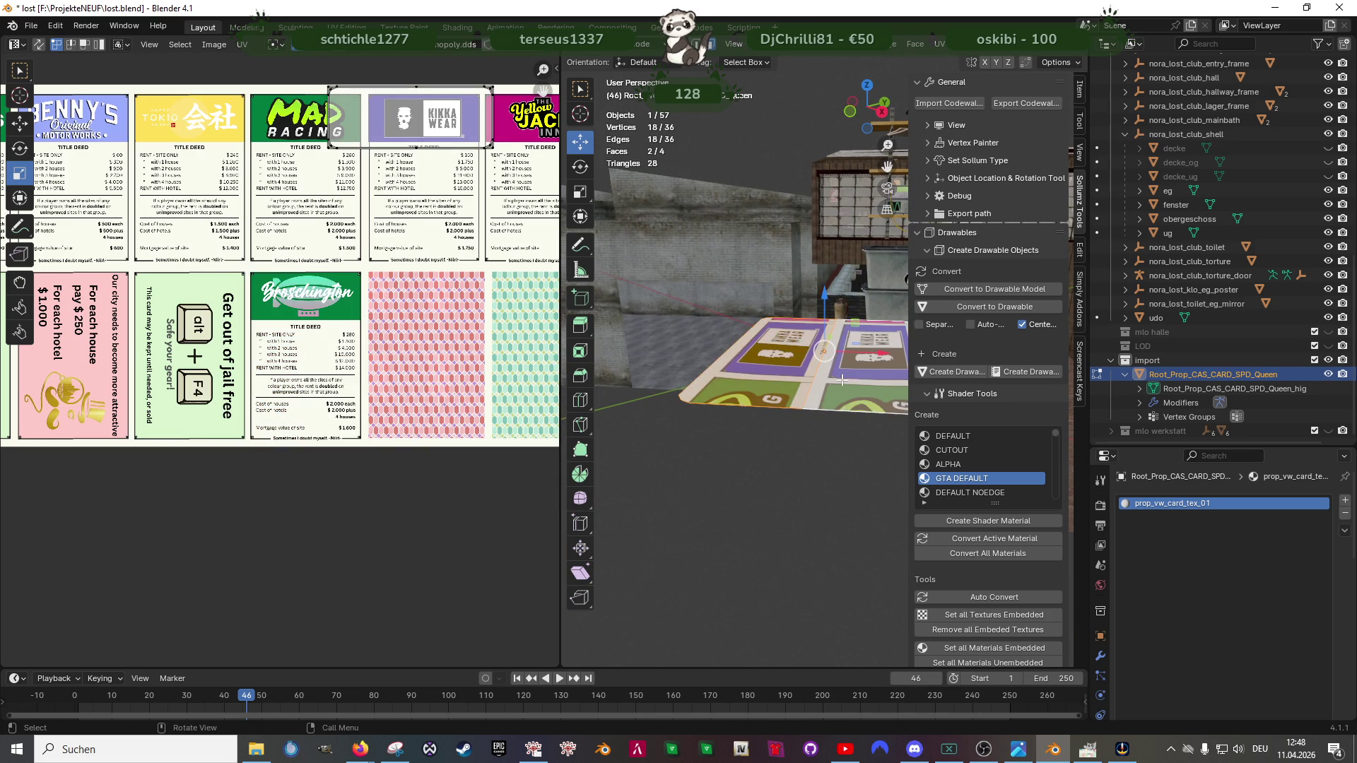
key("h")
key("a")
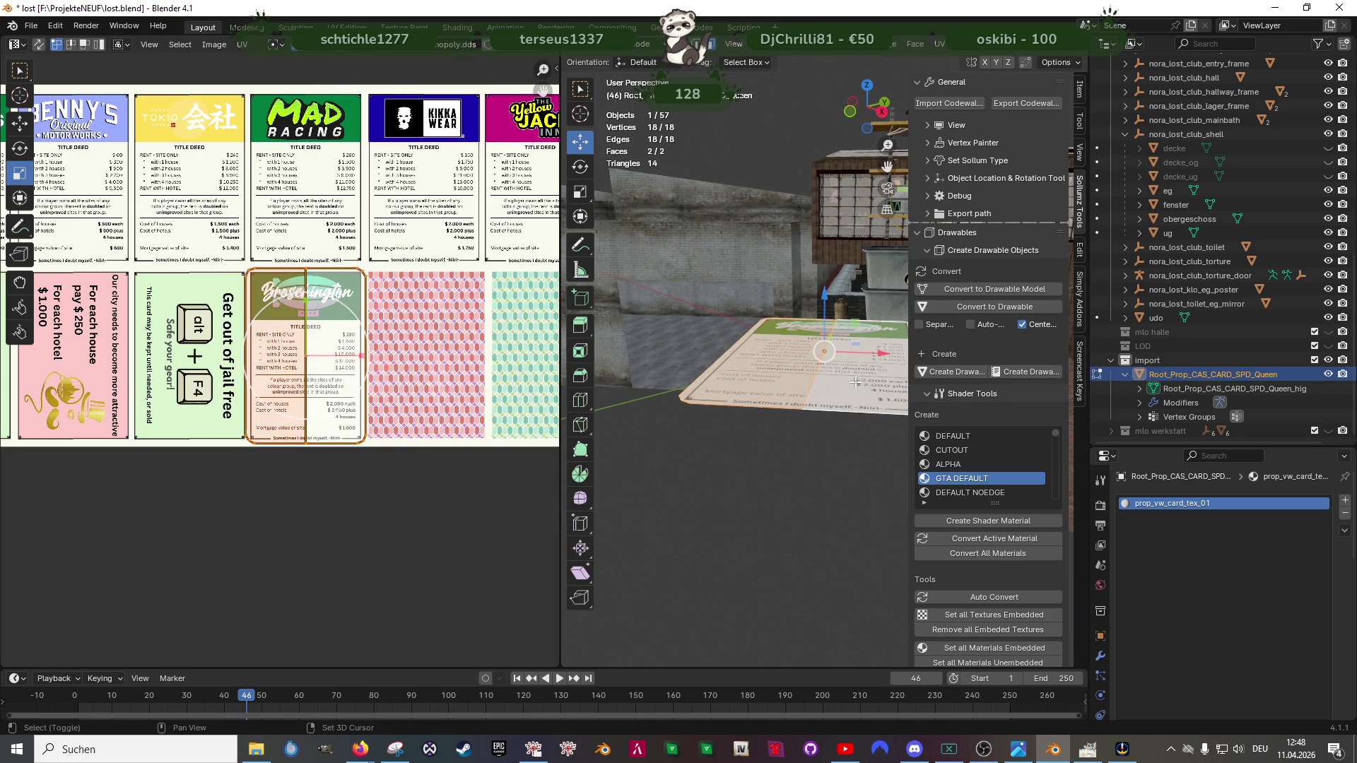
key("KP_Divide")
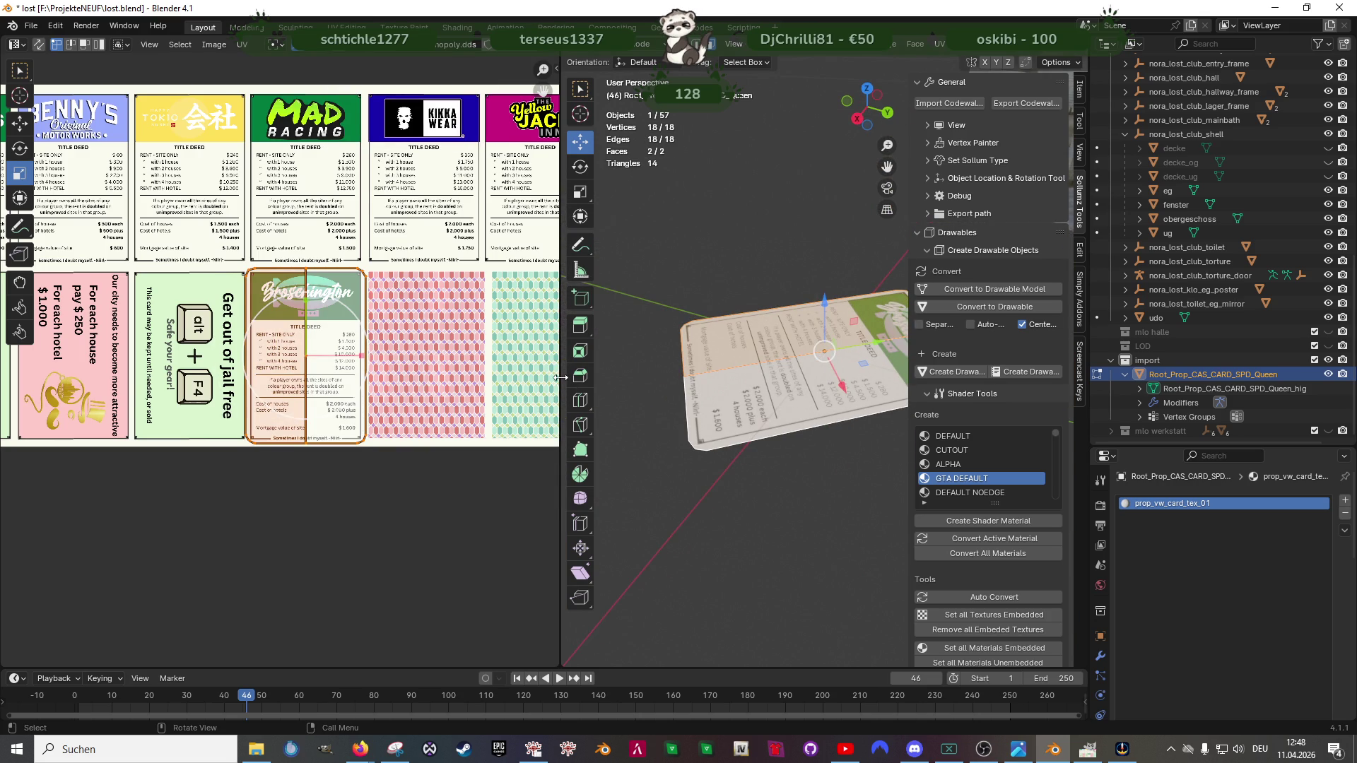
left_click_drag(562, 384, 259, 388)
key("KP_Divide")
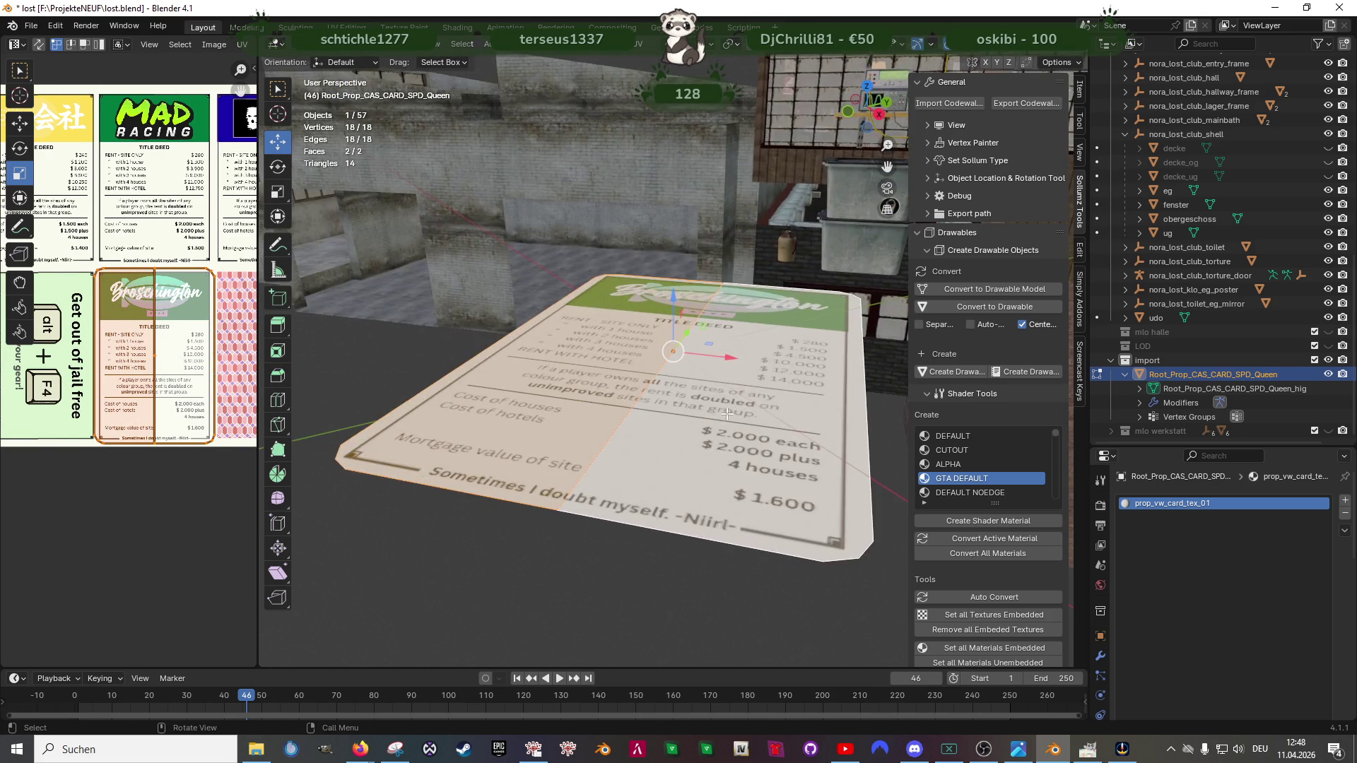
Step: Duplicate the selected card faces with Shift+D and offset the copy slightly along the vertical axis
key("shift+space")
key("d")
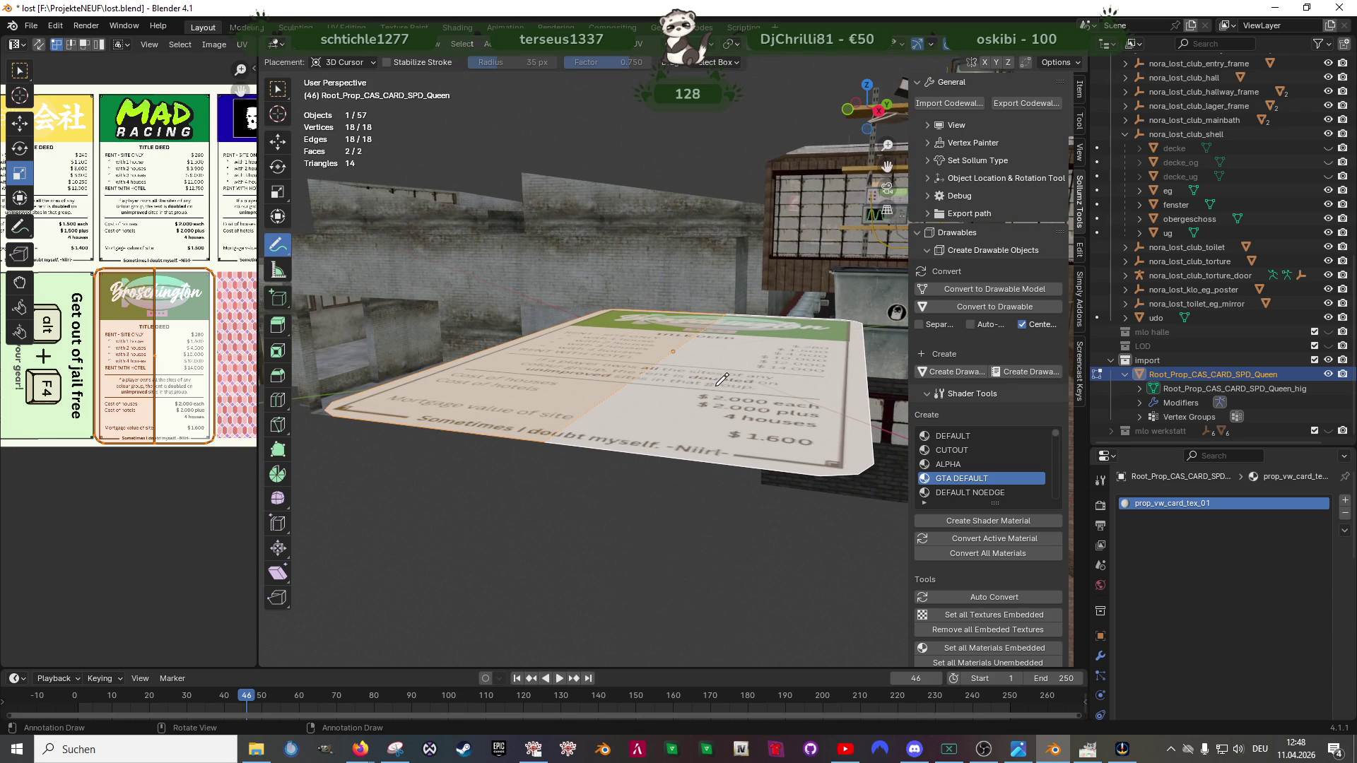
right_click(721, 379)
key("Escape")
key("shift+space")
key("g")
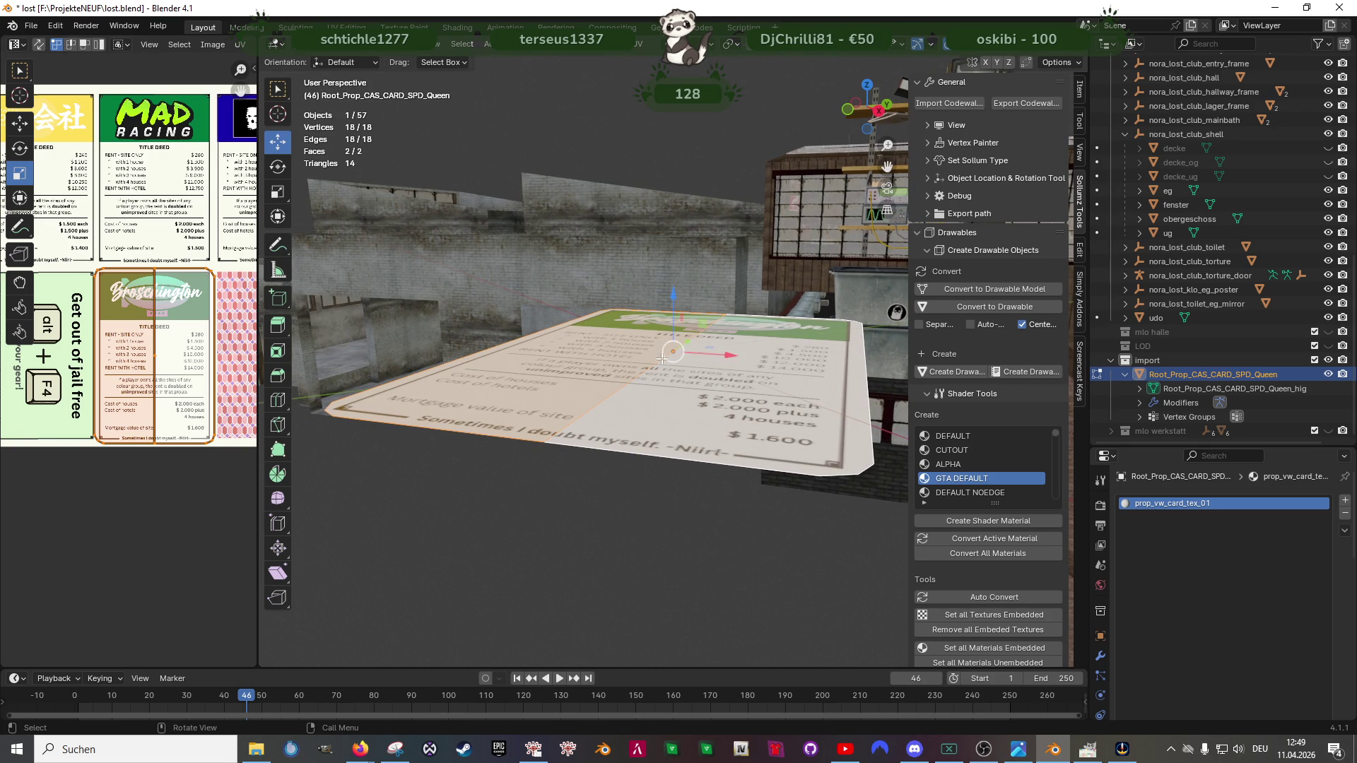
scroll(718, 379, "down", 4)
scroll(718, 382, "up", 3)
key("shift+d")
key("Escape")
scroll(674, 319, "up", 3)
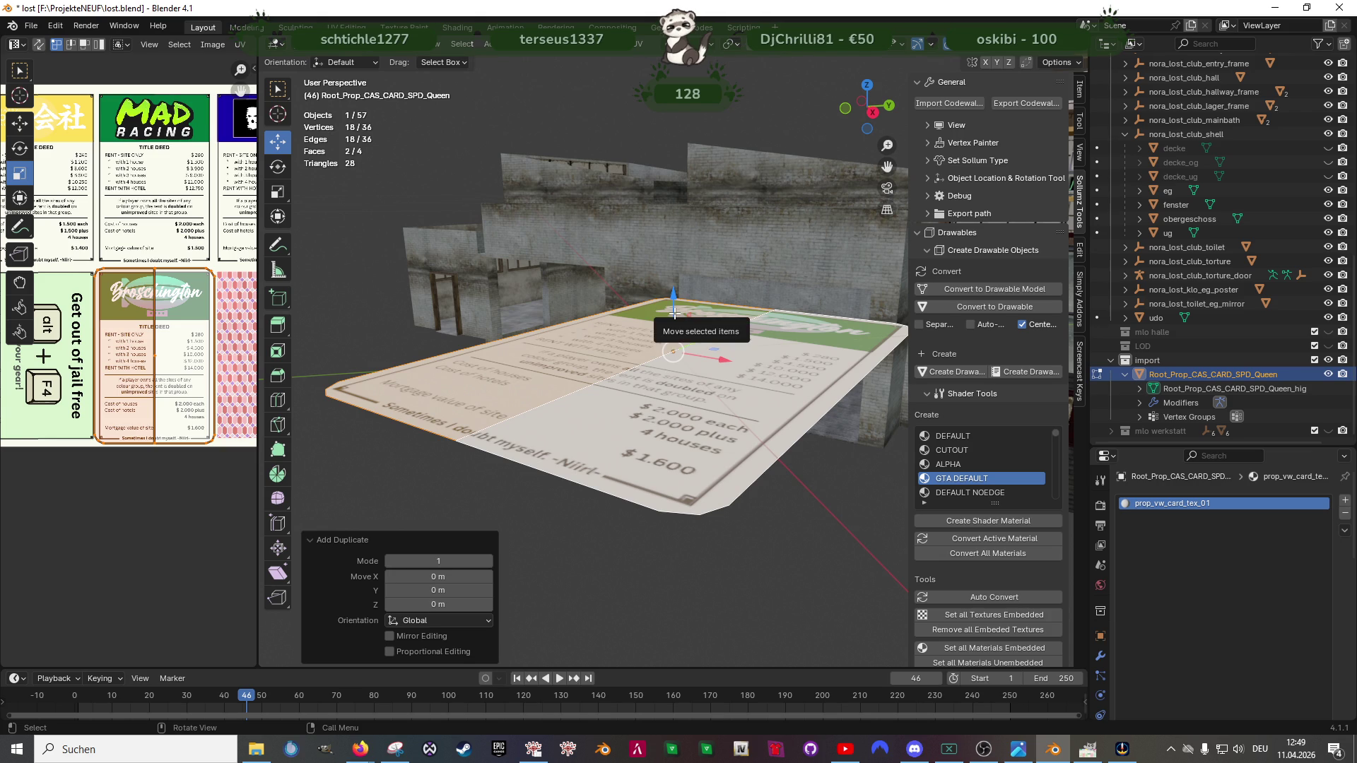
left_click_drag(674, 310, 672, 309)
scroll(165, 370, "down", 1)
scroll(164, 370, "down", 1)
key("shift+space")
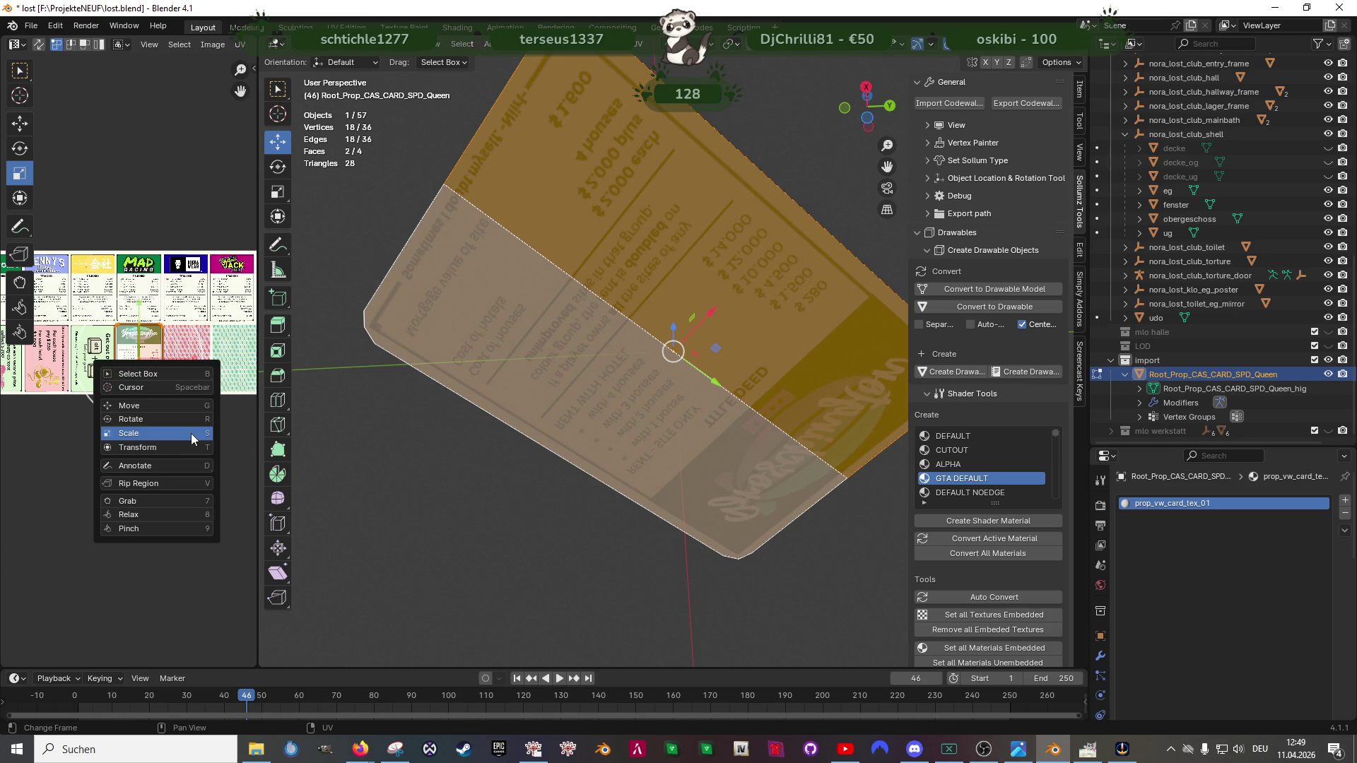
Step: Move the duplicated faces' UV island onto the pink patterned card back
left_click(178, 406)
scroll(178, 396, "up", 2)
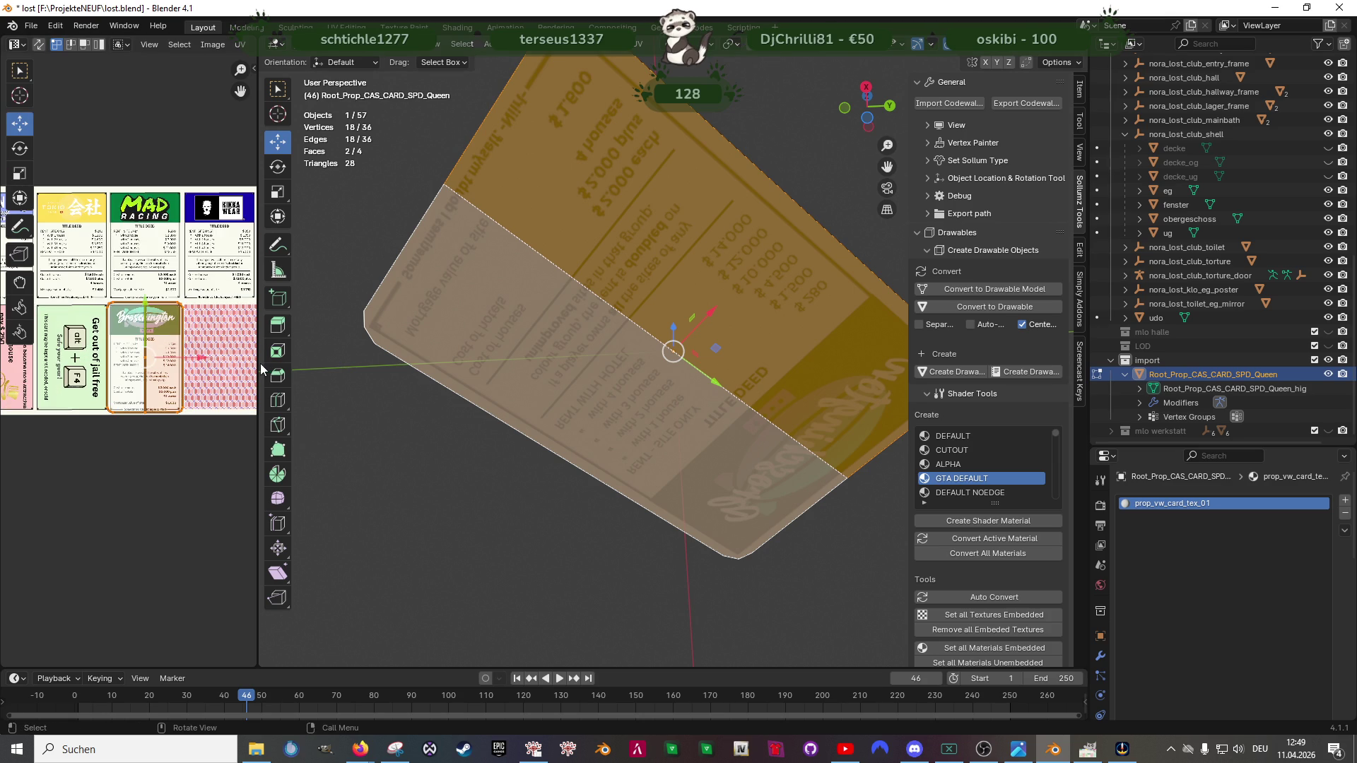
left_click_drag(259, 363, 448, 365)
scroll(332, 360, "up", 2)
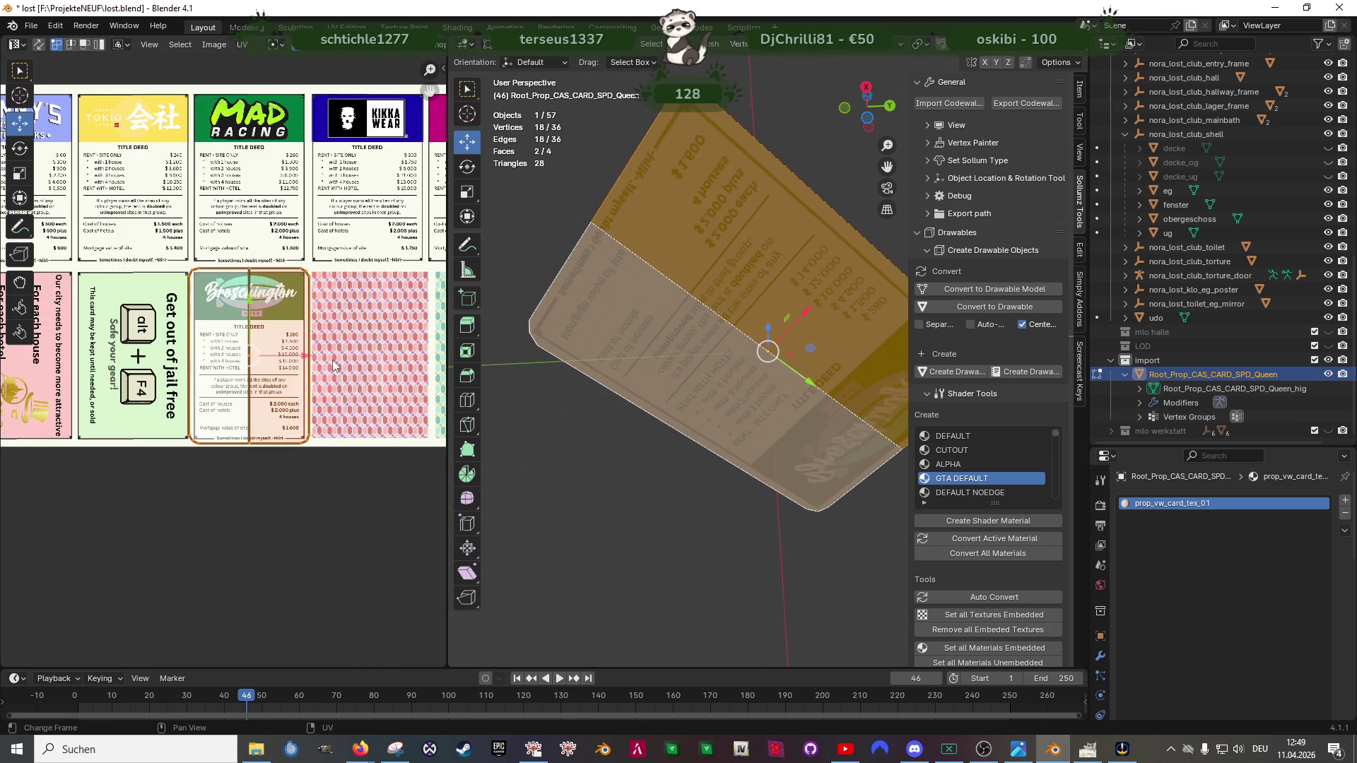
left_click_drag(312, 360, 435, 346)
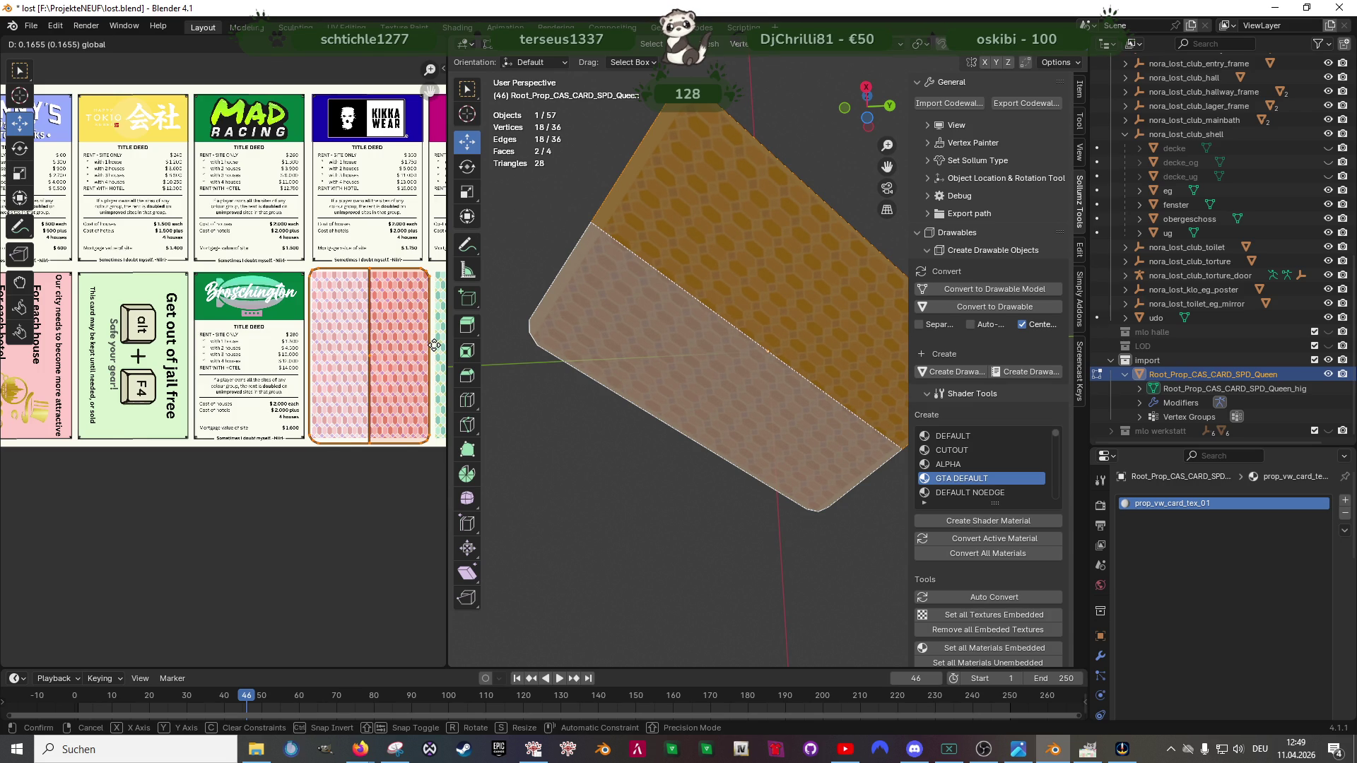
left_click(434, 346)
scroll(271, 308, "right", 3)
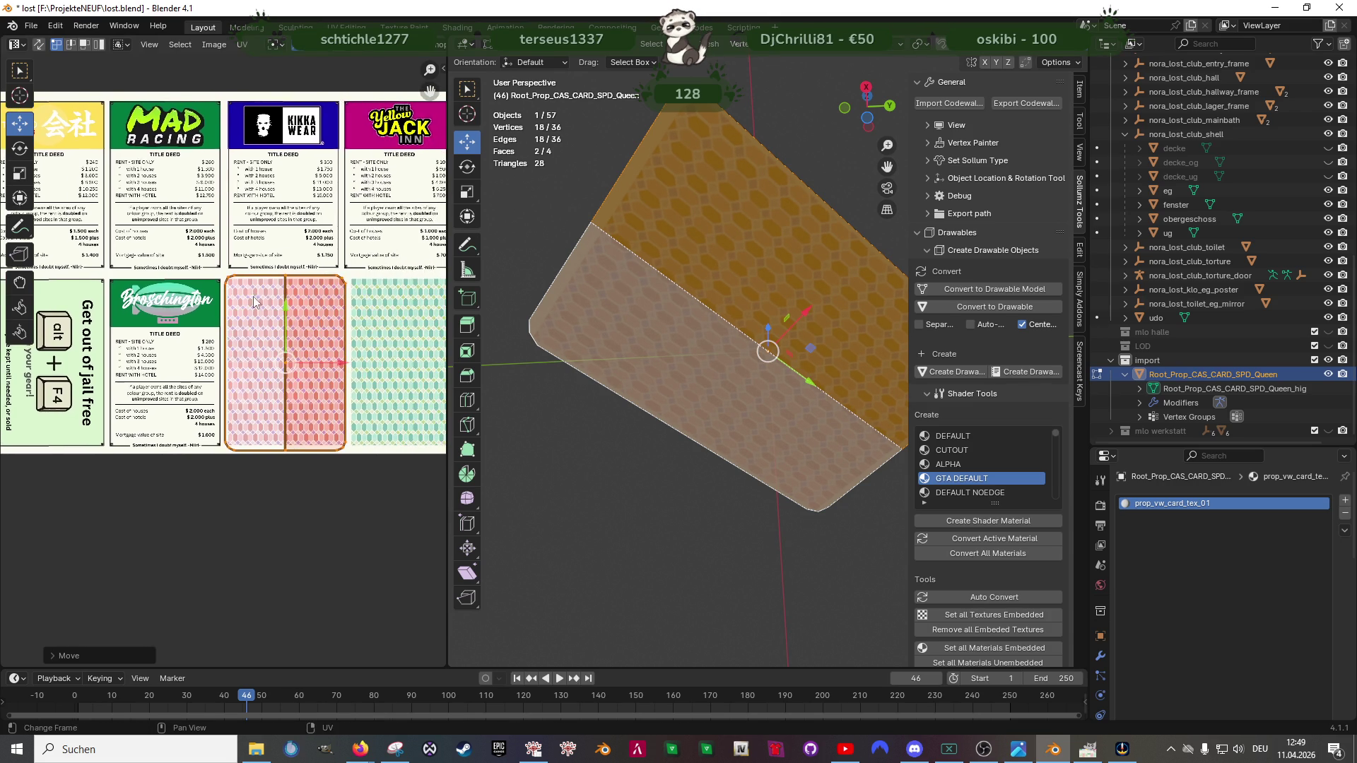
scroll(270, 307, "up", 1)
Step: Adjust the island's top and bottom edges to match the card back's outline
left_click_drag(217, 226, 385, 304)
key("g")
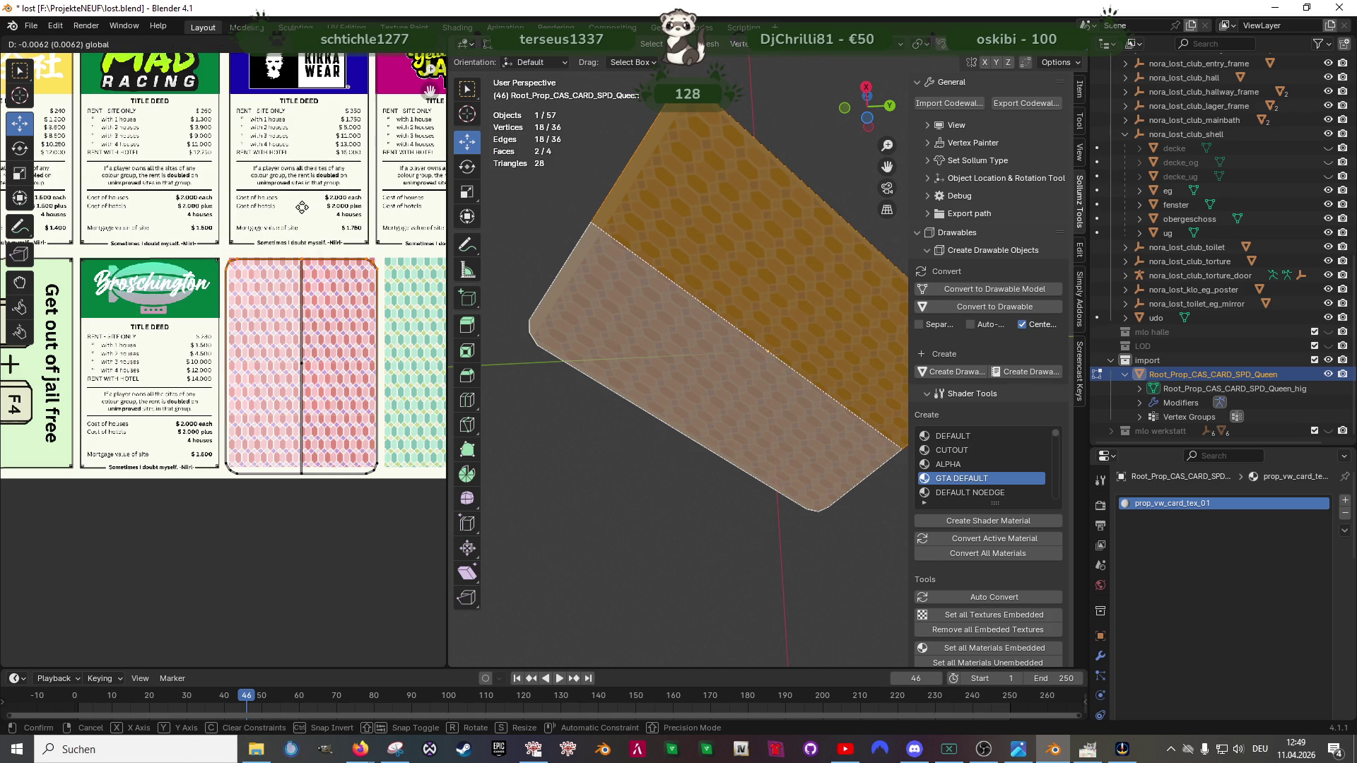
left_click(302, 206)
left_click_drag(395, 516, 225, 428)
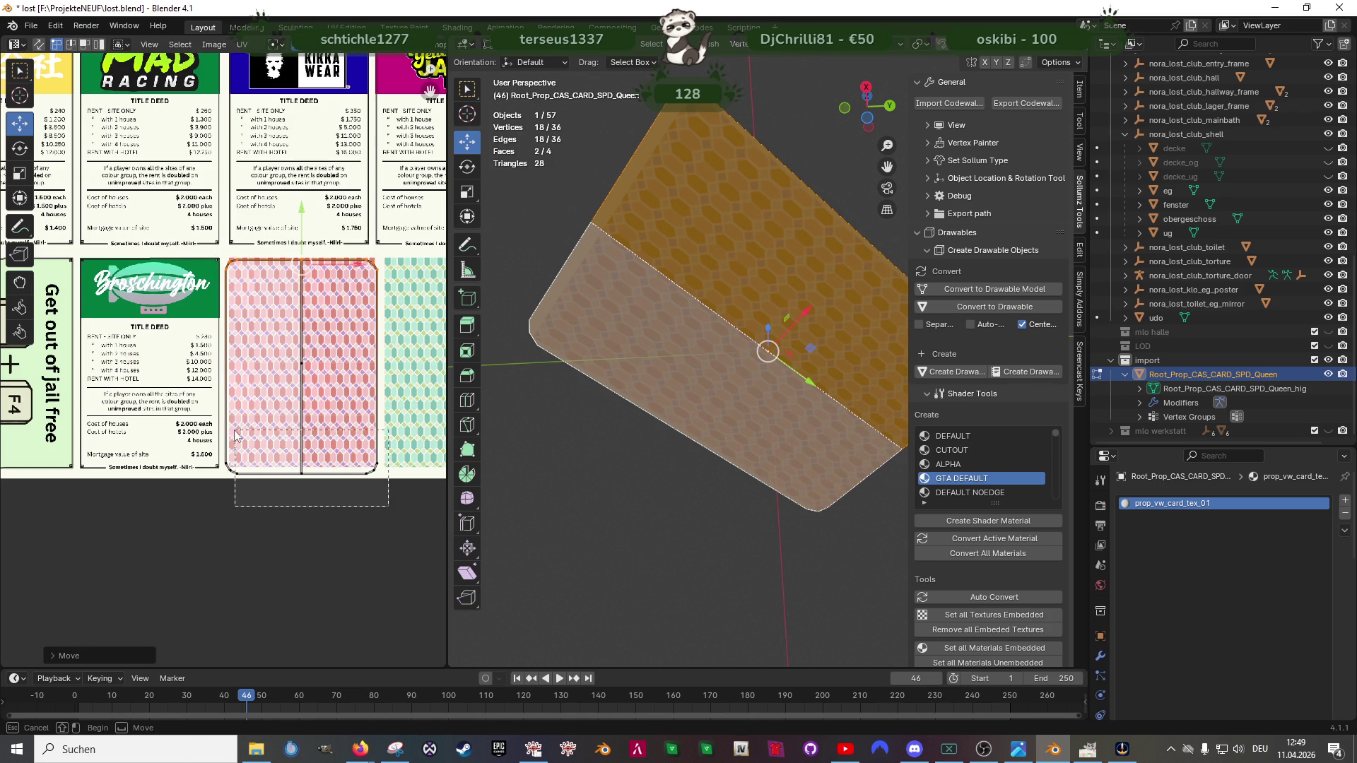
key("g")
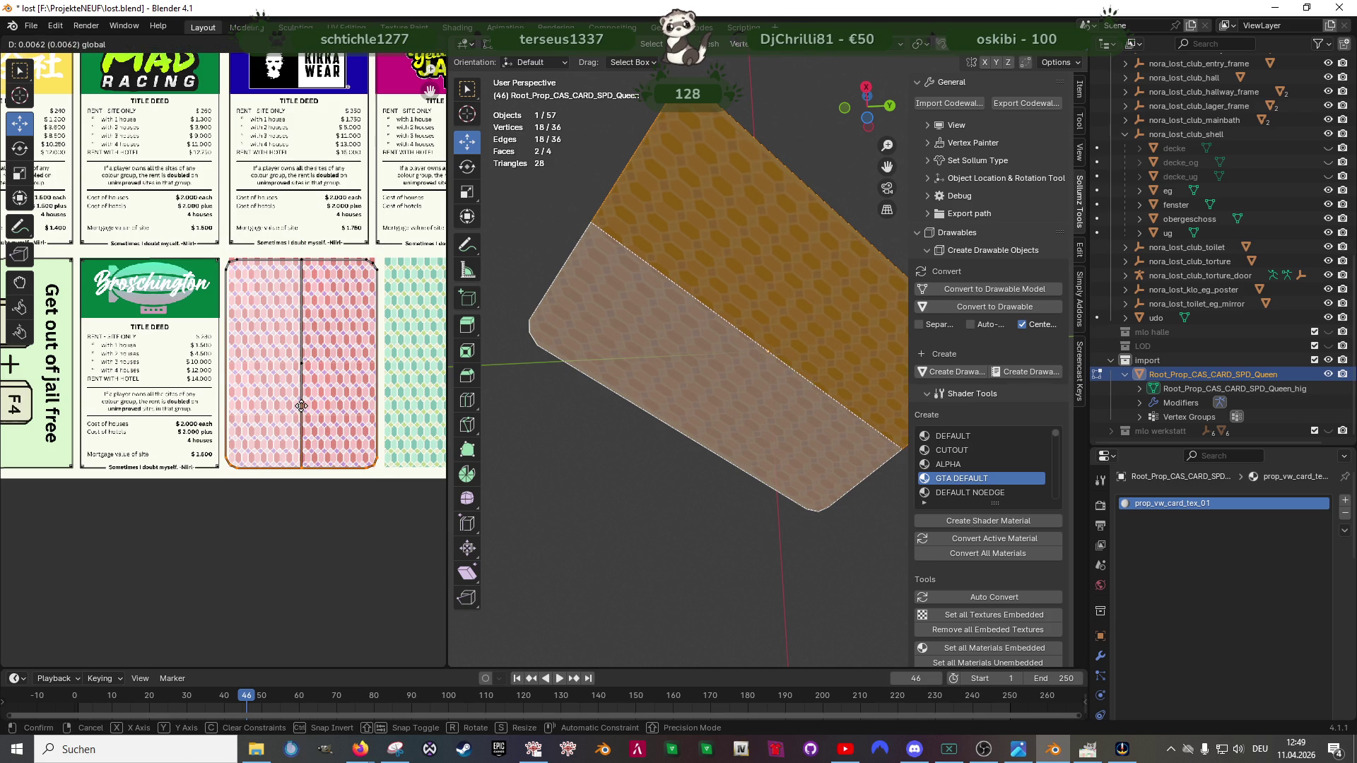
left_click(304, 423)
Step: Box-select the whole island, scale it to fit, and check the textured card in the viewport
key("alt+a")
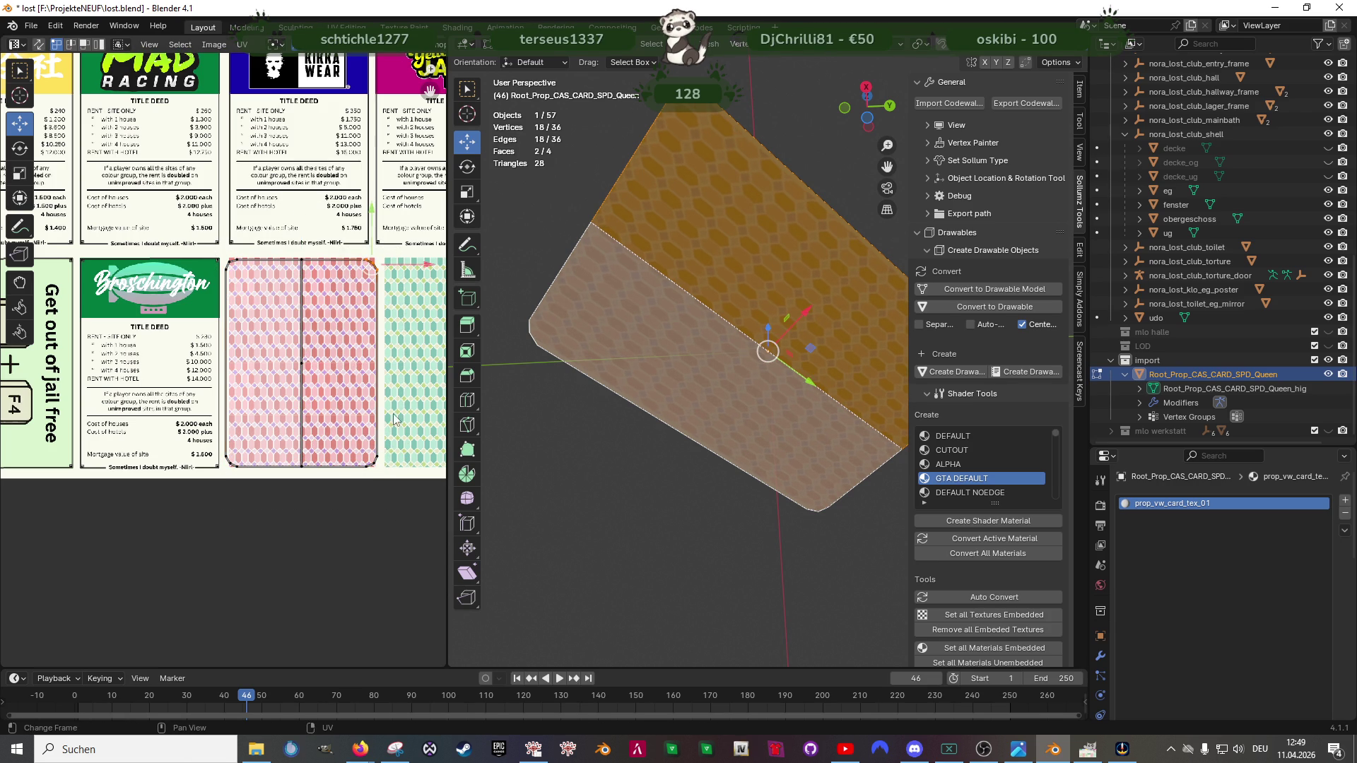
key("b")
left_click_drag(277, 323, 404, 477)
right_click(404, 478)
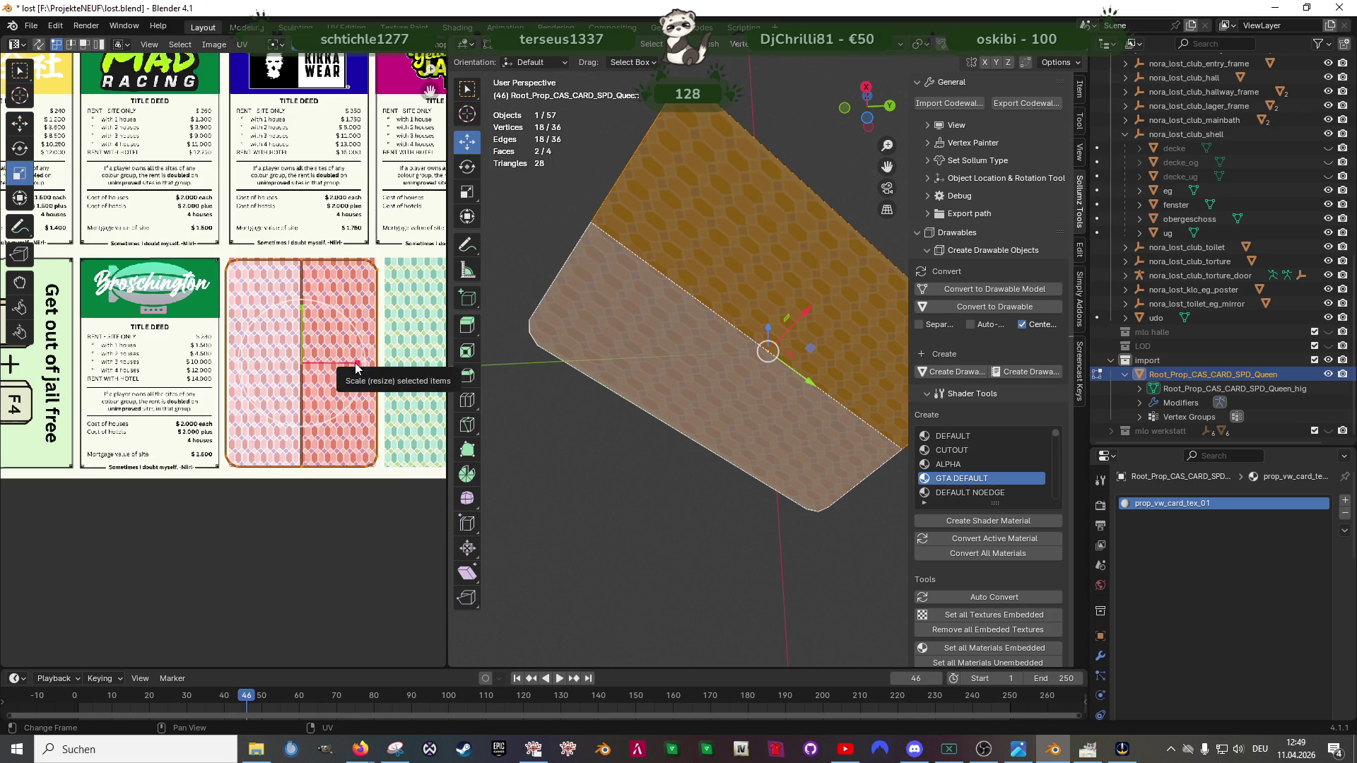
key("s")
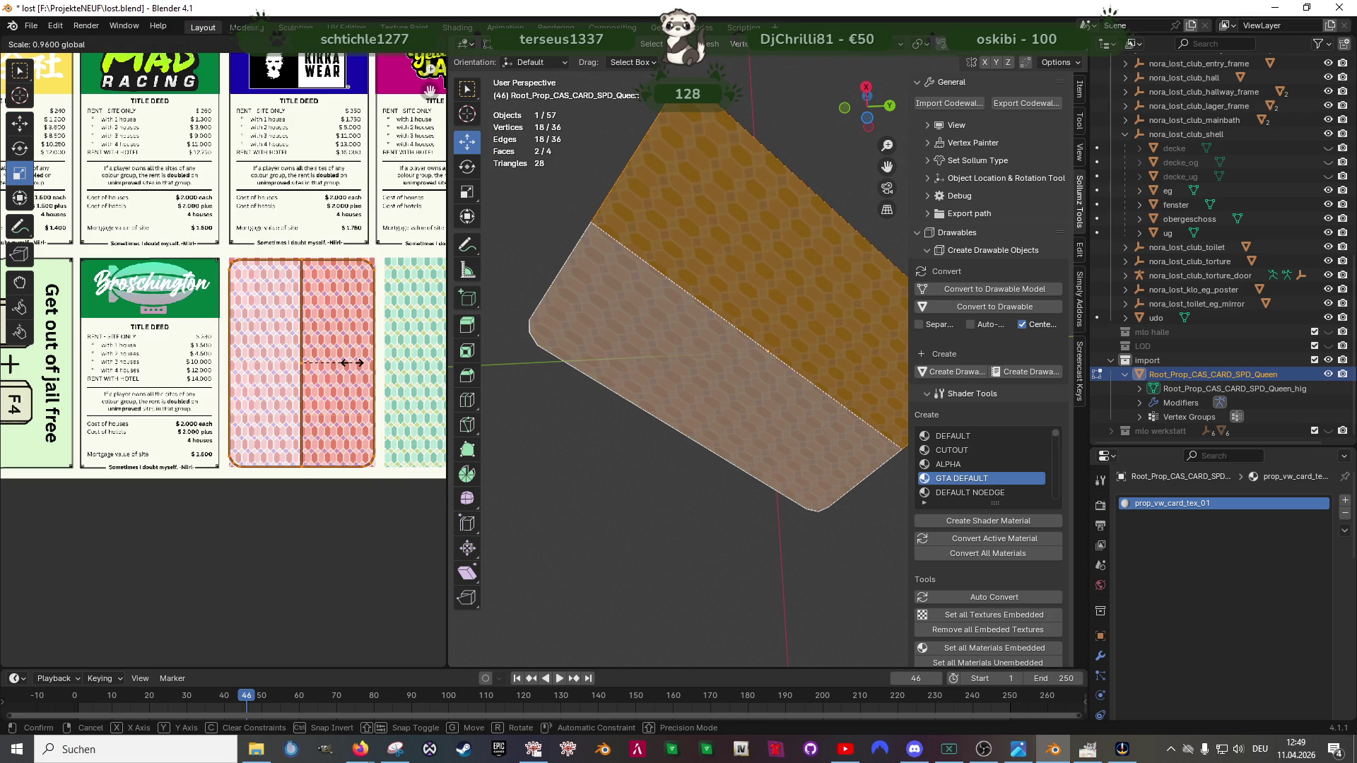
left_click_drag(722, 351, 779, 454)
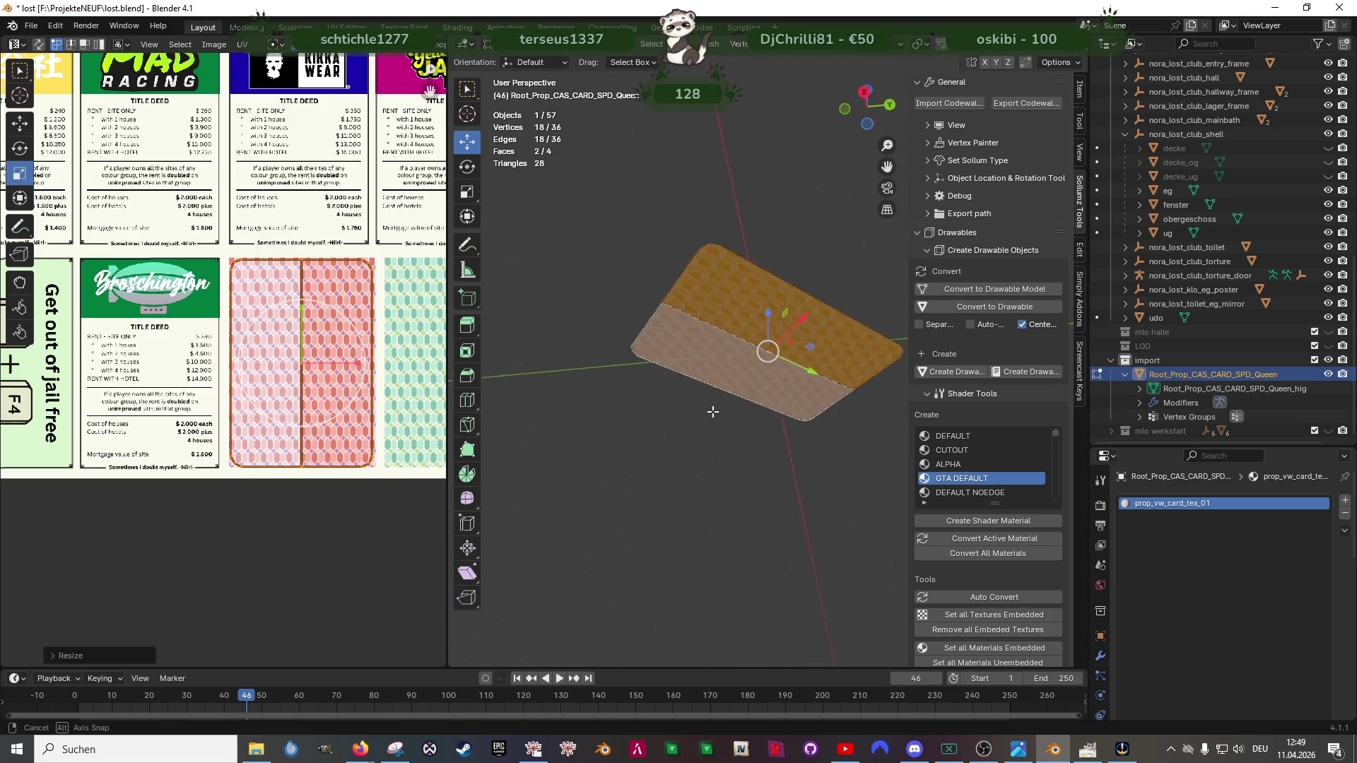
key("alt+a")
scroll(776, 455, "up", 3)
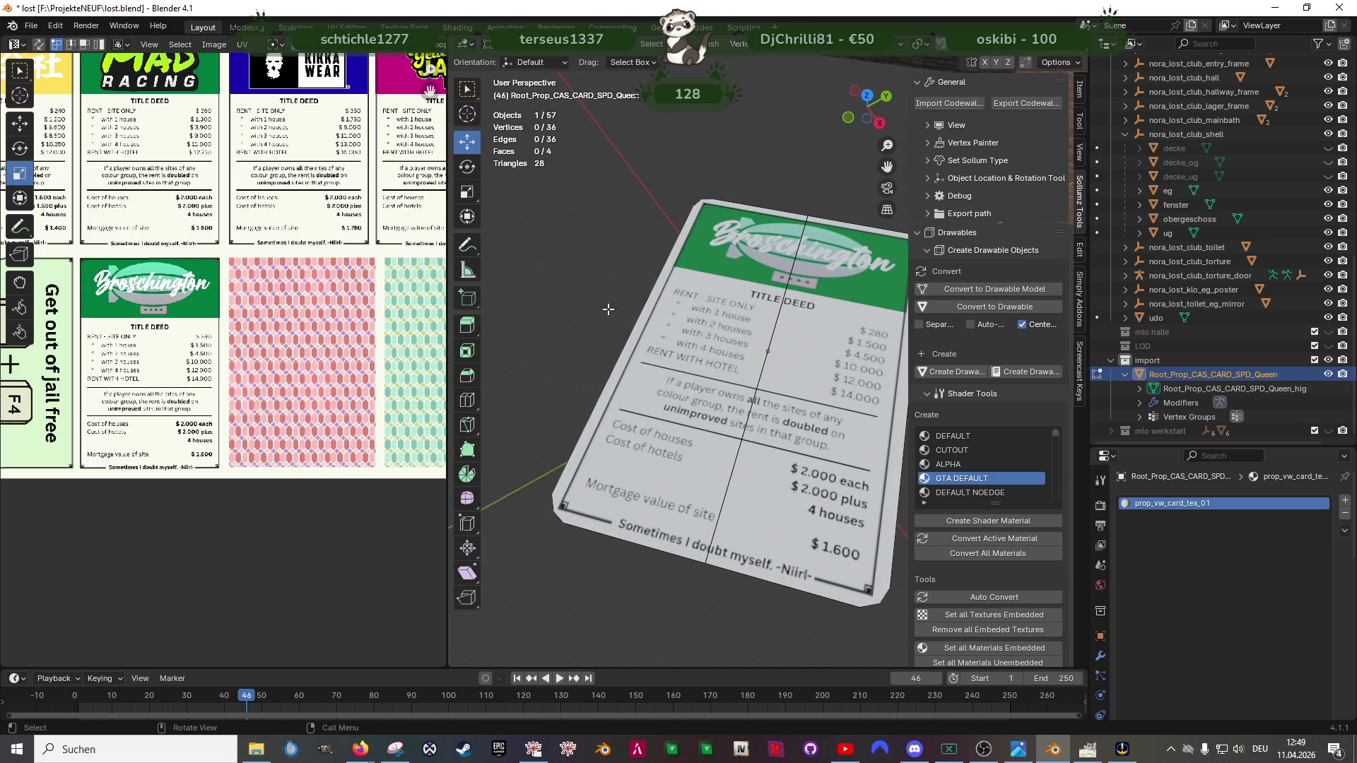
Step: Leave edit mode, frame the card face-on in a widened viewport and start a Win+Shift+S capture
key("Tab")
scroll(650, 324, "down", 3)
left_click_drag(706, 326, 760, 381)
scroll(760, 380, "up", 2)
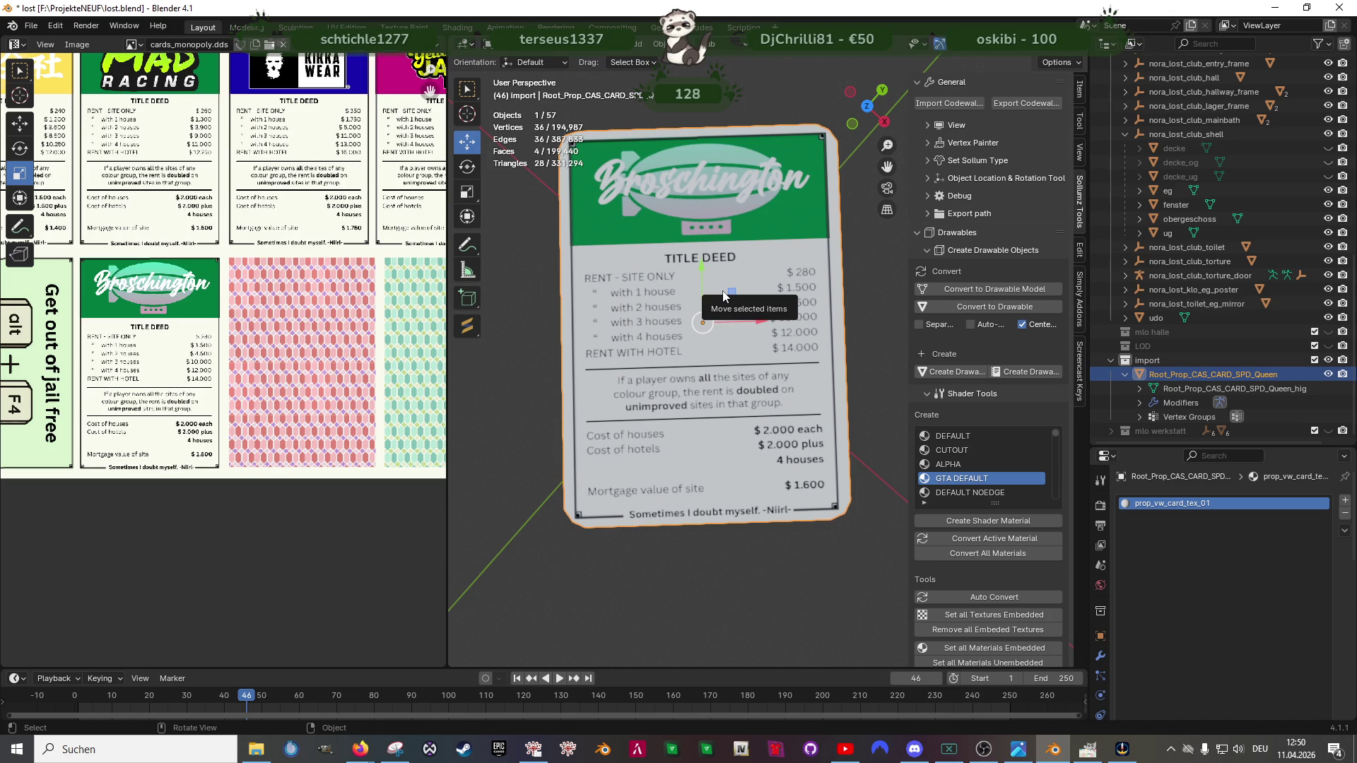
scroll(697, 287, "down", 3)
scroll(696, 287, "up", 2)
left_click(567, 359)
left_click_drag(795, 372, 774, 381)
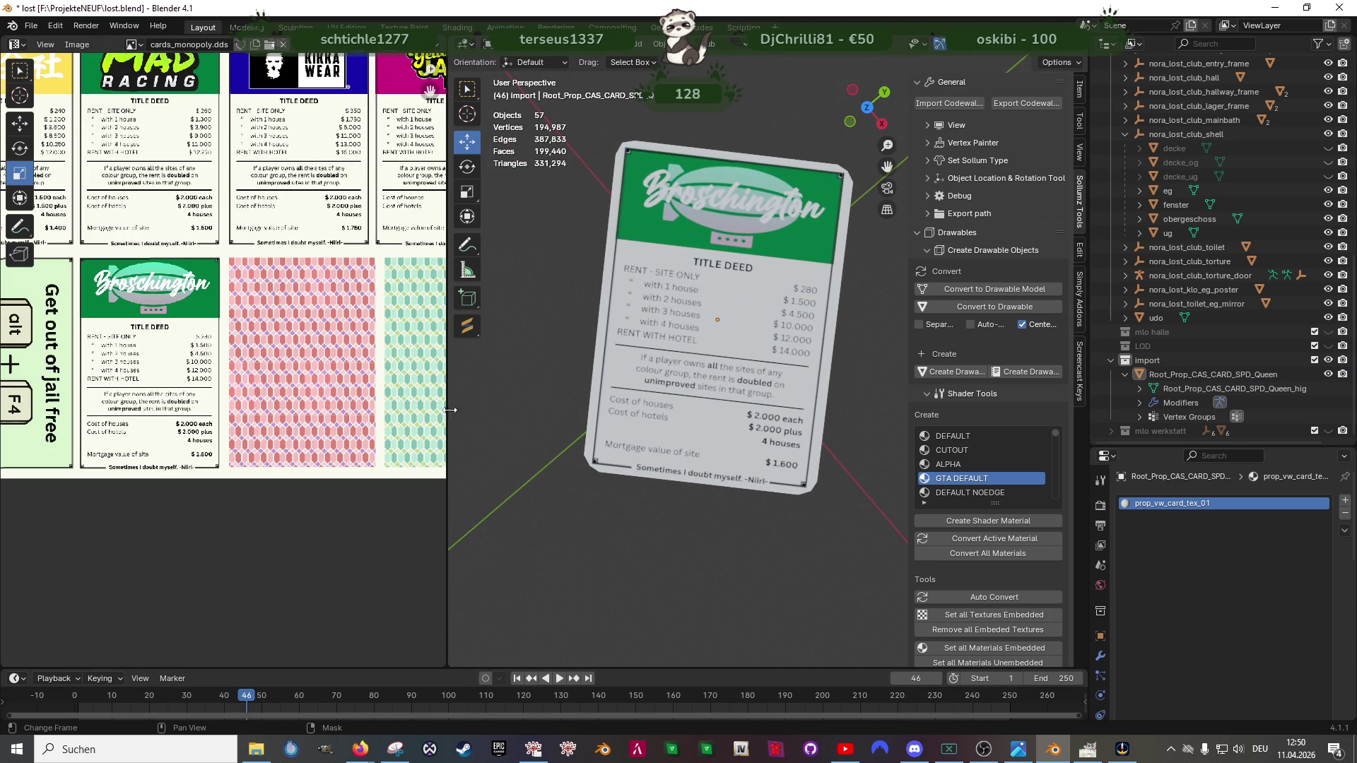
left_click_drag(447, 418, 207, 420)
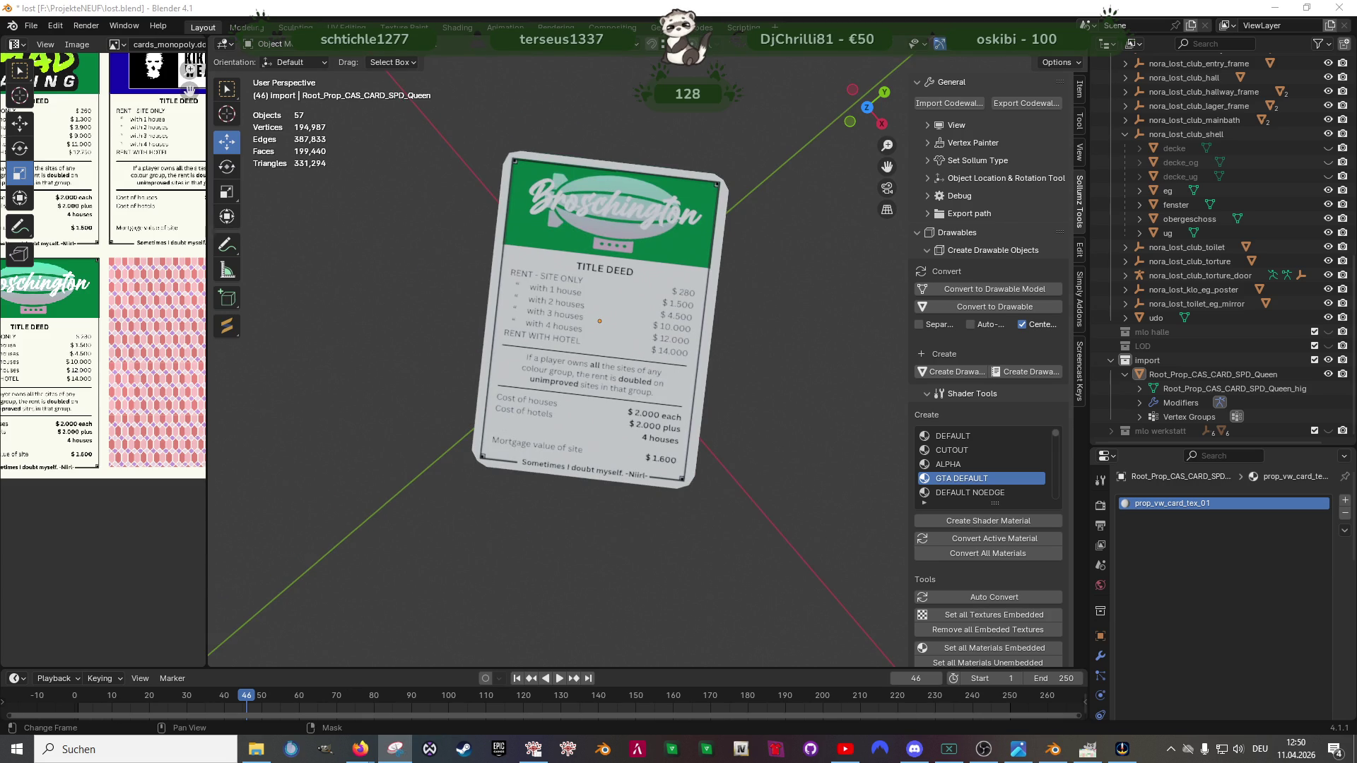
key("super+shift+s")
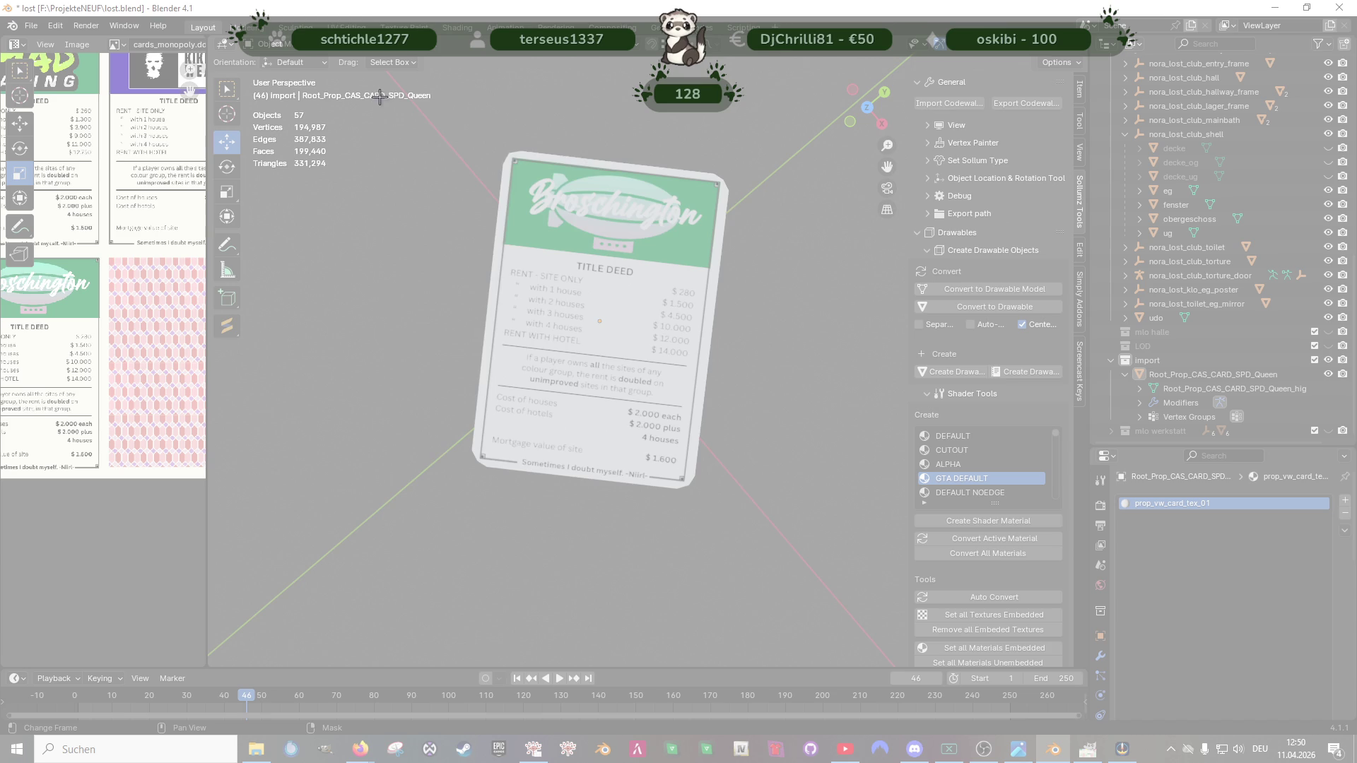
Step: Capture the textured Broschington card region, then Alt+Tab to the Forge page
left_click_drag(374, 93, 803, 583)
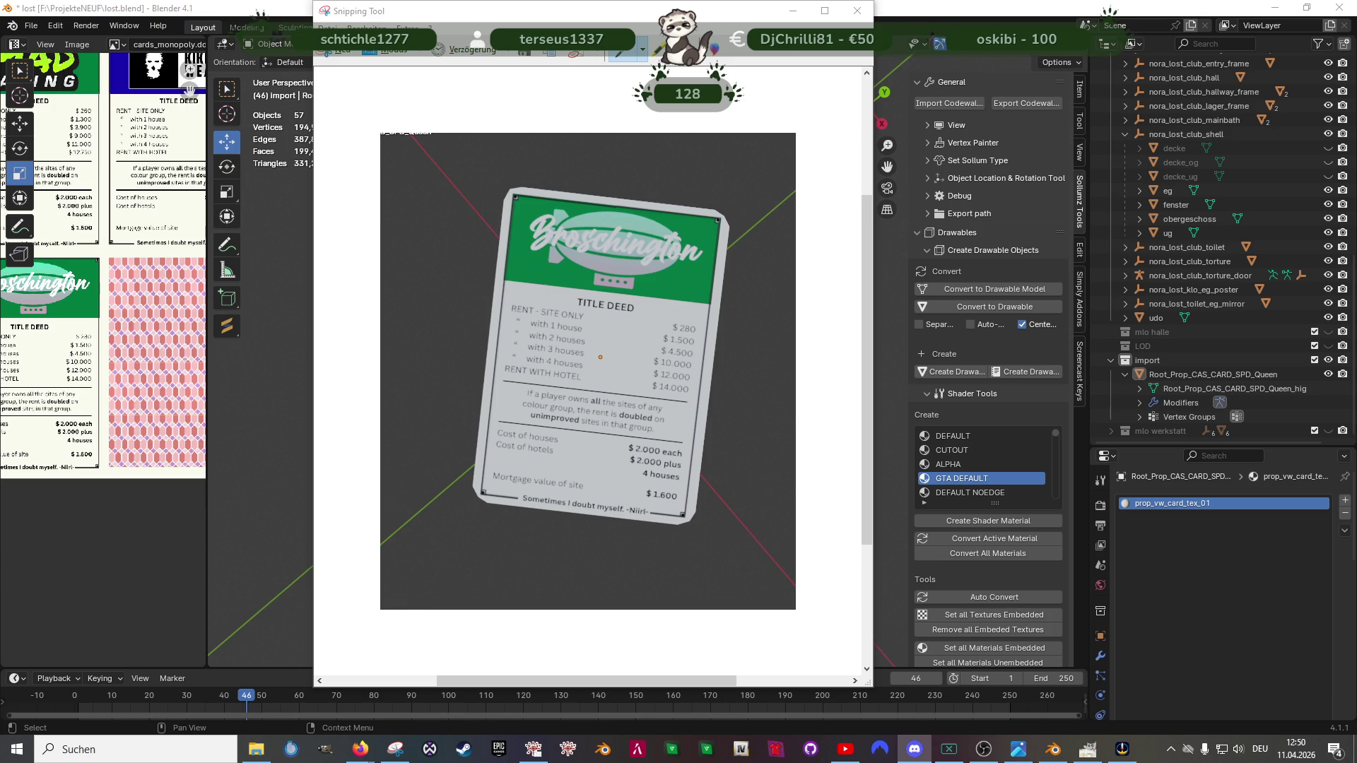
key("alt+Tab")
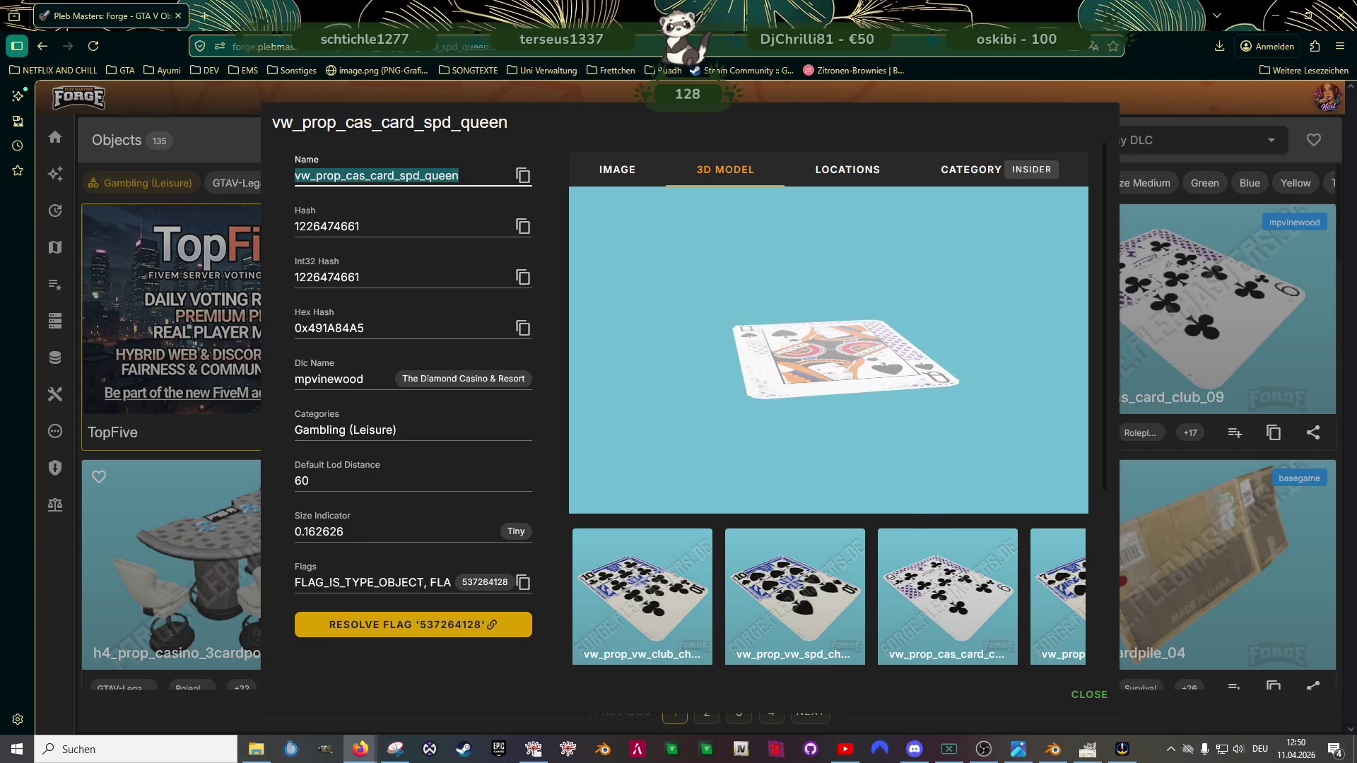
Step: Cycle back to the browser and close the queen of spades object details to return to the card results
key("super+d")
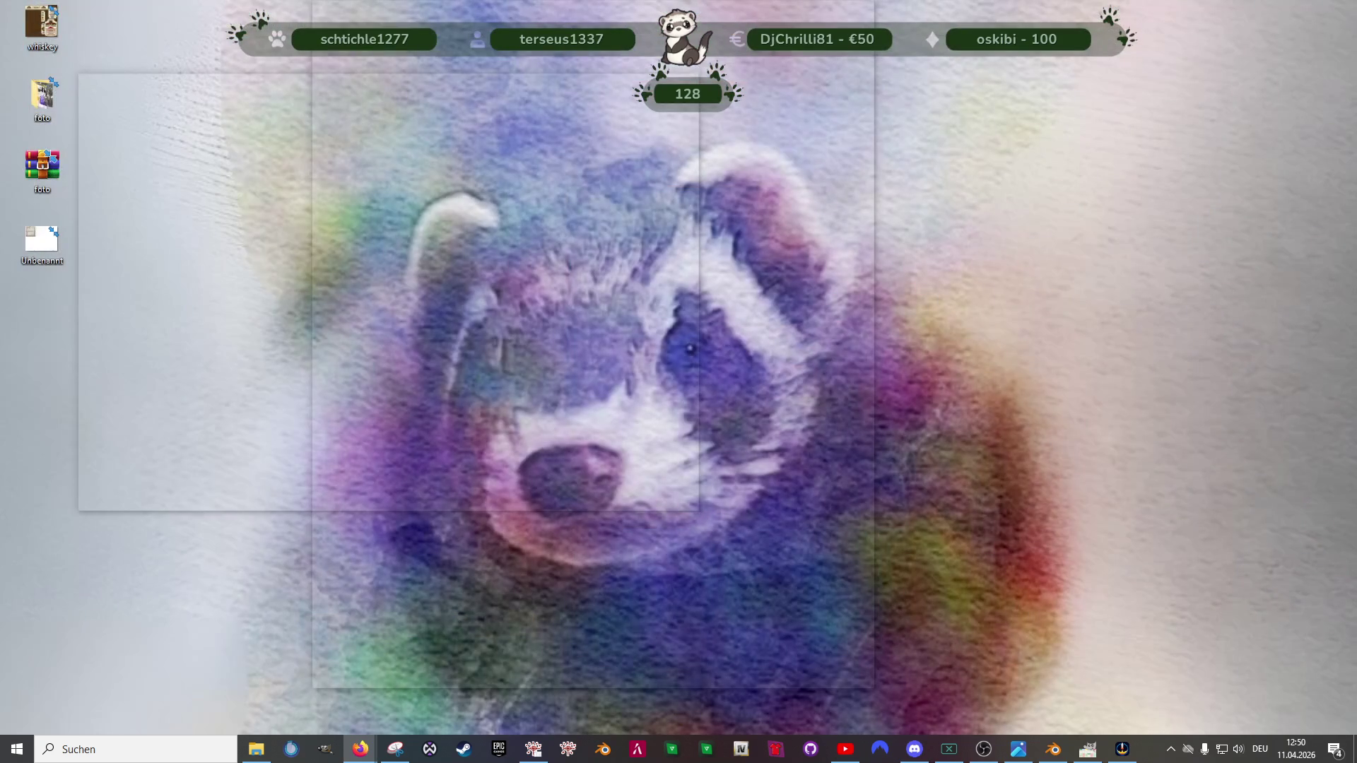
key("alt+Tab")
key("alt+Tab")
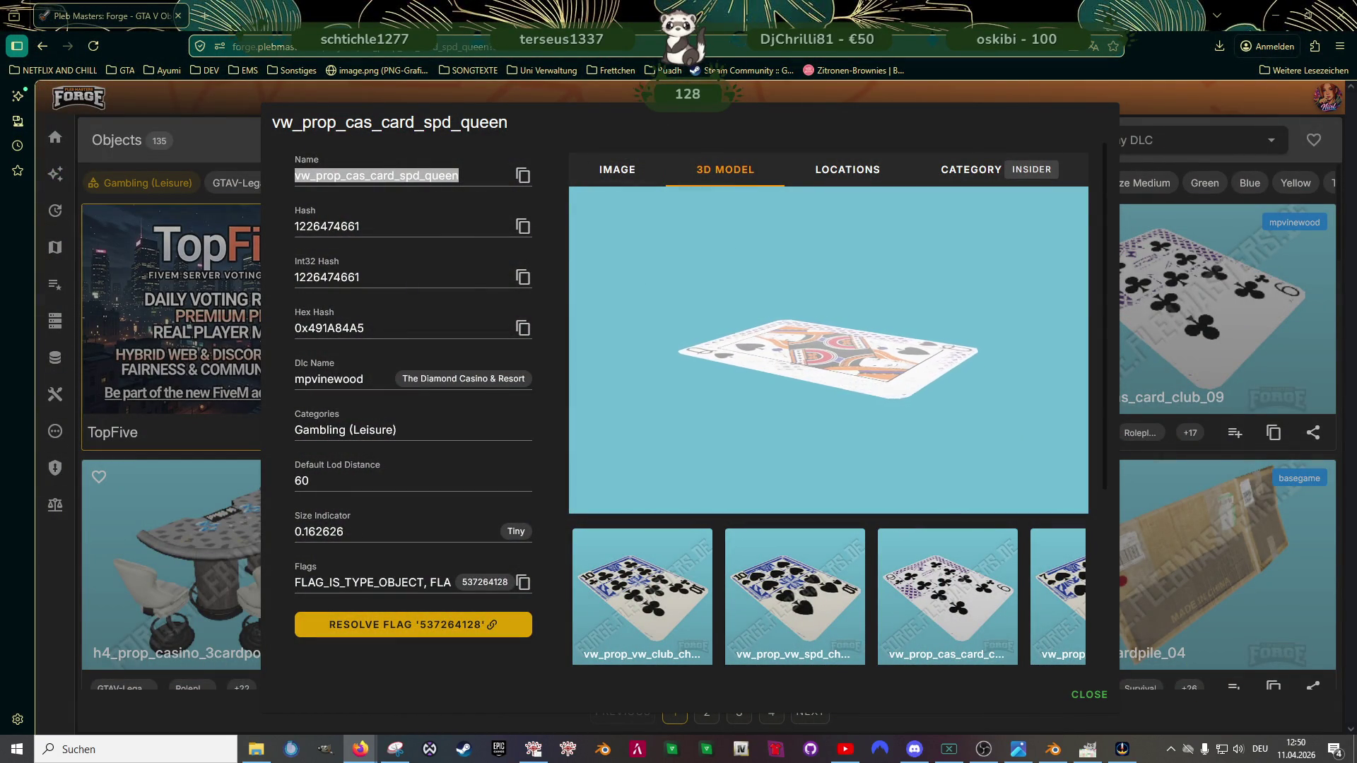
key("alt+Tab")
key("alt+Tab")
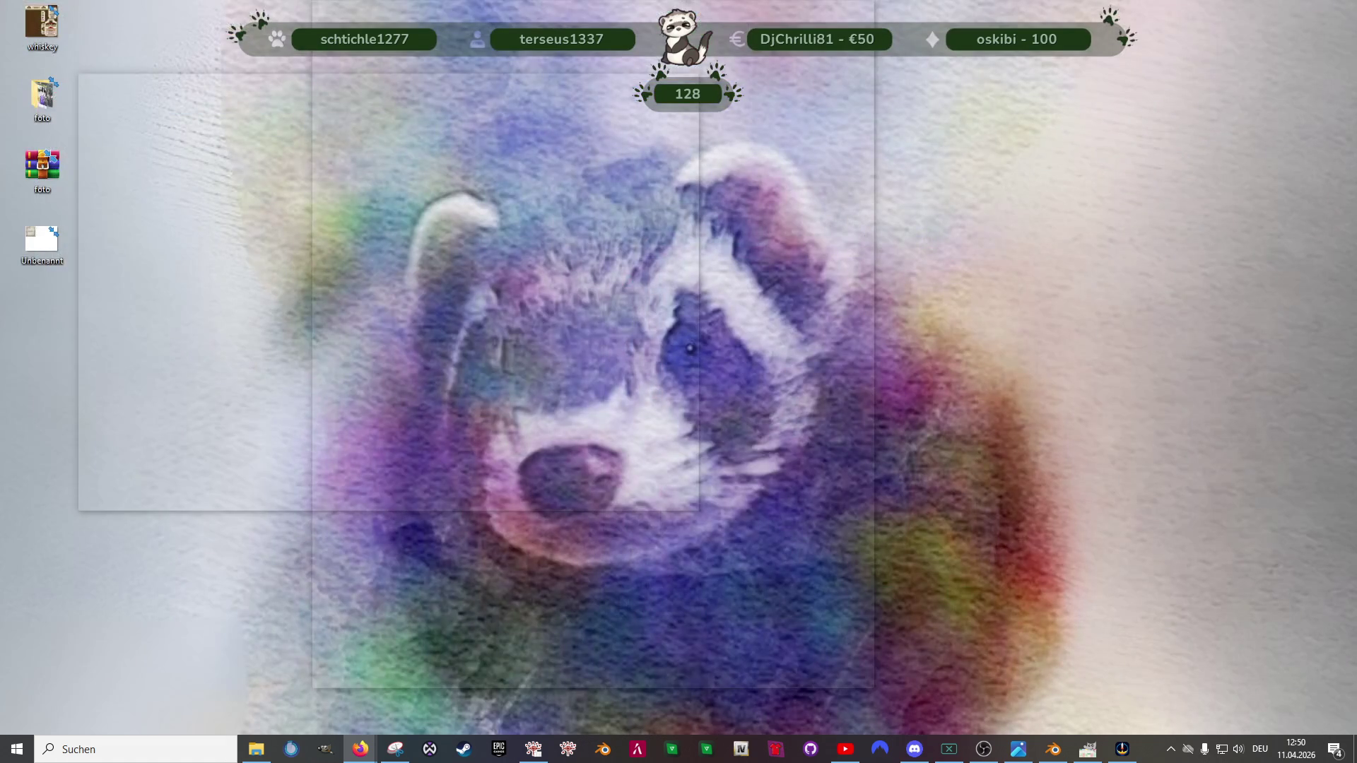
key("alt+Tab")
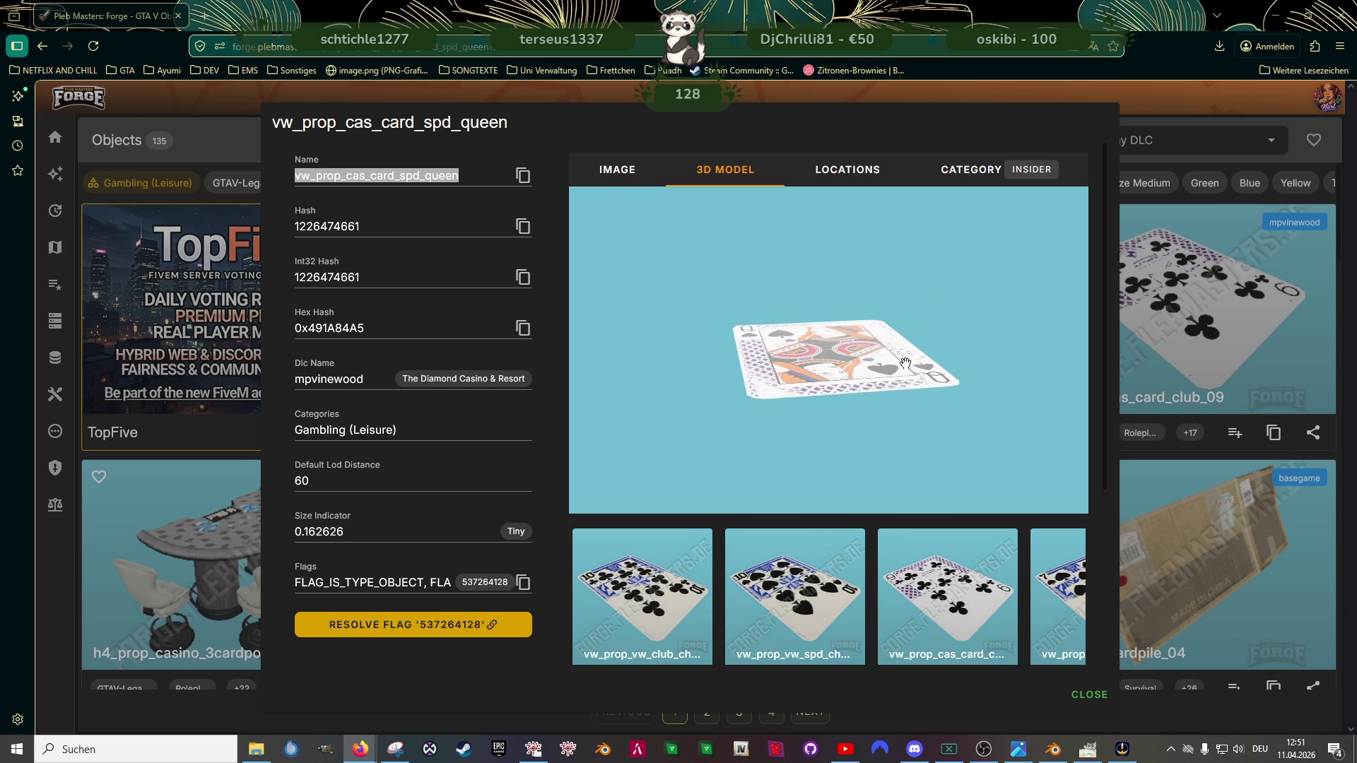
left_click(1089, 694)
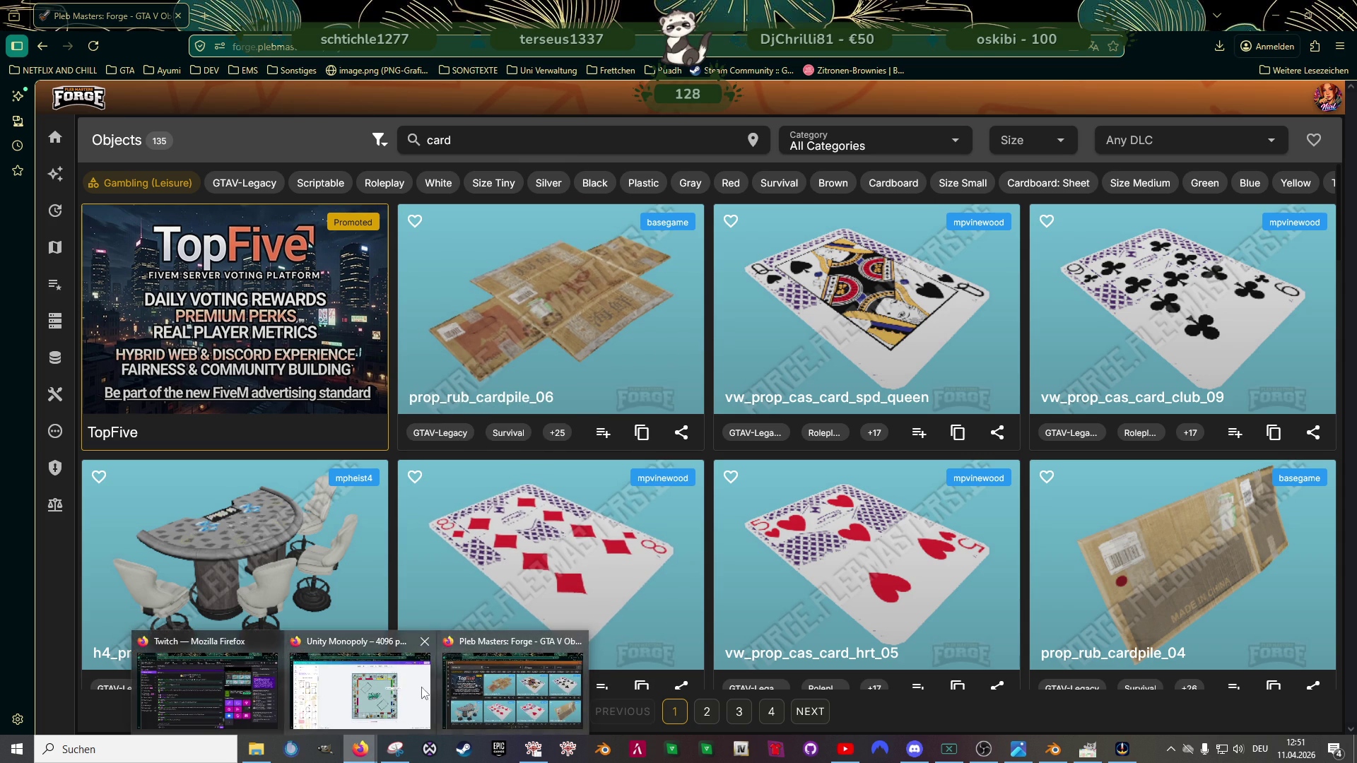
Step: Switch to the Canva board design and snip a screenshot of the whole Monopoly board
left_click(358, 690)
left_click(1175, 490)
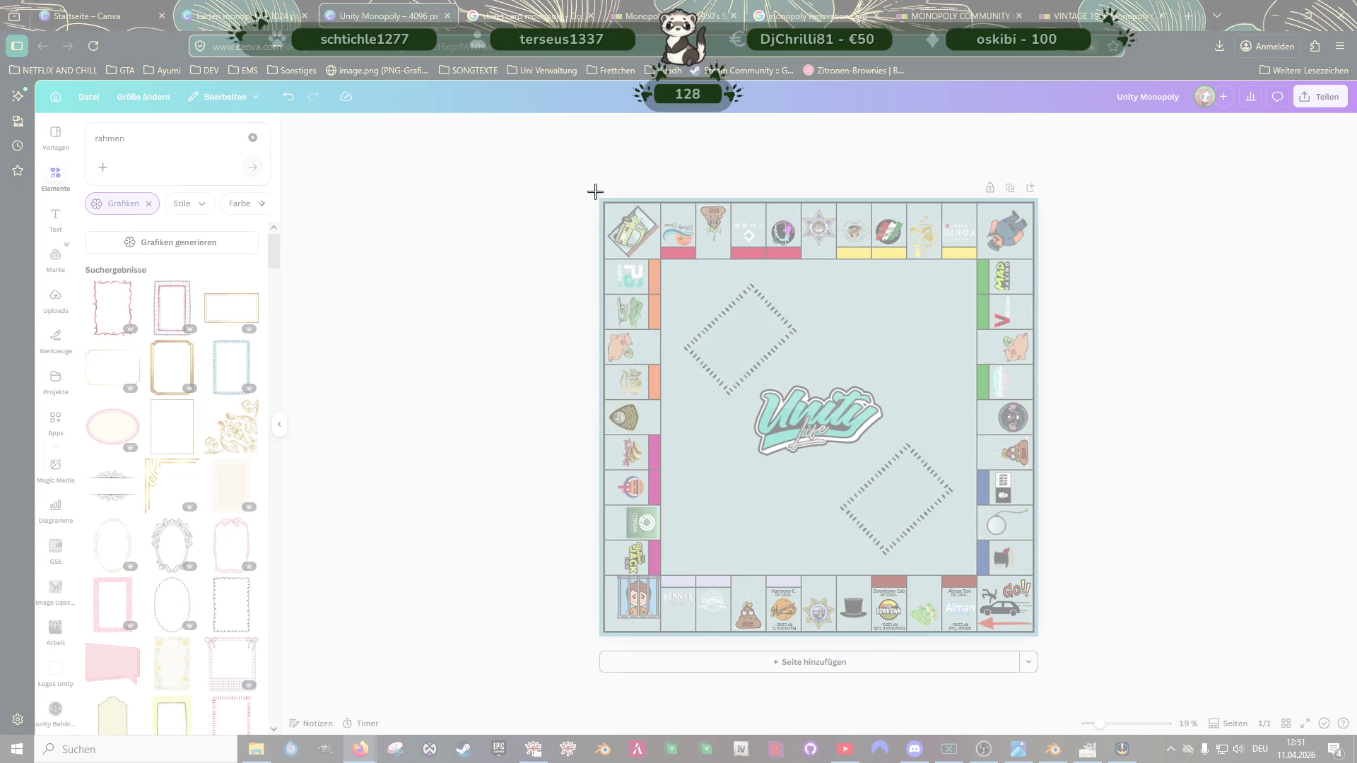
left_click_drag(594, 192, 1075, 639)
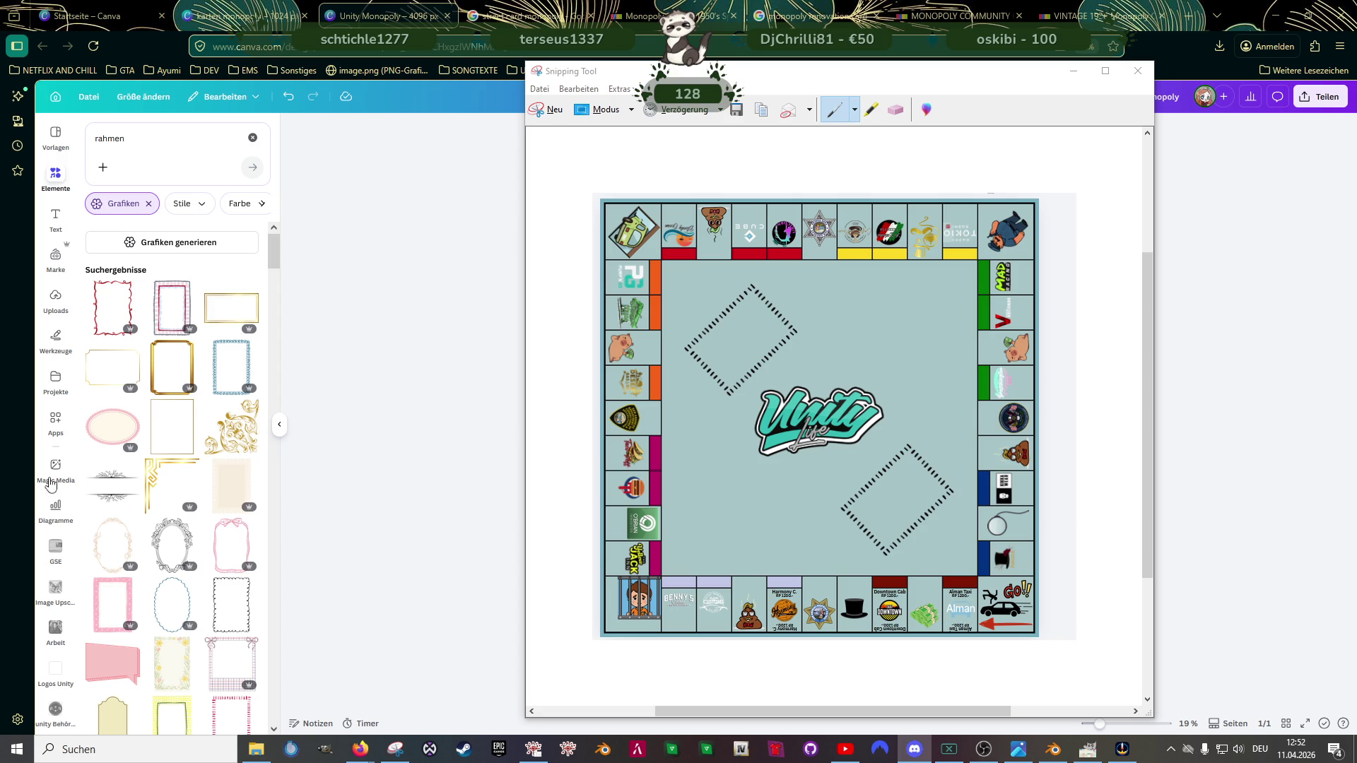
left_click(365, 448)
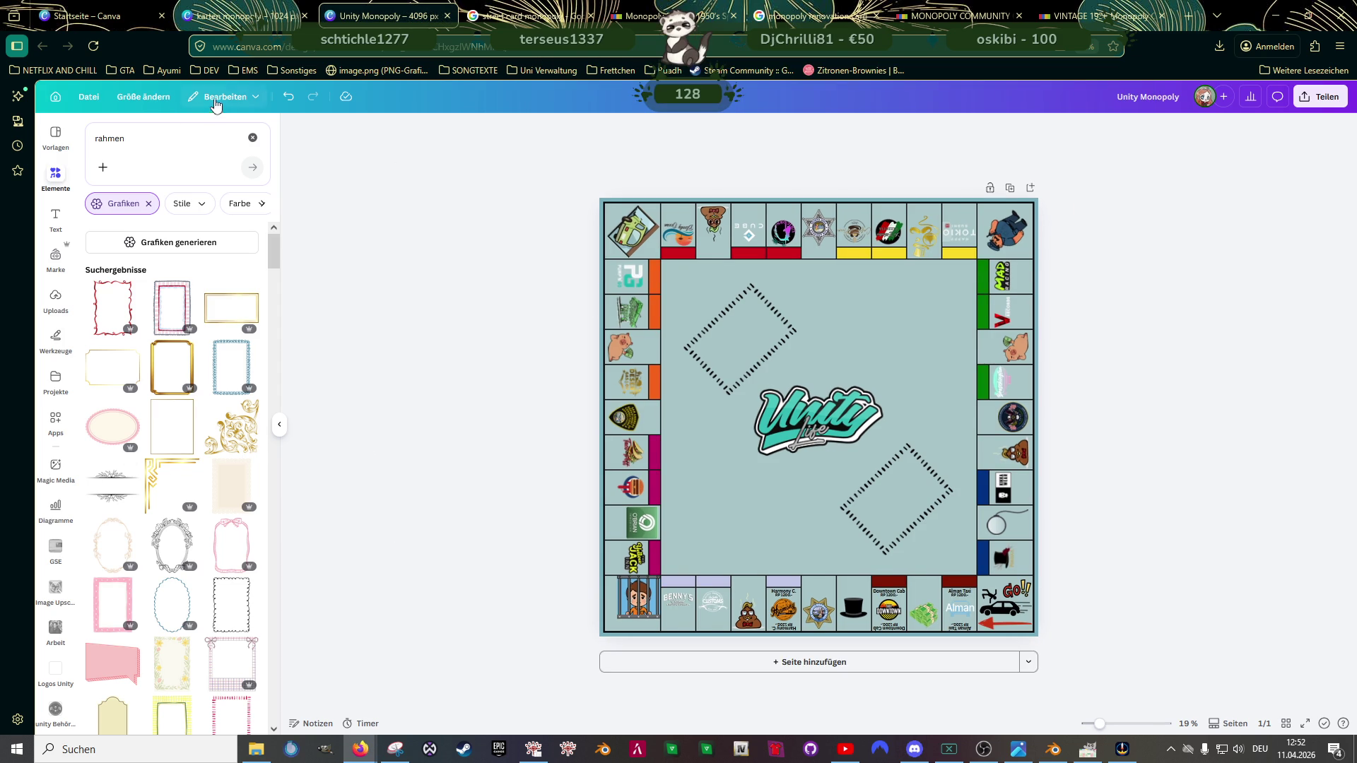
Step: Check the design's custom size under Größe ändern and close without changes
left_click(157, 98)
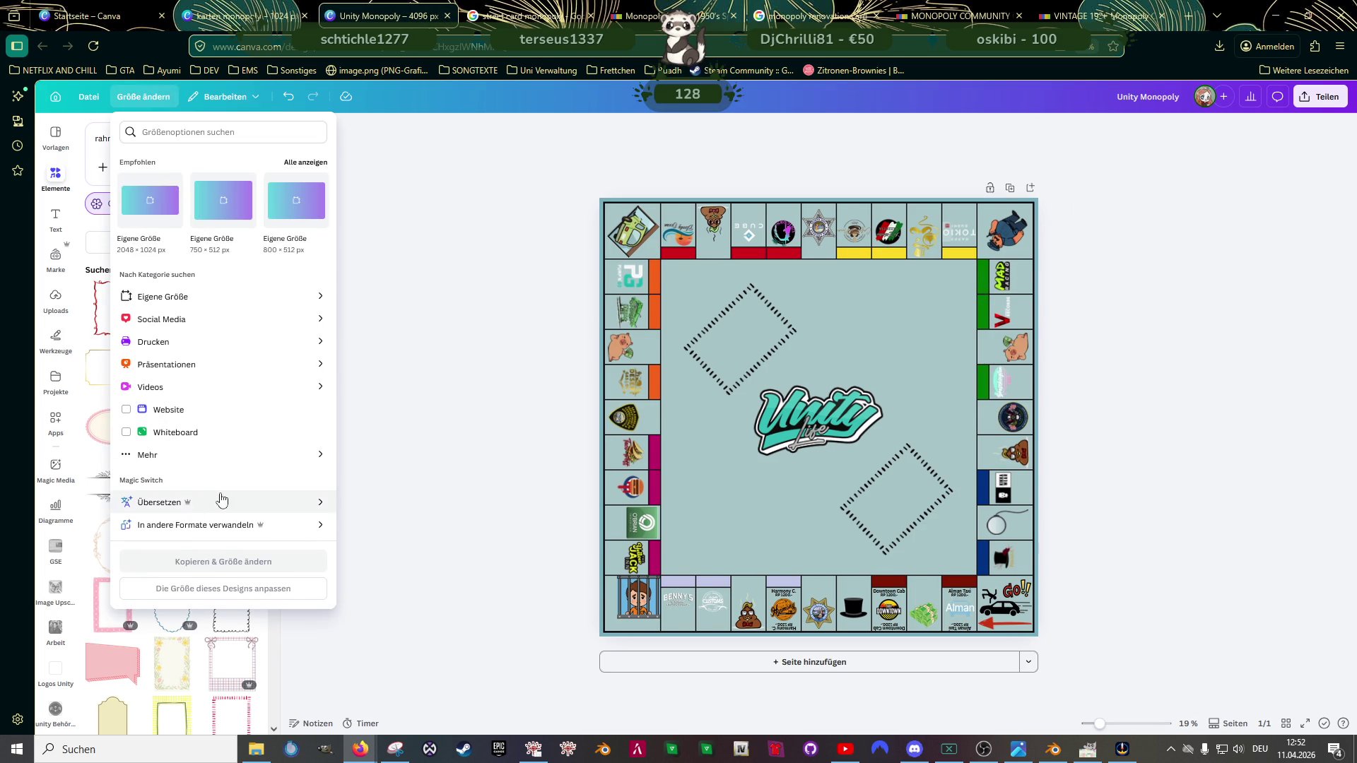
left_click(163, 297)
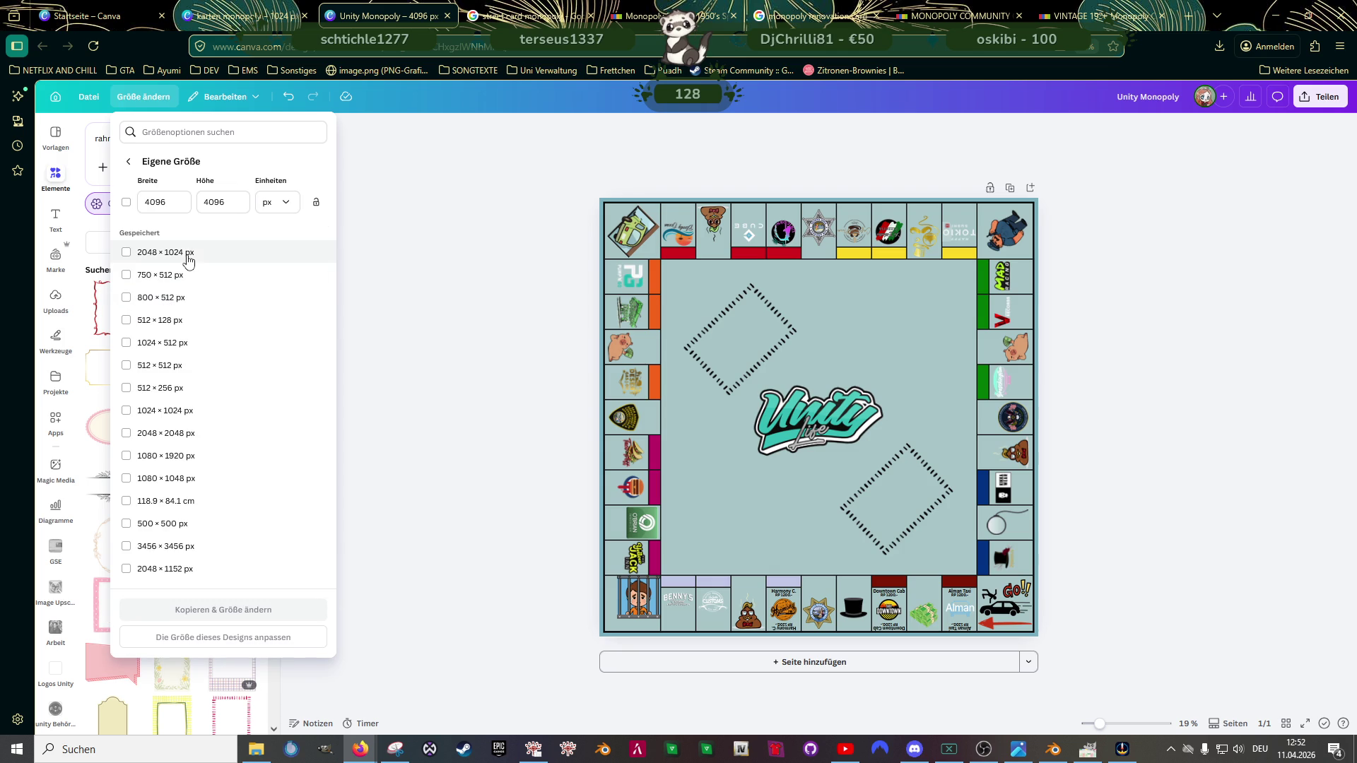
left_click(388, 269)
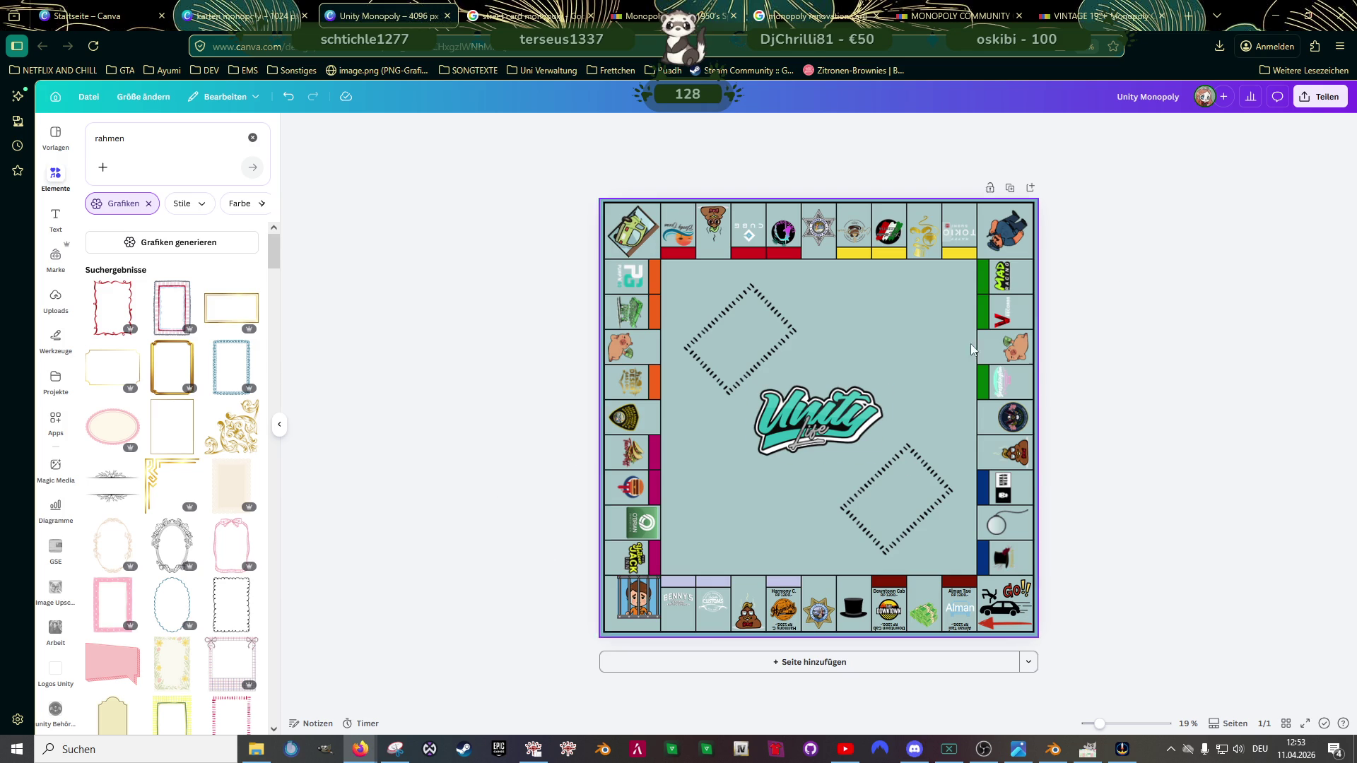
Step: Download the Unity Monopoly board from Canva as PNG, then return to the street card Google results
left_click(1321, 97)
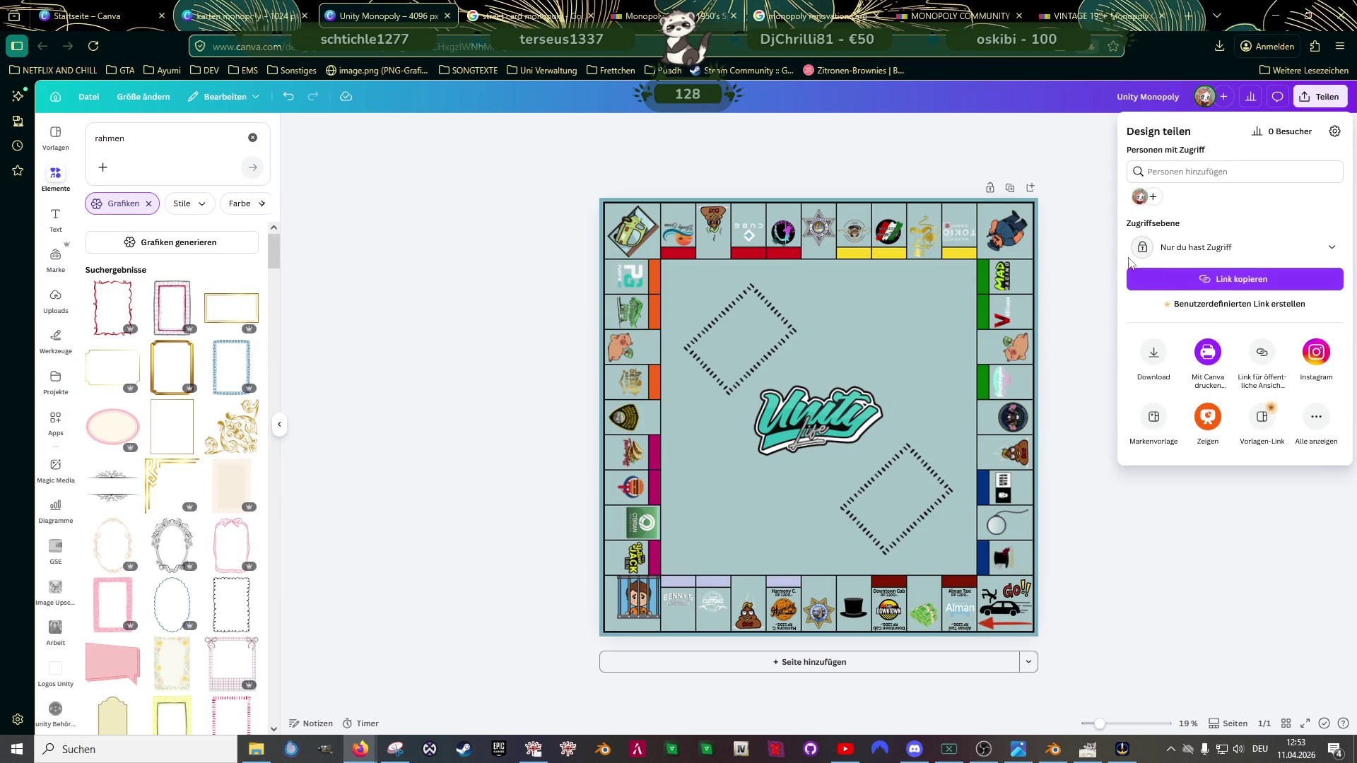
left_click(1154, 354)
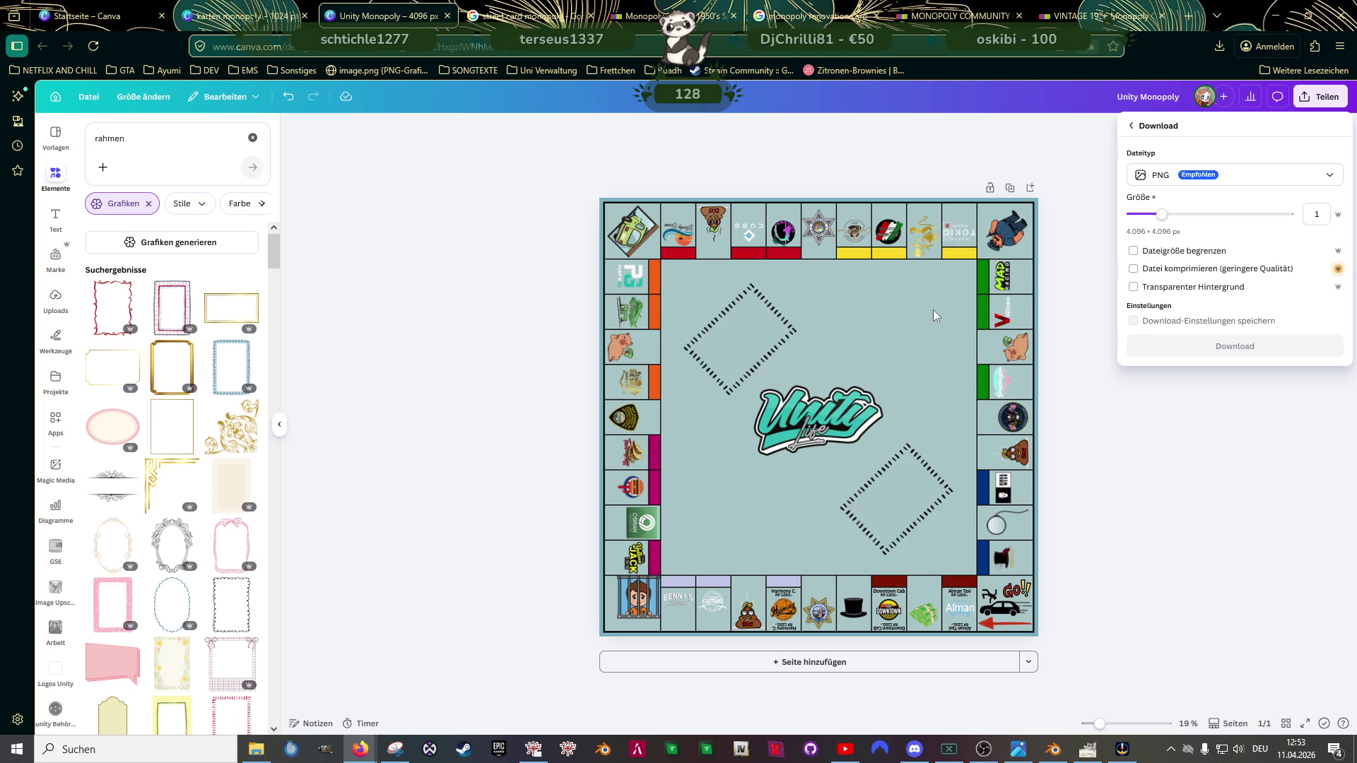
left_click(1208, 347)
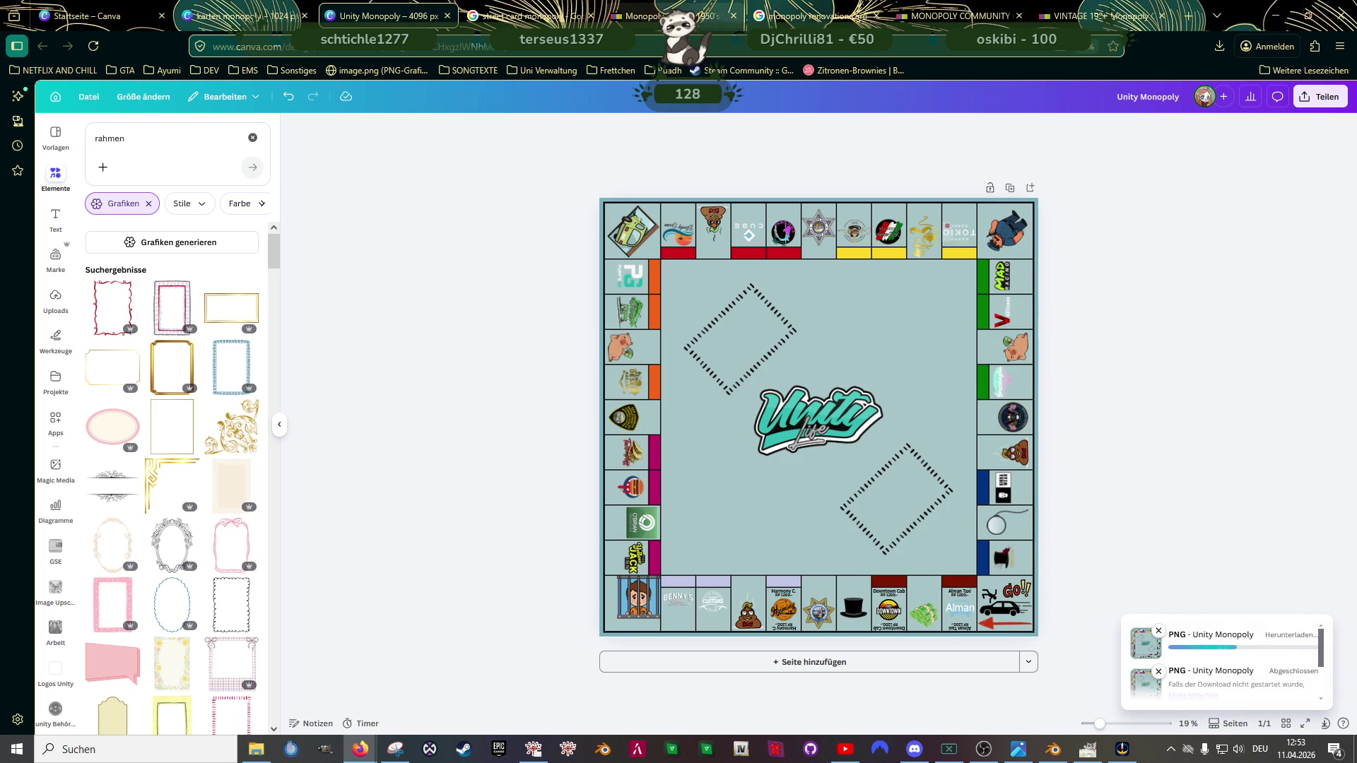
left_click(526, 15)
left_click(127, 72)
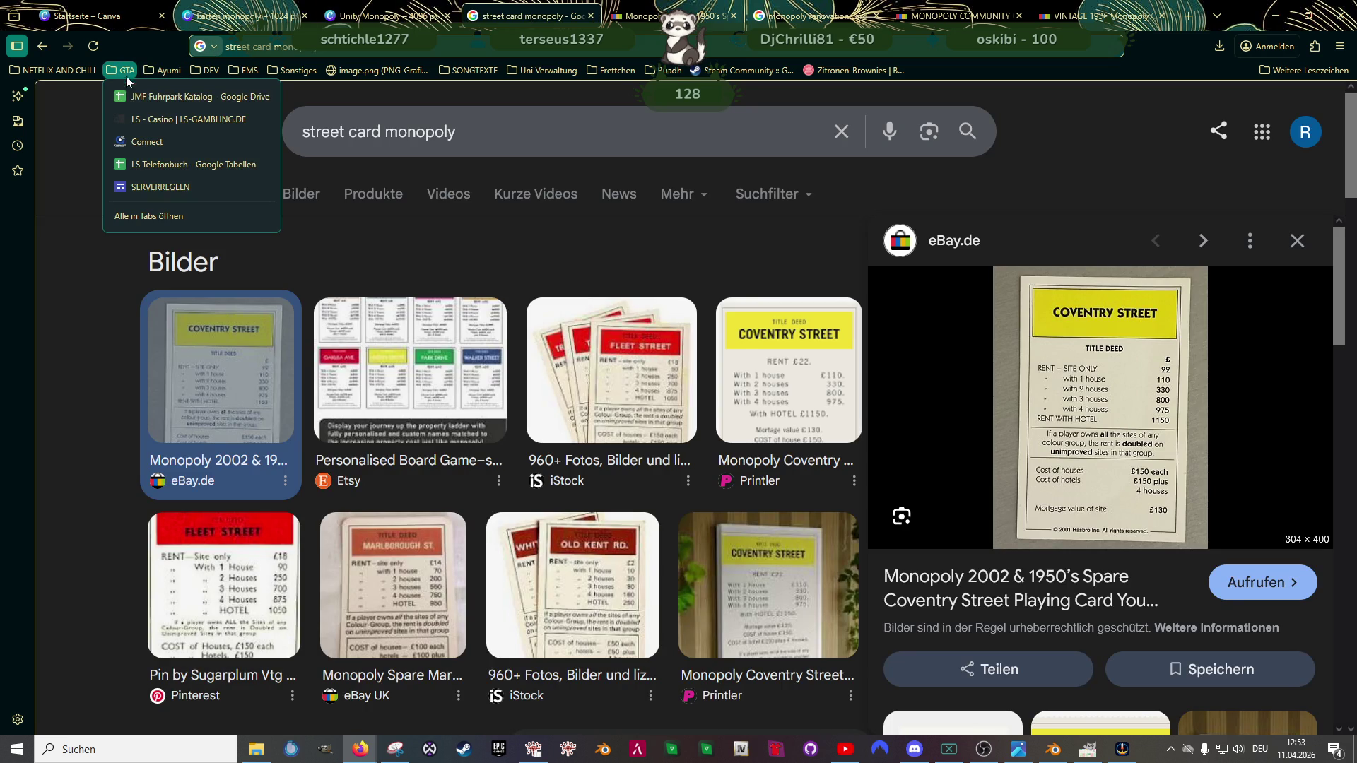
mouse_move(164, 71)
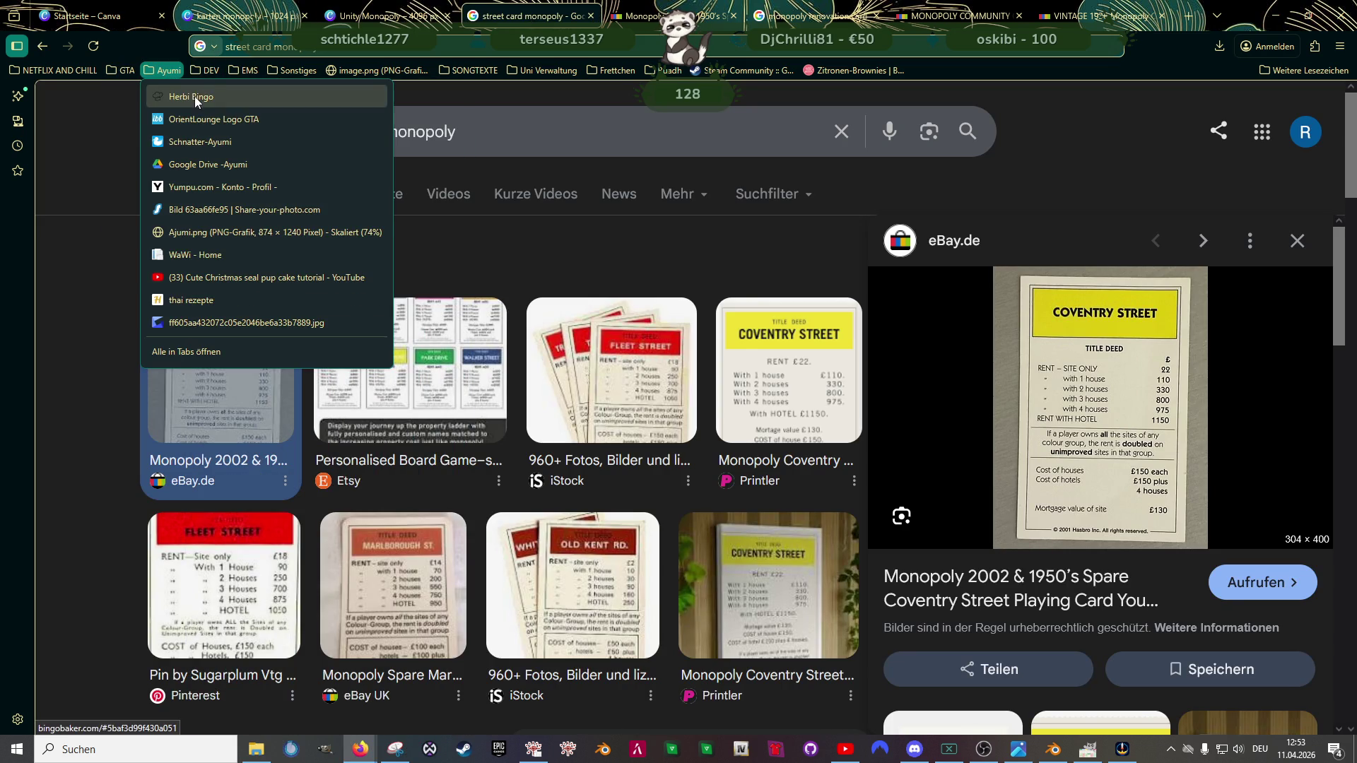
mouse_move(122, 70)
left_click(222, 96)
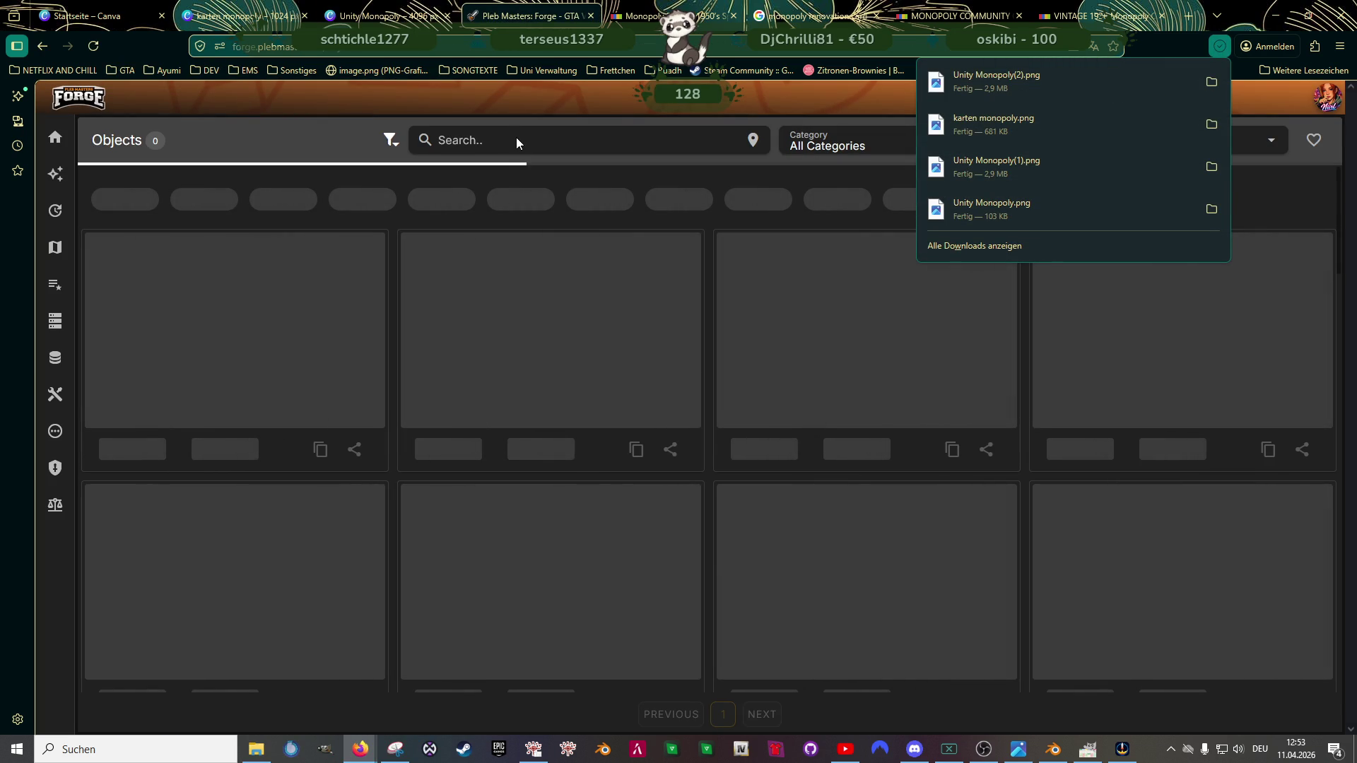
left_click(508, 140)
type("board")
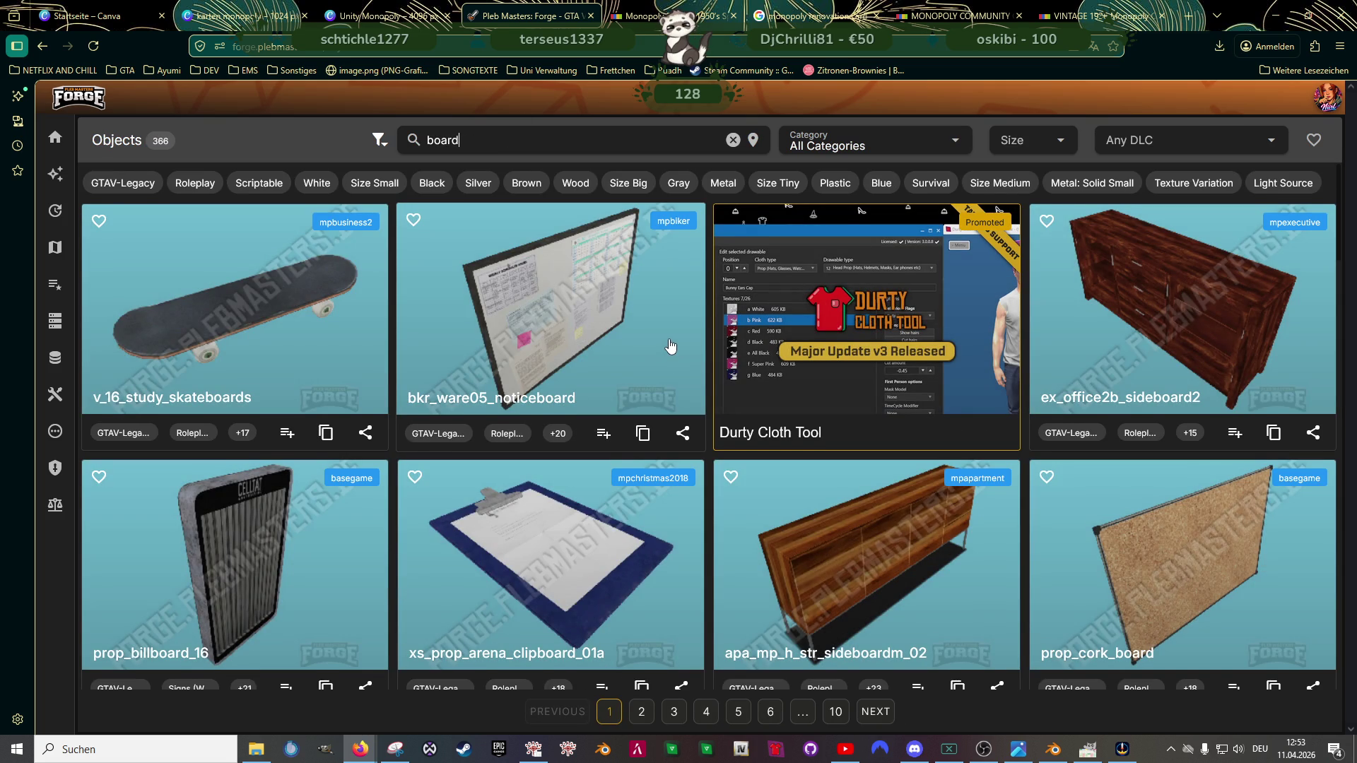
scroll(669, 360, "down", 3)
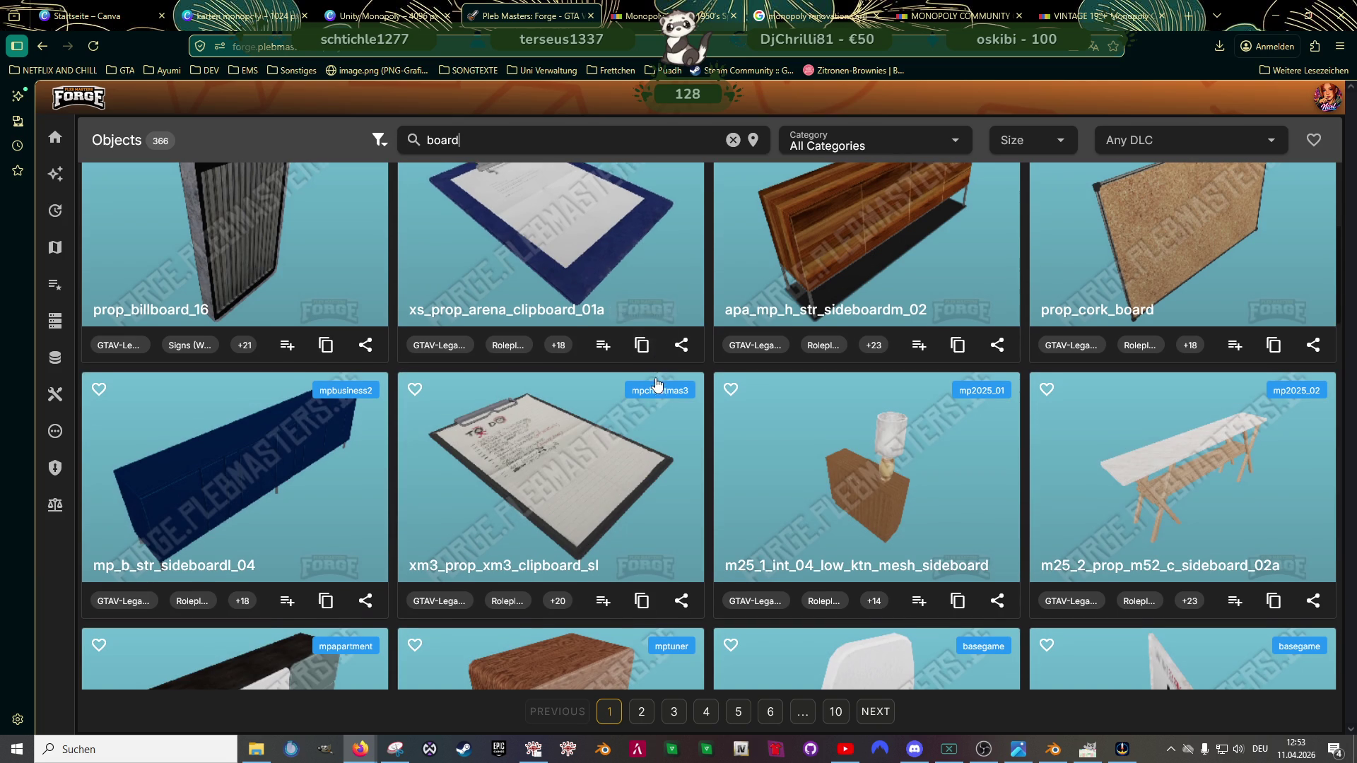
scroll(656, 386, "down", 1)
scroll(657, 385, "down", 2)
scroll(656, 385, "down", 2)
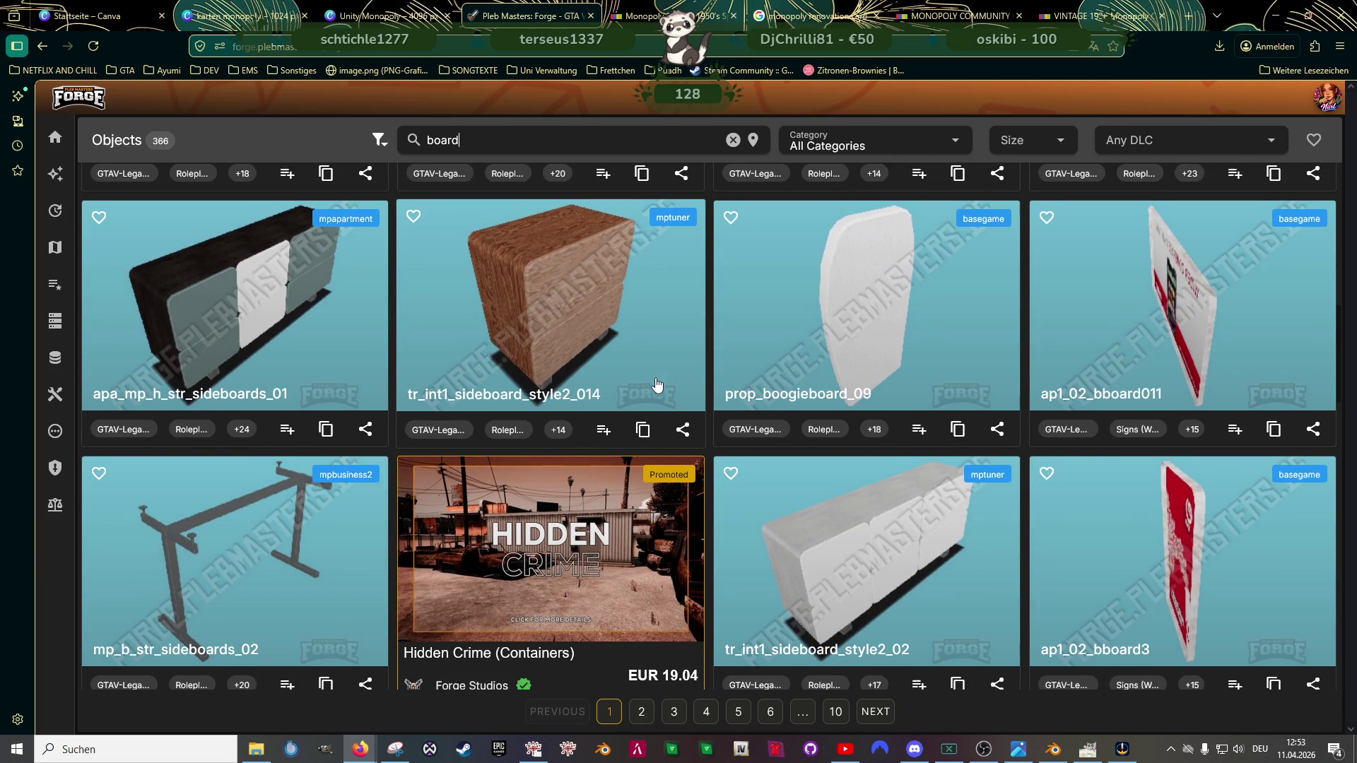
scroll(655, 378, "down", 1)
scroll(655, 377, "down", 1)
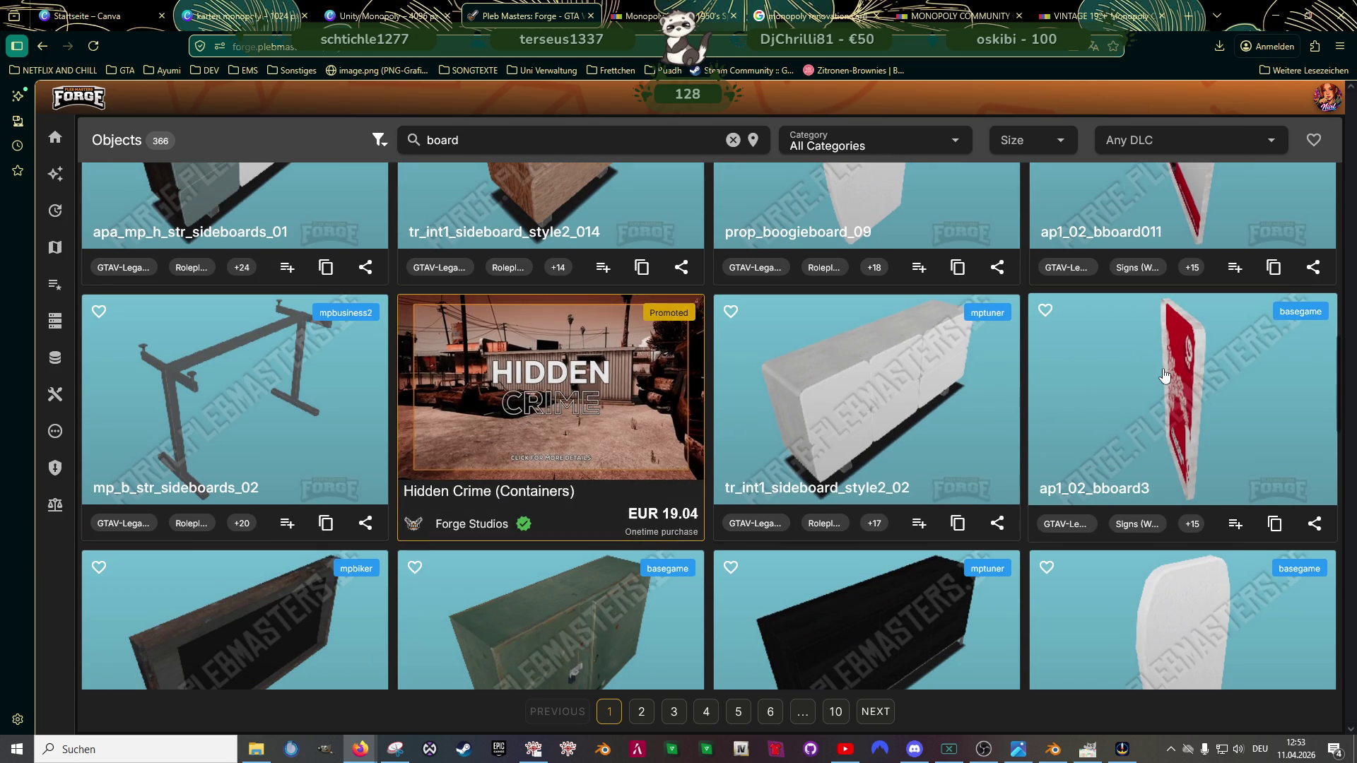
left_click(1164, 376)
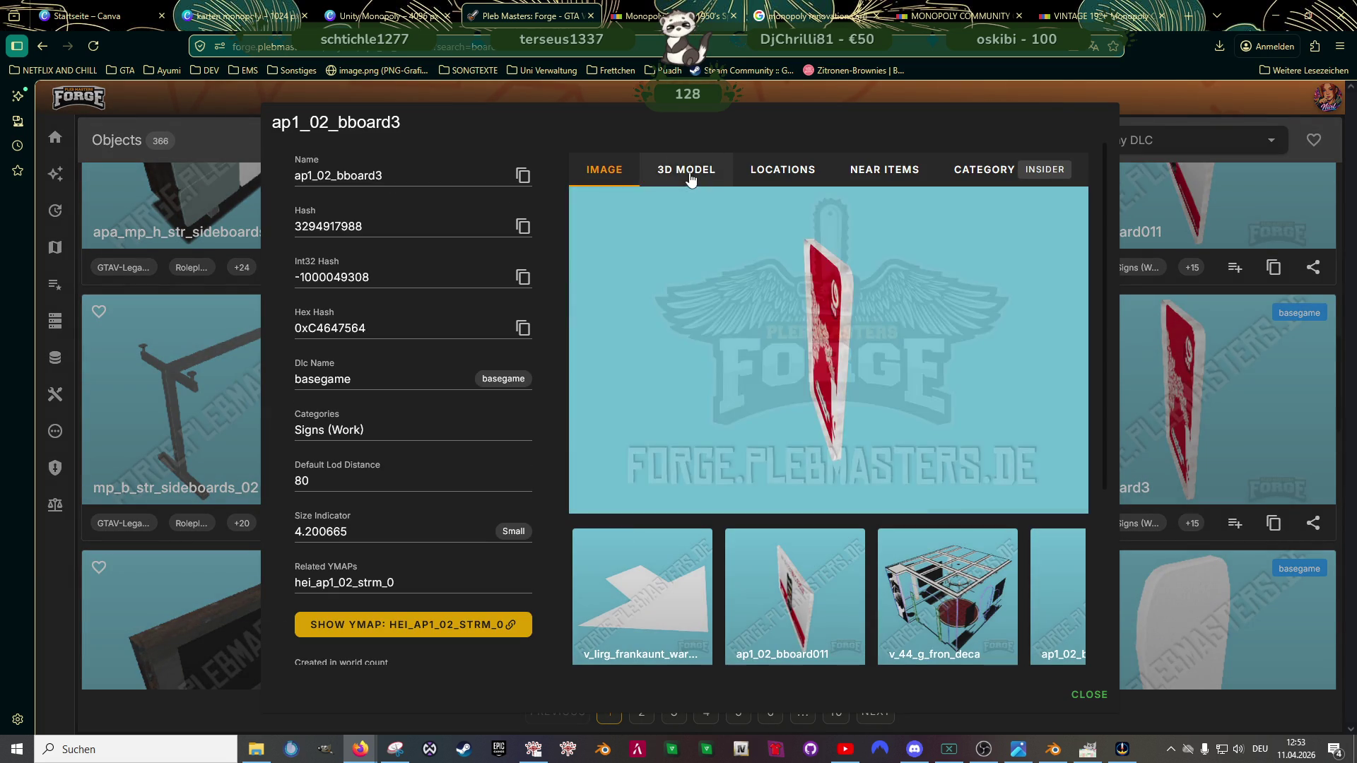
left_click(688, 180)
left_click_drag(773, 342, 890, 333)
left_click(1261, 402)
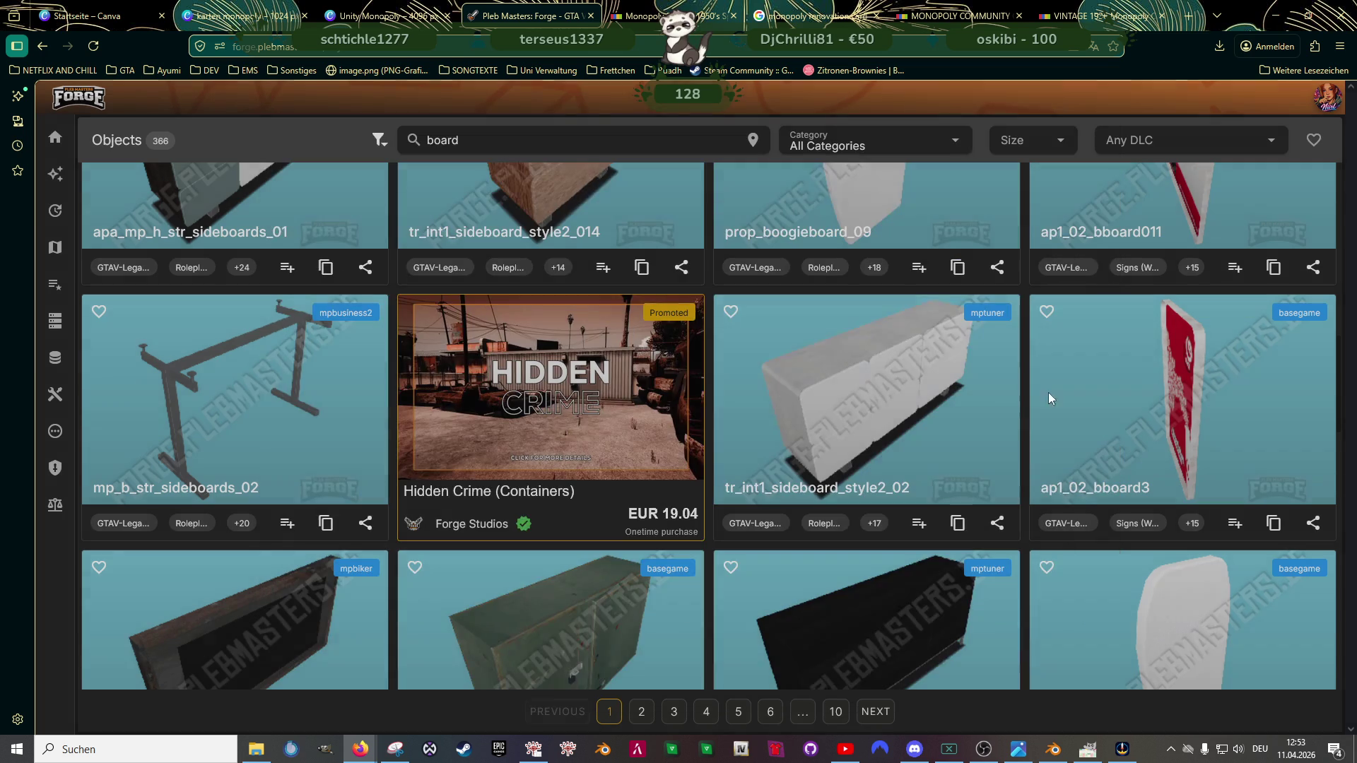
scroll(942, 402, "down", 3)
scroll(943, 401, "down", 1)
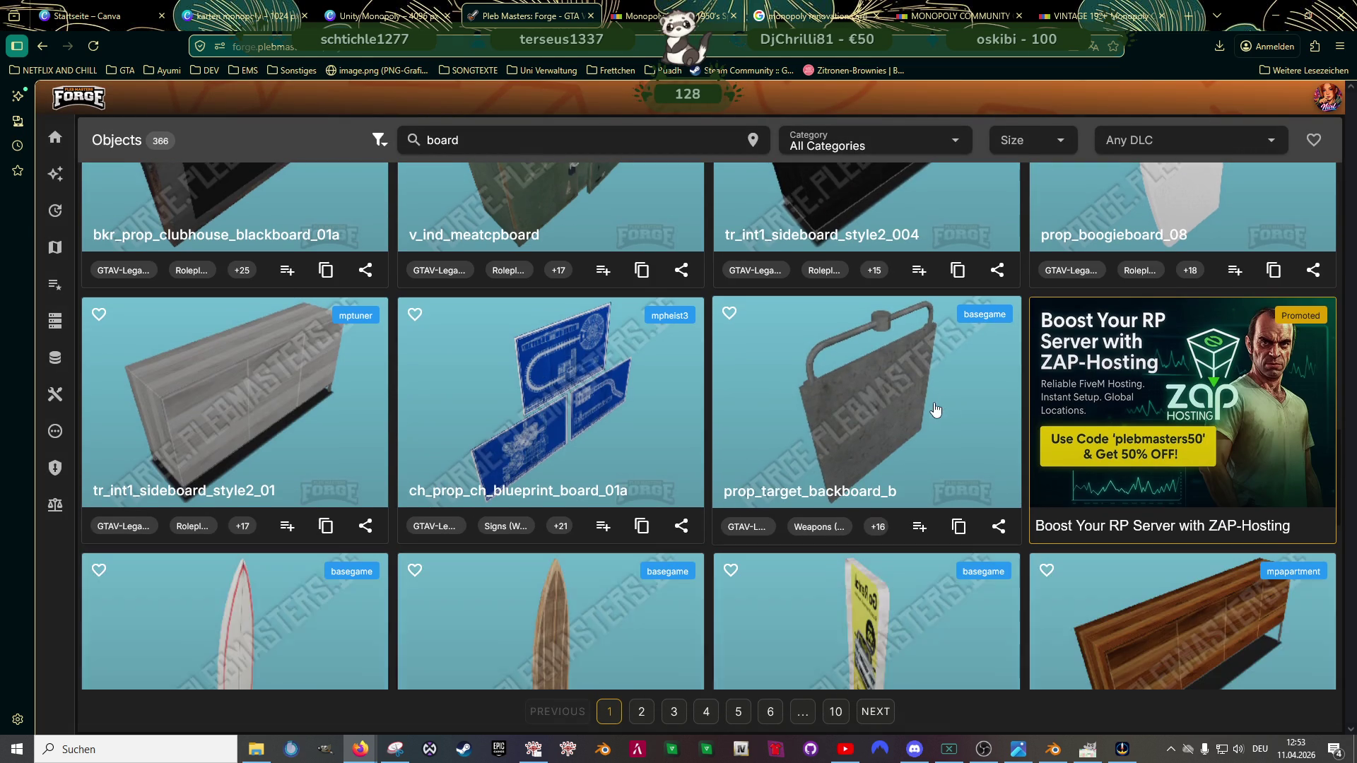
scroll(718, 378, "down", 1)
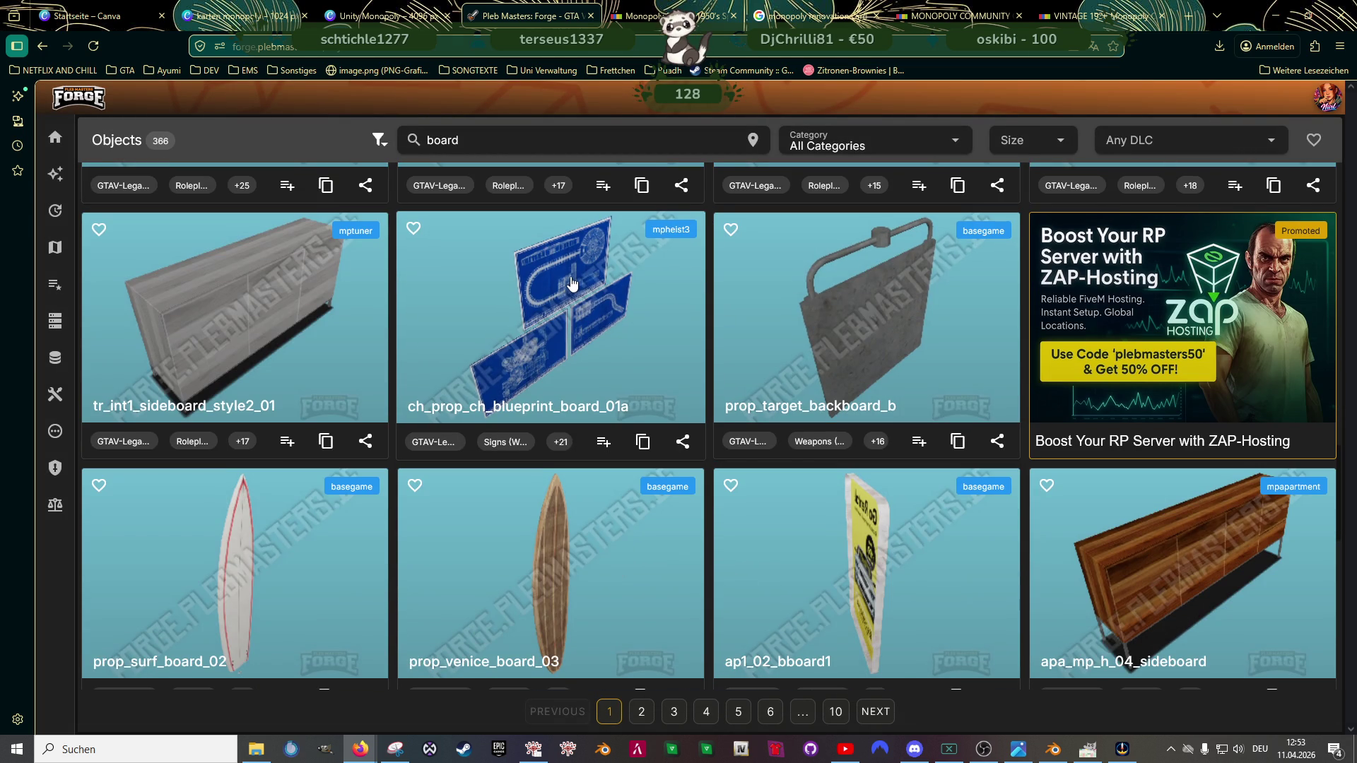
scroll(739, 366, "down", 2)
scroll(739, 365, "down", 2)
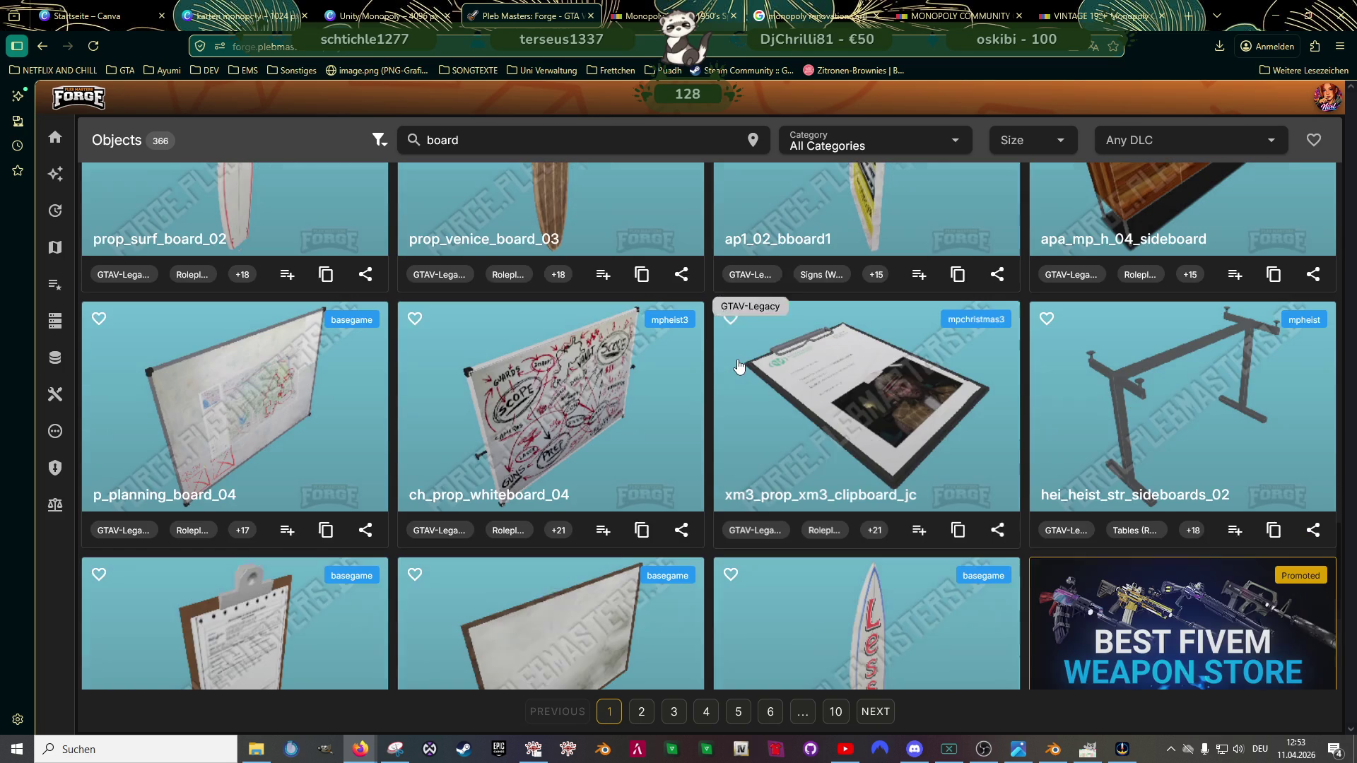
scroll(609, 377, "down", 1)
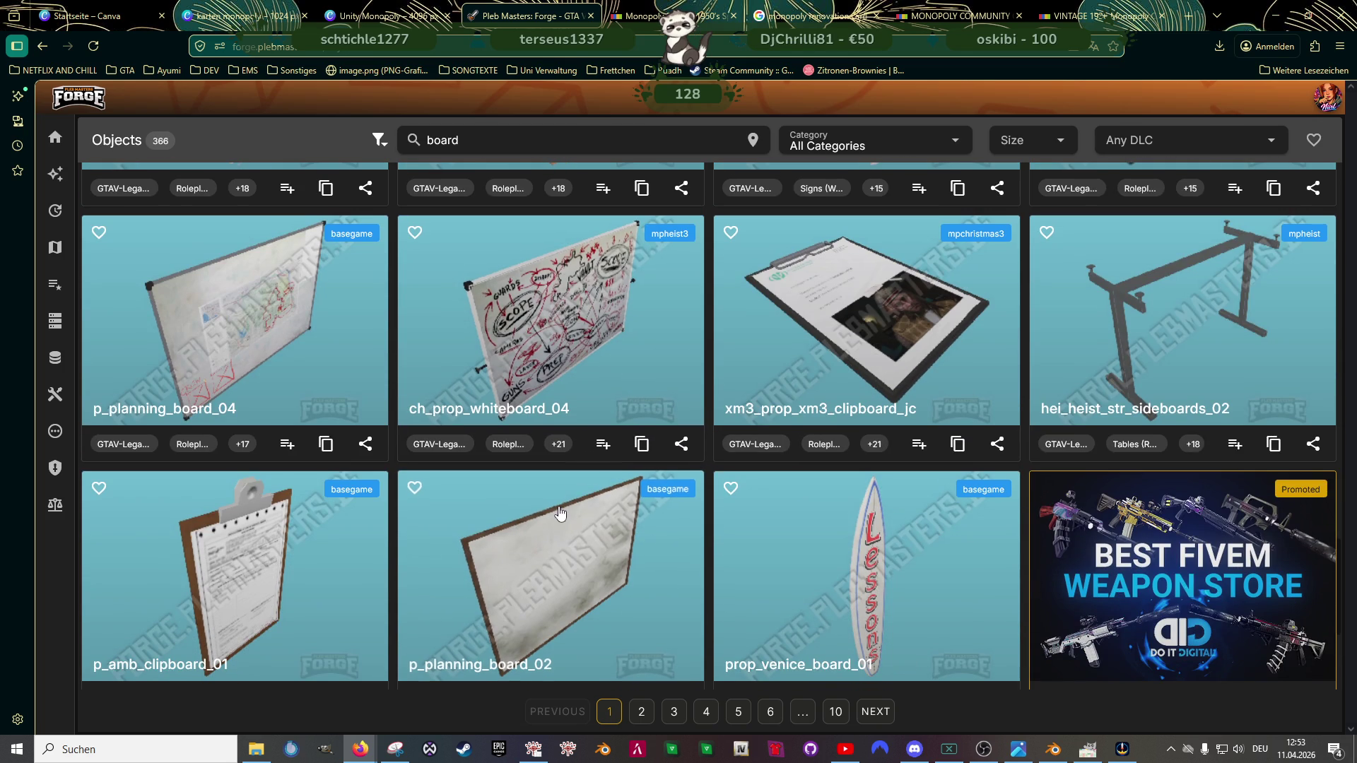
left_click(567, 529)
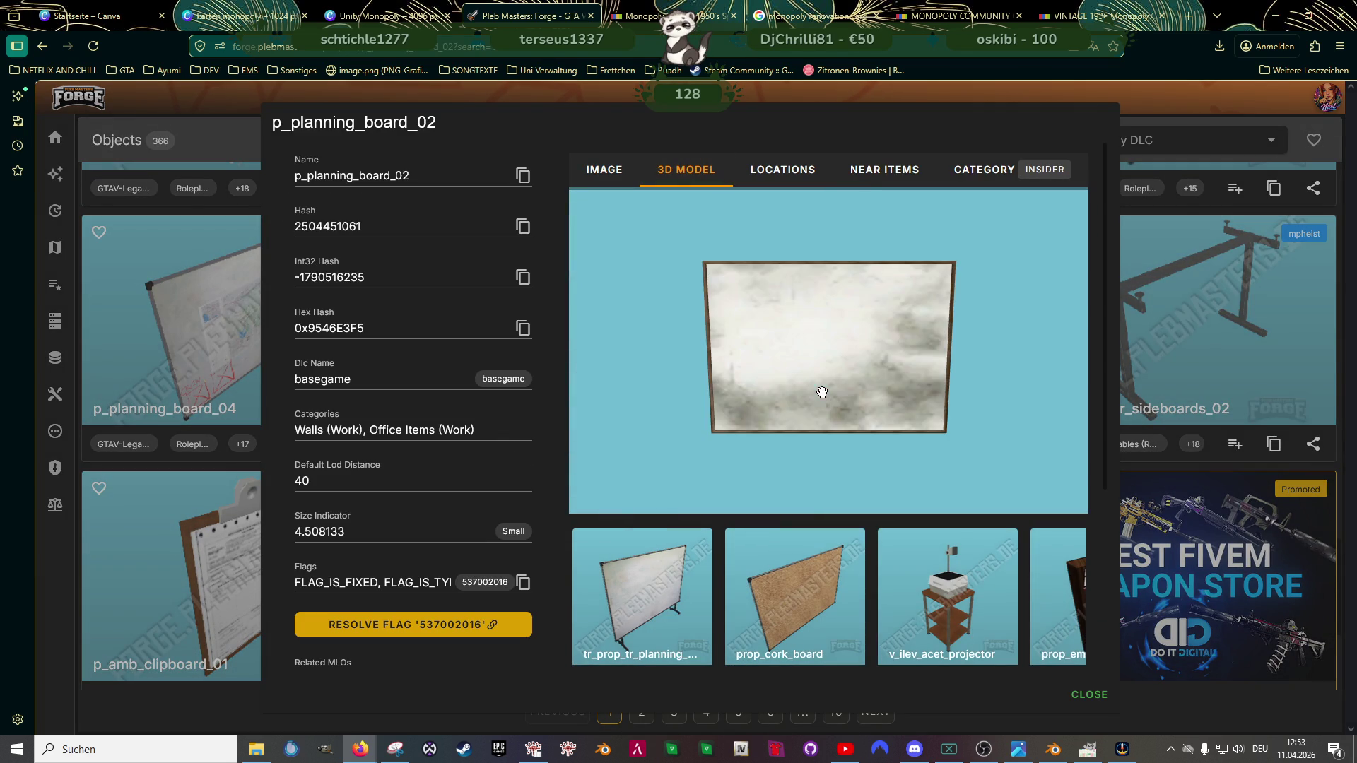
Step: Close p_planning_board_02's details and copy the name xs_prop_arena_clipboard_01a, then bring RPF Explorer forward
left_click_drag(817, 352, 794, 363)
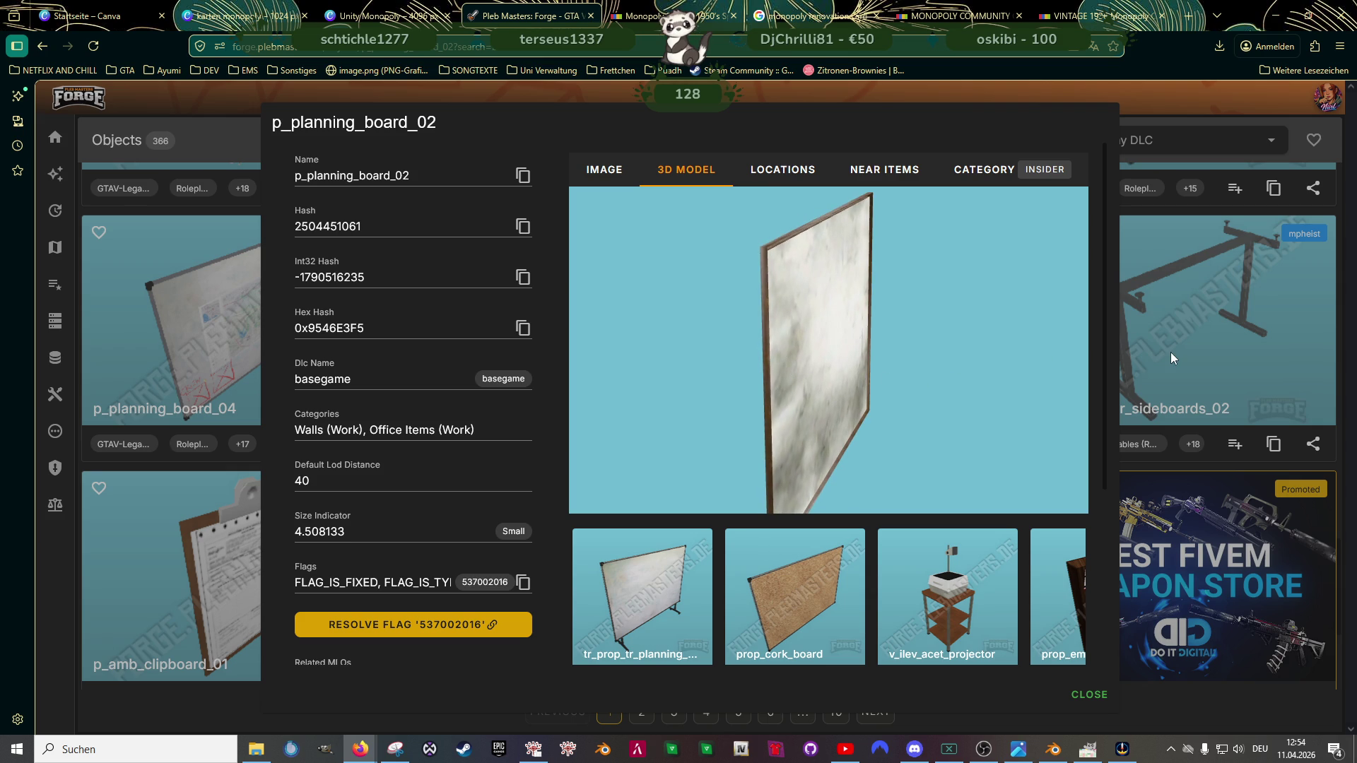
left_click(1170, 357)
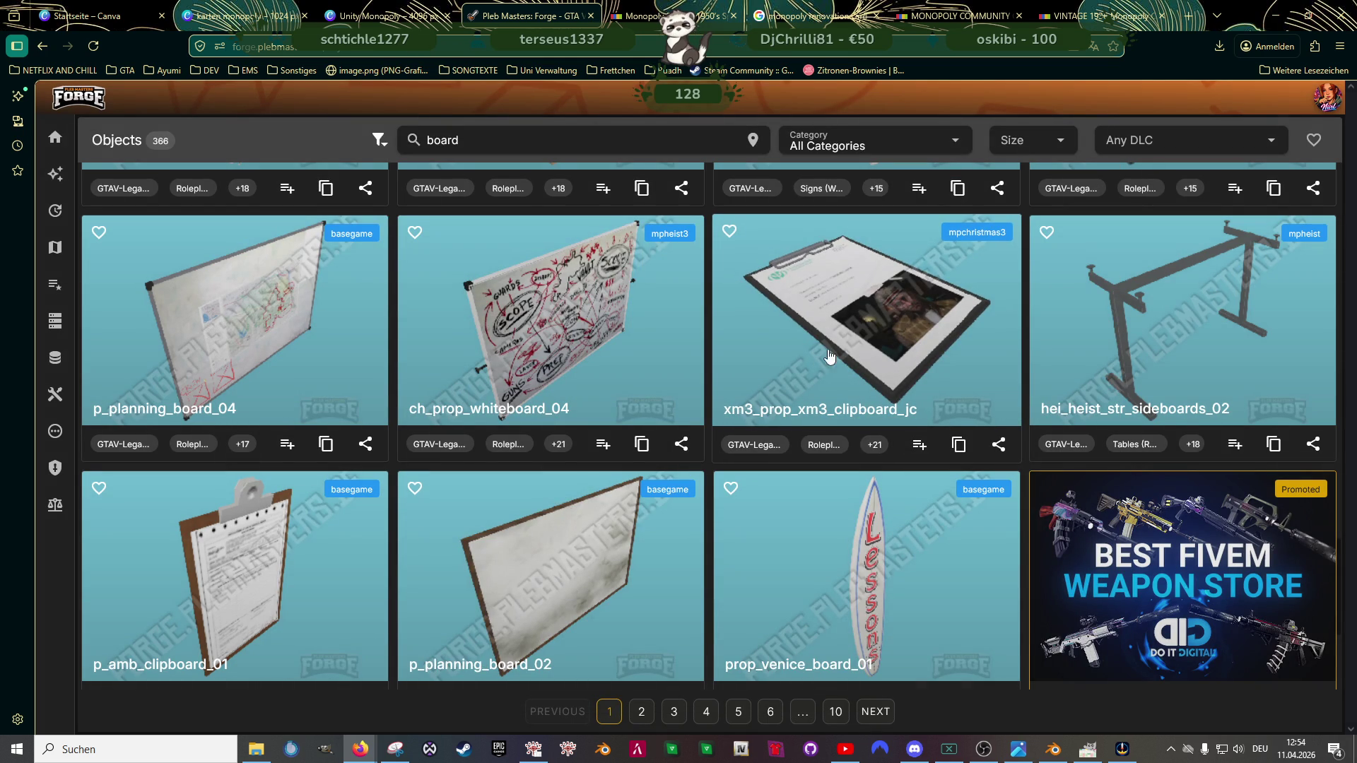
scroll(743, 392, "down", 3)
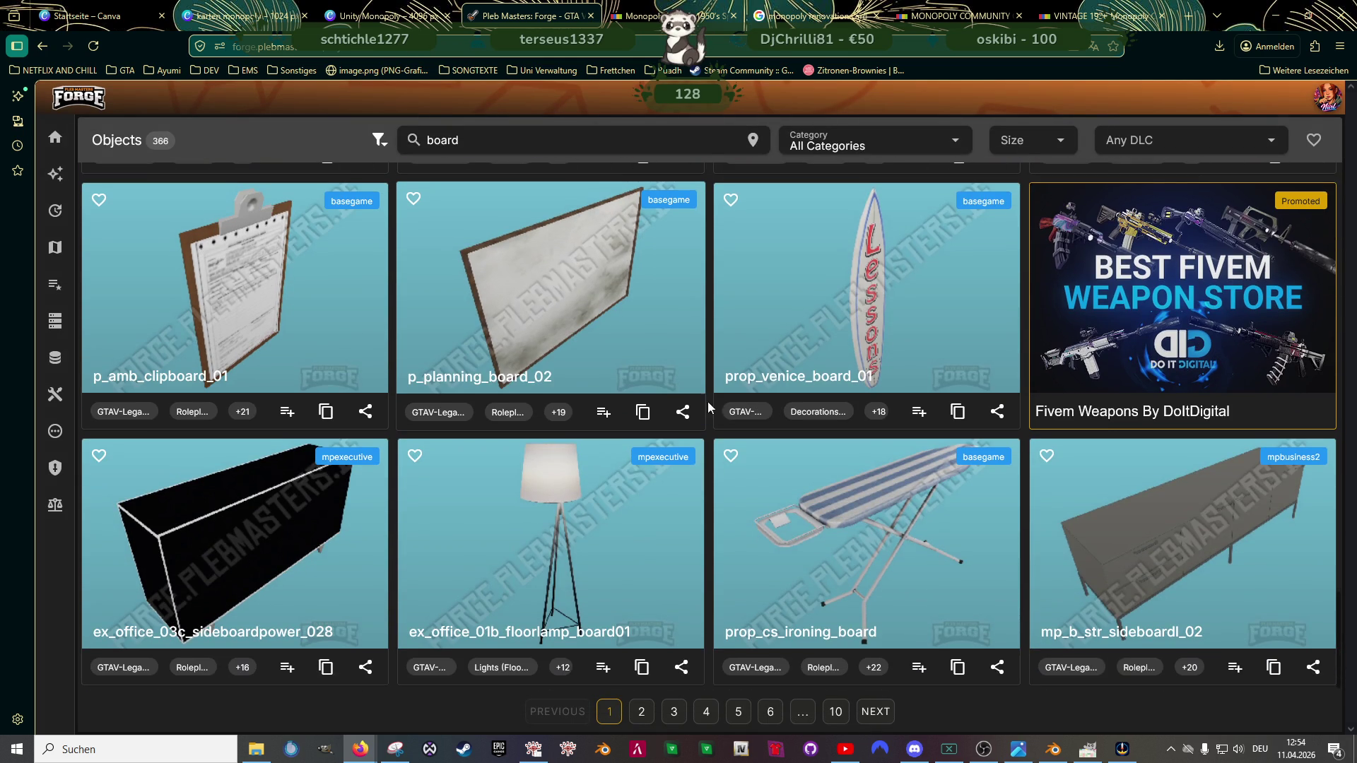
scroll(704, 419, "down", 5)
scroll(721, 431, "down", 5)
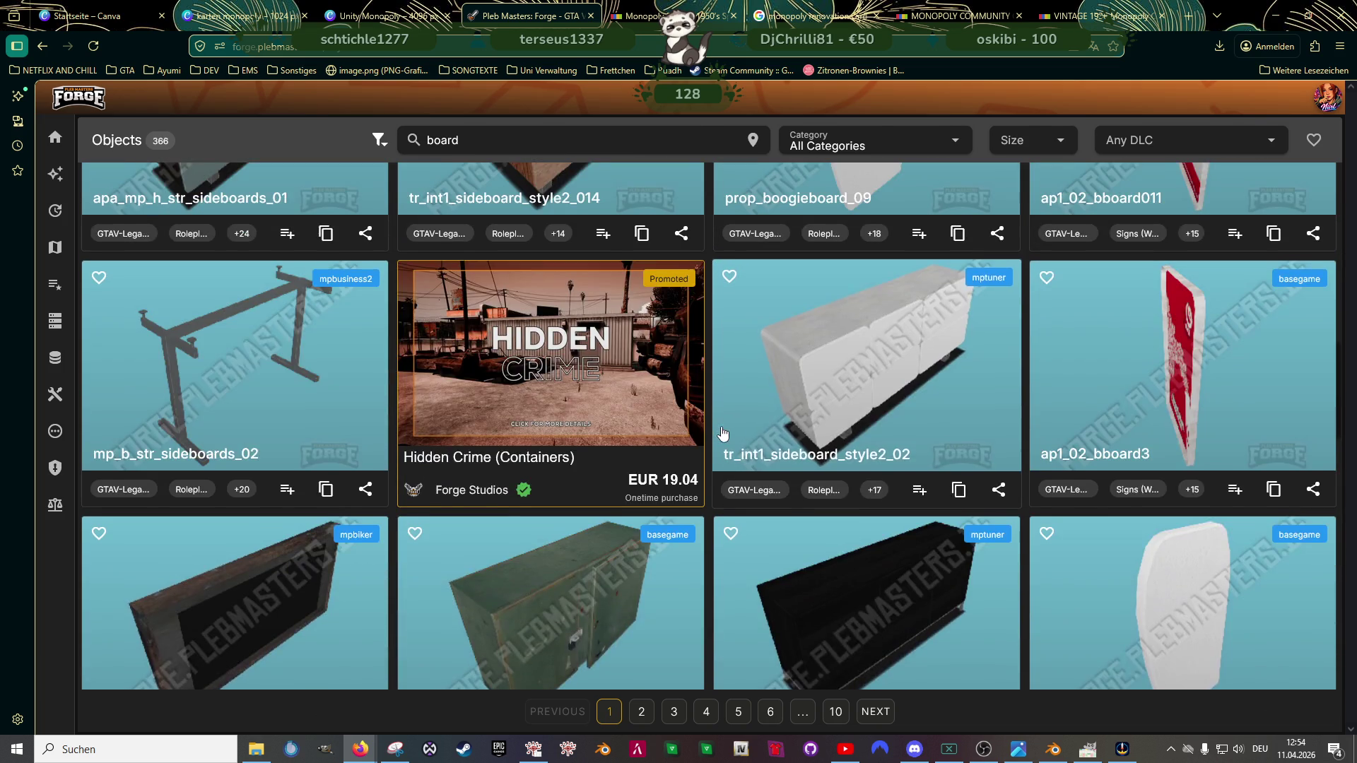
scroll(721, 432, "up", 2)
scroll(722, 432, "up", 2)
scroll(722, 433, "up", 2)
scroll(721, 432, "up", 2)
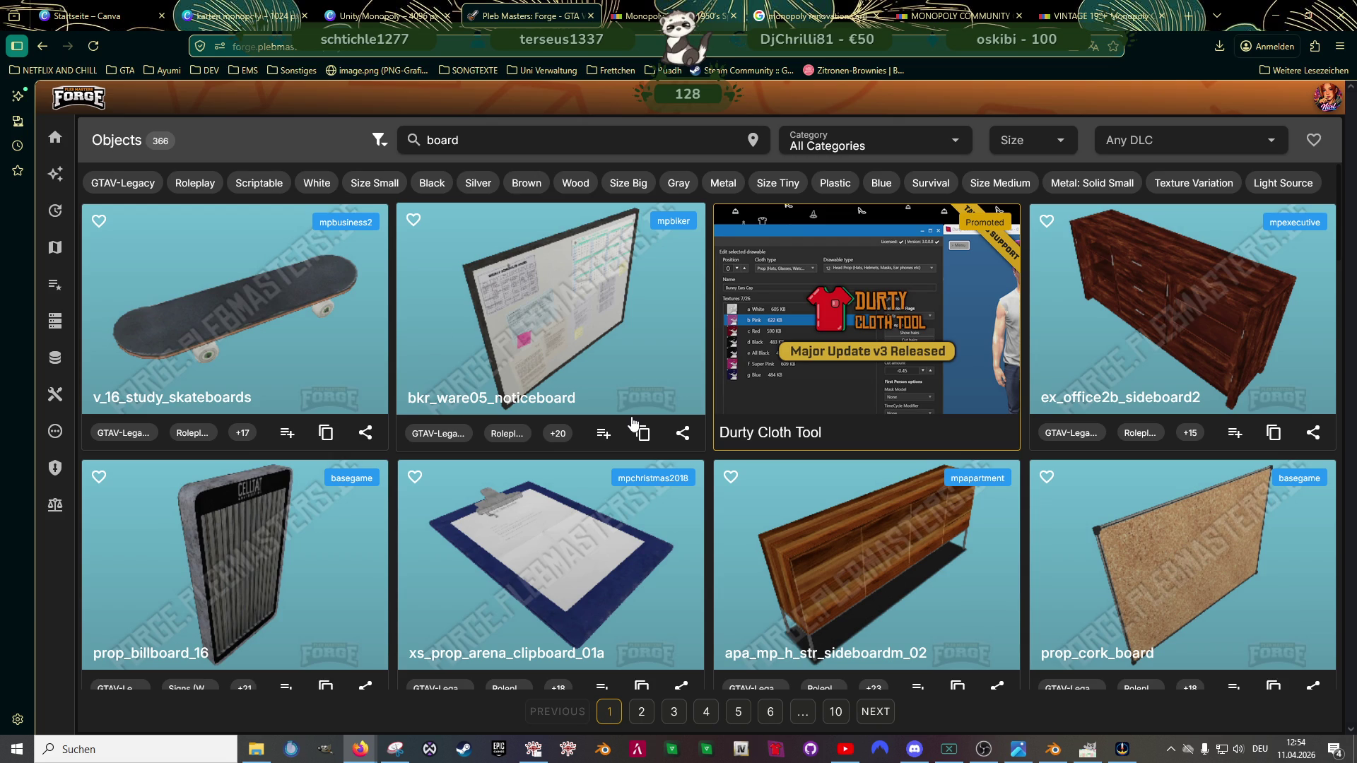
scroll(629, 427, "down", 2)
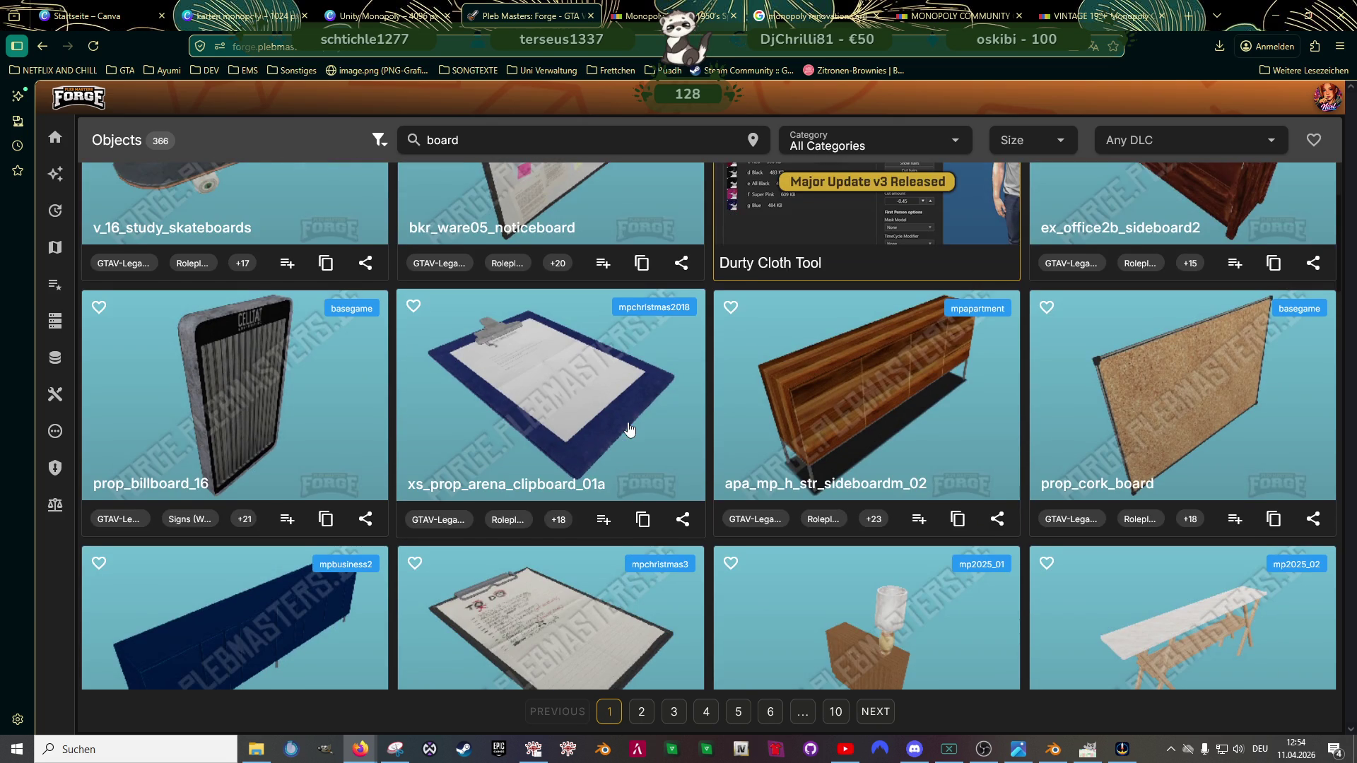
scroll(629, 428, "down", 2)
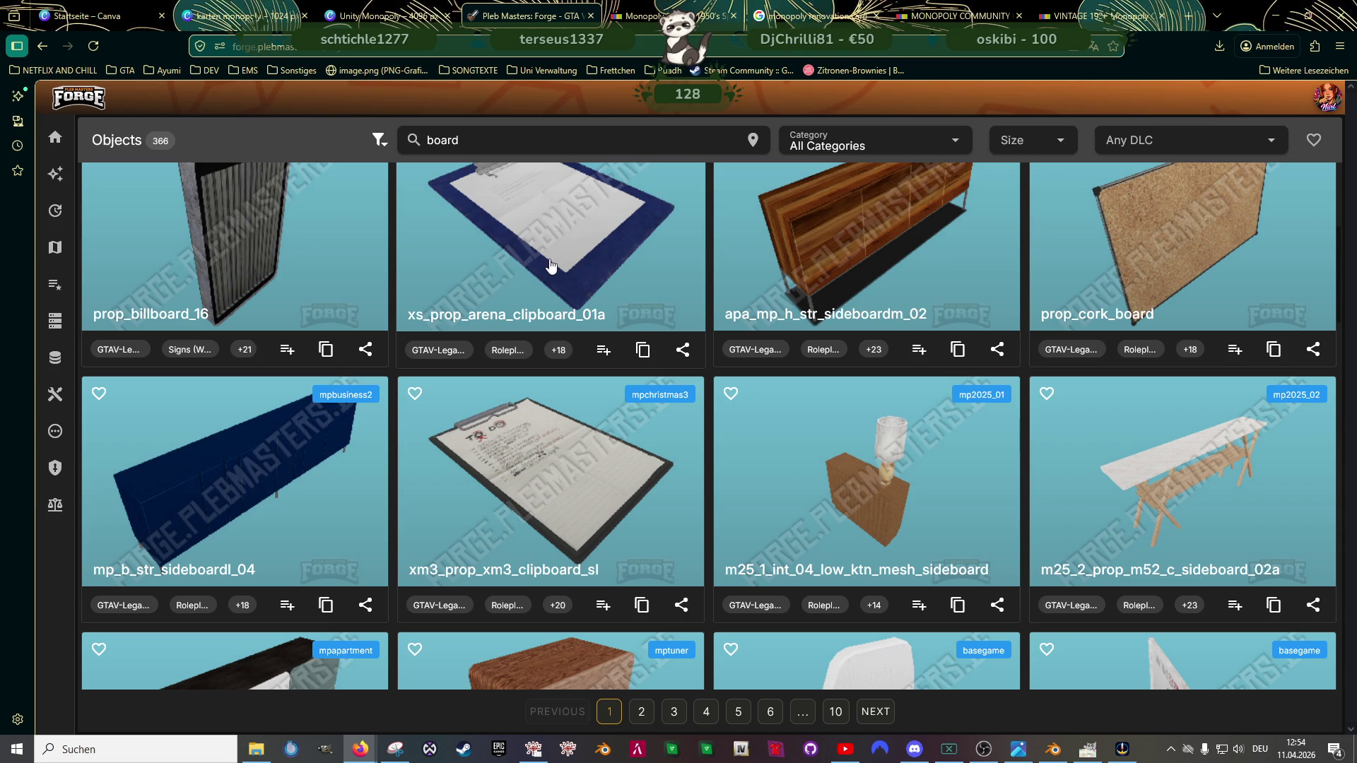
left_click(643, 350)
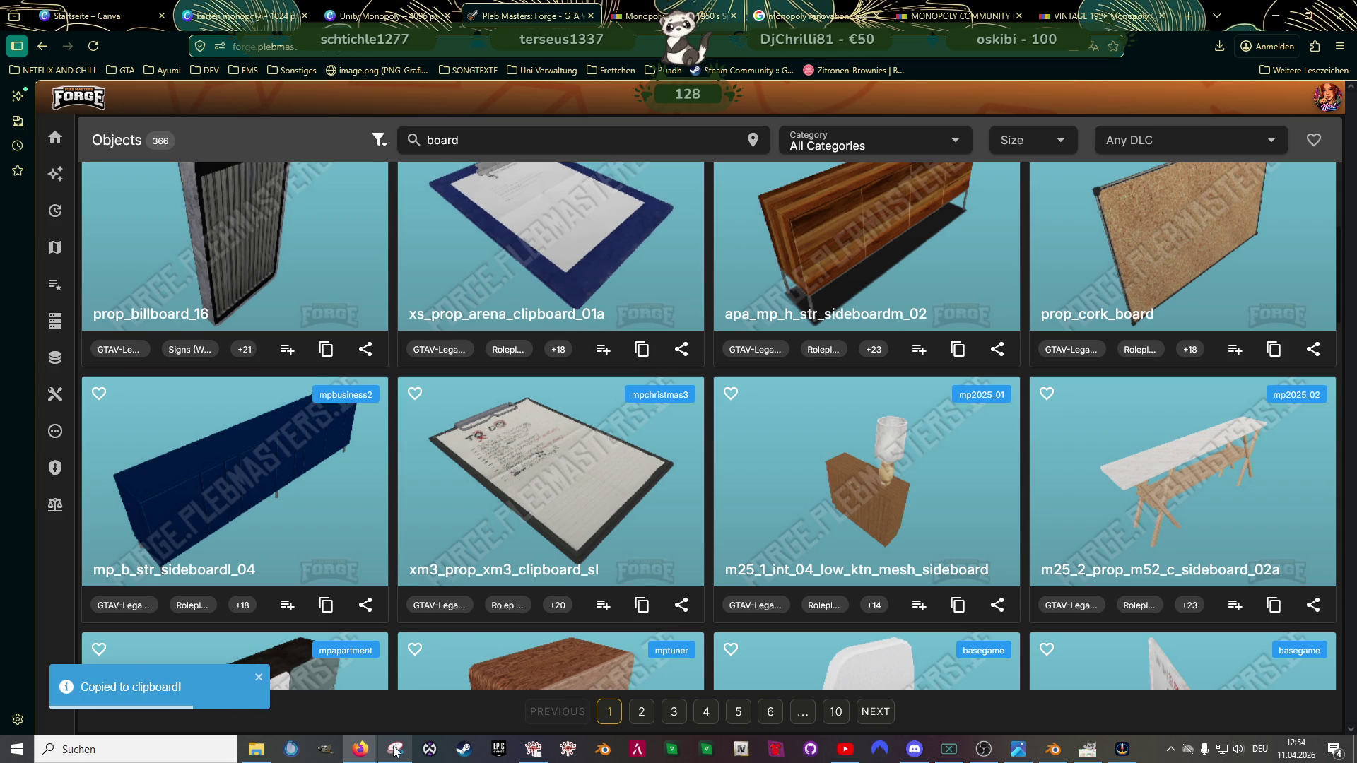
mouse_move(394, 750)
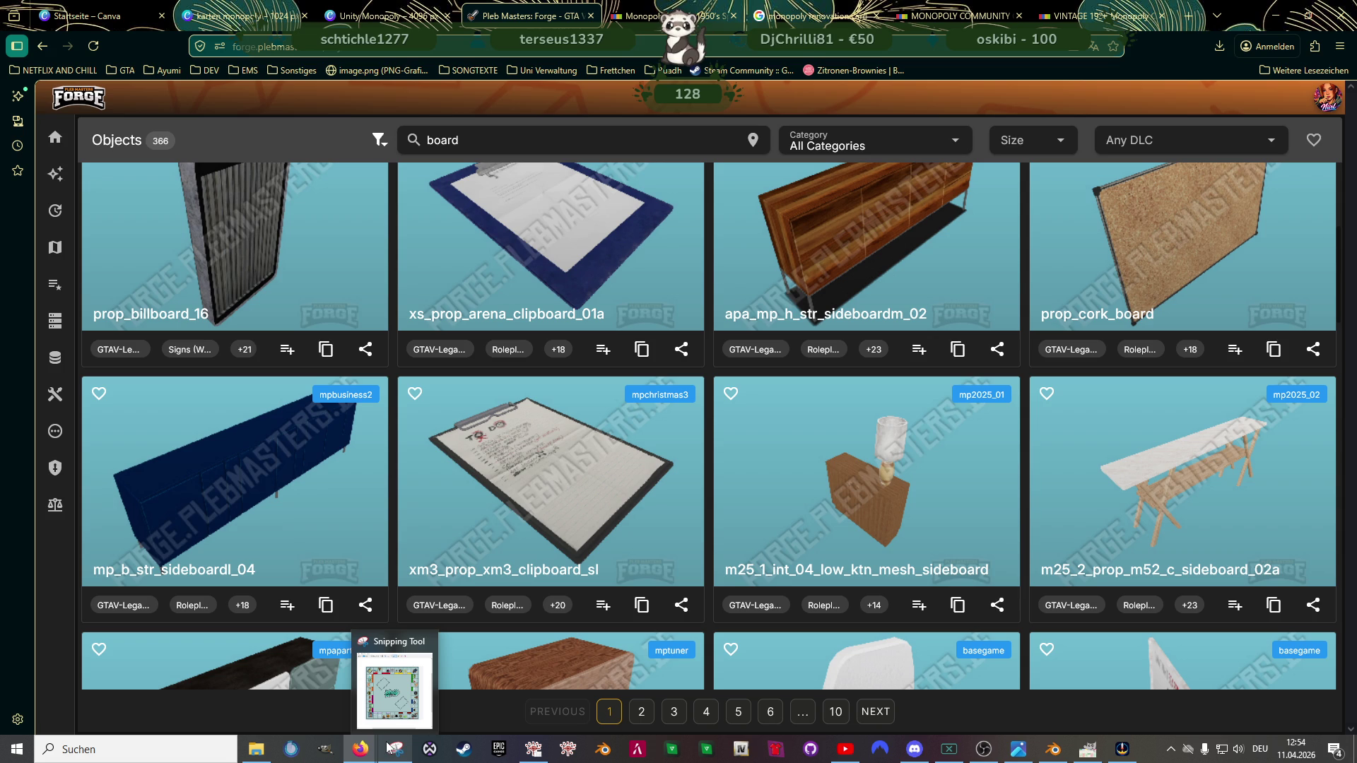
left_click(533, 749)
Step: Search RPF Explorer for the pasted name xs_prop_arena_clipboard_01a
double_click(631, 120)
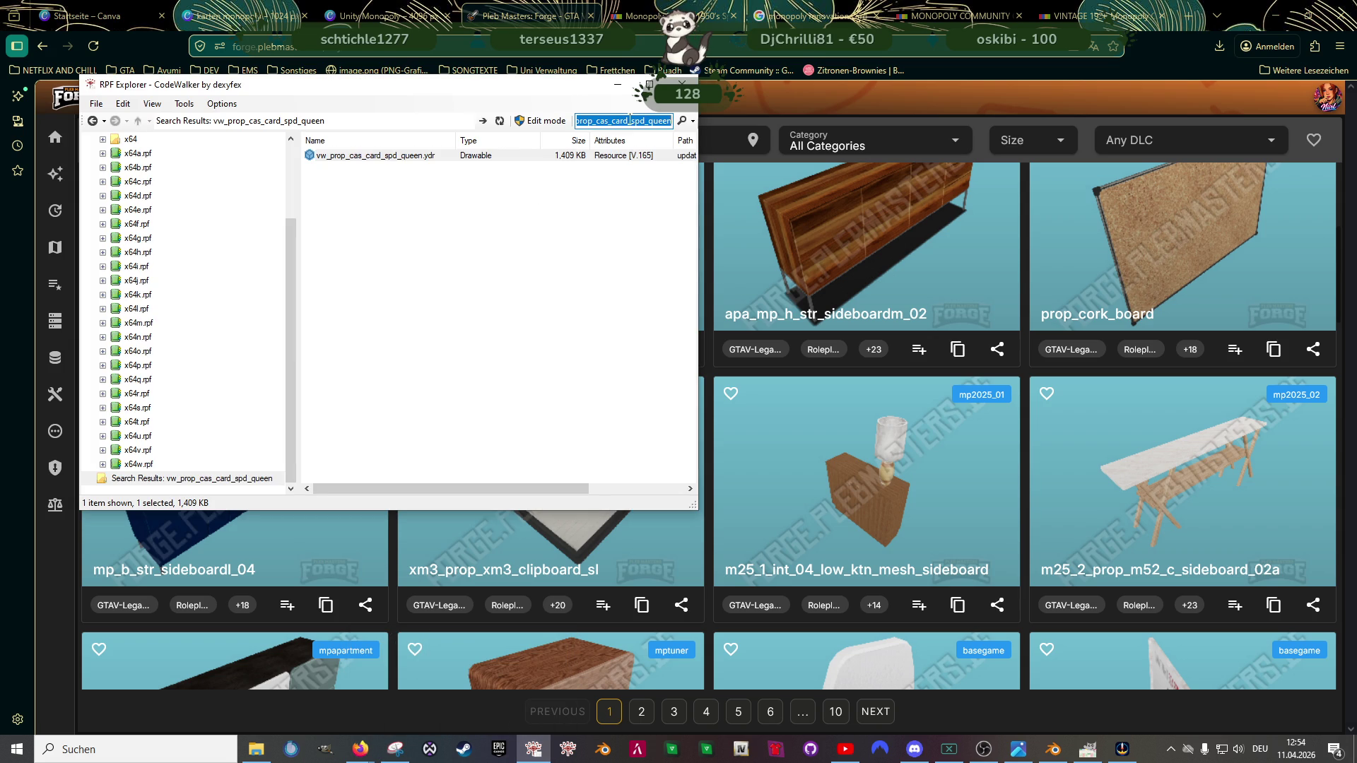
key("ctrl+v")
key("Return")
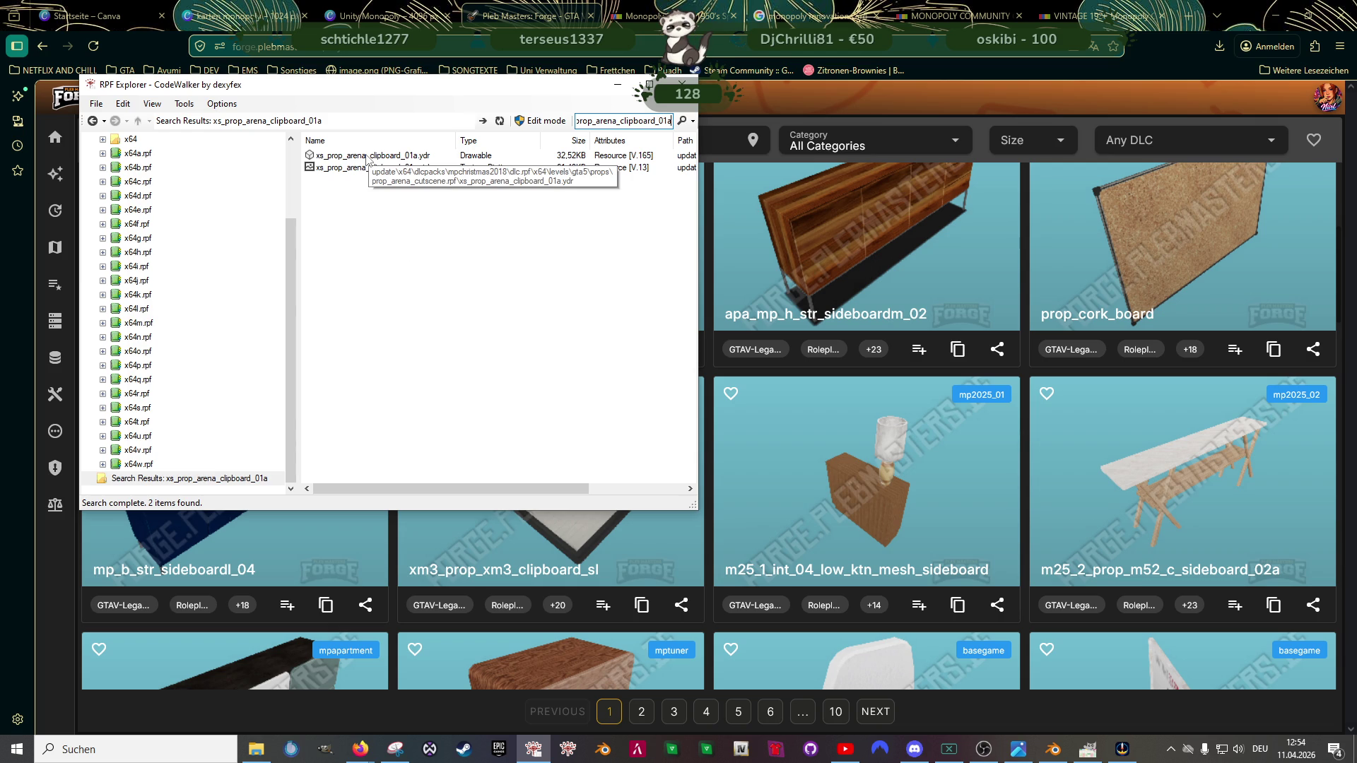
Step: Preview the clipboard .ydr in the model viewer and check its materials and textures
double_click(367, 159)
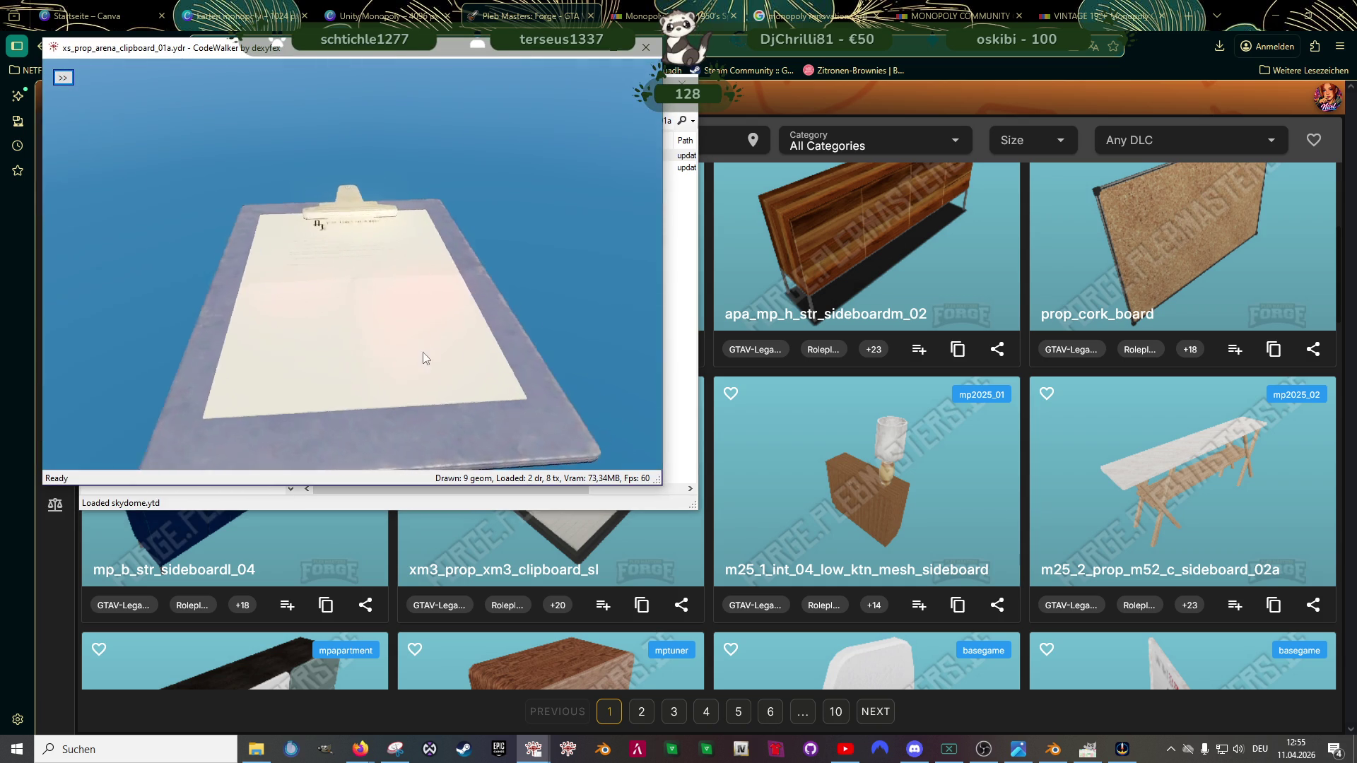
left_click_drag(431, 360, 244, 376)
left_click(63, 77)
left_click(90, 98)
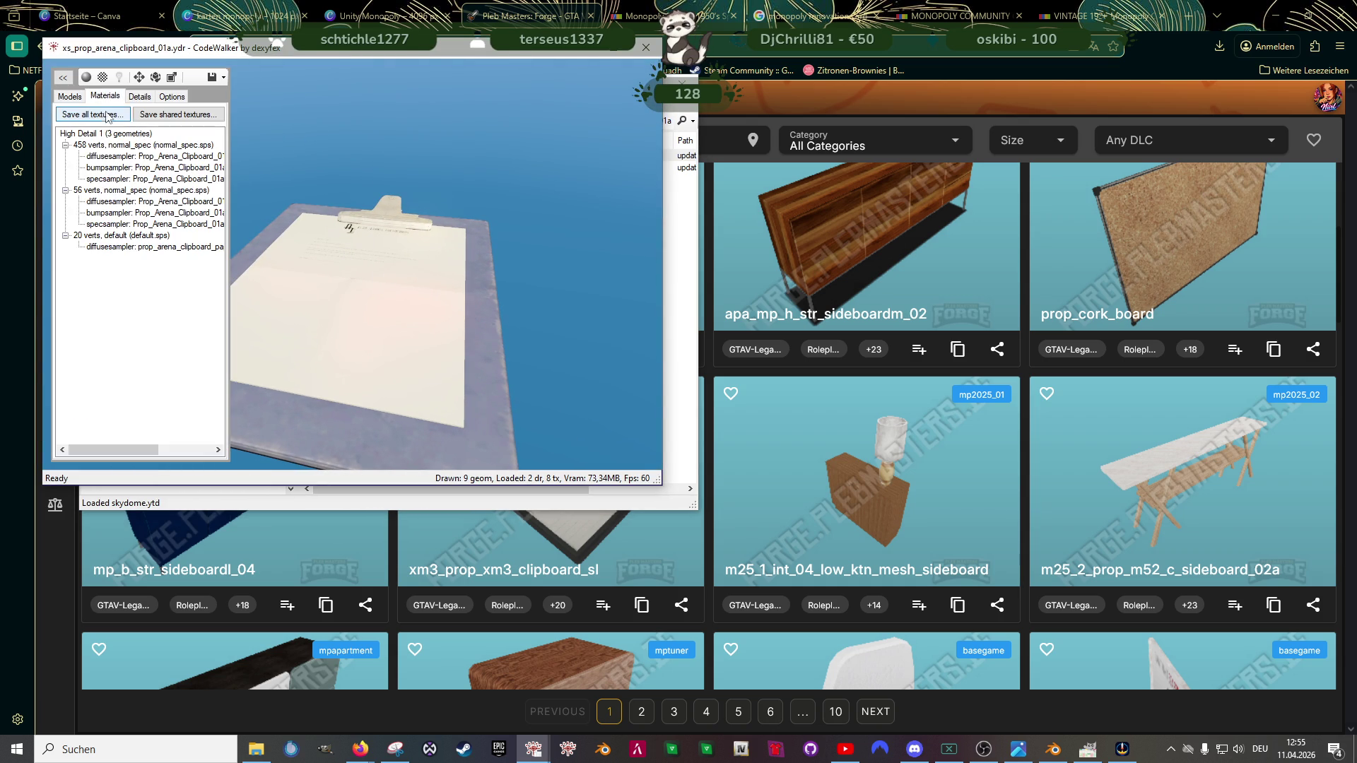
left_click(648, 50)
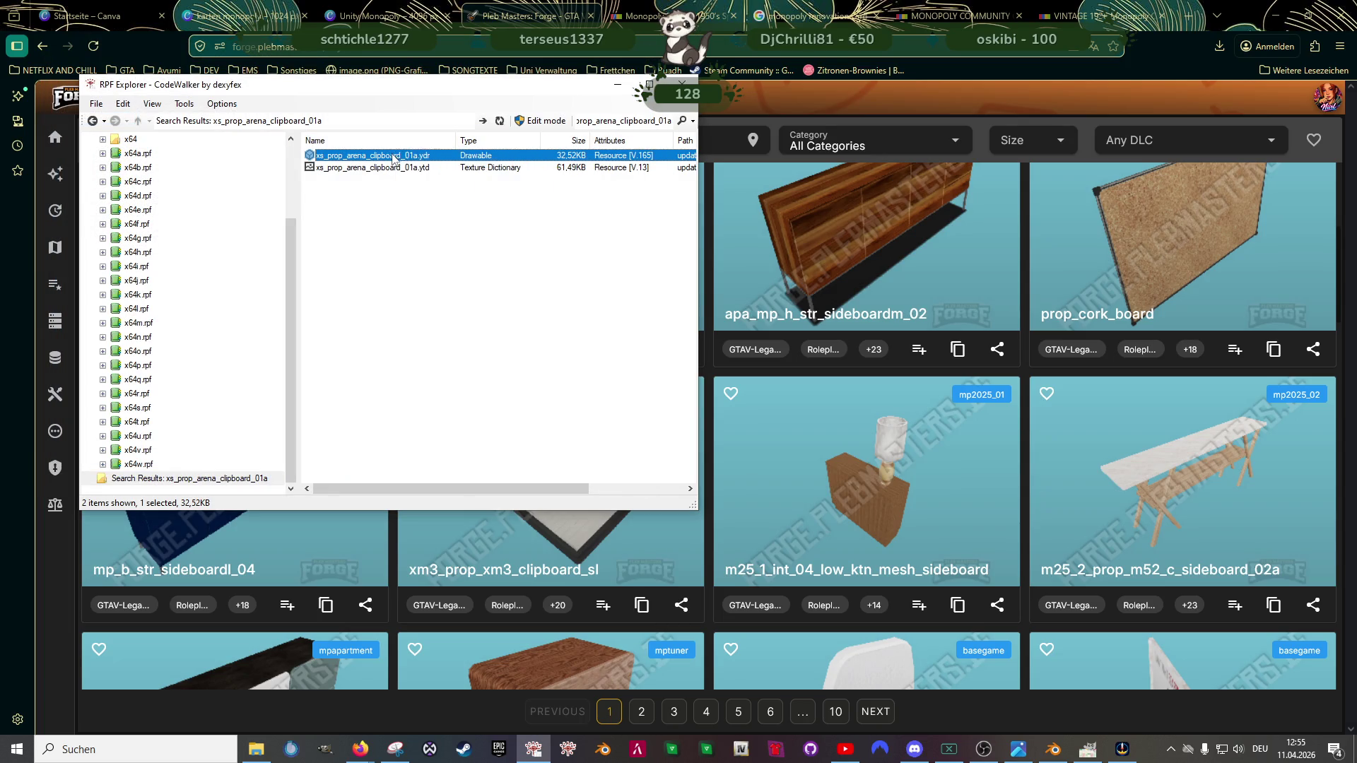
Step: Export the clipboard model as XML into the clubhouse folder, then switch to the karten monopoly Canva design
right_click(394, 158)
left_click(446, 199)
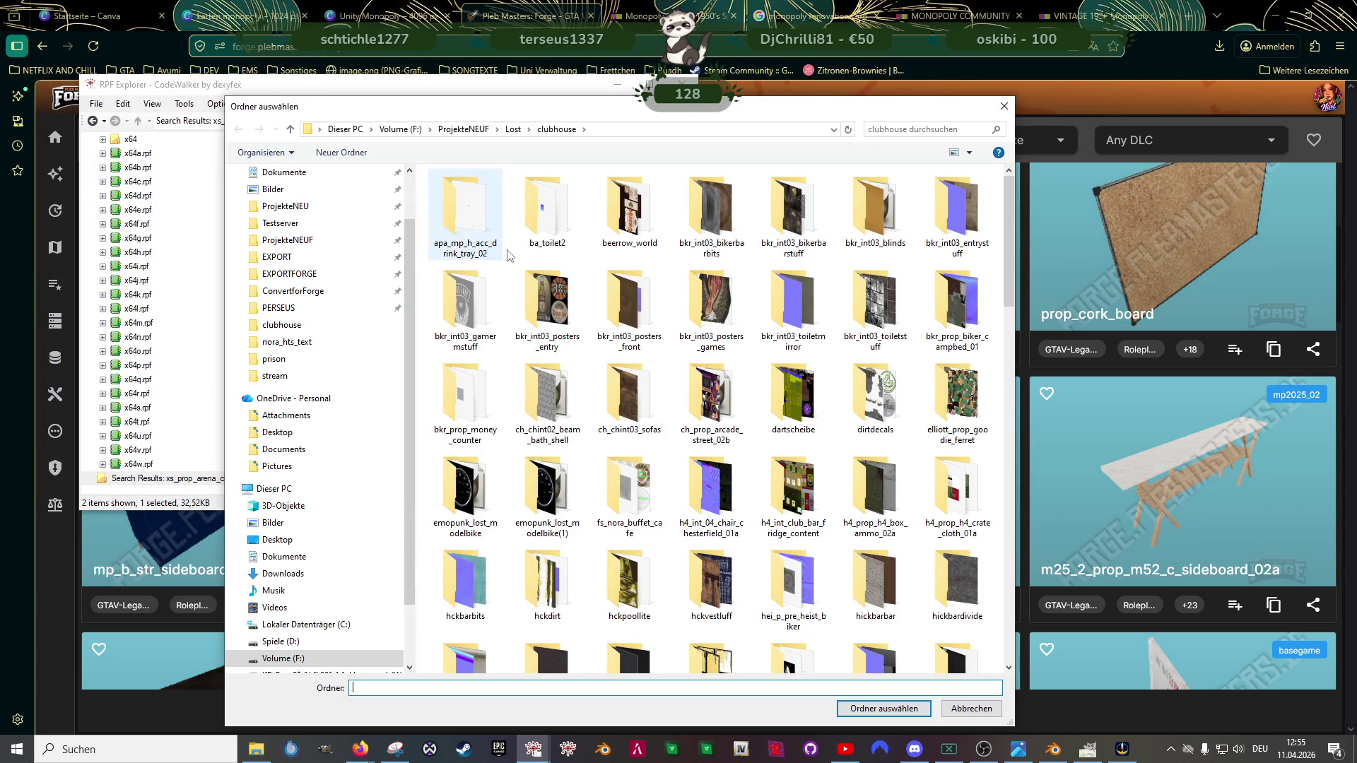
left_click(884, 705)
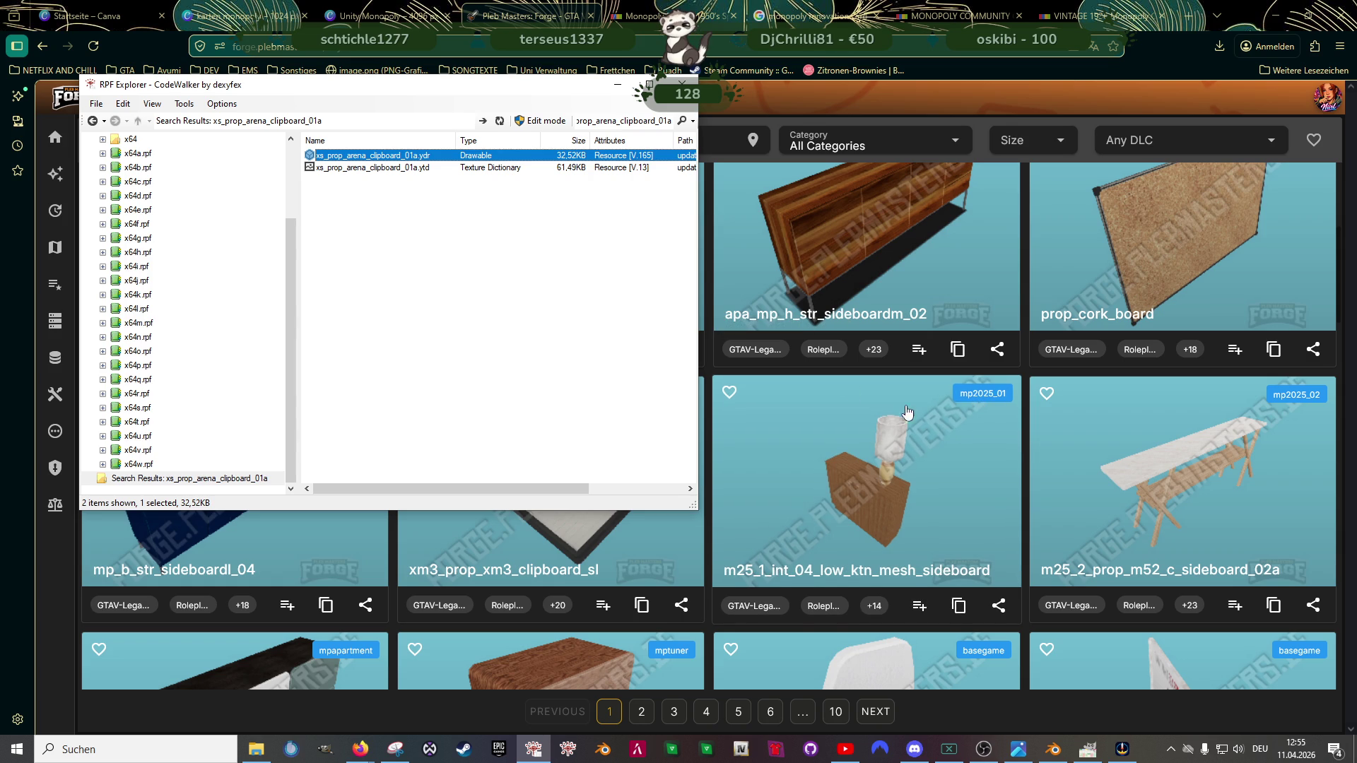
left_click(246, 16)
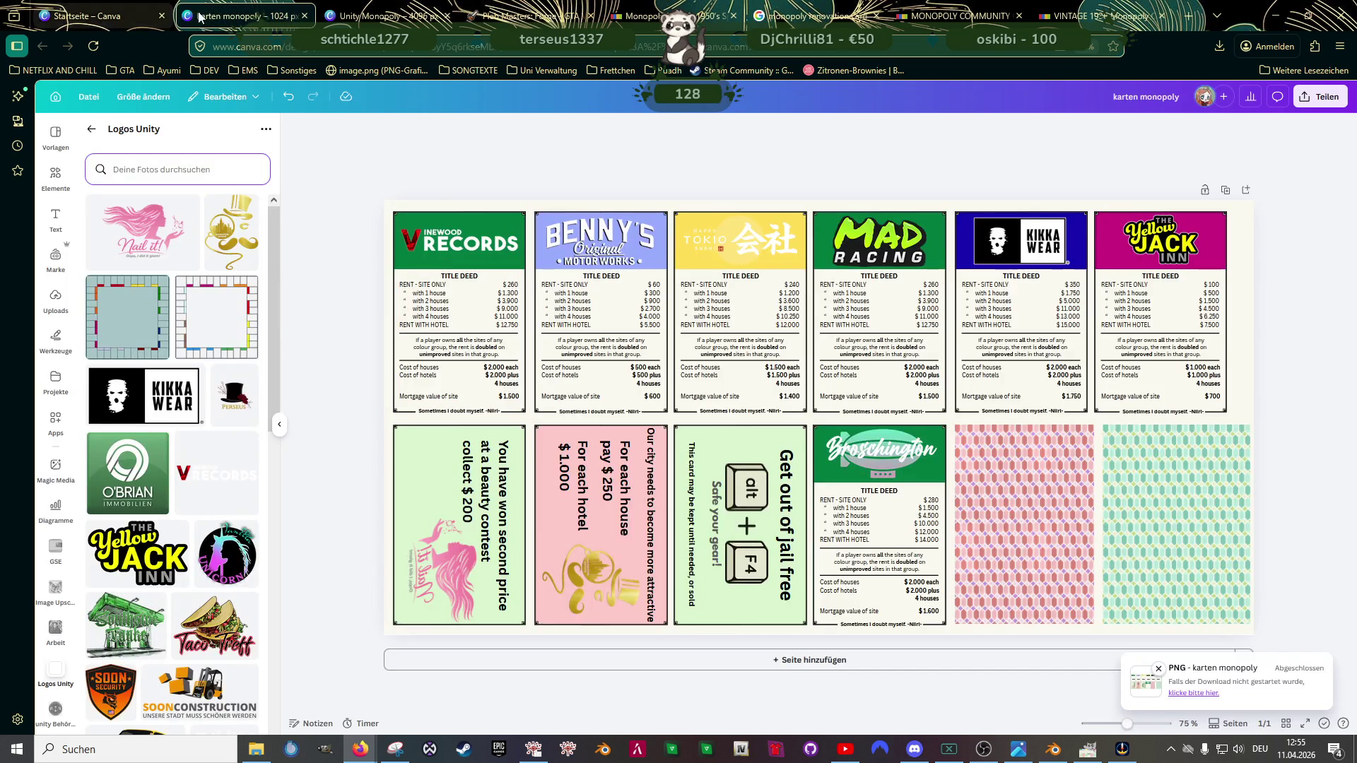
Step: View the Unity Monopoly board design in Canva, then switch back to Blender
left_click(382, 16)
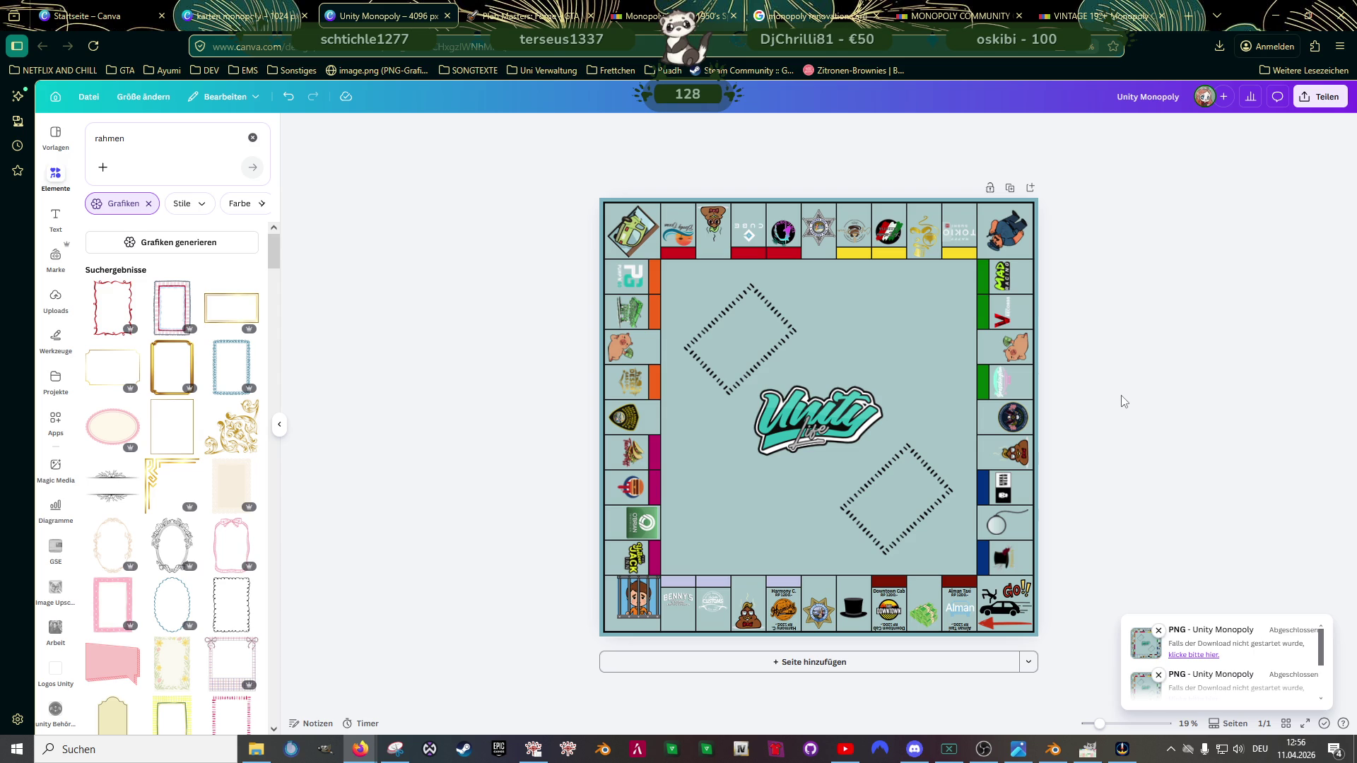
left_click(1053, 749)
scroll(672, 360, "down", 5)
scroll(768, 342, "down", 3)
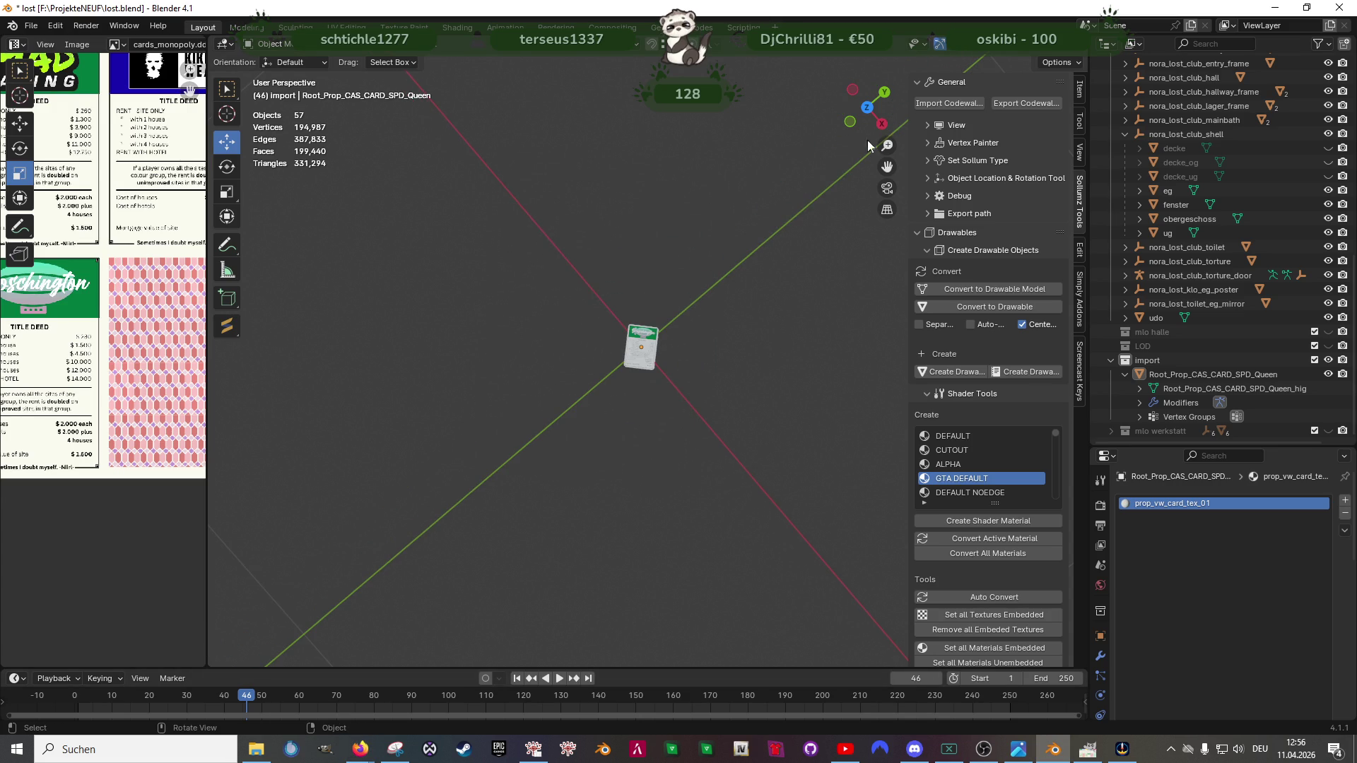
Step: Import the xs_prop_arena_clipboard_01a CodeWalker XML into the Blender scene
left_click(950, 104)
scroll(572, 405, "down", 5)
scroll(562, 430, "down", 5)
scroll(550, 429, "down", 5)
scroll(551, 431, "down", 5)
left_click(518, 276)
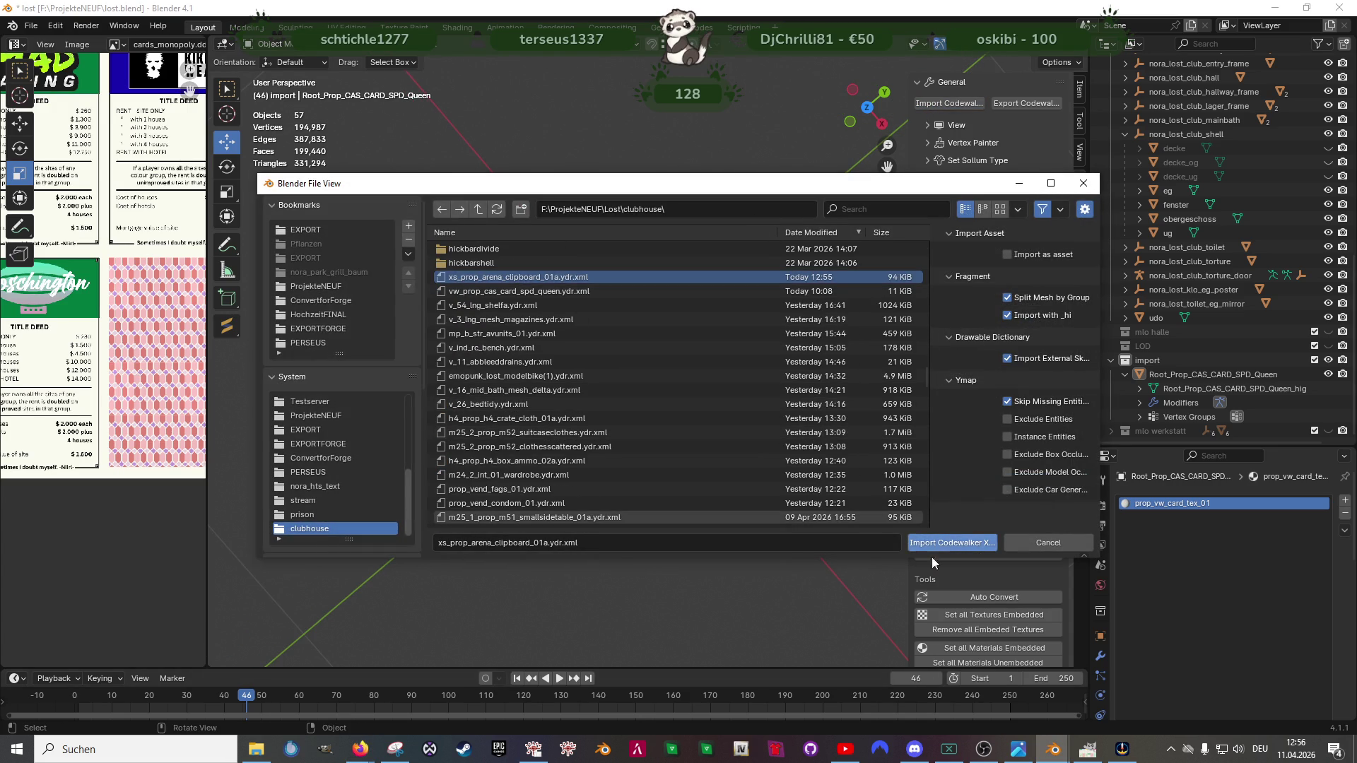
left_click(951, 542)
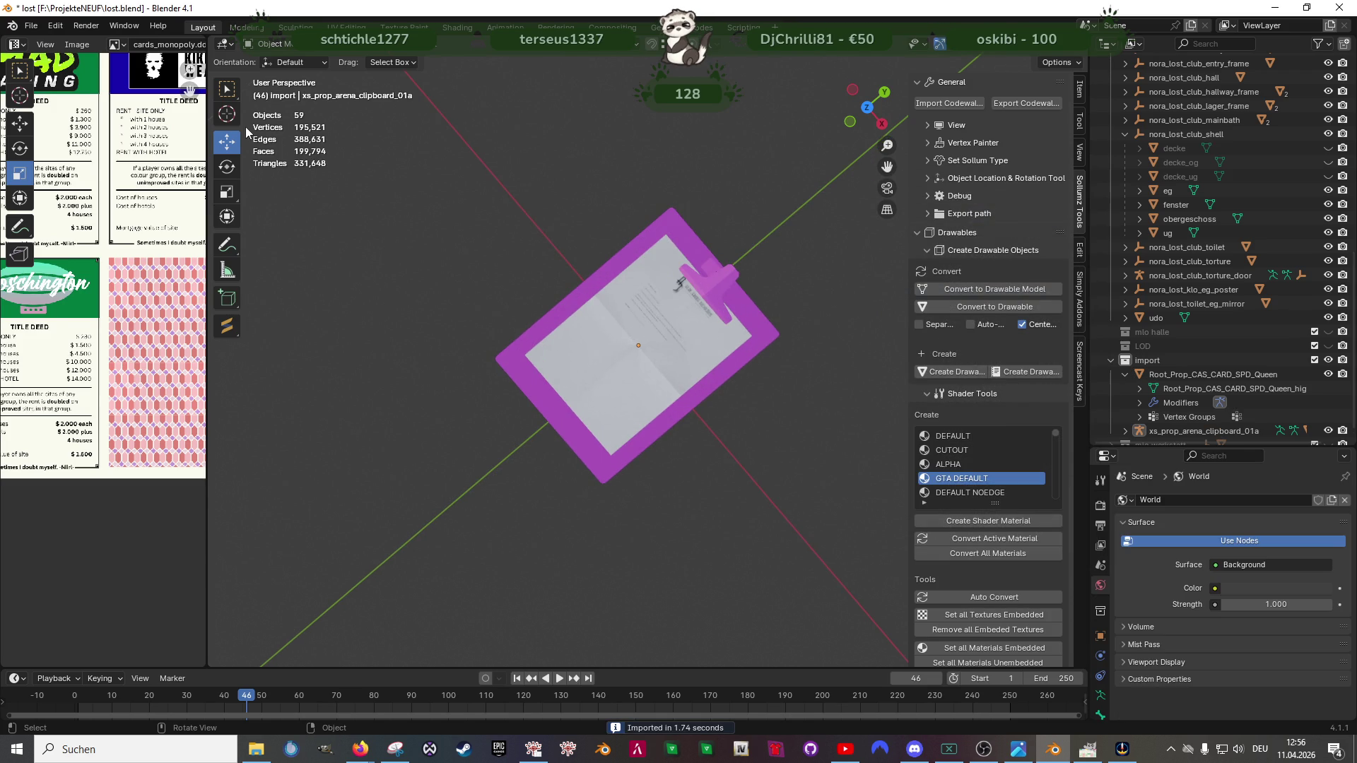
Step: Relink the missing textures from the clubhouse folder and select the blue clipboard object
left_click(28, 27)
mouse_move(66, 259)
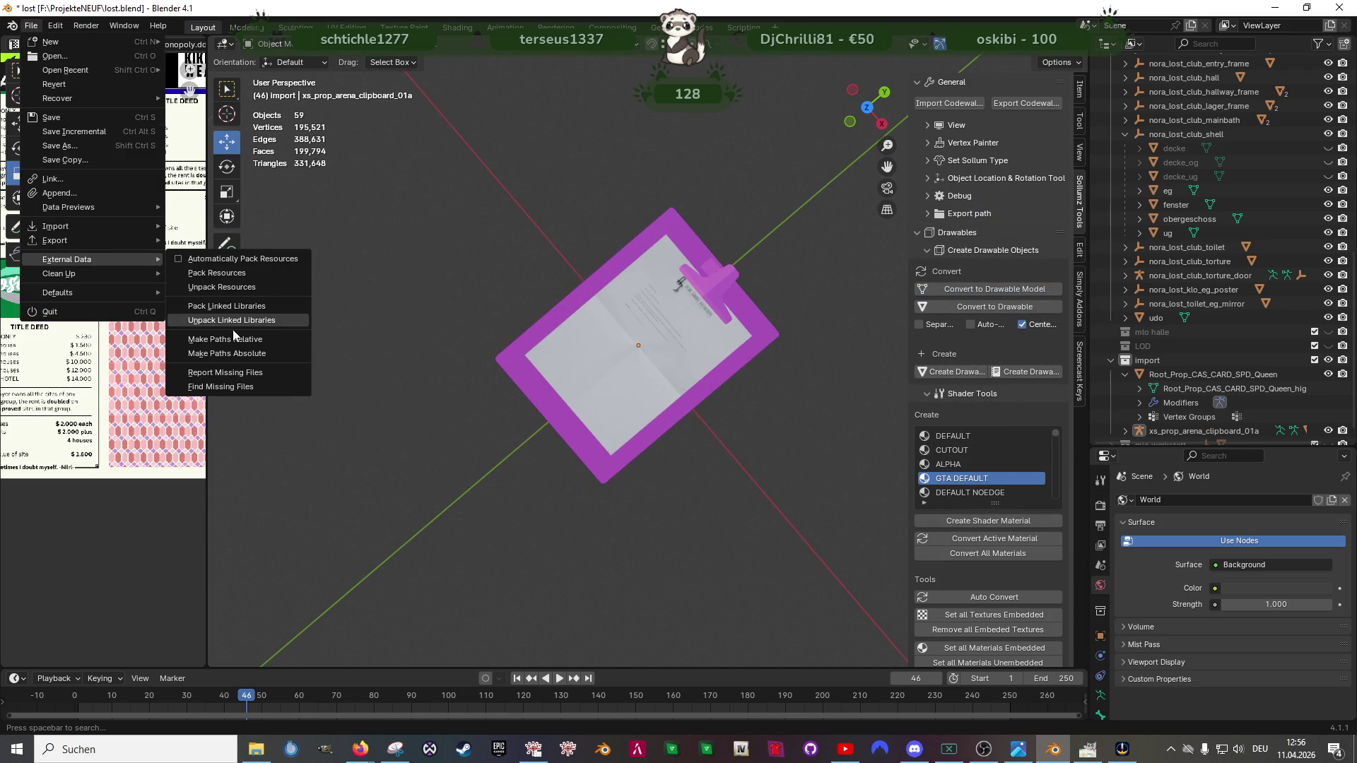
left_click(223, 386)
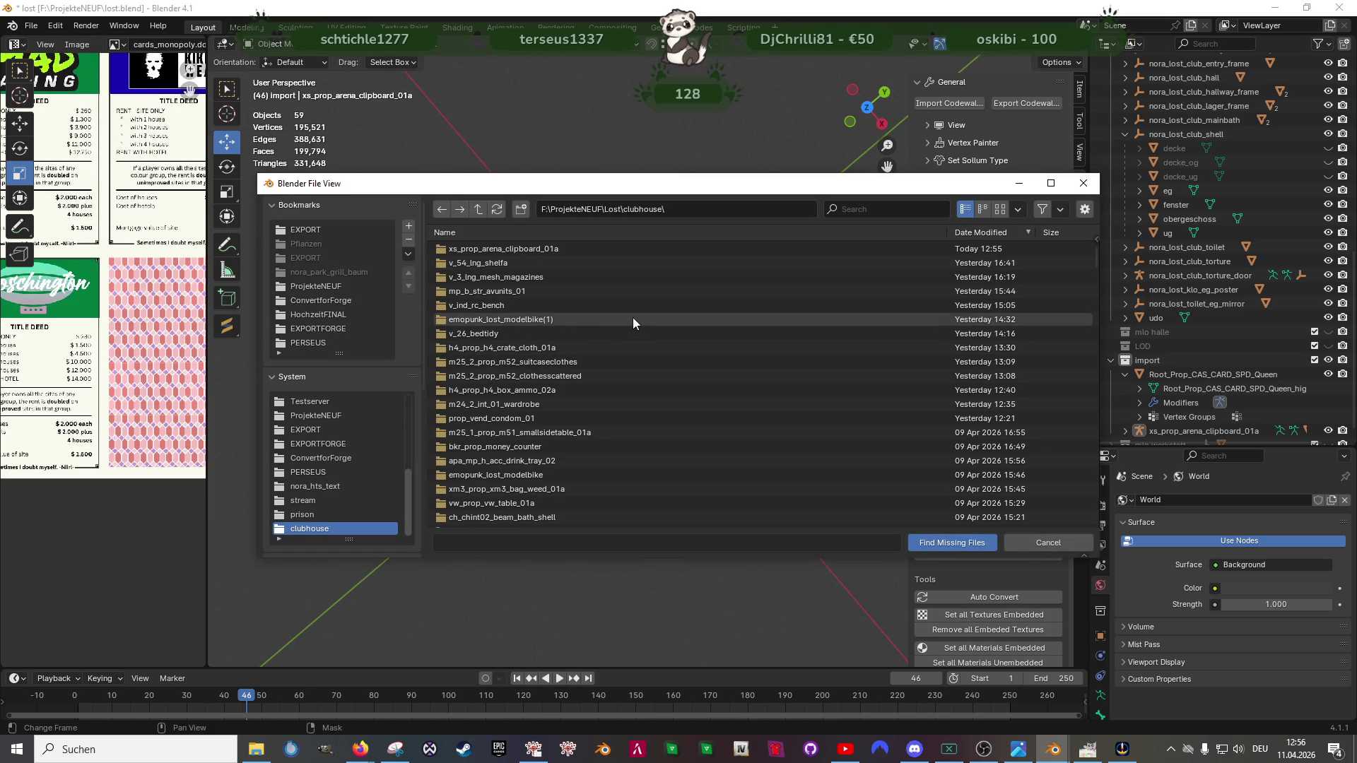
left_click(950, 542)
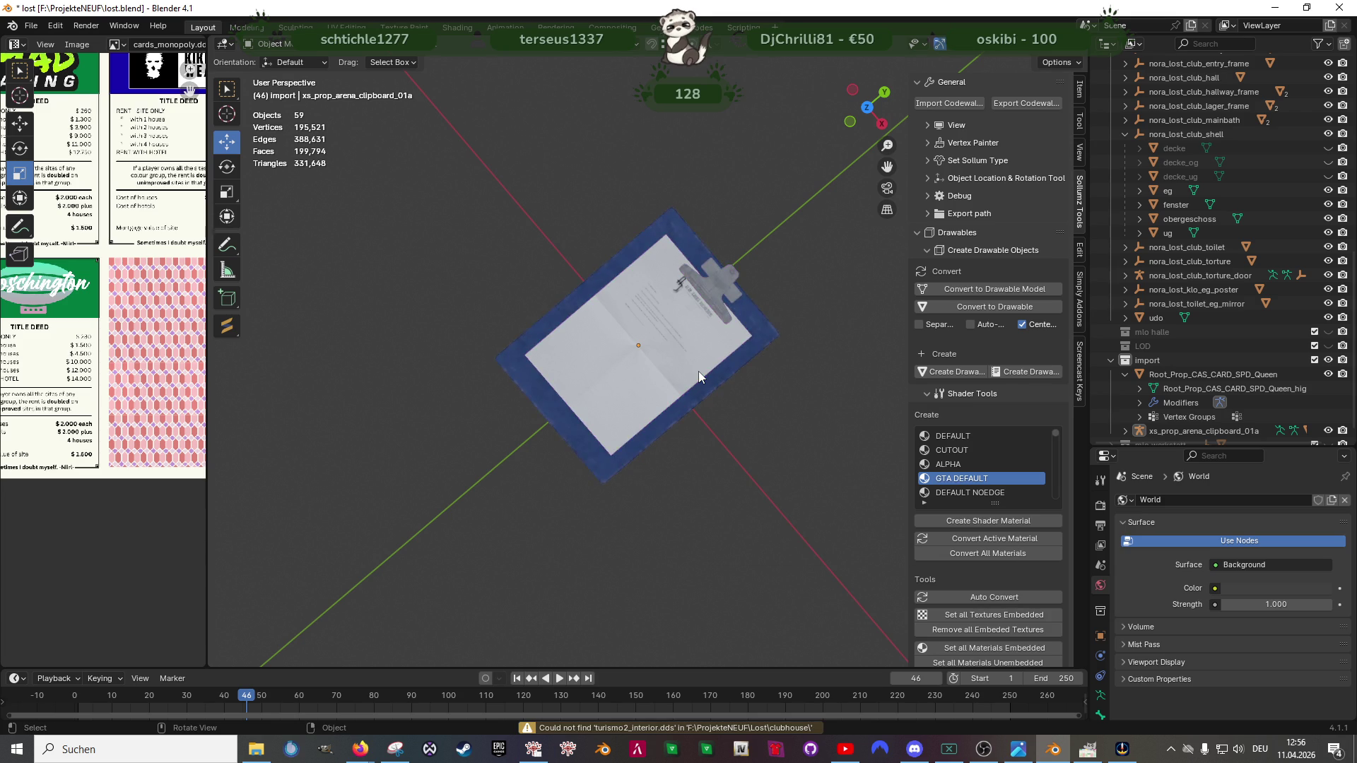
scroll(699, 371, "up", 3)
mouse_move(681, 366)
left_mouse_down()
mouse_move(706, 272)
mouse_move(674, 354)
left_mouse_up()
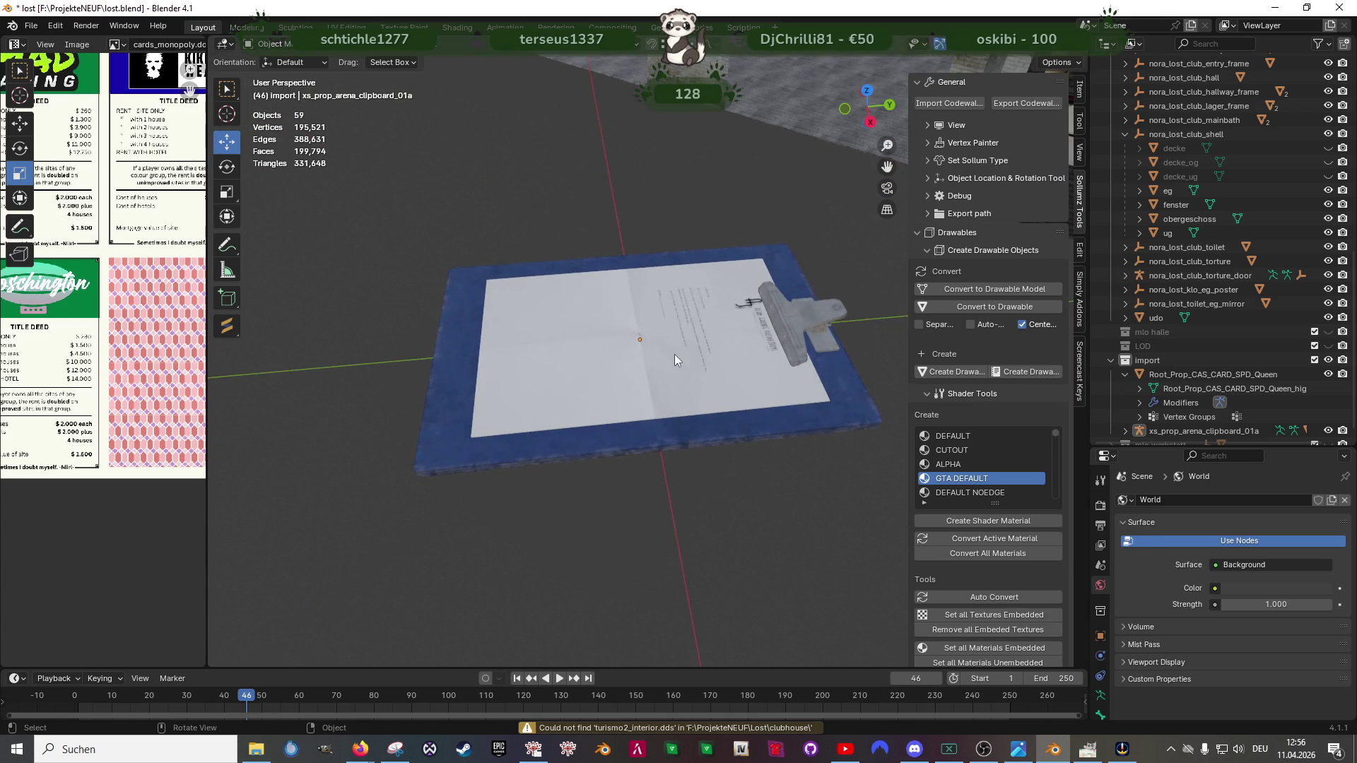
left_click(674, 355)
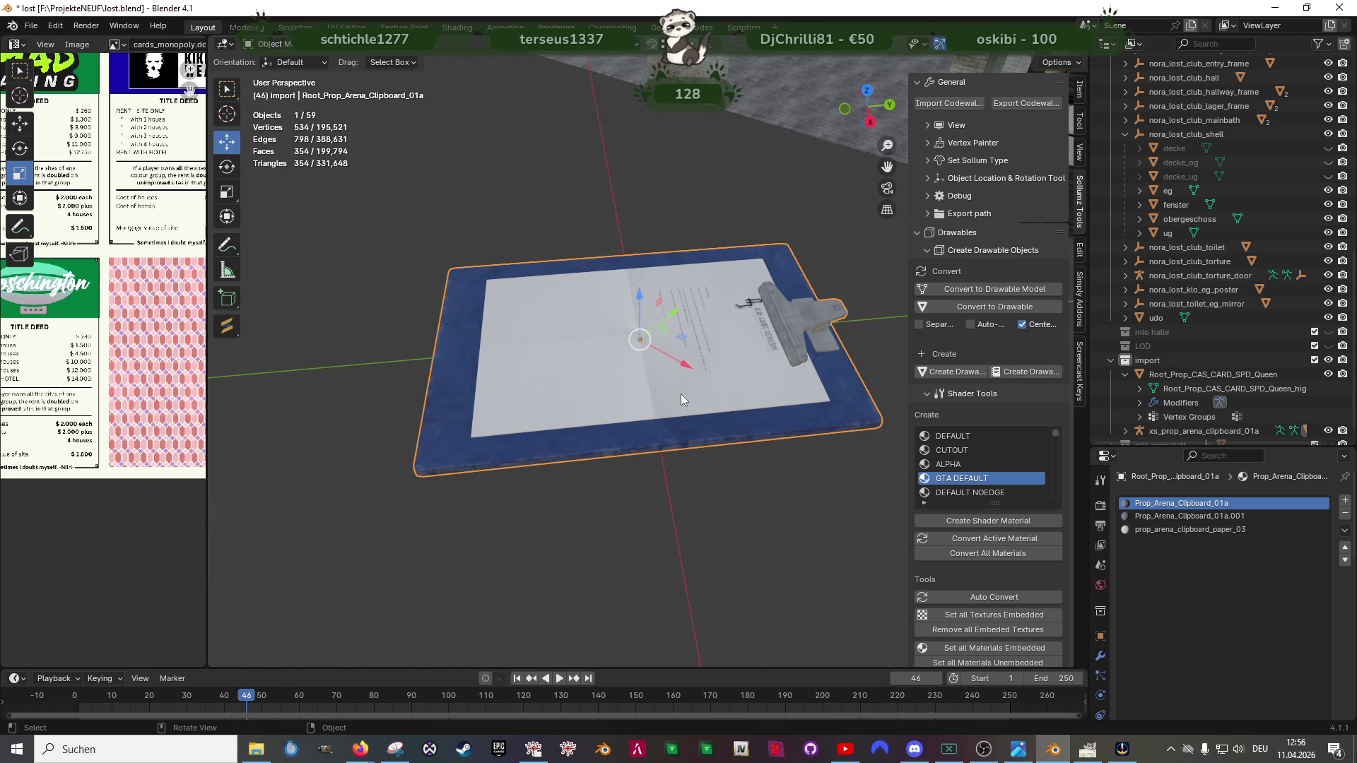
Step: In Edit Mode, select all faces using the paper_03 material and remove the paper sheet
left_click(433, 51)
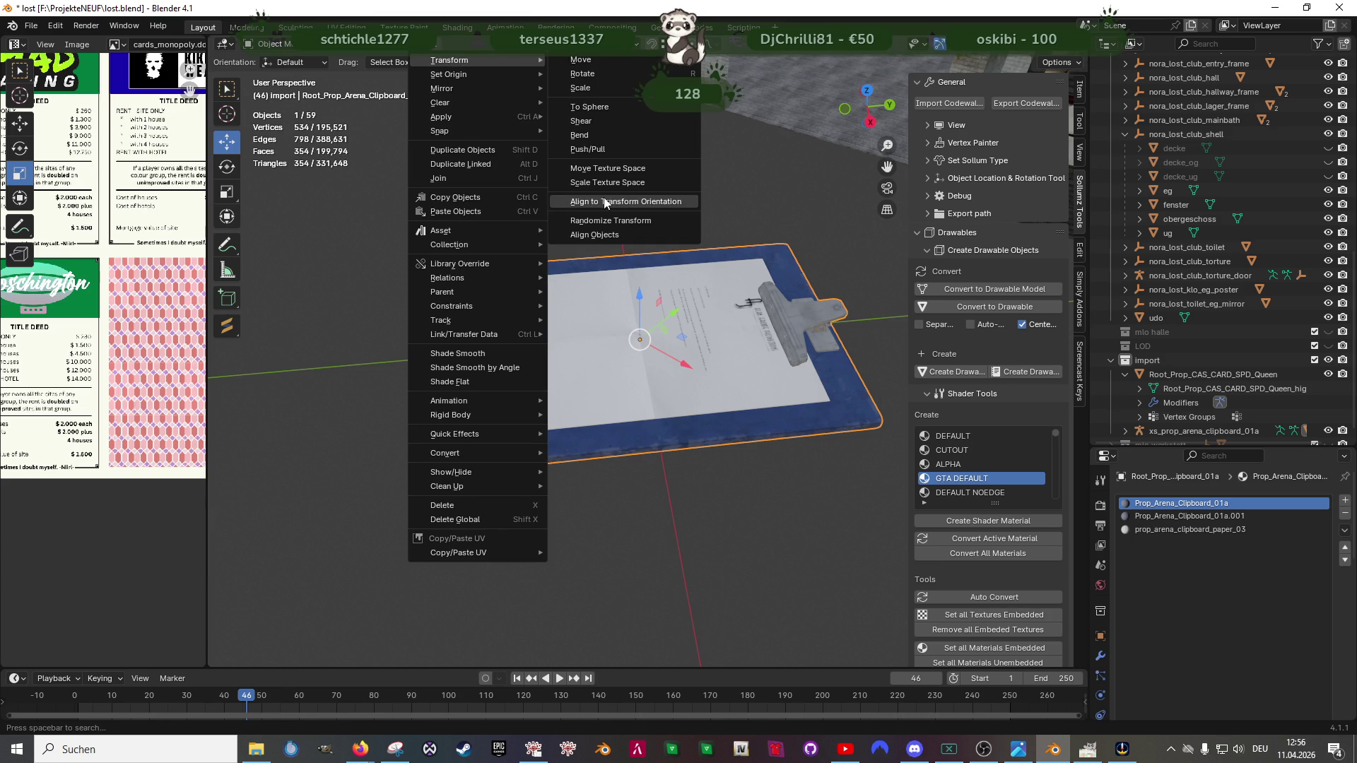
left_click(652, 201)
key("Tab")
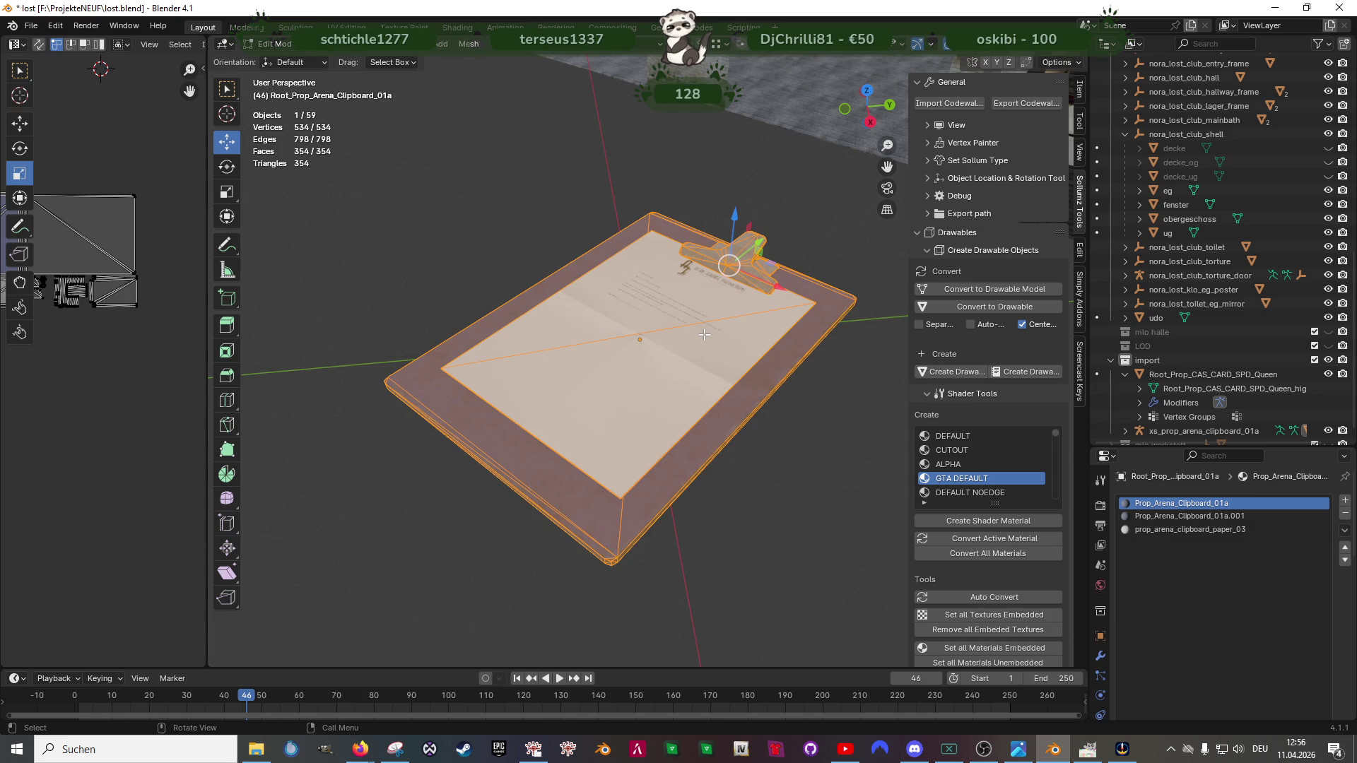
left_click(704, 335)
scroll(1283, 639, "down", 5)
left_click(1230, 639)
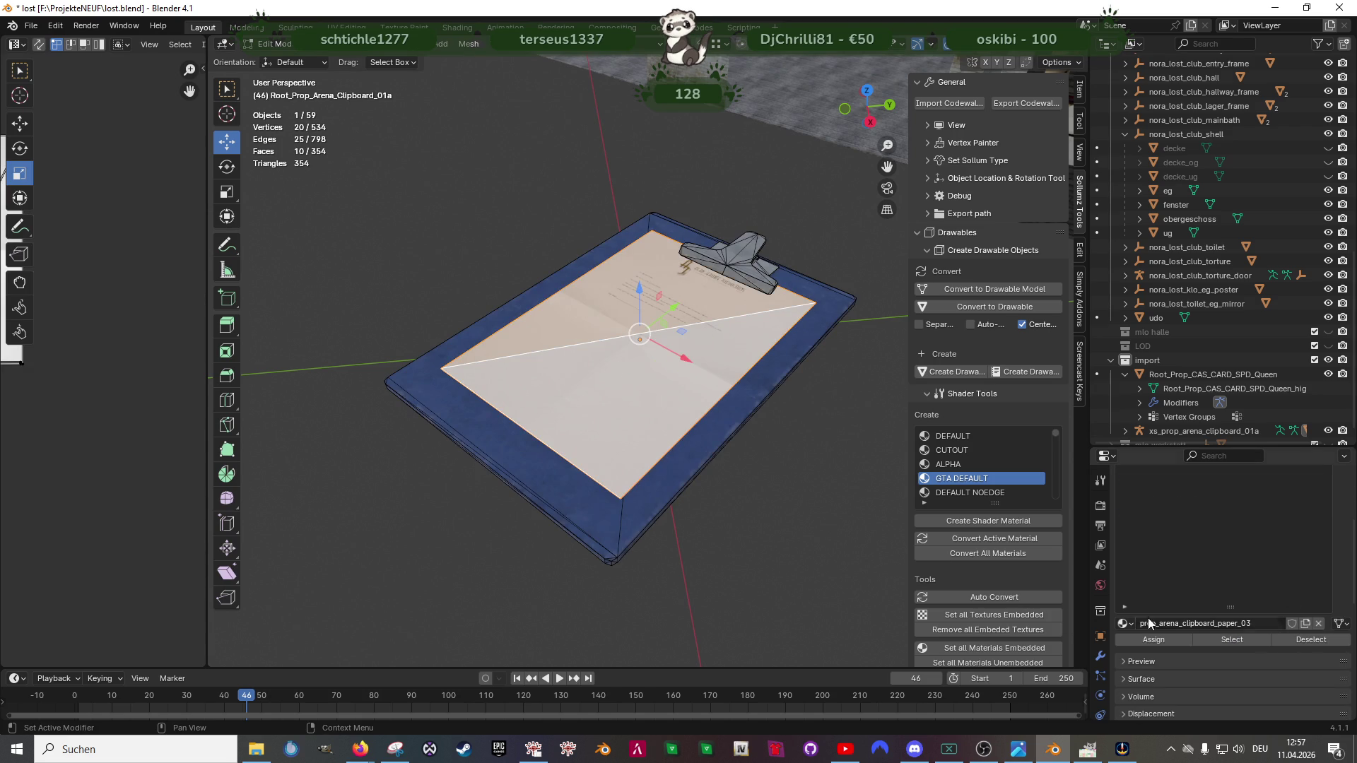
key("h")
Step: In wireframe, box-select the metal clip's geometry and delete it
mouse_move(682, 421)
left_mouse_down()
mouse_move(700, 354)
mouse_move(731, 361)
mouse_move(677, 255)
left_mouse_up()
key("shift+z")
mouse_move(619, 188)
left_mouse_down()
mouse_move(748, 278)
mouse_move(672, 373)
left_mouse_up()
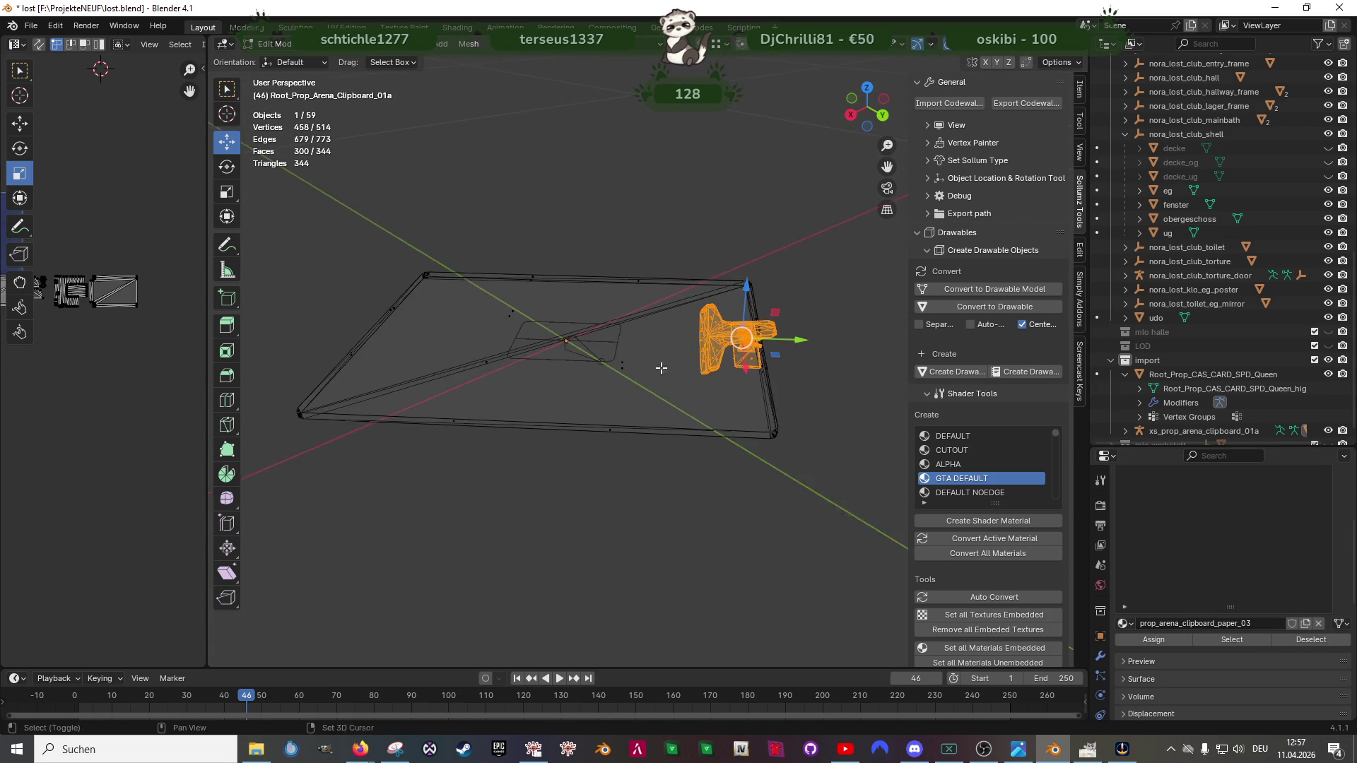
scroll(760, 385, "up", 3)
mouse_move(760, 385)
left_mouse_down()
mouse_move(620, 357)
mouse_move(743, 381)
mouse_move(669, 377)
left_mouse_up()
key("x")
left_click(619, 357)
scroll(669, 378, "down", 3)
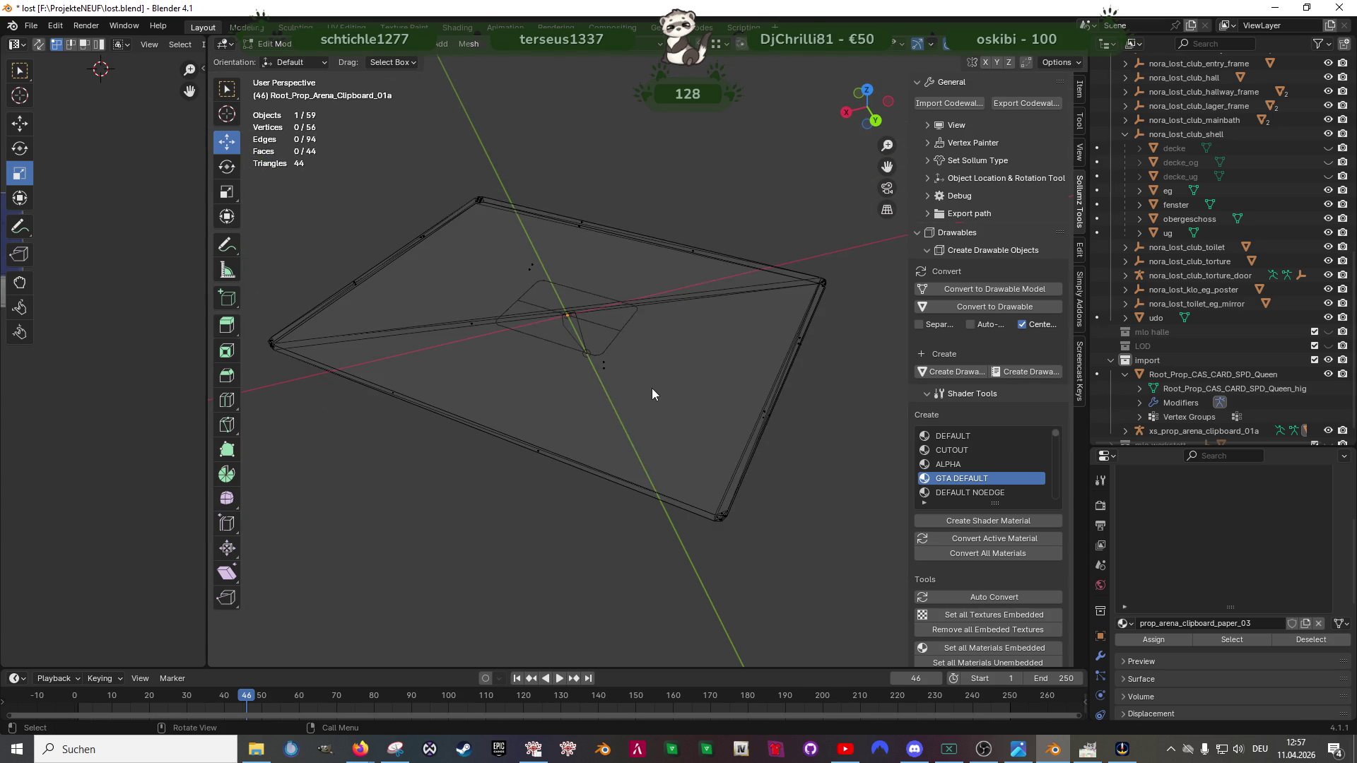
Step: Return to Object Mode with textured shading and select the trimmed blue board plate
key("Tab")
key("alt+a")
key("shift+z")
left_click(652, 382)
Step: Open Unity Monopoly(2).png from Downloads in GIMP and start an Exportieren nach export
left_click(1086, 749)
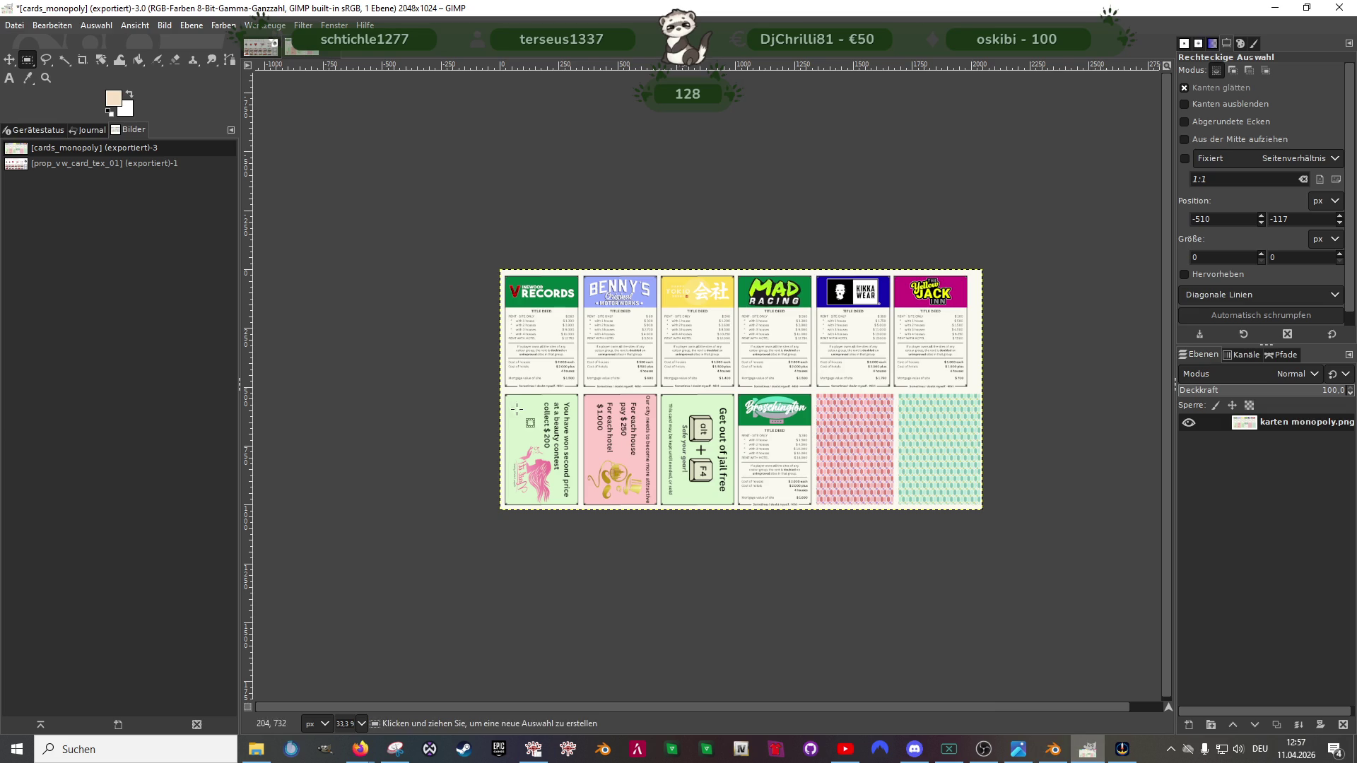
left_click(15, 26)
left_click(29, 82)
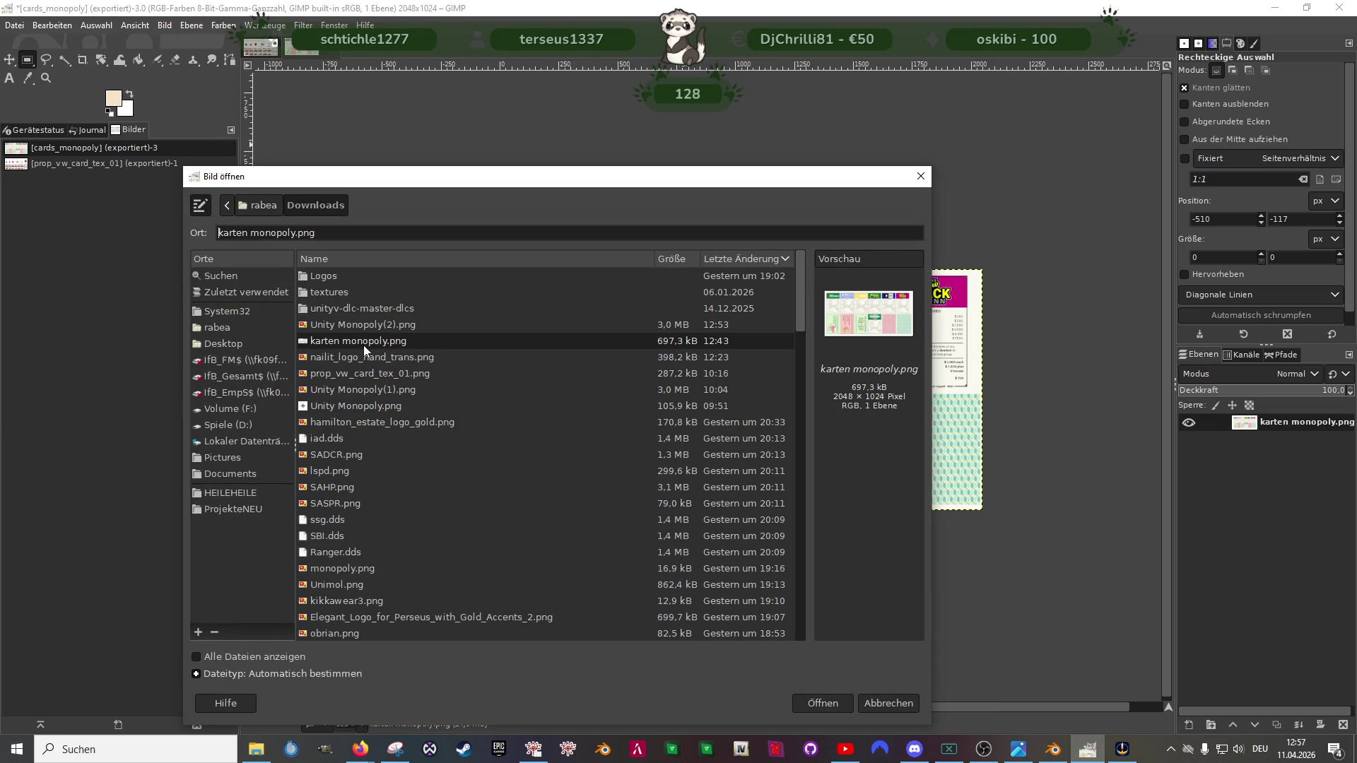
left_click(384, 323)
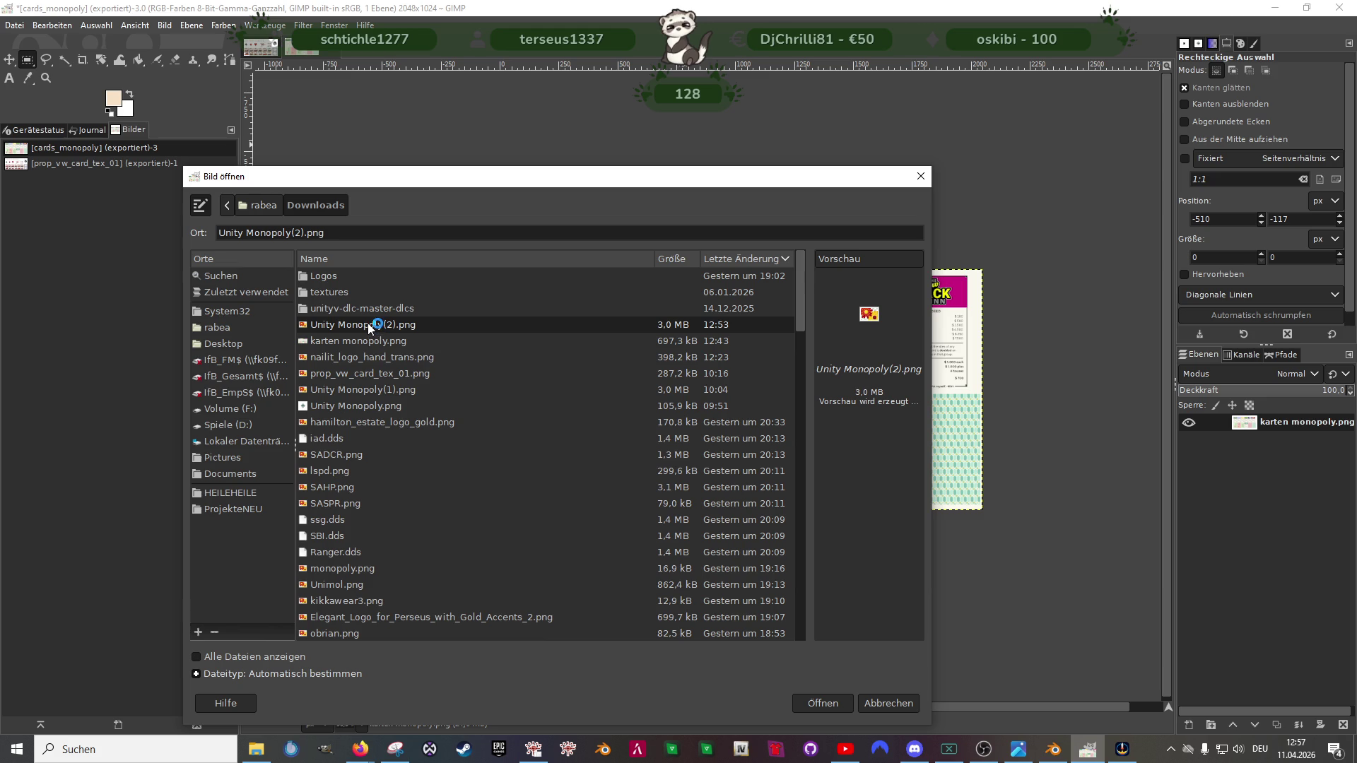
left_click(839, 705)
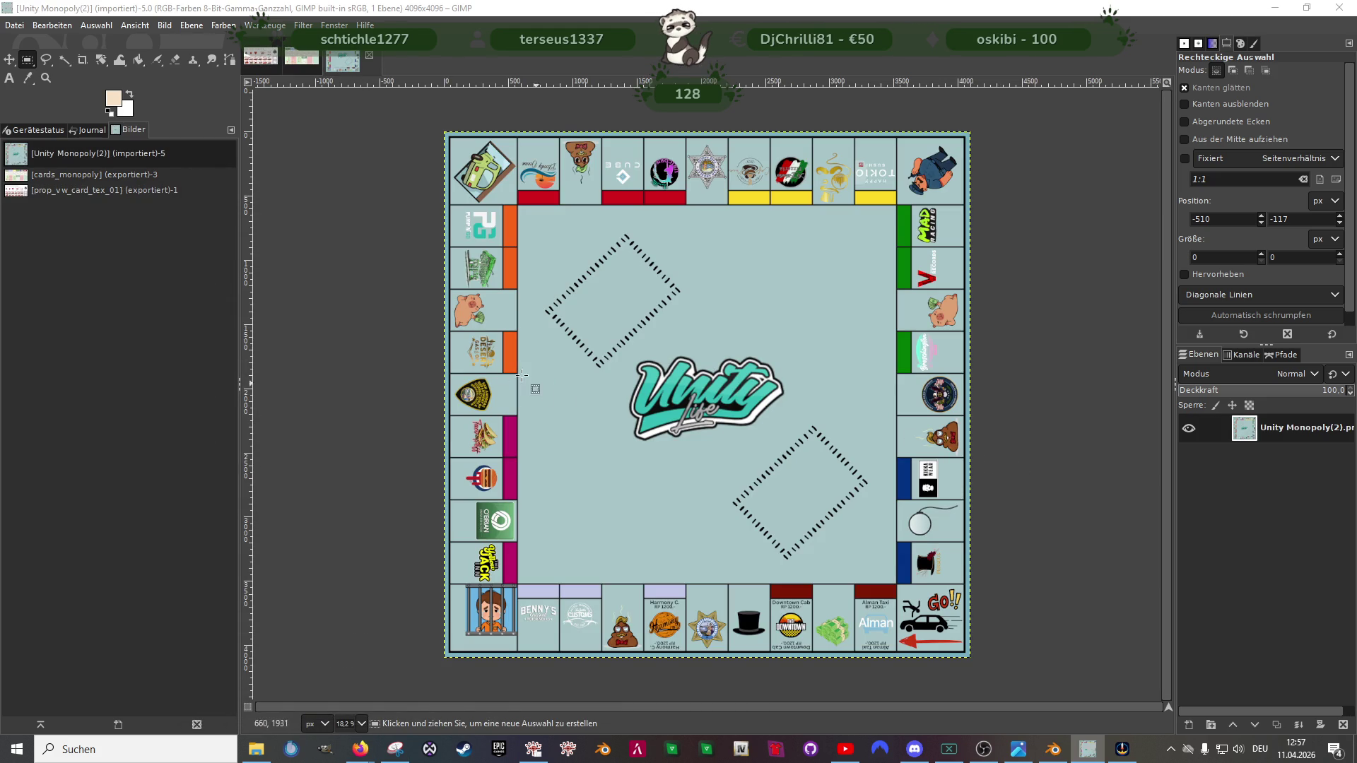
left_click(326, 293)
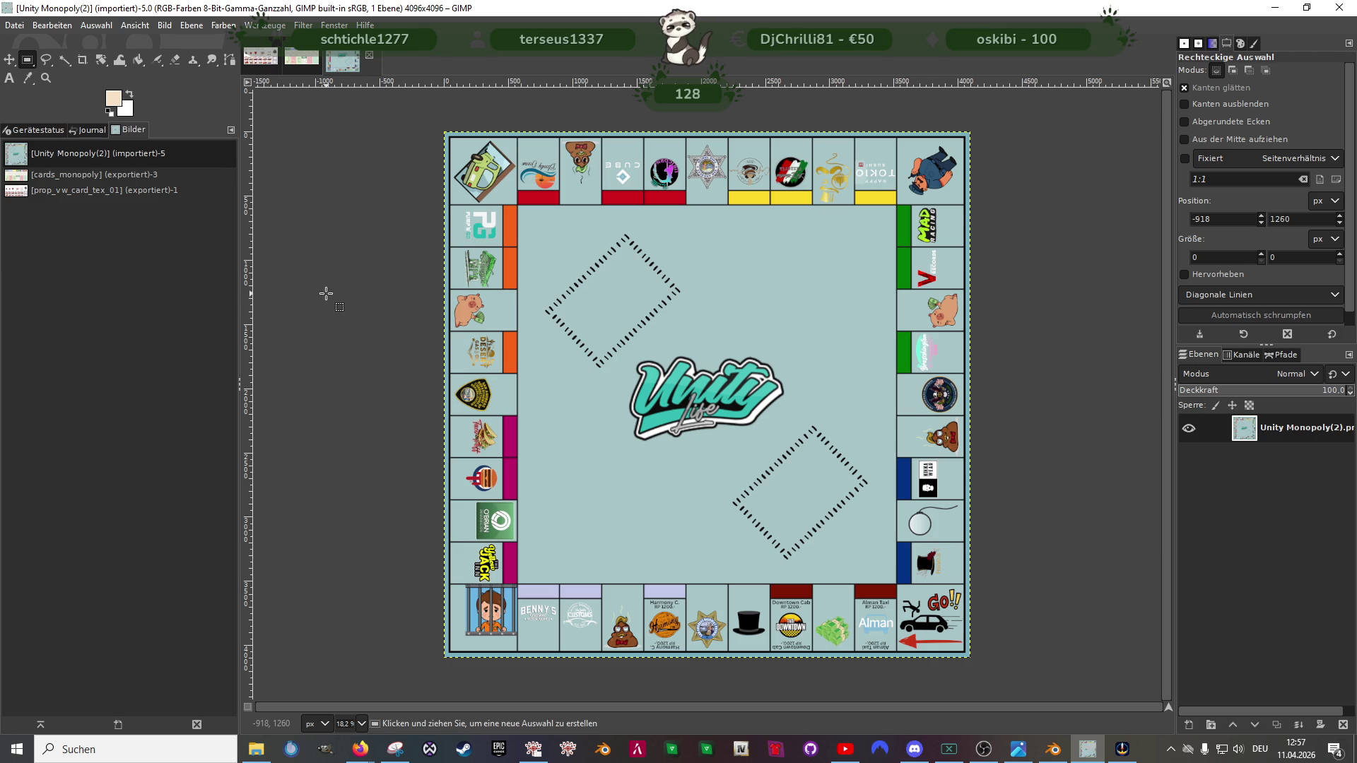
left_click(13, 26)
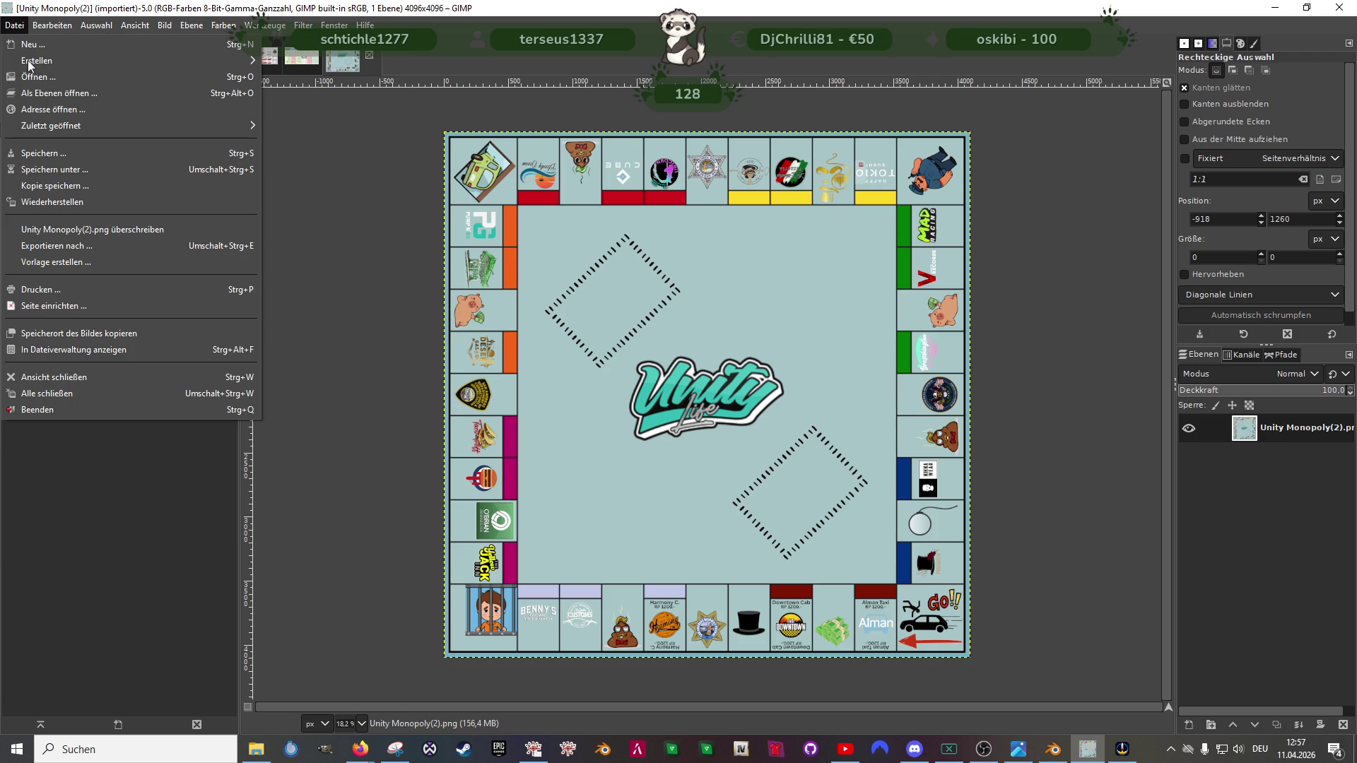
left_click(57, 251)
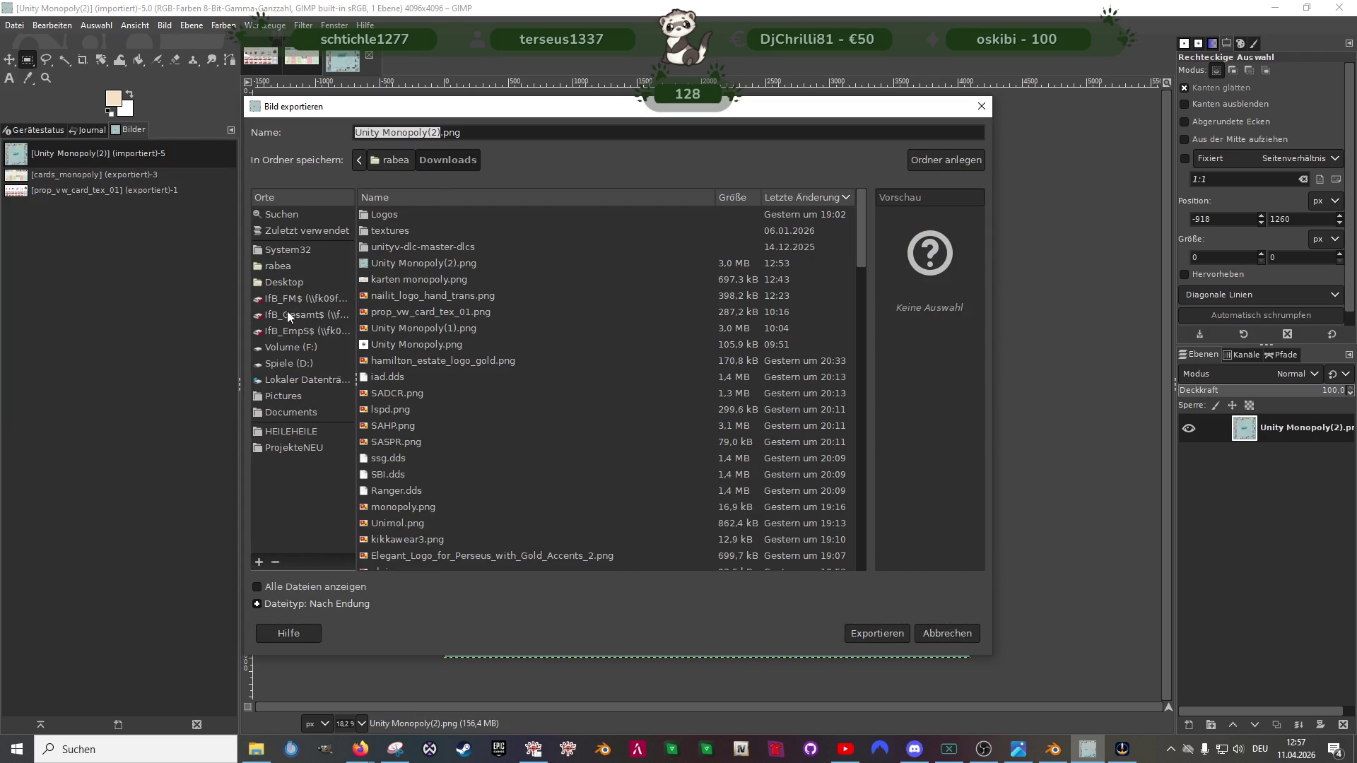
Step: Export the board as board_monopoly.dds into F:\ProjekteNEUF\Lost\monopoly with BC3/DXT5 compression
left_click(297, 346)
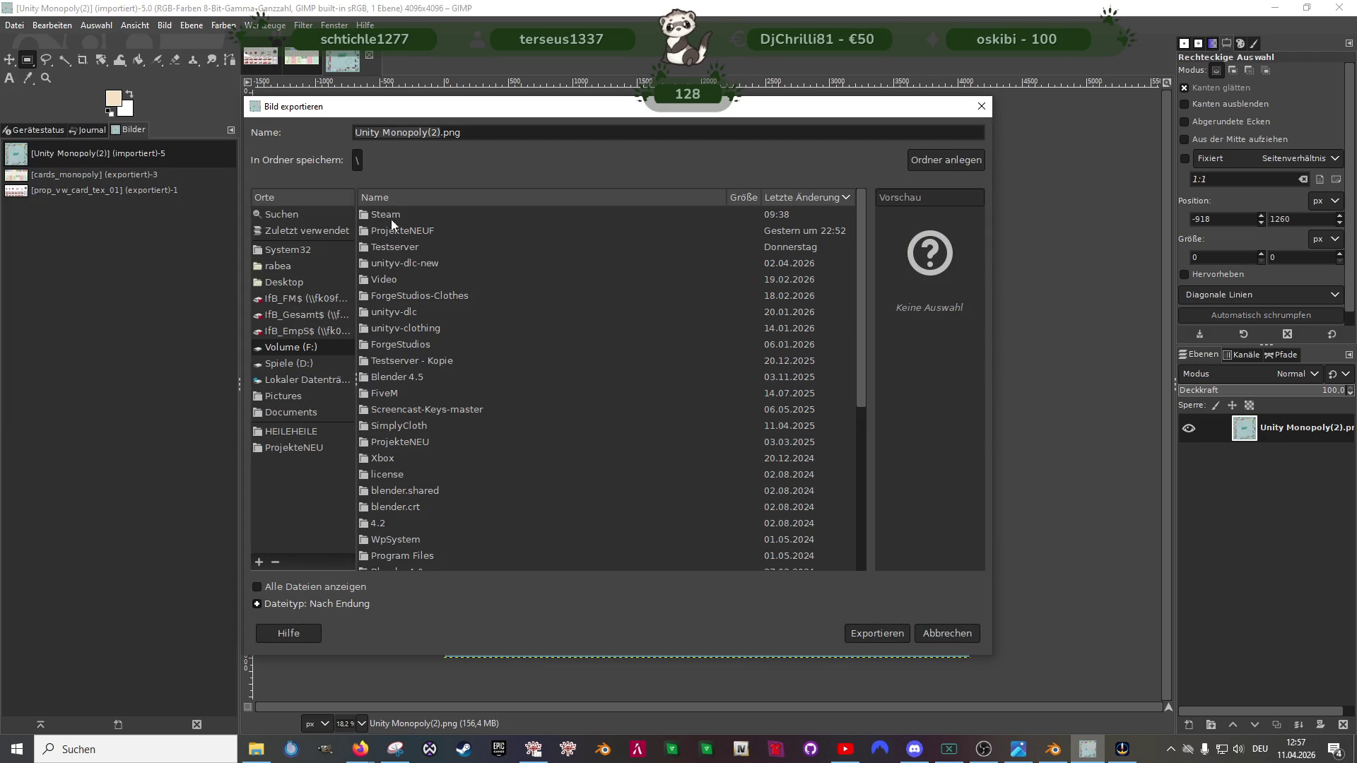
double_click(390, 229)
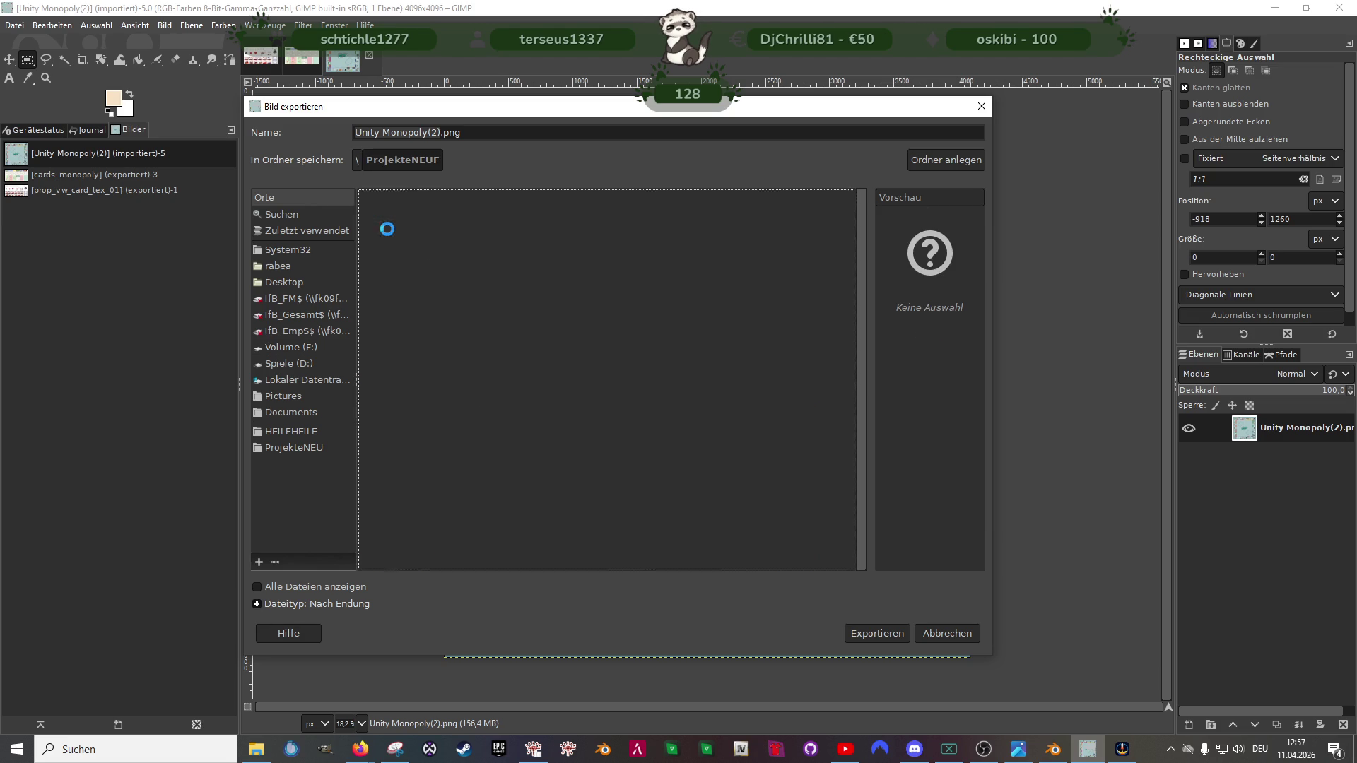
double_click(387, 211)
double_click(399, 227)
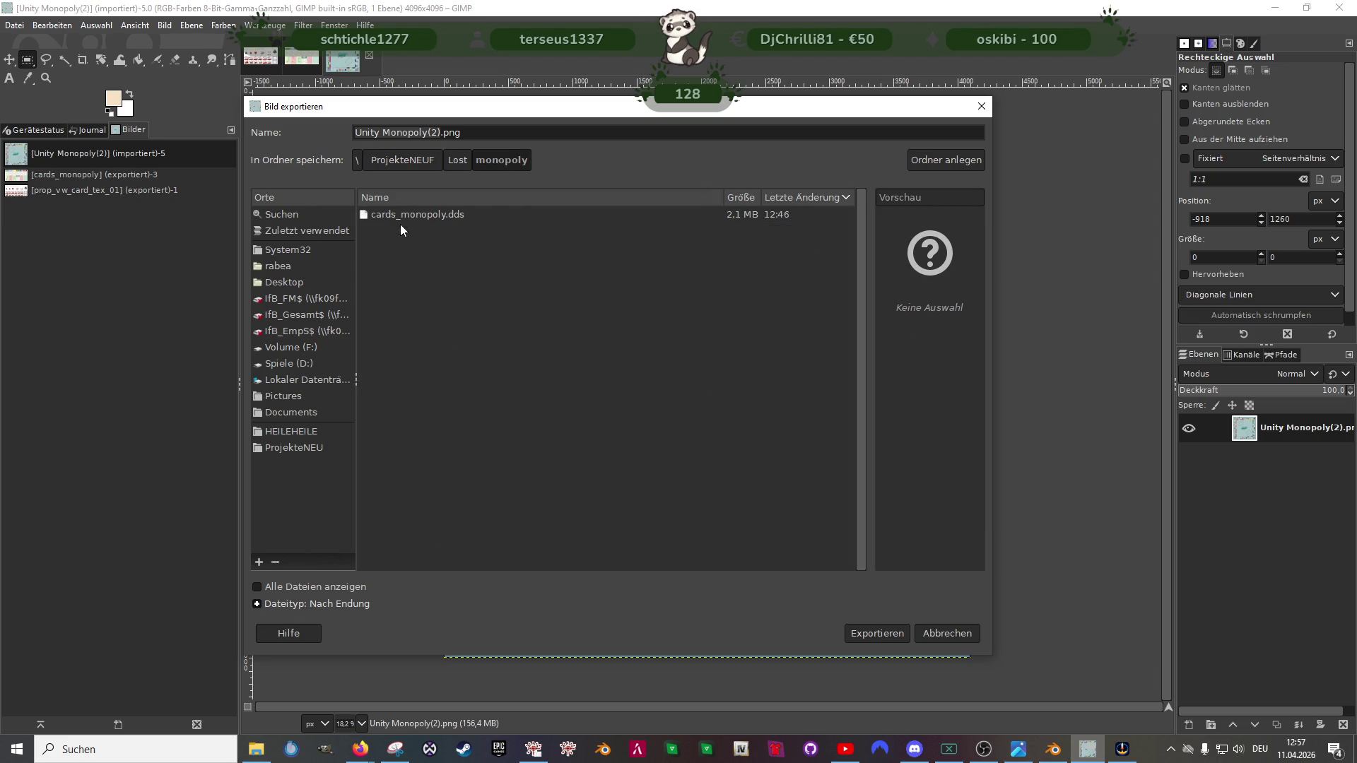
left_click(443, 135)
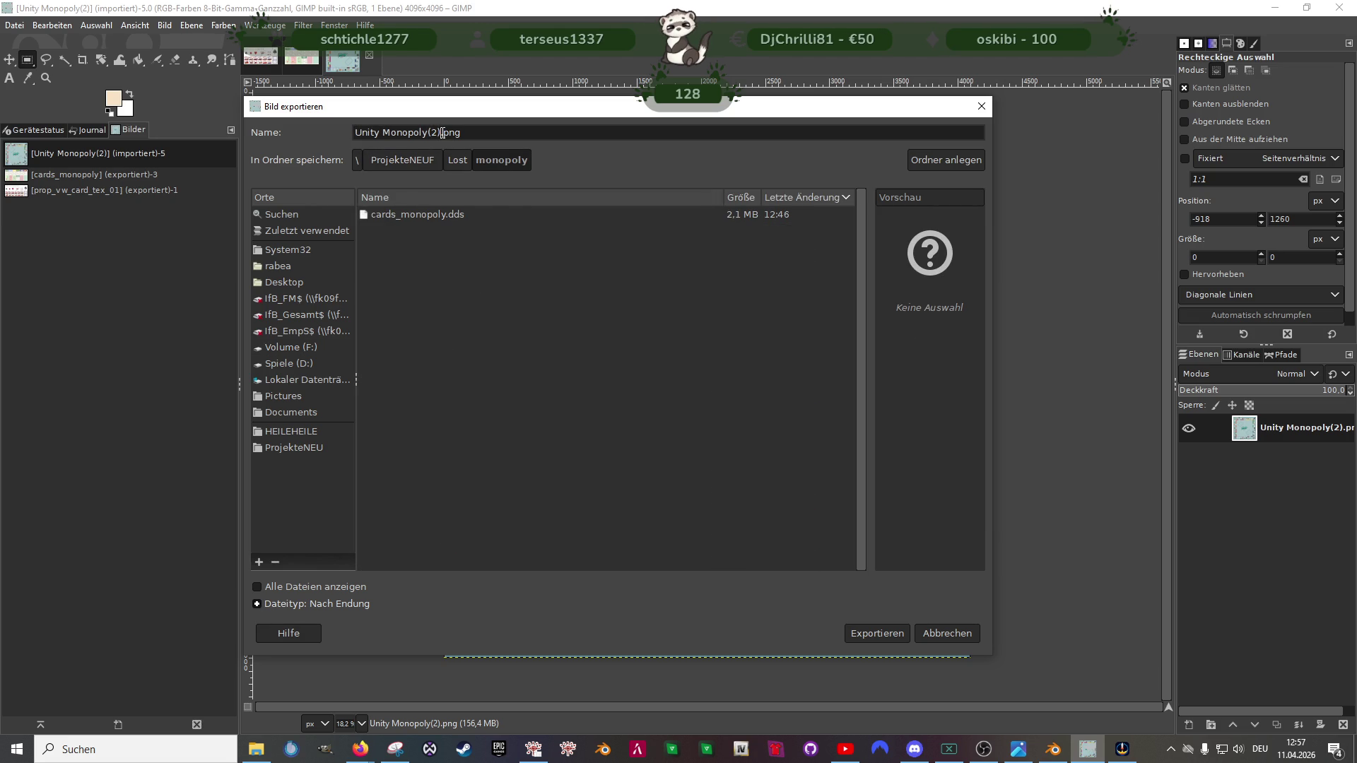
type("bo")
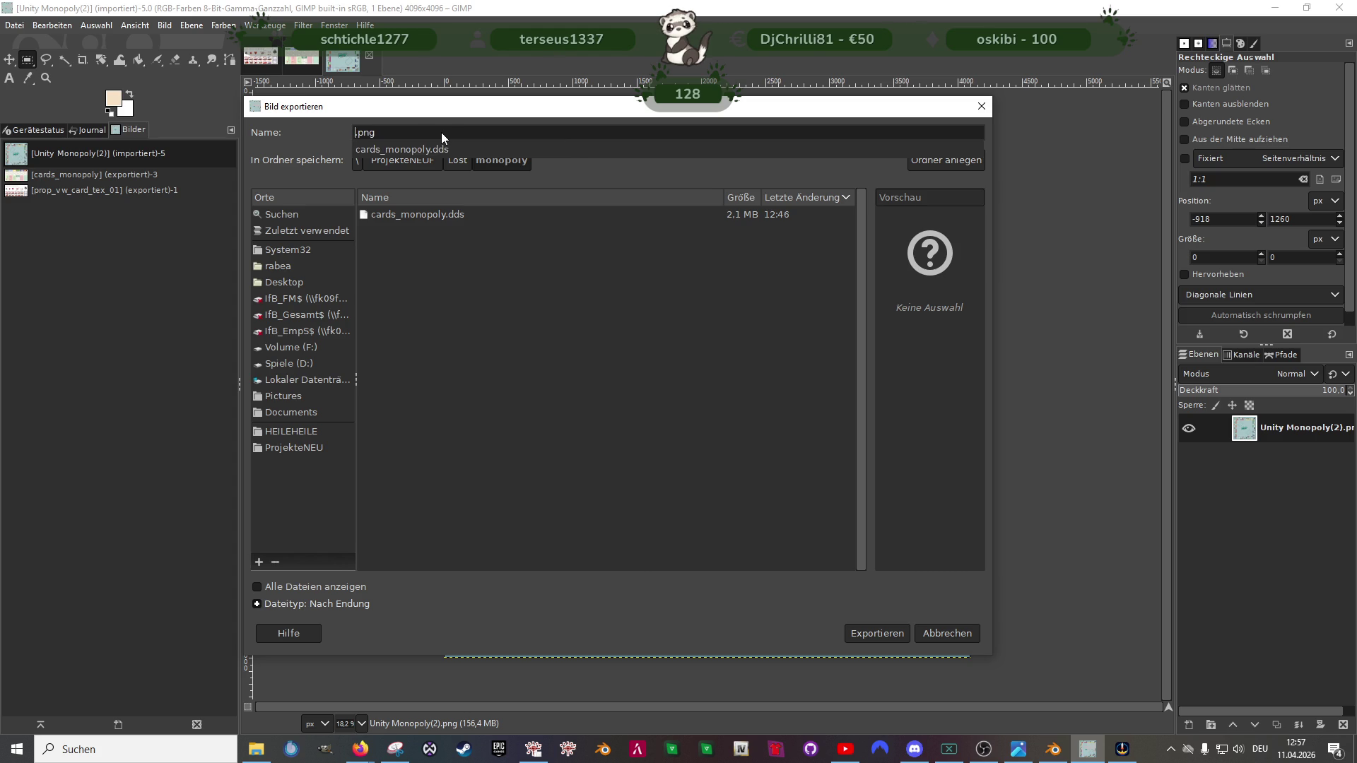
type("ard_")
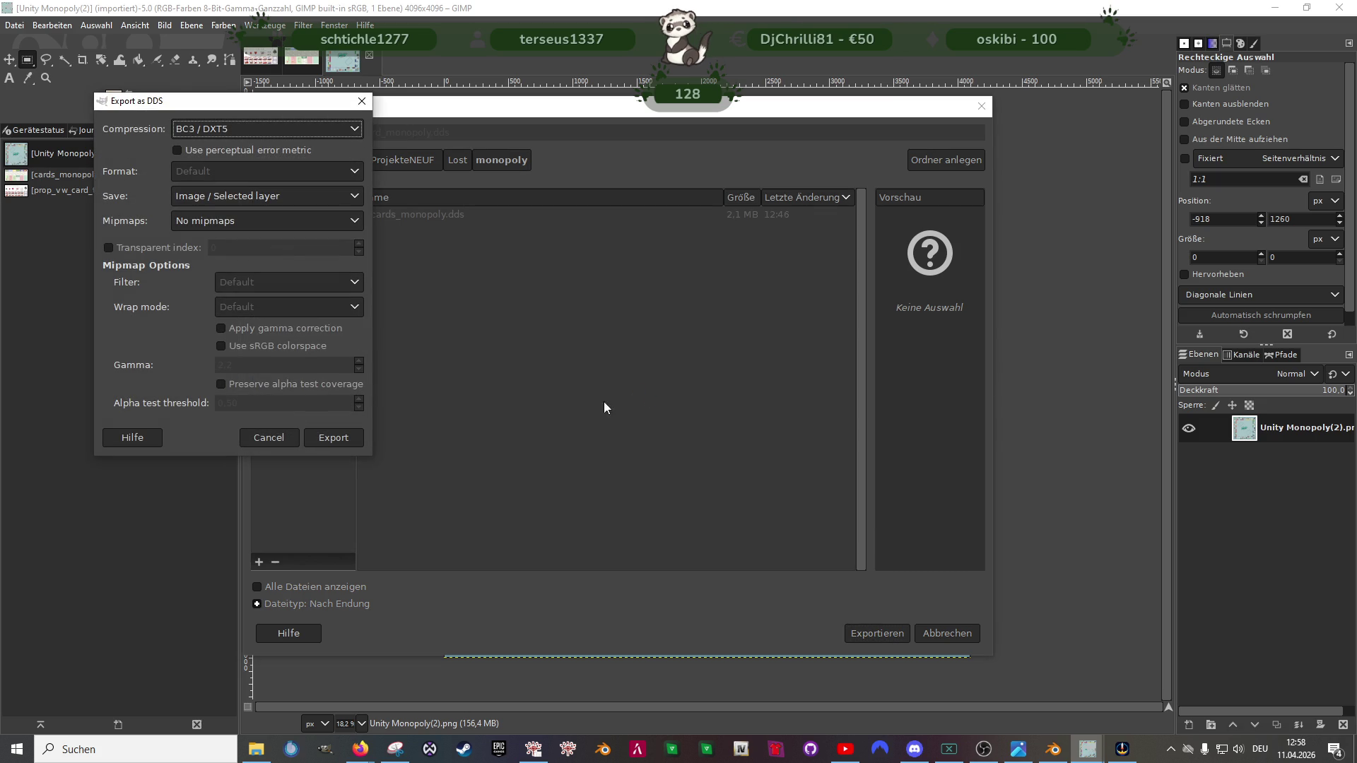
left_click(333, 437)
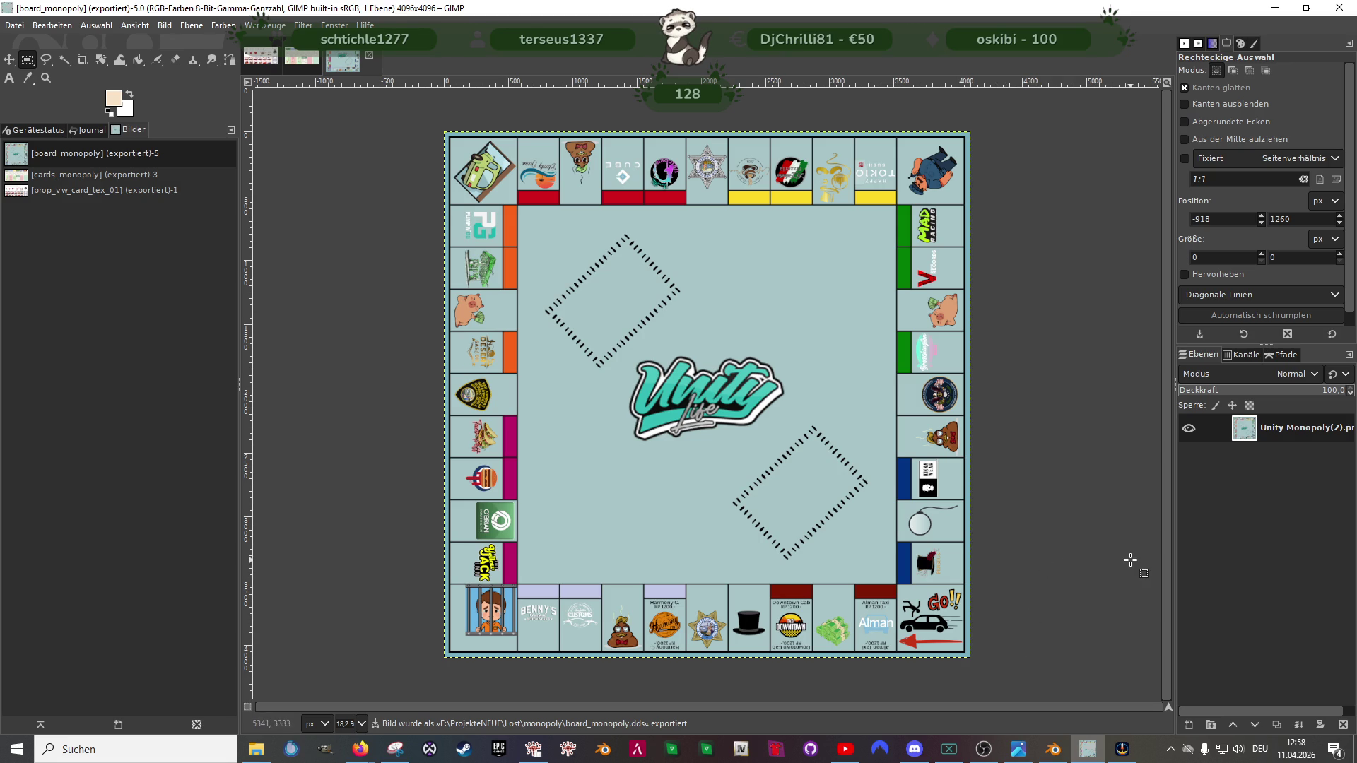
left_click(1061, 749)
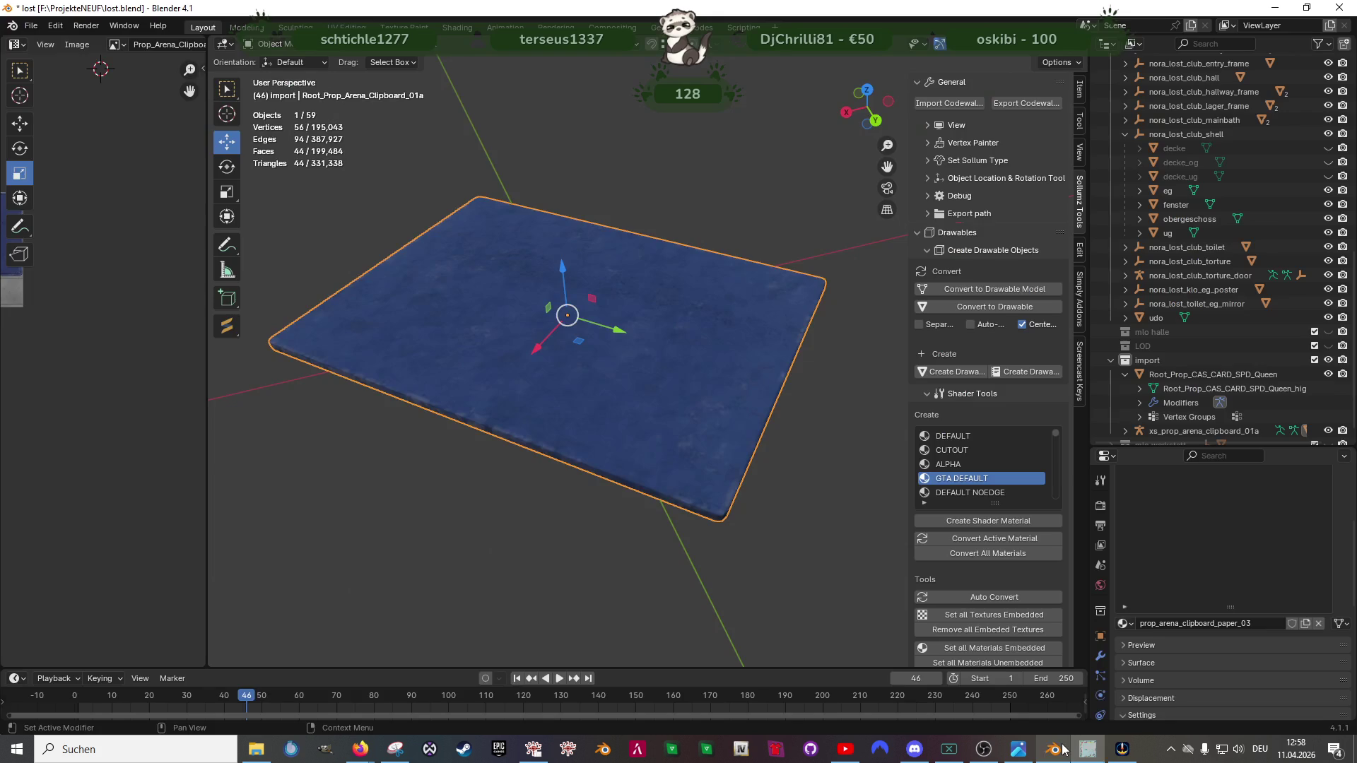
Step: Select the clipboard plate's top face in Edit Mode and switch to the Shading workspace
key("Tab")
left_click(665, 361)
scroll(688, 393, "up", 1)
left_click_drag(688, 392, 687, 424)
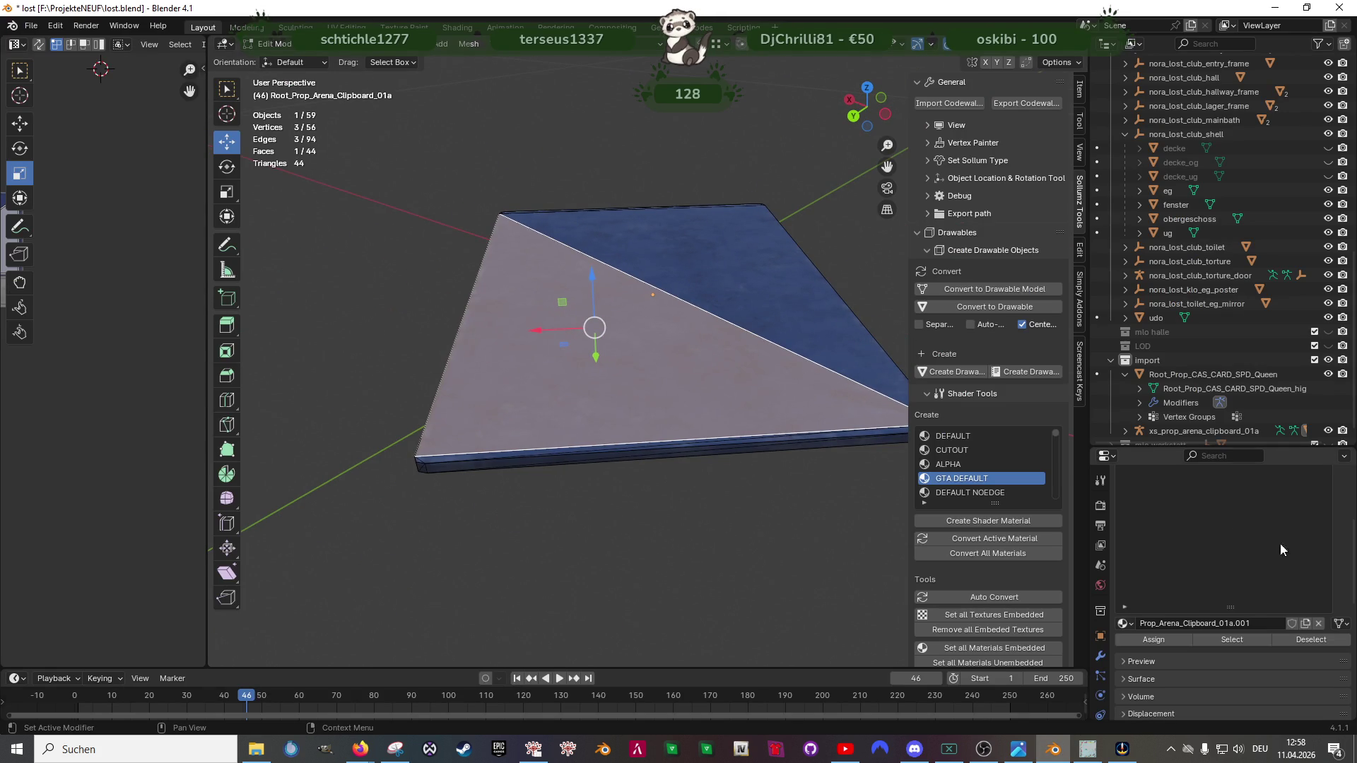
left_click(467, 27)
scroll(715, 589, "up", 3)
scroll(714, 589, "up", 3)
scroll(707, 599, "up", 1)
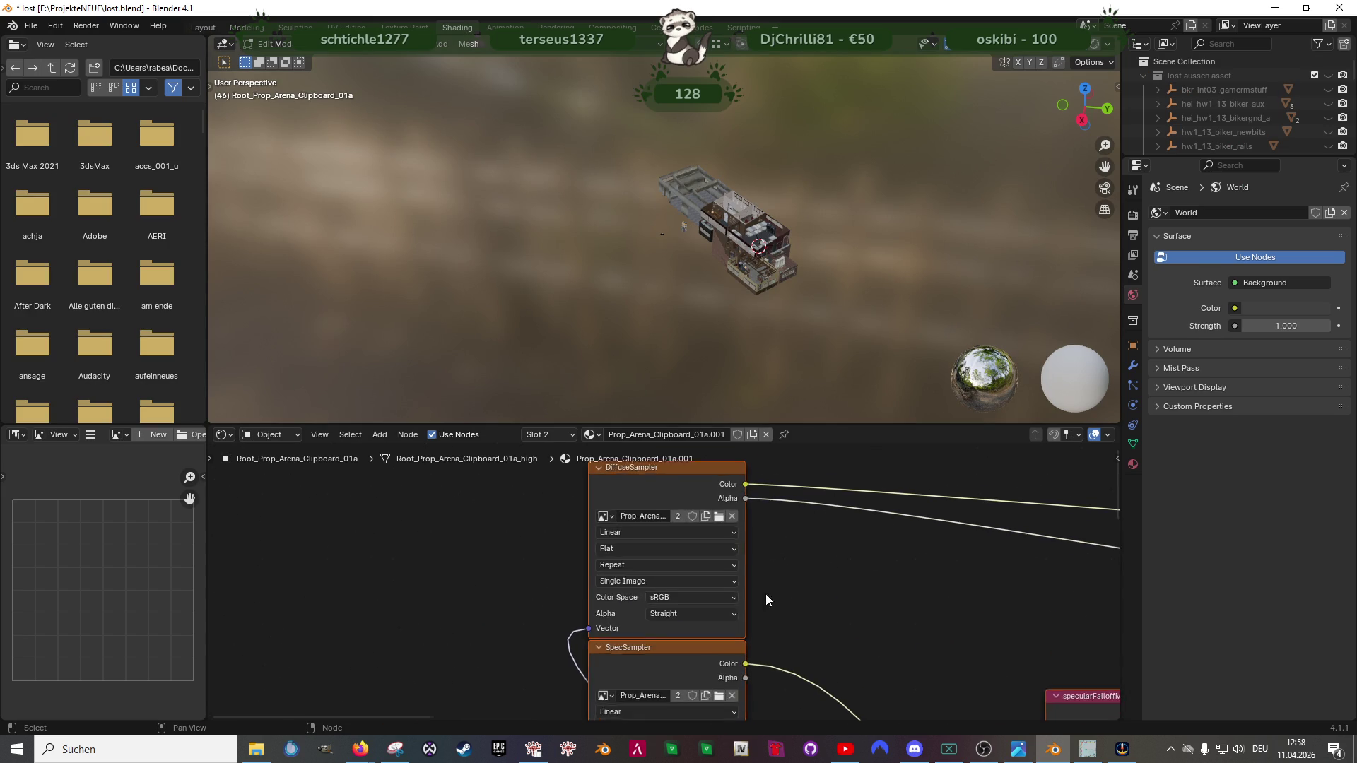
scroll(774, 597, "up", 2)
Step: Load Lost\monopoly\board_monopoly.dds as the DiffuseSampler image of Prop_Arena_Clipboard_01a.001
left_click(732, 501)
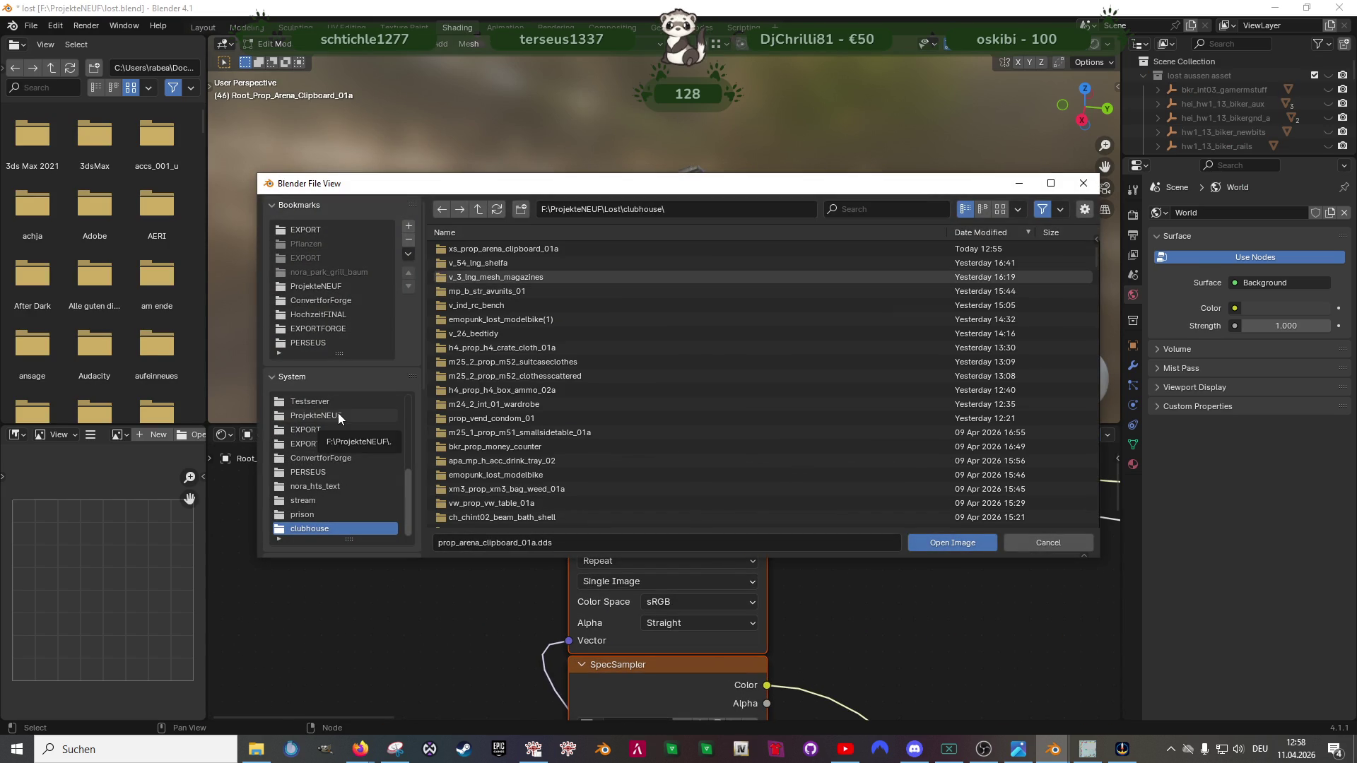
left_click(475, 209)
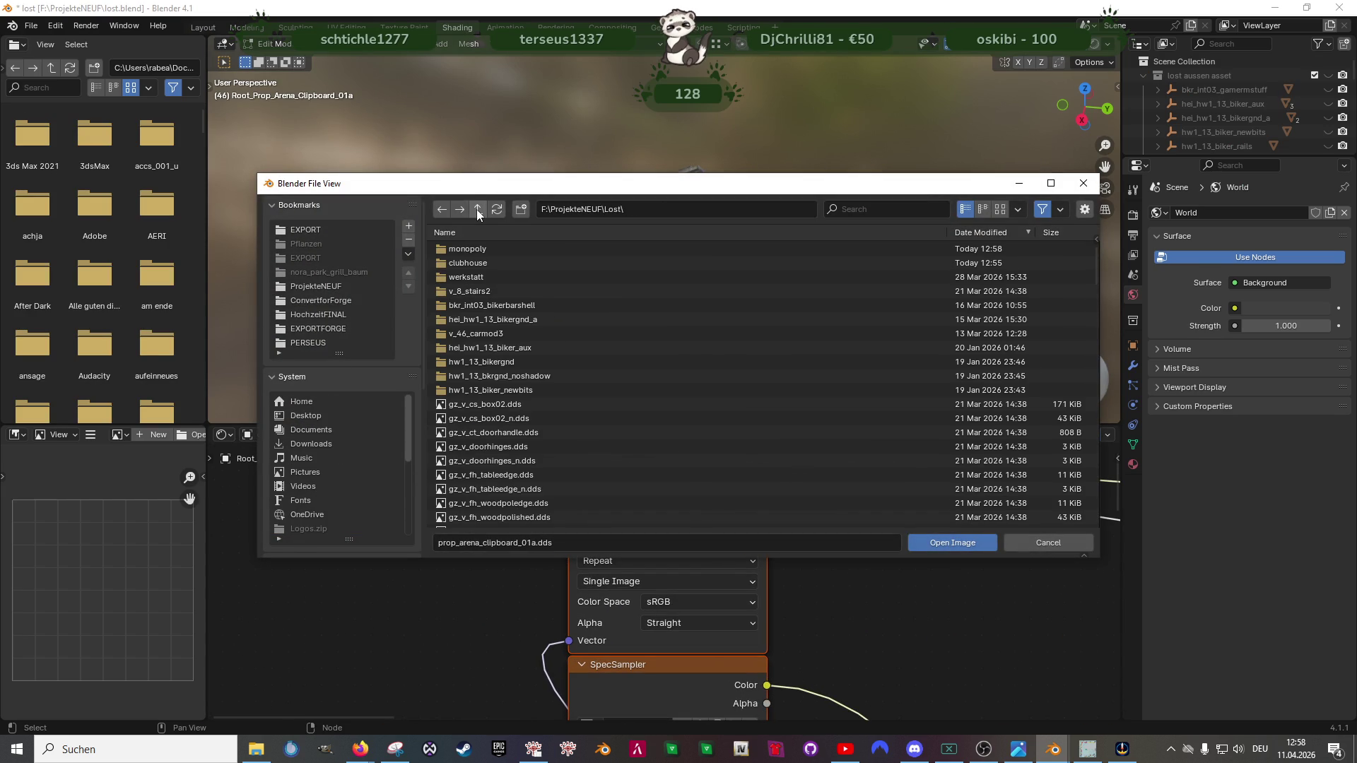
left_click(465, 248)
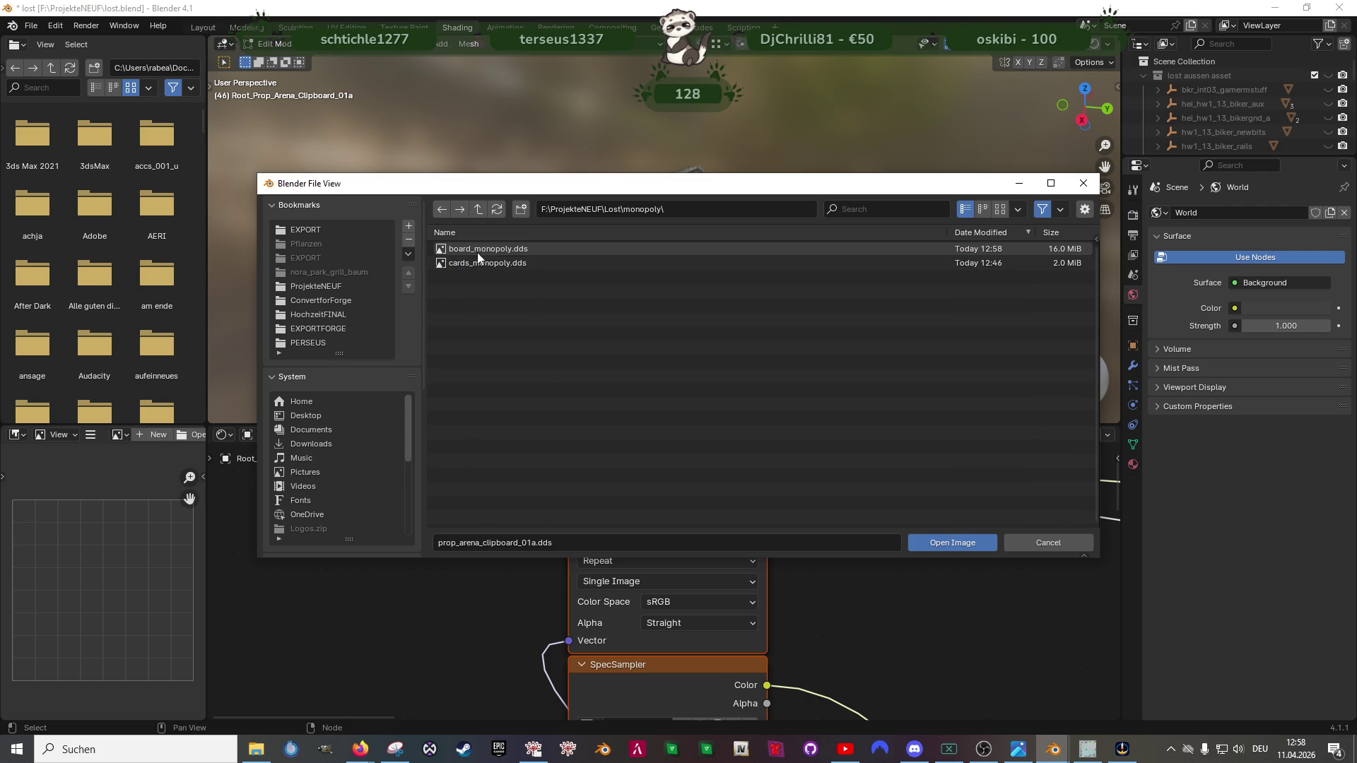
left_click(935, 540)
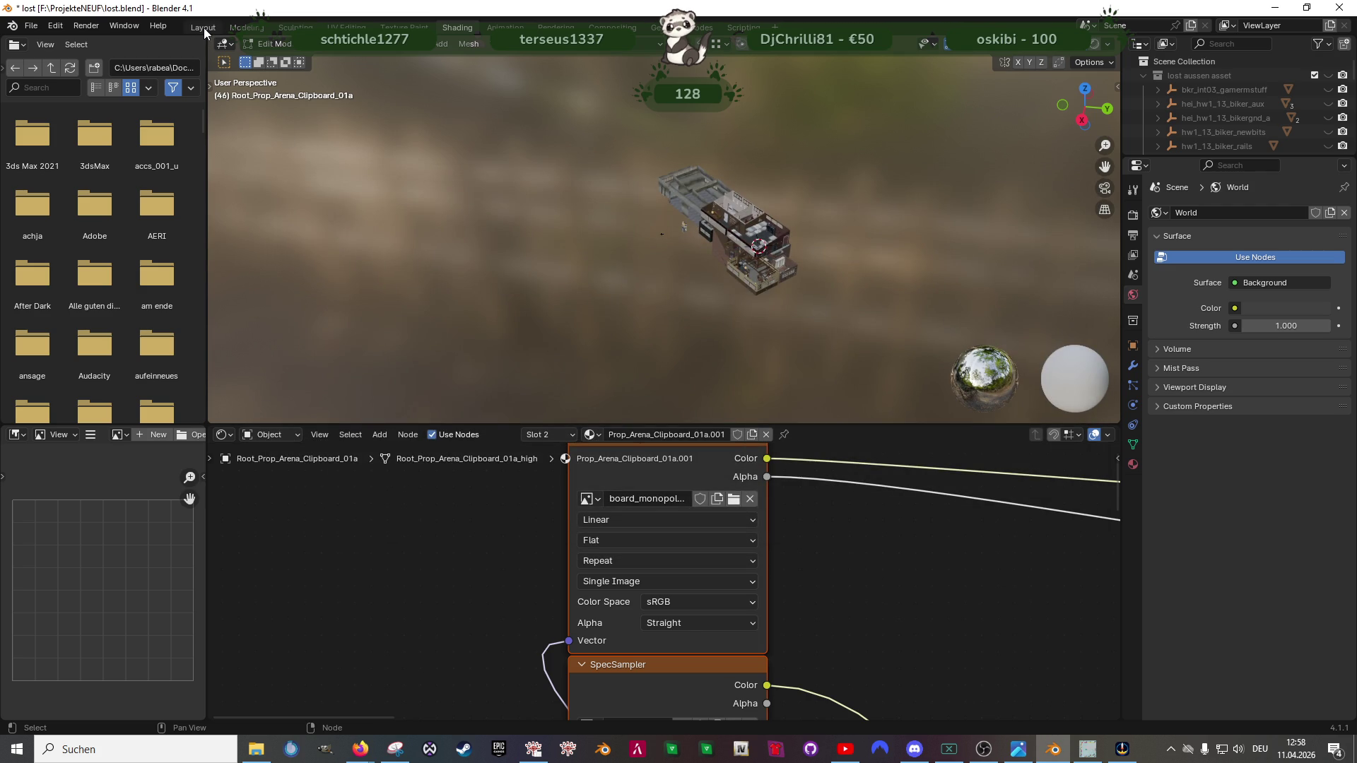
Step: Select all plate faces and UV-unwrap them with Cube Projection to lay the board texture on
left_click(204, 28)
scroll(649, 394, "up", 3)
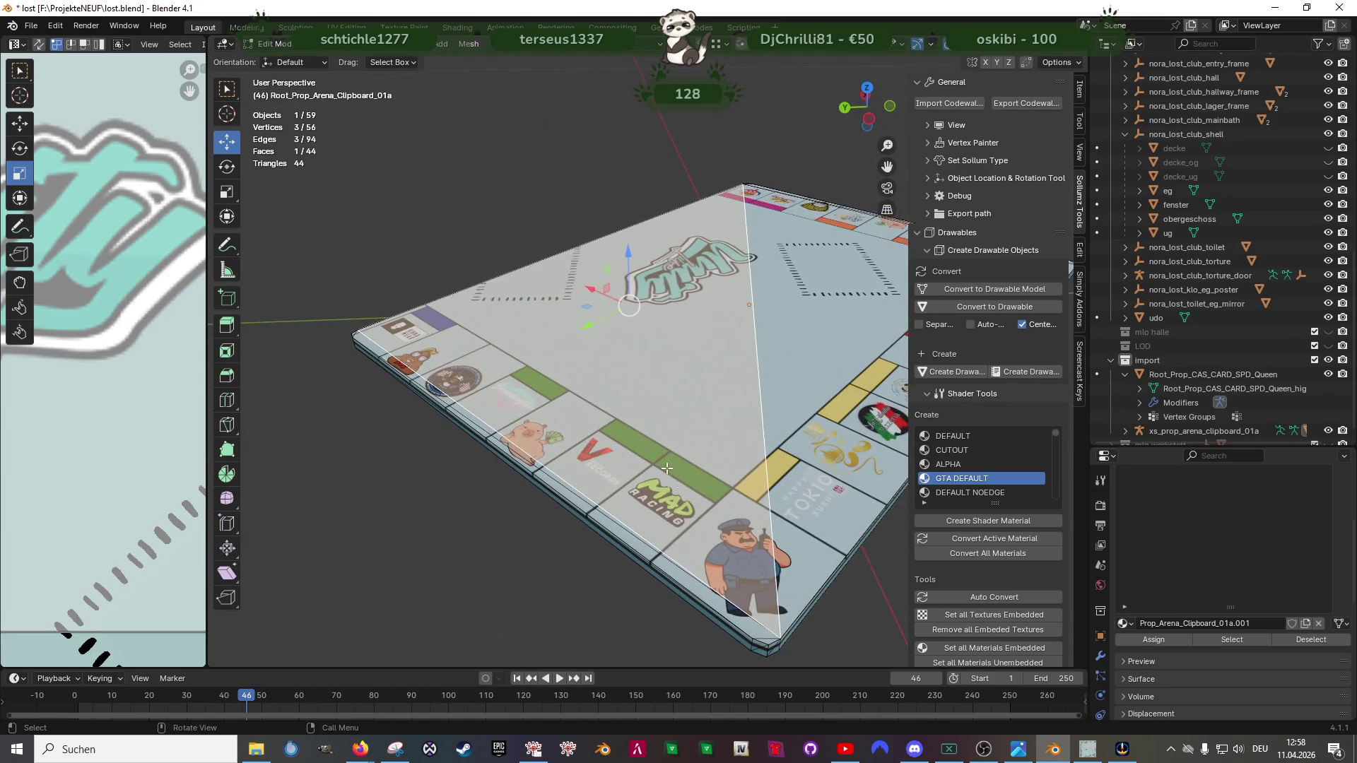
scroll(615, 491, "up", 3)
scroll(615, 491, "down", 3)
mouse_move(615, 491)
left_mouse_down()
mouse_move(629, 415)
mouse_move(452, 487)
left_mouse_up()
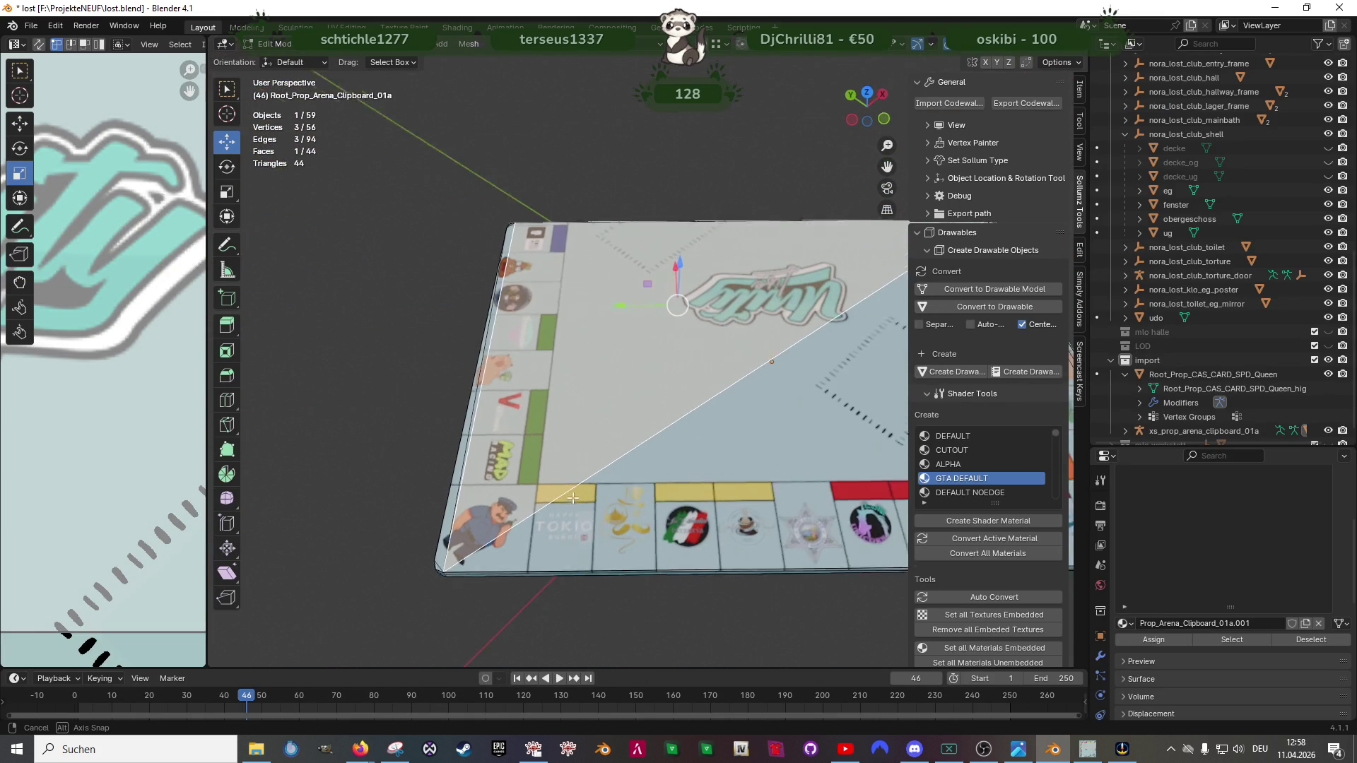
scroll(451, 482, "down", 5)
key("a")
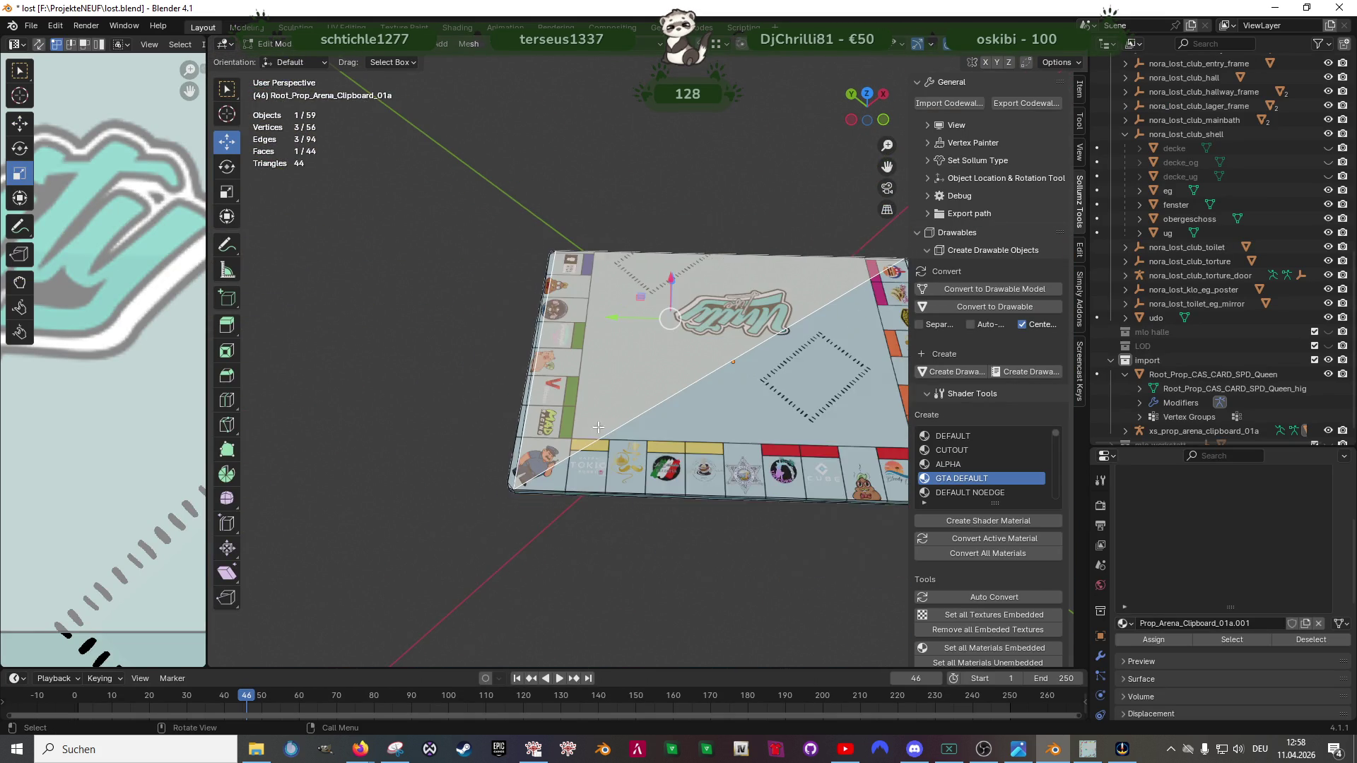
left_click_drag(451, 483, 676, 397)
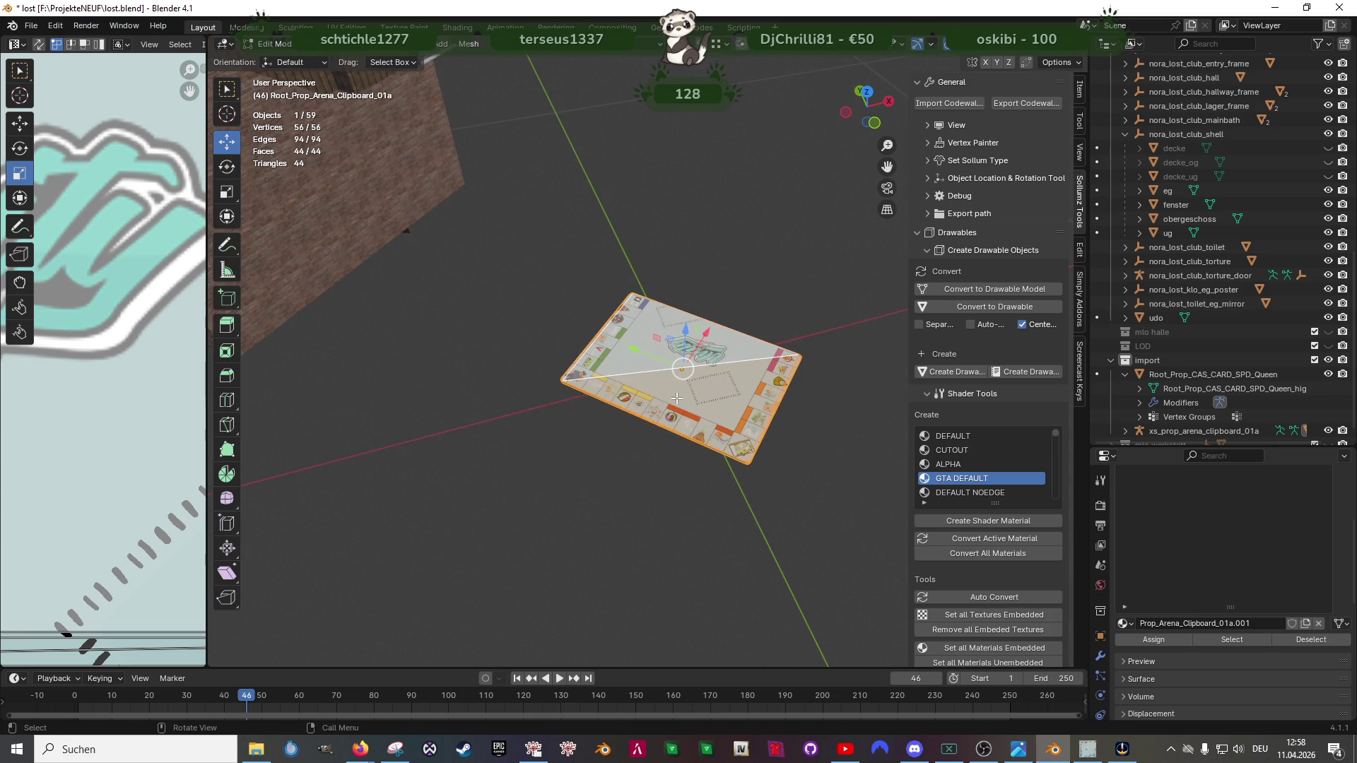
right_click(676, 398)
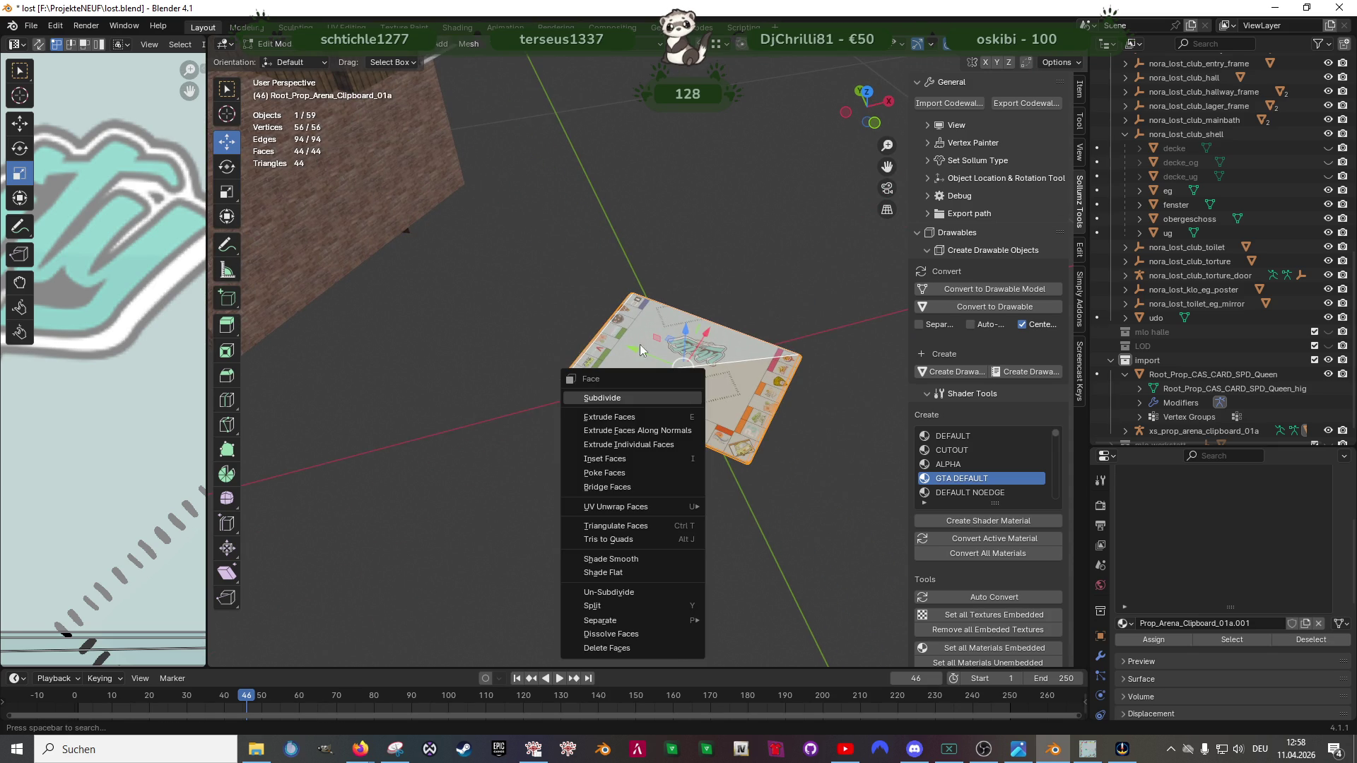
key("Escape")
mouse_move(676, 398)
left_mouse_down()
mouse_move(633, 368)
mouse_move(646, 404)
left_mouse_up()
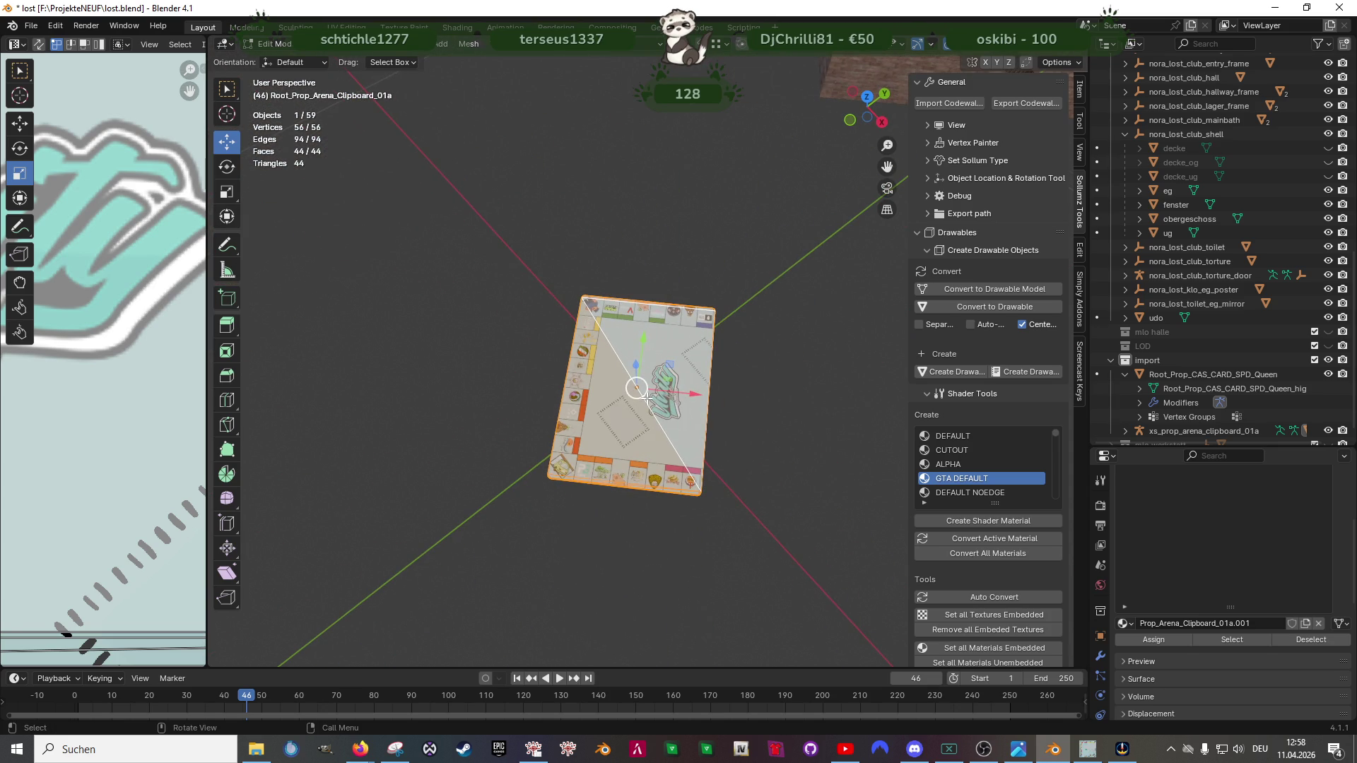
right_click(646, 404)
mouse_move(586, 507)
key("u")
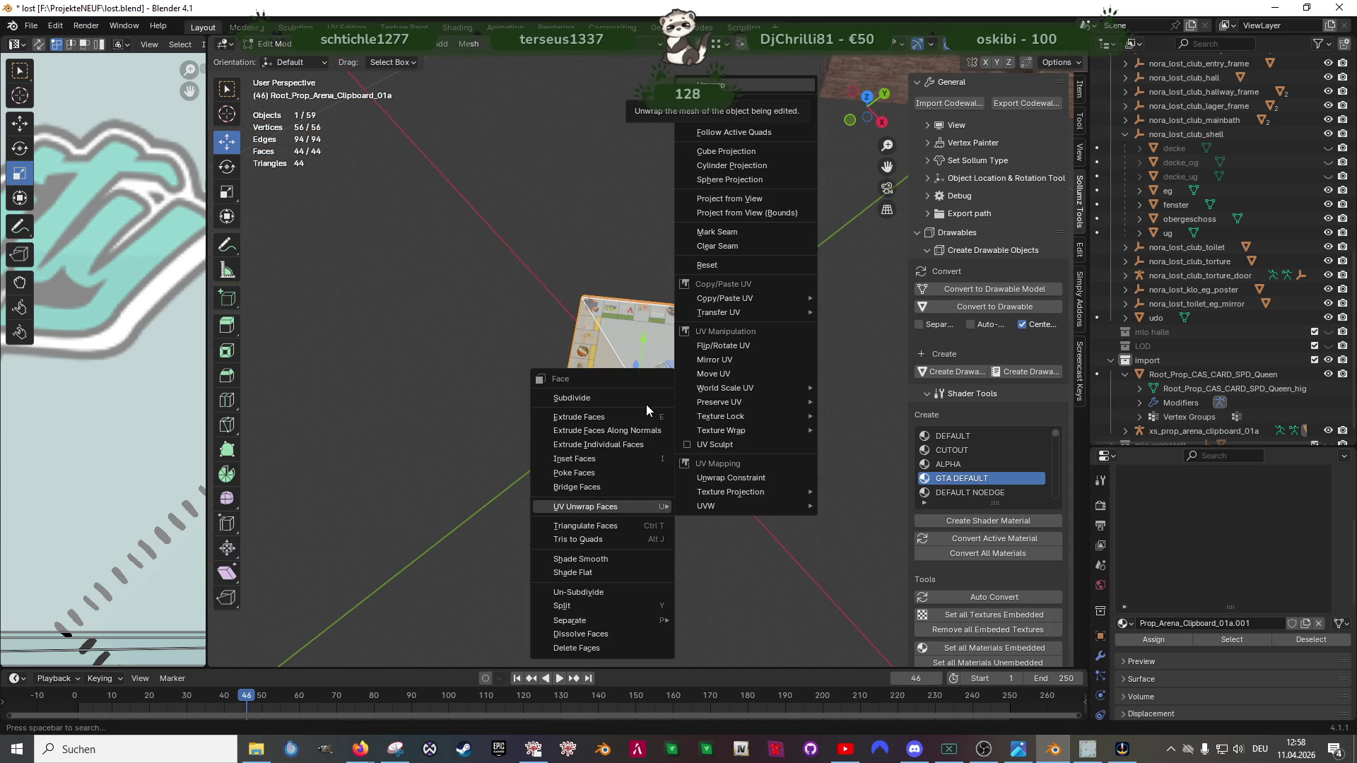
key("c")
left_click_drag(646, 404, 666, 458)
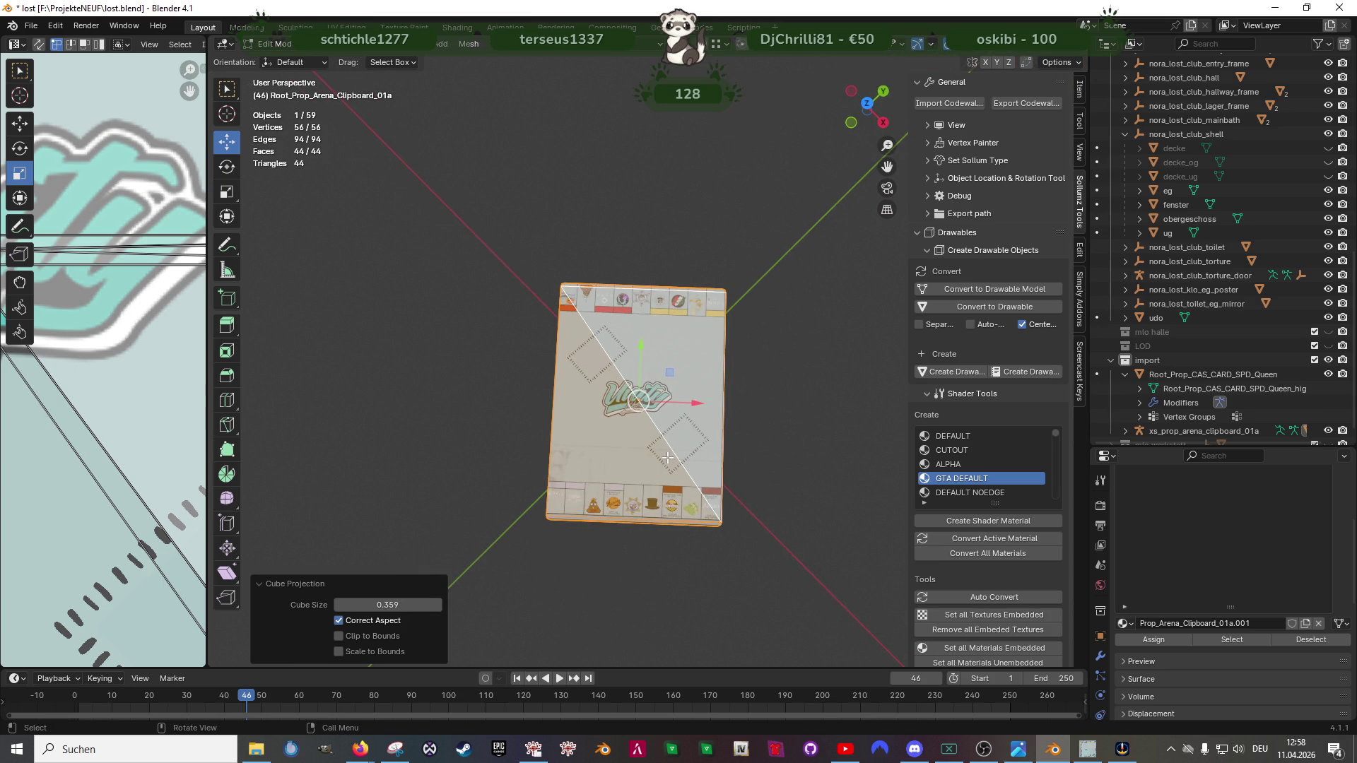
Step: In wireframe, select the plate's right-side vertices and move them along X to widen the plate
key("shift+space")
key("r")
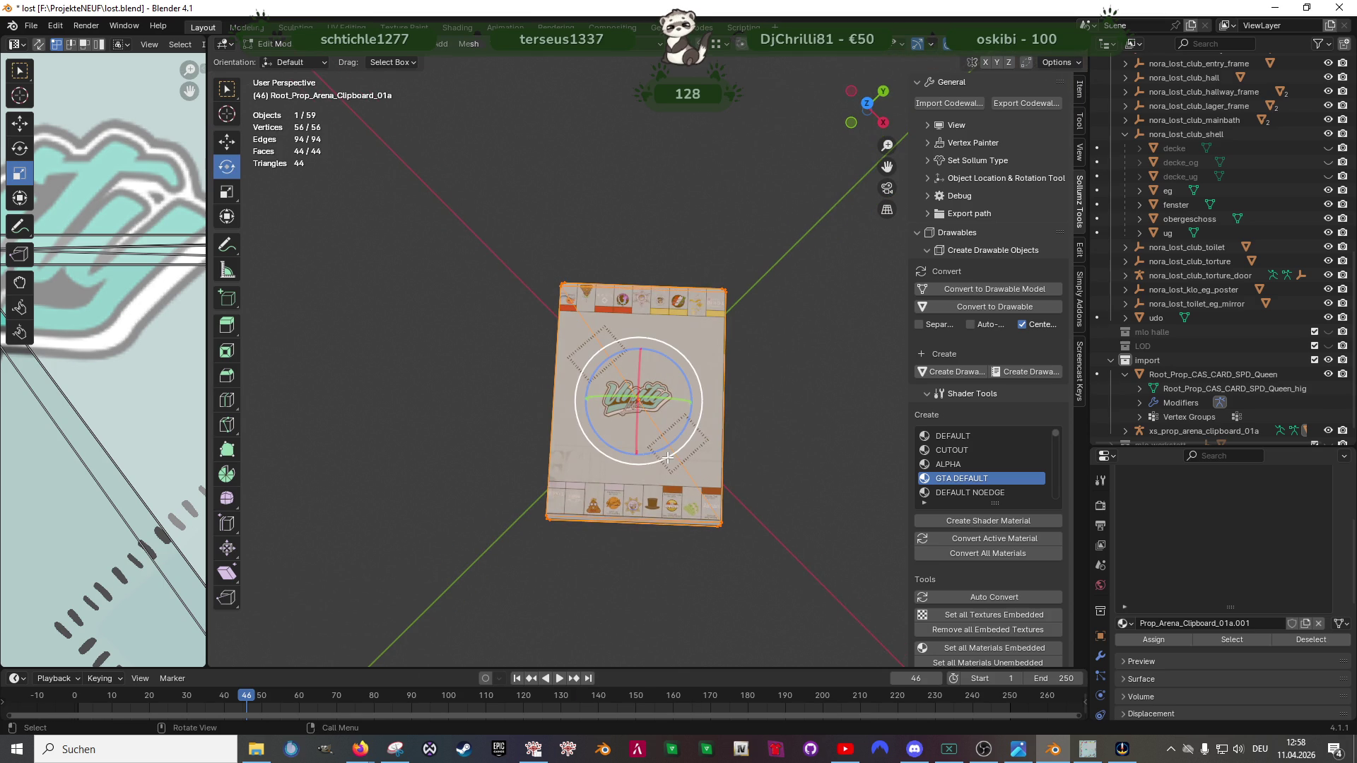
key("shift+z")
key("shift+space")
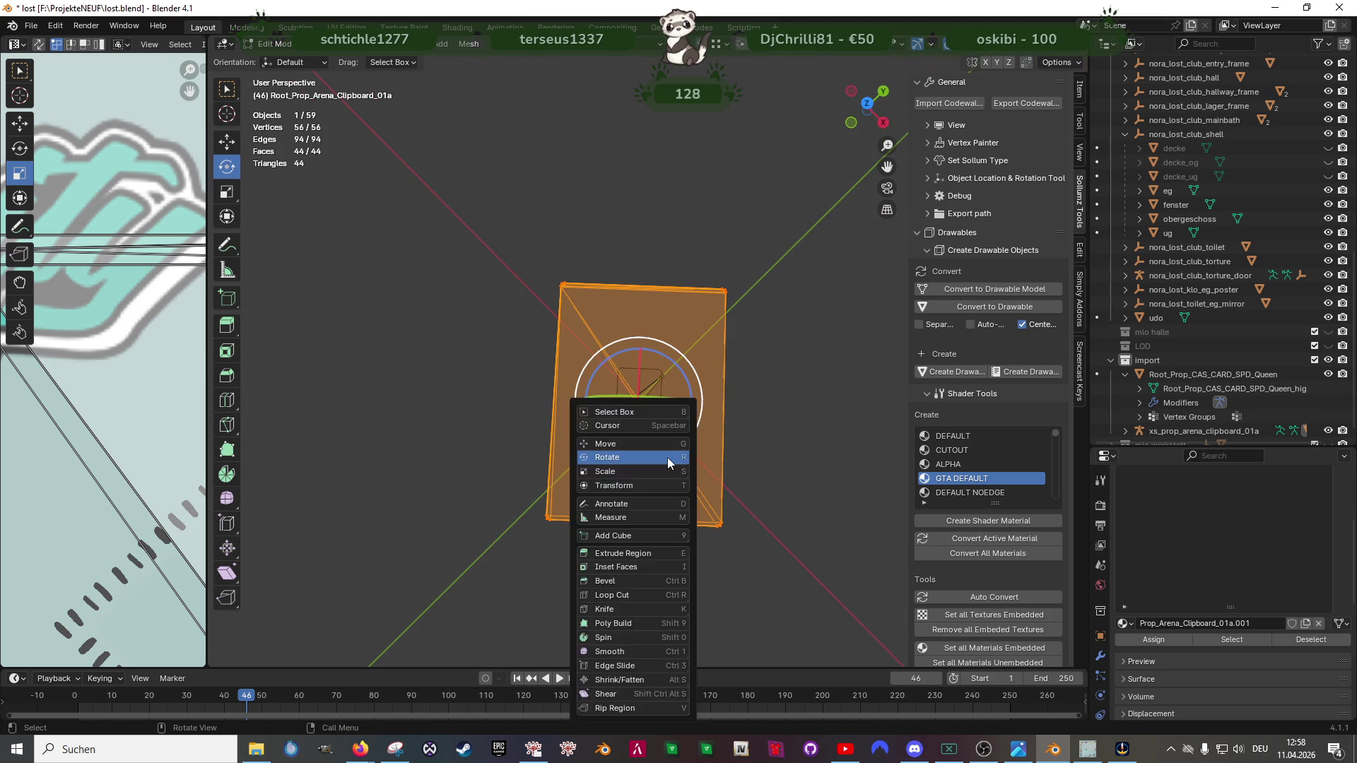
key("g")
left_click_drag(667, 273, 797, 576)
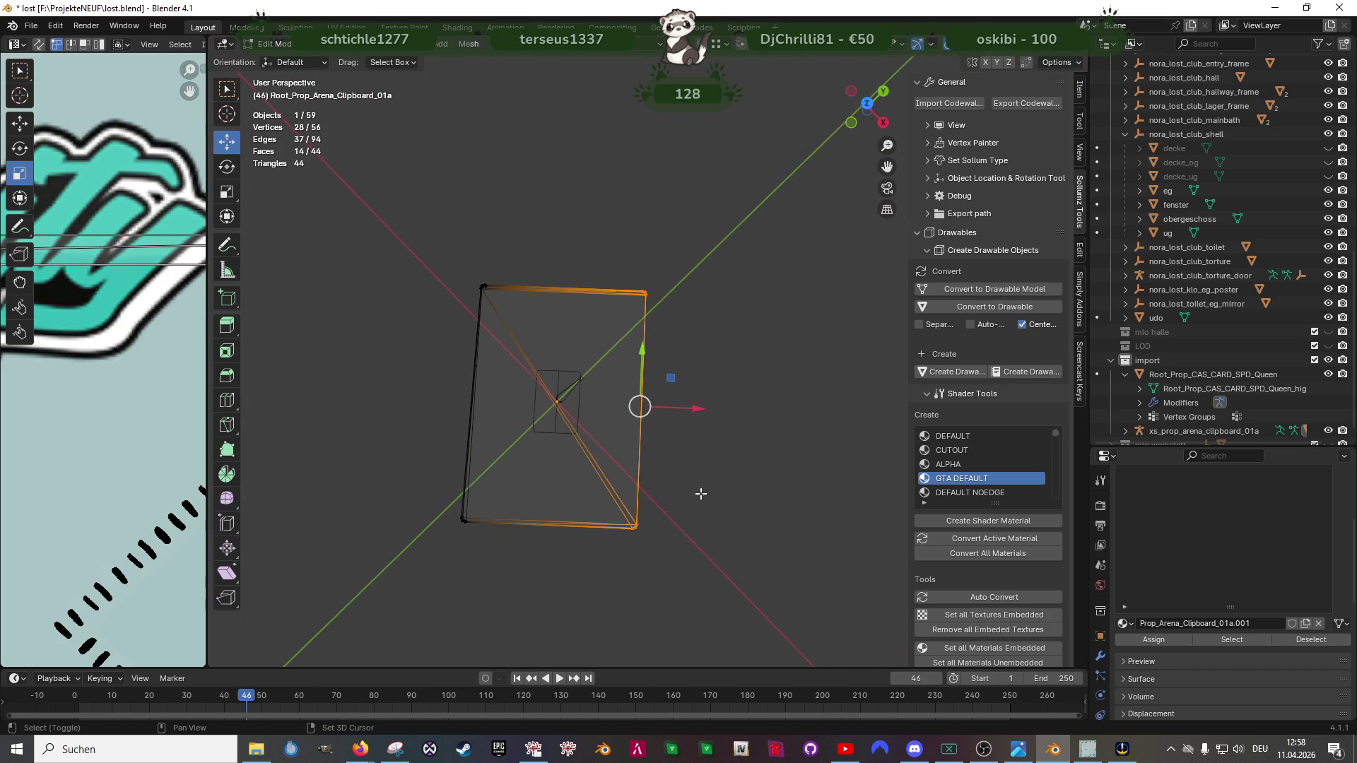
key("g")
key("x")
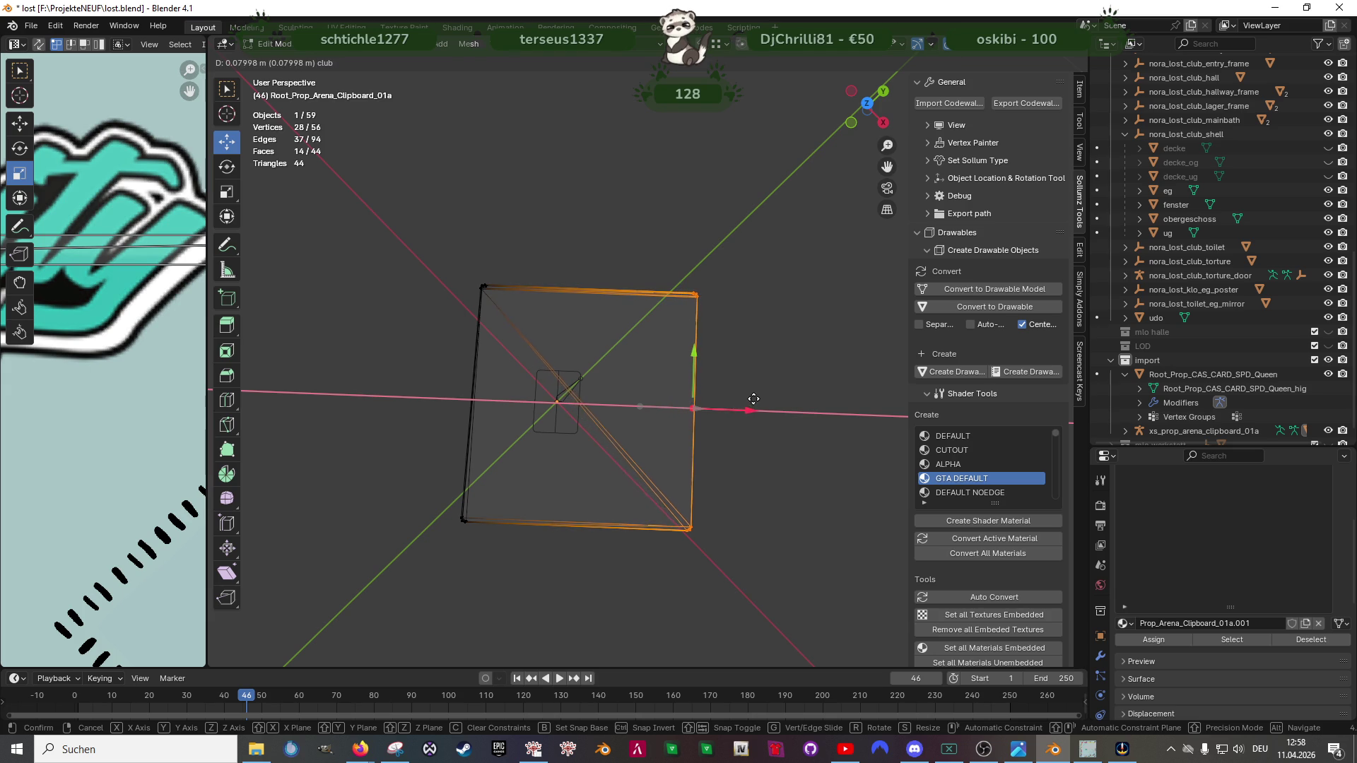
left_click(762, 394)
key("shift+z")
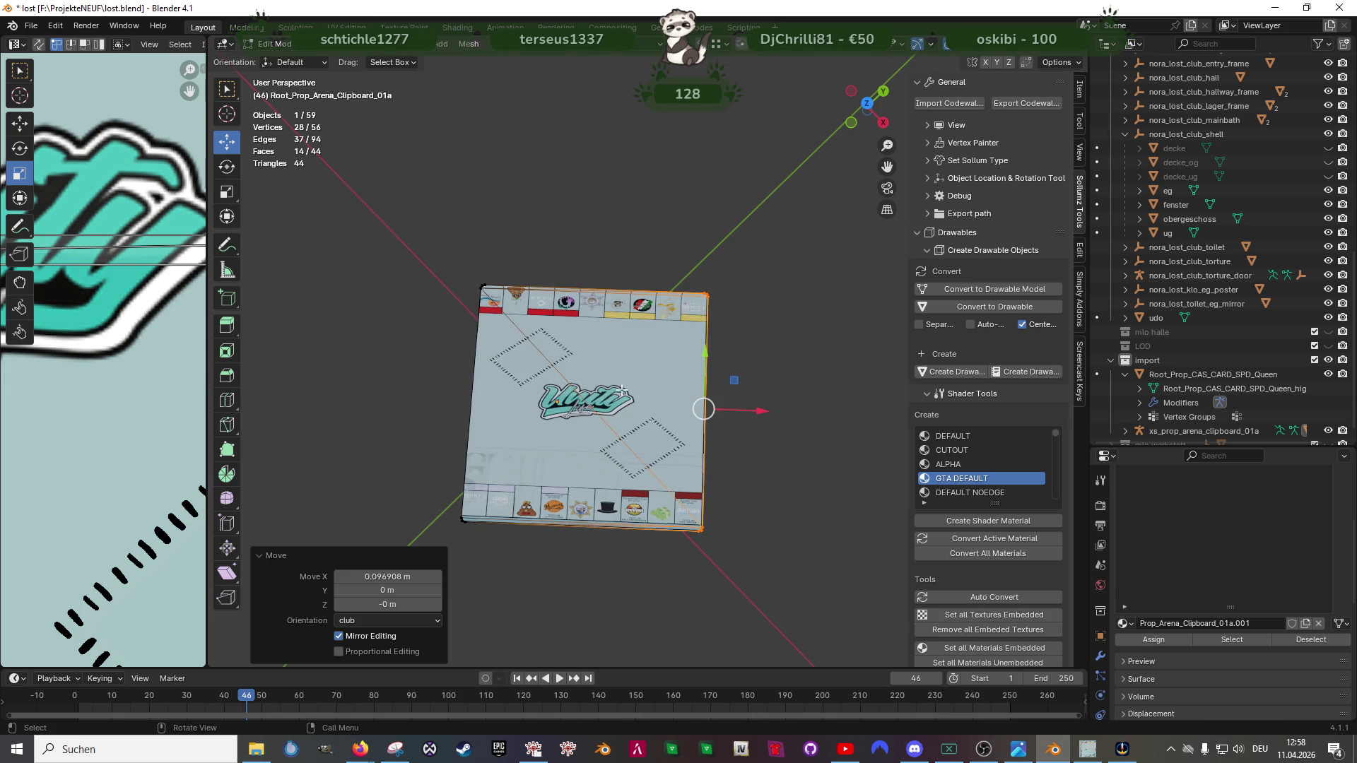
scroll(616, 396, "up", 4)
Step: Select the plate's side faces around the edge, including the corners, for separate texturing
left_click(691, 470)
scroll(691, 470, "up", 5)
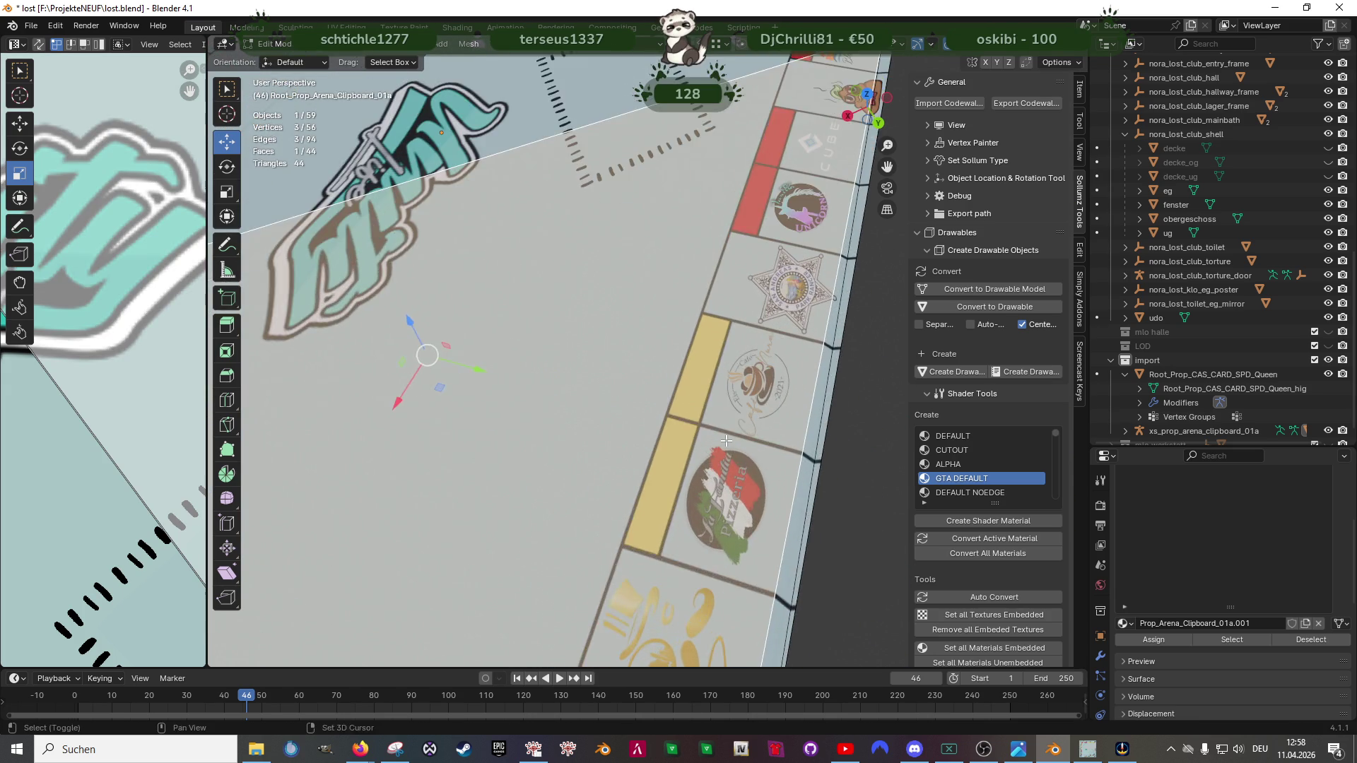
left_click_drag(680, 371, 727, 393)
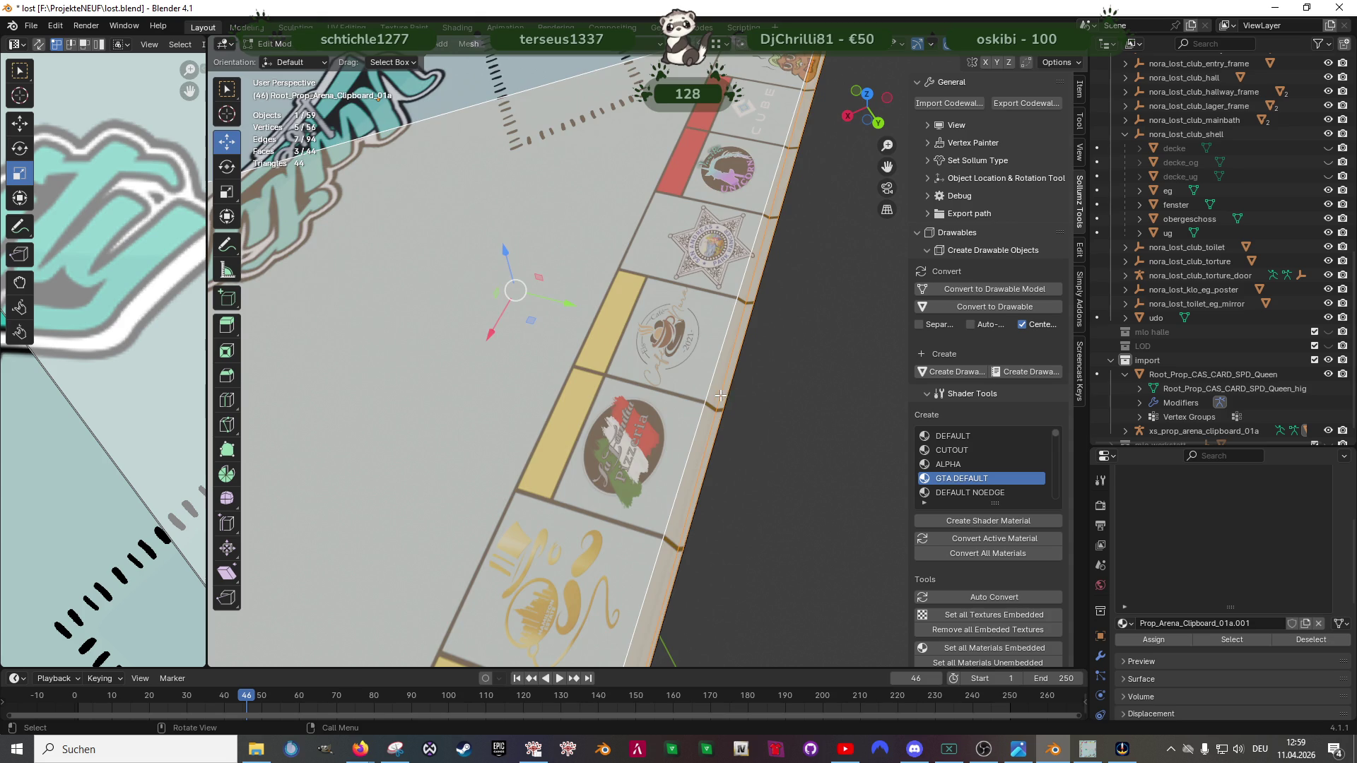
scroll(653, 424, "down", 3)
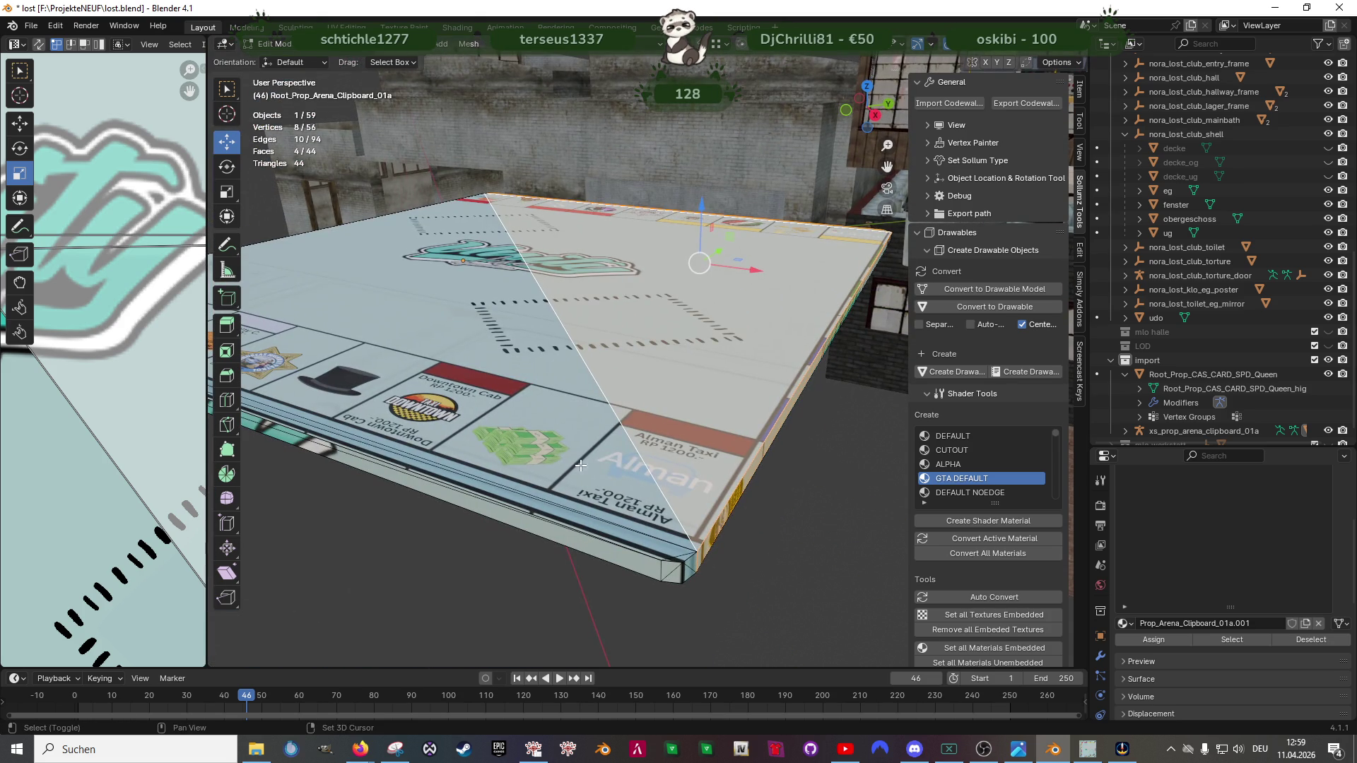
left_click(673, 548, "shift")
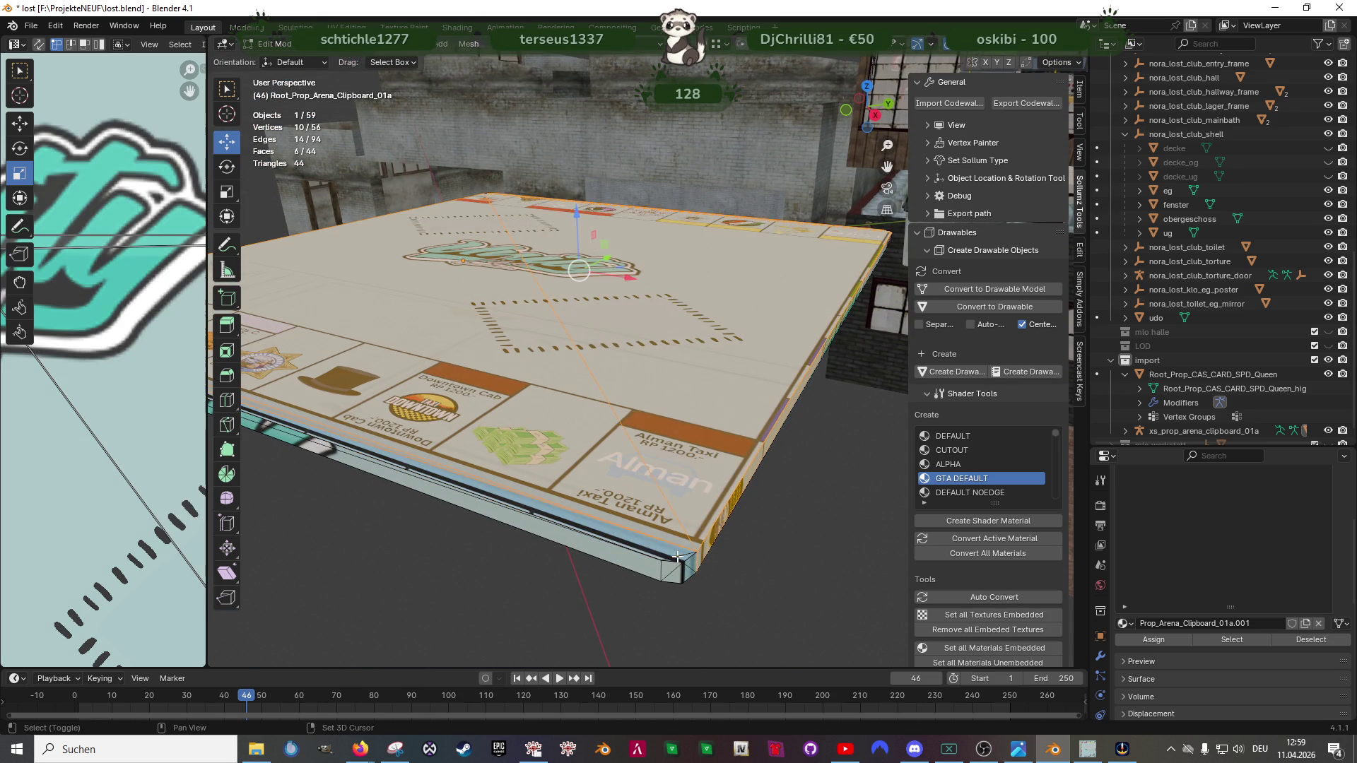
left_click(675, 552, "shift")
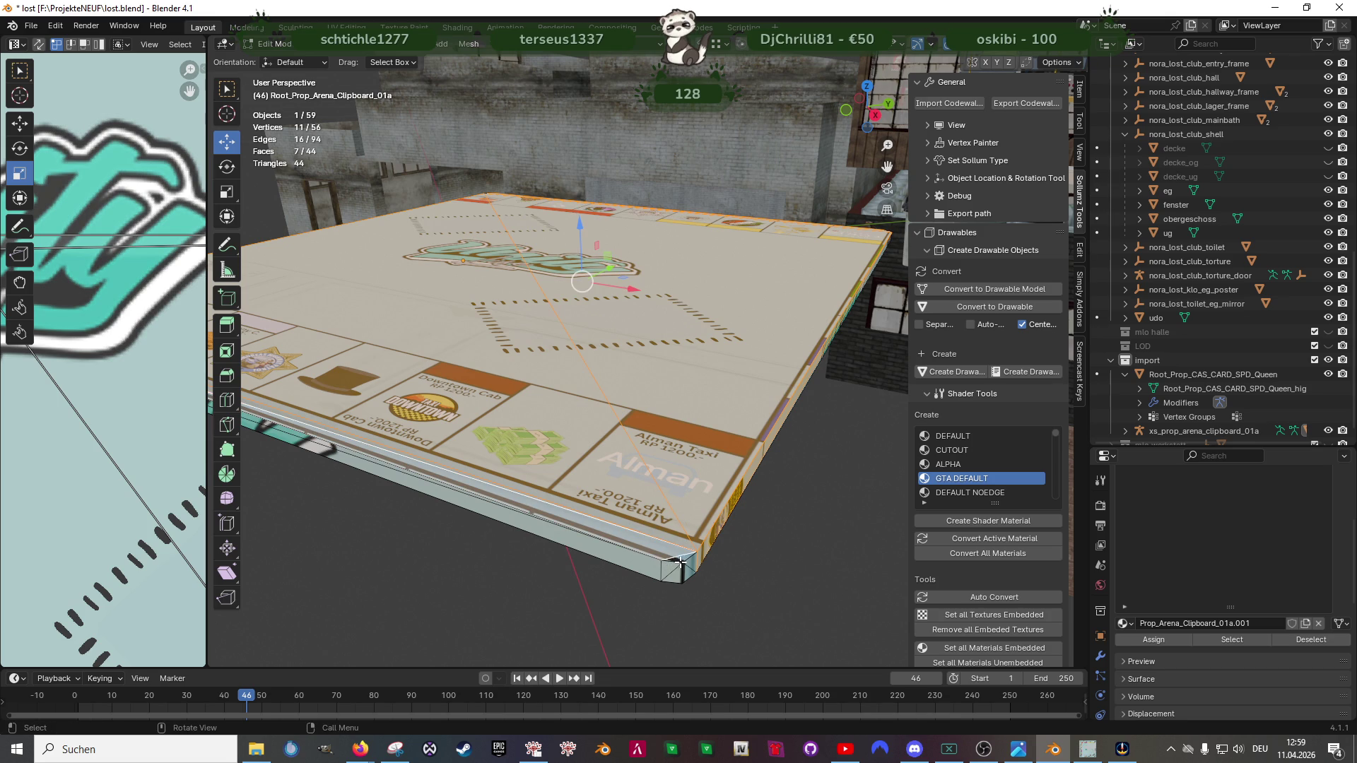
left_click(674, 552, "shift")
key("KP_Decimal")
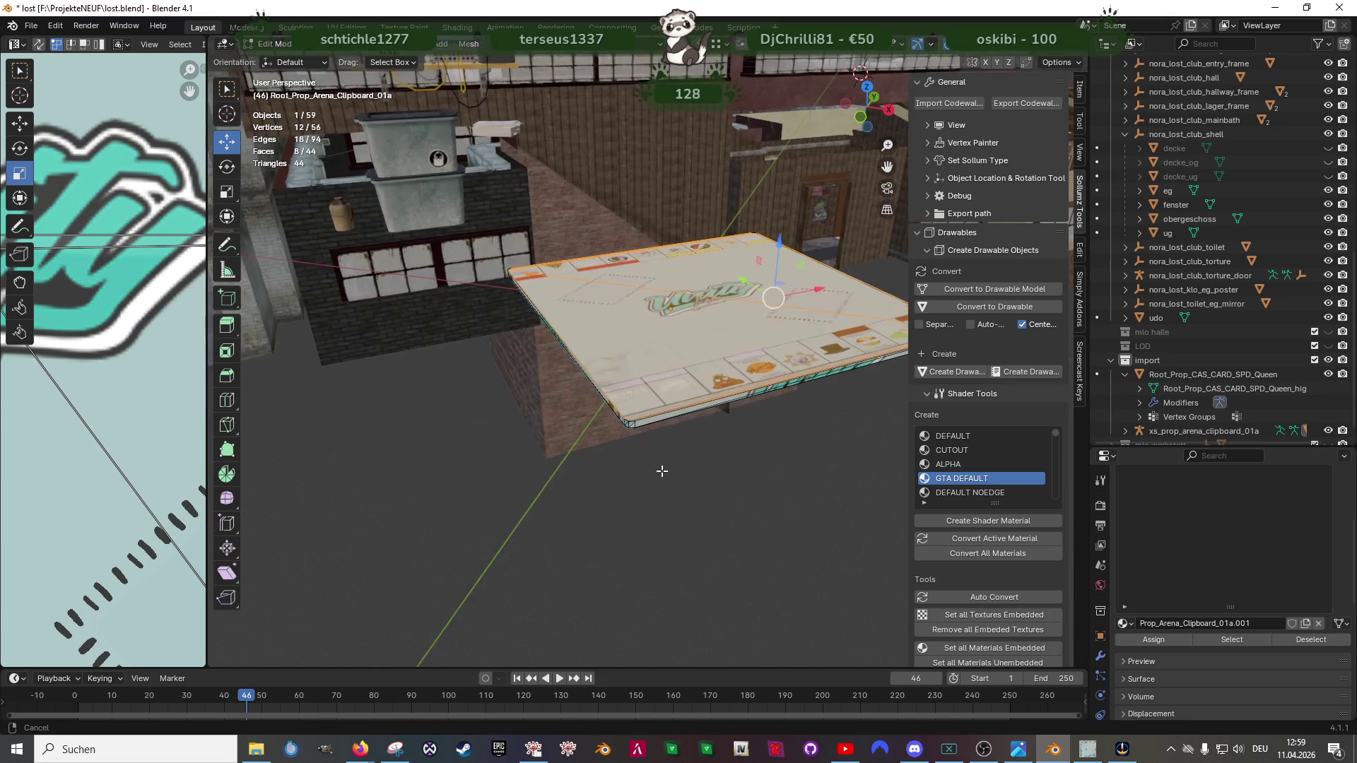
left_click(582, 624, "shift")
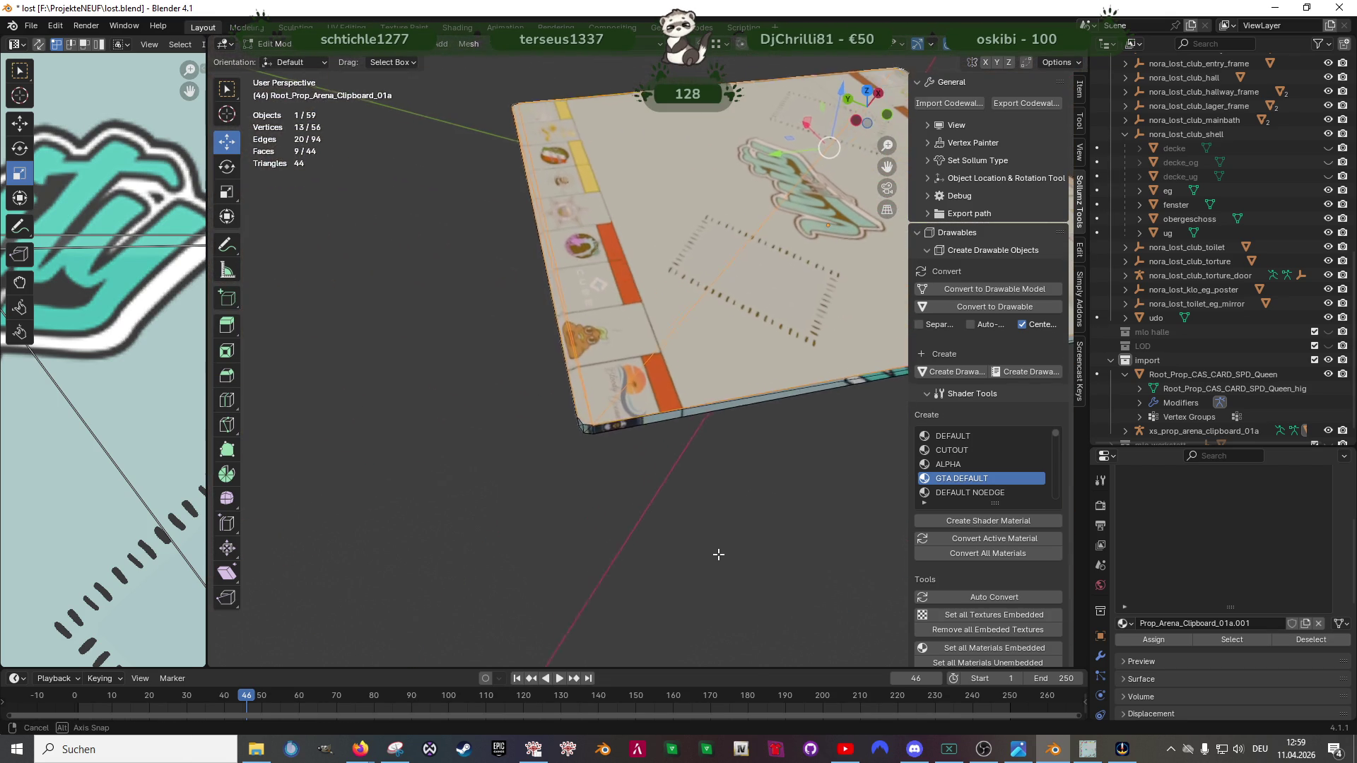
scroll(682, 545, "up", 3)
scroll(636, 562, "up", 2)
left_click(501, 576, "shift")
scroll(566, 423, "up", 3)
scroll(577, 455, "up", 1)
left_click(568, 452, "shift")
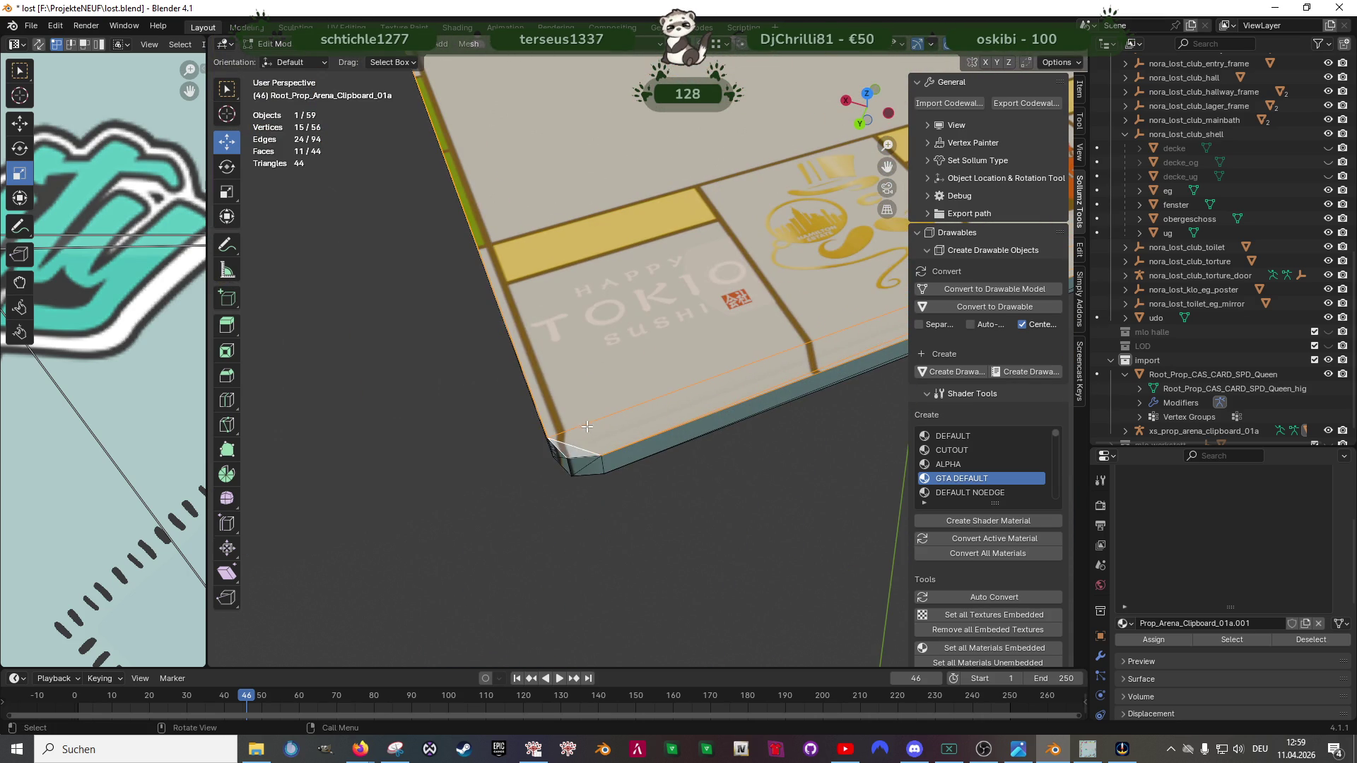
scroll(672, 415, "down", 3)
scroll(590, 393, "down", 3)
scroll(637, 328, "down", 2)
scroll(572, 297, "up", 3)
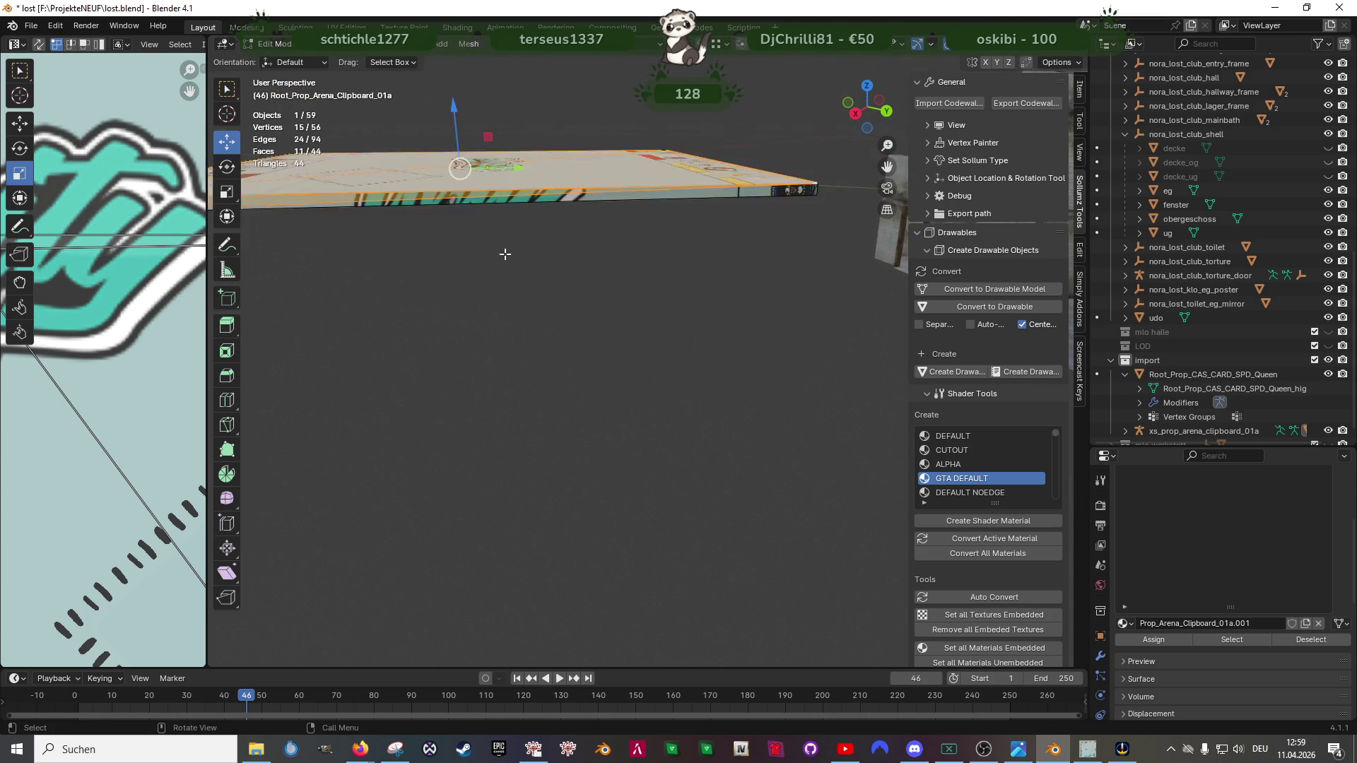
key("b")
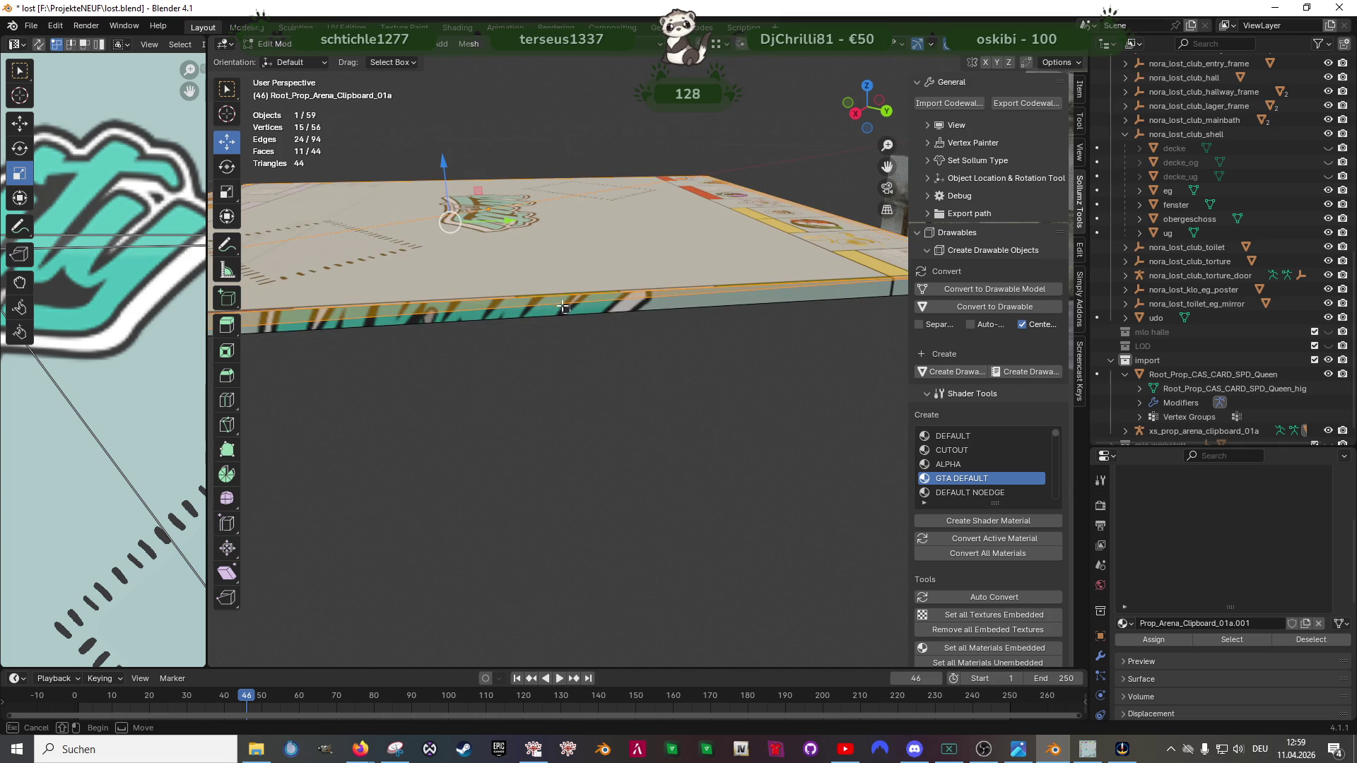
middle_click(563, 301)
scroll(636, 350, "up", 5)
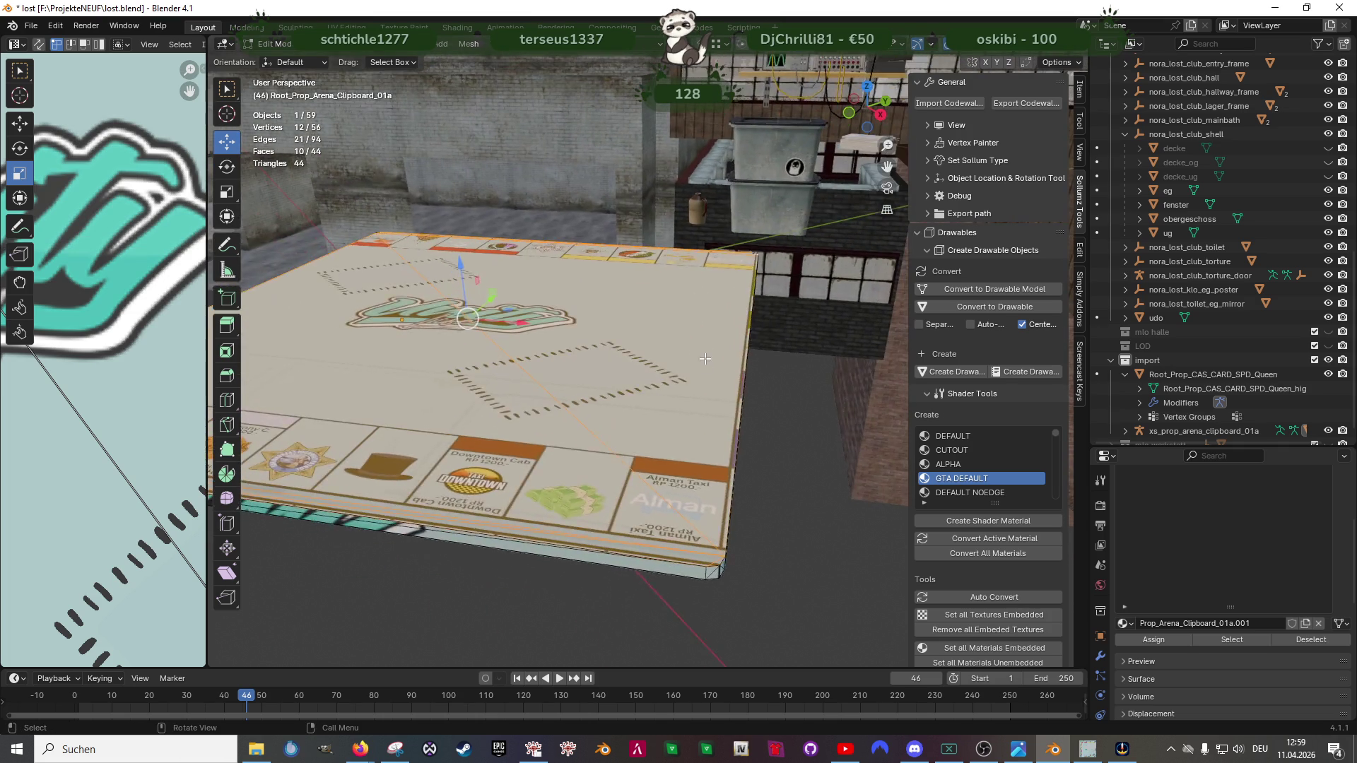
scroll(705, 394, "down", 4)
Step: Cube-project the plate's side faces and widen the UV Editor to show the board layout beside a top view
right_click(608, 333)
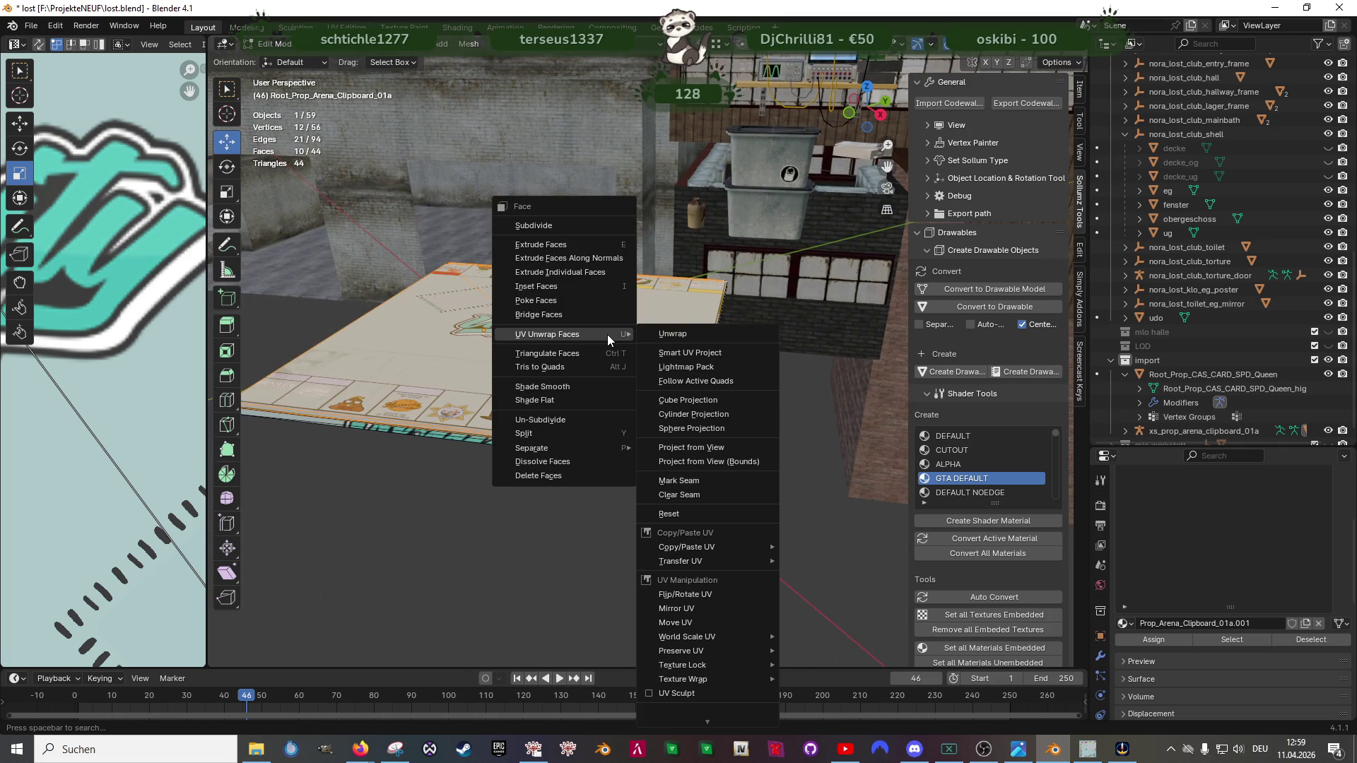
key("c")
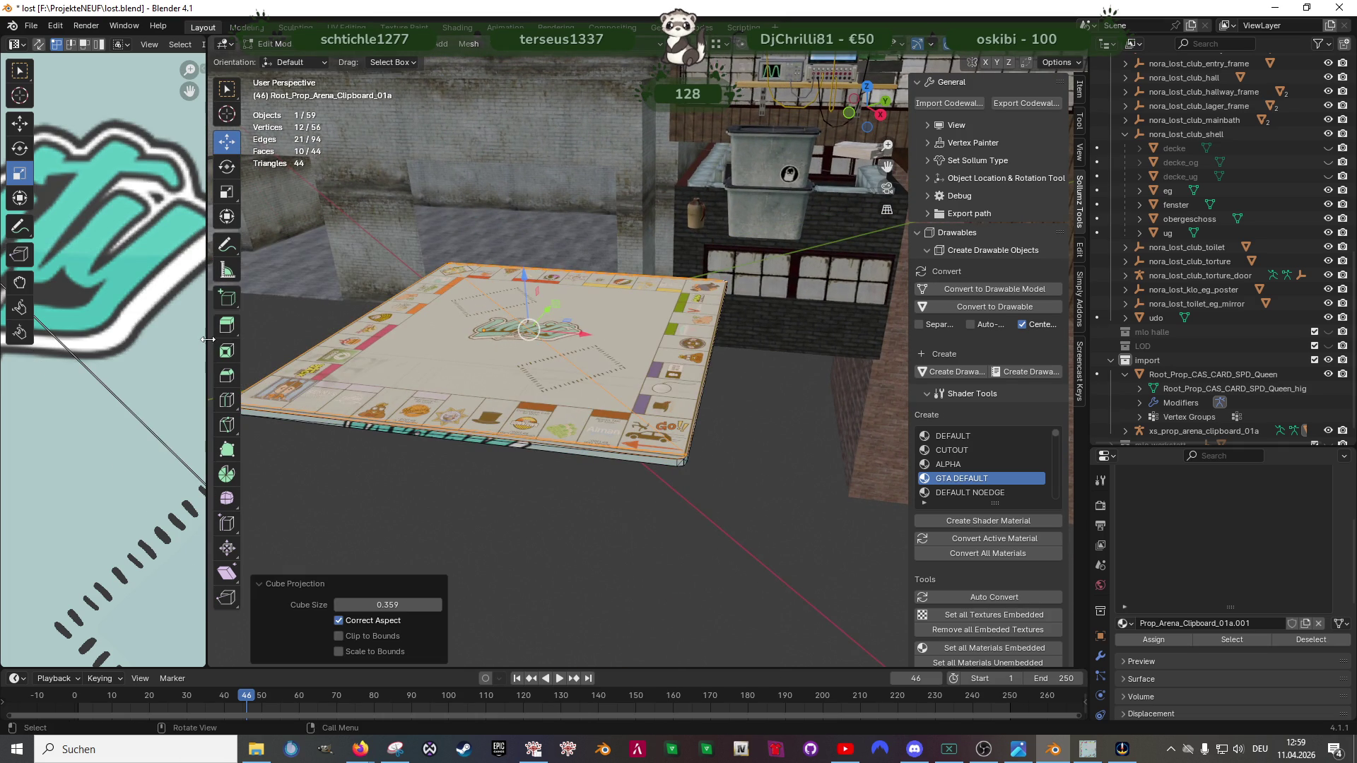
left_click_drag(209, 331, 572, 331)
scroll(387, 339, "down", 6)
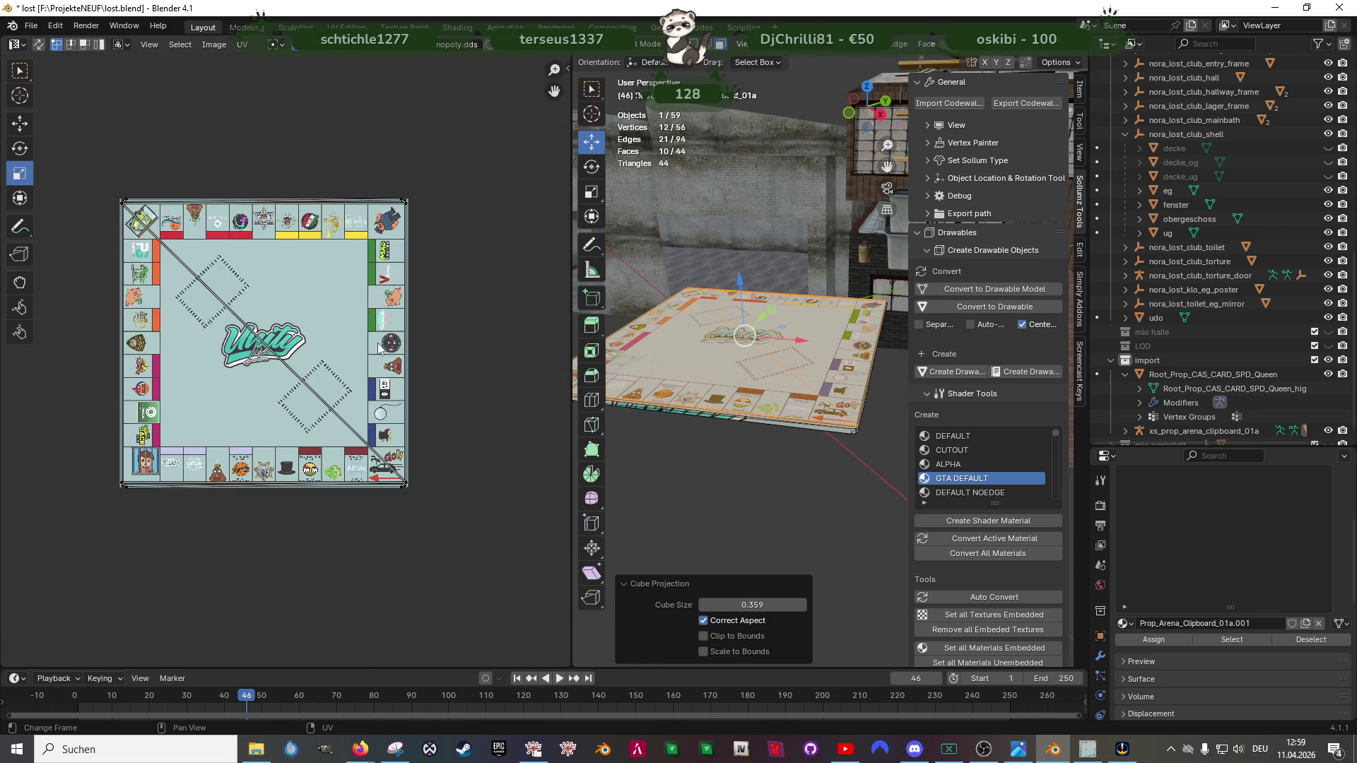
scroll(378, 347, "up", 1)
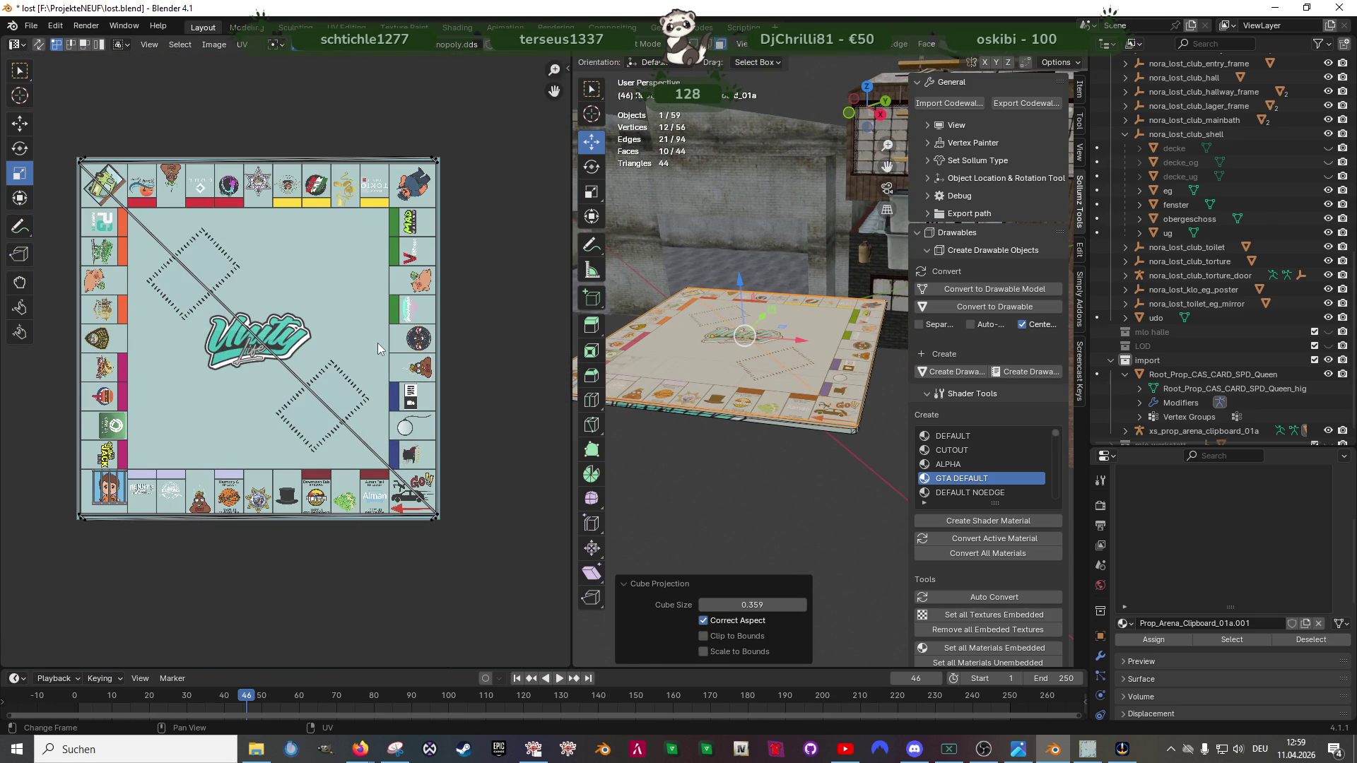
mouse_move(743, 350)
left_mouse_down()
mouse_move(788, 390)
mouse_move(789, 424)
left_mouse_up()
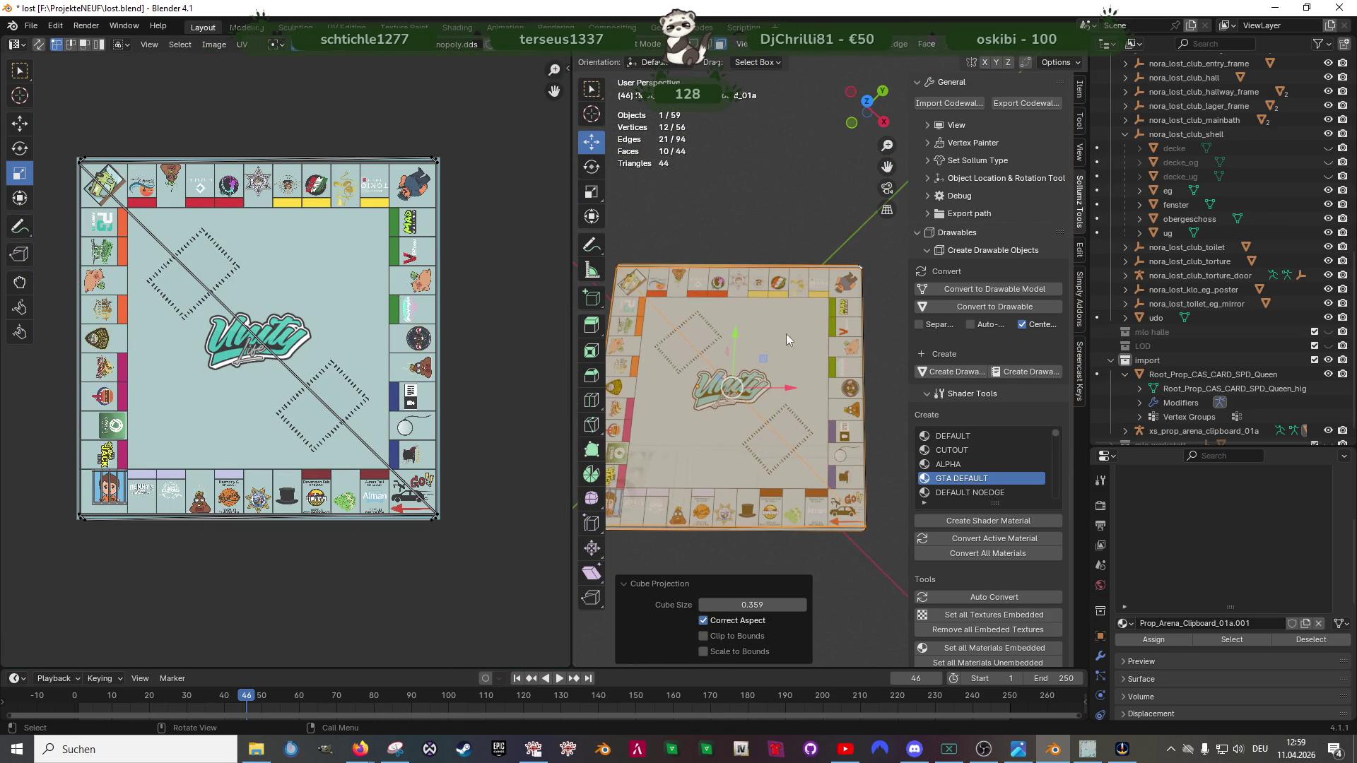
Step: Separate the board plane's faces into their own object
key("ctrl+f")
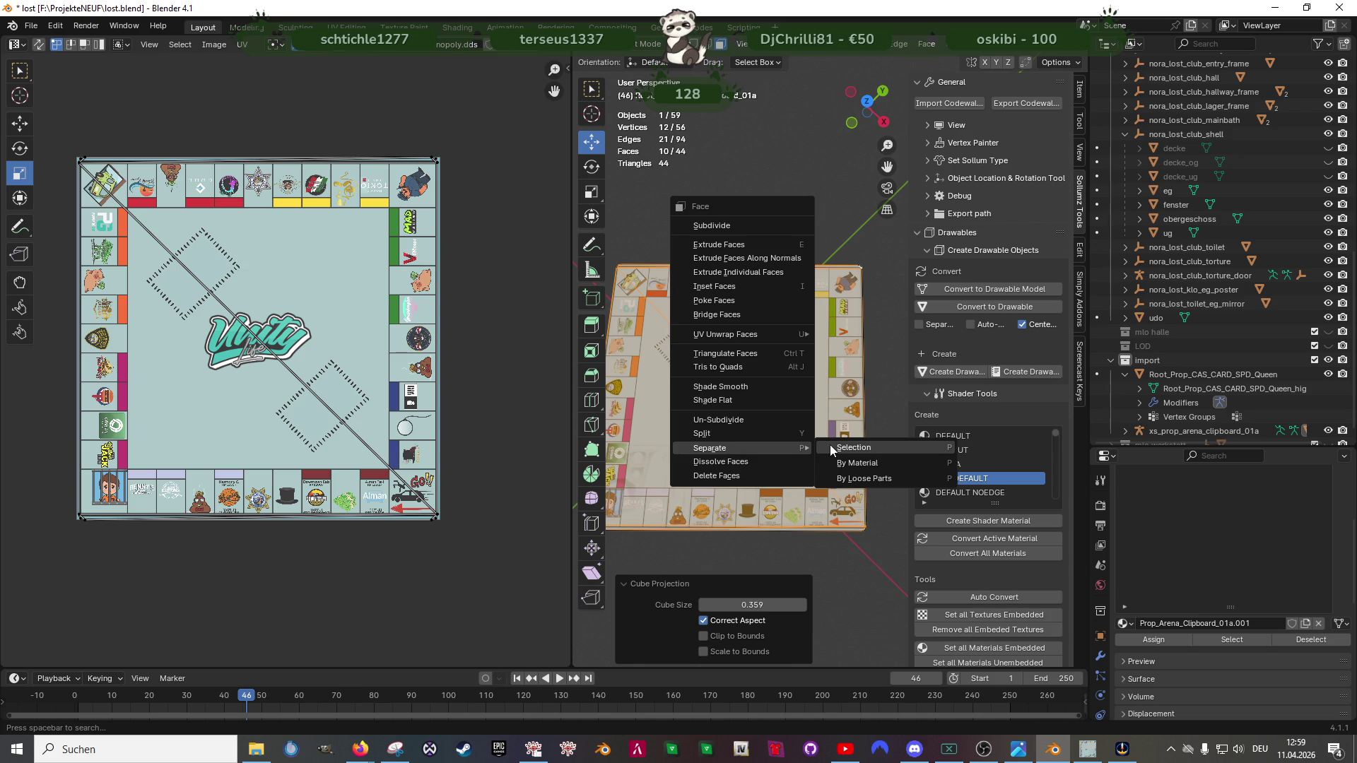
left_click(830, 445)
key("Tab")
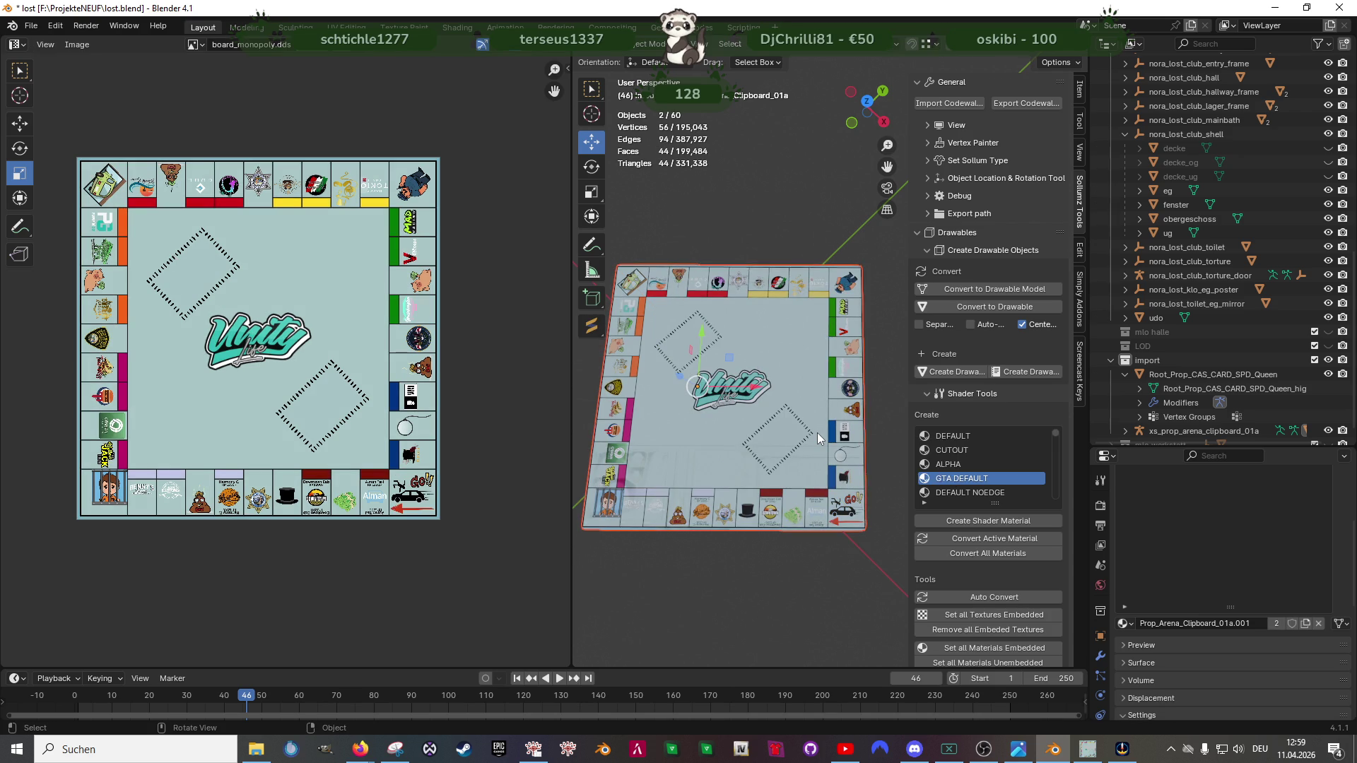
left_click_drag(817, 433, 782, 374)
Step: Dissolve the separated board plane's faces into a single textured face
key("Tab")
right_click(781, 374)
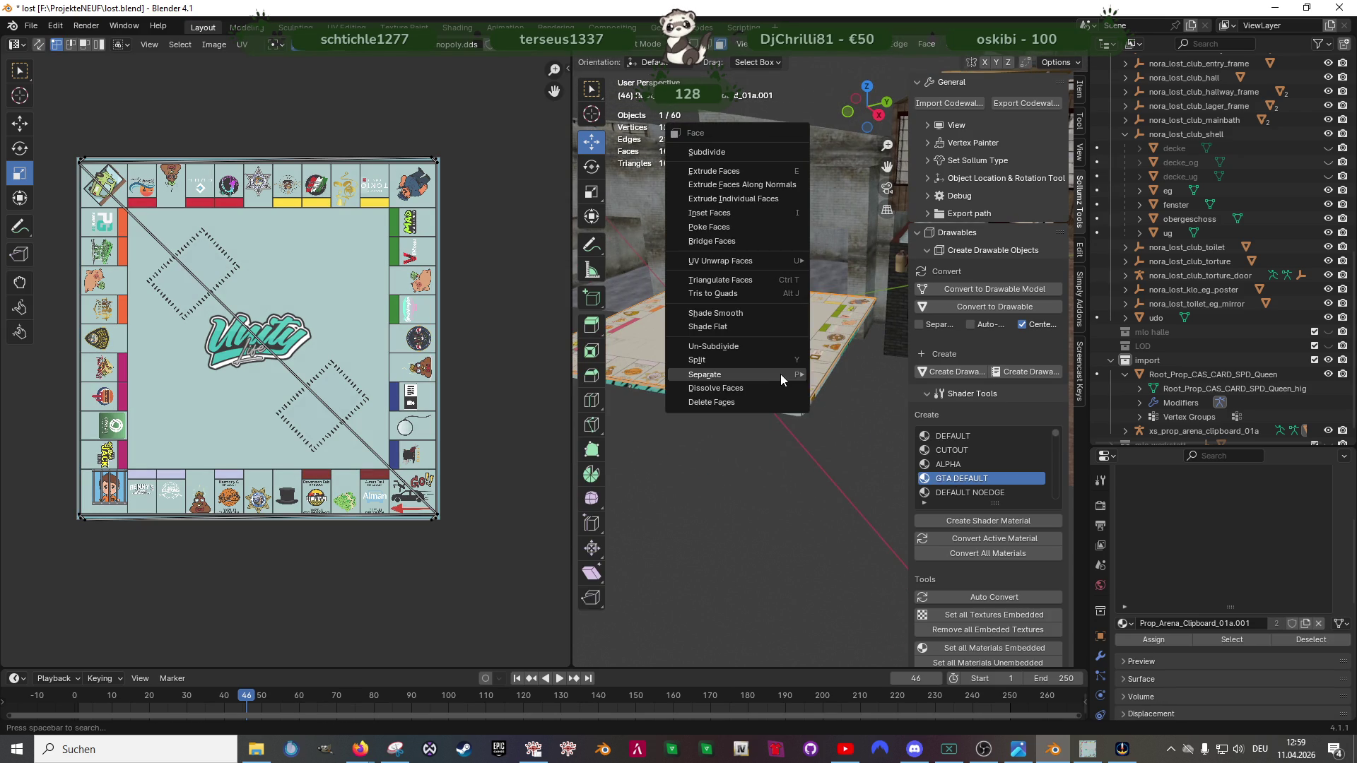
left_click(767, 387)
left_click_drag(766, 386, 806, 428)
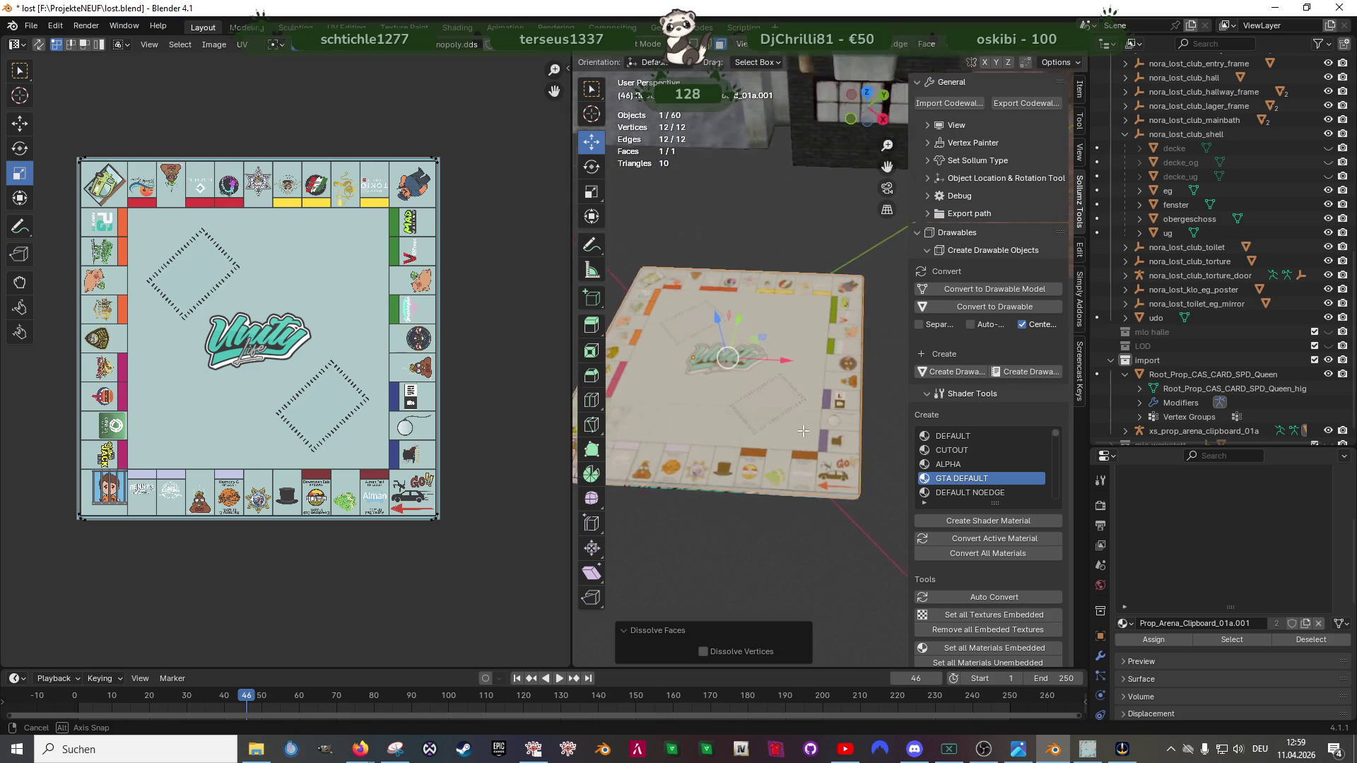
scroll(804, 425, "up", 1)
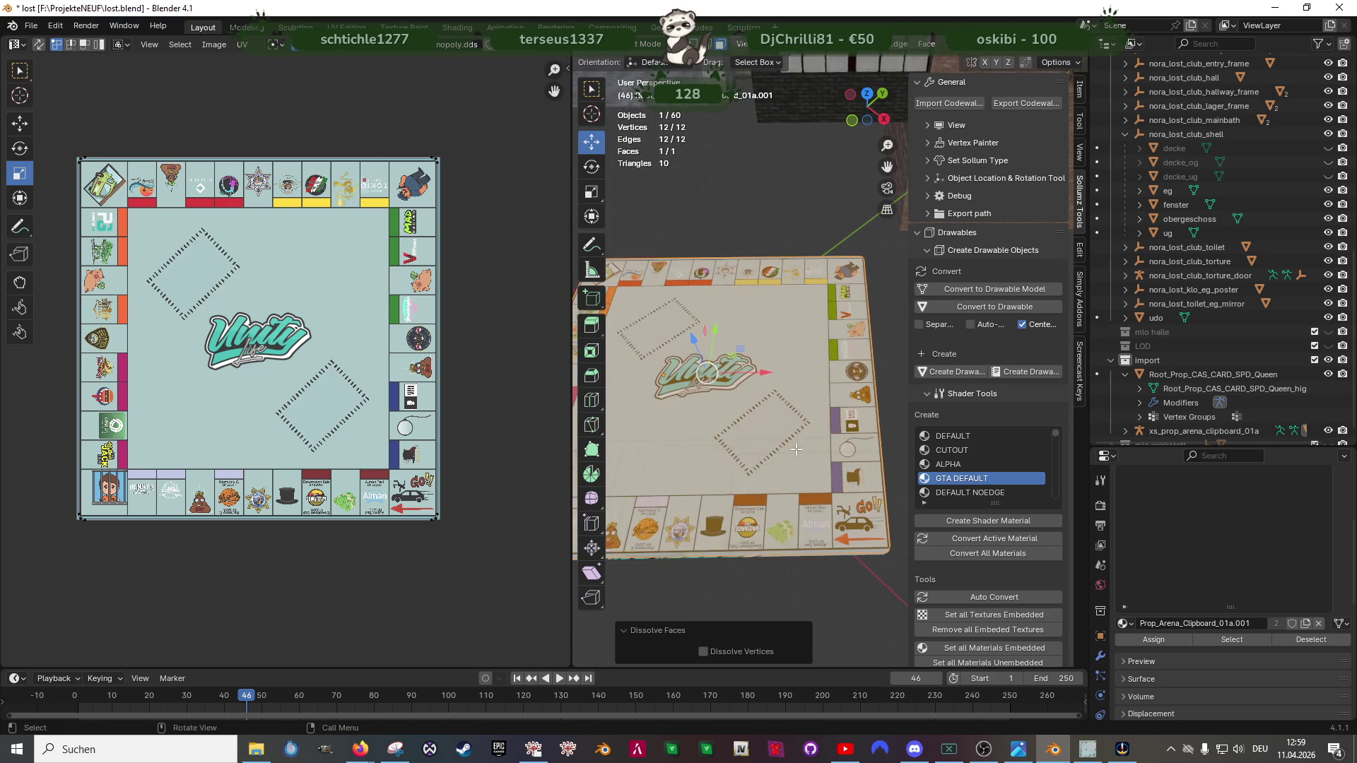
scroll(795, 444, "up", 1)
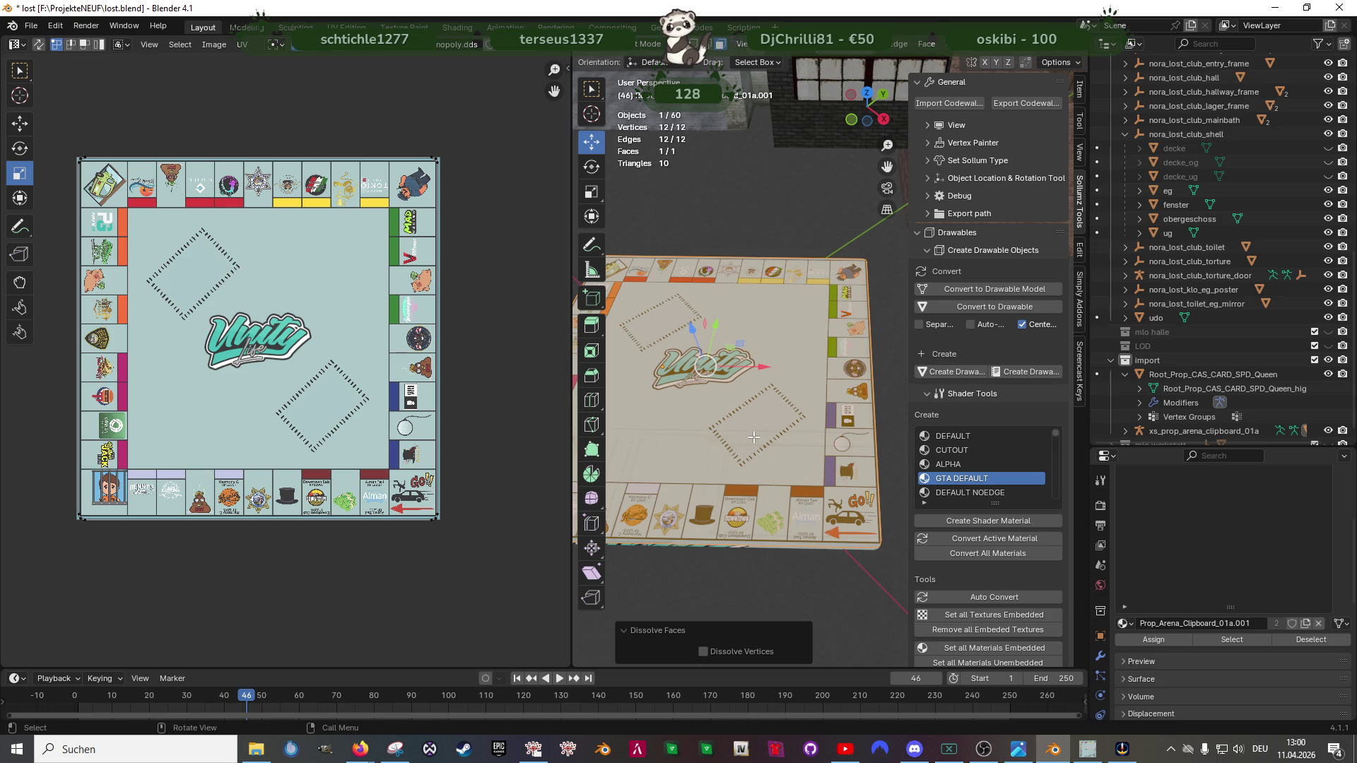
scroll(753, 437, "down", 2)
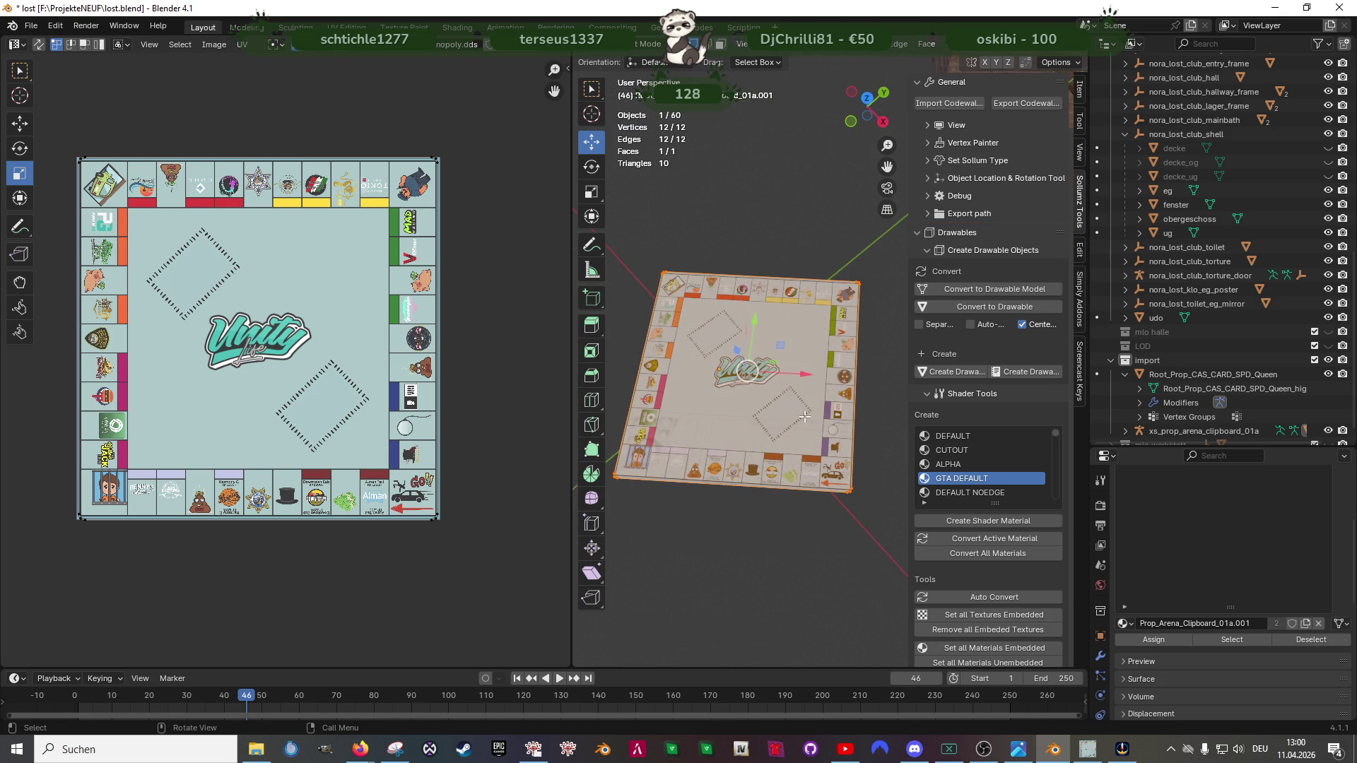
Step: Return to the full scene, edit the clipboard plate and nudge its right-edge vertices sideways
key("Tab")
key("KP_Divide")
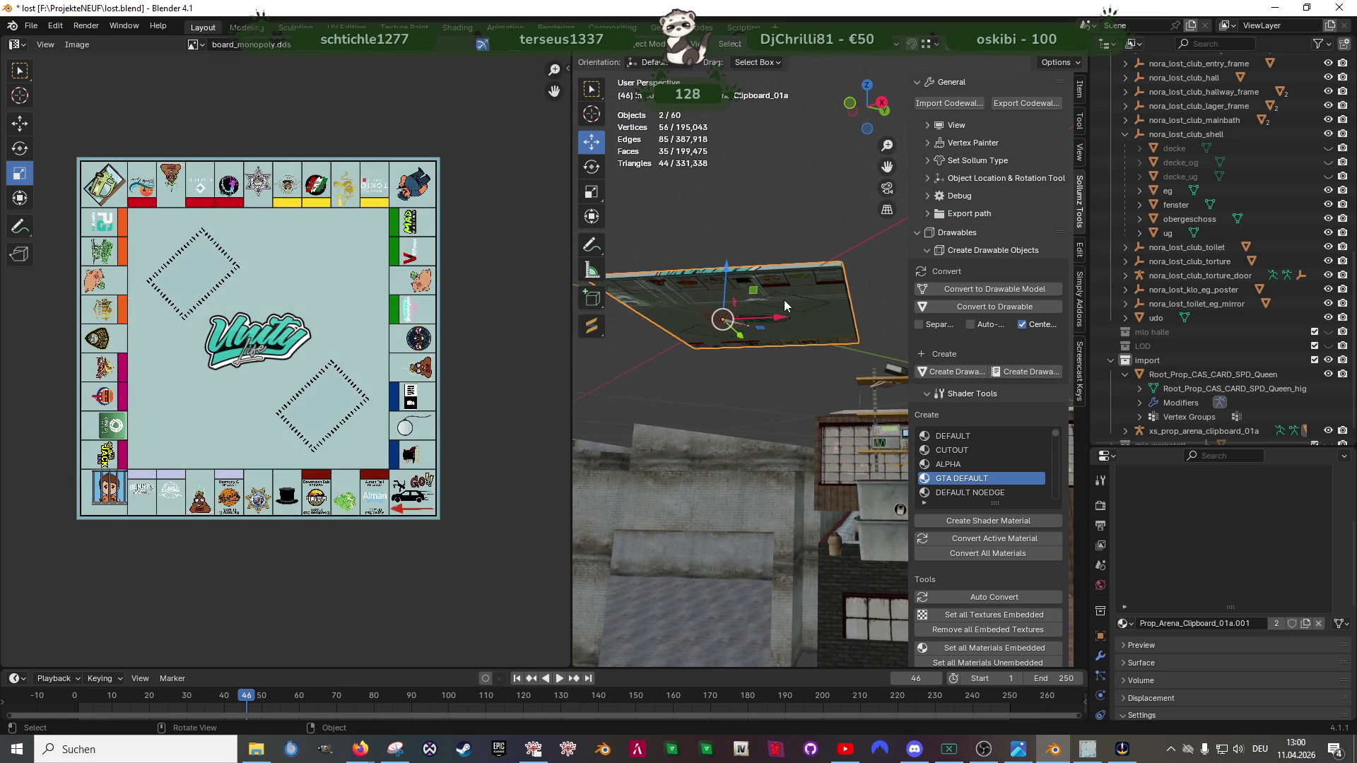
key("Tab")
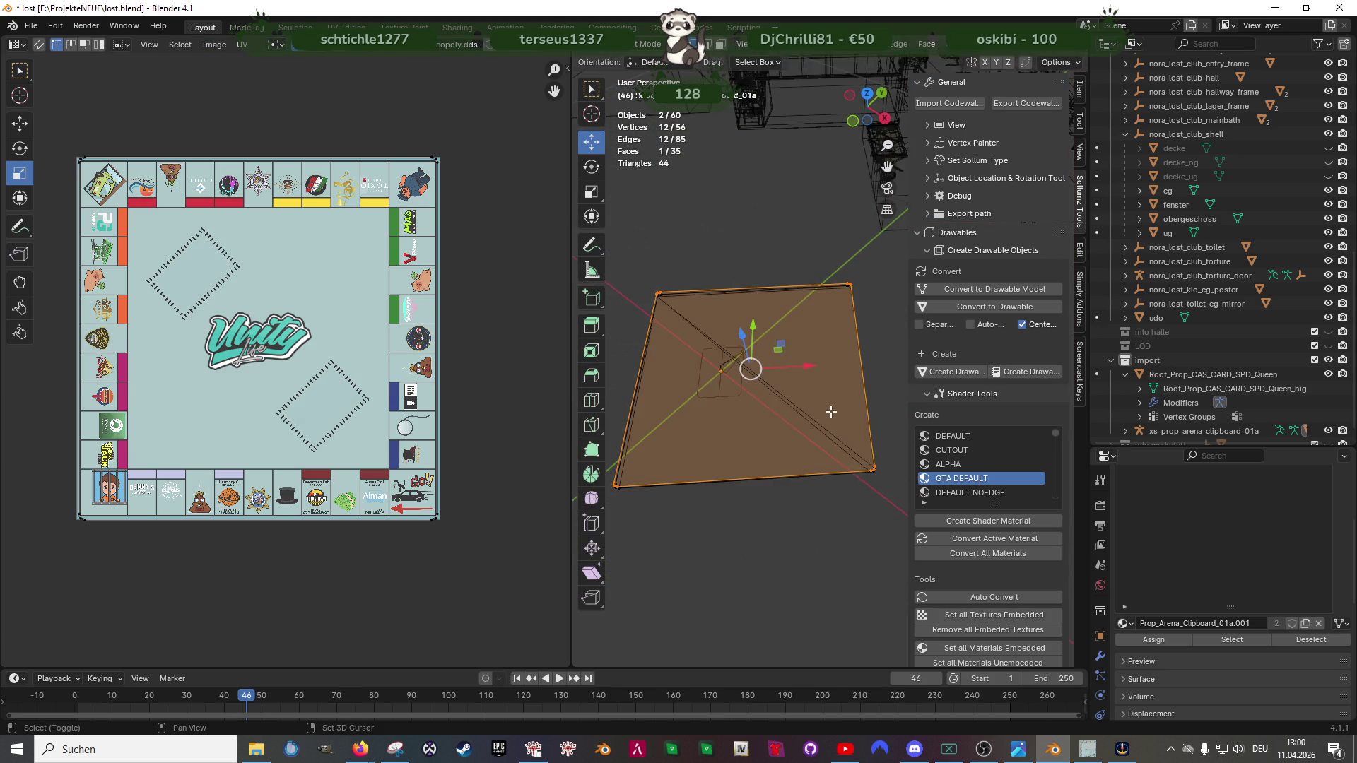
mouse_move(788, 276)
left_mouse_down()
mouse_move(862, 551)
mouse_move(844, 507)
left_mouse_up()
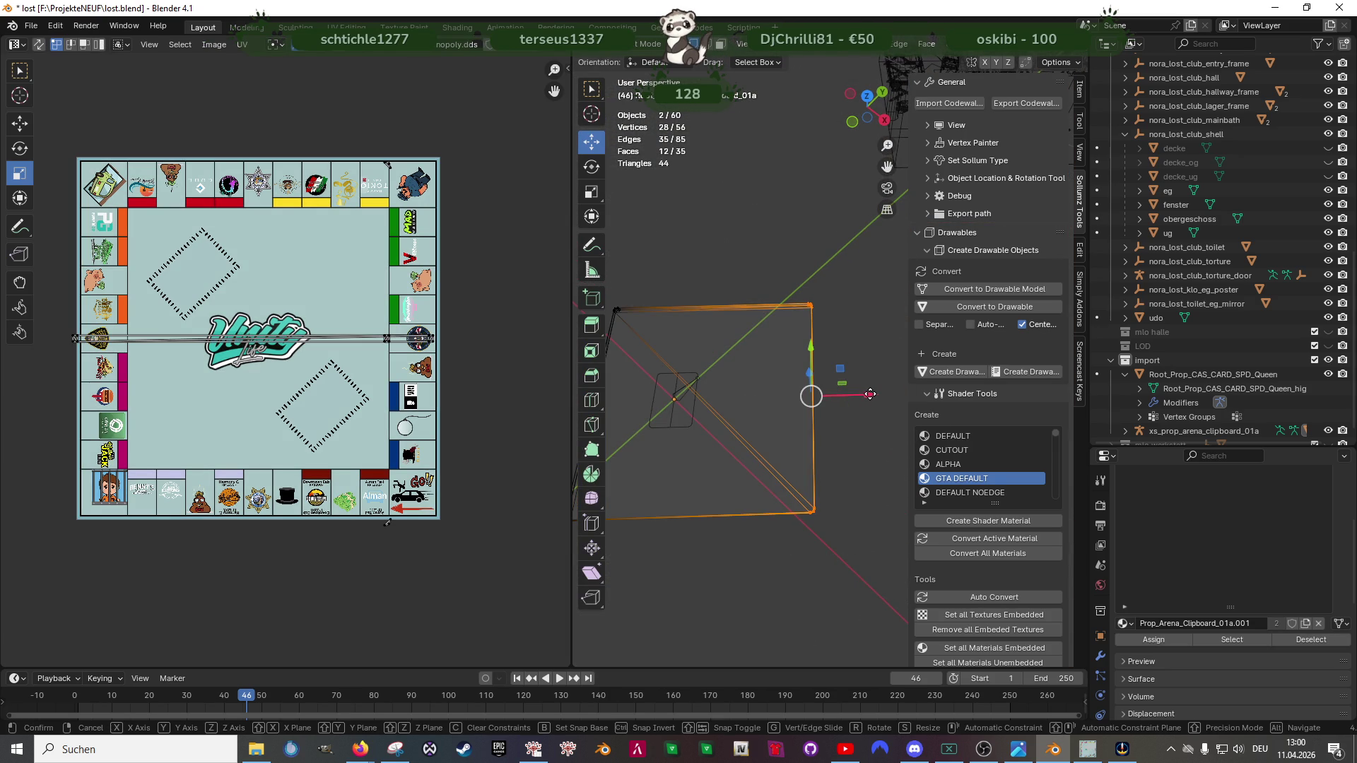
left_click_drag(867, 398, 869, 396)
key("a")
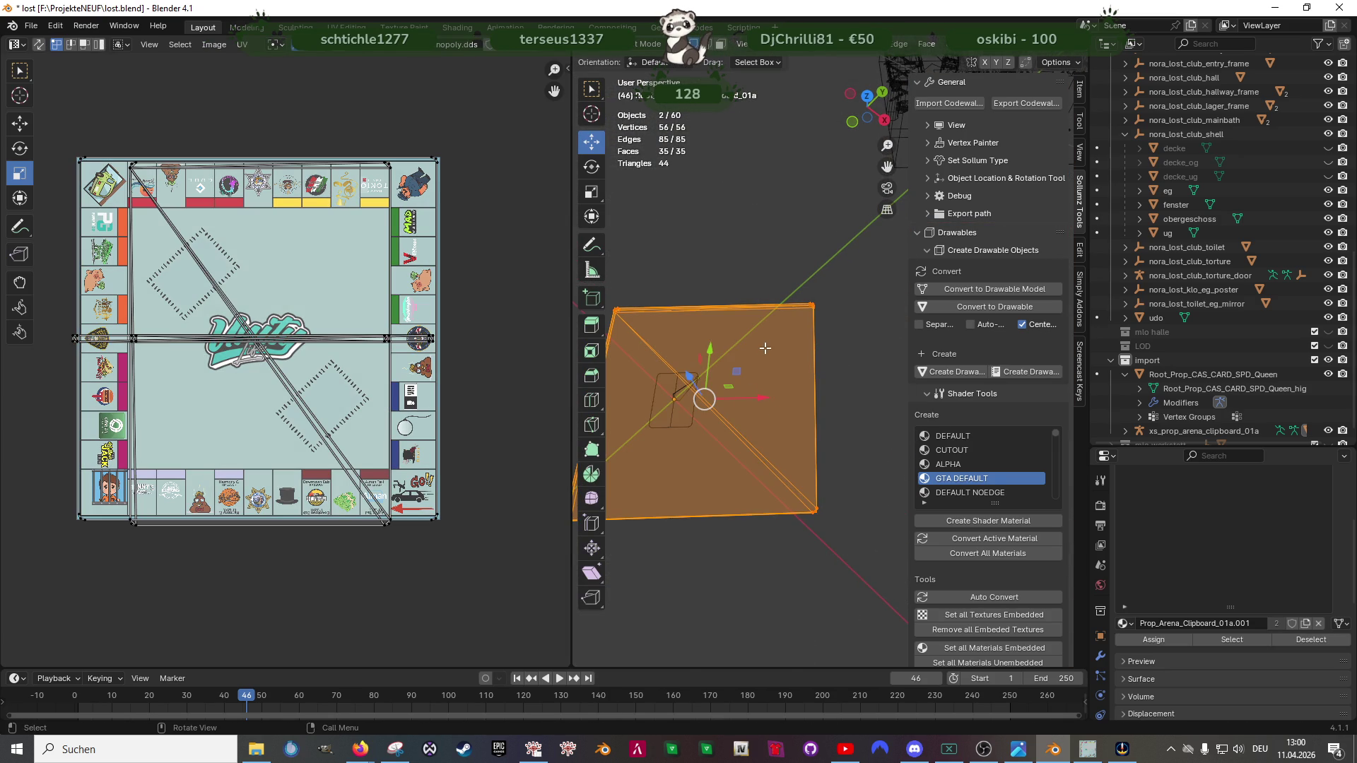
right_click(764, 347)
left_click(766, 347)
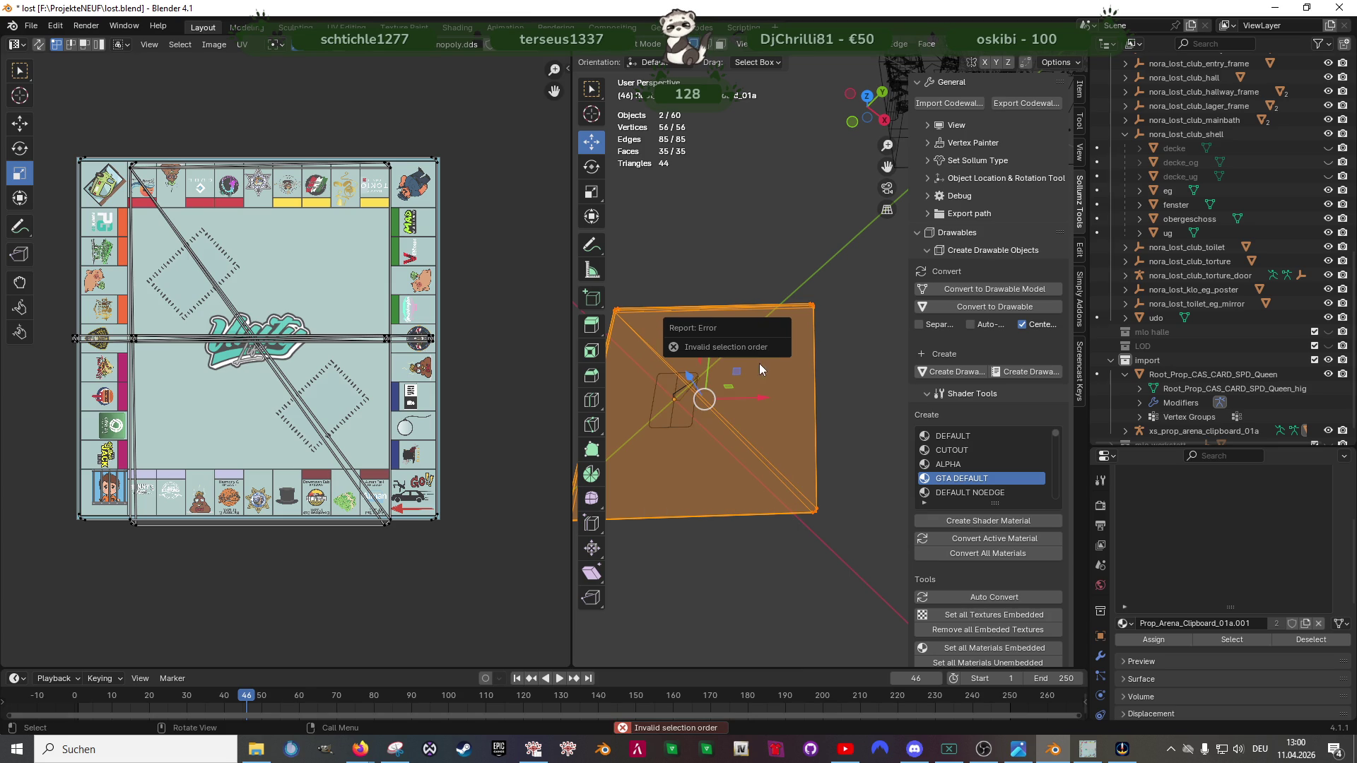
Step: Cube-project the board texture onto the plate's top face alone
key("alt+a")
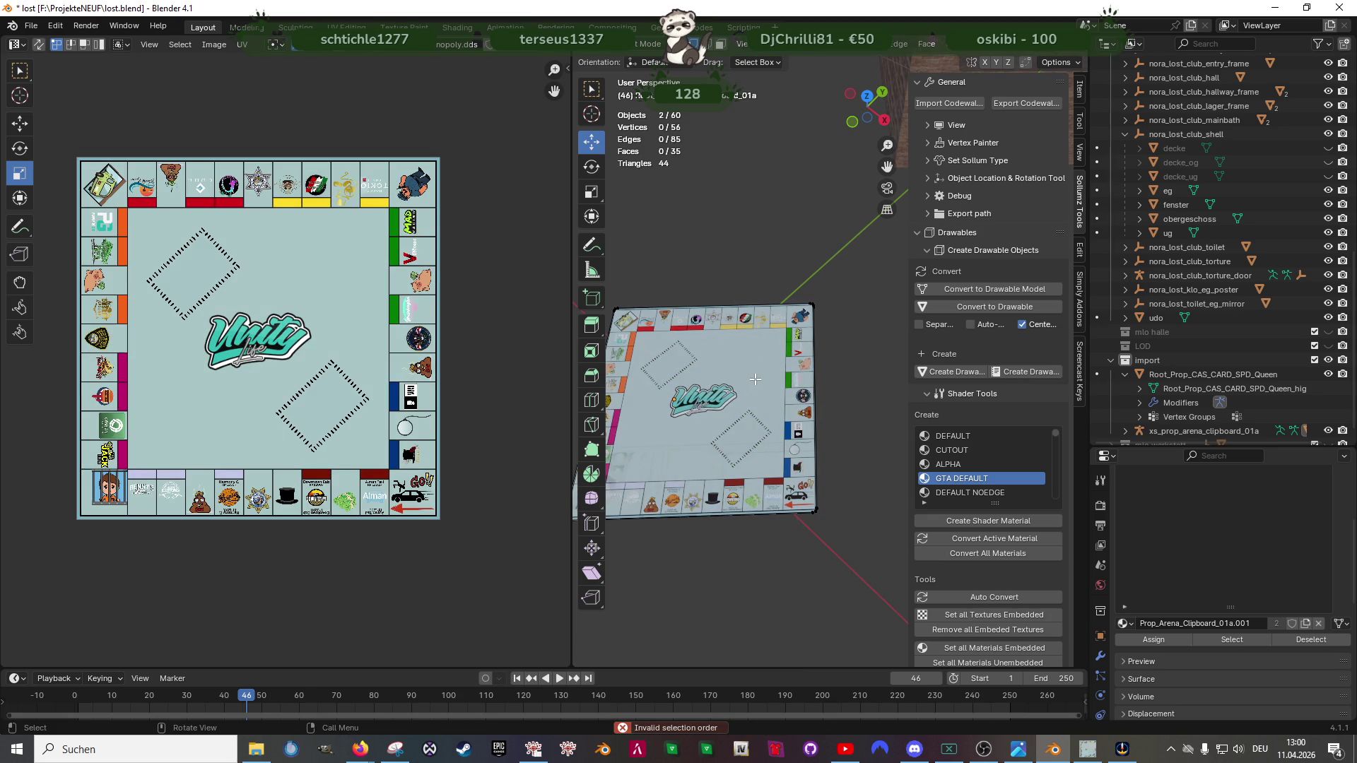
left_click(755, 378)
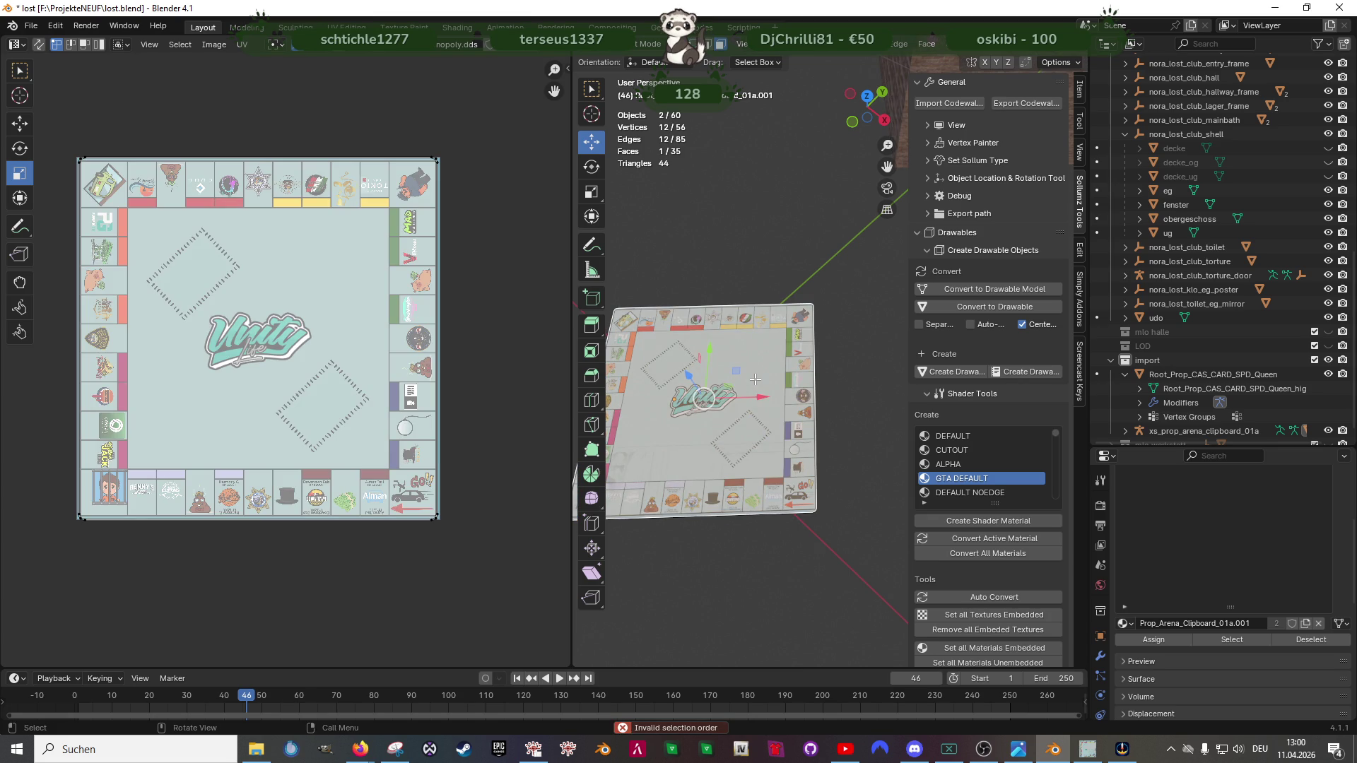
key("u")
left_click(755, 379)
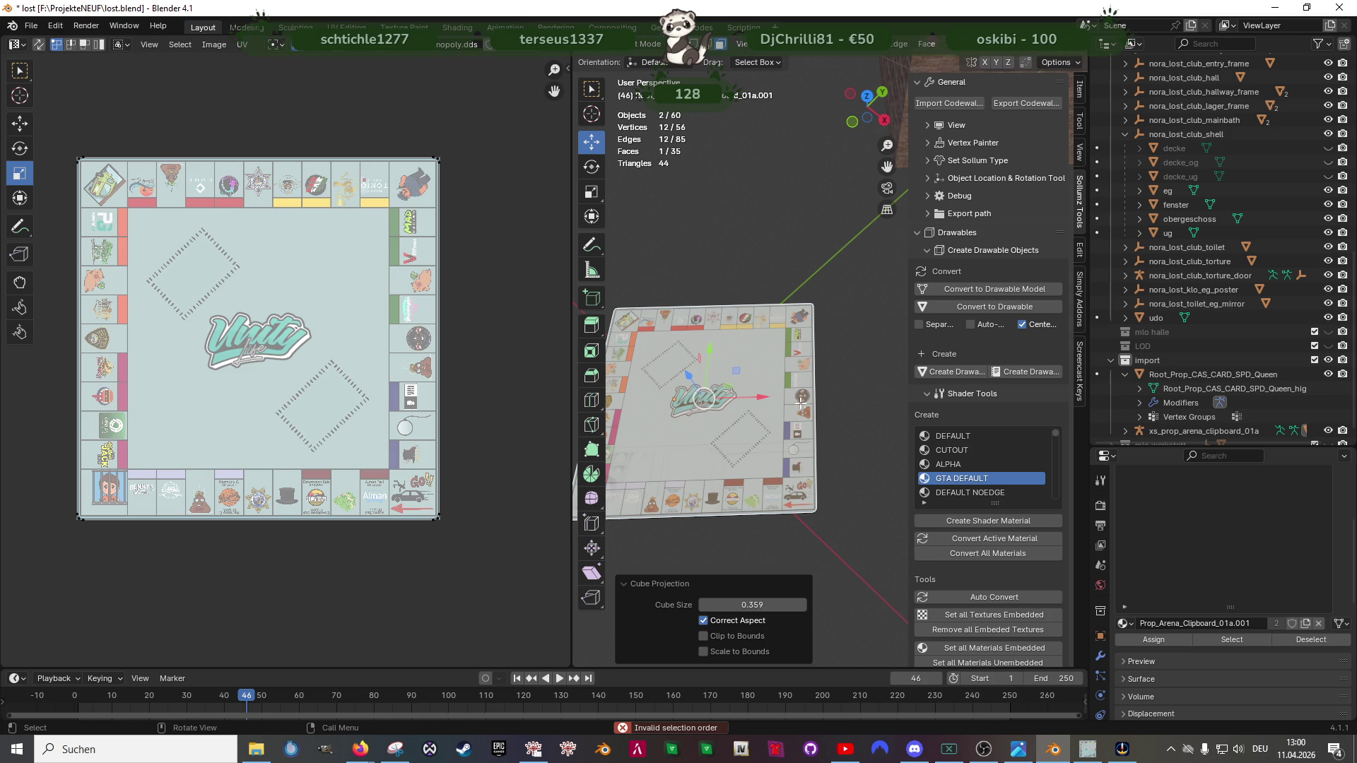
Step: Isolate the plate's top face by hiding it and revealing it again
key("alt+a")
scroll(806, 424, "up", 3)
scroll(774, 382, "up", 3)
scroll(733, 338, "up", 2)
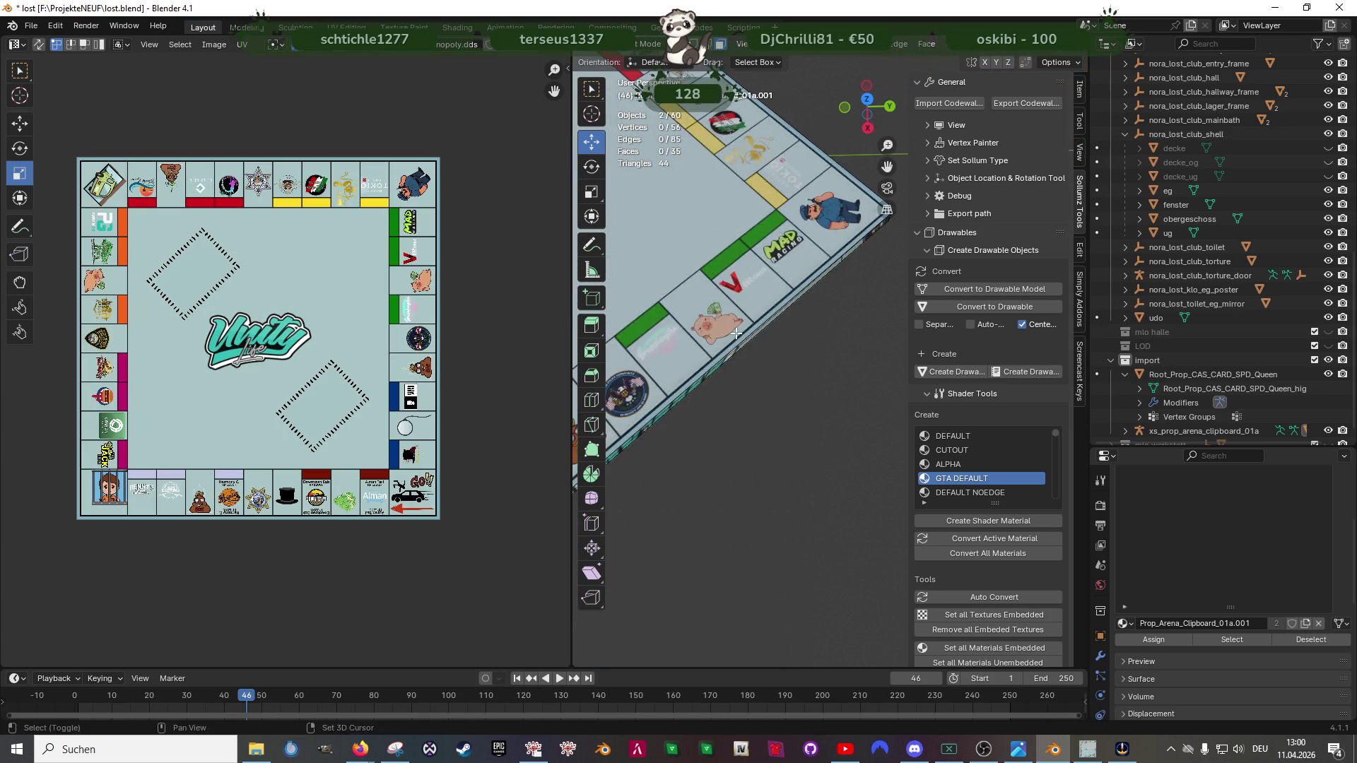
left_click_drag(733, 338, 714, 370)
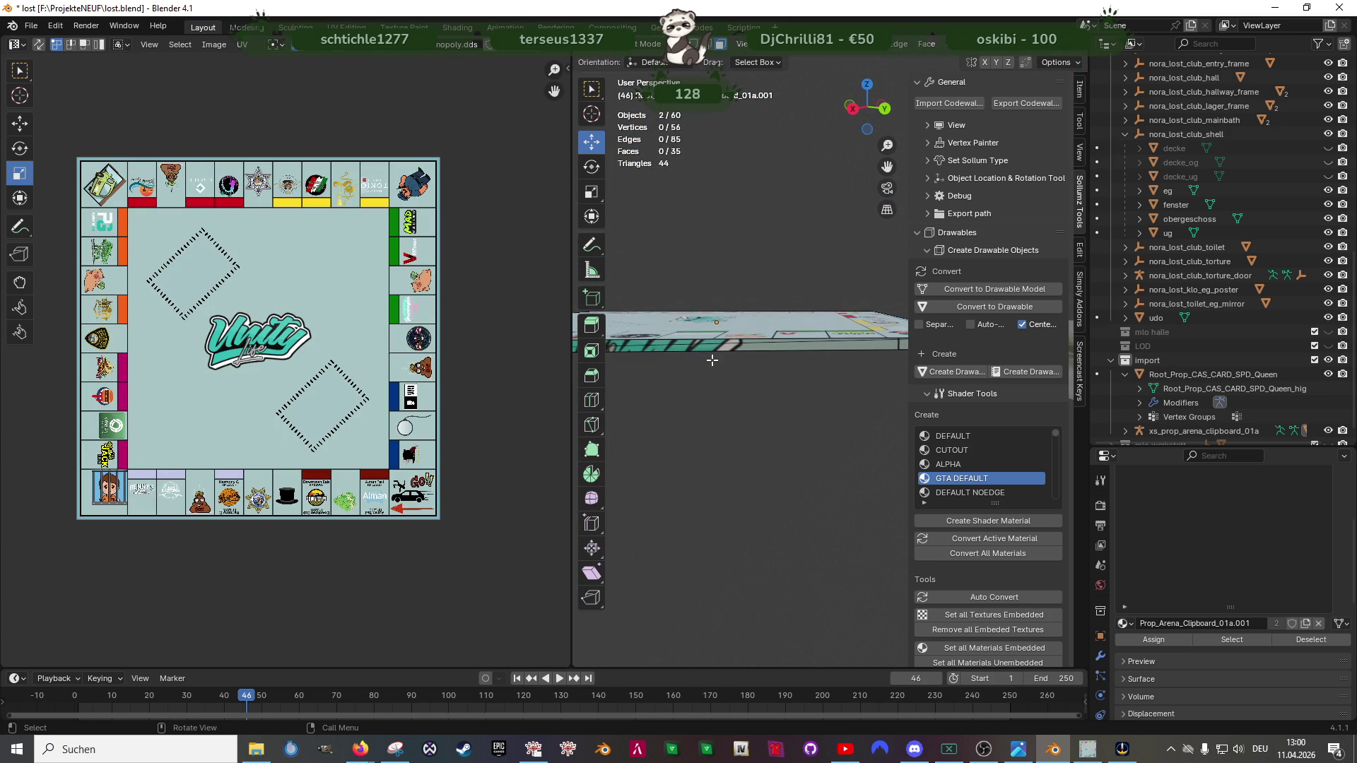
left_click(718, 348)
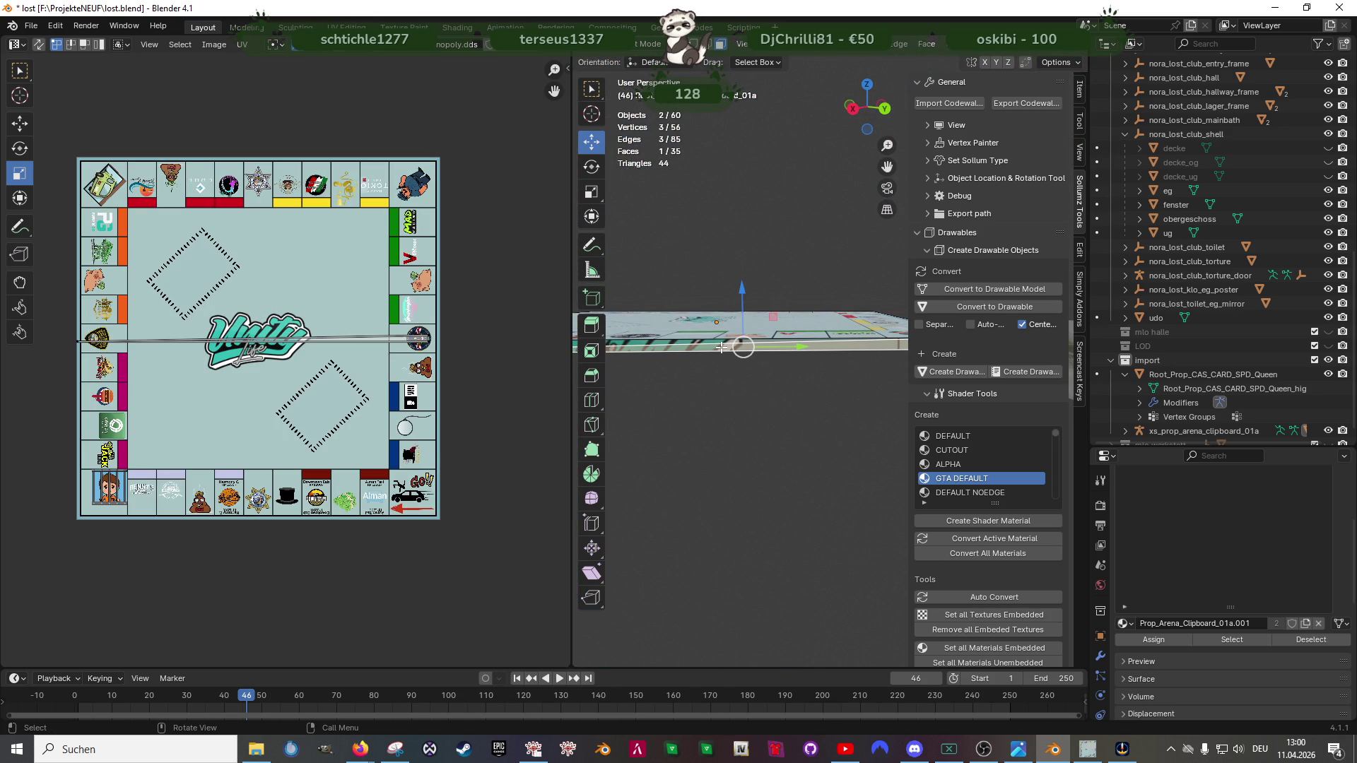
left_click(713, 322)
left_click(709, 348)
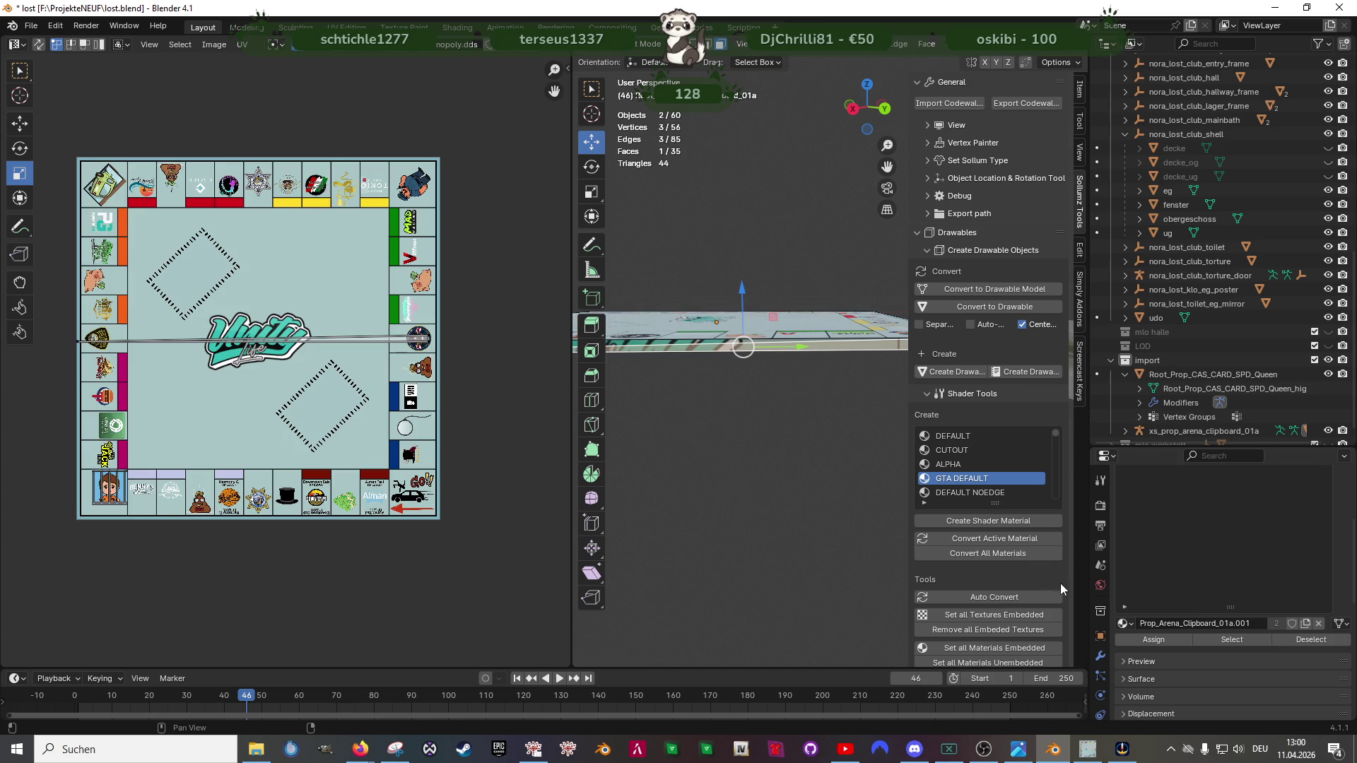
key("a")
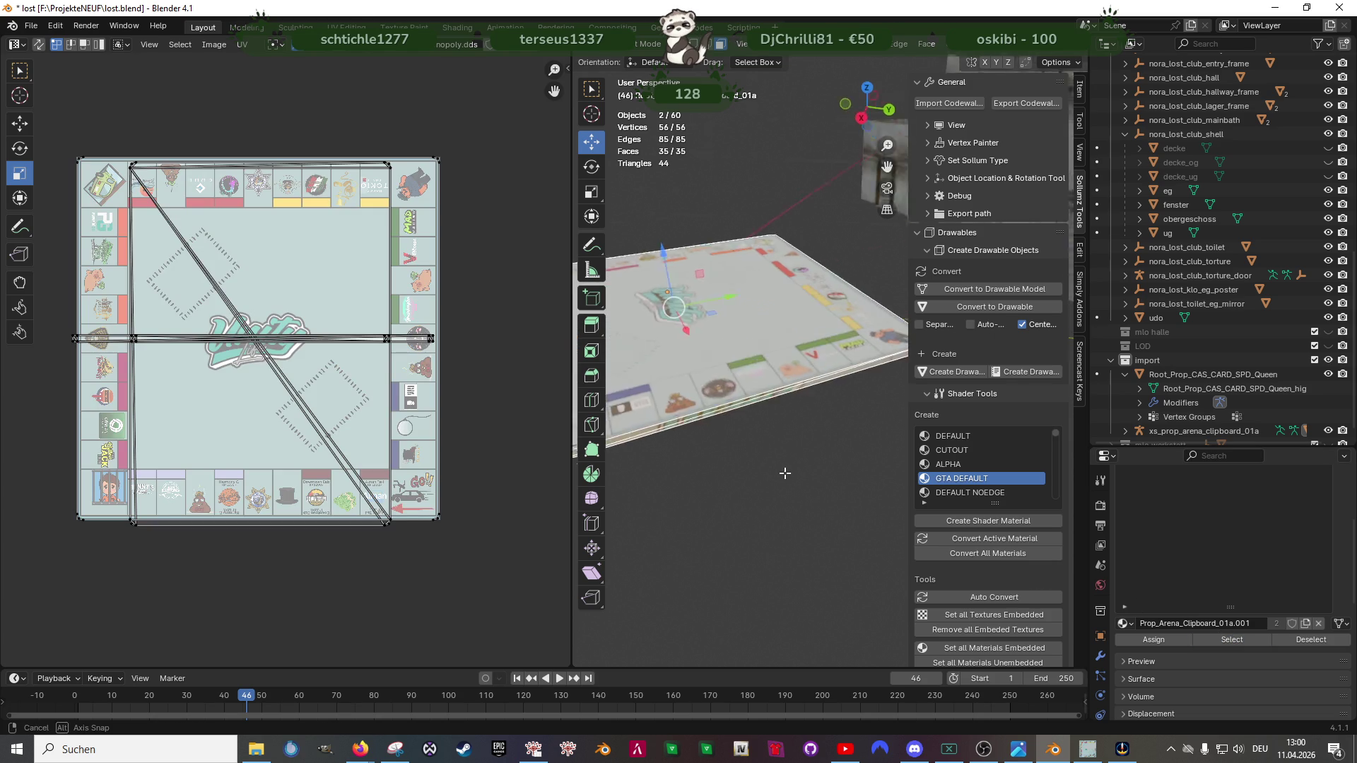
left_click(746, 413)
key("alt+a")
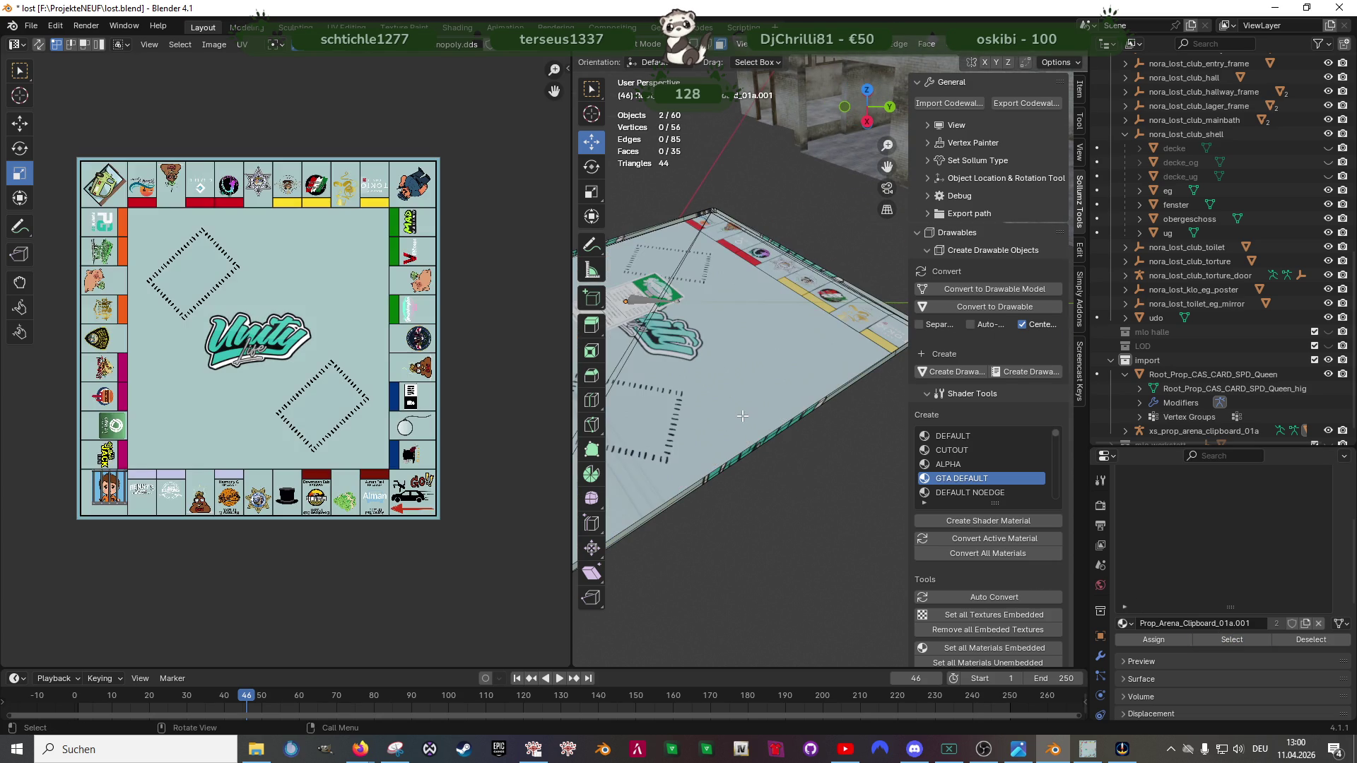
key("alt+h")
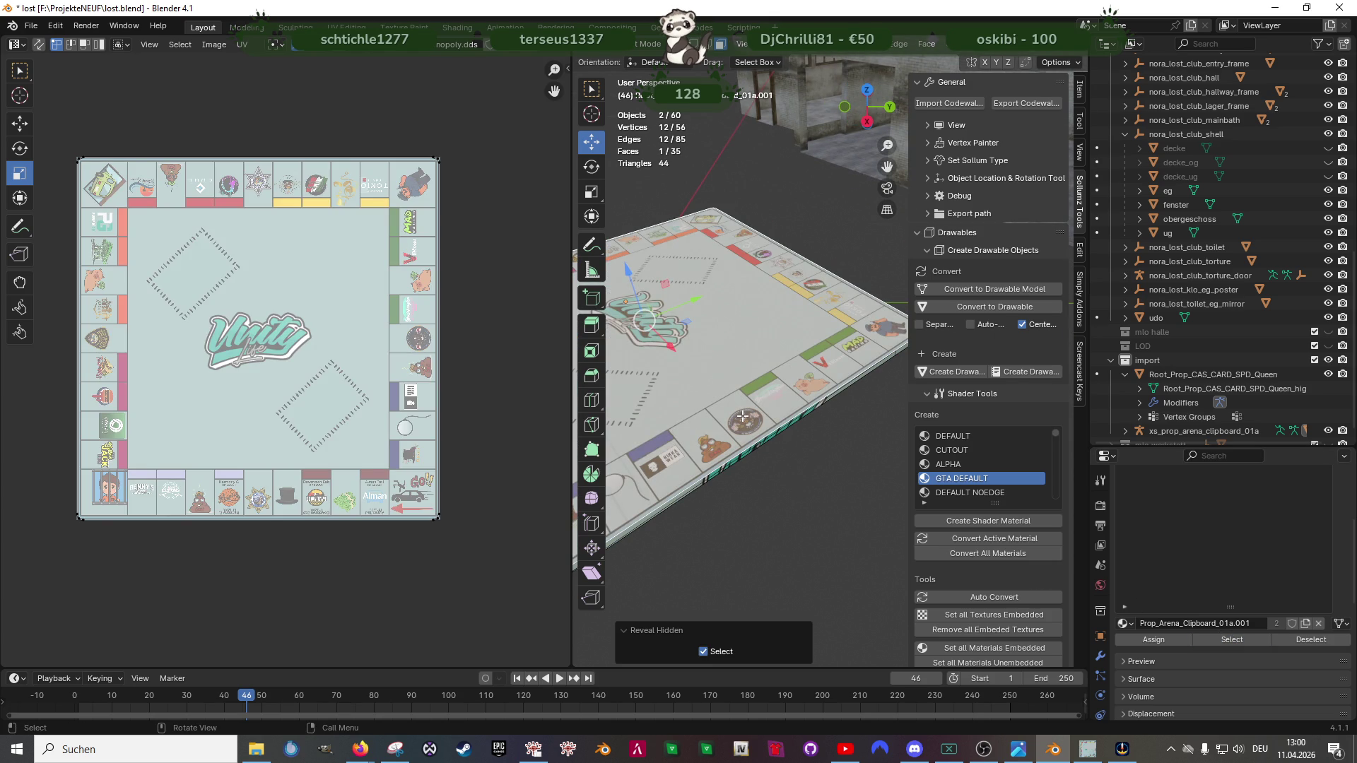
scroll(745, 420, "down", 3)
Step: Select every face except the top one and cube-project them from a side view
key("ctrl+l")
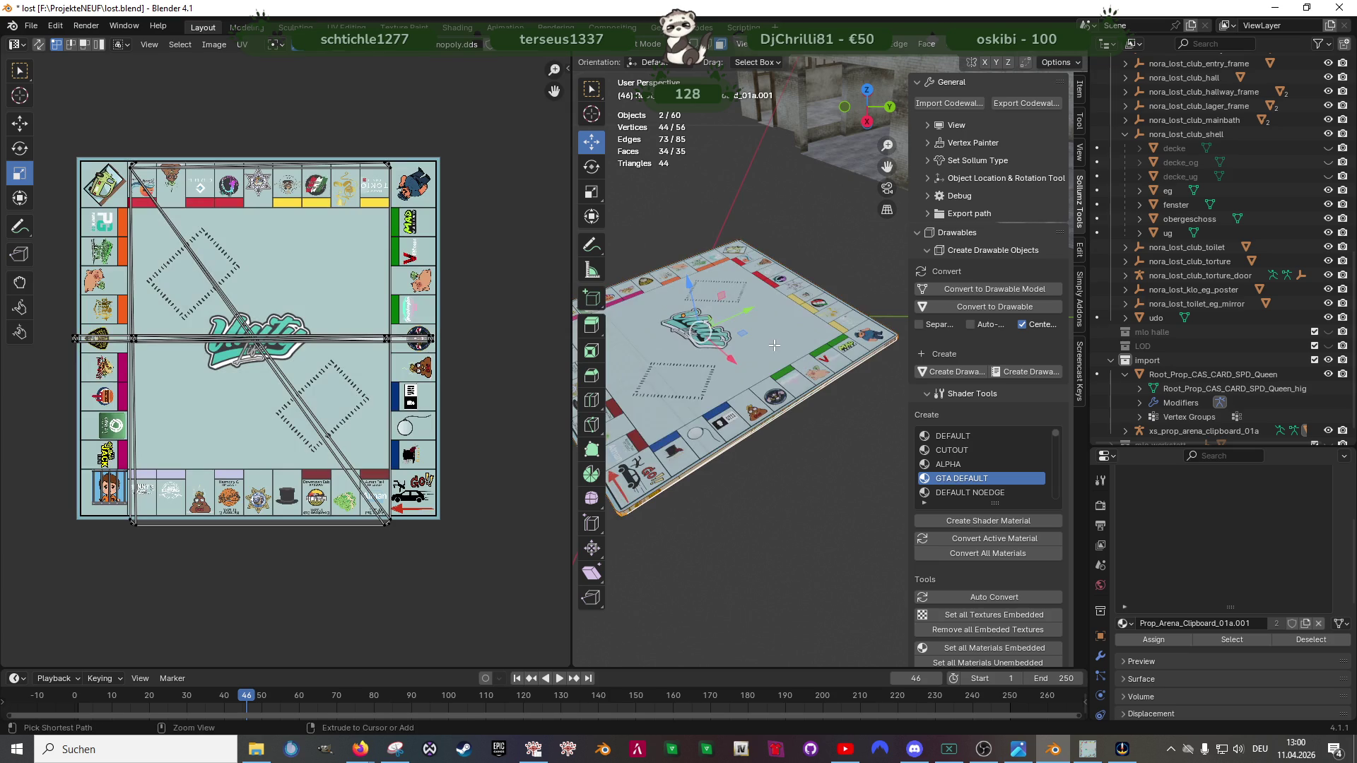
key("KP_3")
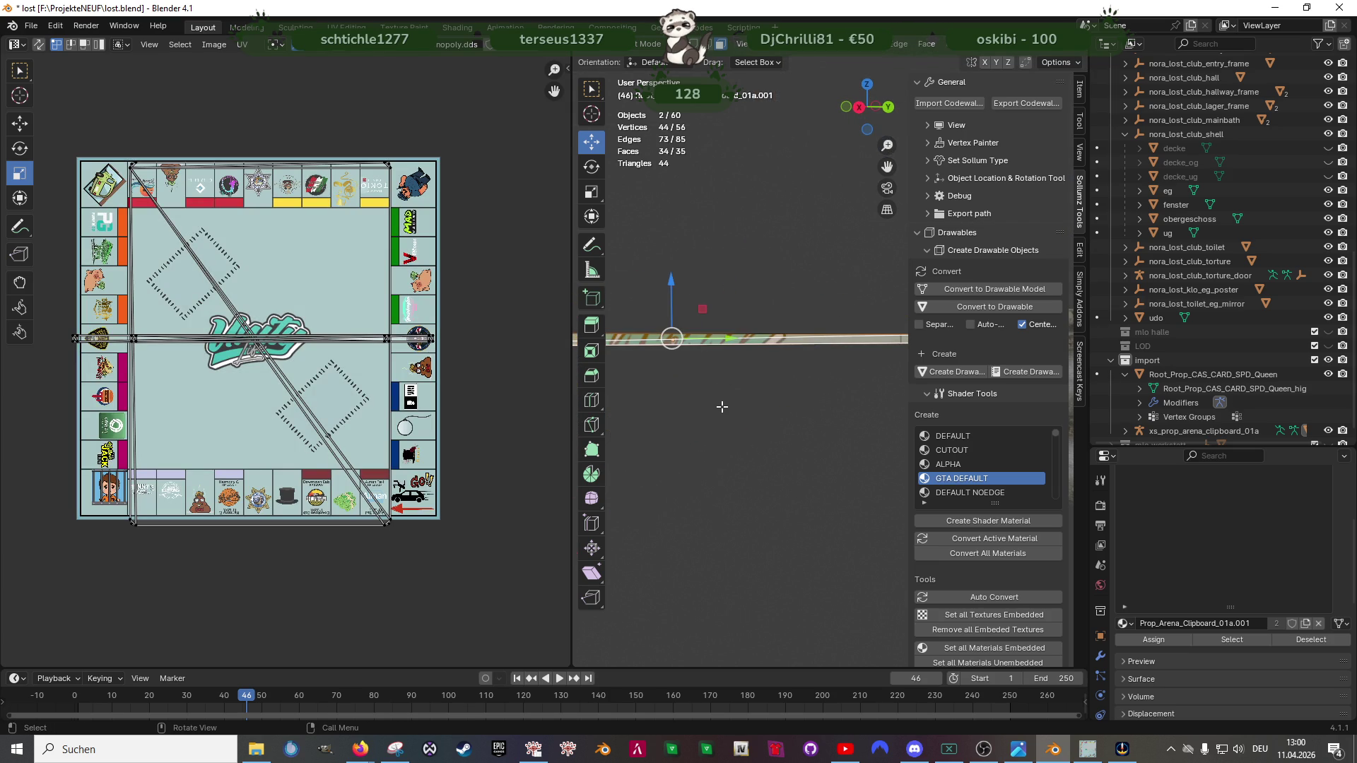
key("u")
left_click(723, 408)
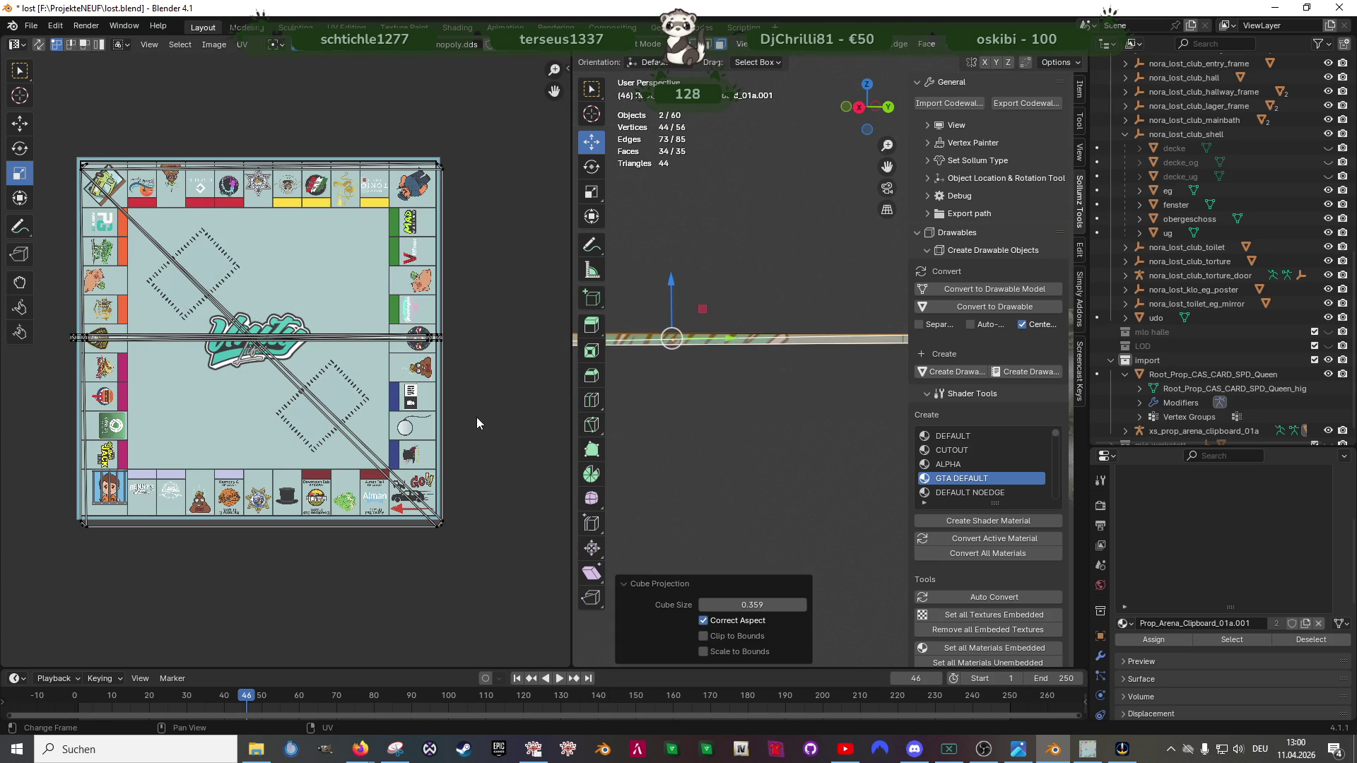
Step: Unwrap the side faces and shrink all their UVs over the board texture
key("ctrl+f")
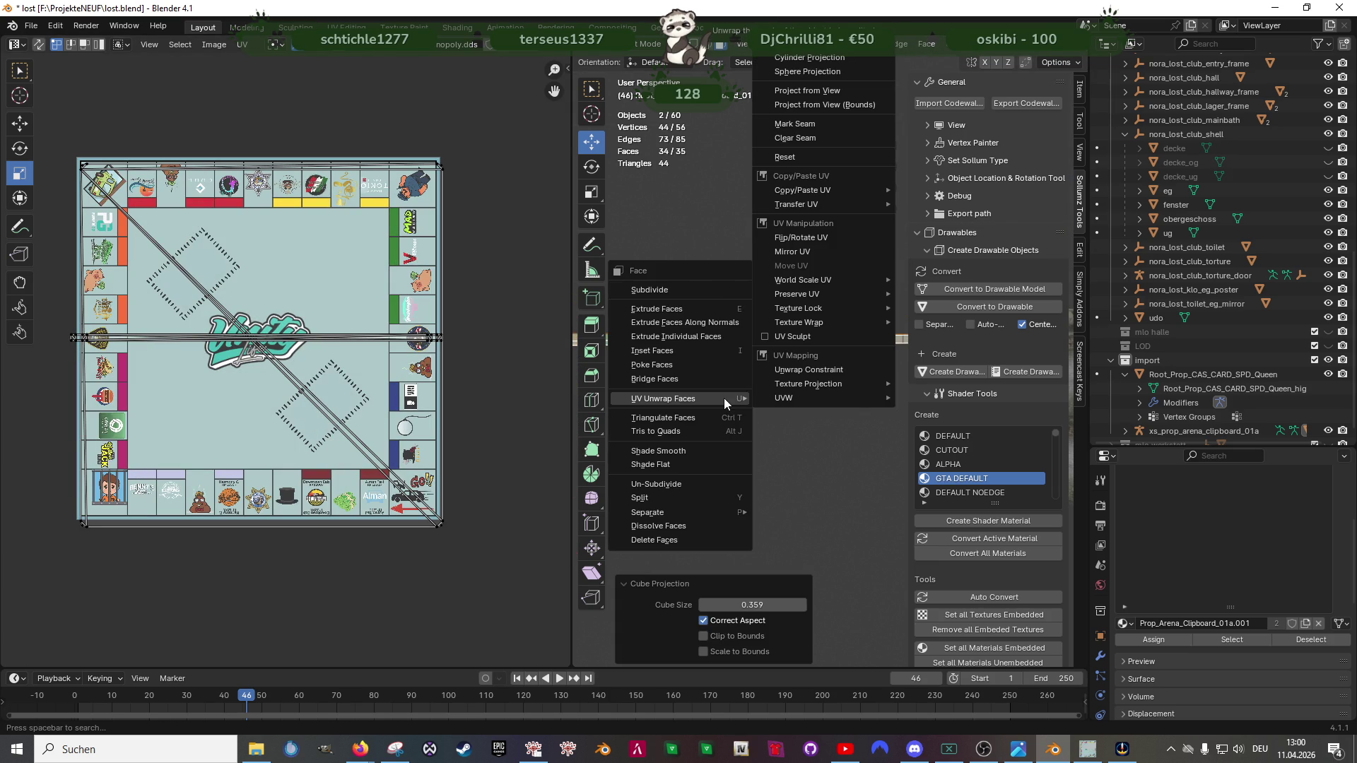
key("u")
scroll(400, 409, "down", 2)
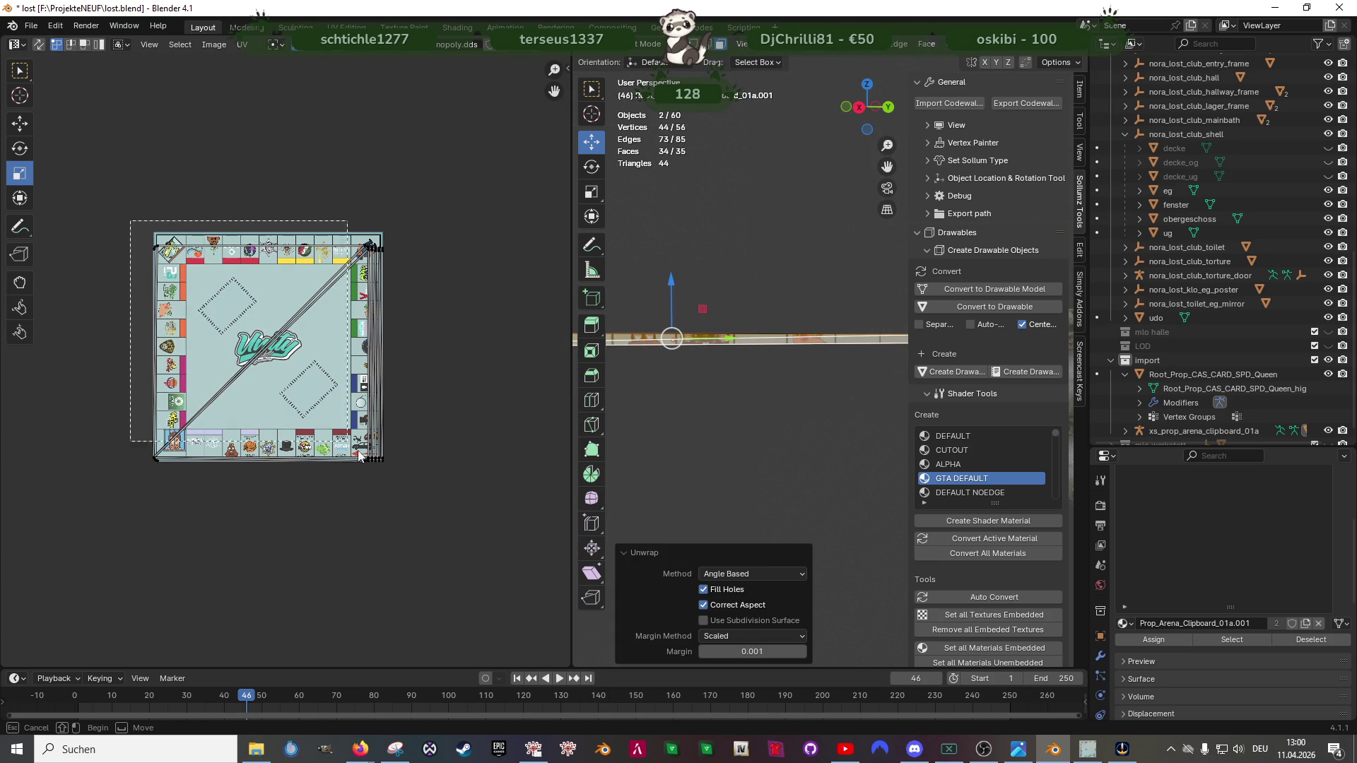
left_click_drag(130, 222, 392, 480)
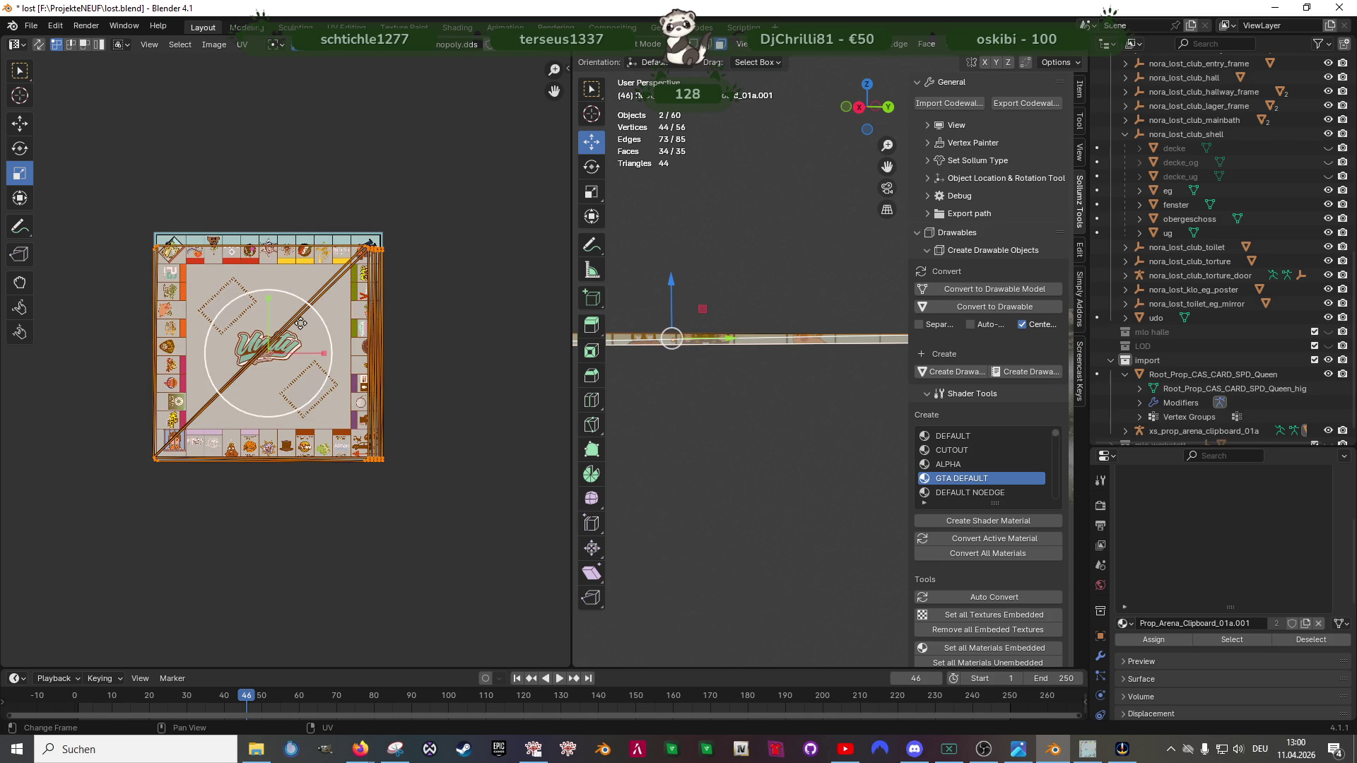
key("s")
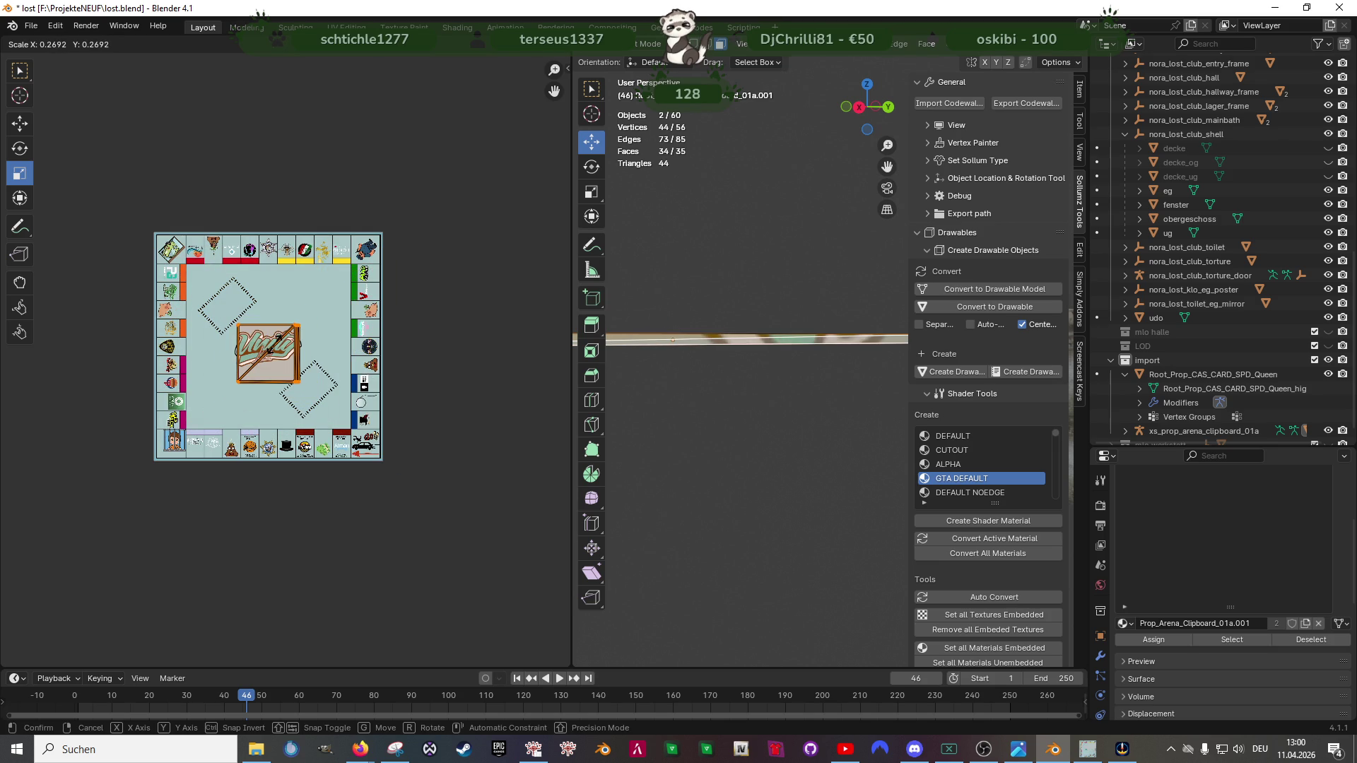
left_click(272, 348)
Step: Move the shrunken UV island onto the board's upper-right area
key("shift+space")
key("g")
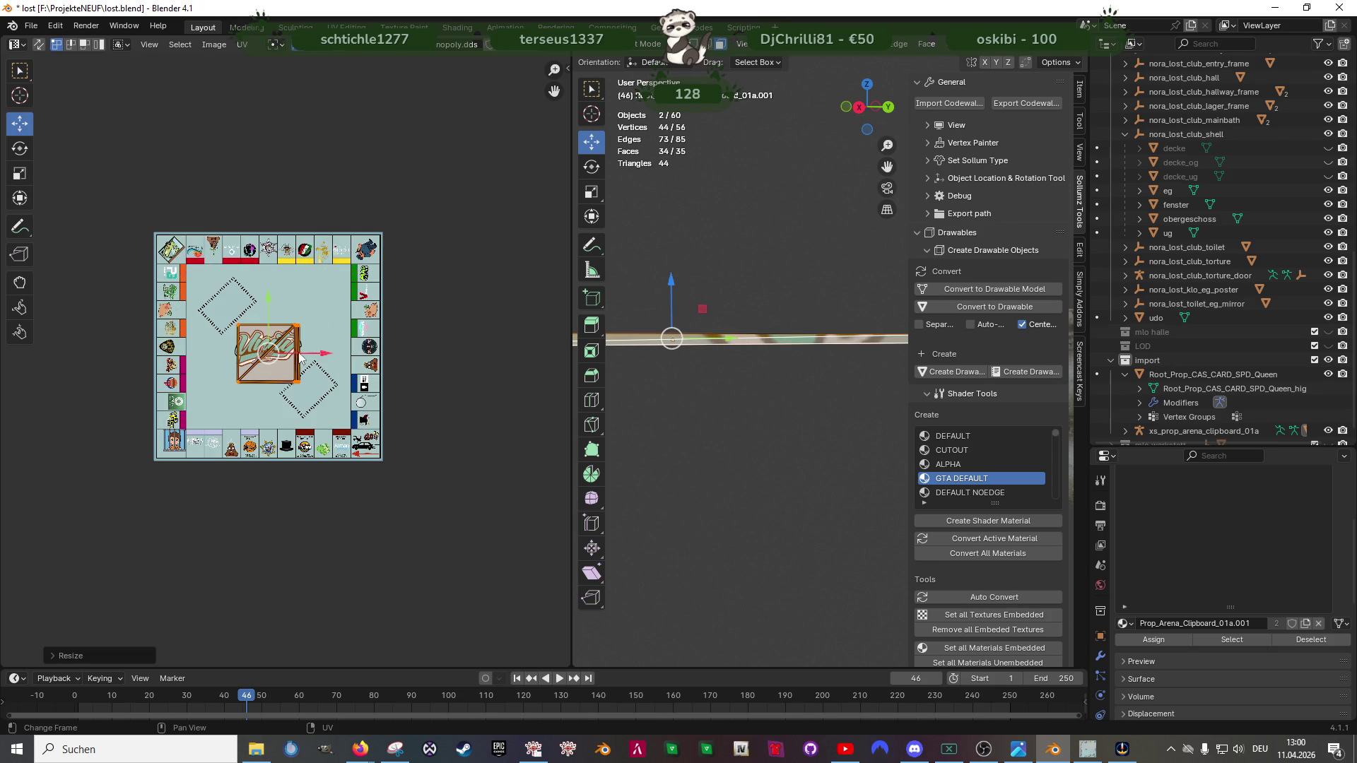
key("g")
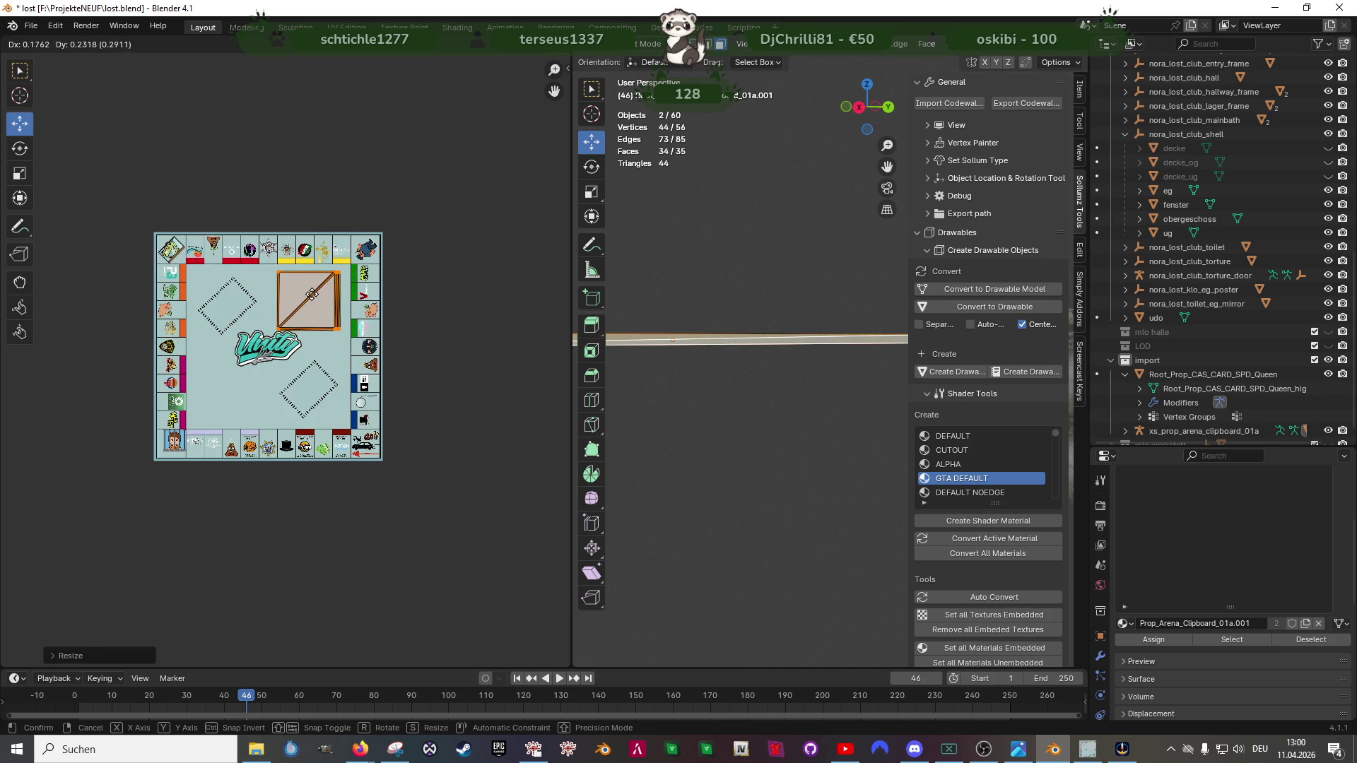
left_click(318, 312)
key("shift+space")
key("s")
key("s")
Step: Shrink the UV island slightly and start gathering the plate's thin edge faces into a selection
left_click(350, 329)
left_click(702, 388)
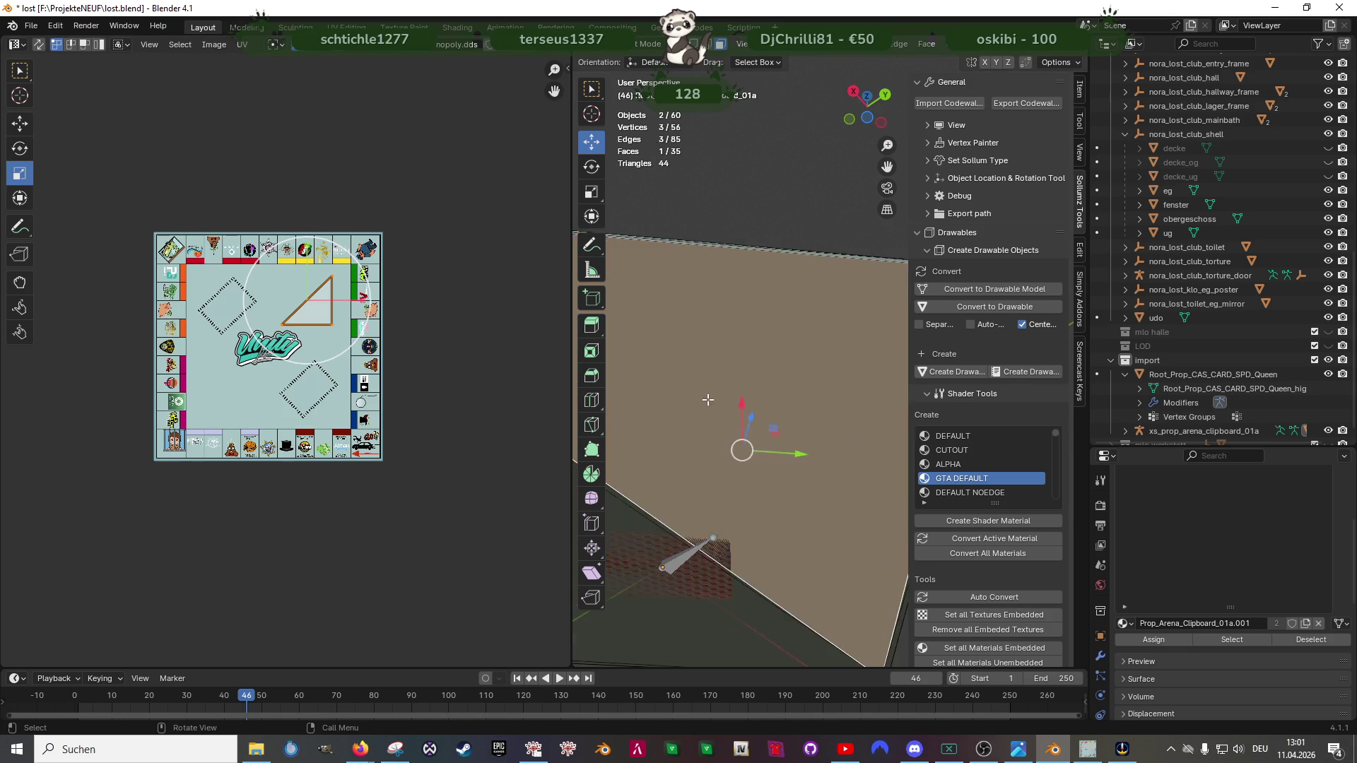
left_click(691, 474, "shift")
scroll(690, 474, "up", 3)
left_click_drag(645, 468, 669, 485)
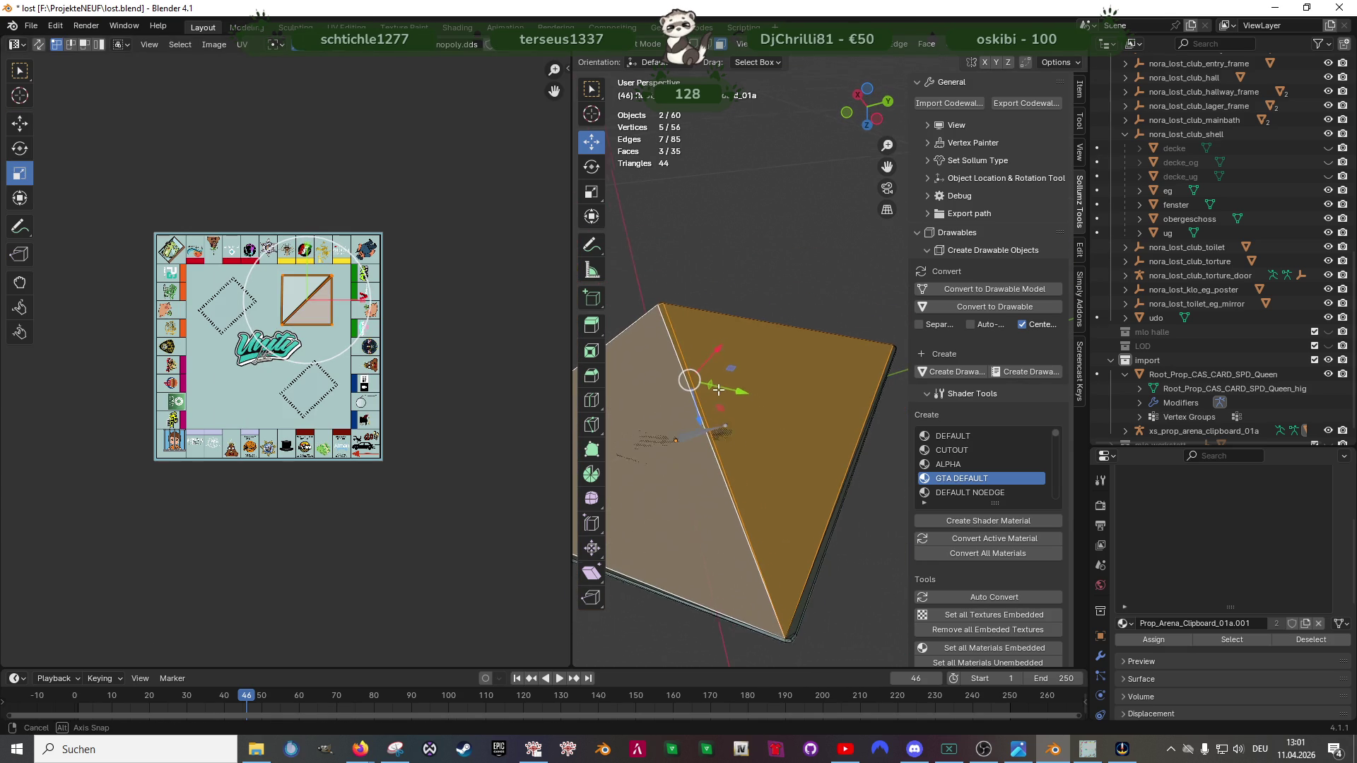
scroll(735, 446, "up", 3)
left_click_drag(743, 484, 753, 507)
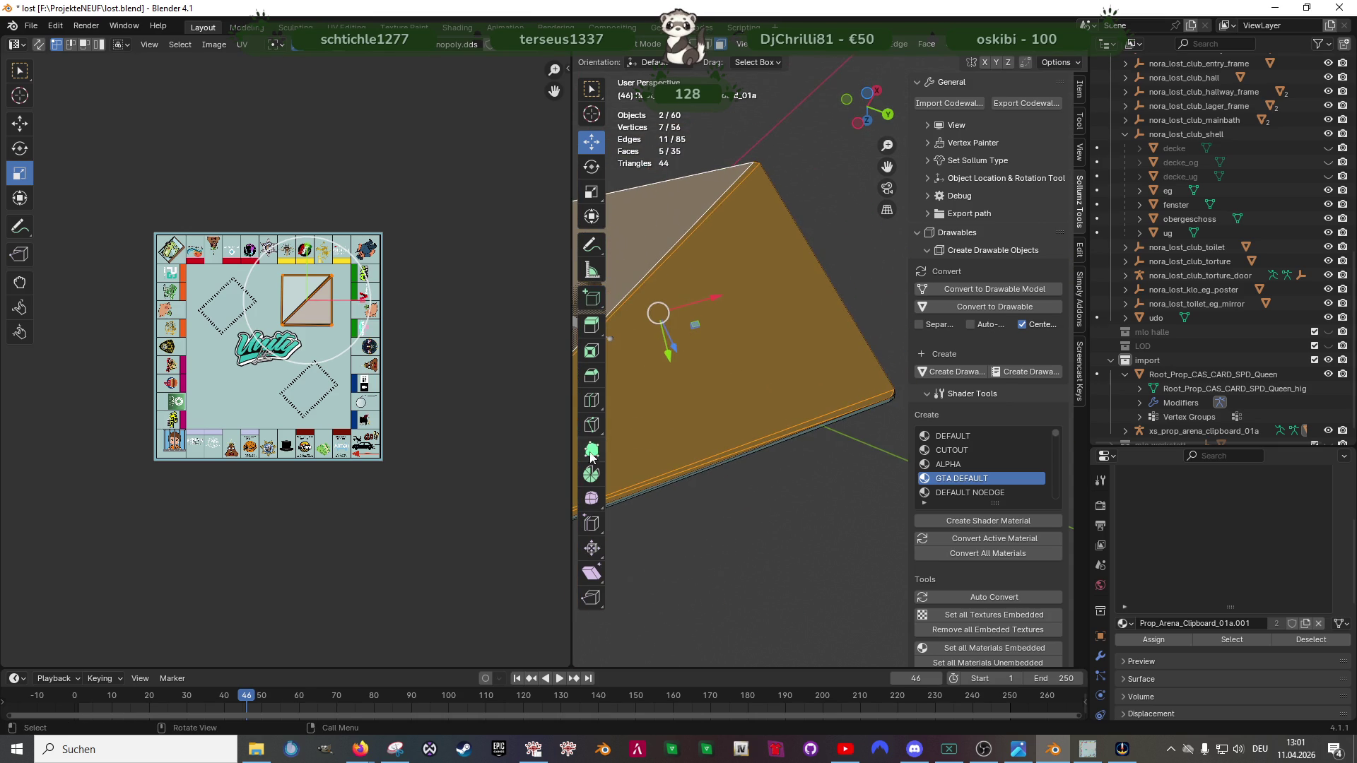
left_click_drag(572, 436, 271, 437)
scroll(629, 491, "up", 3)
Step: Add the bottom, rim and corner faces around the plate, orbiting between them, for ten faces in total
left_click(656, 553, "shift")
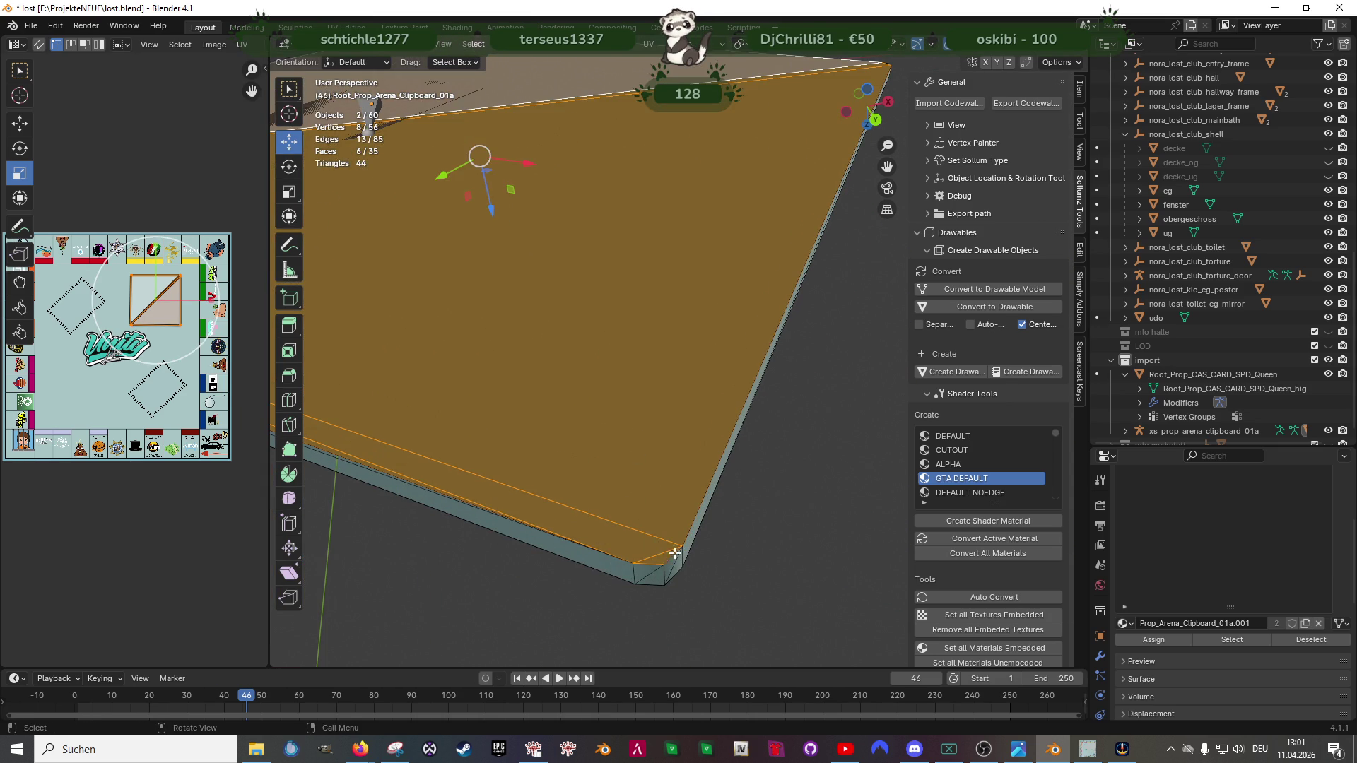
left_click_drag(635, 475, 680, 520)
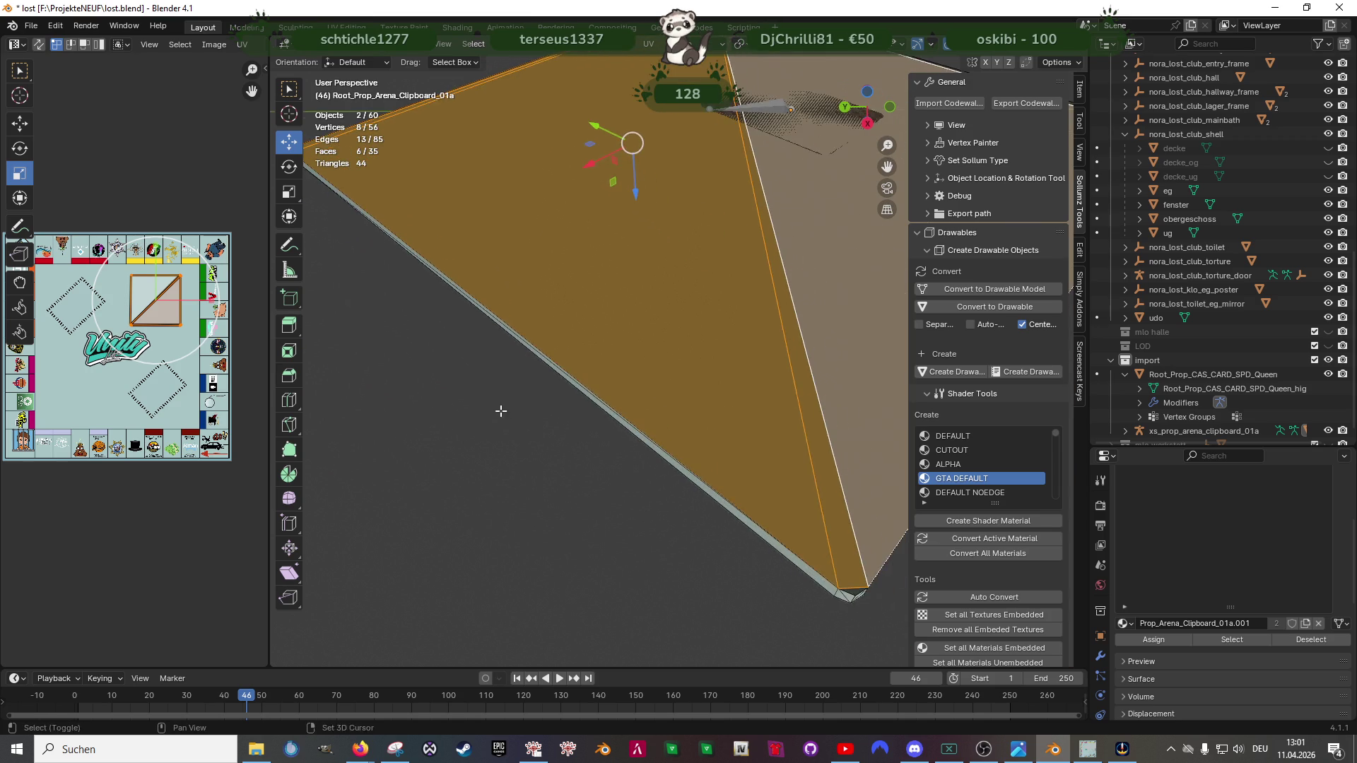
left_click(663, 606, "shift")
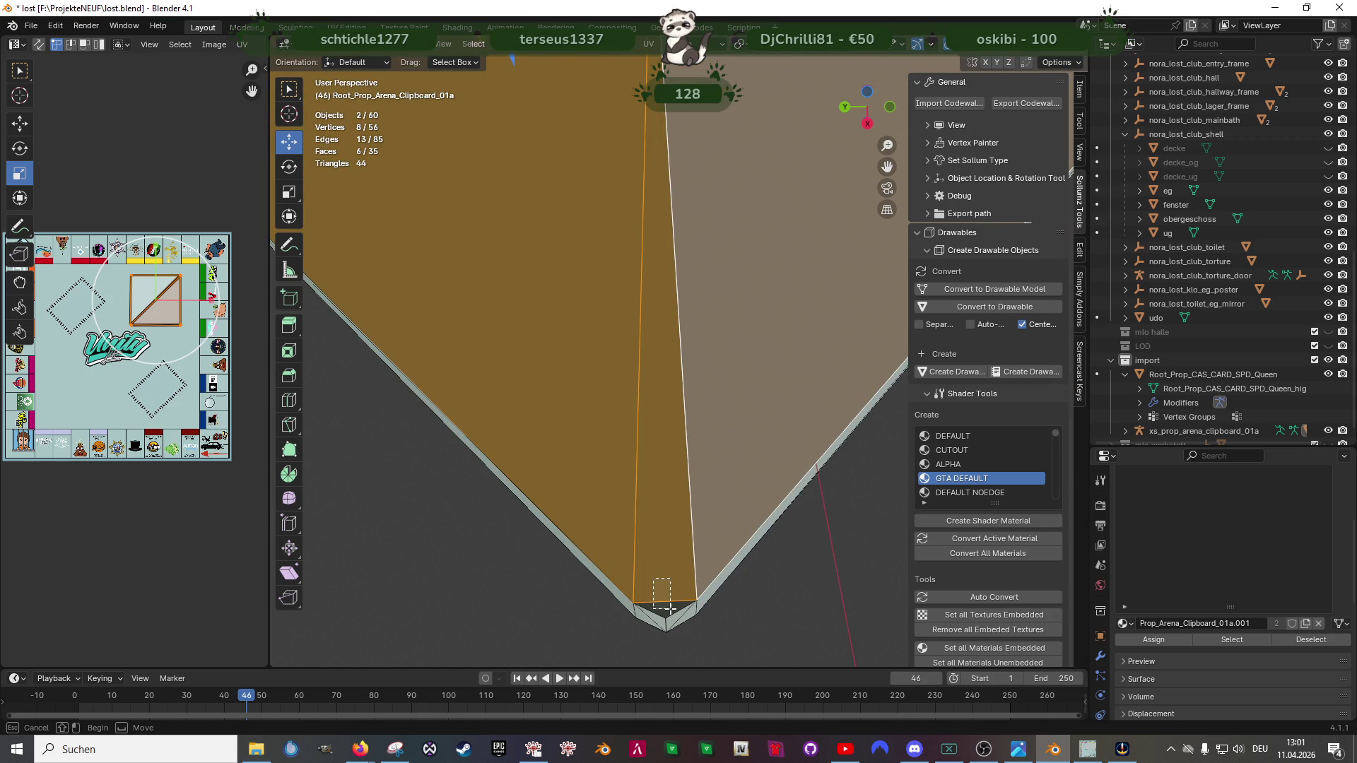
mouse_move(663, 607)
left_mouse_down()
mouse_move(596, 477)
mouse_move(686, 494)
left_mouse_up()
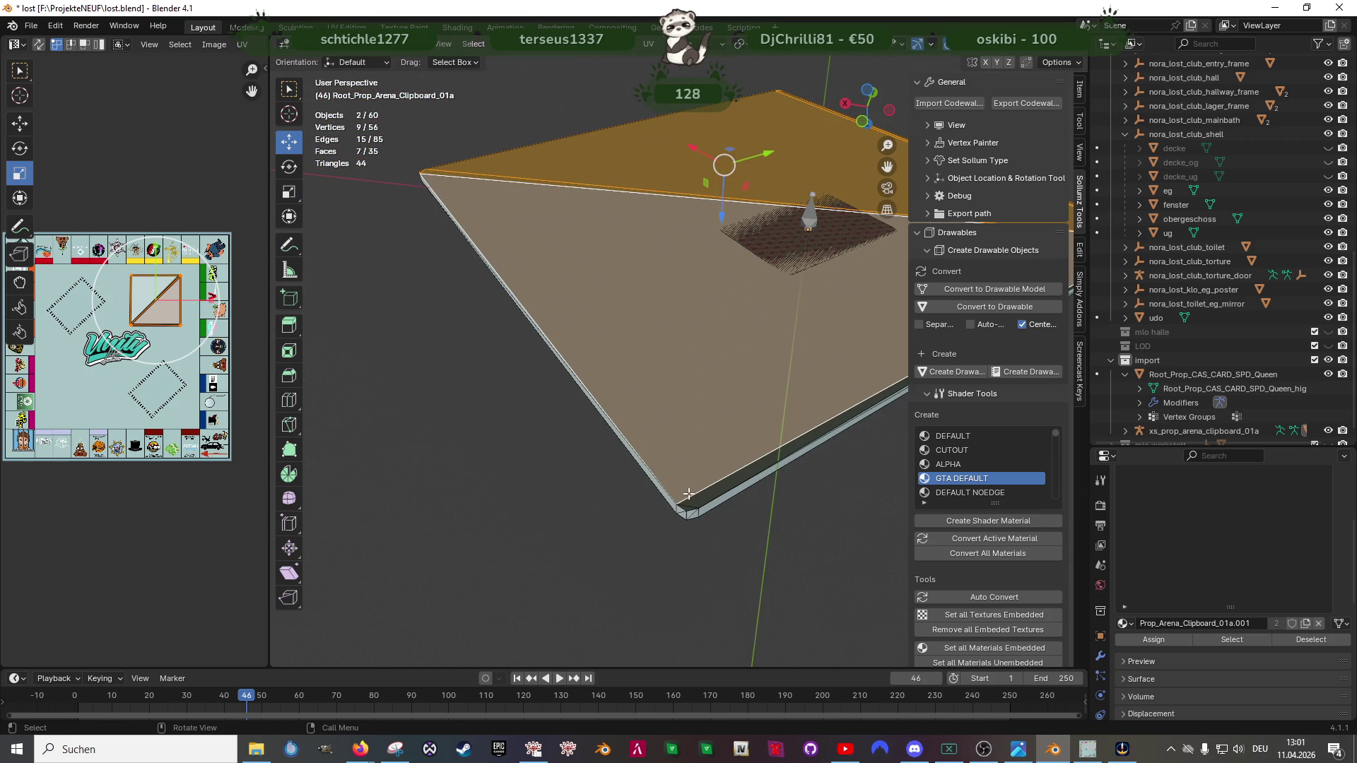
scroll(692, 500, "up", 2)
scroll(679, 530, "up", 2)
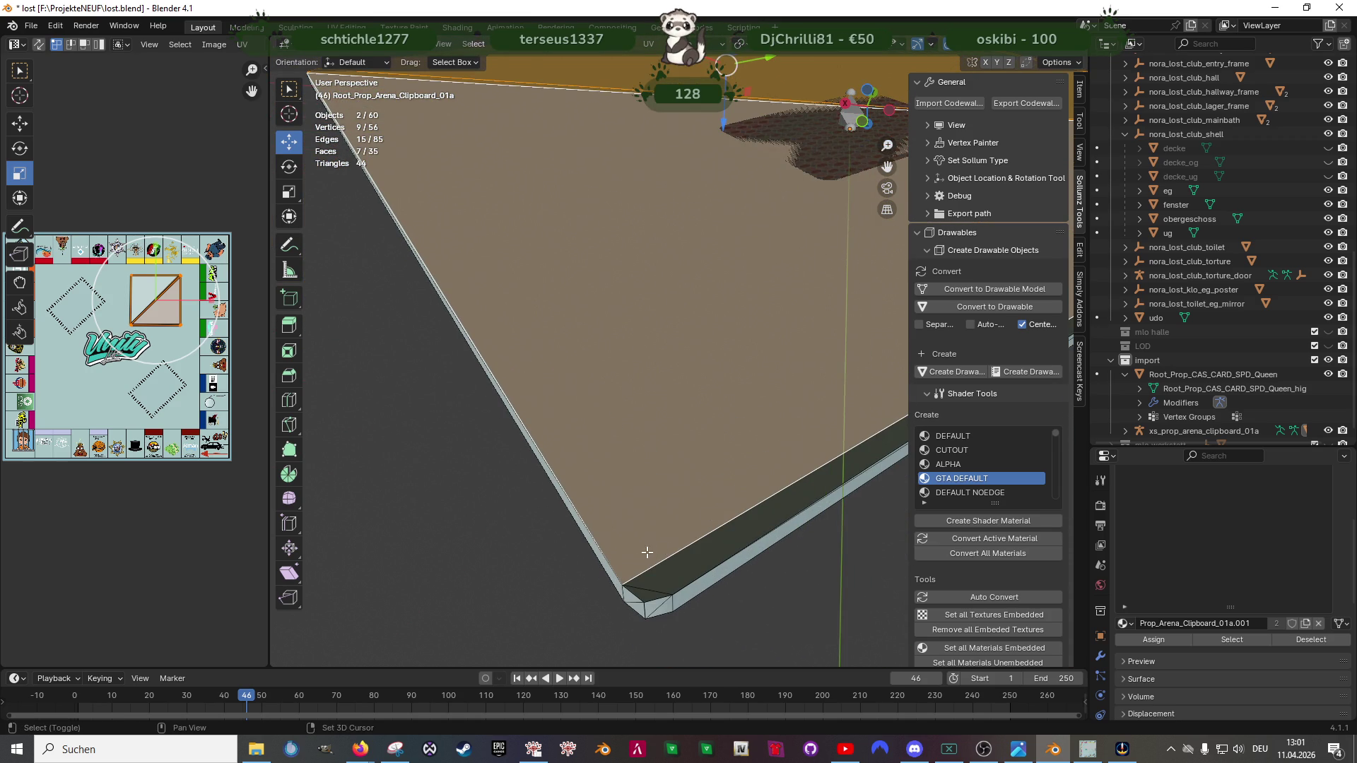
left_click(652, 583, "shift")
left_click(640, 591, "shift")
scroll(722, 548, "down", 4)
mouse_move(722, 548)
left_mouse_down()
mouse_move(685, 537)
mouse_move(667, 499)
mouse_move(614, 495)
mouse_move(675, 533)
left_mouse_up()
scroll(674, 533, "up", 2)
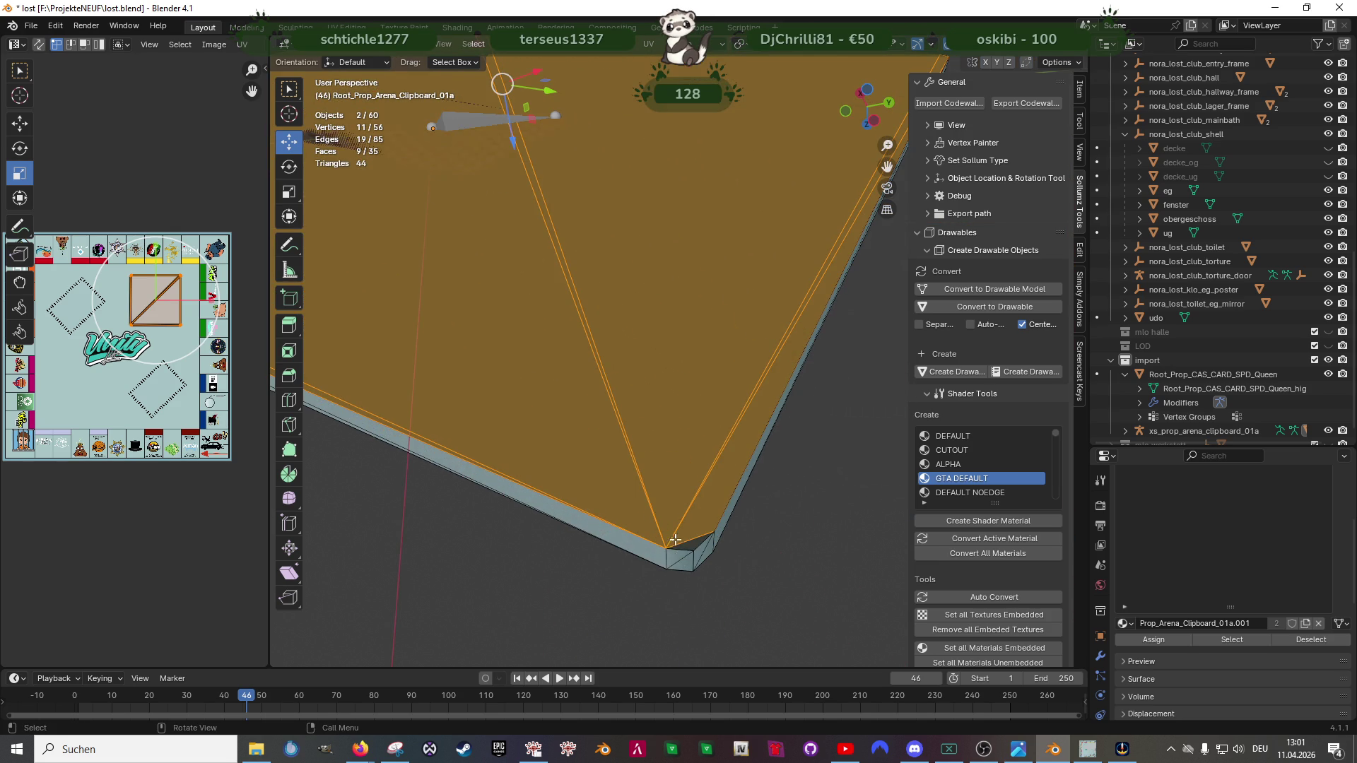
left_click(685, 548, "shift")
right_click(670, 472)
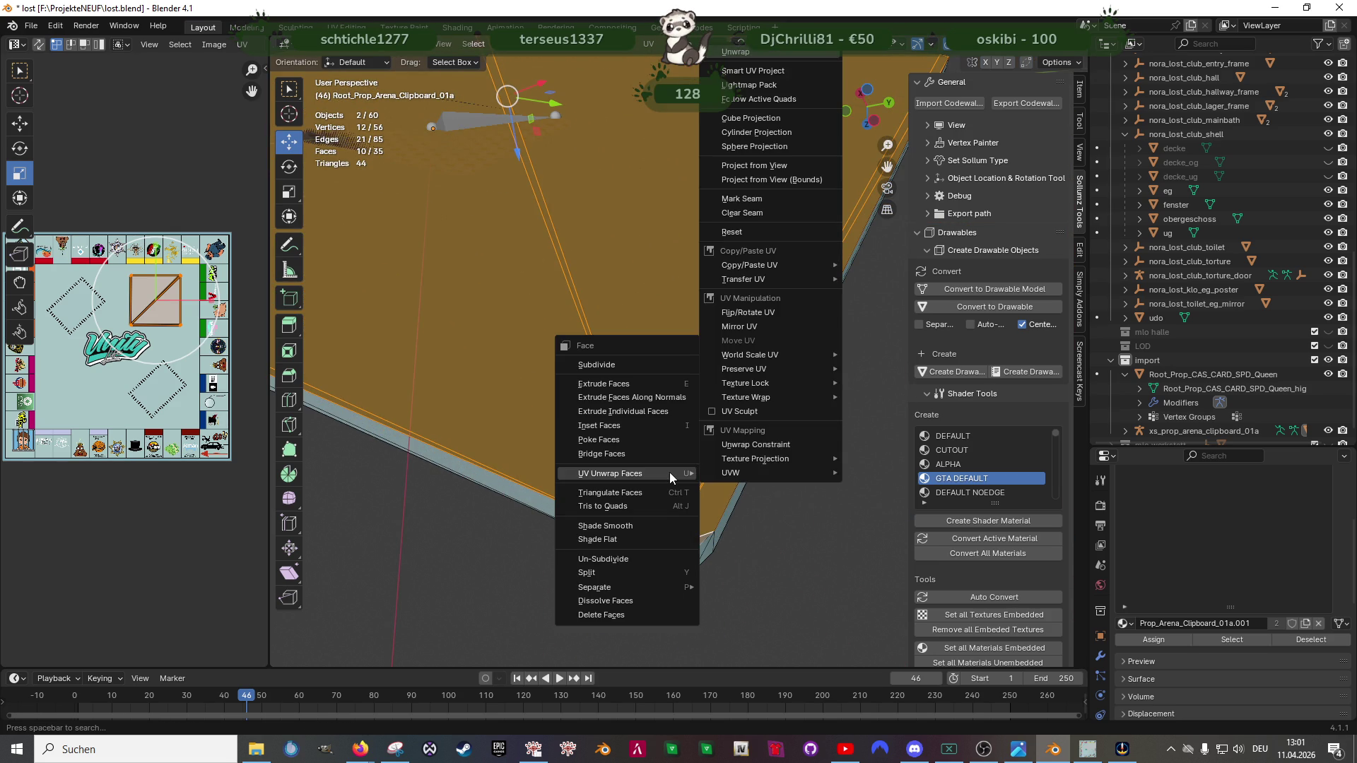
Step: Cube-project the ten rim faces, then shift and shrink their UV layout to fit the board image
key("c")
scroll(412, 472, "down", 2)
scroll(158, 417, "down", 1)
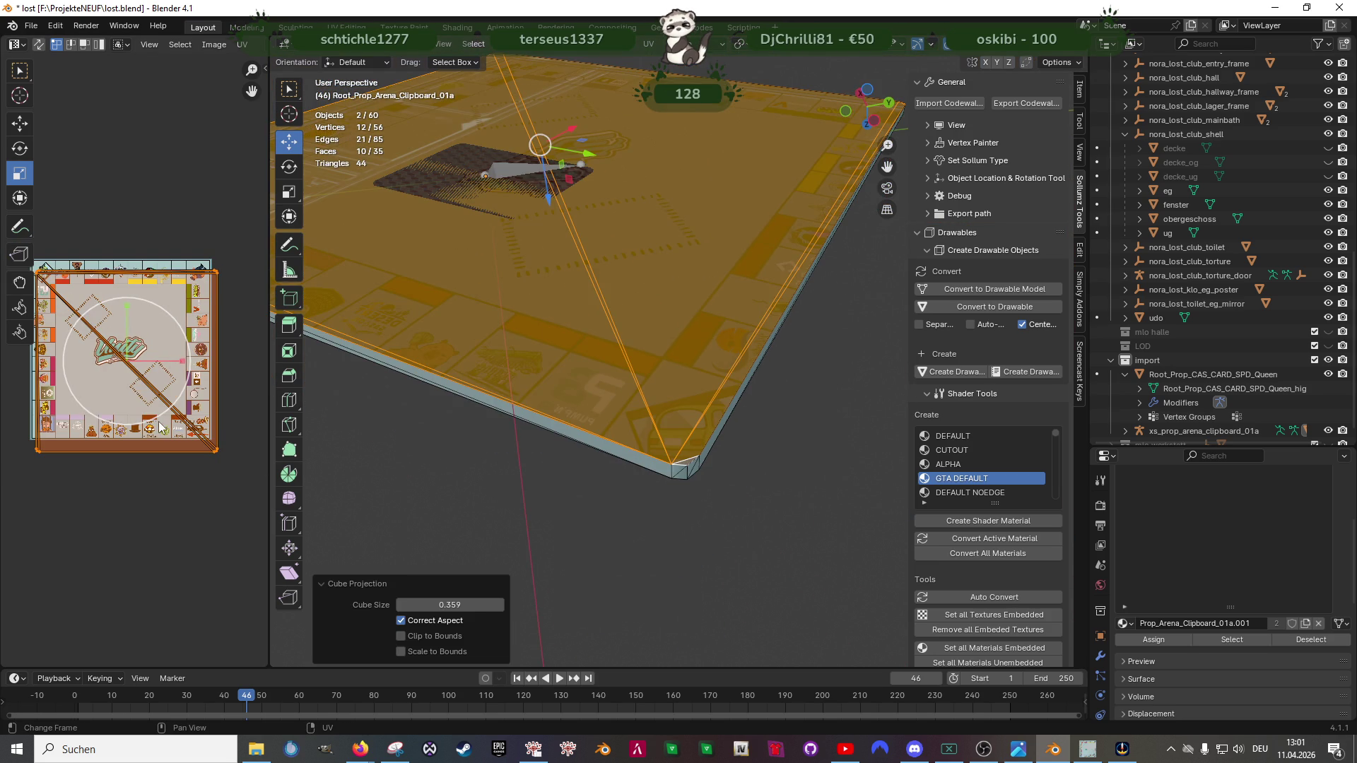
scroll(157, 416, "down", 2)
scroll(158, 417, "down", 1)
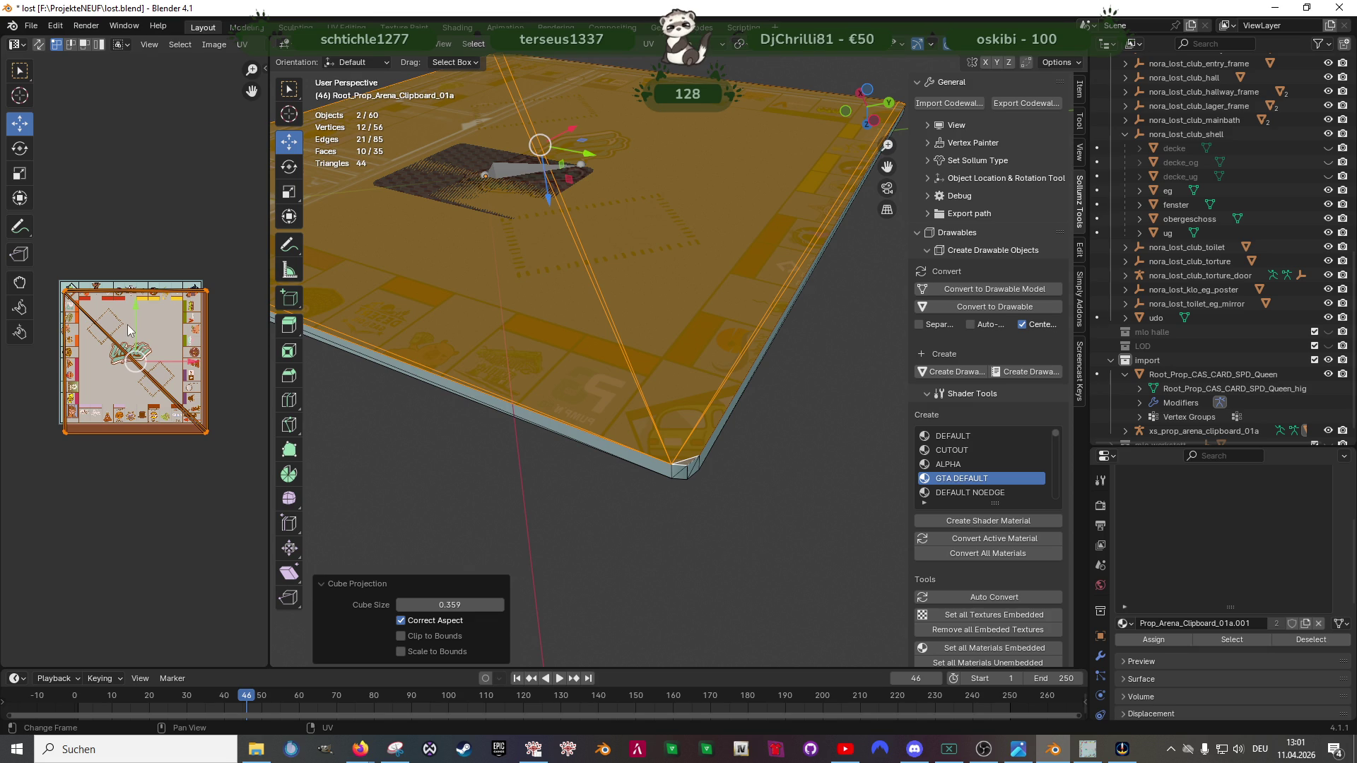
key("g")
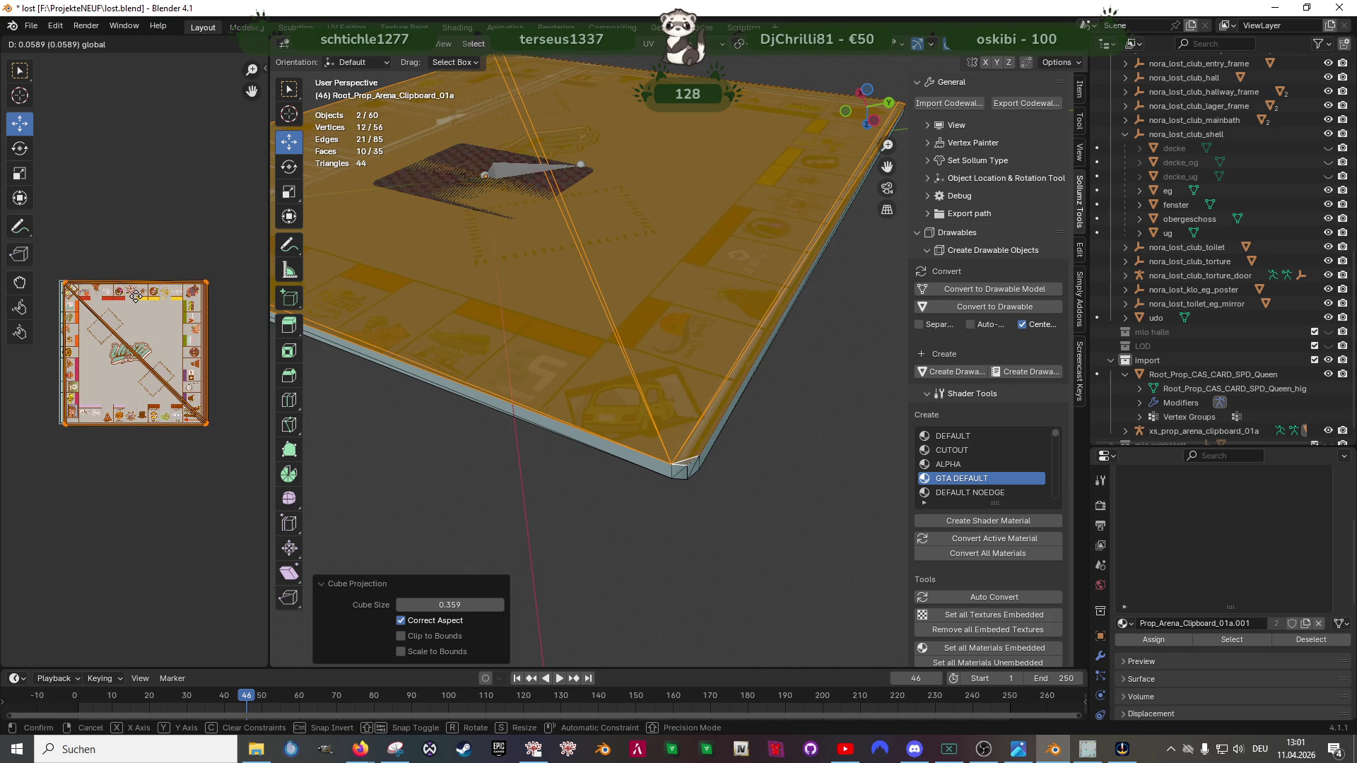
left_click(149, 323)
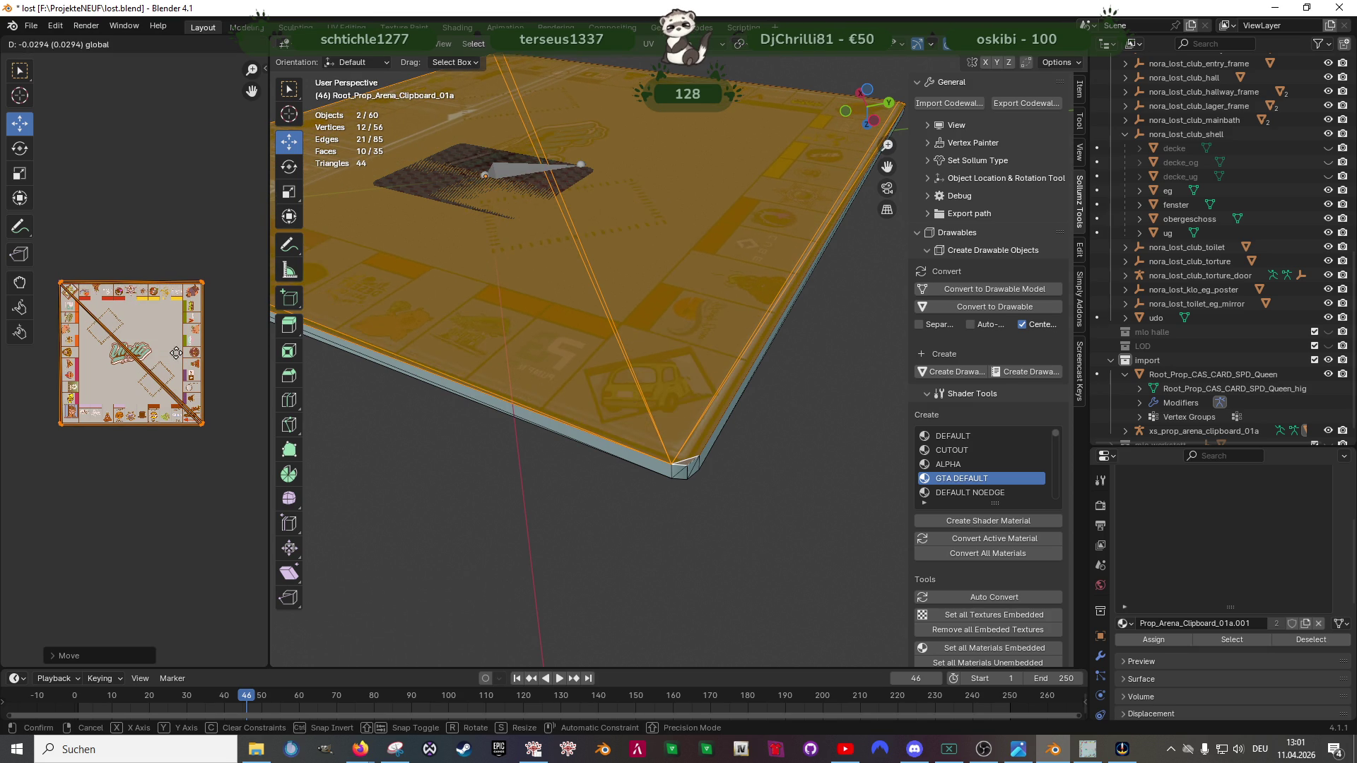
key("shift+space")
key("s")
mouse_move(164, 328)
left_mouse_down()
mouse_move(143, 333)
mouse_move(138, 365)
left_mouse_up()
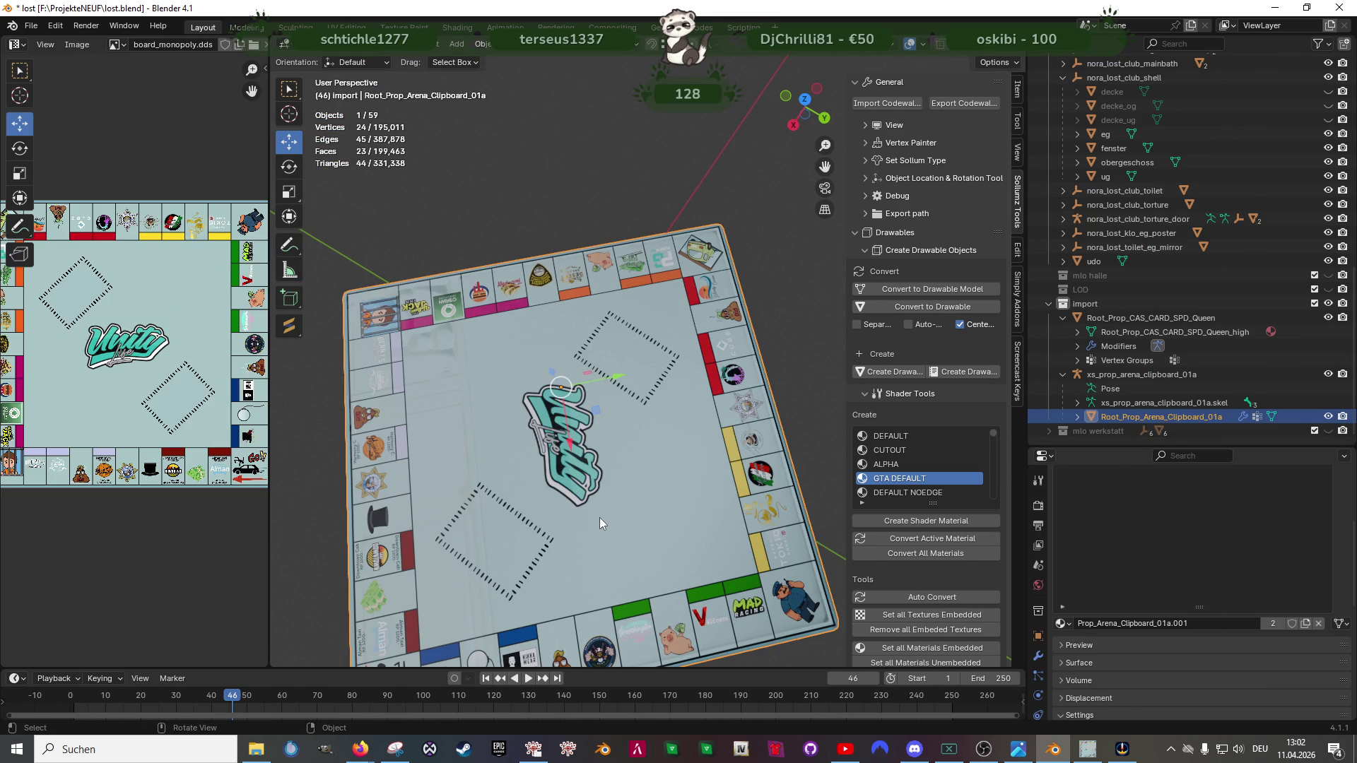
Step: Select the clipboard plate and lower its mesh about 7 mm along the vertical axis
mouse_move(612, 519)
left_mouse_down()
mouse_move(599, 485)
mouse_move(625, 448)
mouse_move(594, 428)
left_mouse_up()
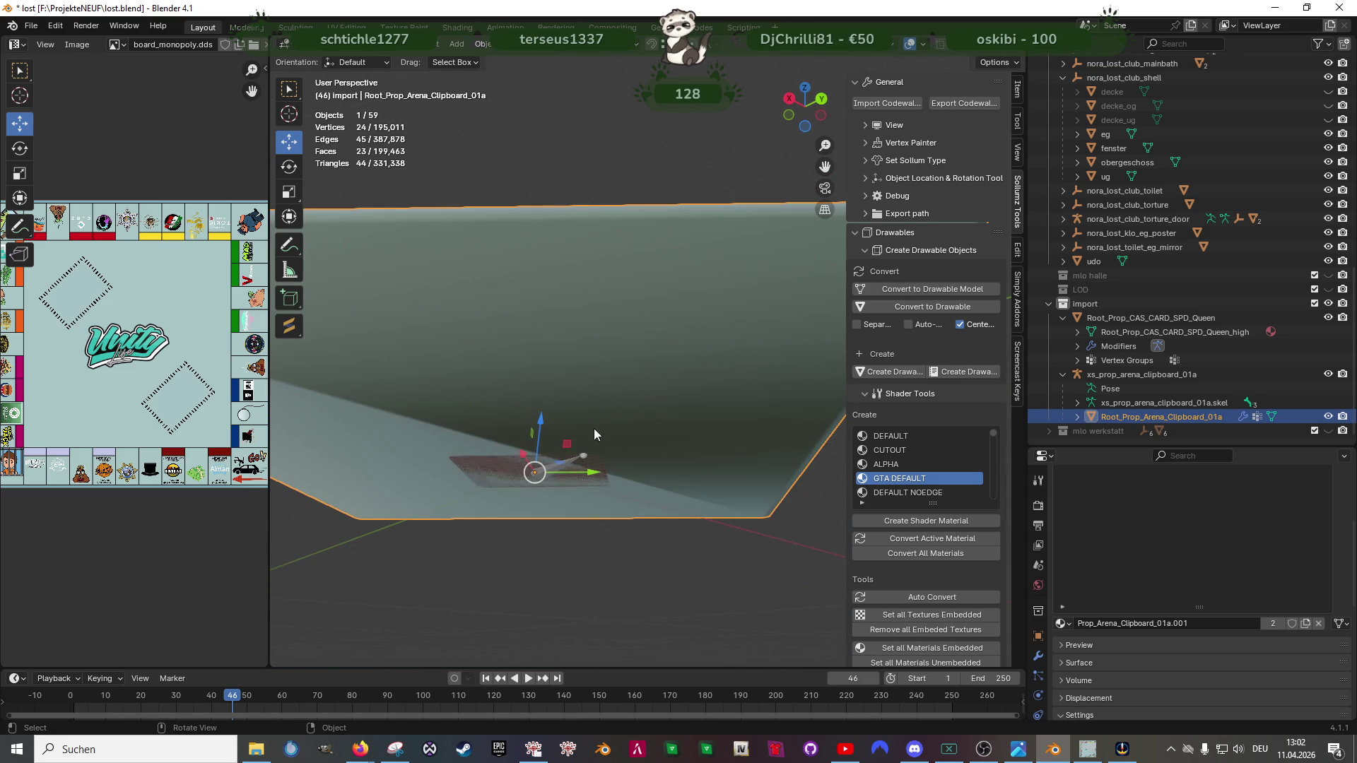
left_click(498, 476)
left_click_drag(498, 476, 594, 508)
left_click(594, 504)
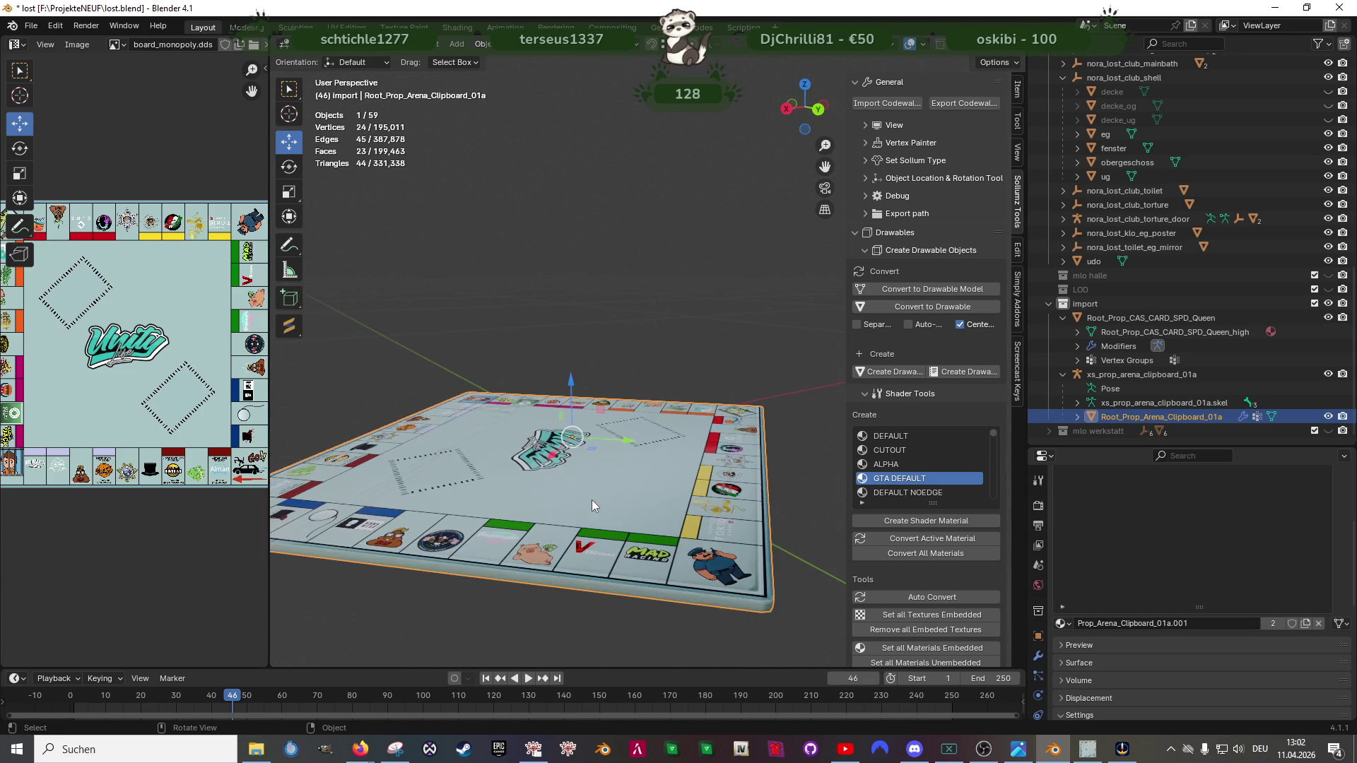
key("Tab")
left_click_drag(549, 406, 666, 493)
left_click(546, 413)
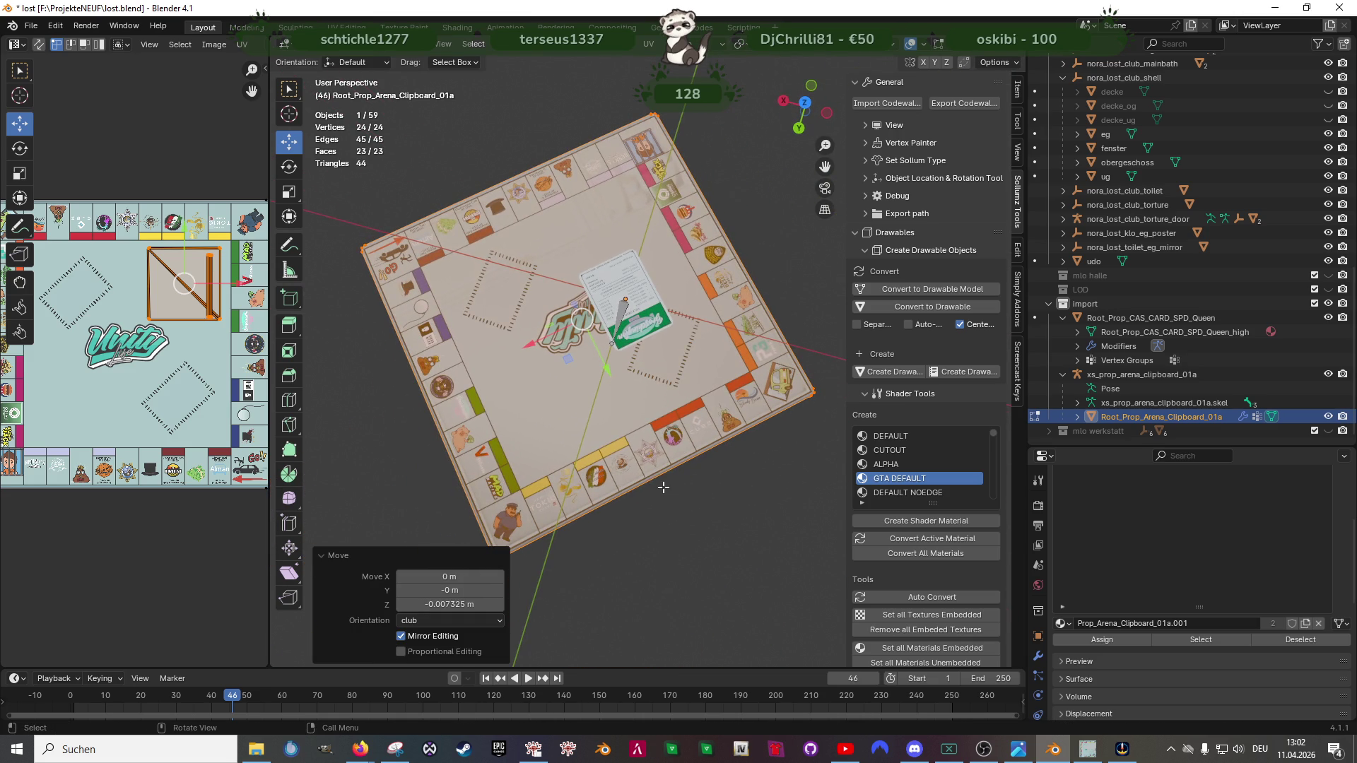
Step: Abandon a resize and rotate the plate mesh slightly about its vertical axis from top view
key("shift+space")
key("s")
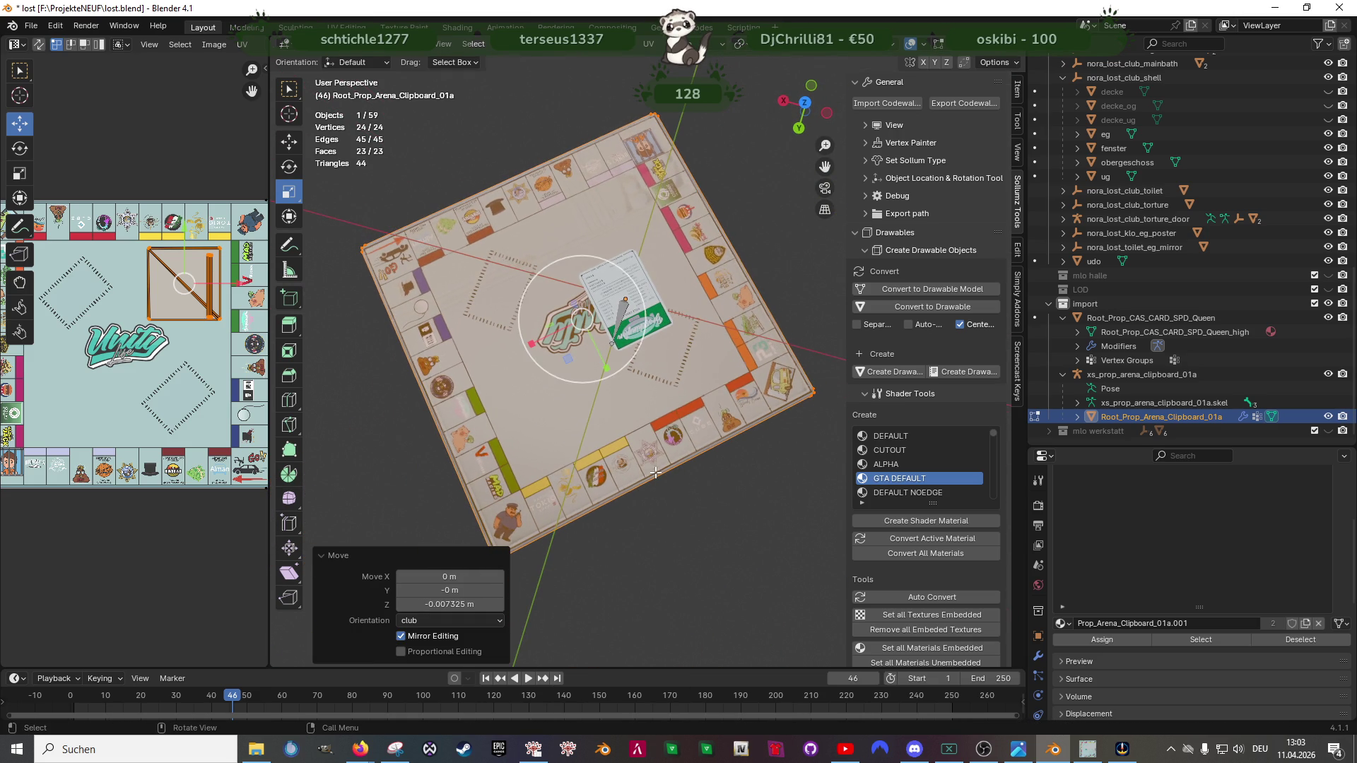
left_click_drag(589, 379, 607, 379)
right_click(607, 379)
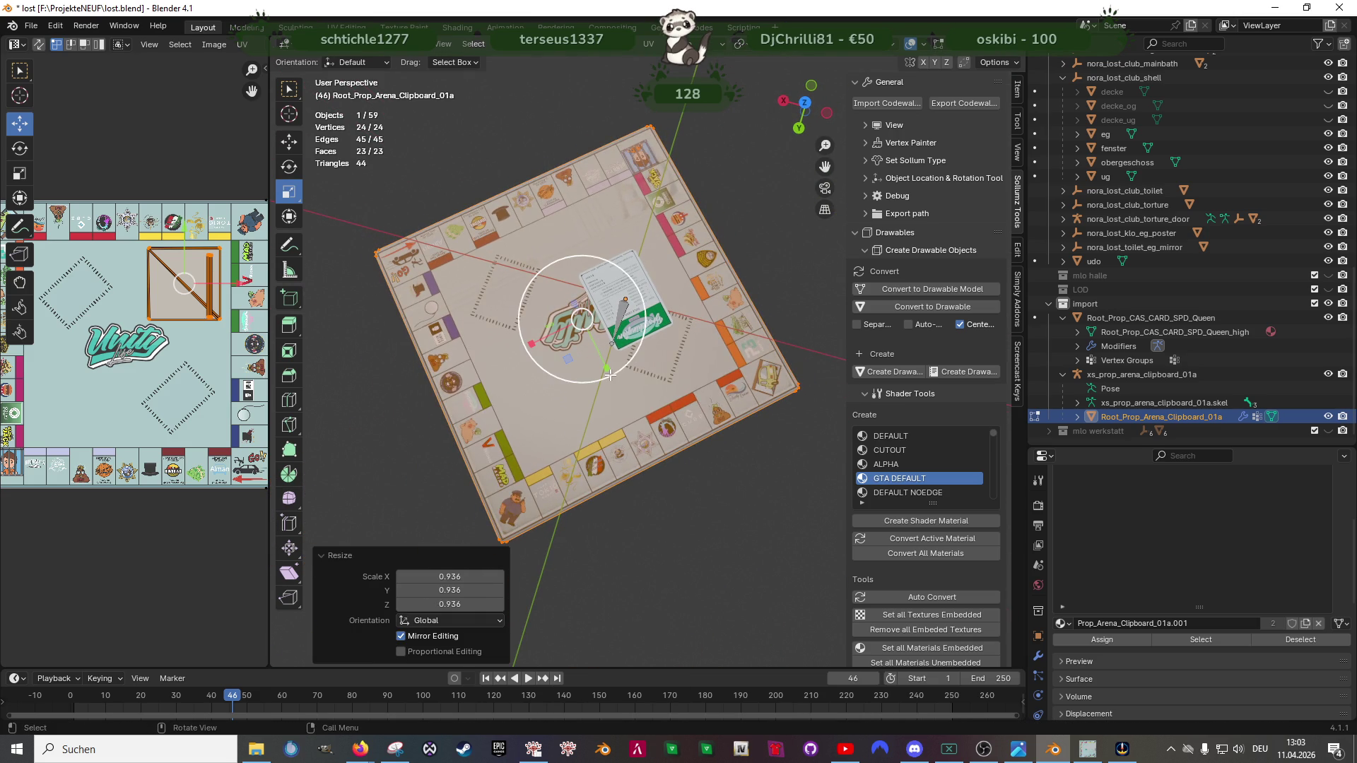
key("shift+space")
key("r")
left_click_drag(599, 370, 615, 333)
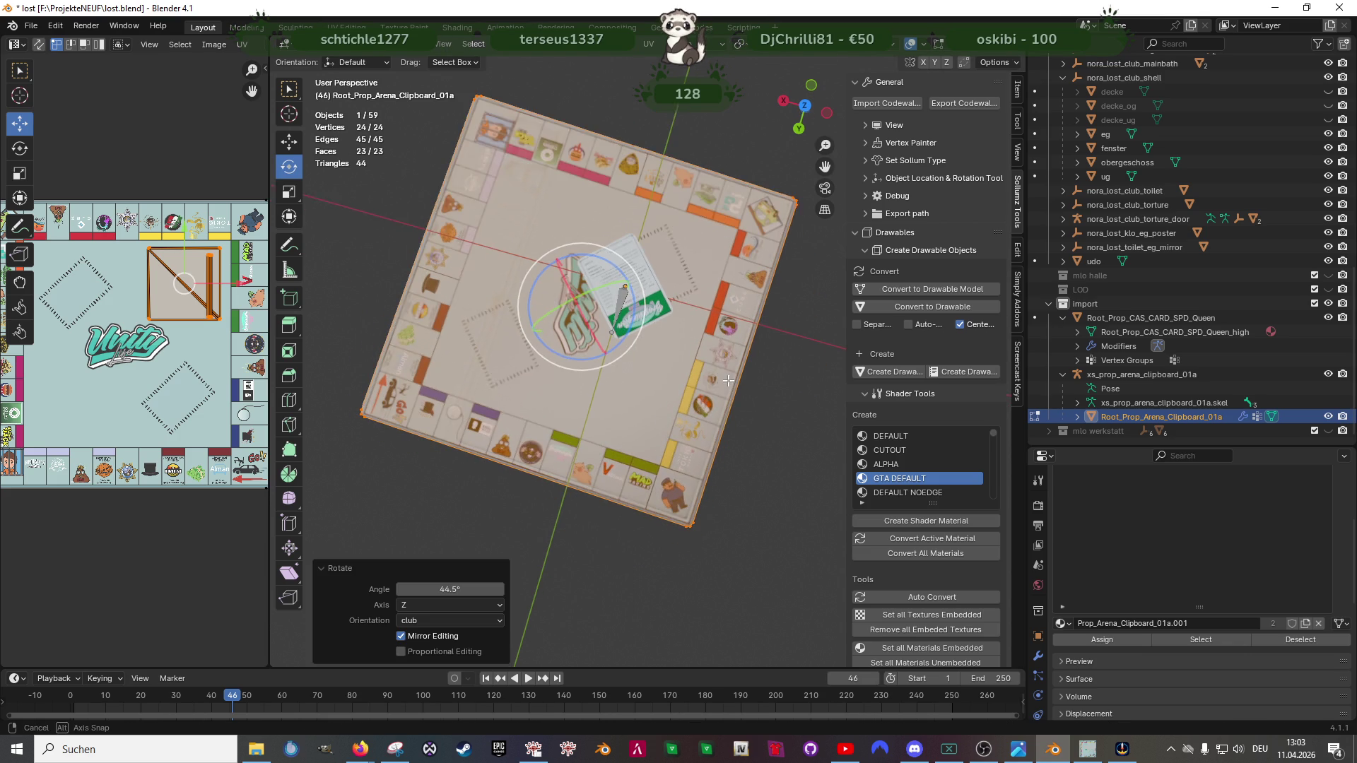
key("KP_7")
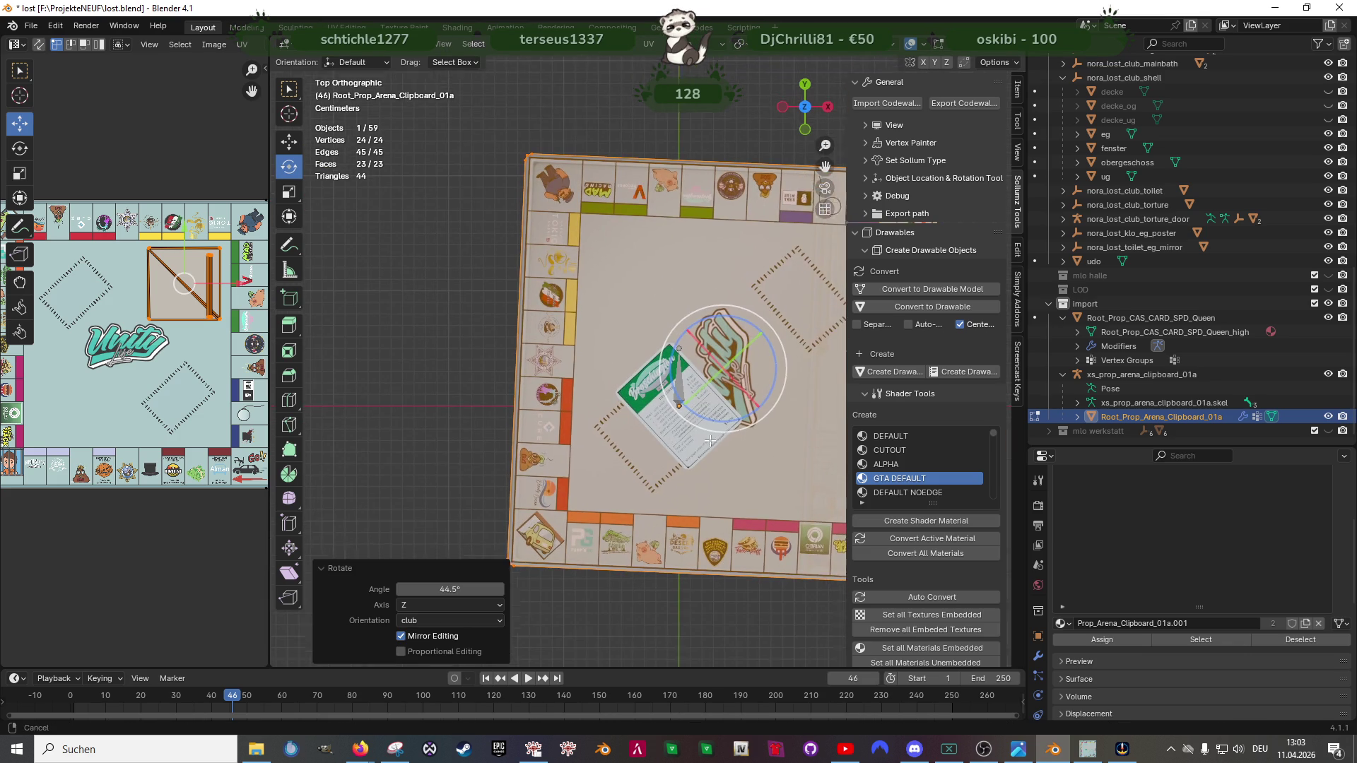
key("r")
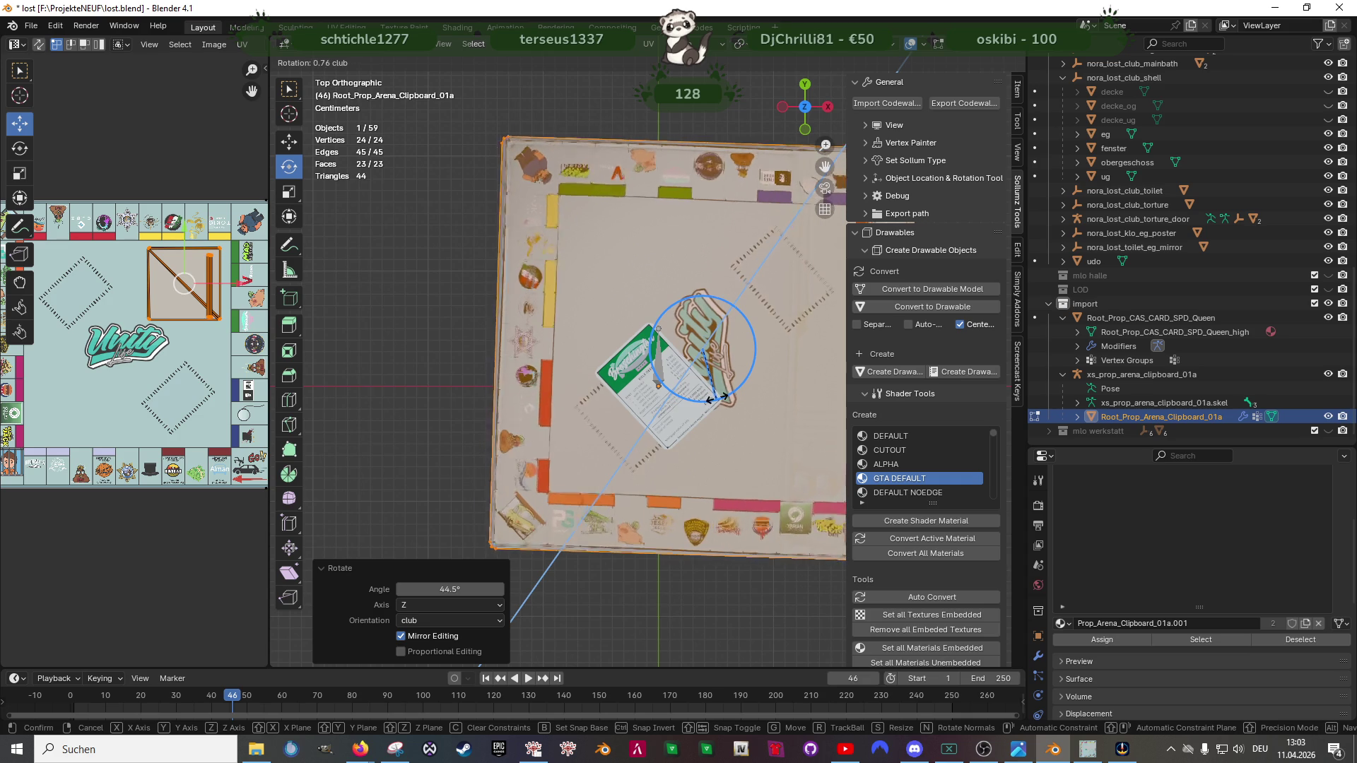
left_click(717, 398)
Step: Enlarge the plate mesh about 5.7% horizontally around the centre logo
key("shift+space")
key("s")
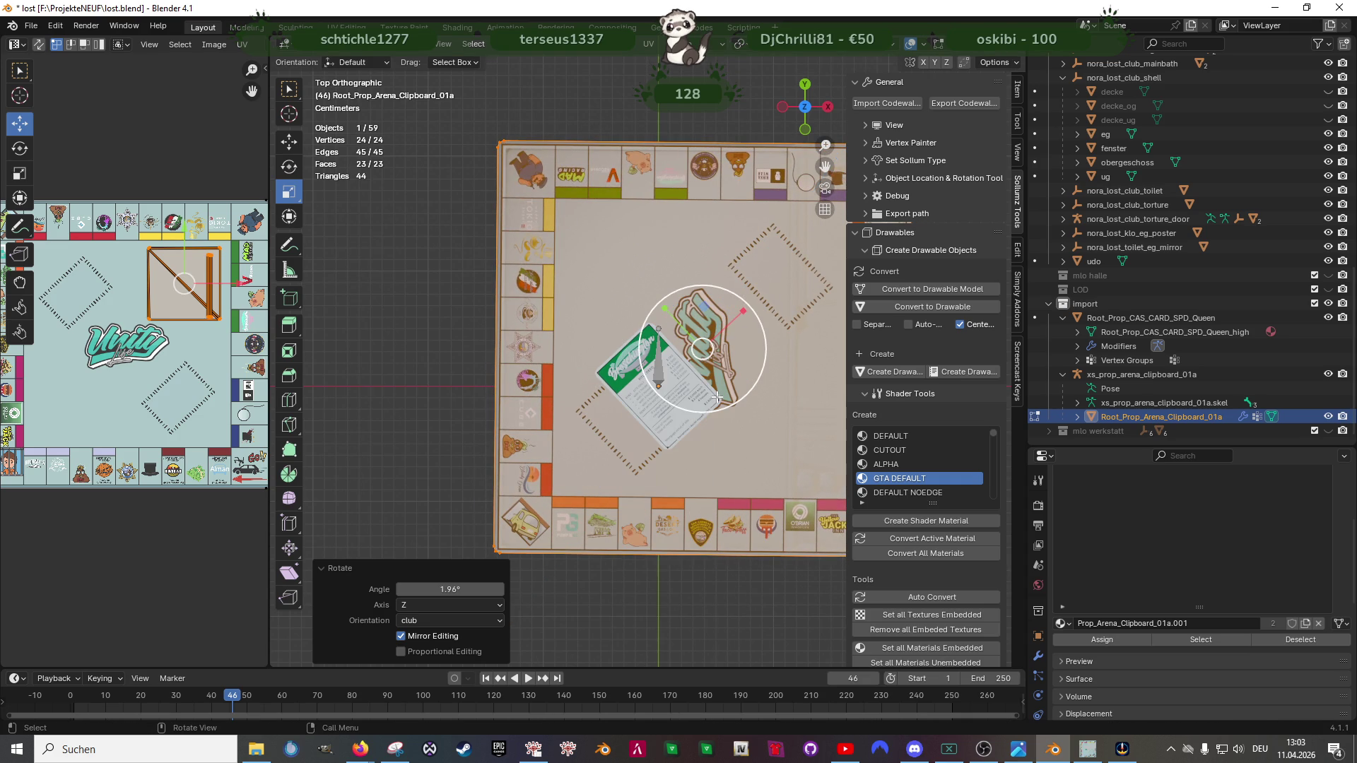
left_click_drag(714, 300, 707, 286)
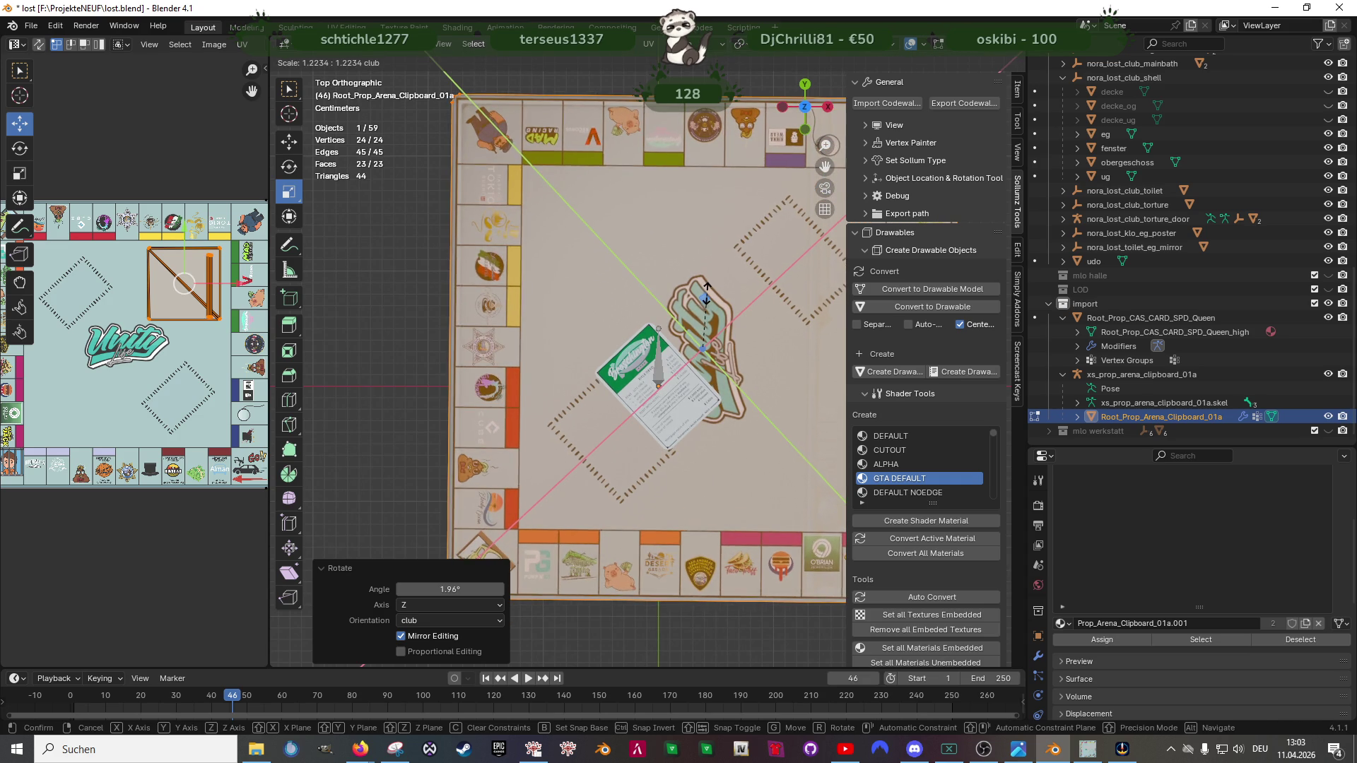
left_click_drag(707, 299, 753, 255)
key("shift+space")
key("Escape")
key("shift+space")
key("Escape")
key("shift+space")
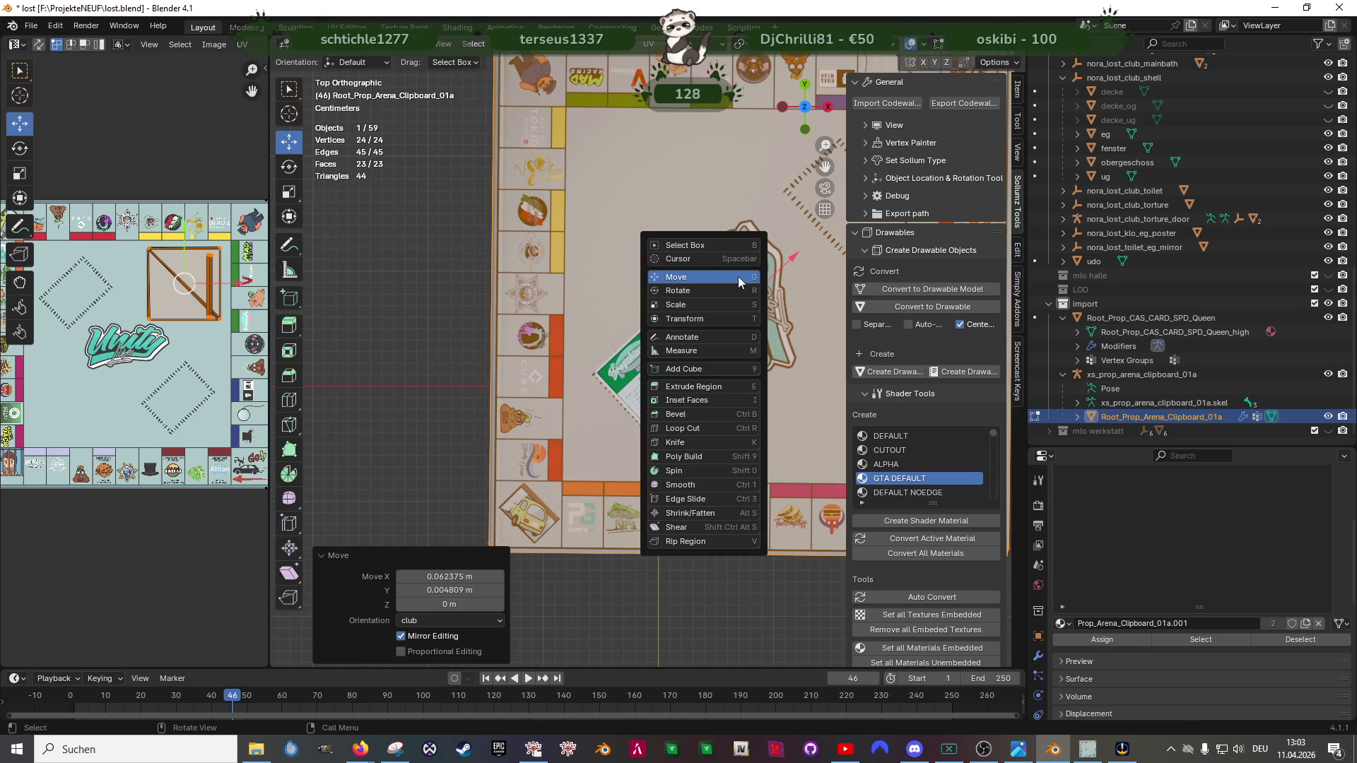
key("s")
left_click_drag(745, 258, 760, 241)
key("shift+space")
Step: Shift the plate mesh sideways into place and return to Object Mode
key("g")
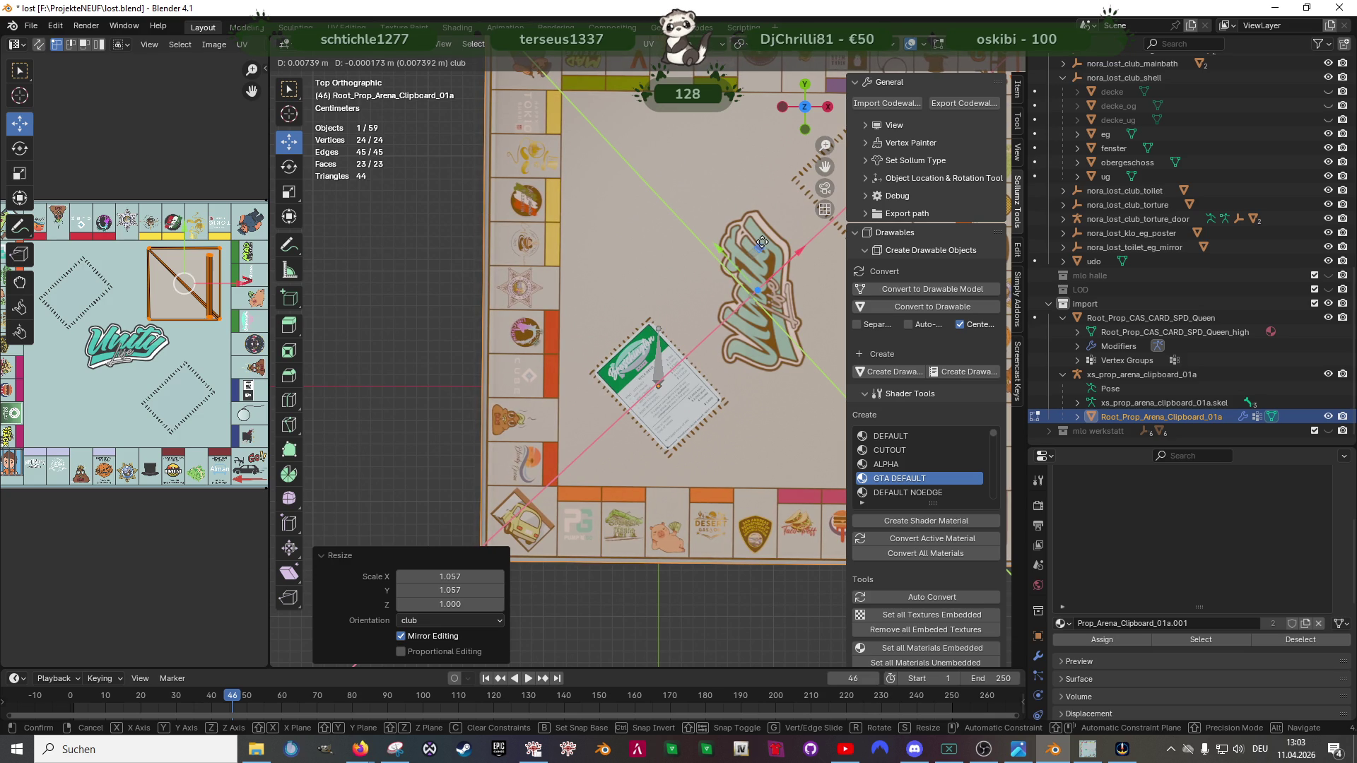
left_click(761, 242)
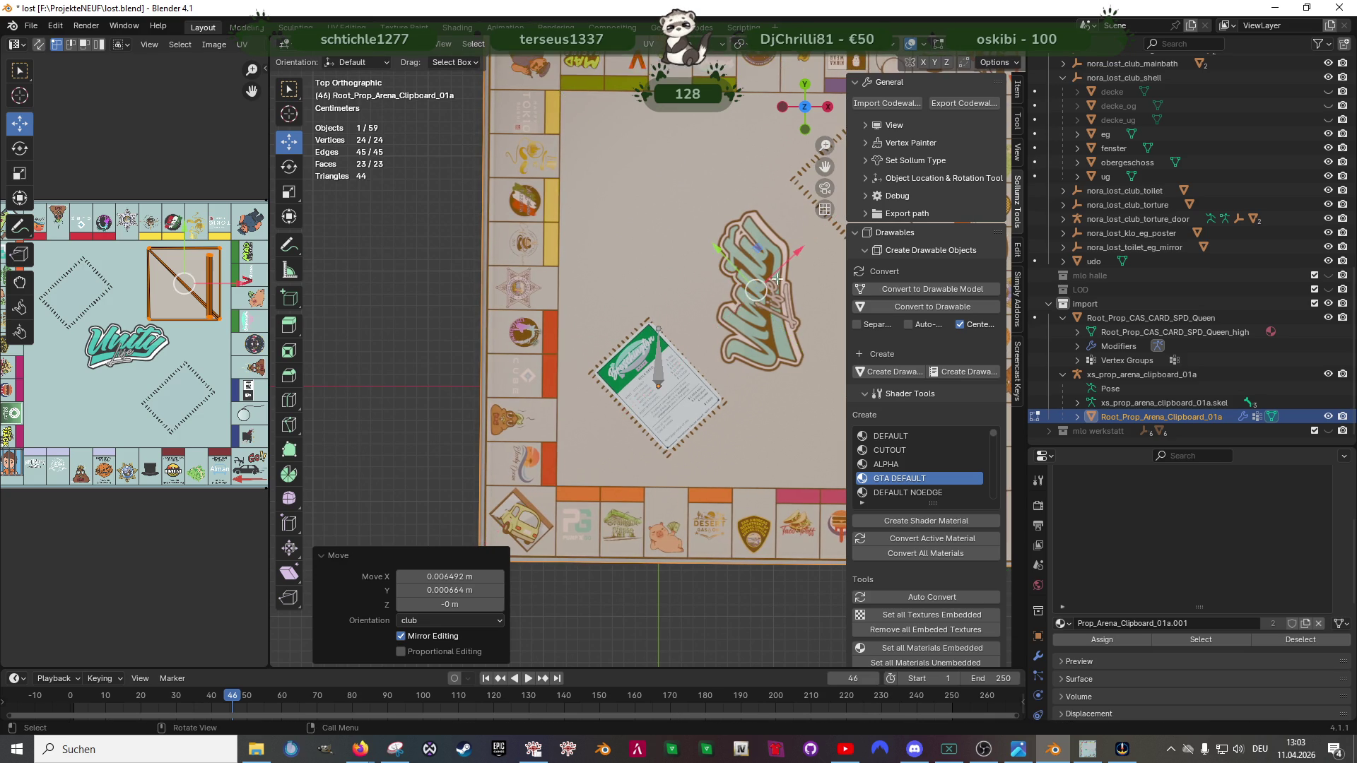
scroll(743, 276, "down", 5)
key("Tab")
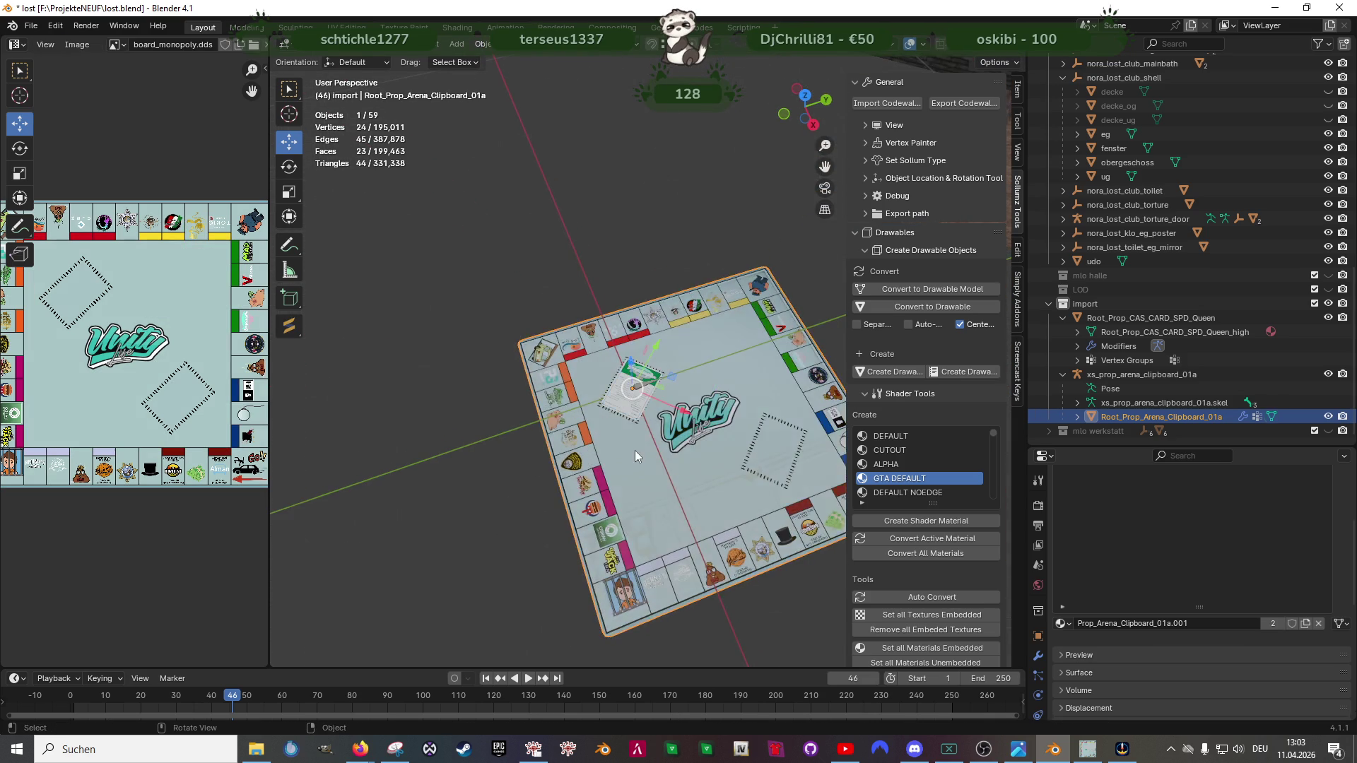
mouse_move(663, 350)
left_mouse_down()
mouse_move(549, 414)
mouse_move(537, 467)
mouse_move(679, 386)
left_mouse_up()
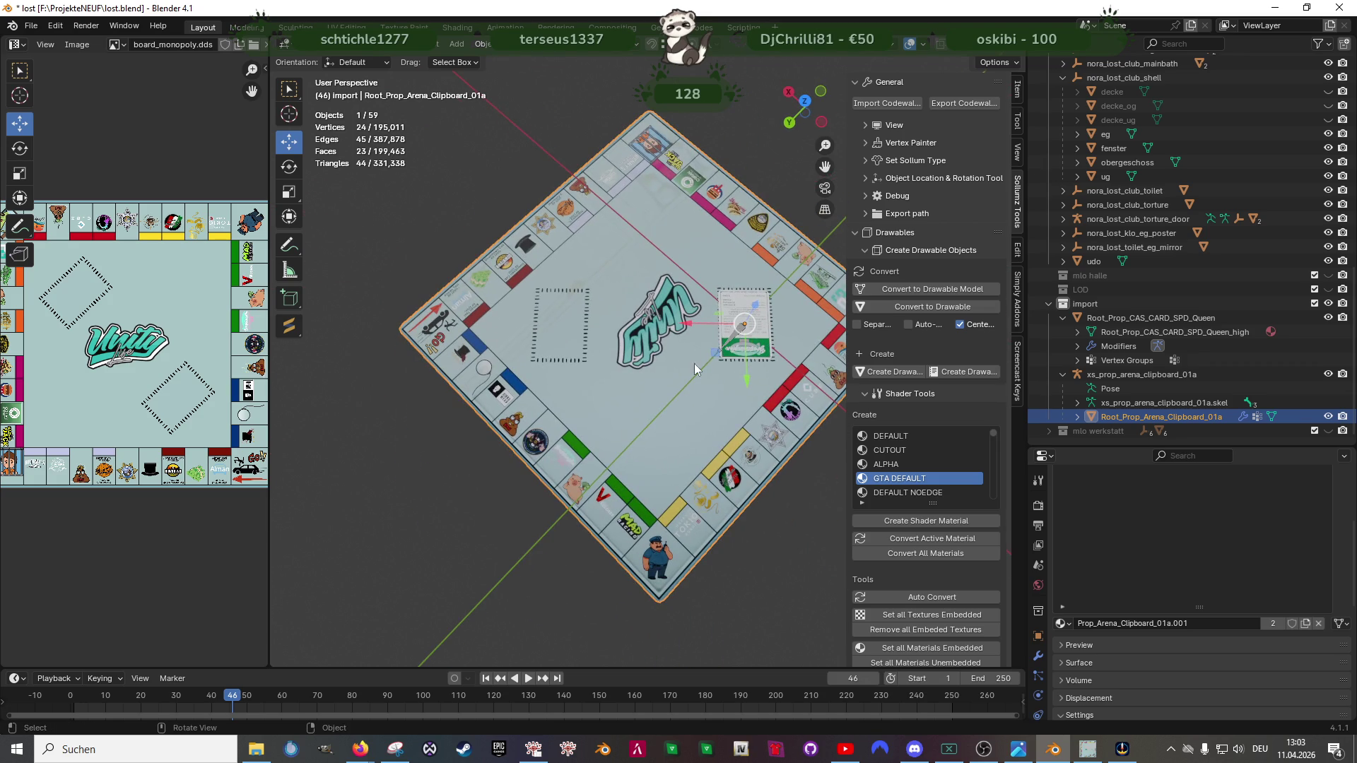
mouse_move(745, 347)
left_mouse_down()
mouse_move(657, 423)
mouse_move(693, 380)
left_mouse_up()
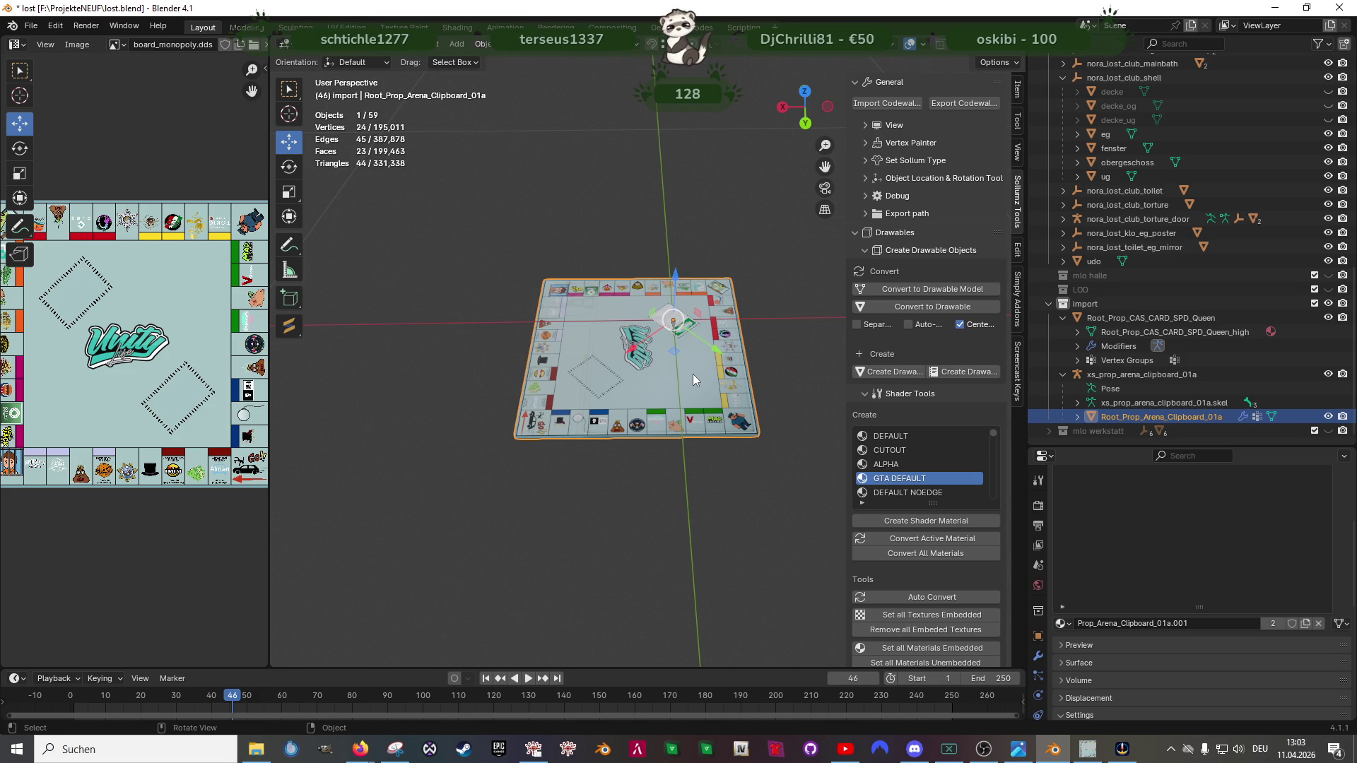
Step: Edit the board mesh and dissolve the selected top faces into one clean face
left_click_drag(692, 375, 662, 375)
scroll(662, 374, "up", 2)
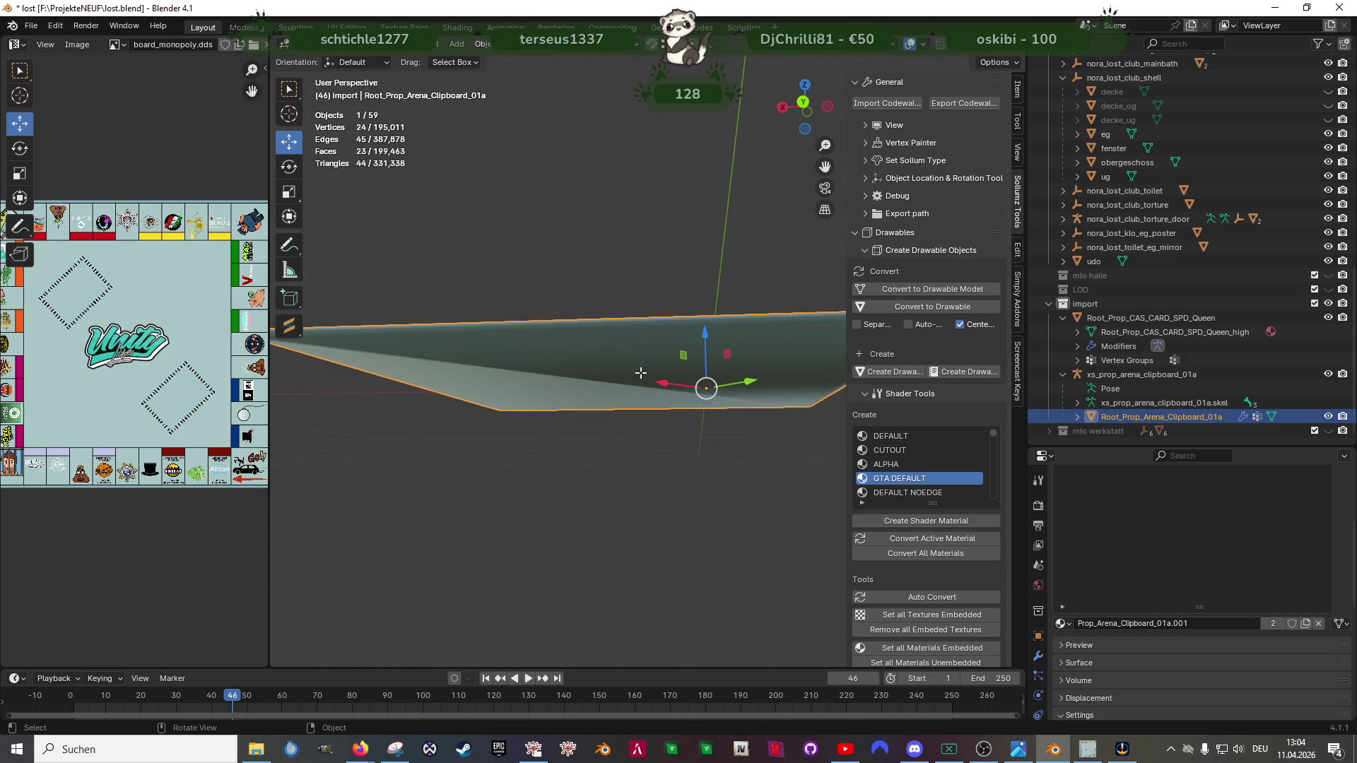
key("Tab")
key("KP_Decimal")
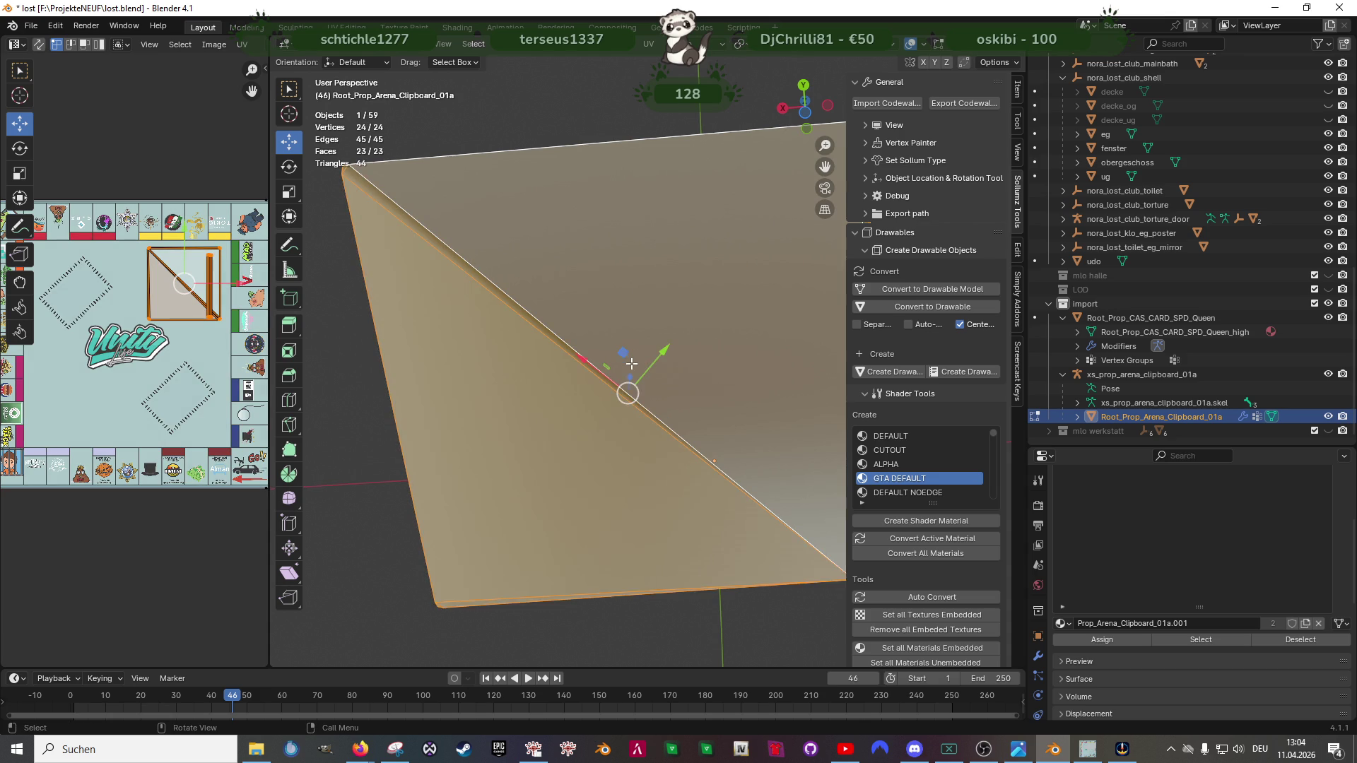
left_click(573, 304)
left_click_drag(510, 286, 608, 404)
scroll(607, 393, "up", 3)
right_click(604, 382)
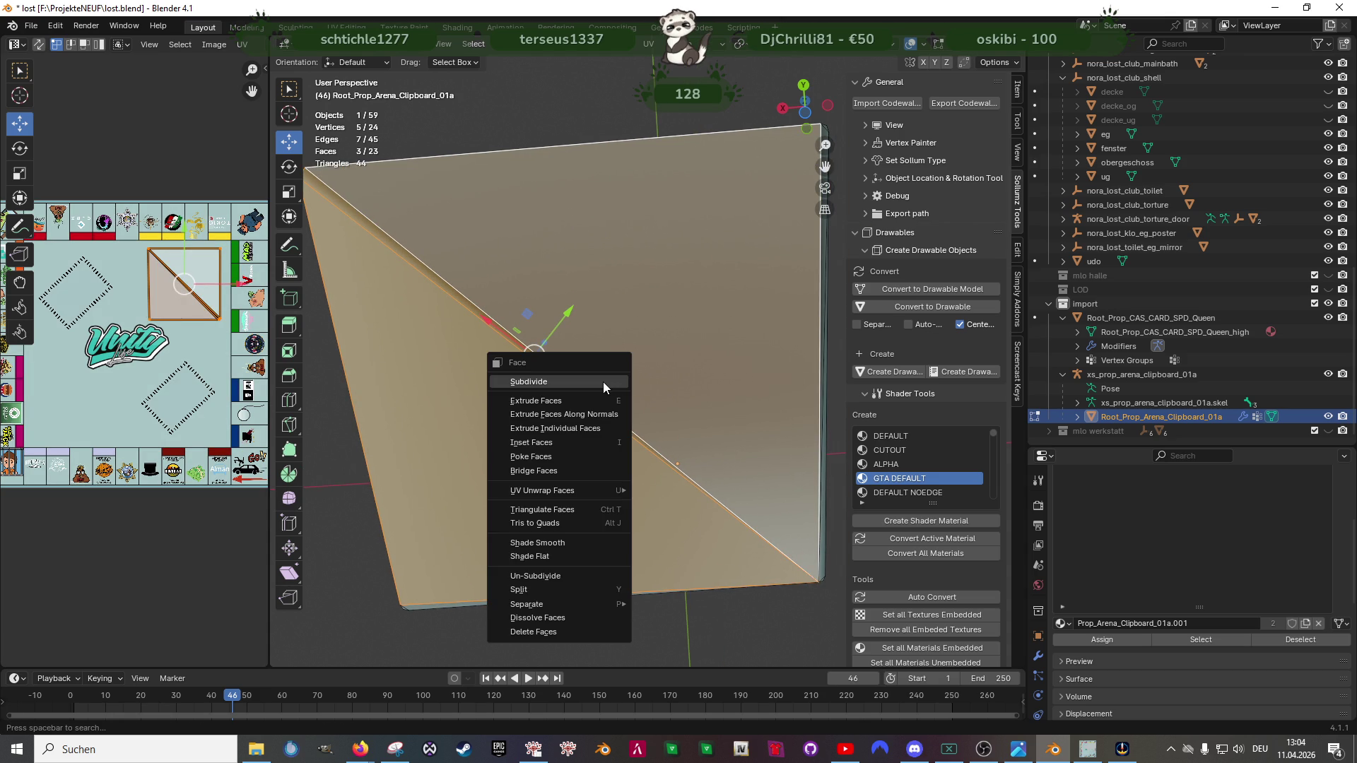
key("d")
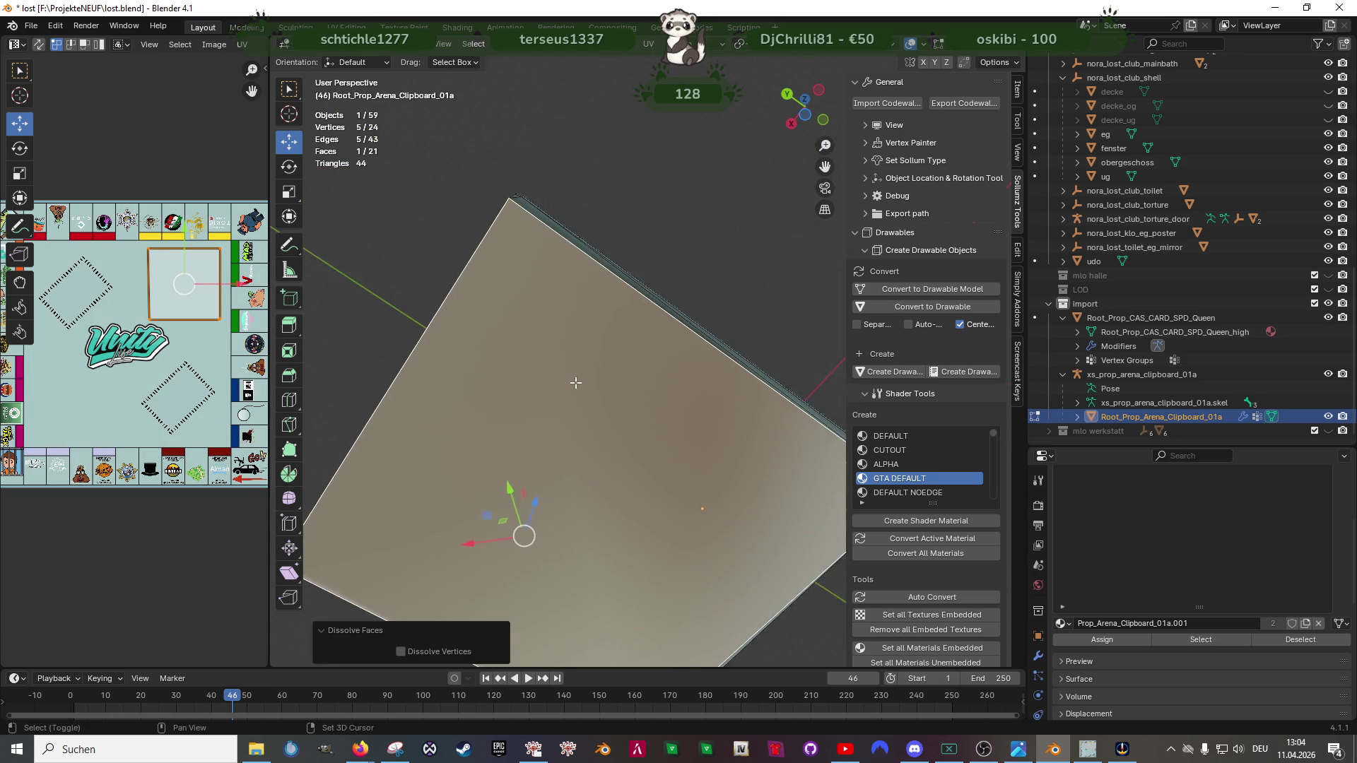
Step: Dissolve the board's thin edge, side strip and corner faces into fewer faces
left_click(529, 259, "shift")
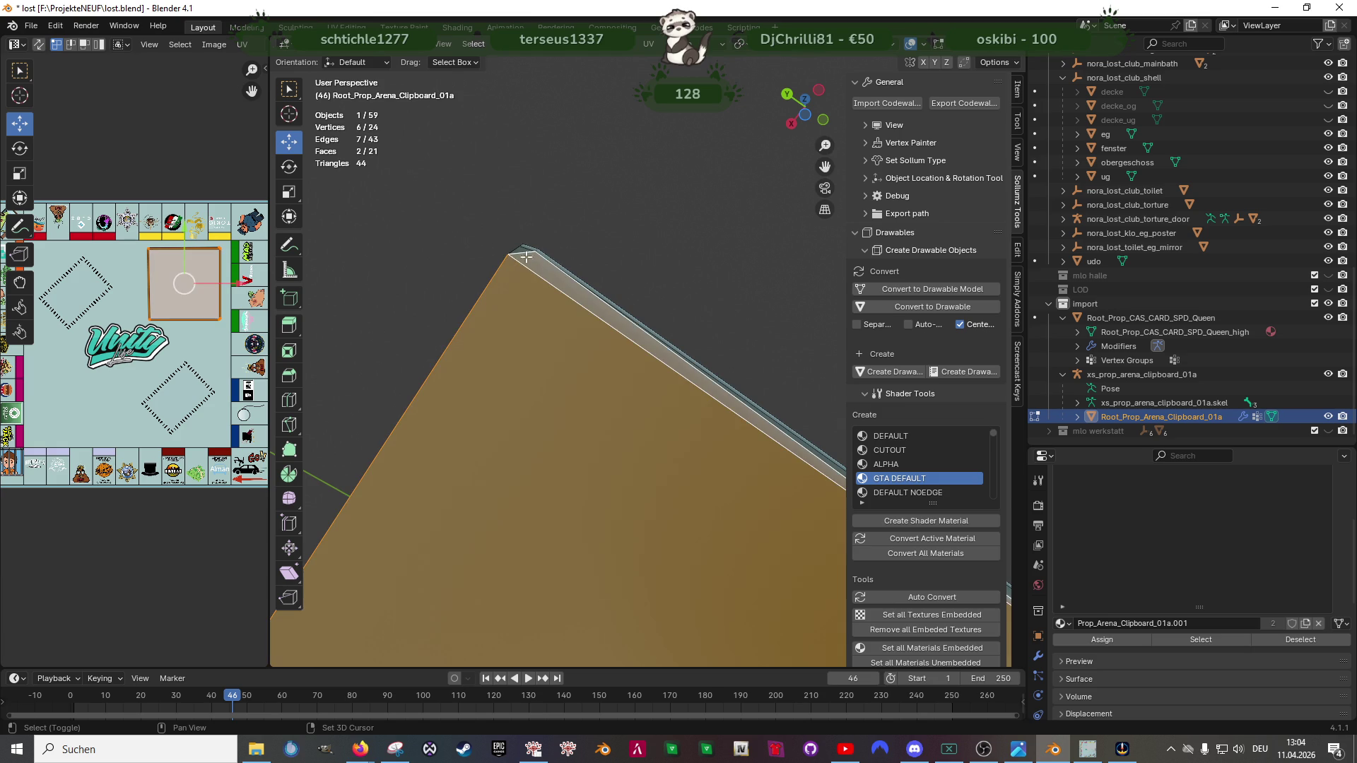
left_click(521, 251, "shift")
scroll(636, 350, "up", 2)
scroll(701, 354, "up", 2)
scroll(636, 379, "up", 2)
left_click(718, 376, "shift")
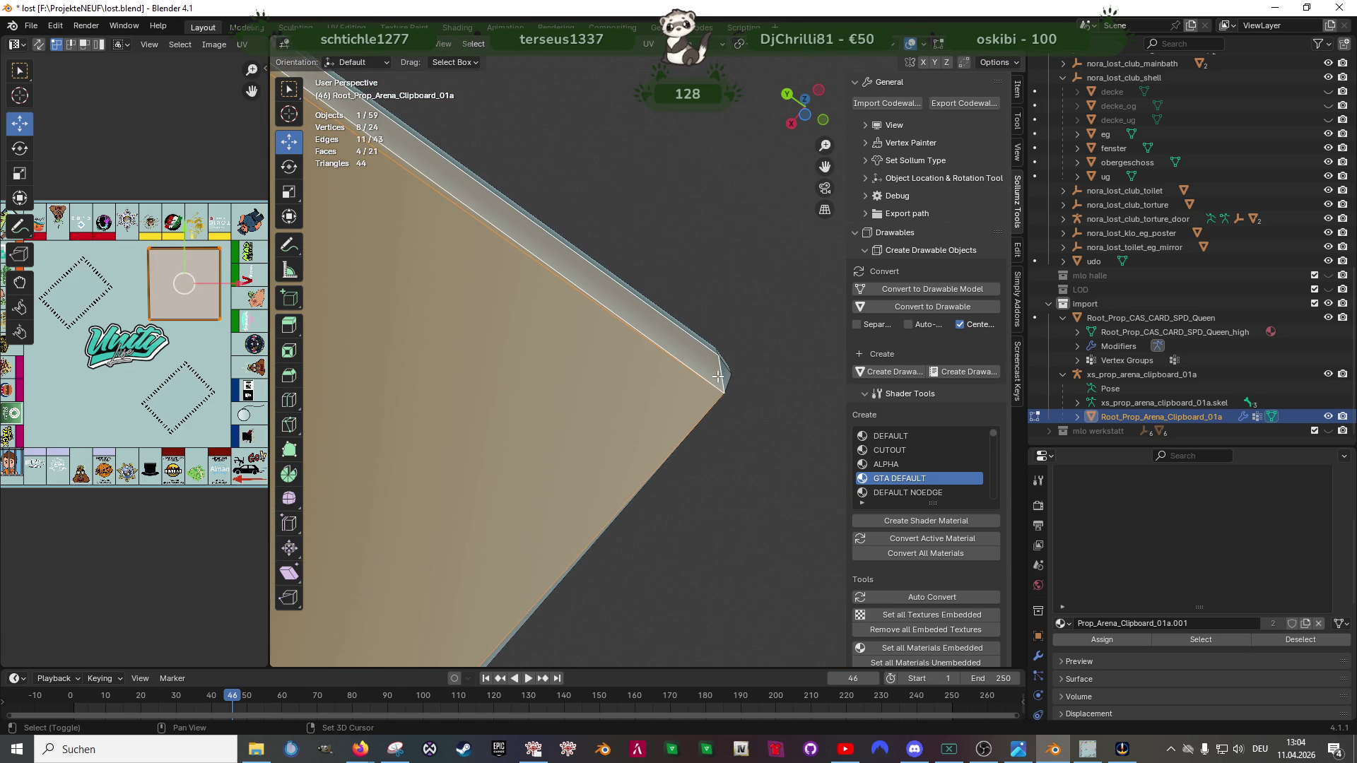
scroll(722, 372, "down", 3)
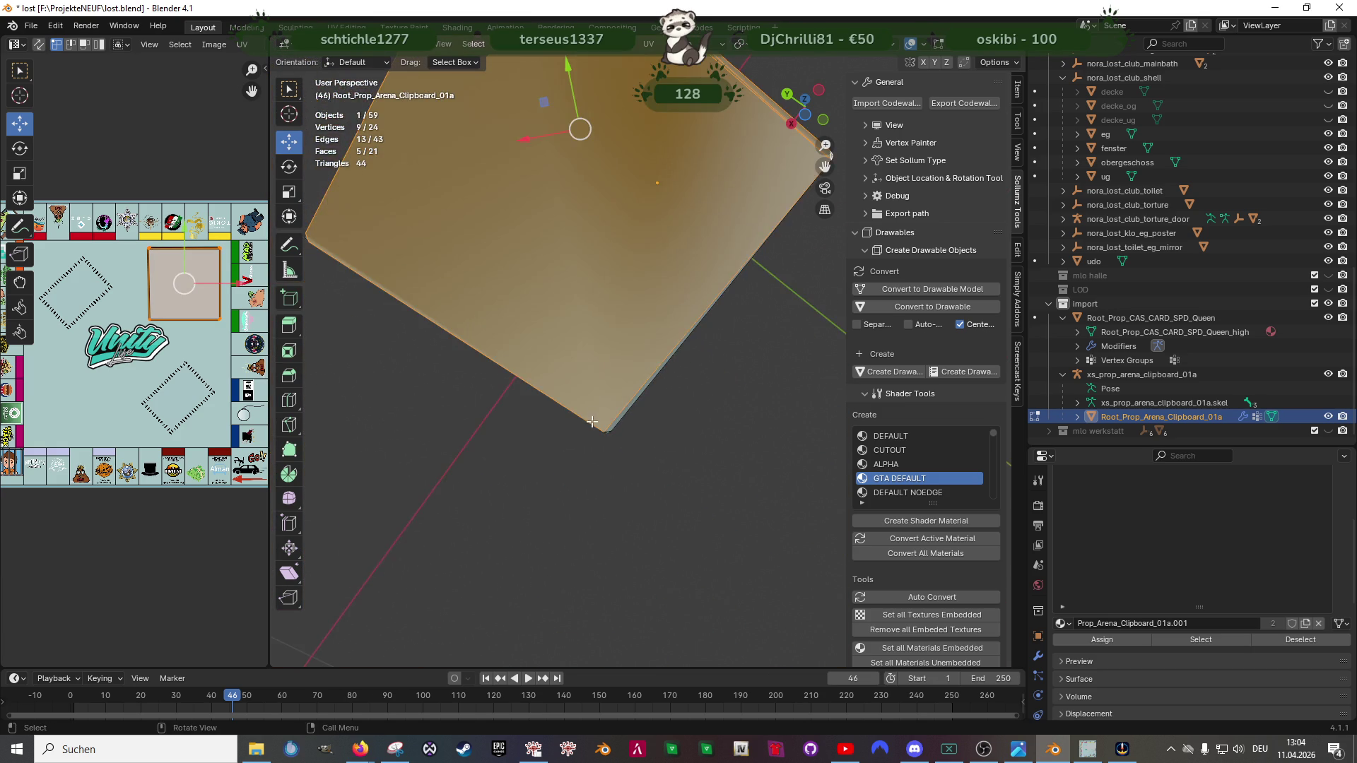
left_click(608, 436, "shift")
scroll(607, 436, "down", 3)
scroll(540, 557, "up", 3)
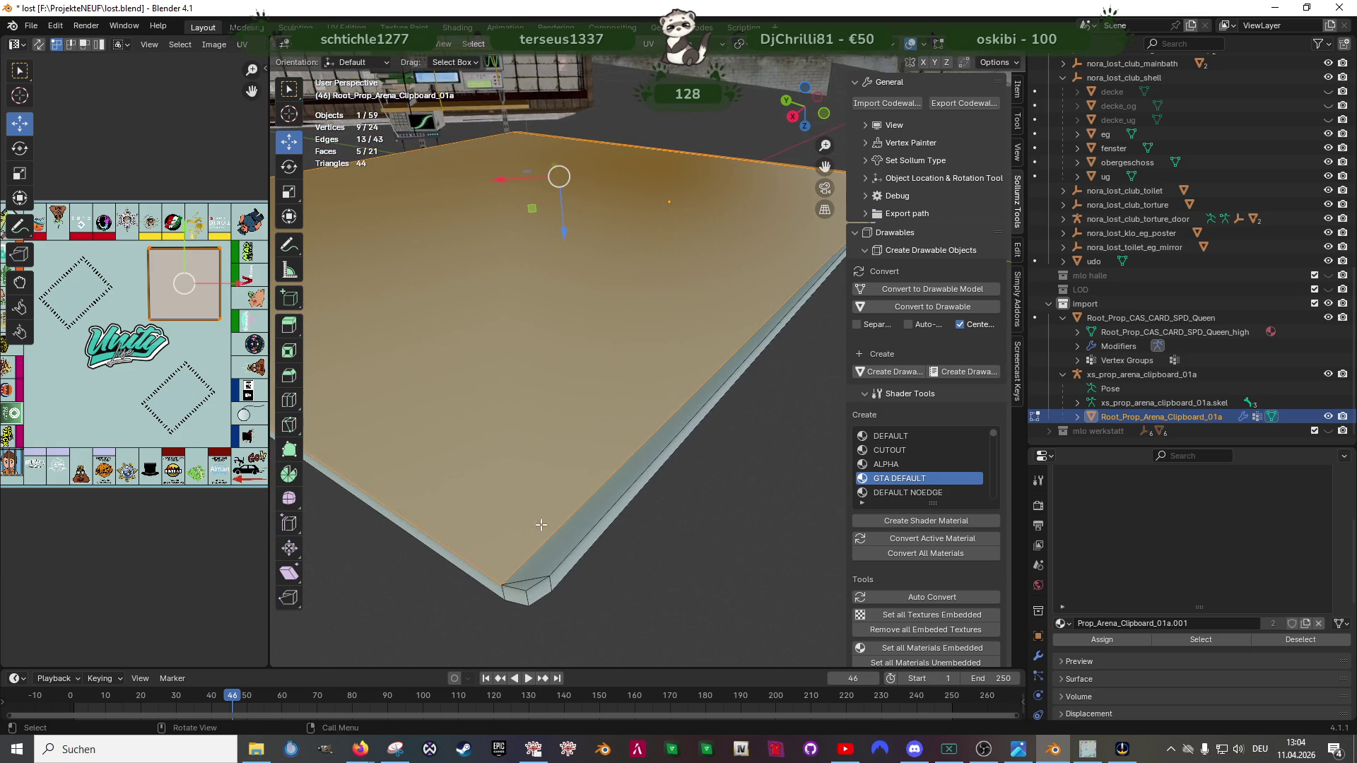
left_click(542, 564, "shift")
left_click(529, 583, "shift")
scroll(529, 581, "down", 3)
scroll(588, 500, "up", 3)
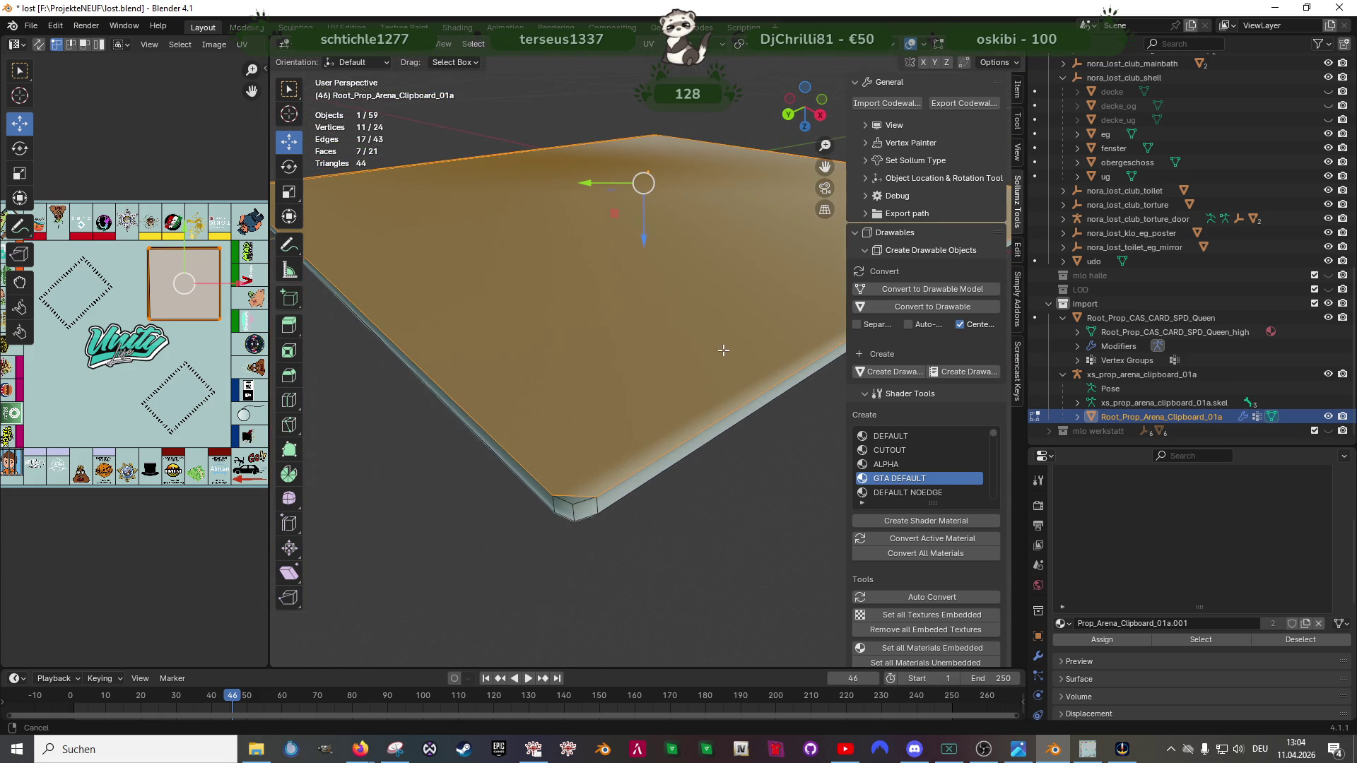
key("x")
left_click(609, 434)
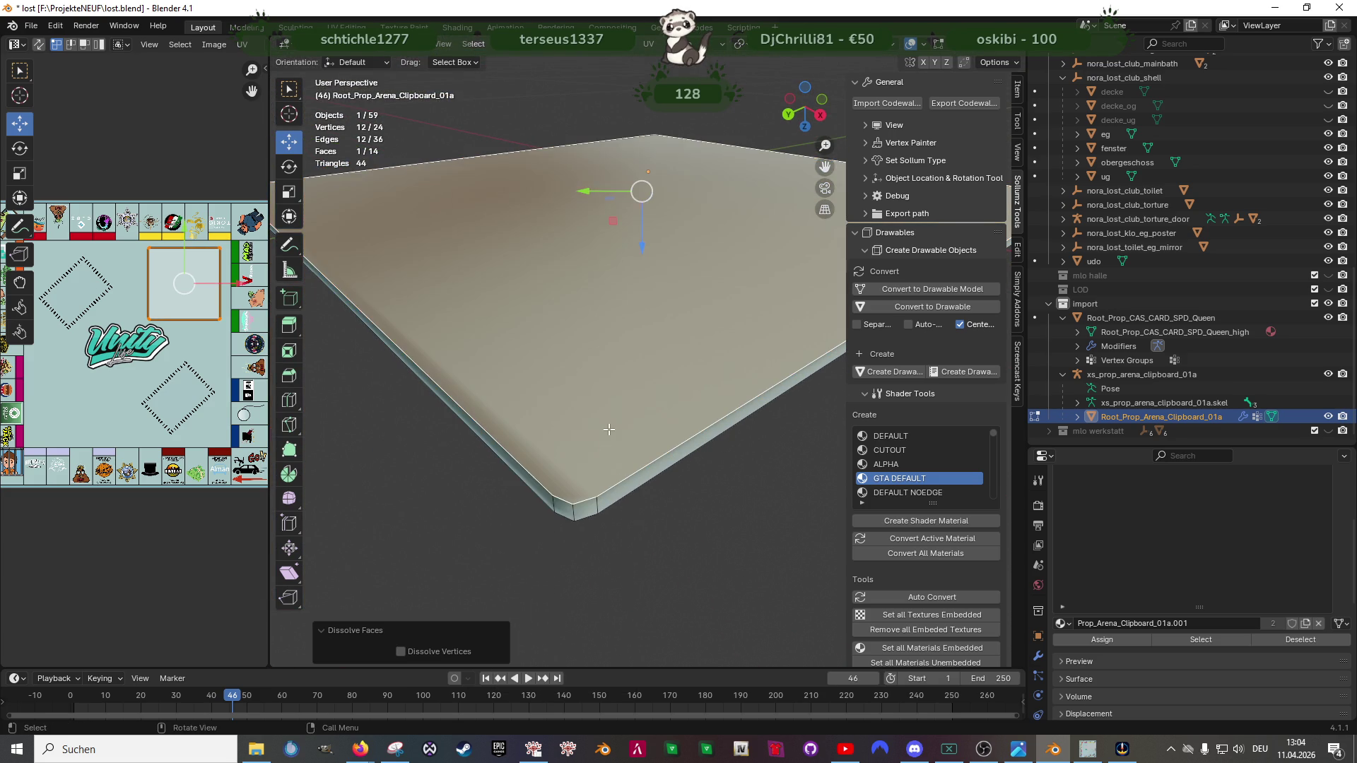
scroll(609, 433, "down", 3)
scroll(607, 446, "up", 3)
Step: Reset the board's normal vectors and return to object mode
key("alt+n")
left_click(571, 447)
left_click_drag(570, 447, 578, 595)
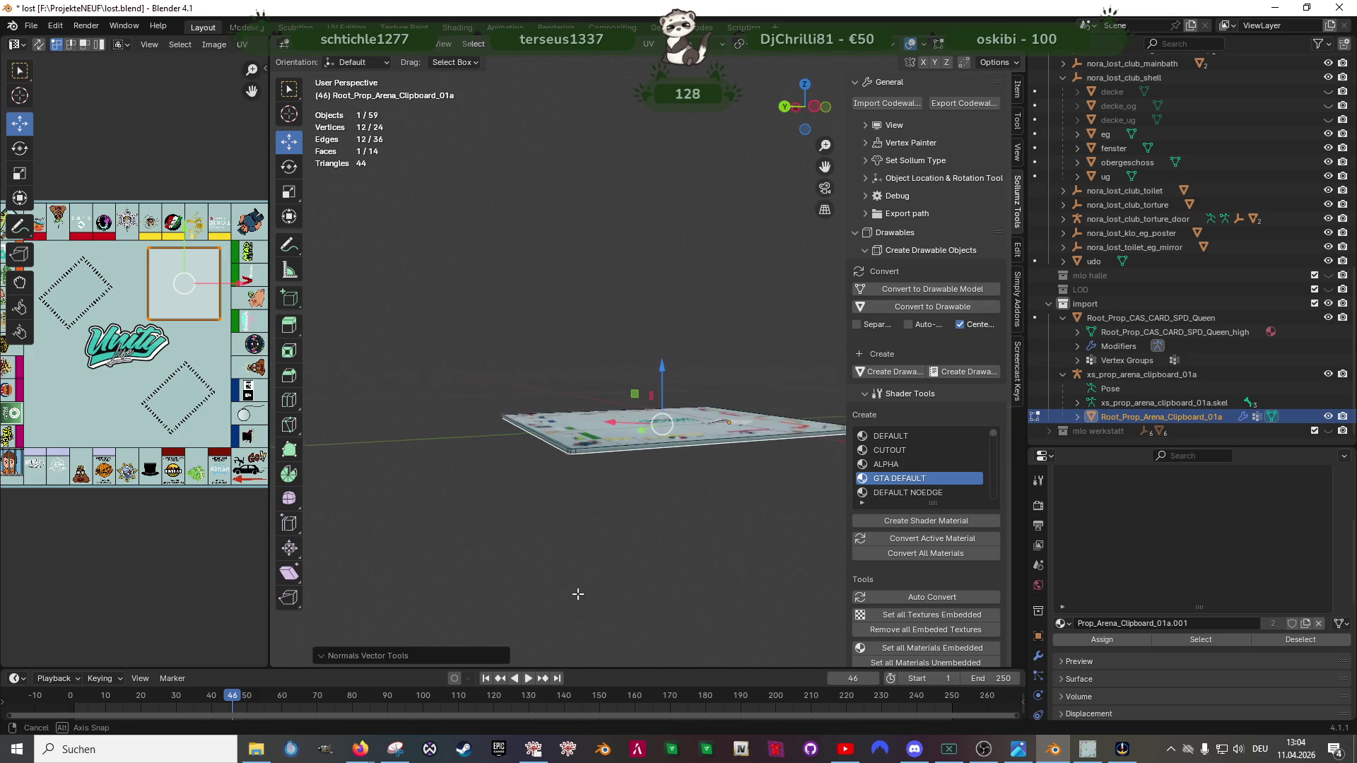
key("Tab")
mouse_move(630, 509)
left_mouse_down()
mouse_move(527, 564)
mouse_move(438, 502)
left_mouse_up()
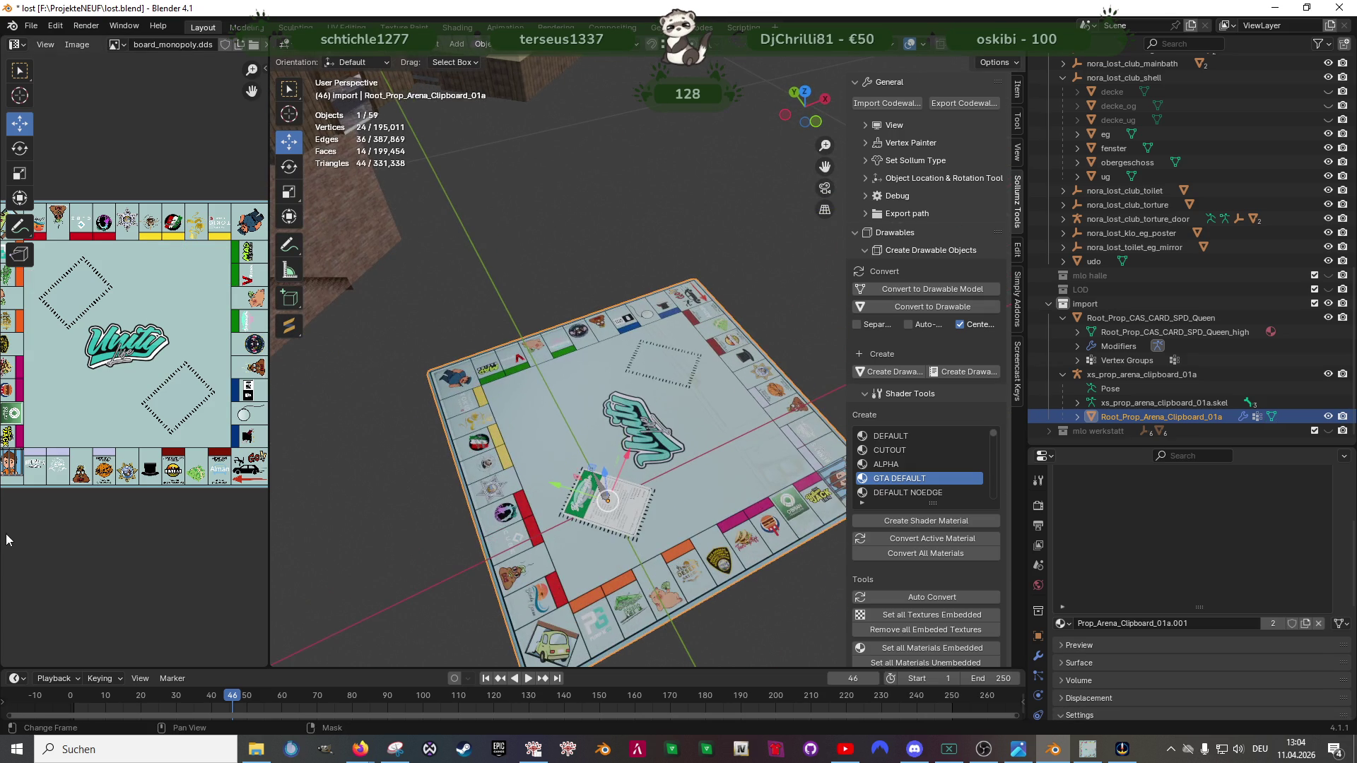
Step: Duplicate the whole board geometry in Edit Mode and place the copy beside the original
left_click(438, 502)
mouse_move(641, 510)
left_mouse_down()
mouse_move(463, 524)
mouse_move(617, 511)
left_mouse_up()
scroll(618, 511, "up", 2)
scroll(641, 470, "down", 3)
left_click(658, 390)
mouse_move(656, 412)
left_mouse_down()
mouse_move(659, 324)
mouse_move(623, 337)
mouse_move(598, 404)
mouse_move(648, 402)
left_mouse_up()
scroll(648, 403, "up", 4)
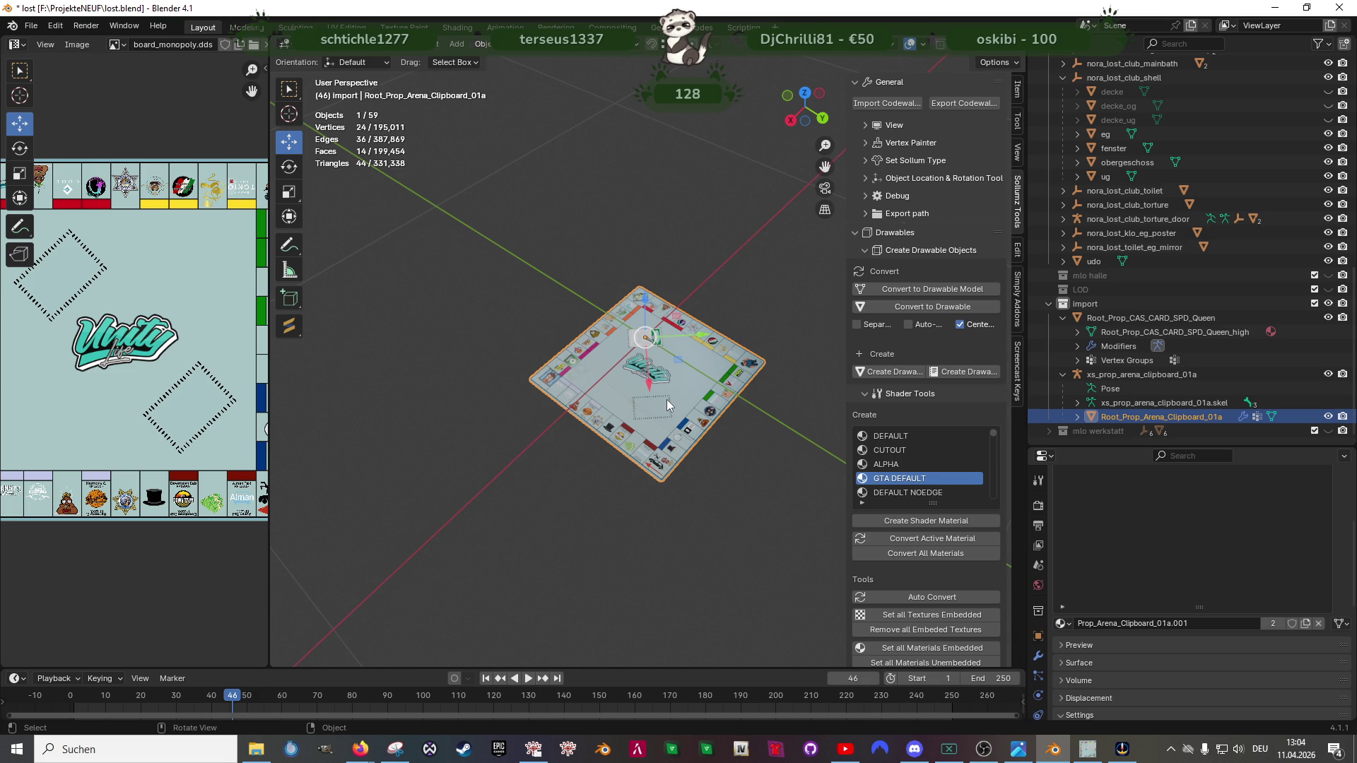
left_click_drag(667, 400, 675, 391)
scroll(656, 423, "up", 2)
key("Tab")
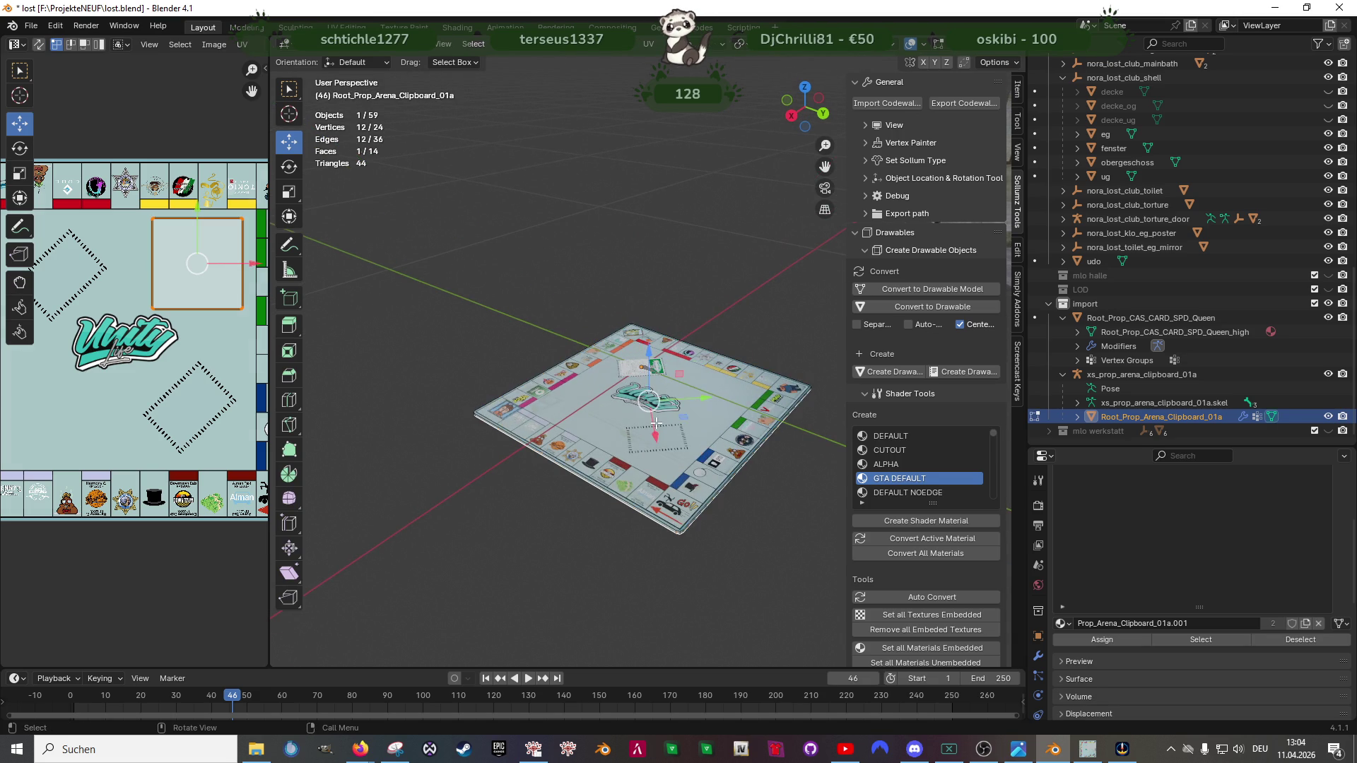
key("shift+d")
scroll(658, 423, "down", 3)
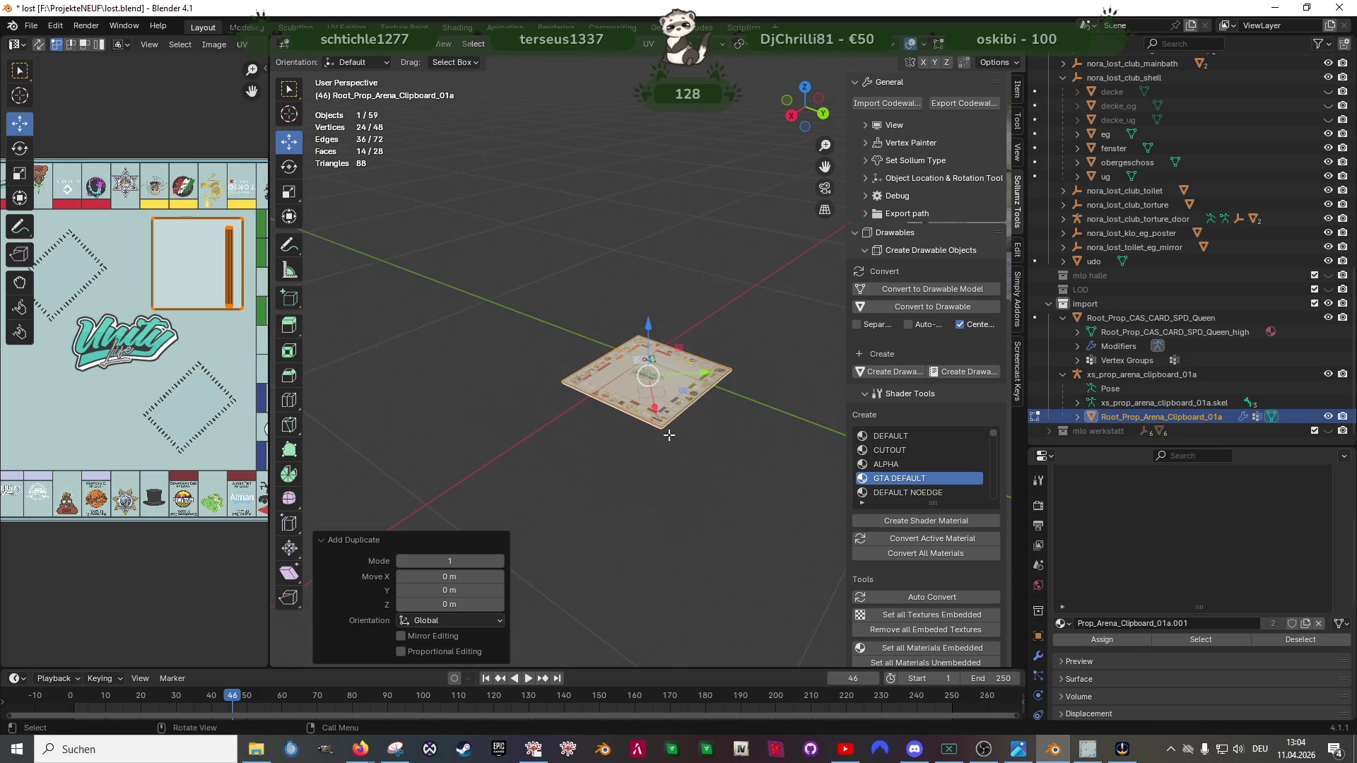
left_click_drag(659, 423, 616, 497)
left_click(742, 530)
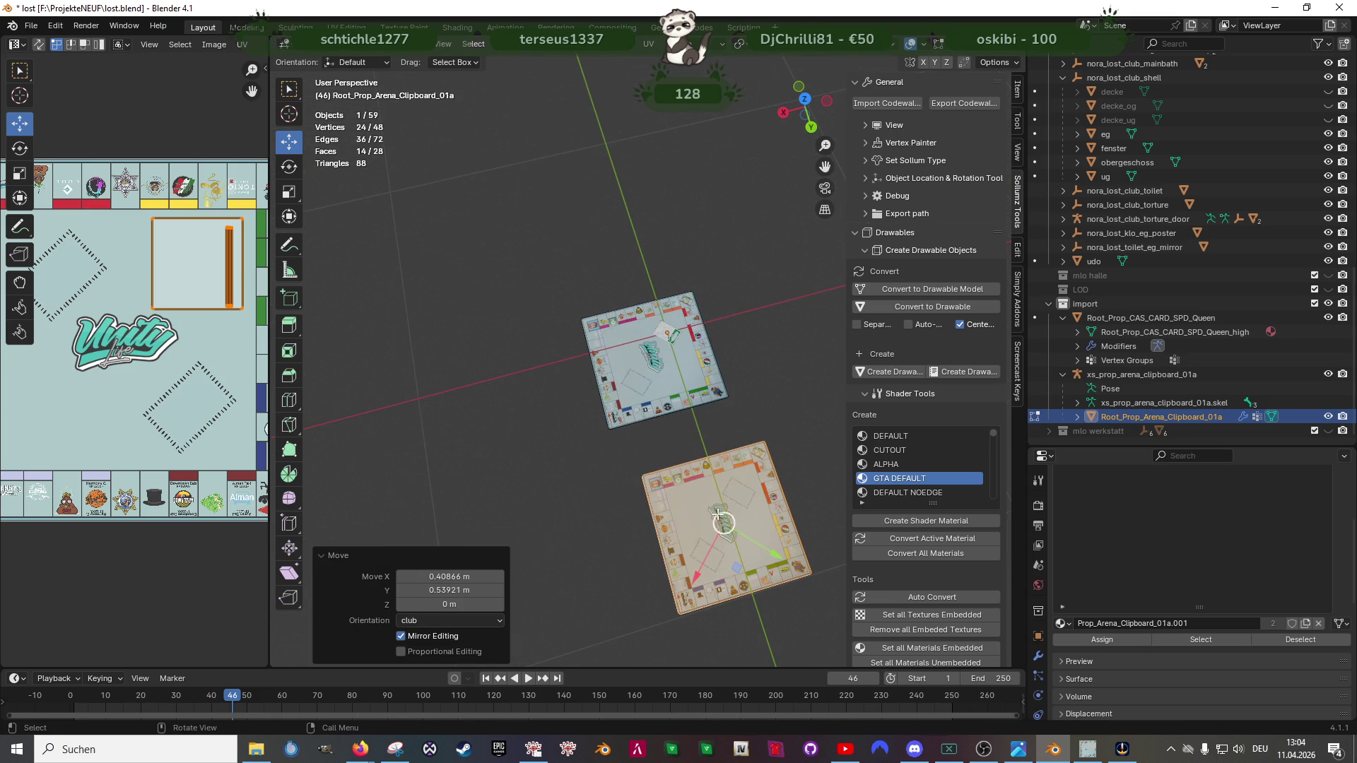
Step: Separate the duplicate into its own object Root_Prop_Arena_Clipboard_01a.001 and edit its mesh
key("ctrl+f")
mouse_move(634, 689)
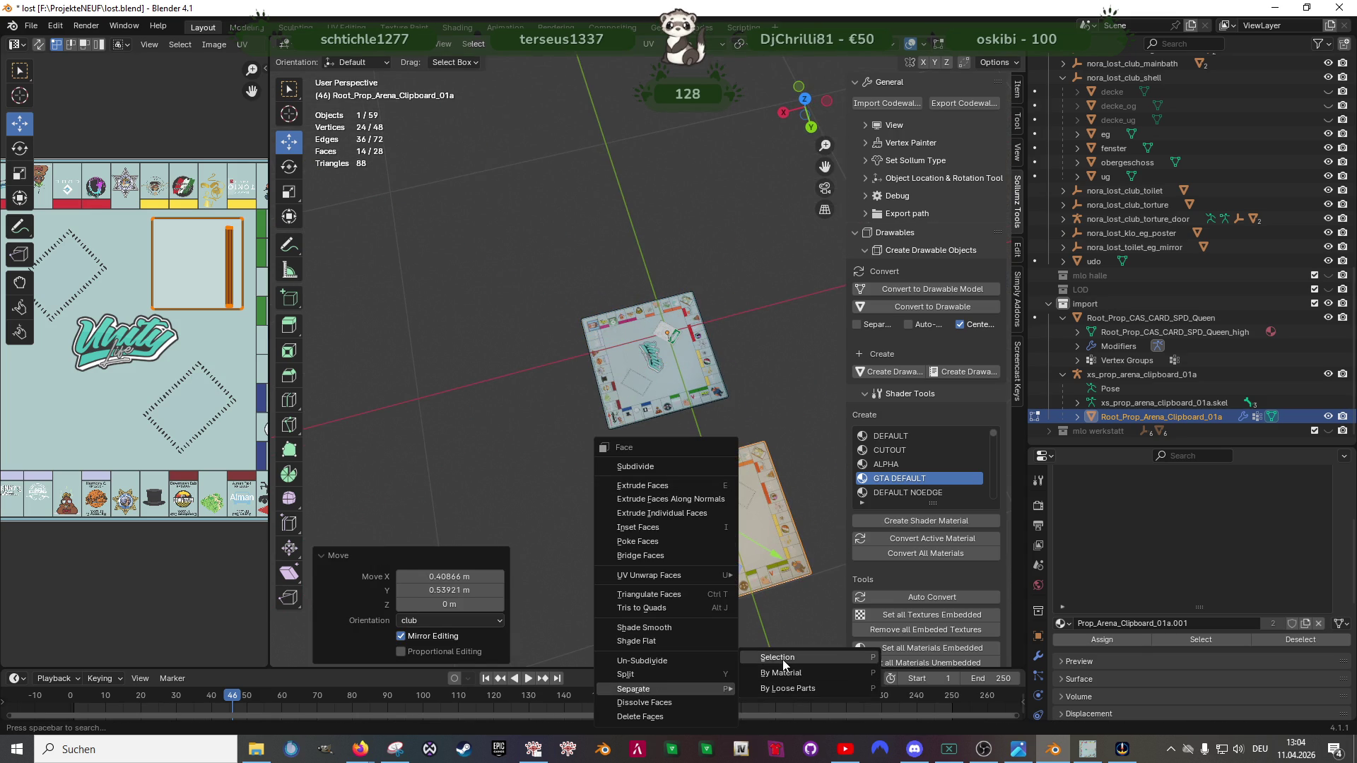
left_click(780, 659)
key("Tab")
left_click(741, 559)
key("Tab")
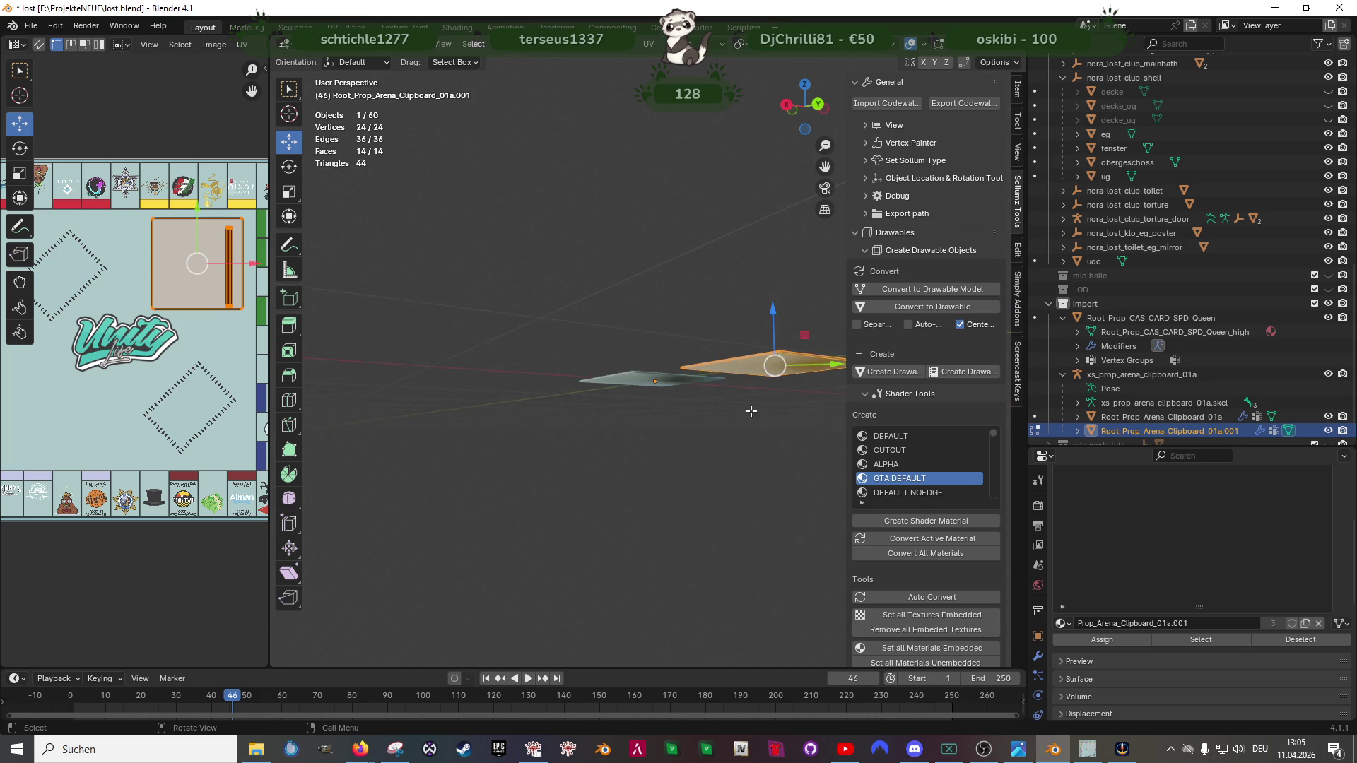
scroll(737, 508, "up", 3)
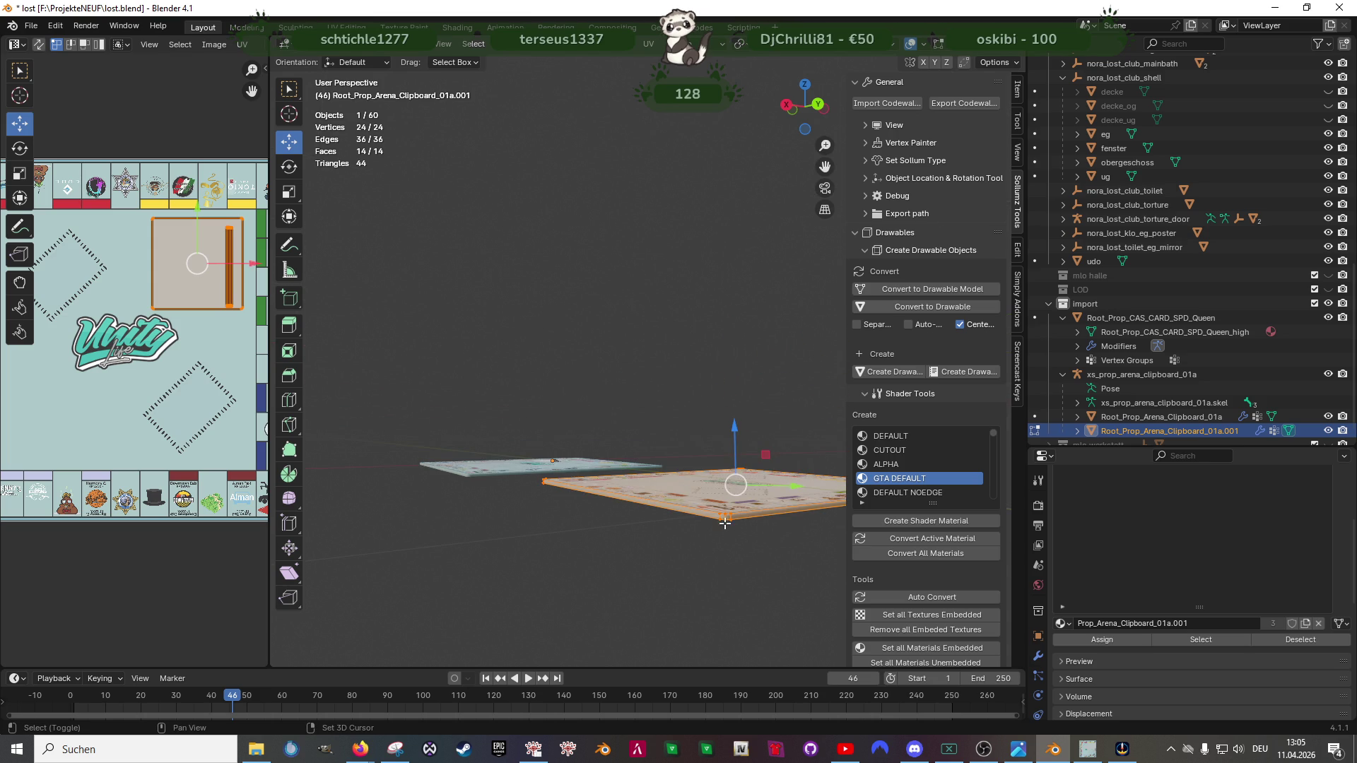
scroll(724, 509, "down", 5)
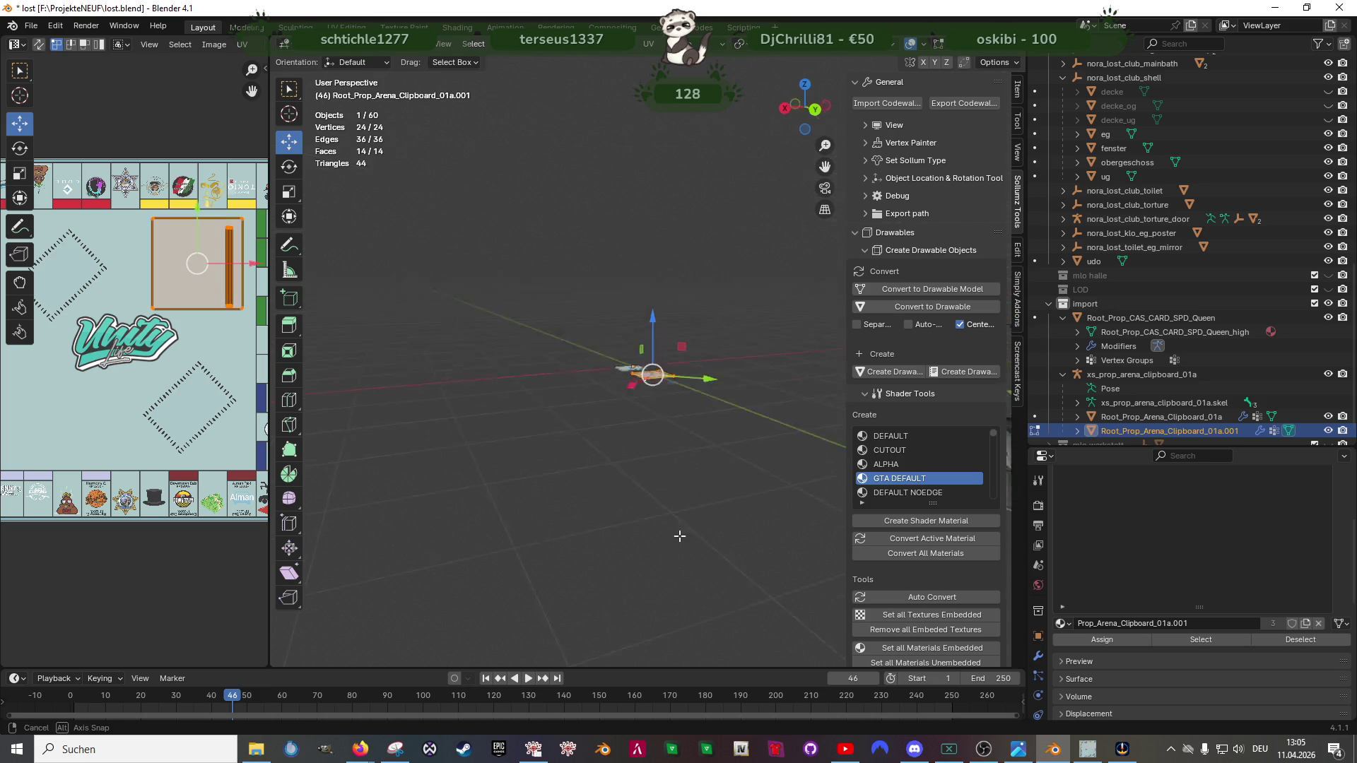
scroll(682, 542, "down", 2)
scroll(636, 471, "down", 3)
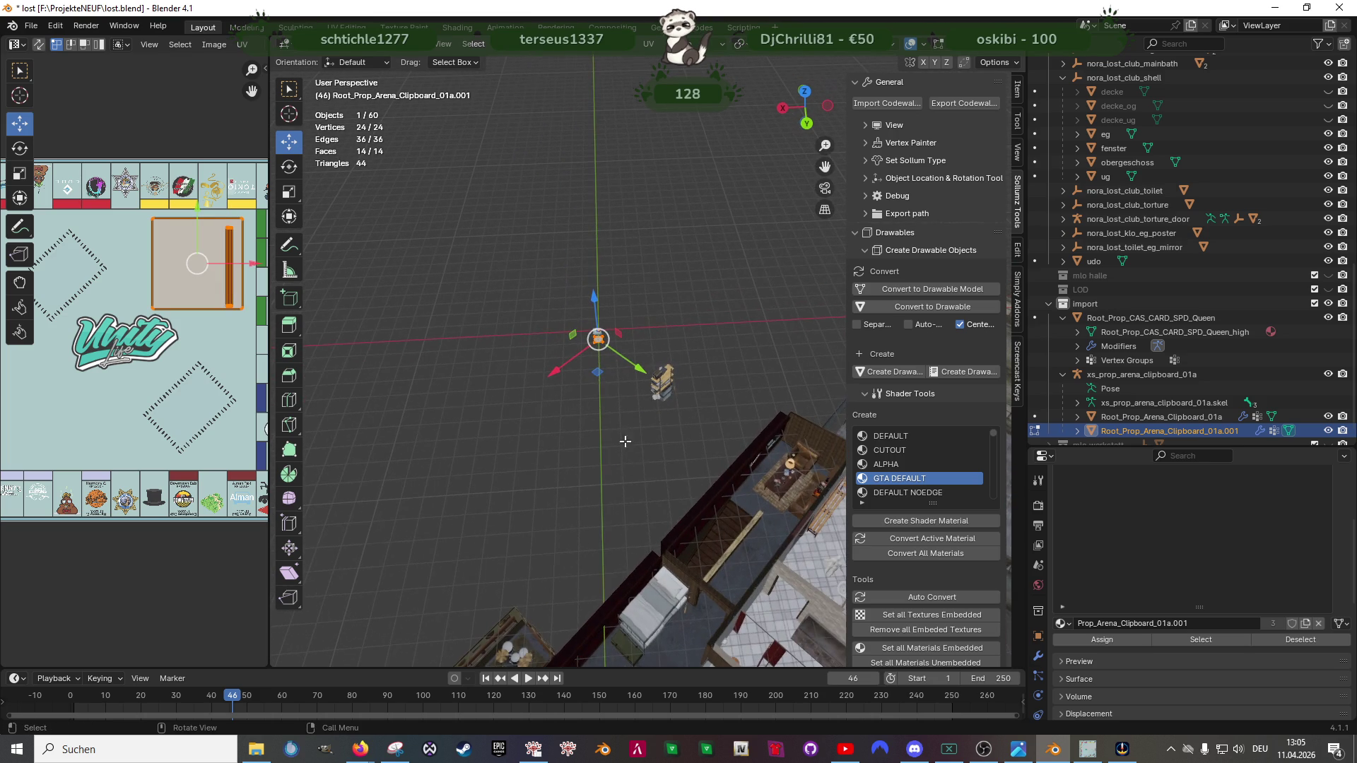
Step: Move the board copy toward the club building and lower it onto the coffee table
left_click_drag(599, 373, 780, 479)
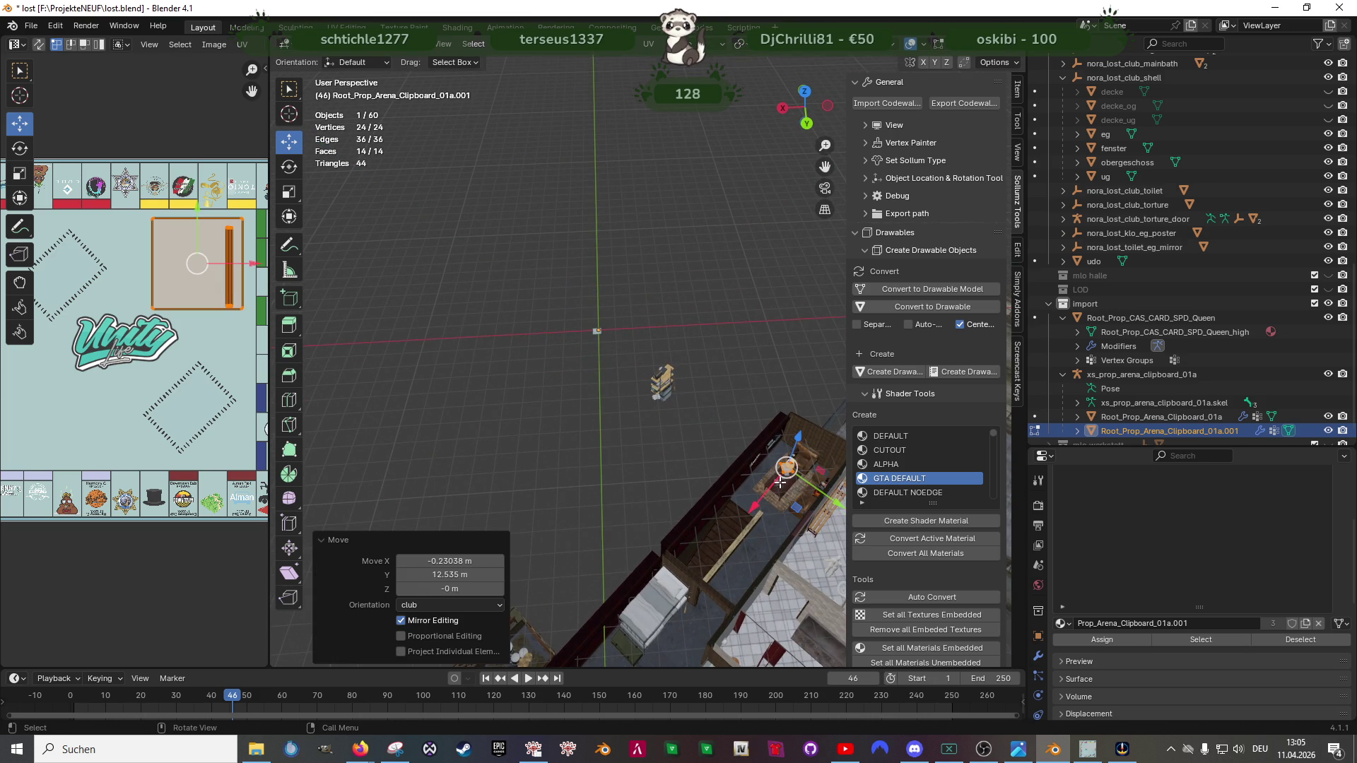
key("KP_Decimal")
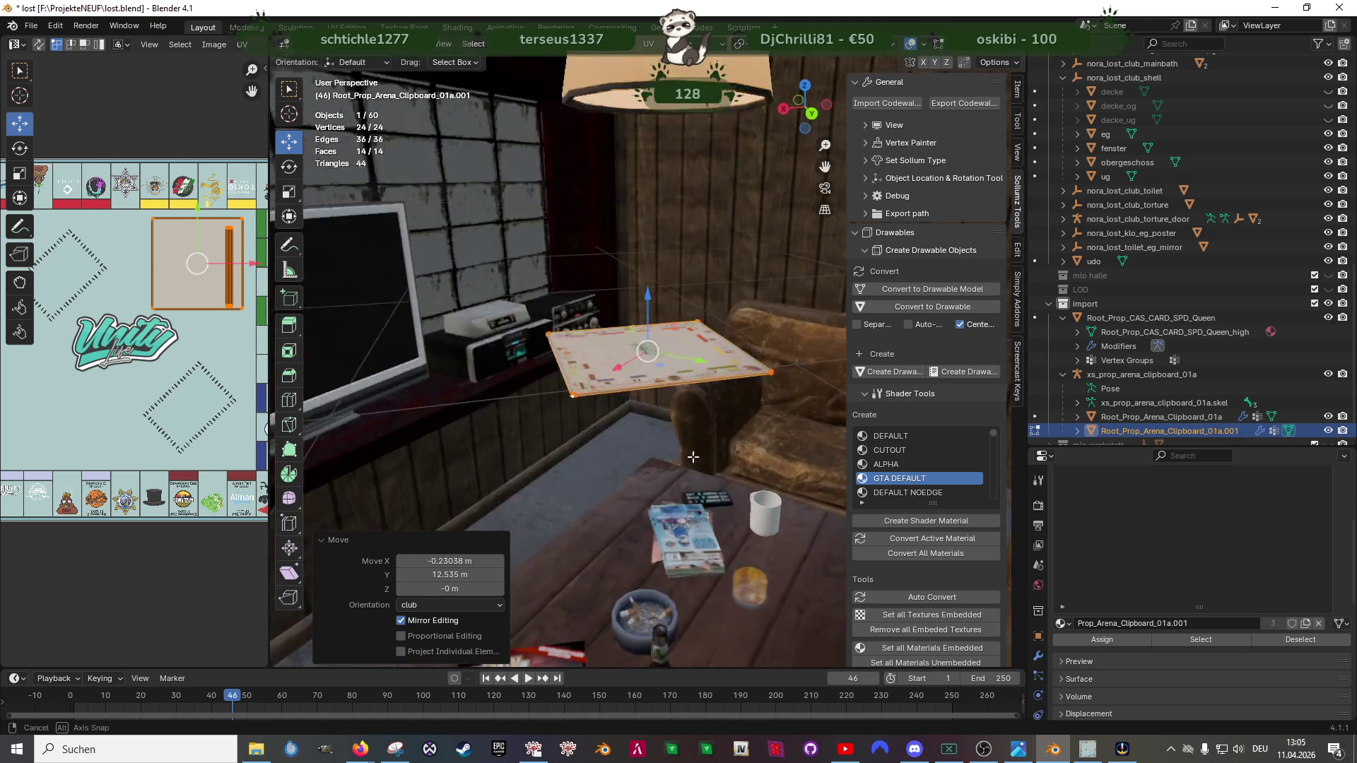
scroll(670, 314, "down", 2)
left_click_drag(647, 307, 665, 377)
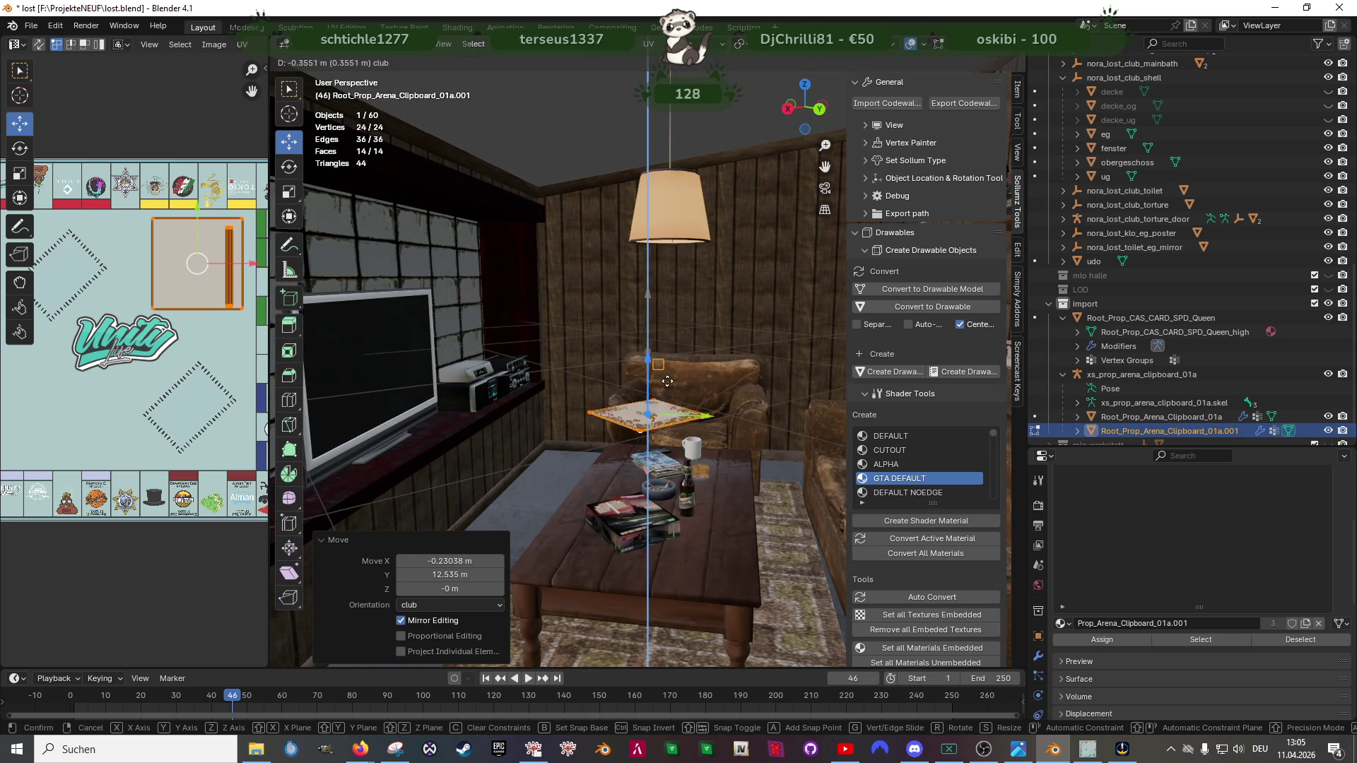
left_click_drag(683, 452, 674, 505)
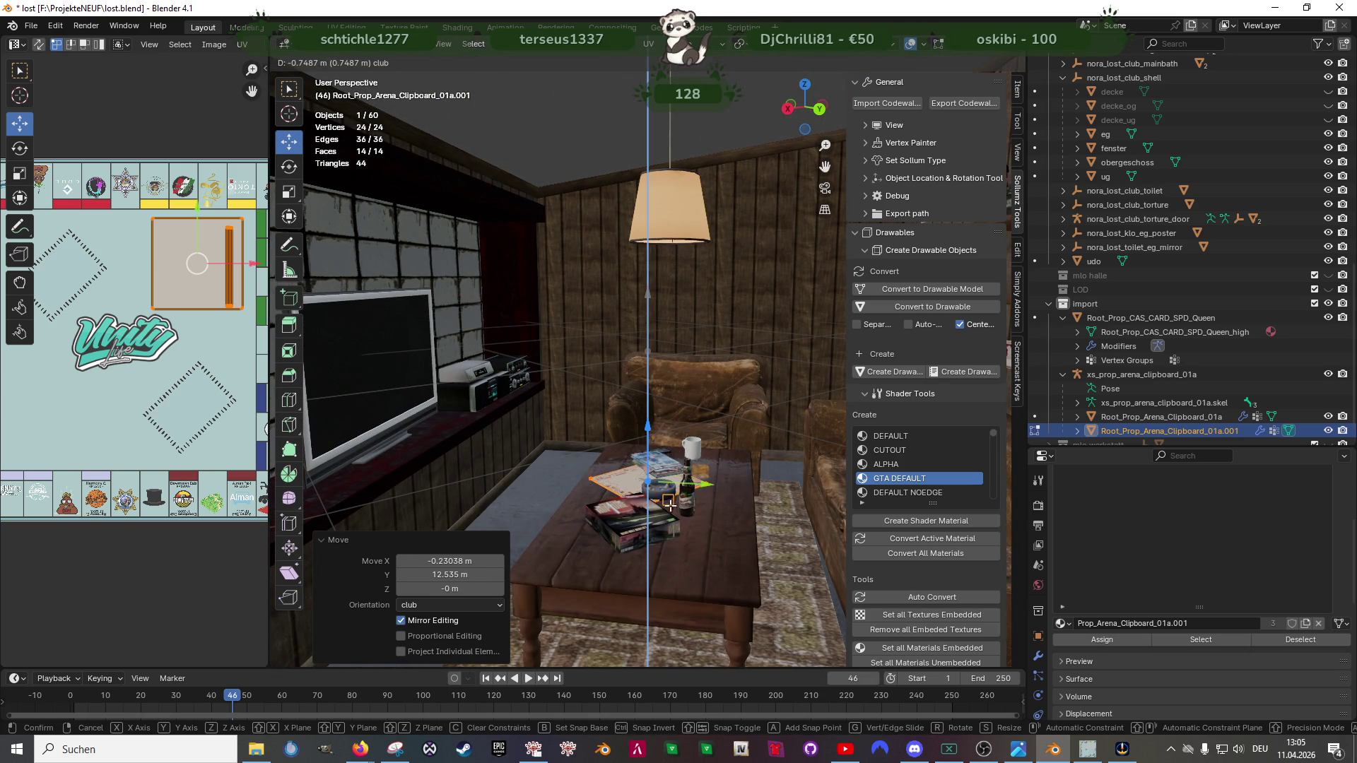
left_click(668, 503)
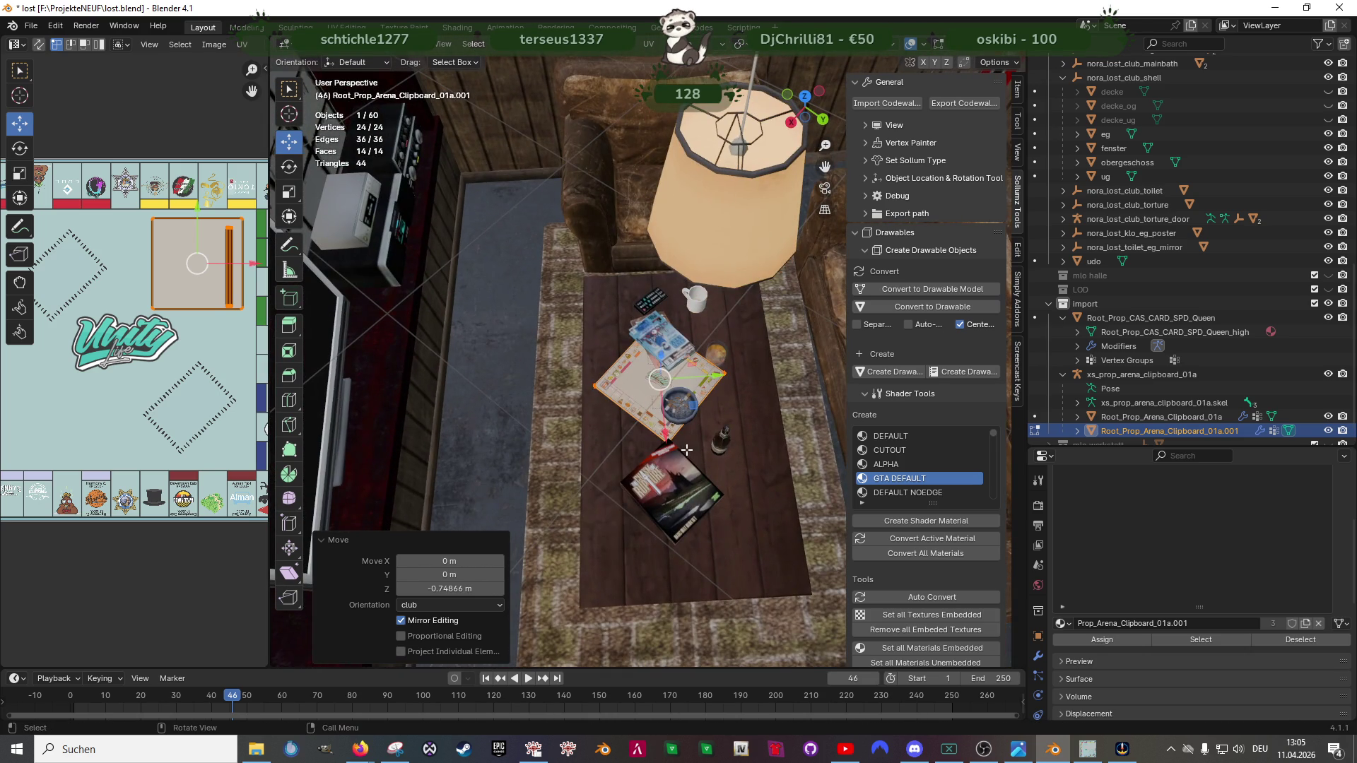
scroll(687, 450, "up", 3)
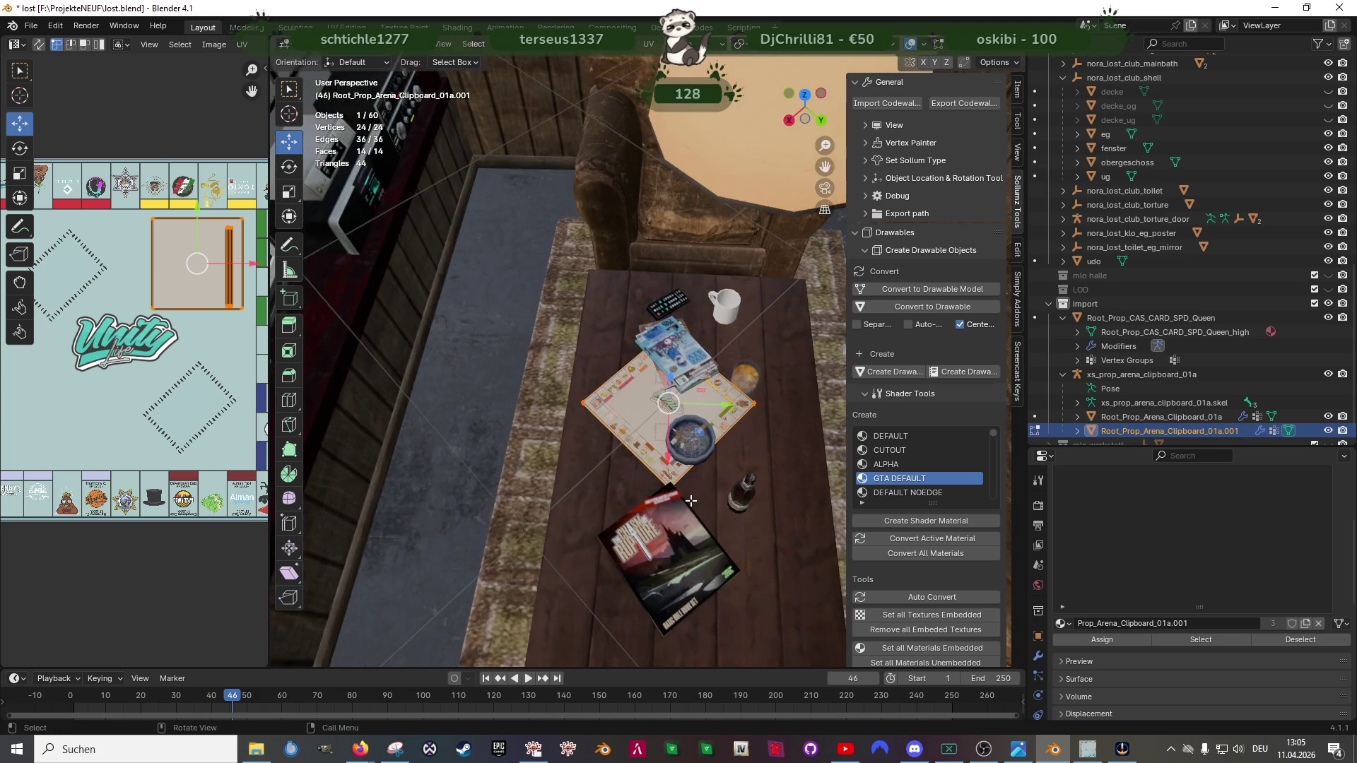
Step: Shift the board copy across the coffee table to its new spot
left_click_drag(598, 499, 668, 439)
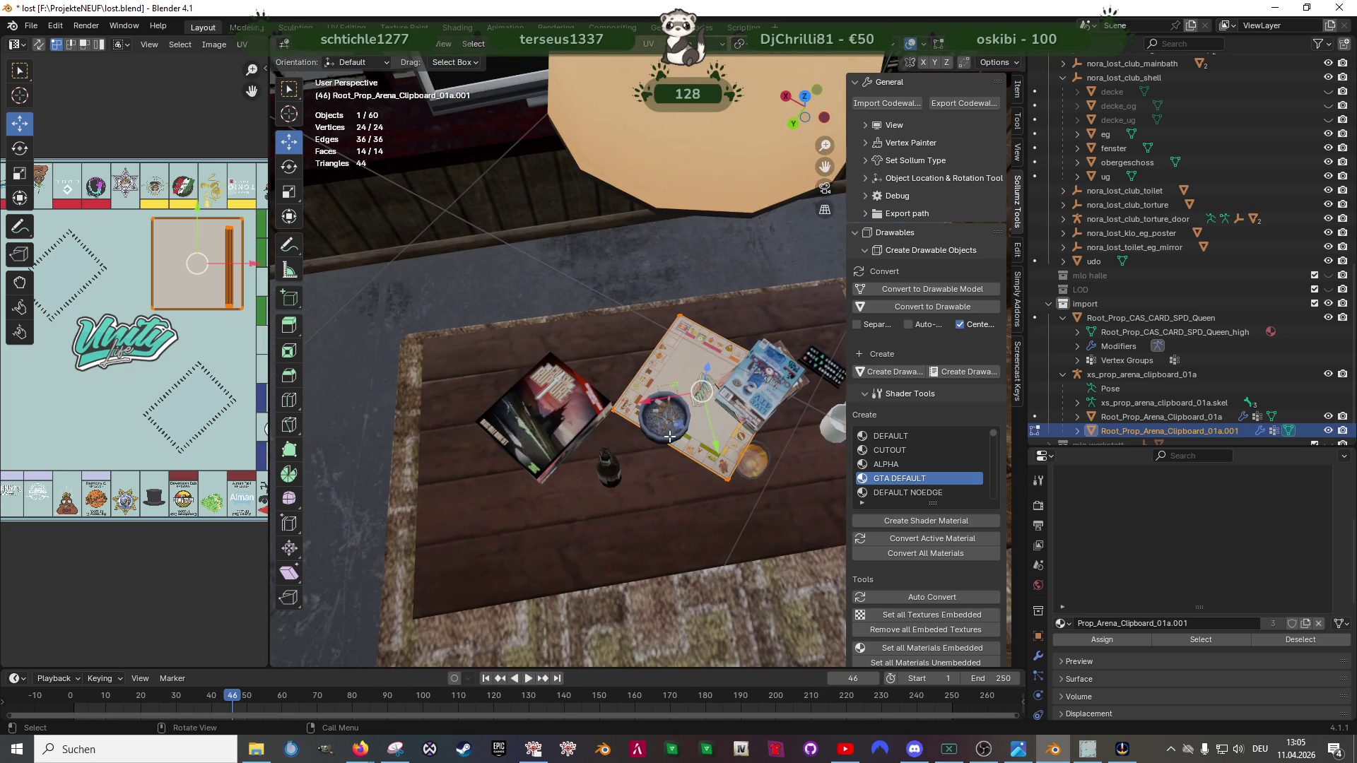
key("g")
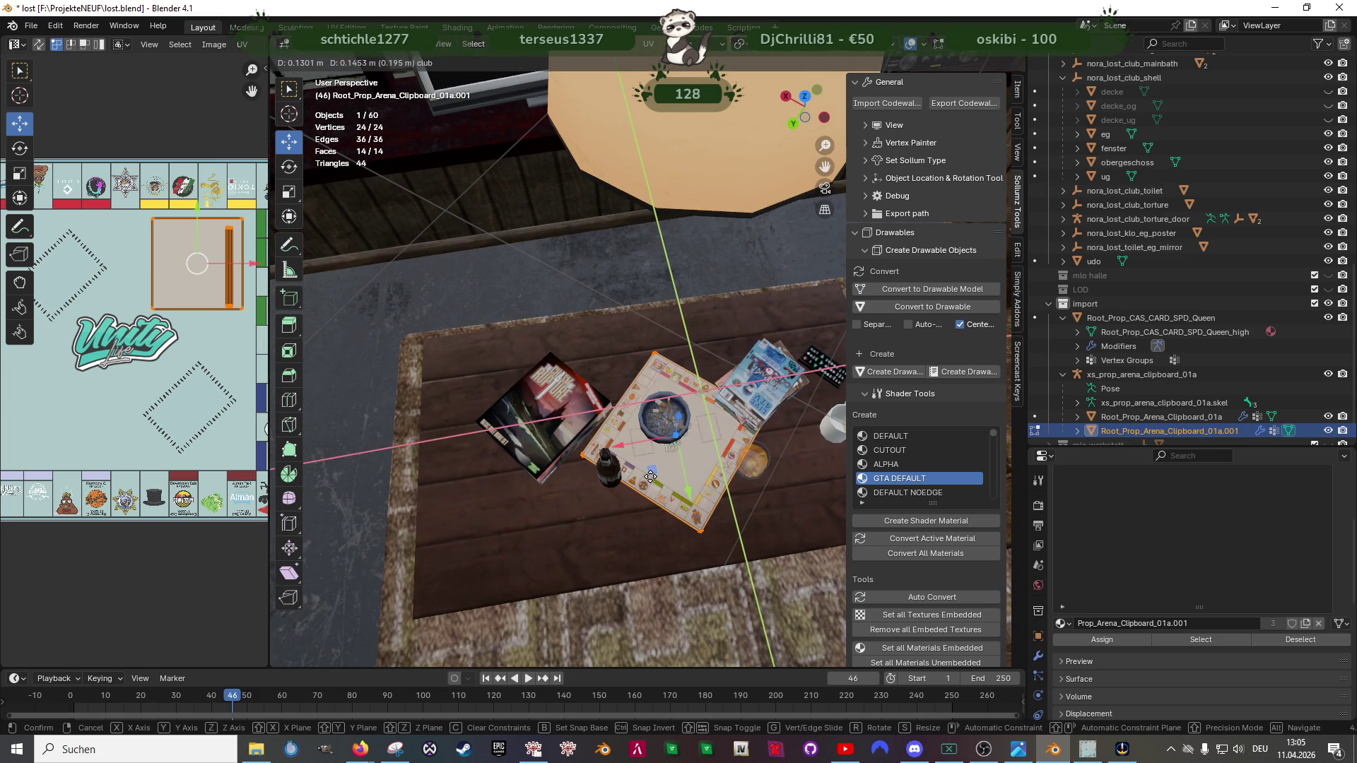
left_click(650, 478)
scroll(649, 477, "up", 2)
mouse_move(649, 477)
left_mouse_down()
mouse_move(634, 452)
mouse_move(689, 452)
left_mouse_up()
Step: Rotate the board copy 129° around its vertical axis
key("shift+space")
key("r")
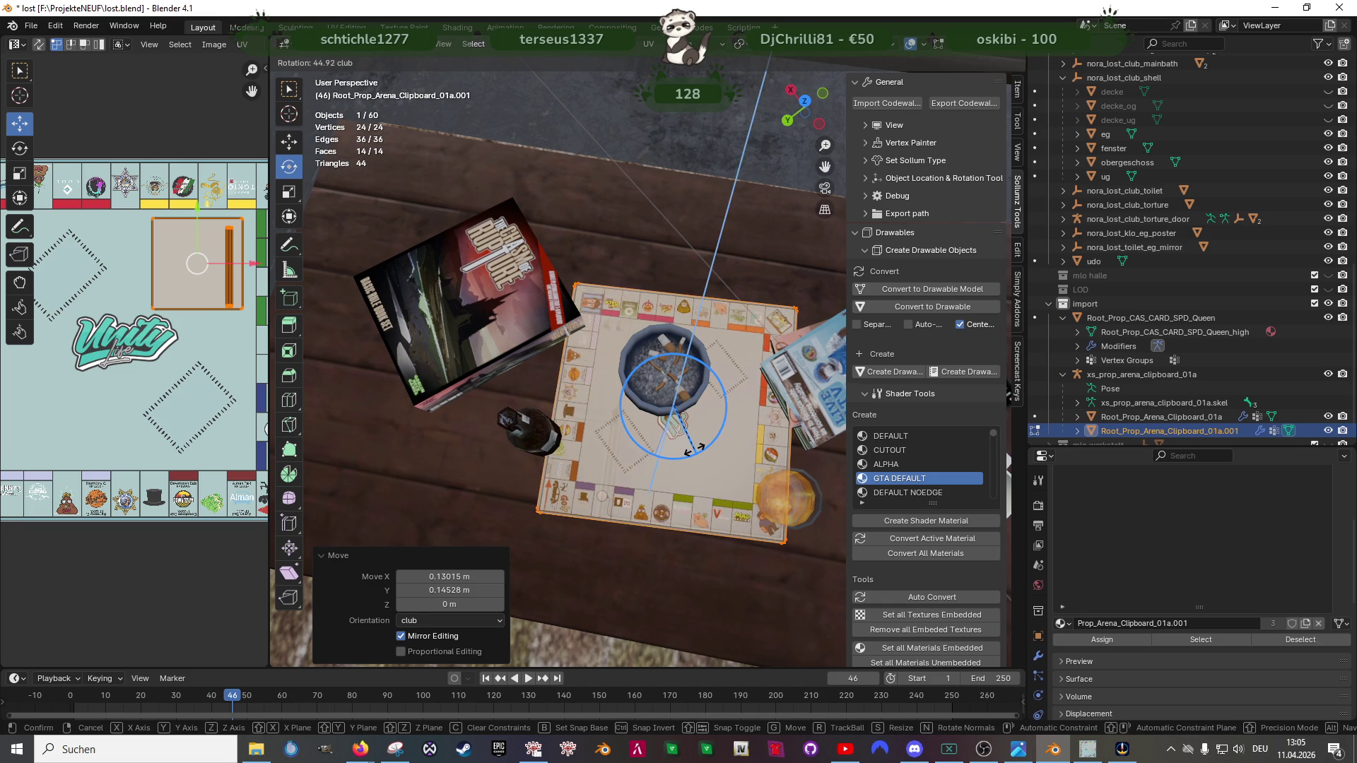
left_click_drag(694, 448, 718, 390)
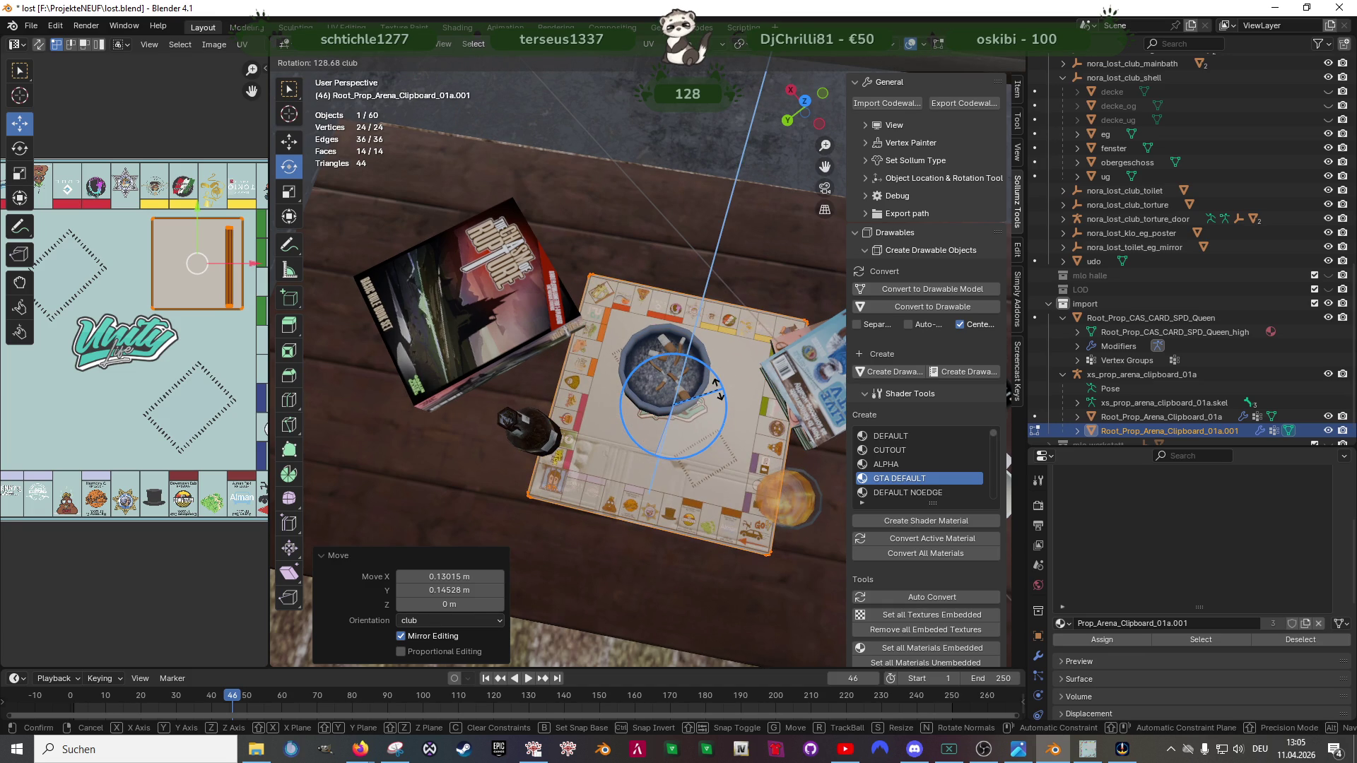
left_click(718, 394)
mouse_move(717, 395)
left_mouse_down()
mouse_move(627, 342)
mouse_move(689, 450)
left_mouse_up()
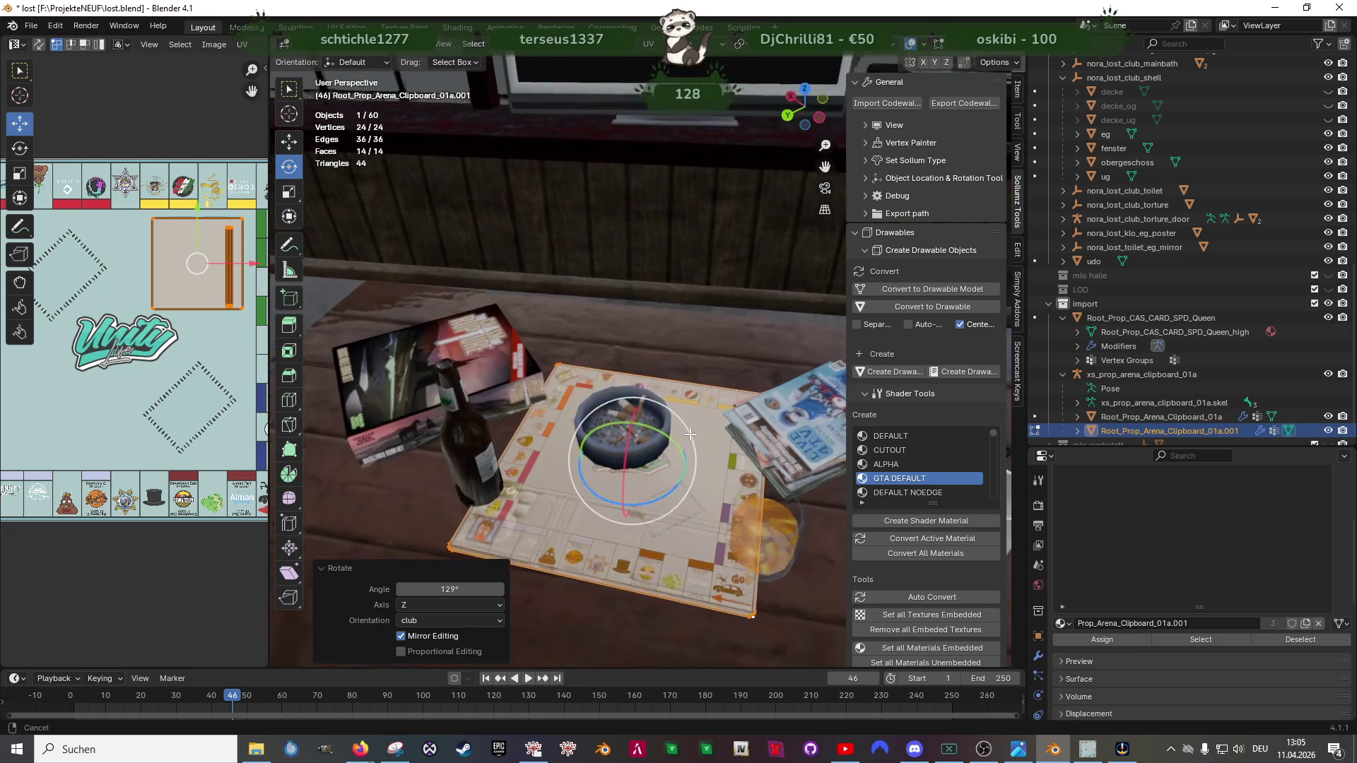
mouse_move(689, 450)
left_mouse_down()
mouse_move(690, 436)
mouse_move(645, 522)
left_mouse_up()
Step: Cancel an accidental measure/move, then raise the board about 0.128 m along Z
key("shift+space")
key("m")
key("g")
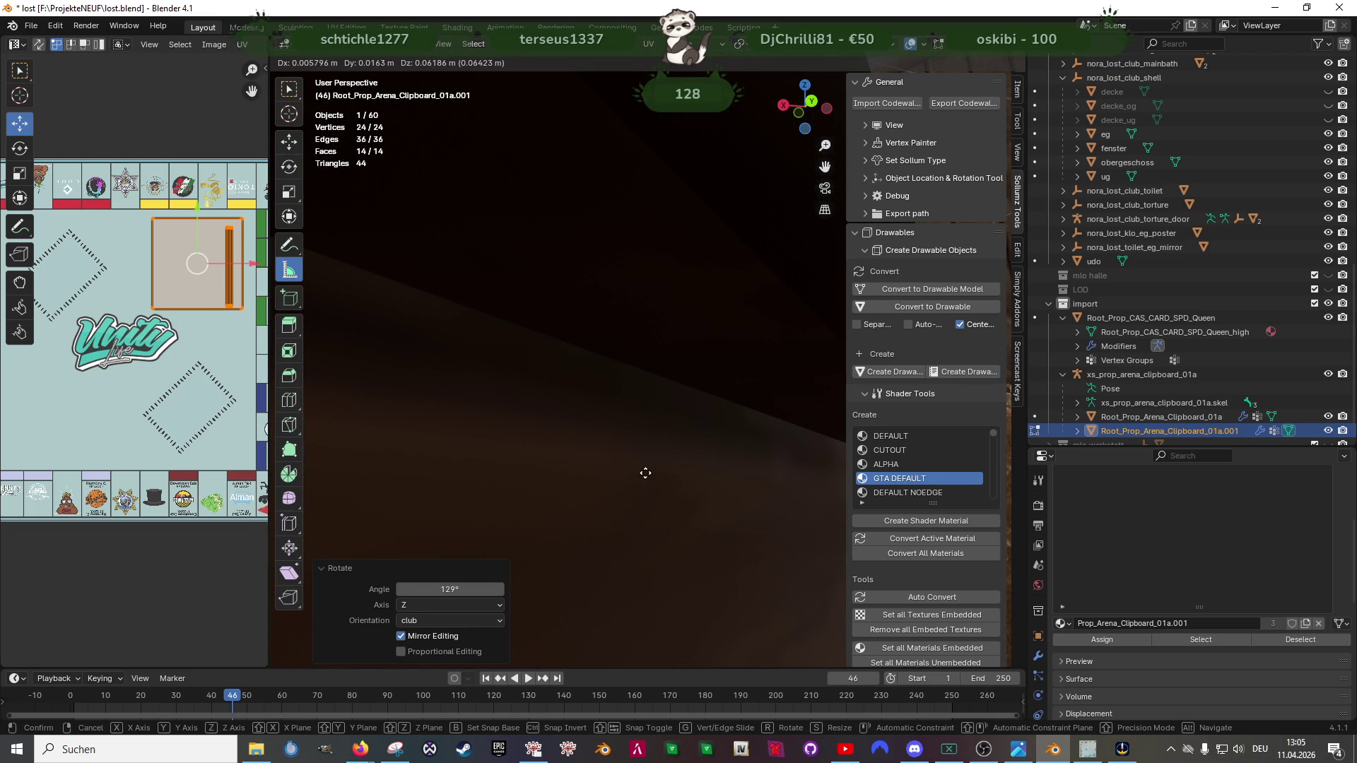
key("Escape")
scroll(647, 478, "down", 3)
scroll(657, 492, "down", 2)
scroll(670, 514, "down", 2)
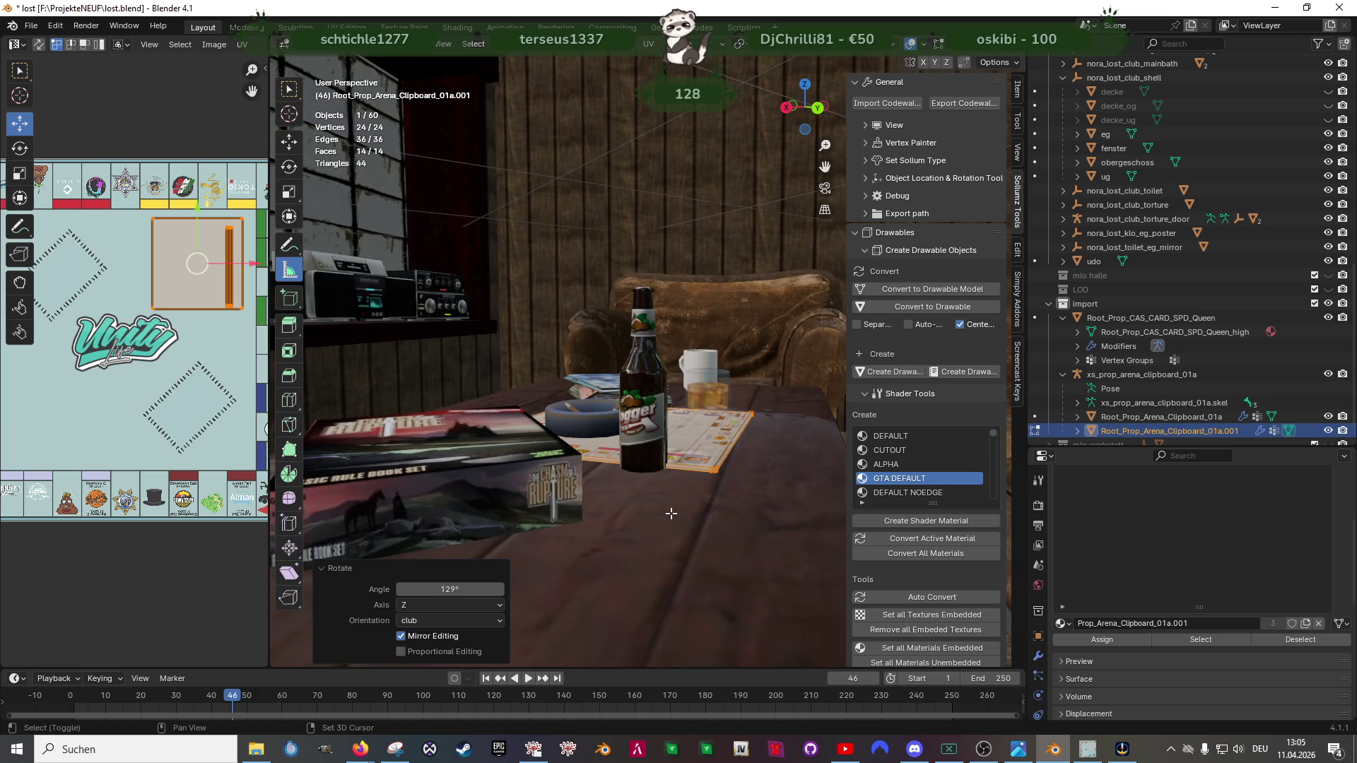
scroll(670, 513, "down", 1)
key("shift+space")
key("g")
scroll(645, 470, "down", 2)
scroll(653, 484, "down", 2)
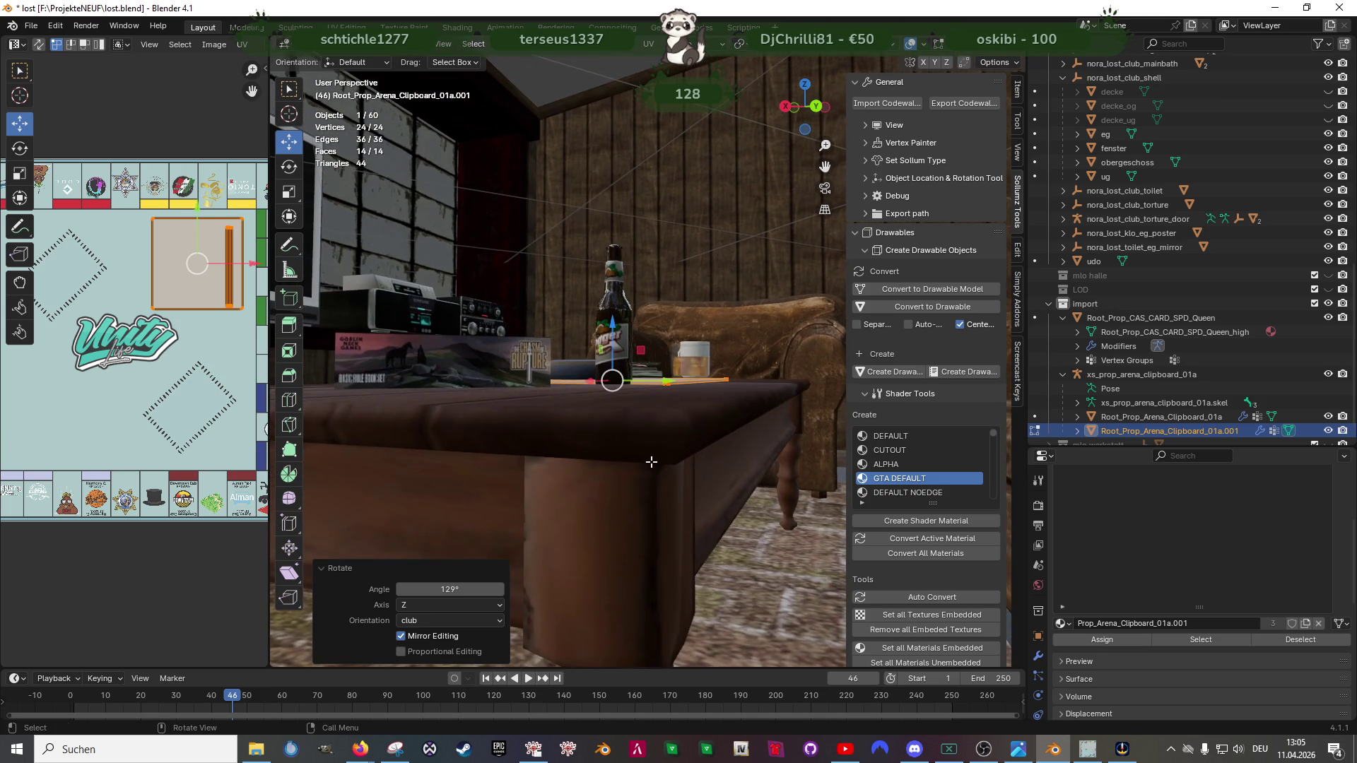
left_click(666, 388, "shift")
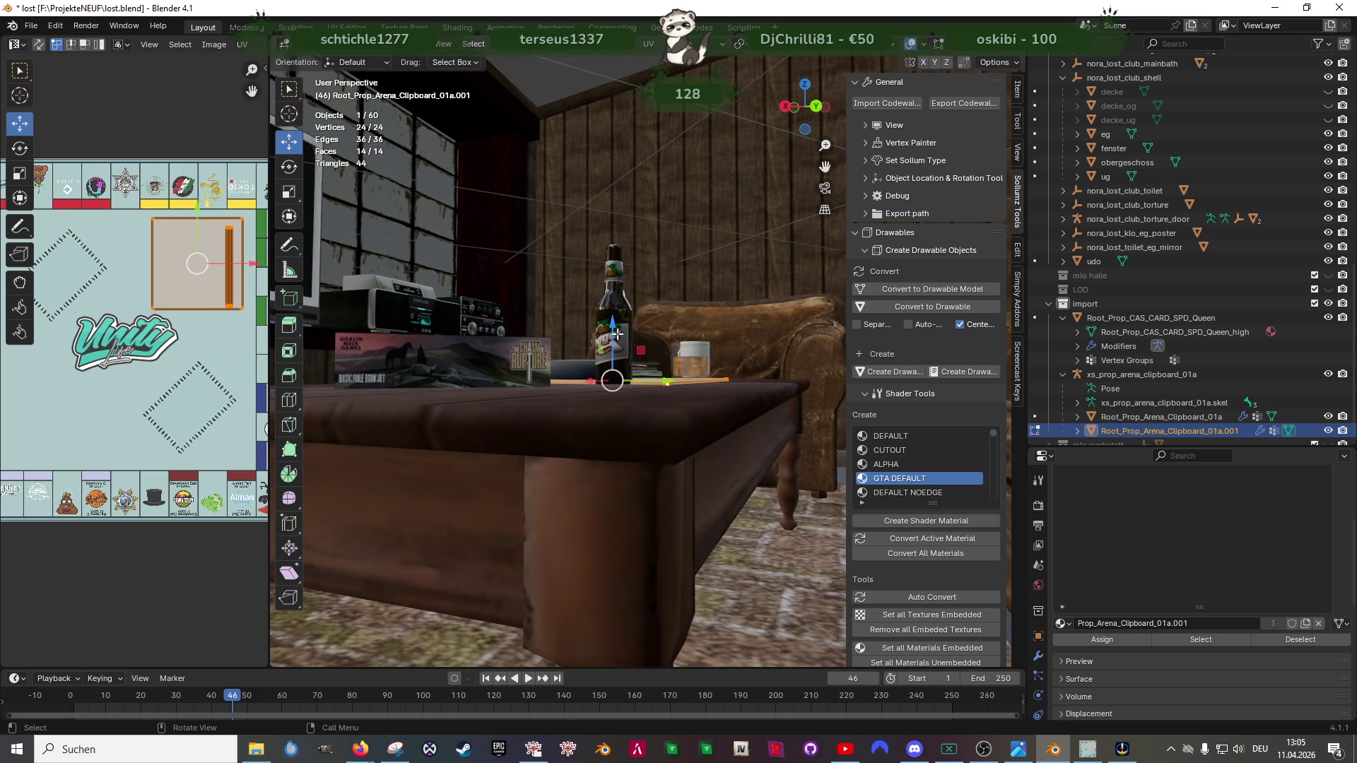
mouse_move(616, 335)
left_mouse_down()
mouse_move(611, 371)
mouse_move(658, 413)
left_mouse_up()
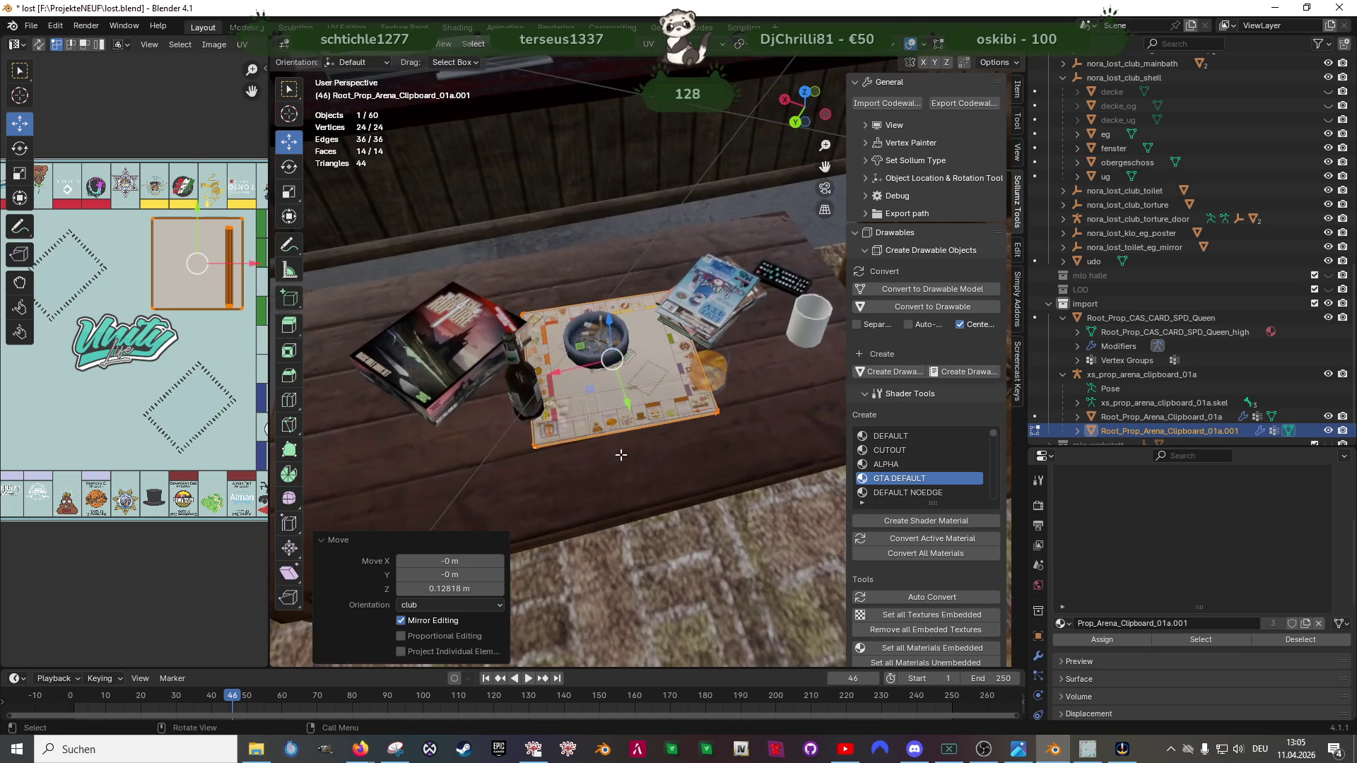
Step: Leave Edit Mode for object mode with the board lined up squarely from above
mouse_move(619, 456)
left_mouse_down()
mouse_move(635, 478)
mouse_move(621, 477)
left_mouse_up()
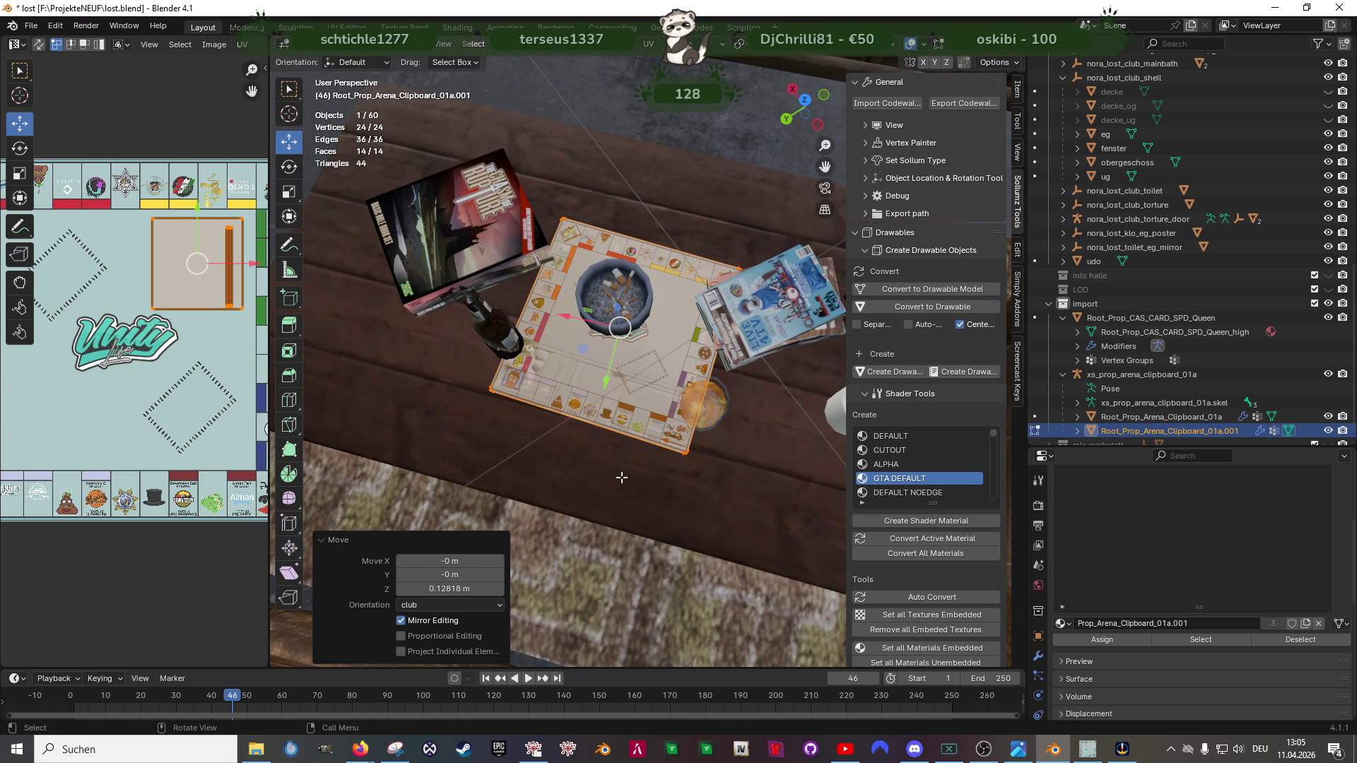
key("shift+space")
key("s")
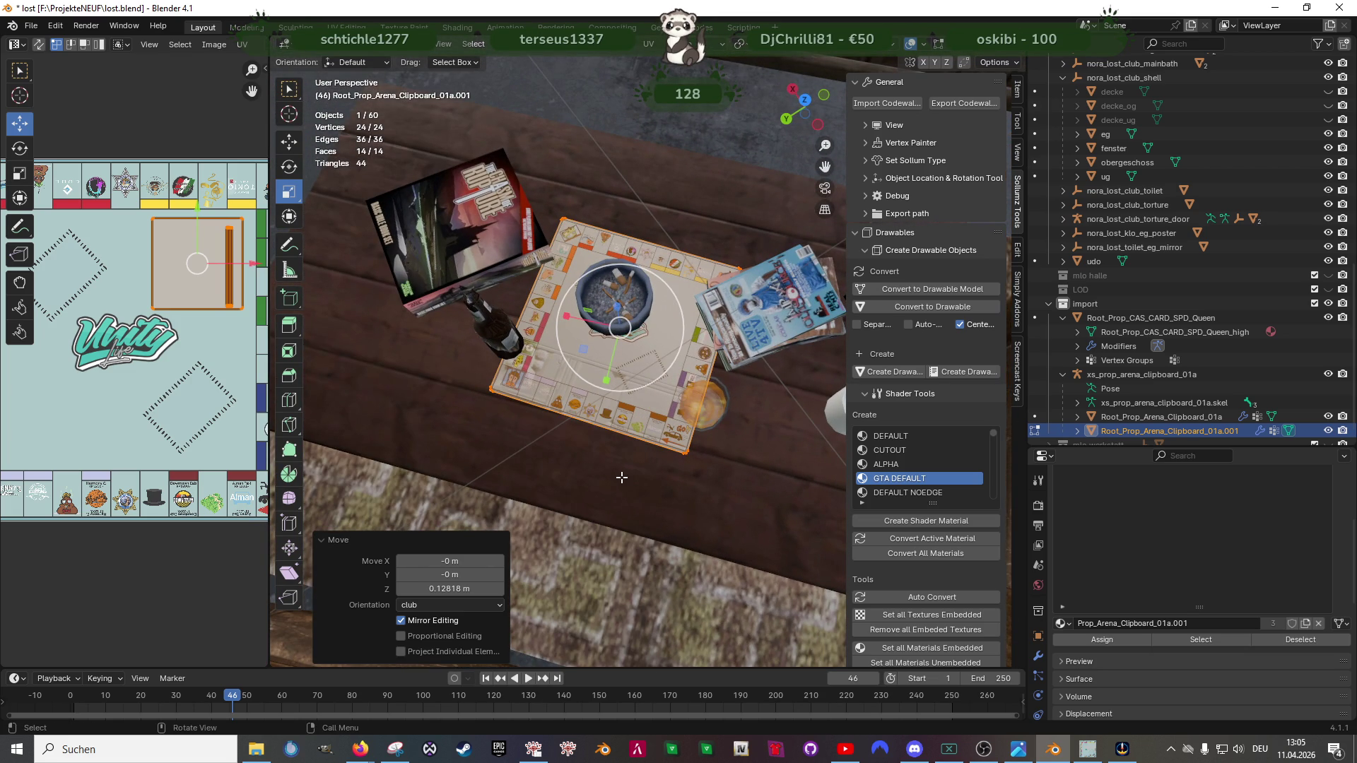
key("Tab")
left_click_drag(622, 477, 643, 407)
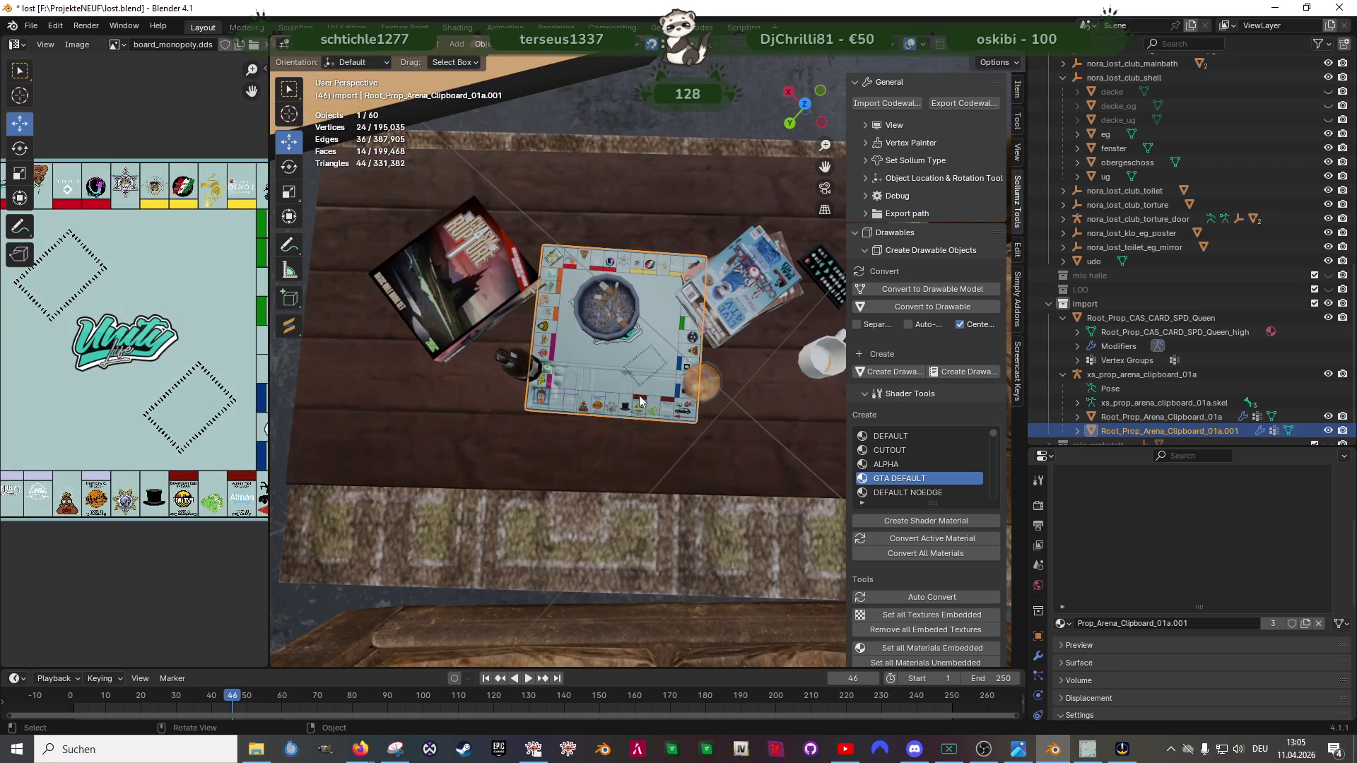
scroll(641, 440, "up", 3)
Step: Delete the duplicate .001 clipboard object and its hierarchy from the Outliner
mouse_move(653, 513)
left_mouse_down()
mouse_move(713, 472)
mouse_move(724, 506)
mouse_move(538, 510)
mouse_move(573, 492)
mouse_move(610, 497)
mouse_move(732, 542)
mouse_move(680, 541)
left_mouse_up()
scroll(728, 547, "up", 2)
scroll(727, 531, "down", 3)
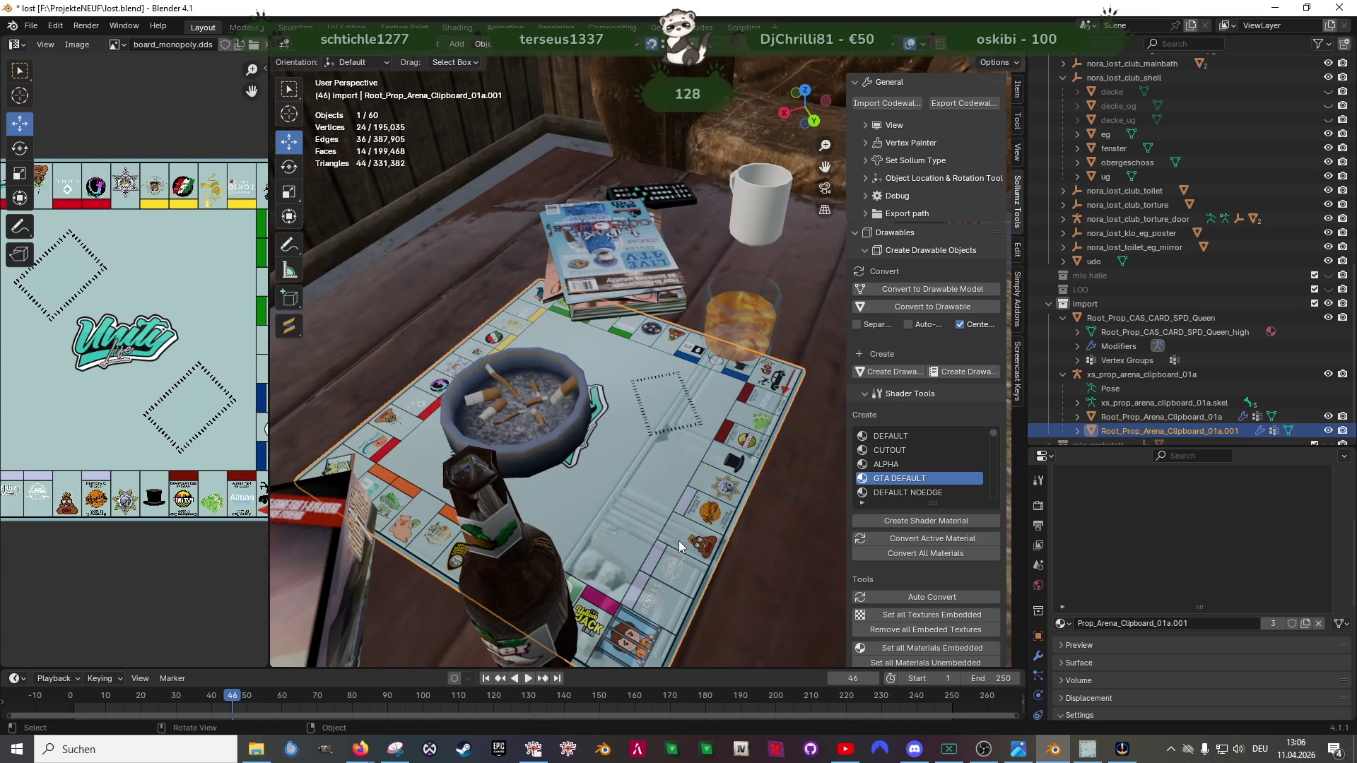
right_click(1133, 431)
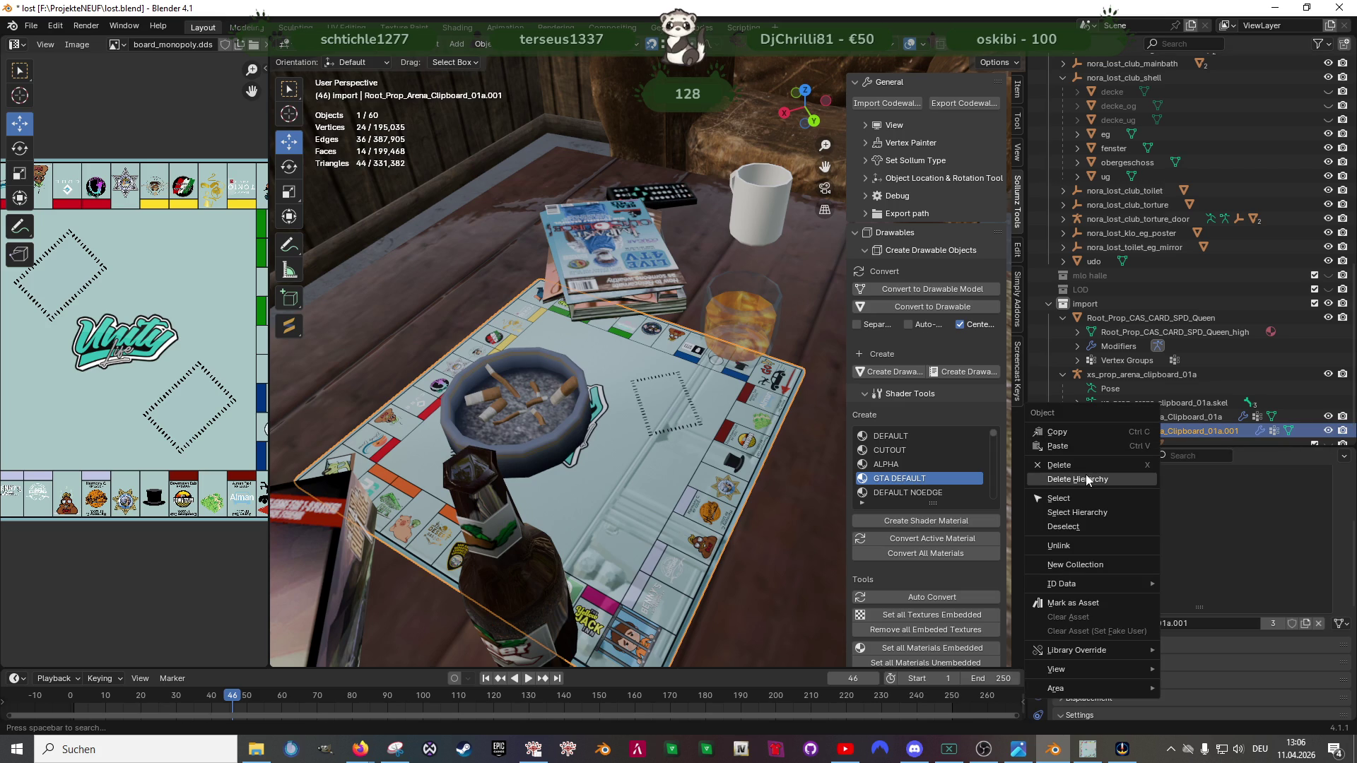
left_click(1077, 478)
left_click(1124, 420)
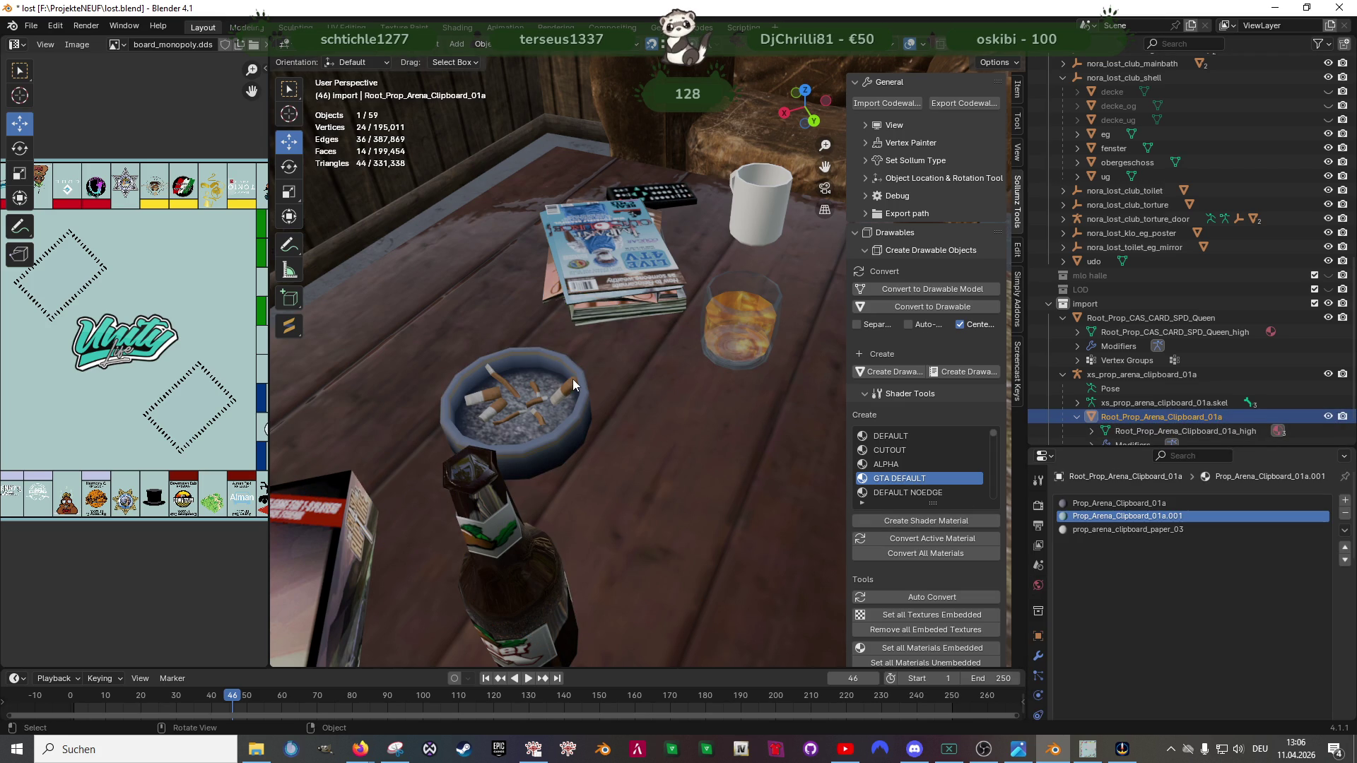
Step: Scale the remaining Monopoly board's mesh up by 1.029 in Edit Mode
key("KP_Decimal")
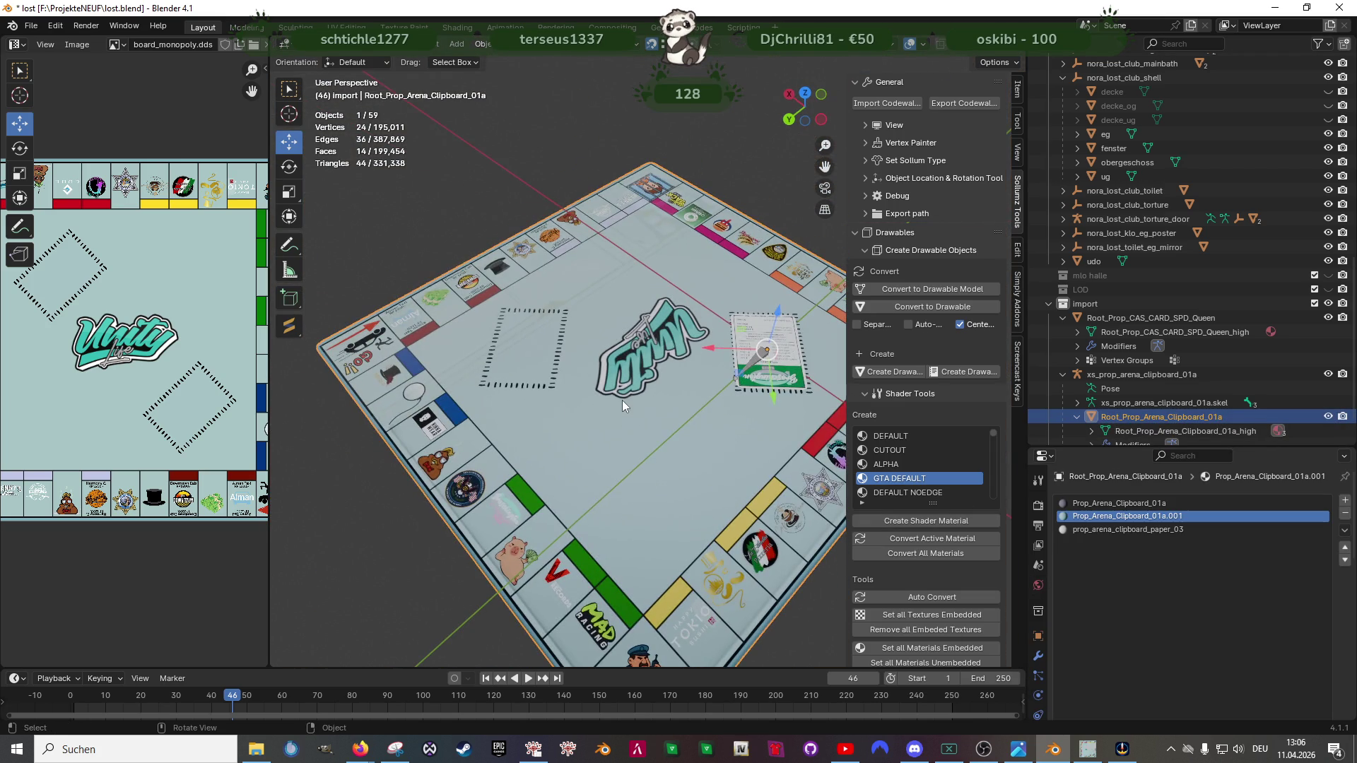
key("Tab")
key("s")
right_click(606, 441)
key("Escape")
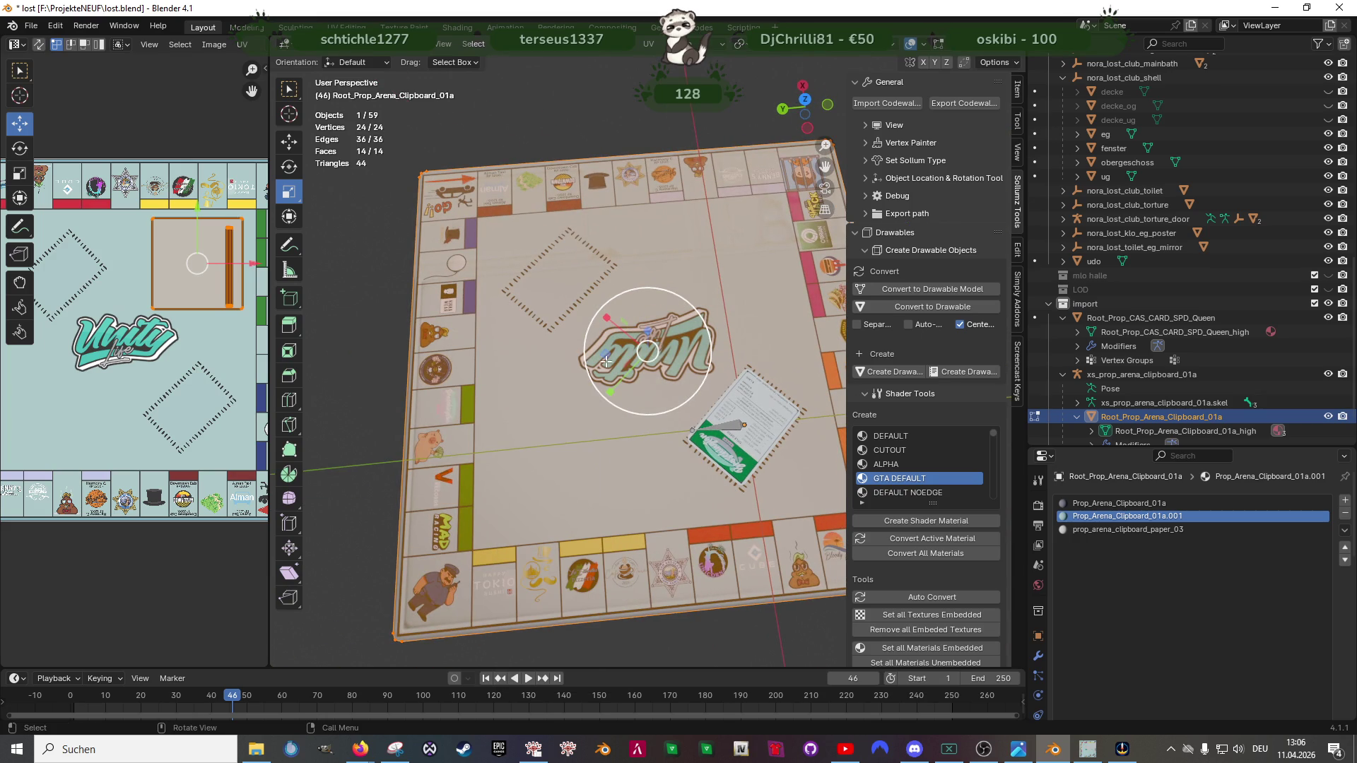
key("s")
left_click(623, 376)
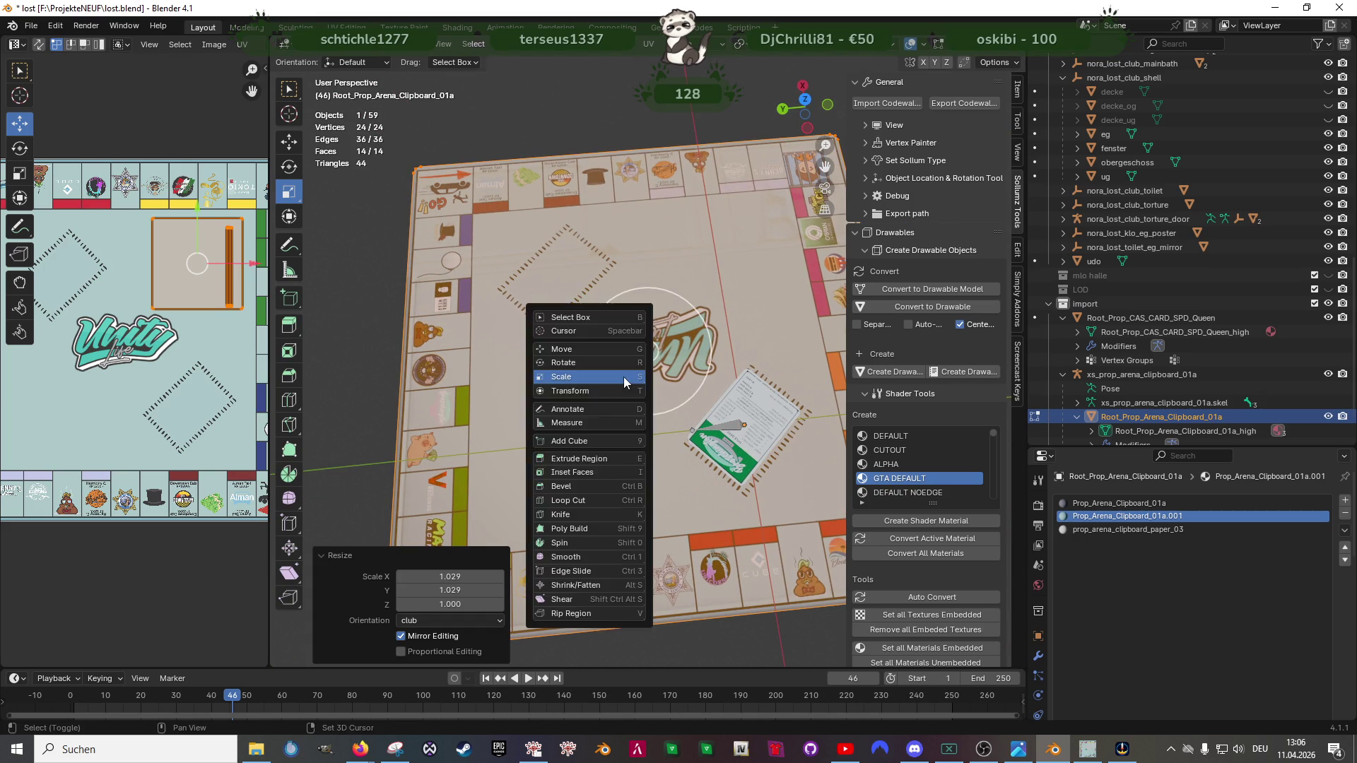
left_click_drag(623, 377, 632, 451)
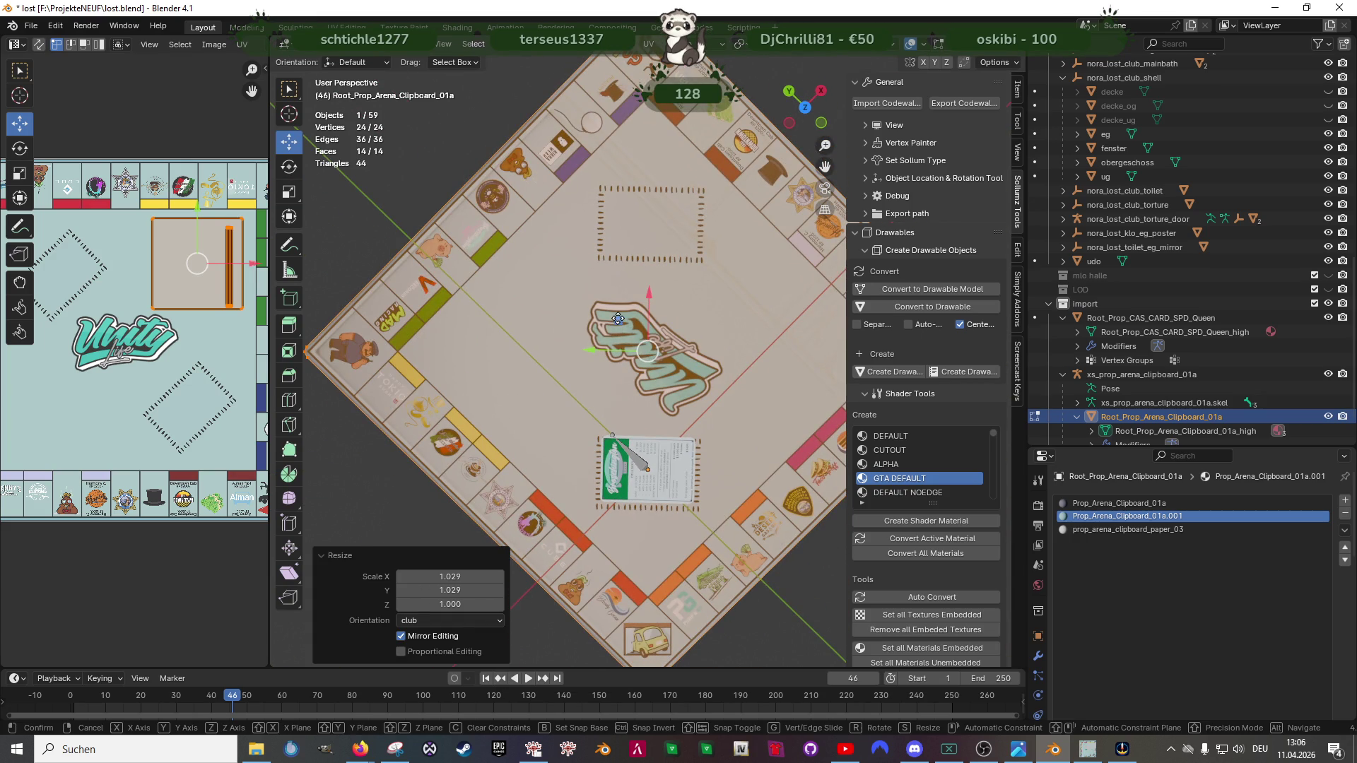
Step: Nudge the board a few millimetres and switch to the Shading workspace with its material nodes
key("g")
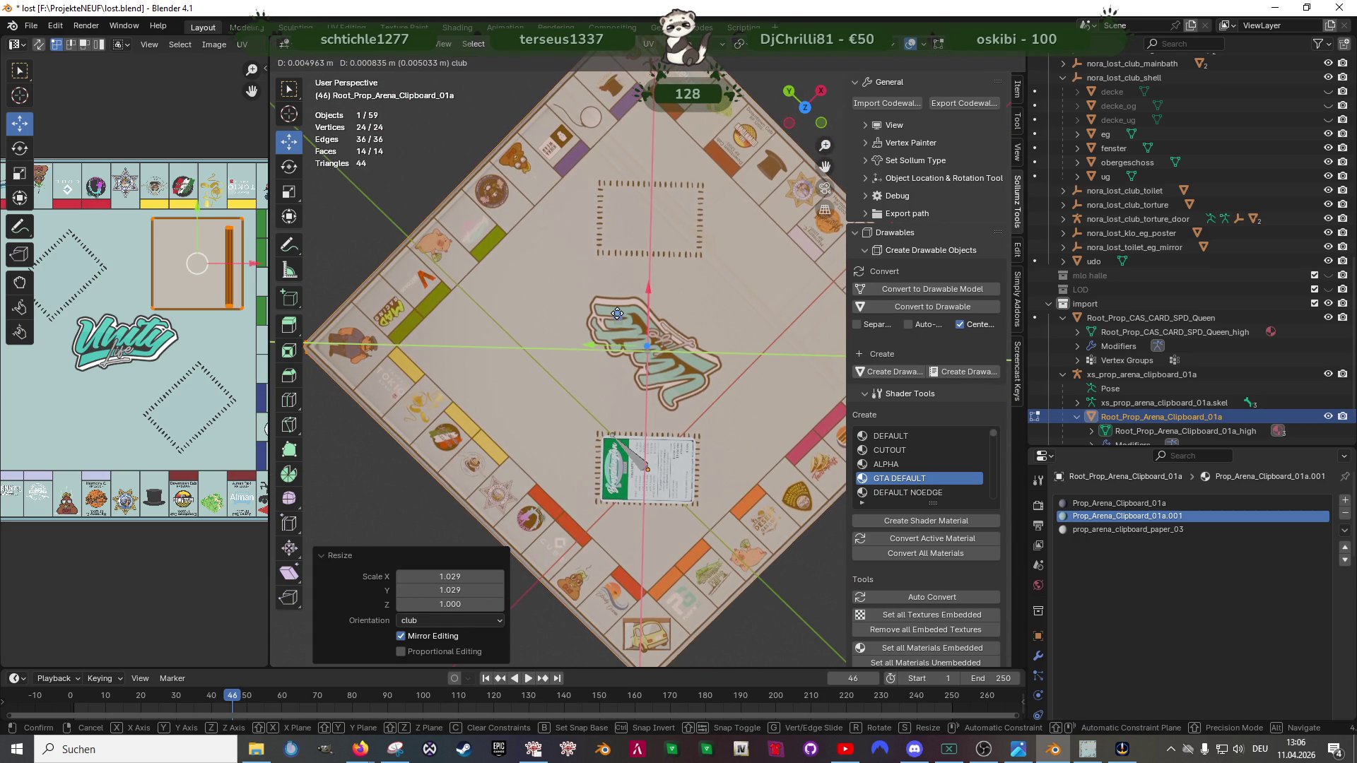
left_click(617, 314)
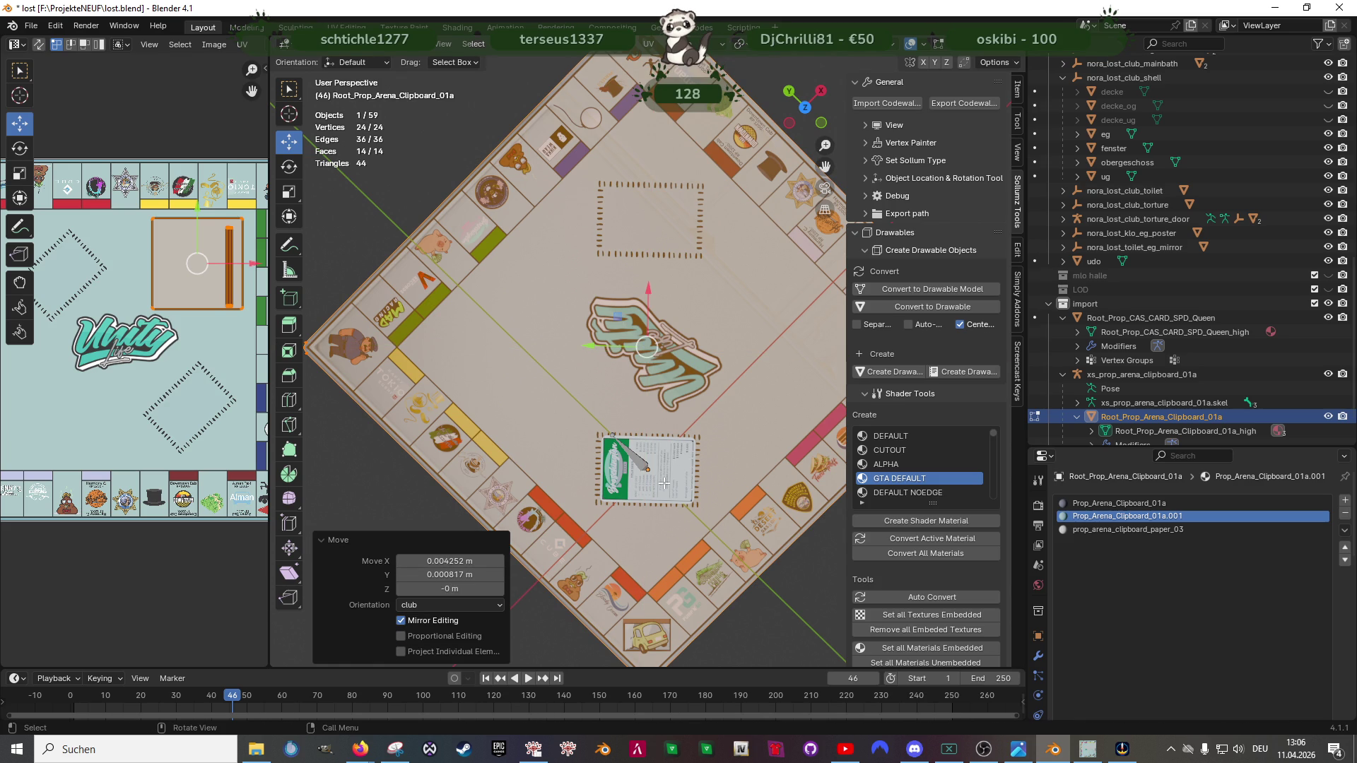
scroll(611, 426, "down", 3)
mouse_move(611, 425)
left_mouse_down()
mouse_move(749, 455)
mouse_move(595, 455)
left_mouse_up()
scroll(750, 454, "up", 3)
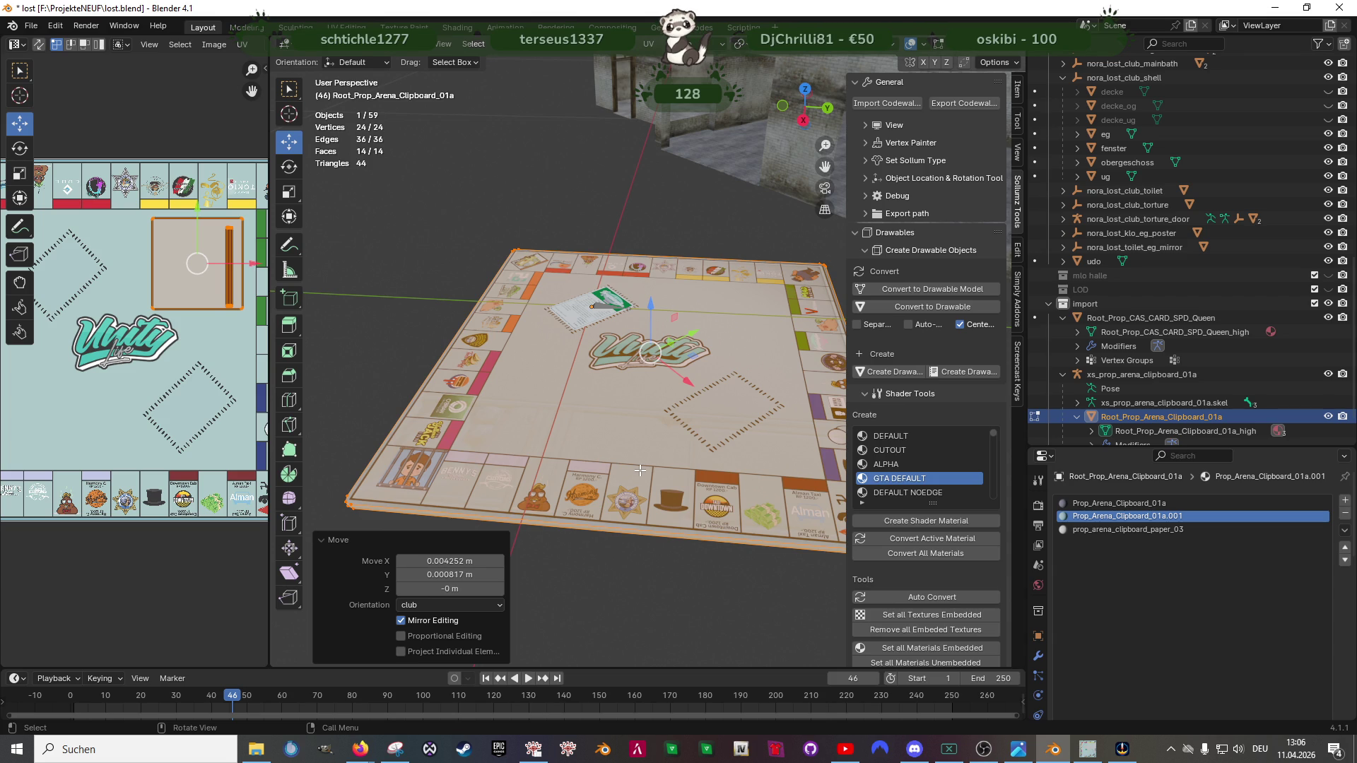
left_click(464, 32)
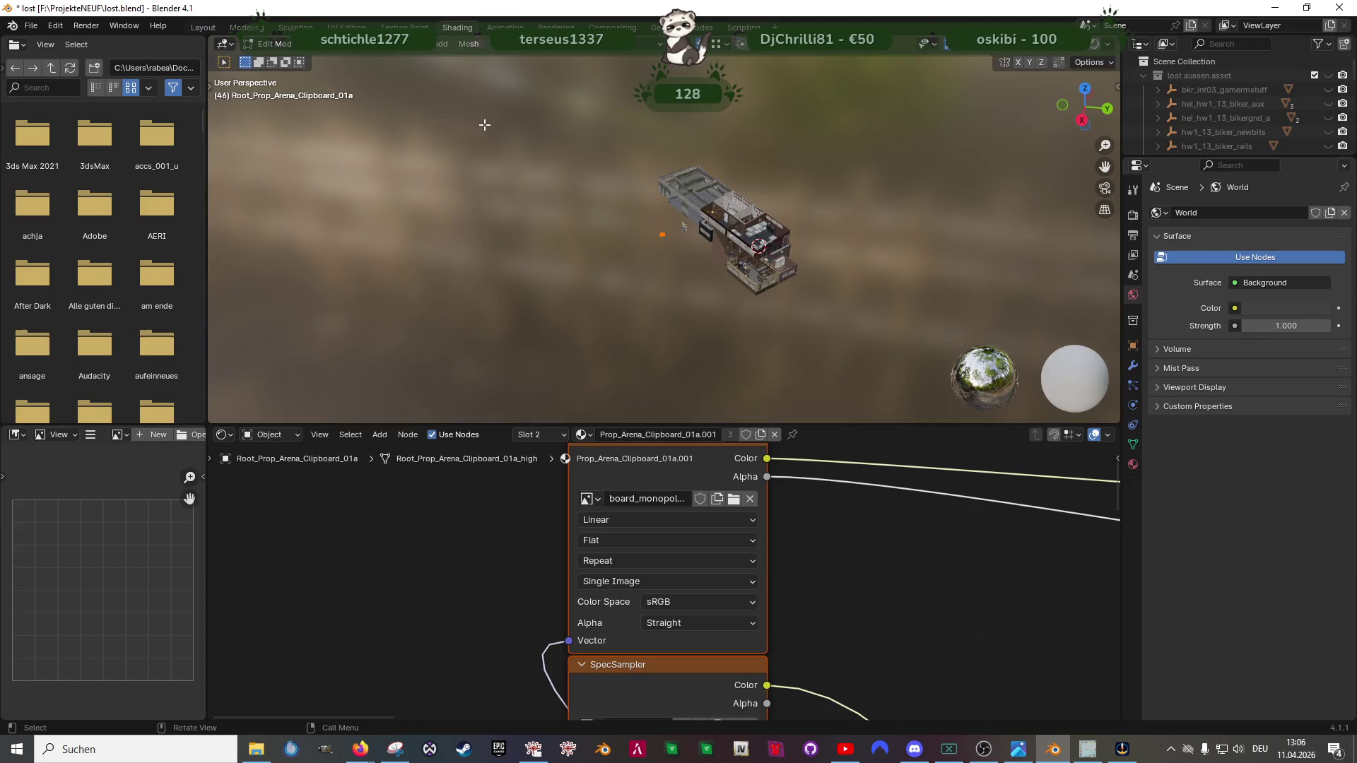
scroll(683, 471, "down", 2)
scroll(683, 471, "down", 2)
scroll(674, 559, "up", 2)
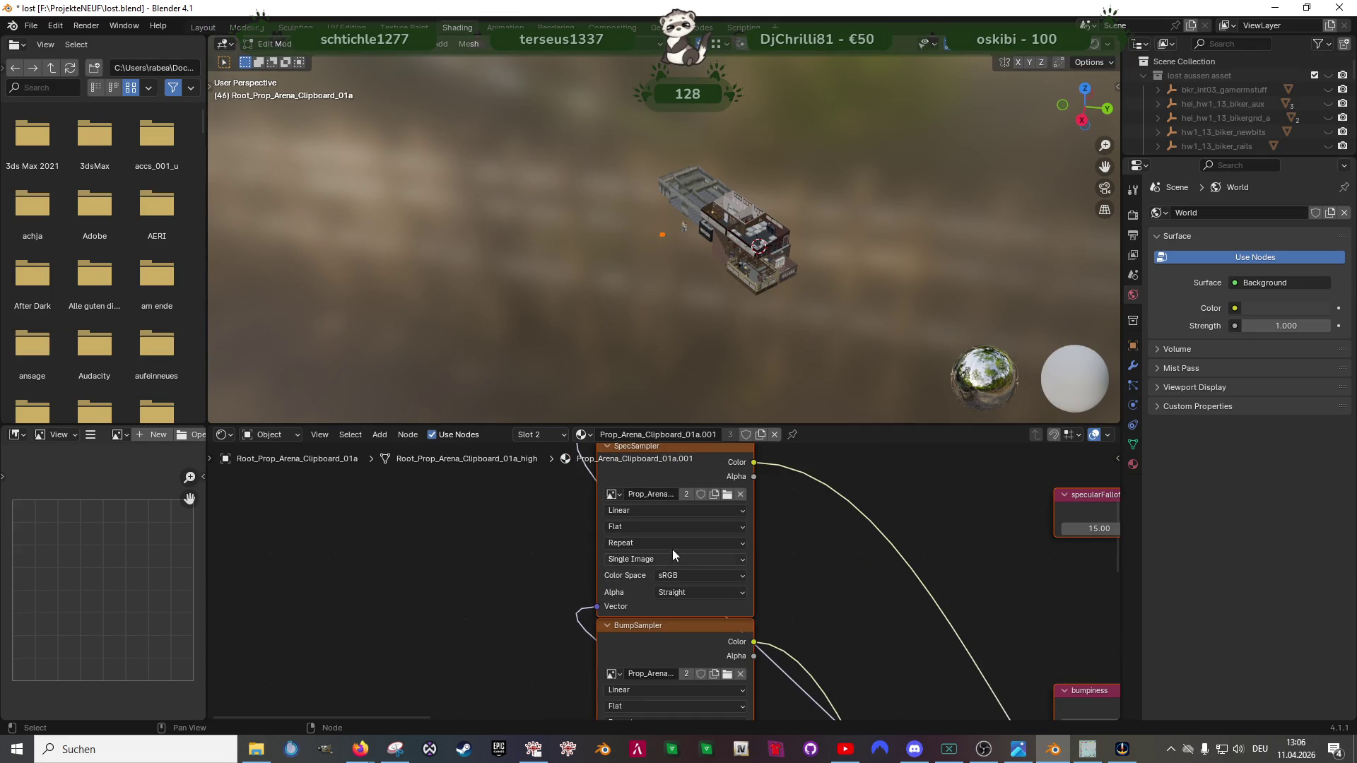
Step: Browse for a new SpecSampler image and pick prop_arena_clipboard_01a_s.dds in the clubhouse folder
left_click_drag(633, 485, 631, 526)
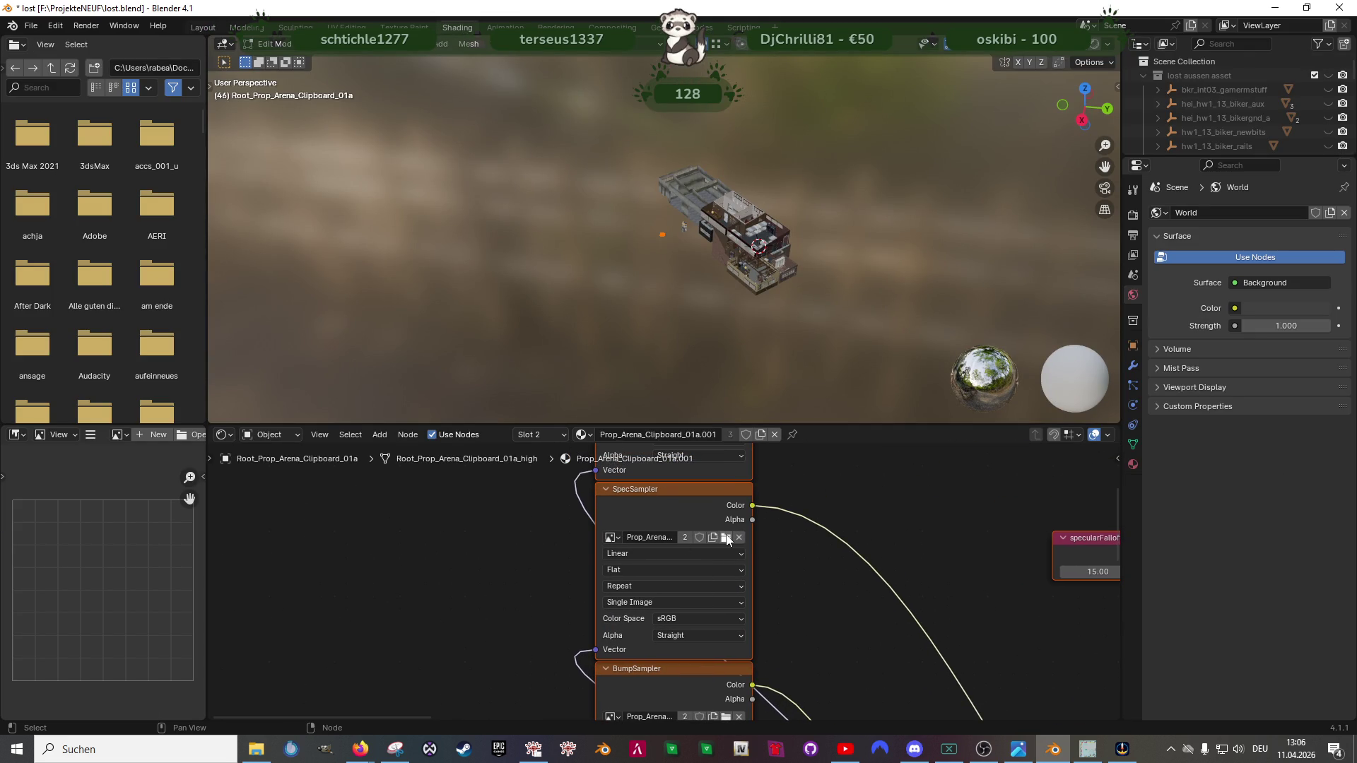
left_click(726, 539)
left_click(1000, 210)
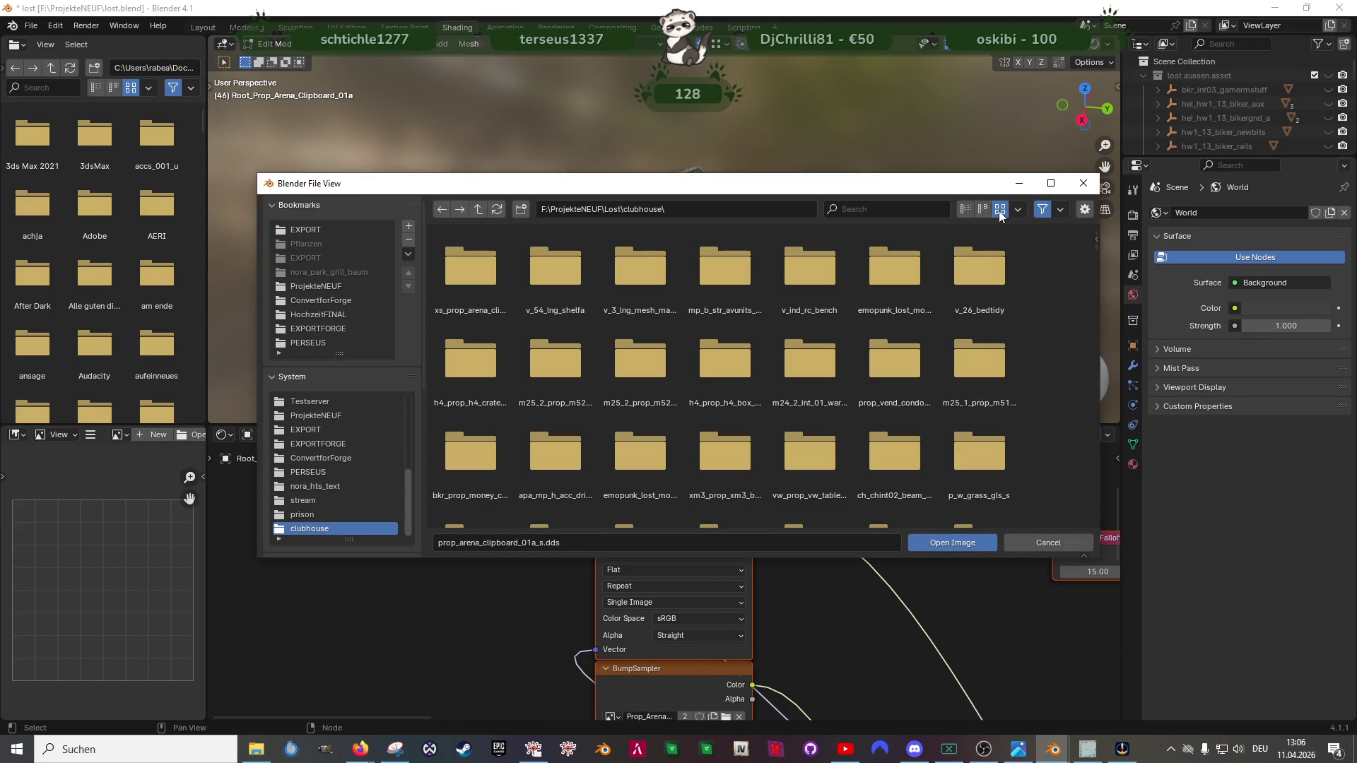
scroll(659, 431, "down", 5)
scroll(692, 419, "down", 5)
scroll(718, 421, "down", 5)
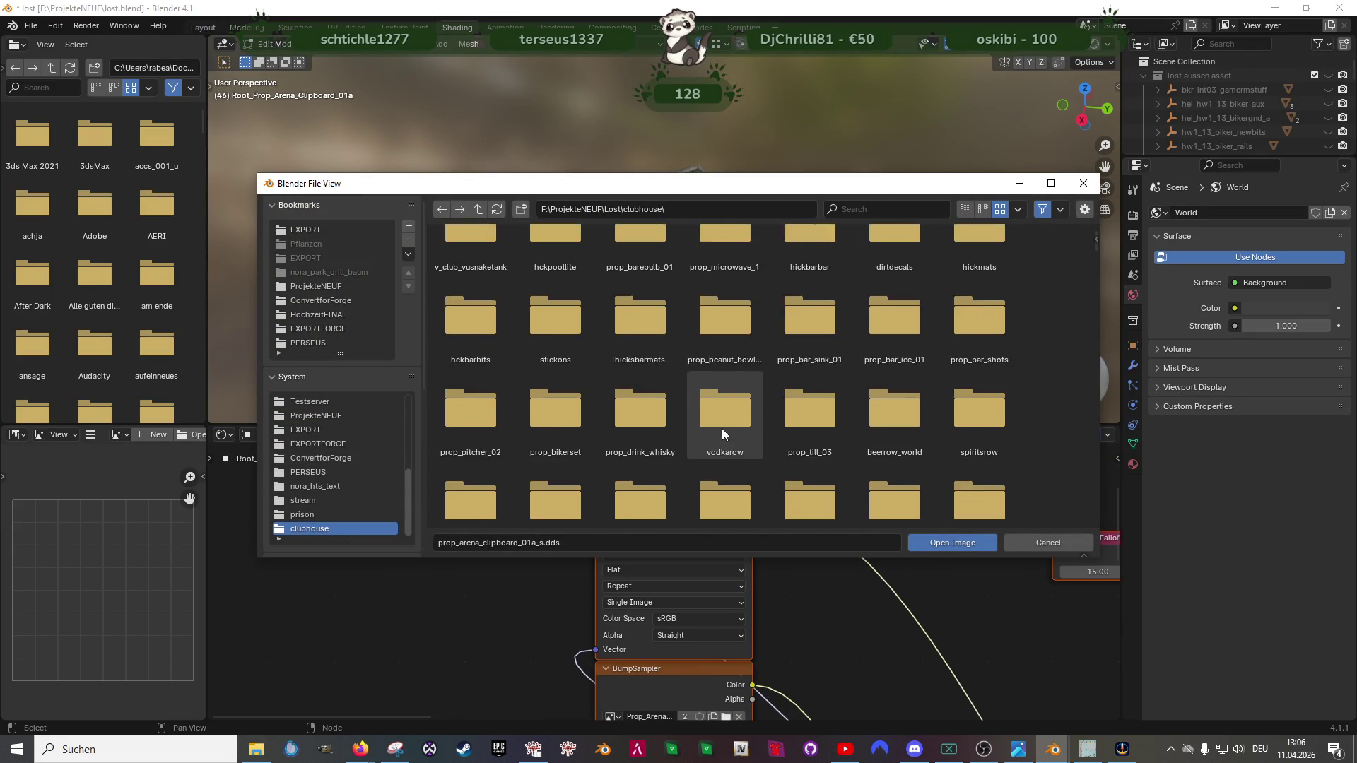
scroll(727, 438, "down", 5)
scroll(730, 438, "down", 5)
scroll(733, 436, "down", 5)
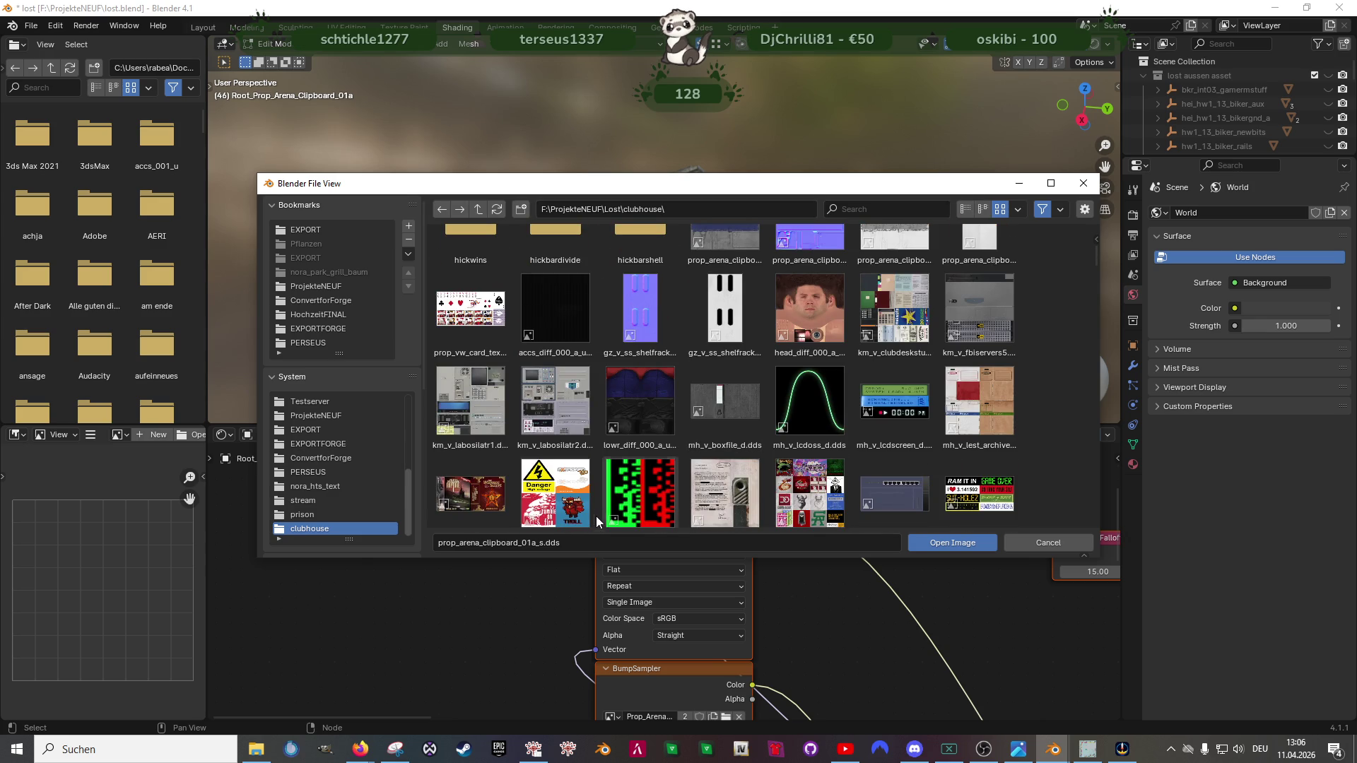
scroll(602, 510, "up", 1)
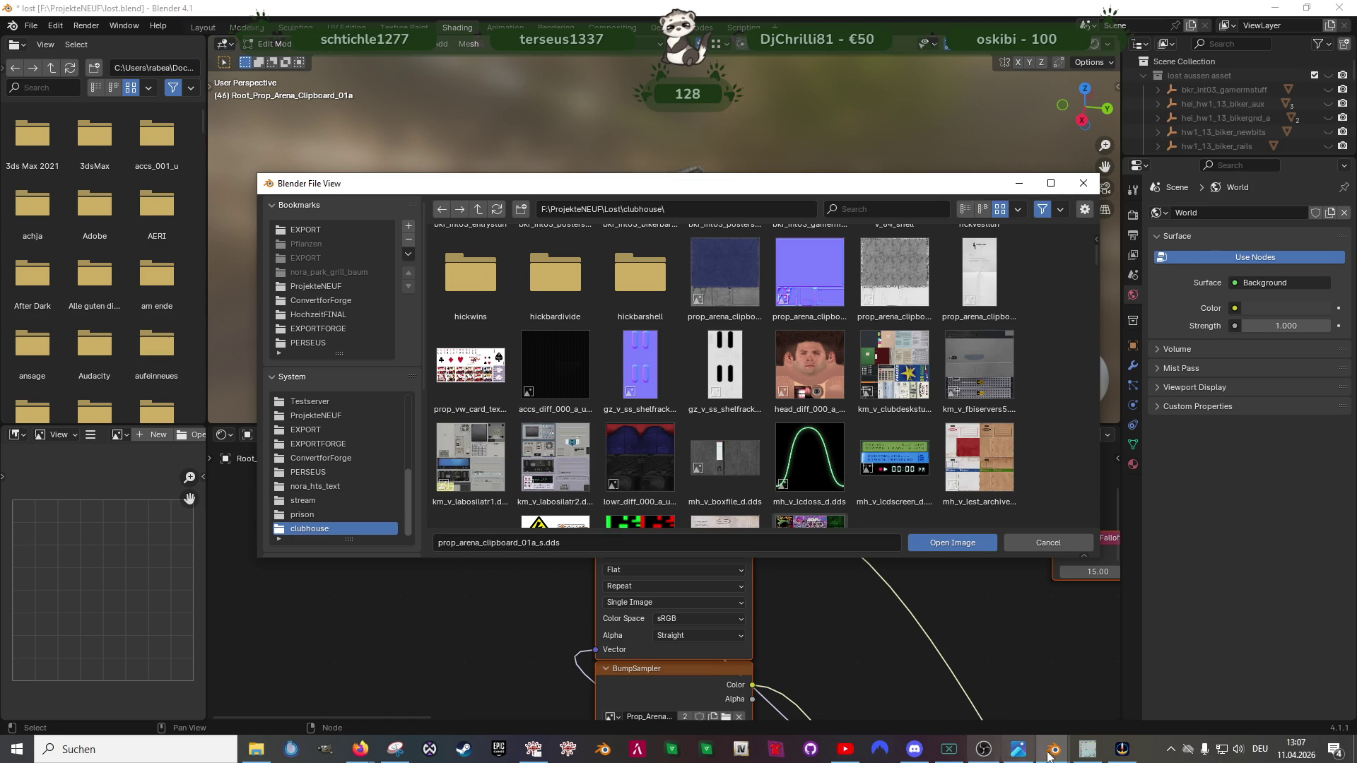
mouse_move(811, 272)
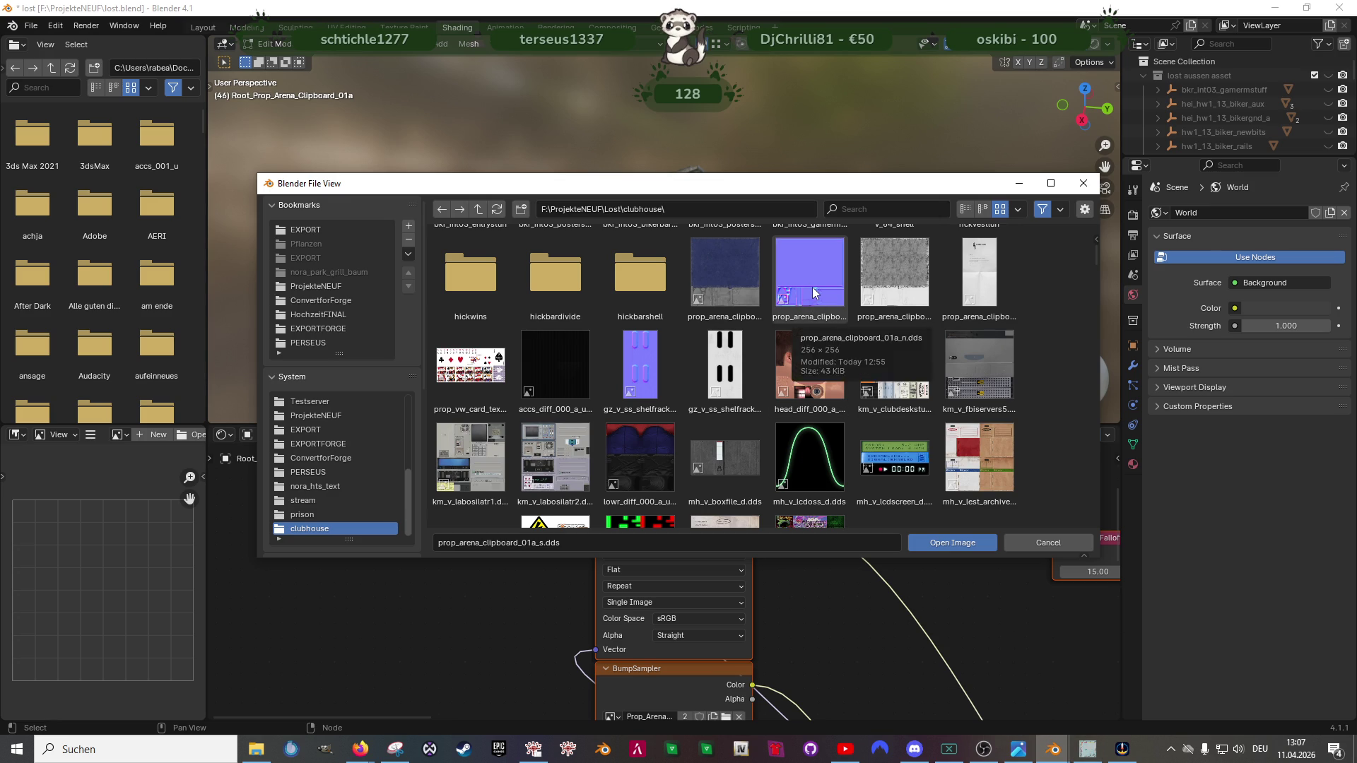
left_click(679, 208)
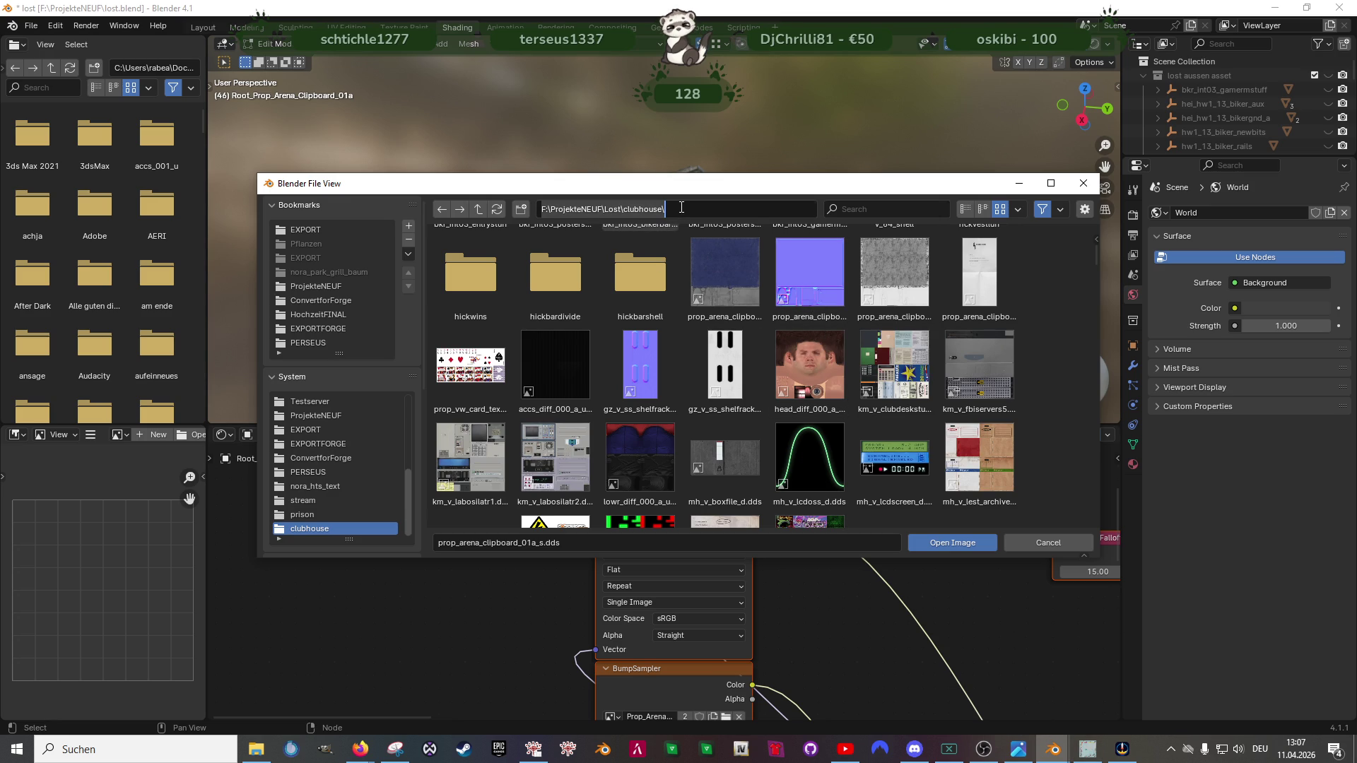
left_click(256, 749)
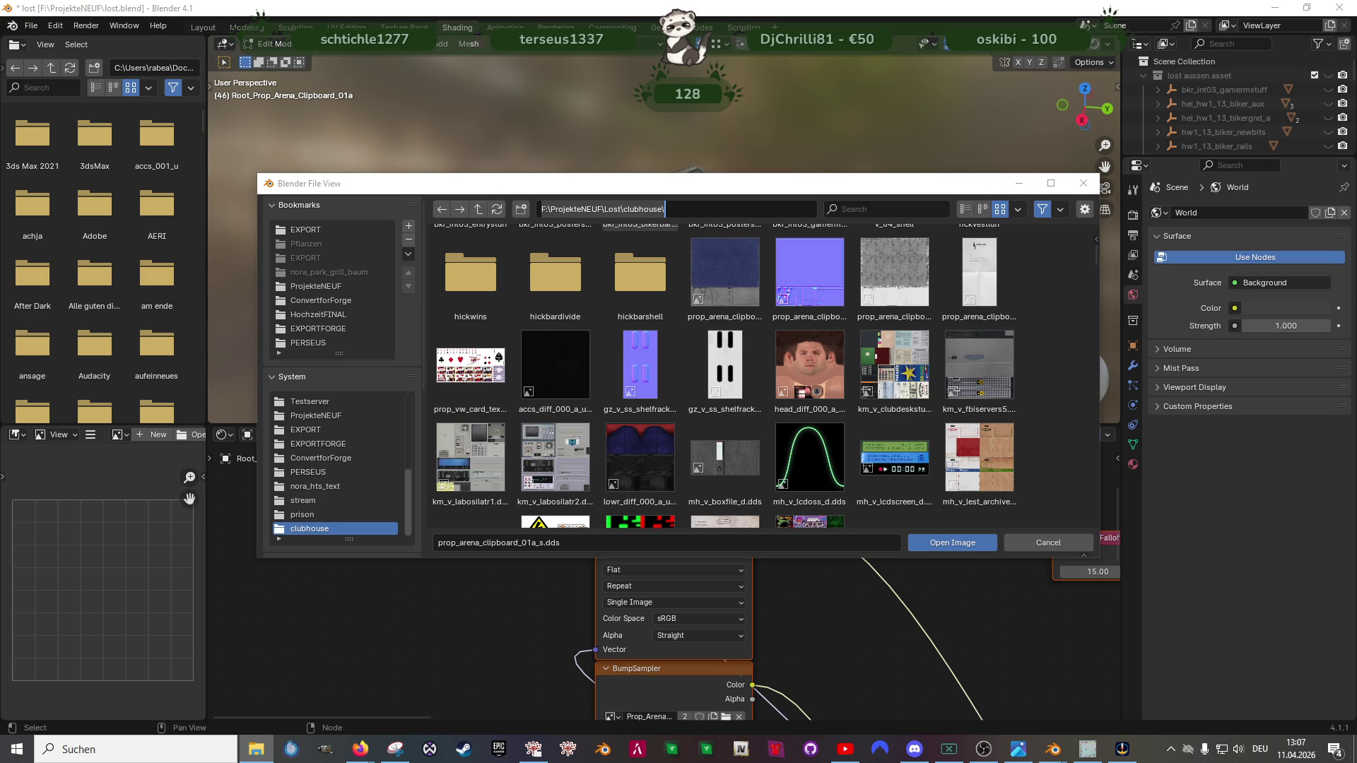
left_click(578, 538)
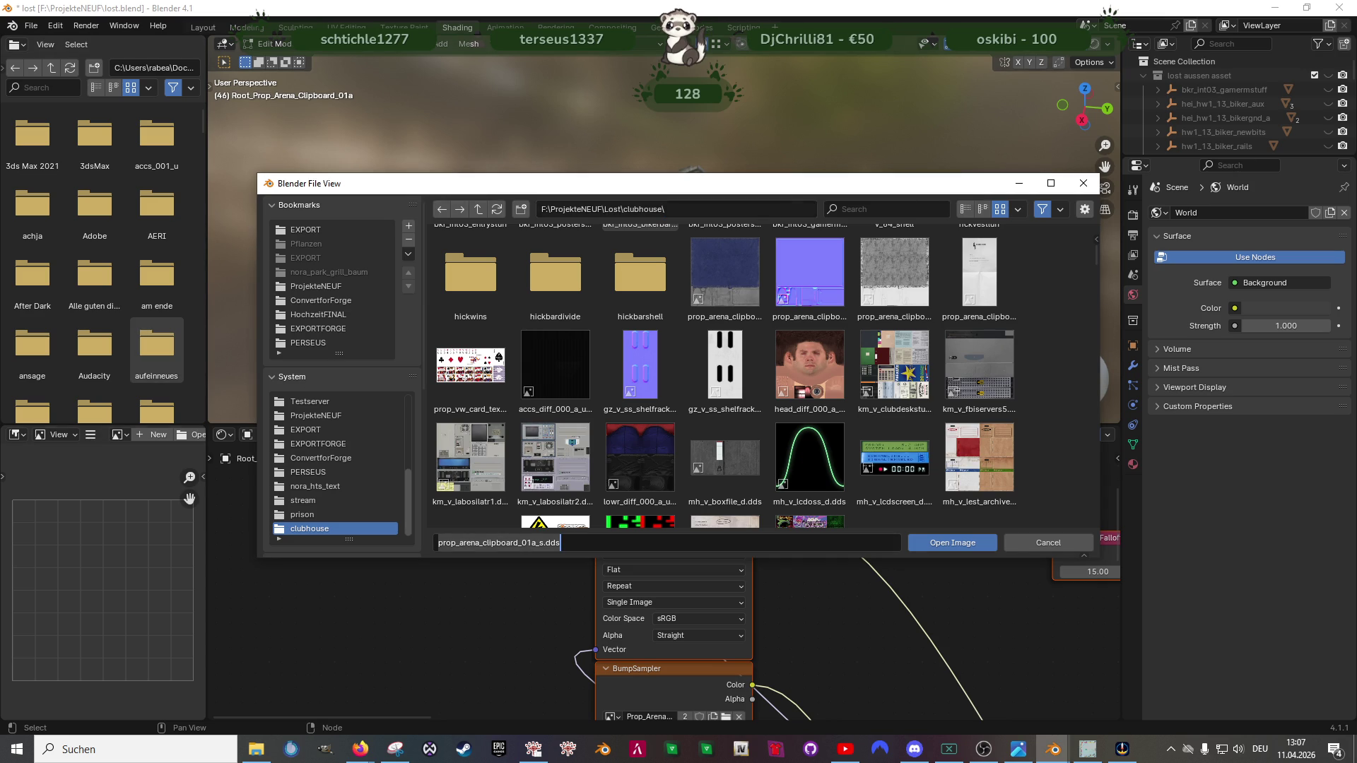
Step: Copy the texture file name, dismiss the Load DDS options and switch to GIMP
key("alt+Tab")
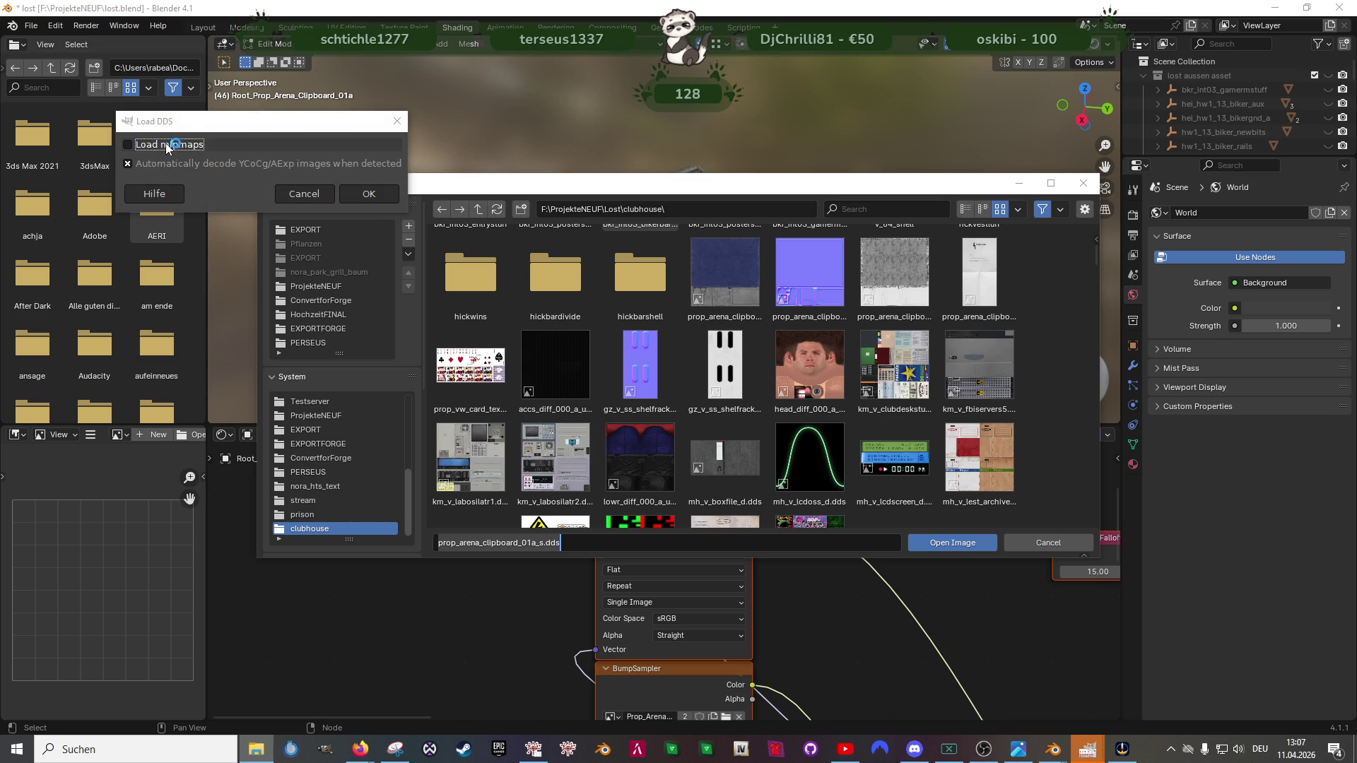
left_click(368, 194)
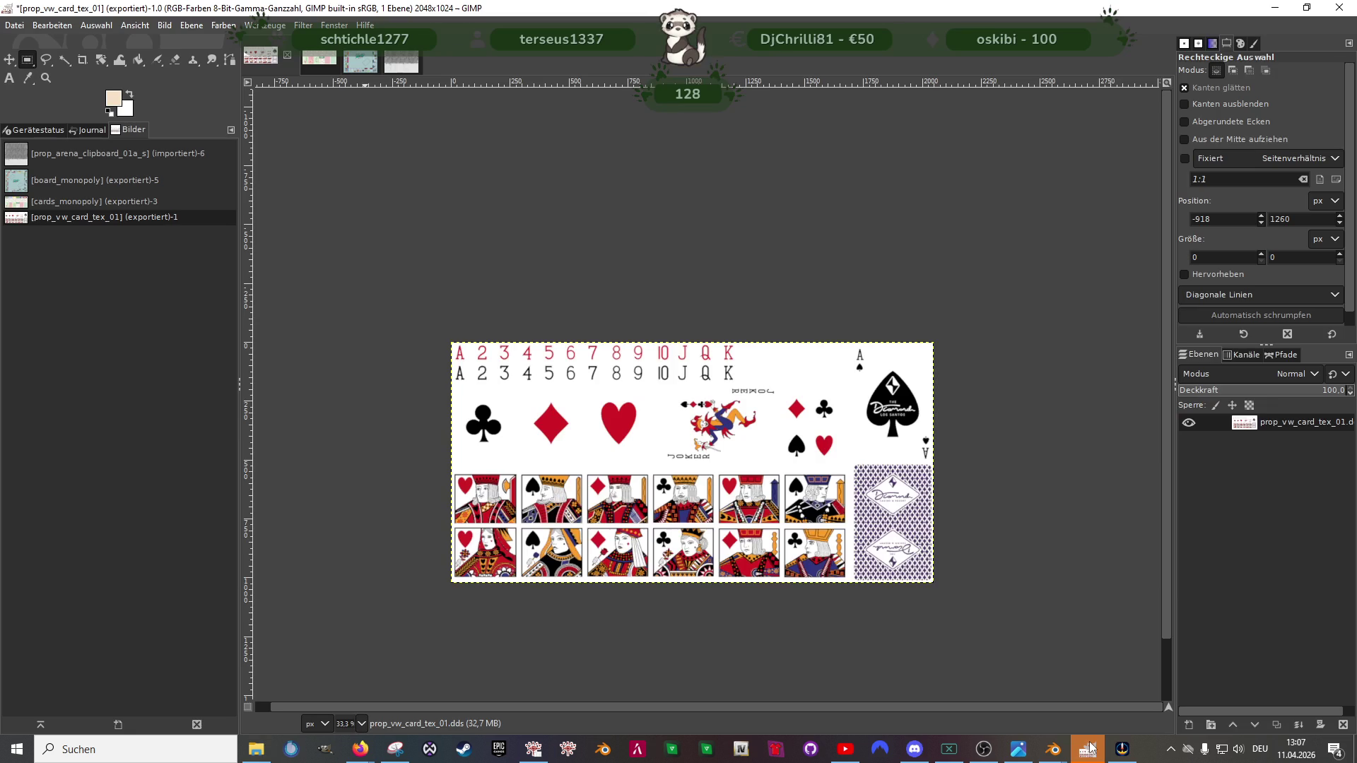
left_click(1089, 749)
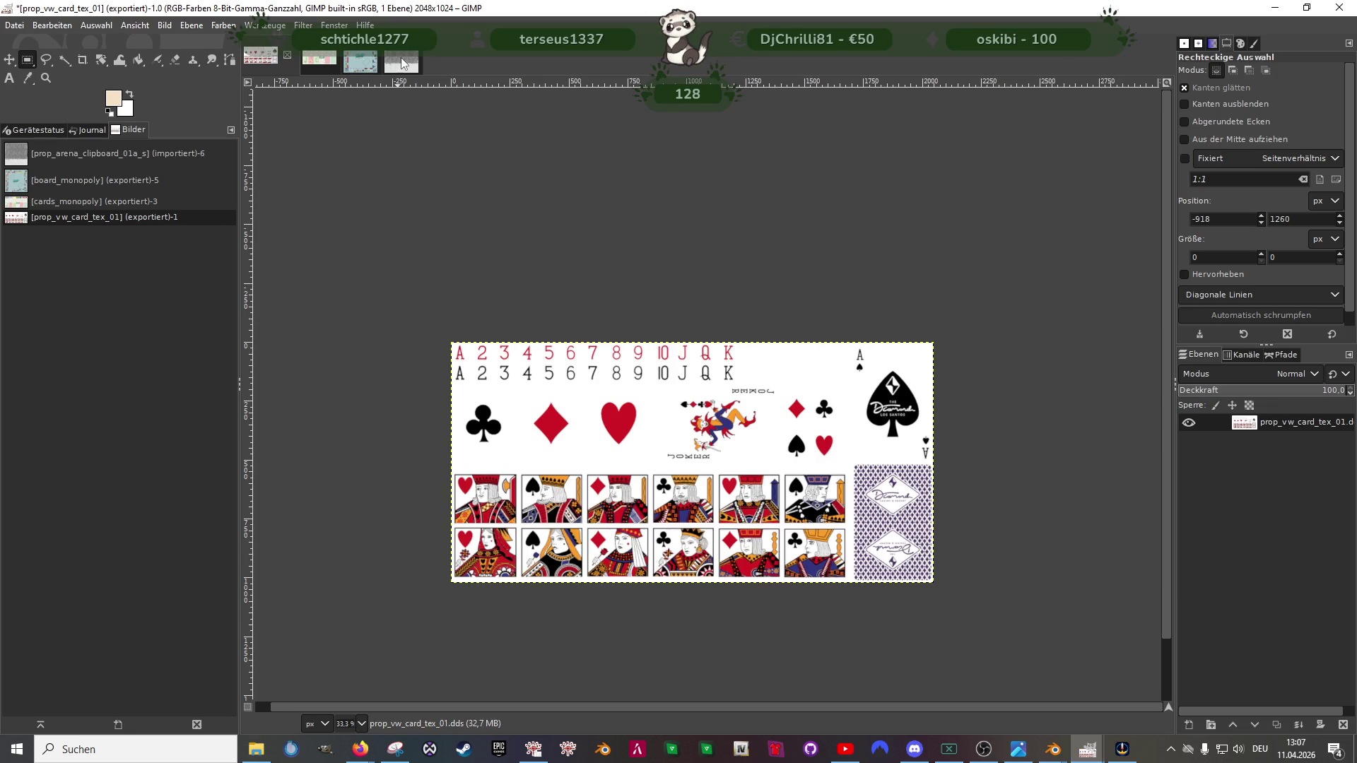
Step: Load prop_arena_clipboard_01a_n.dds, check its 256×256 size in Scale Image, then show the grey 01a_s texture
left_click(401, 64)
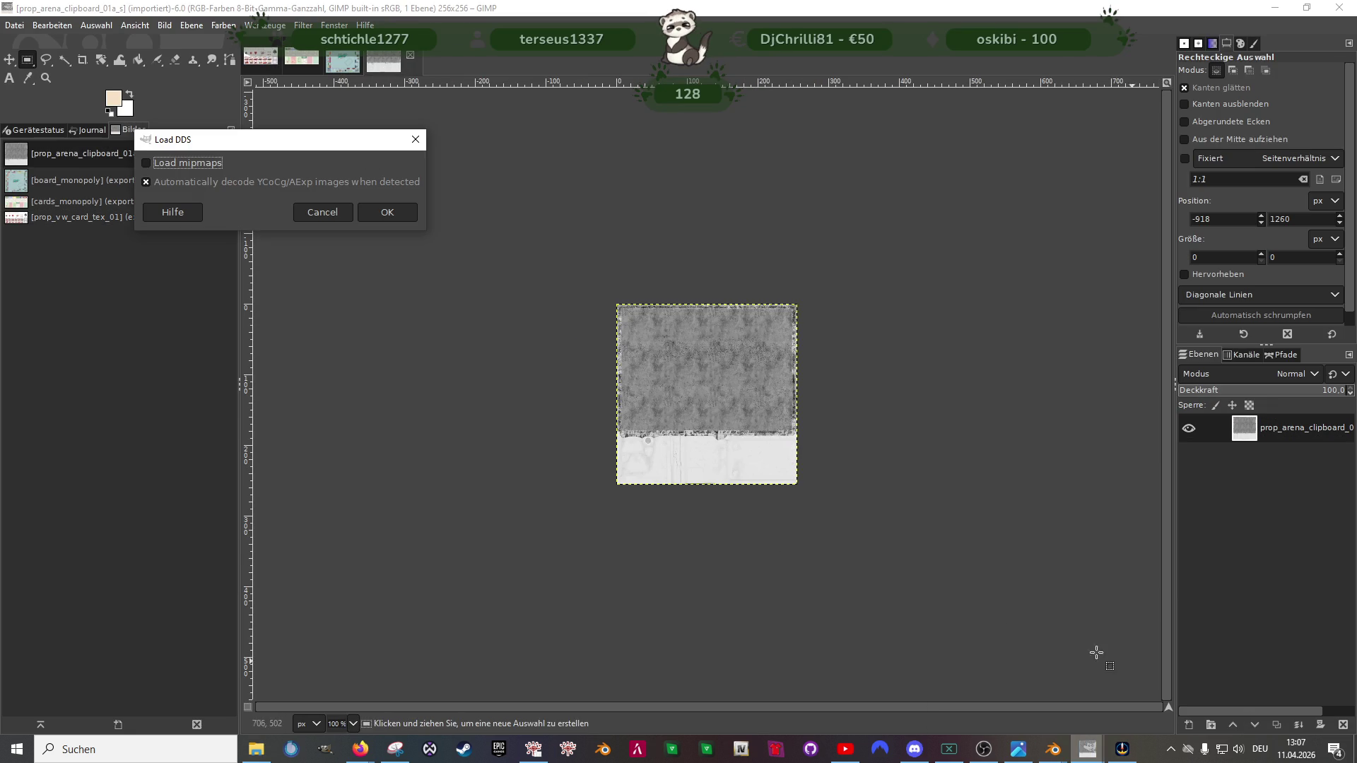
left_click(385, 212)
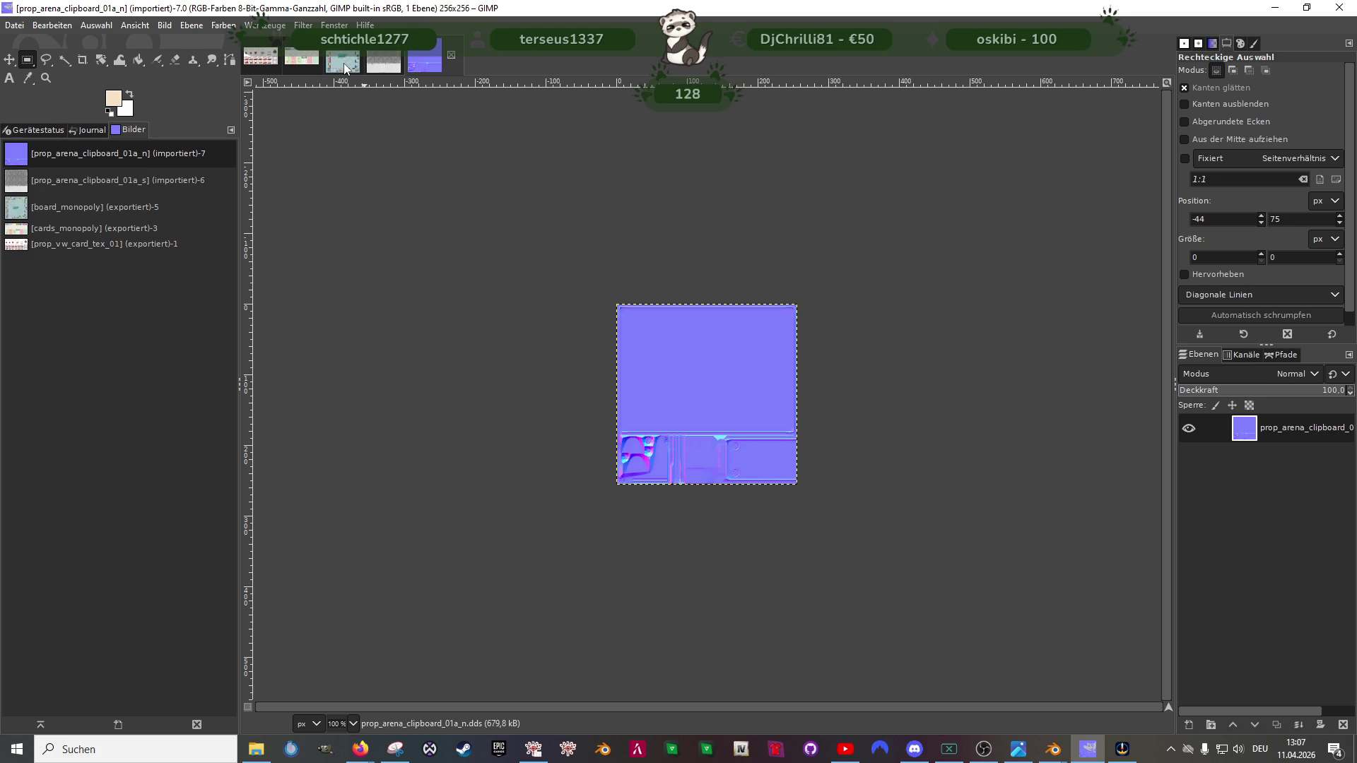
right_click(656, 383)
mouse_move(700, 469)
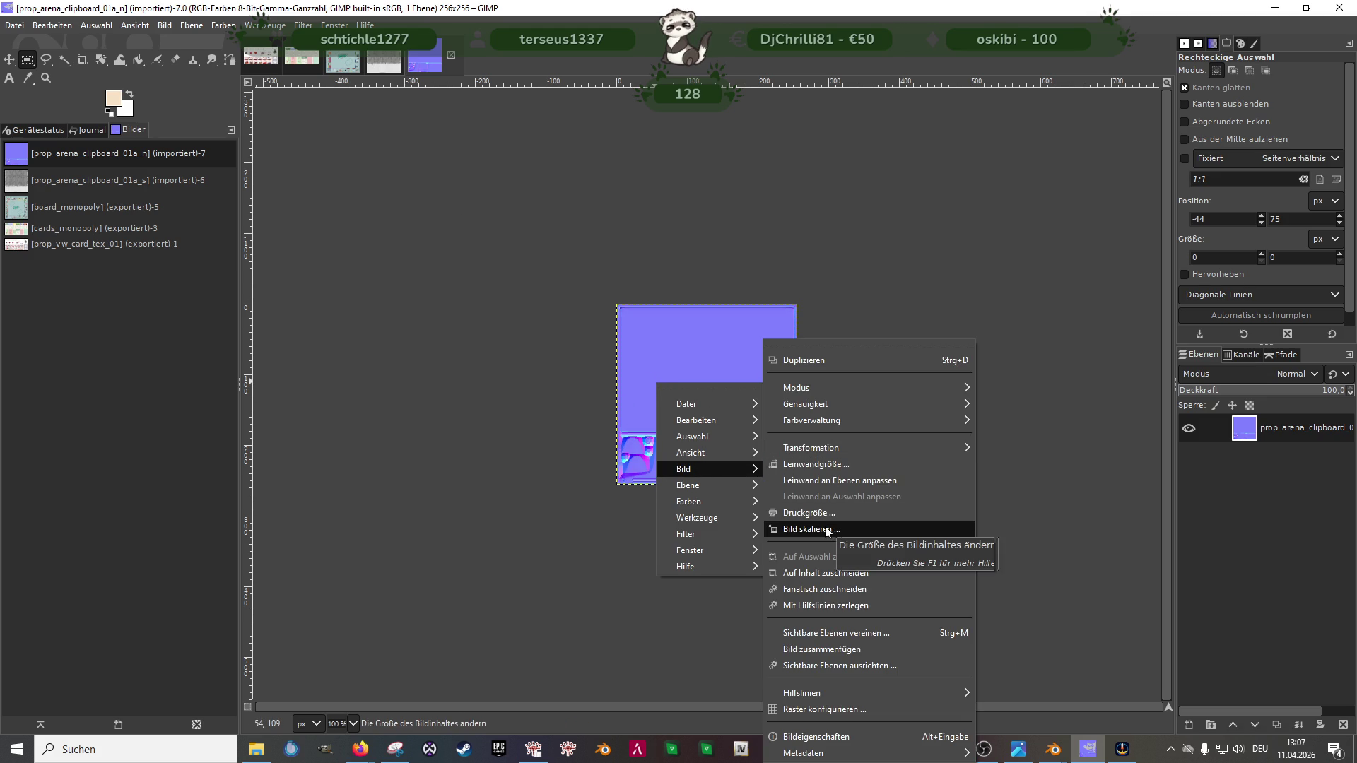
left_click(826, 530)
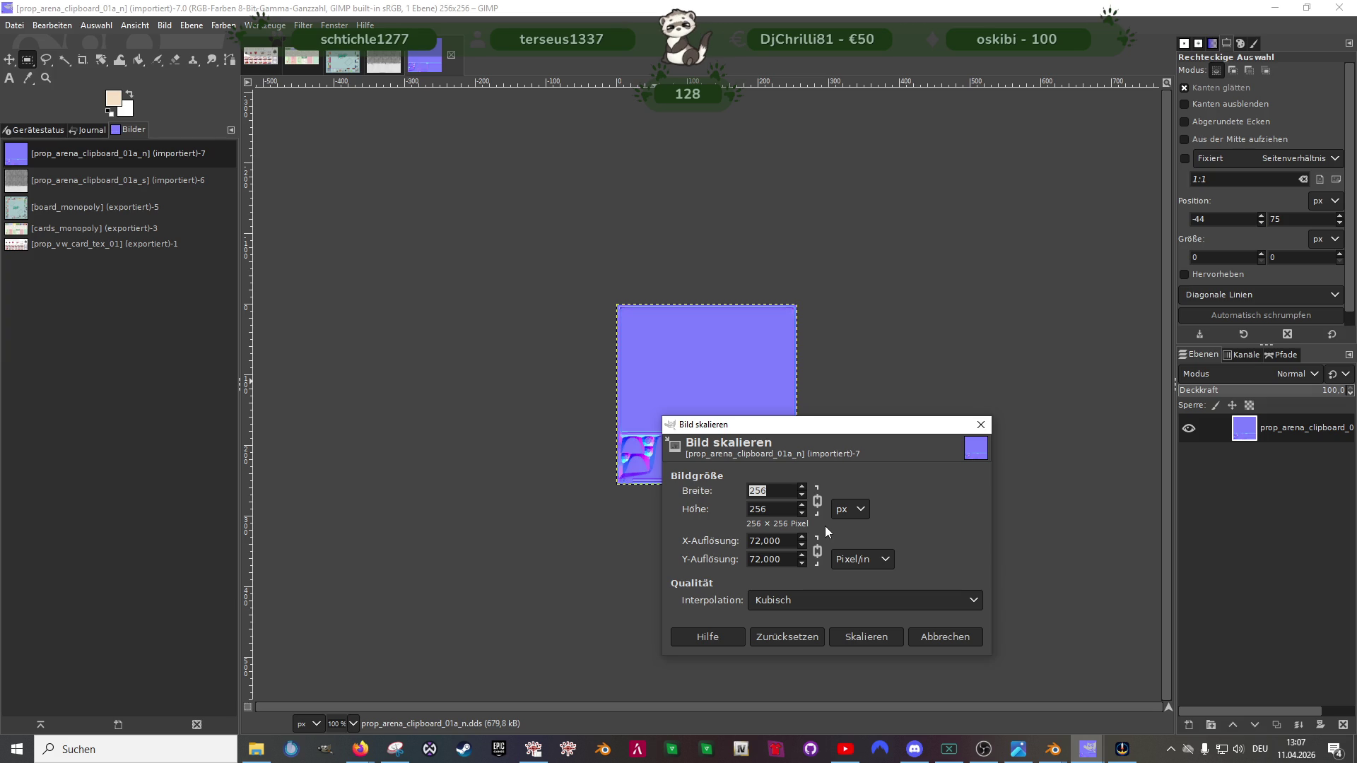
left_click(607, 533)
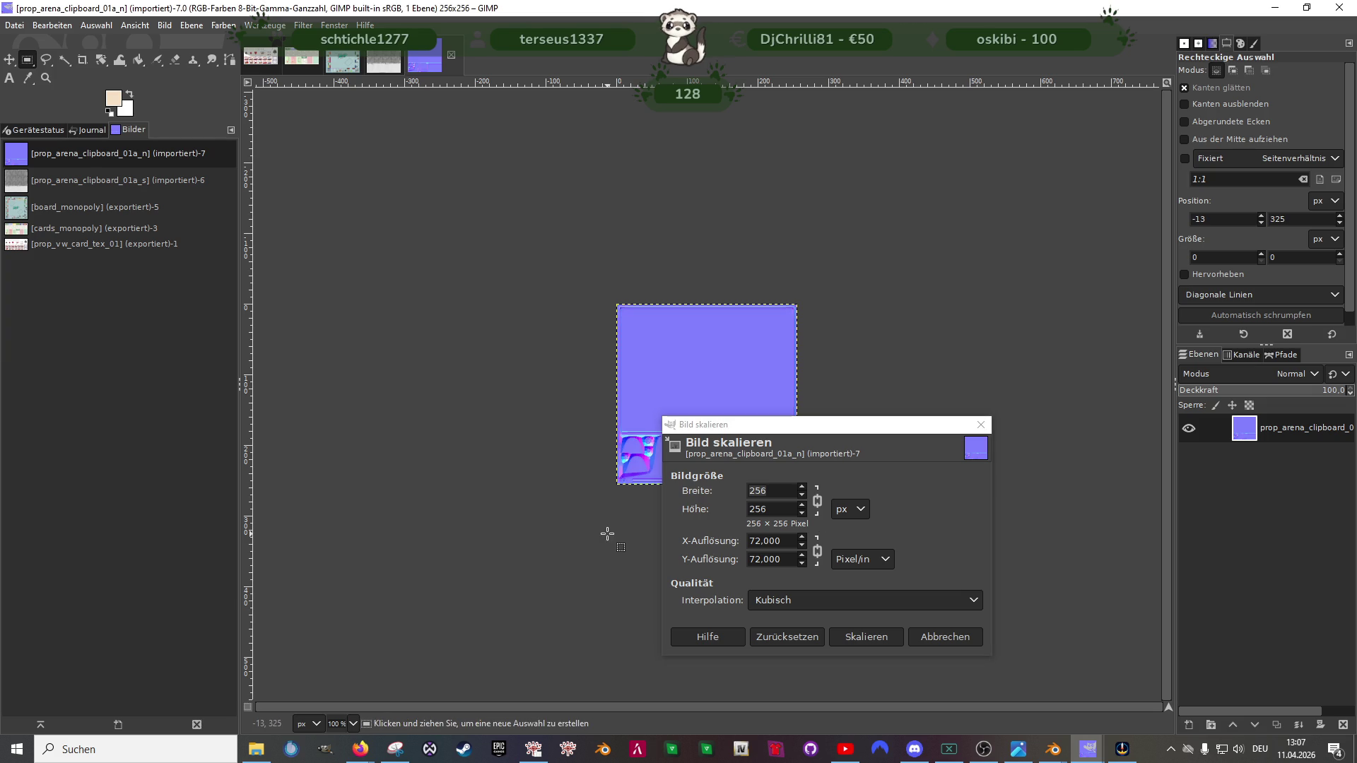
left_click(946, 638)
left_click(382, 71)
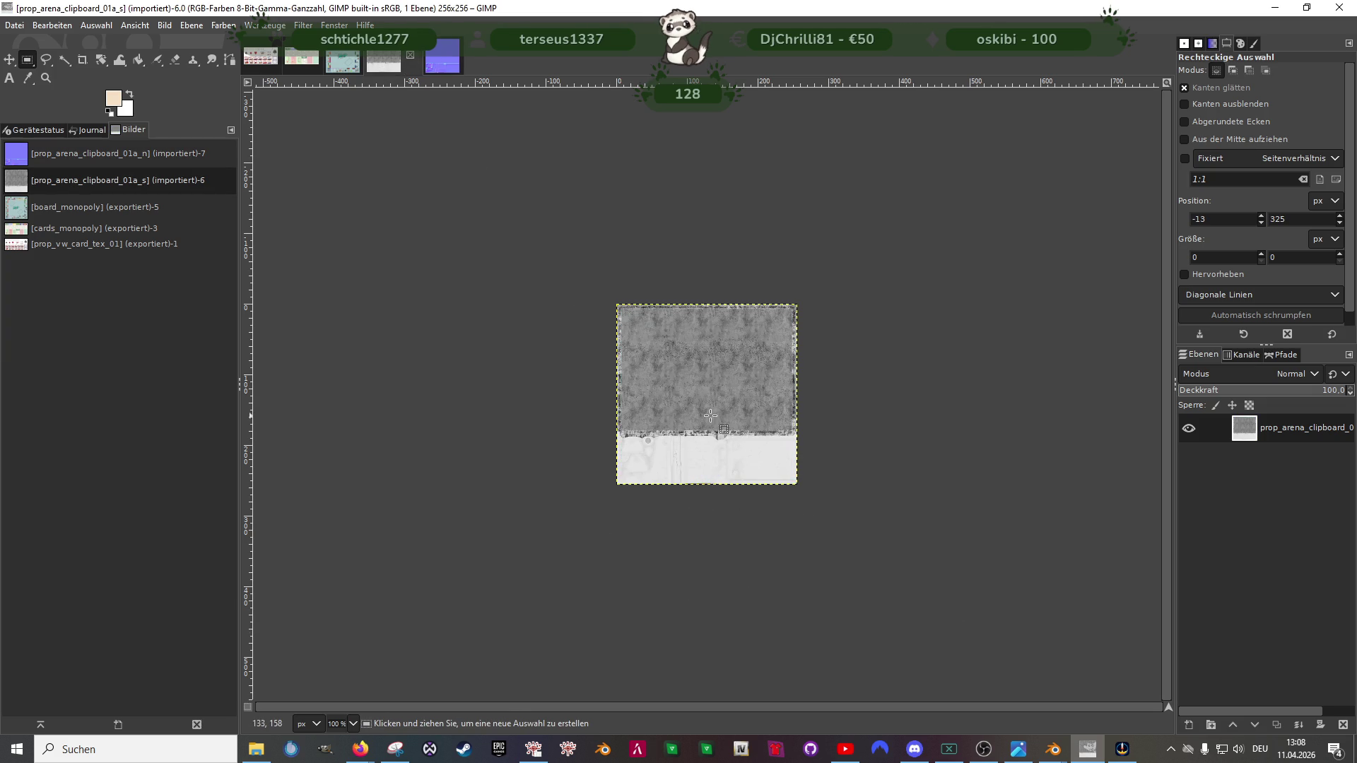
scroll(719, 409, "up", 3)
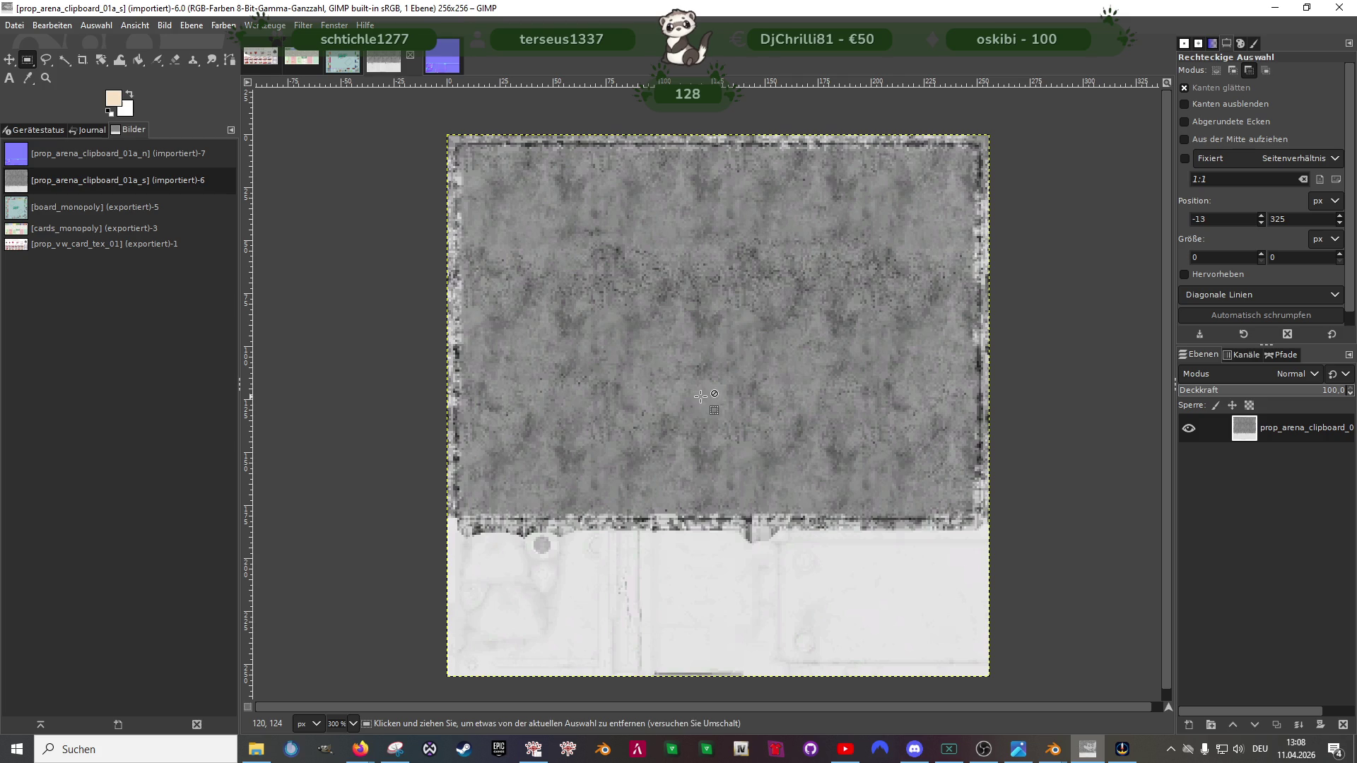
Step: Select a 147×147 square patch in the dark upper area of the grey texture
left_click_drag(526, 188, 882, 490)
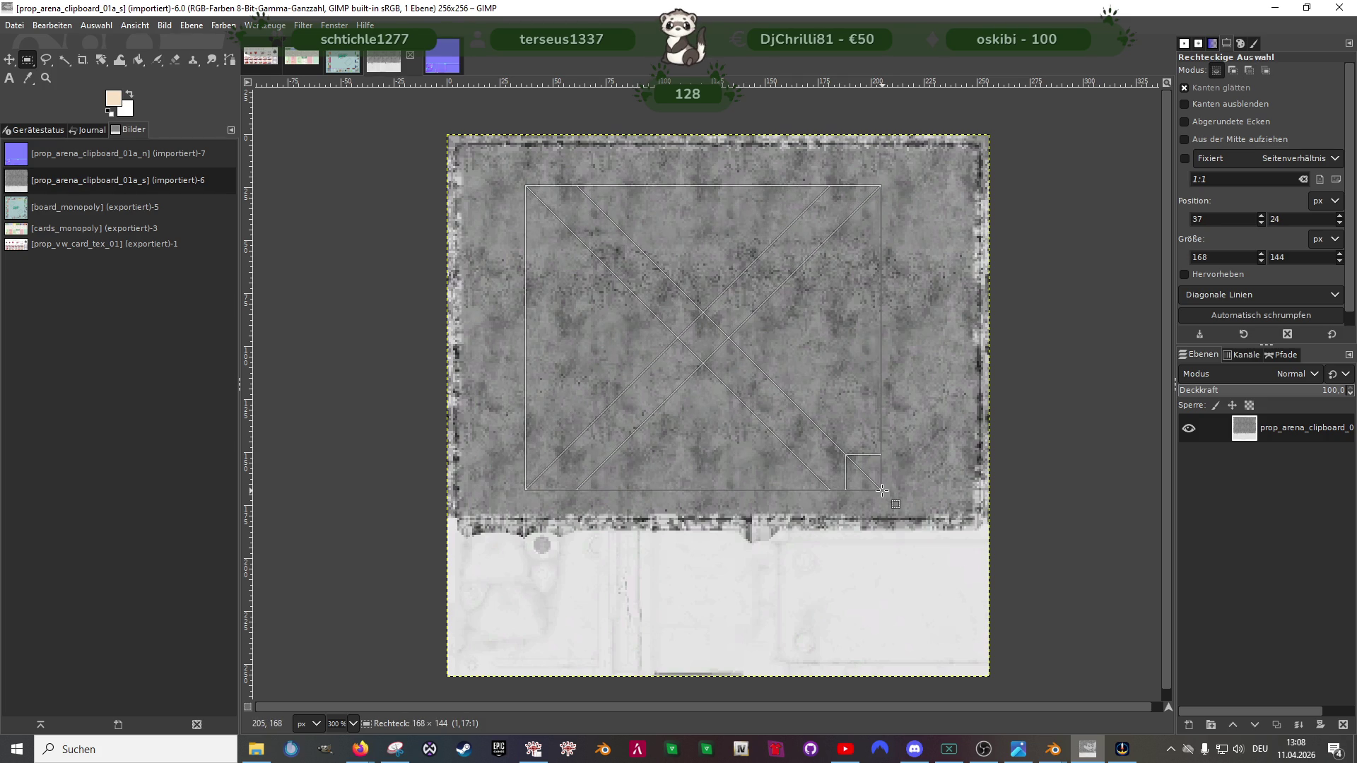
left_click_drag(882, 489, 881, 491)
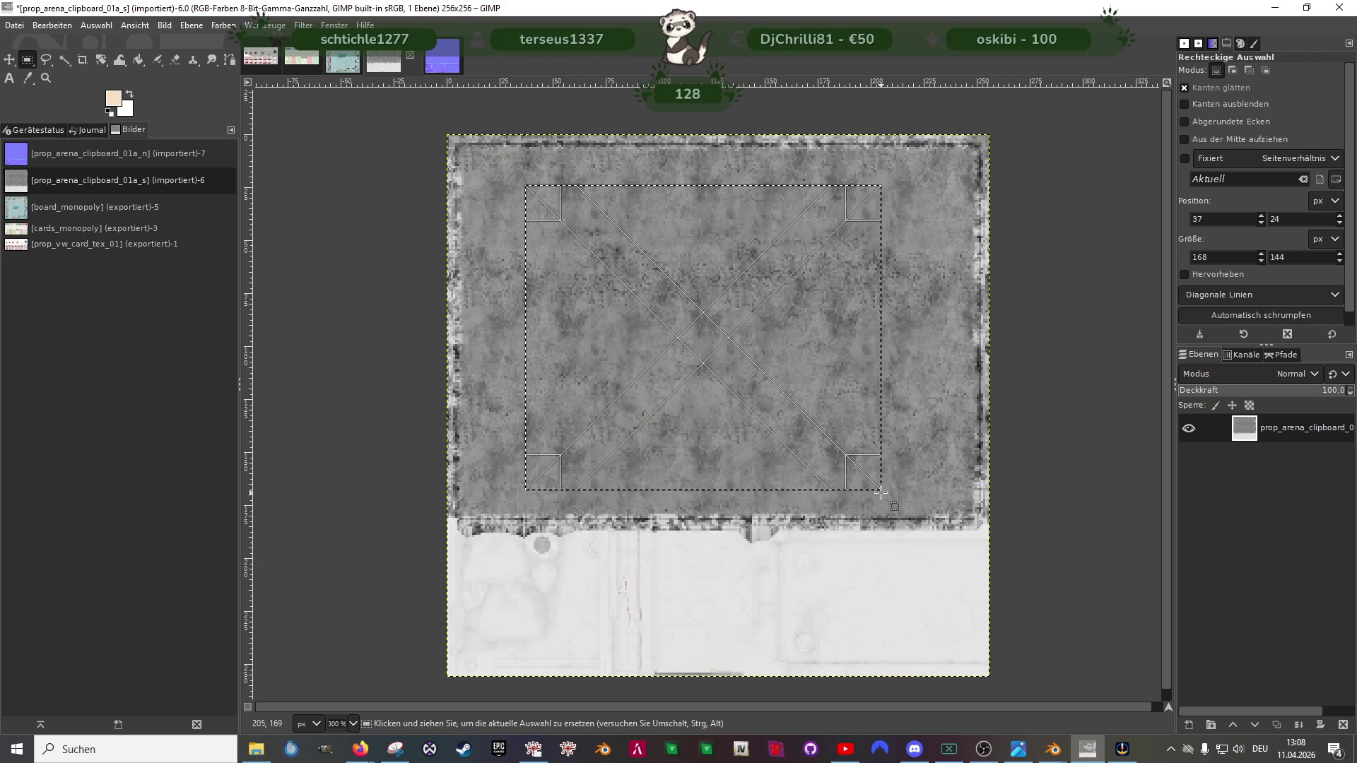
left_click(519, 169)
left_click_drag(507, 165, 817, 474)
Step: Copy the selected patch and bring up the settings for a new image
key("ctrl+c")
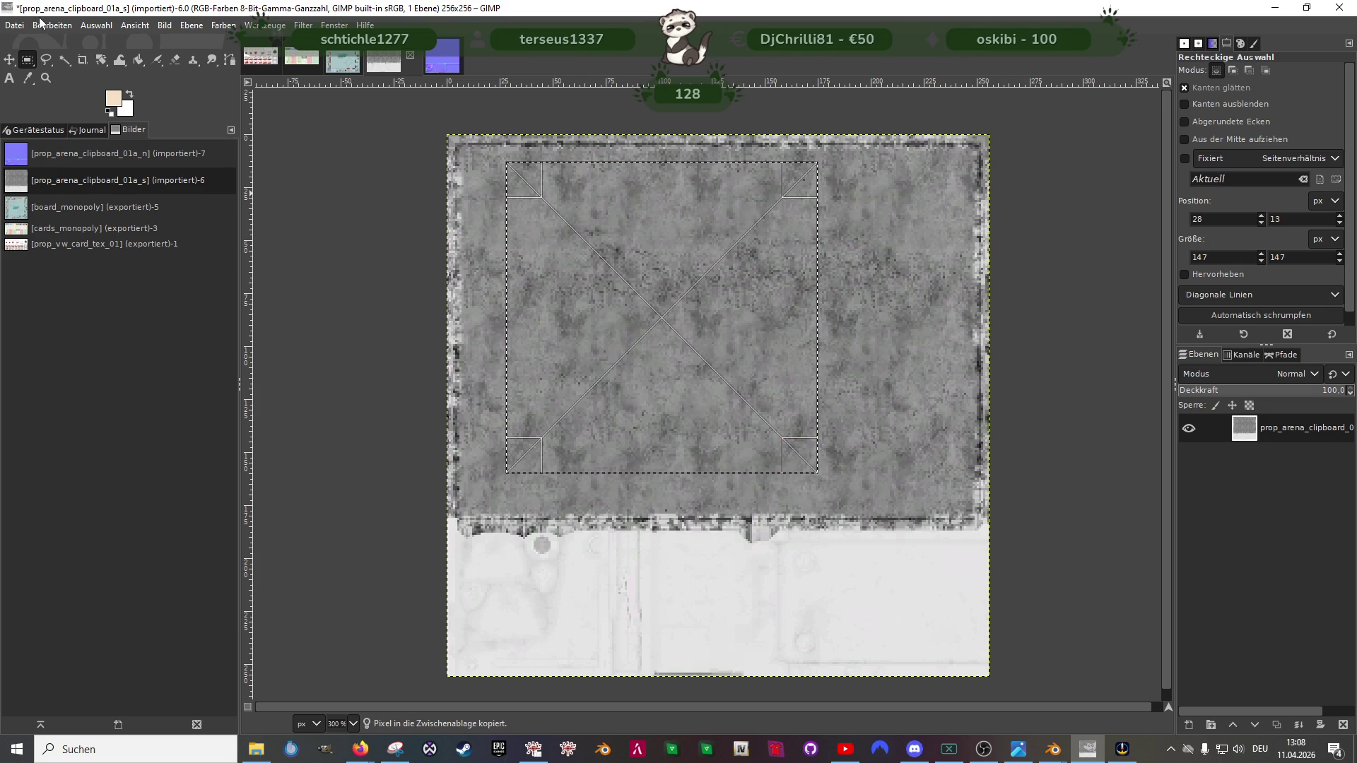
left_click(16, 25)
left_click(30, 44)
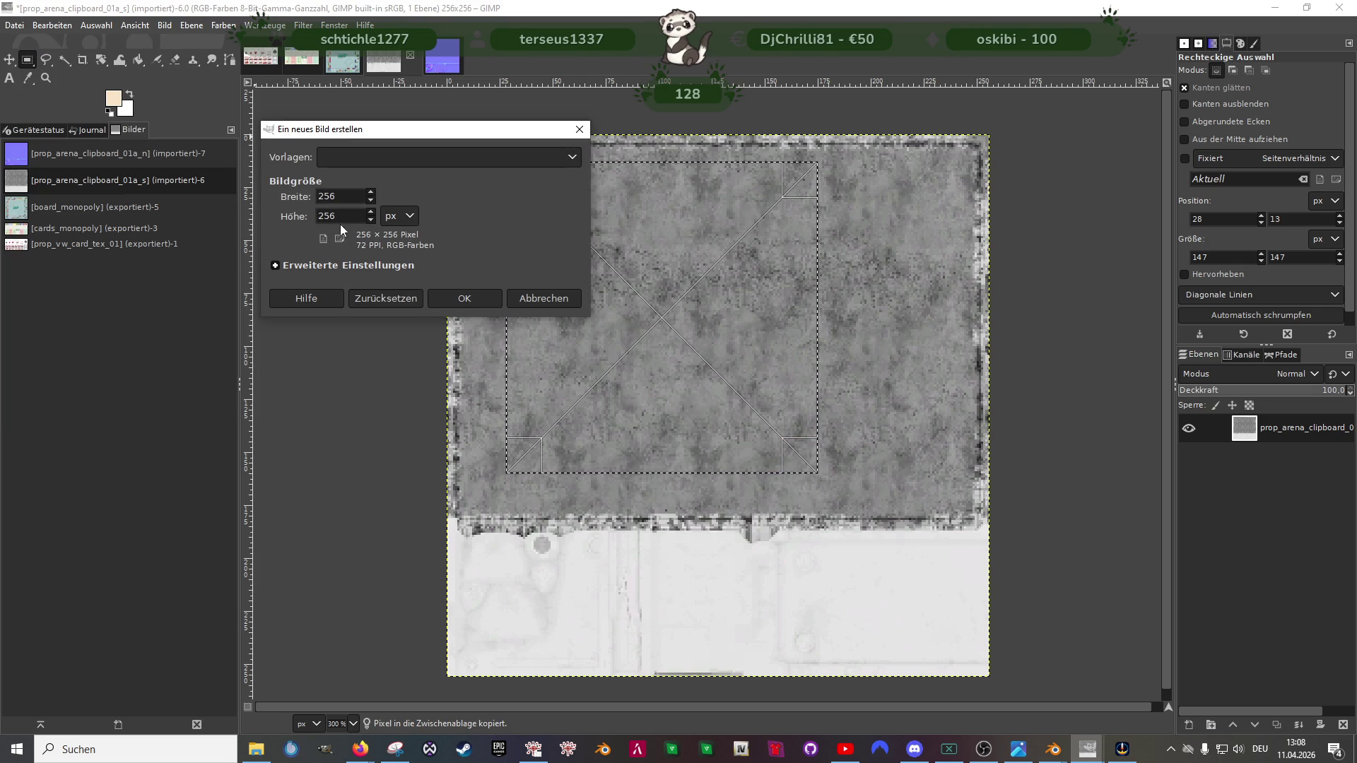
Step: Create the blank 256×256 image and check the grey texture's scale settings without changing them
left_click(484, 297)
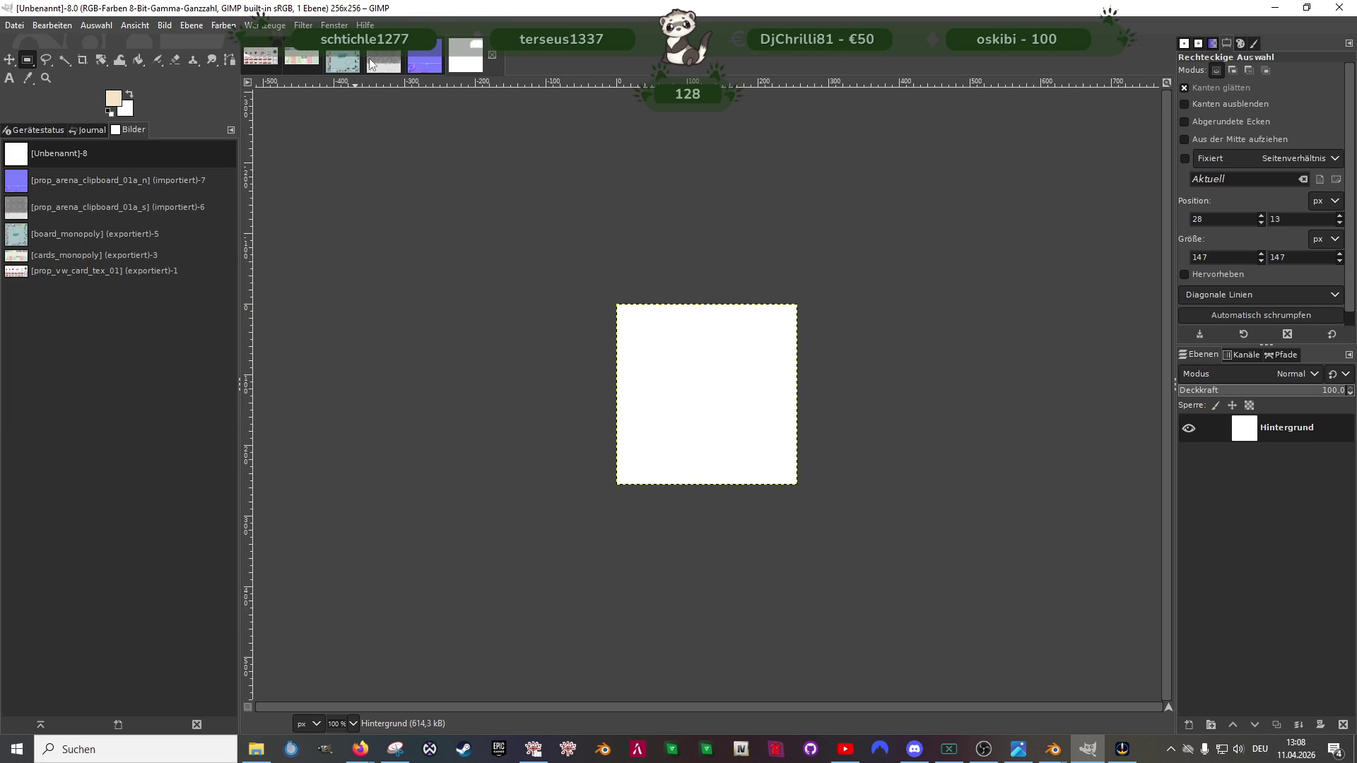
key("ctrl+Tab")
right_click(642, 328)
left_click(516, 397)
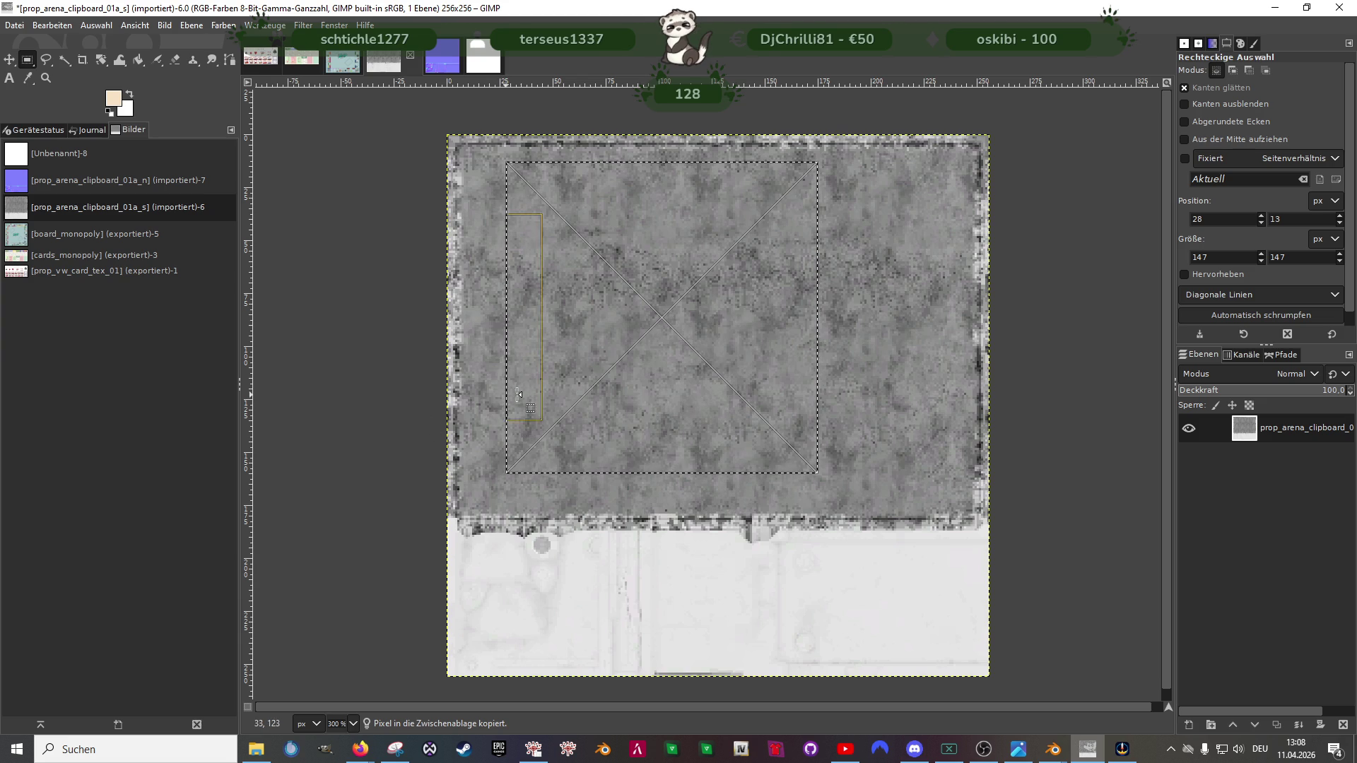
left_click(402, 395)
right_click(500, 378)
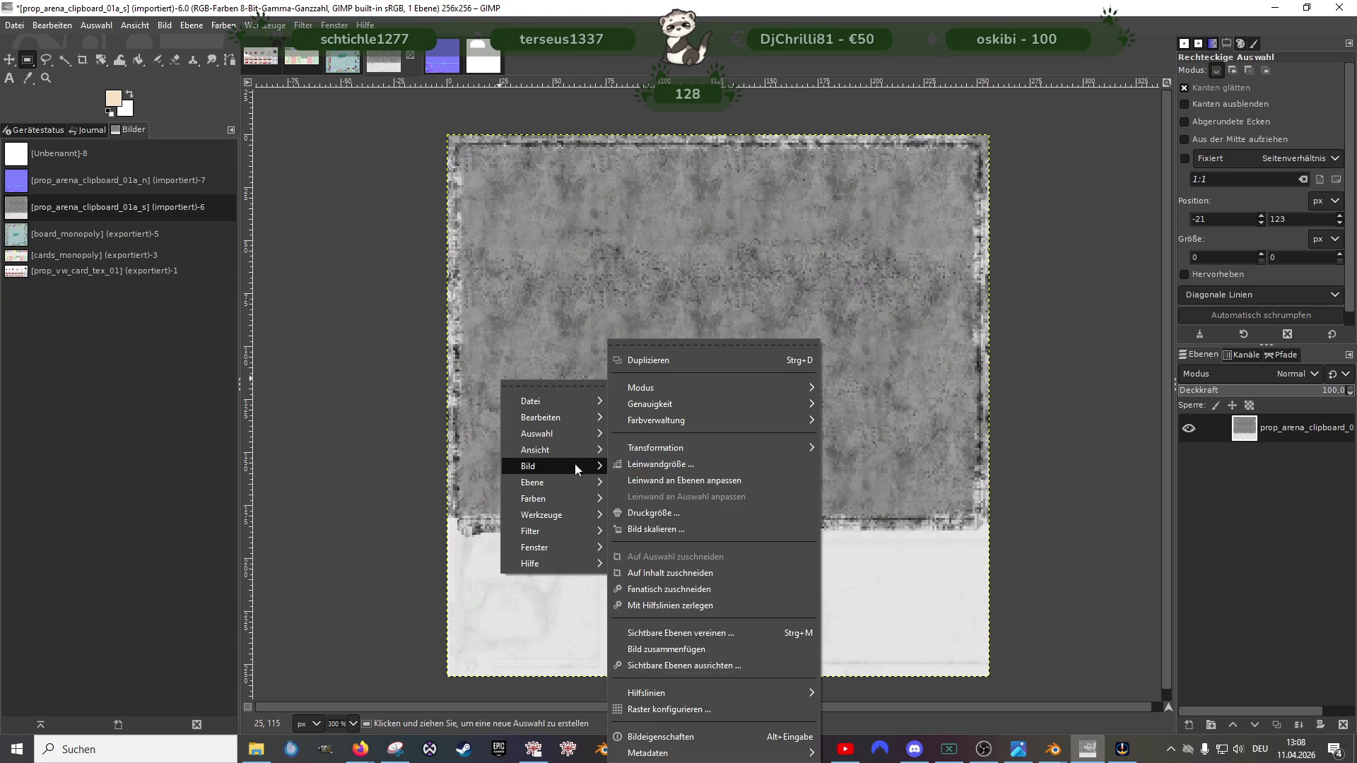
left_click(655, 528)
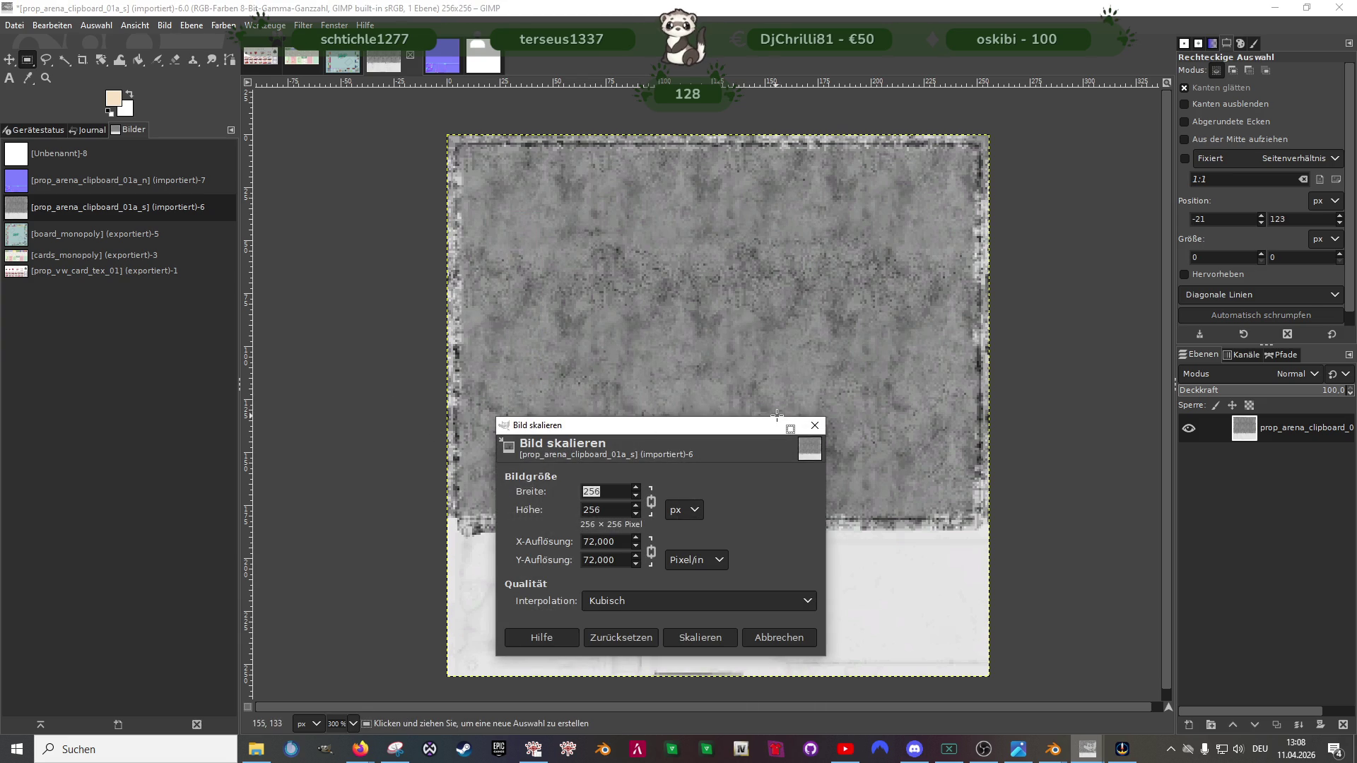
left_click(815, 425)
Step: Paste the copied grey patch into the new blank image as a floating selection
left_click(483, 59)
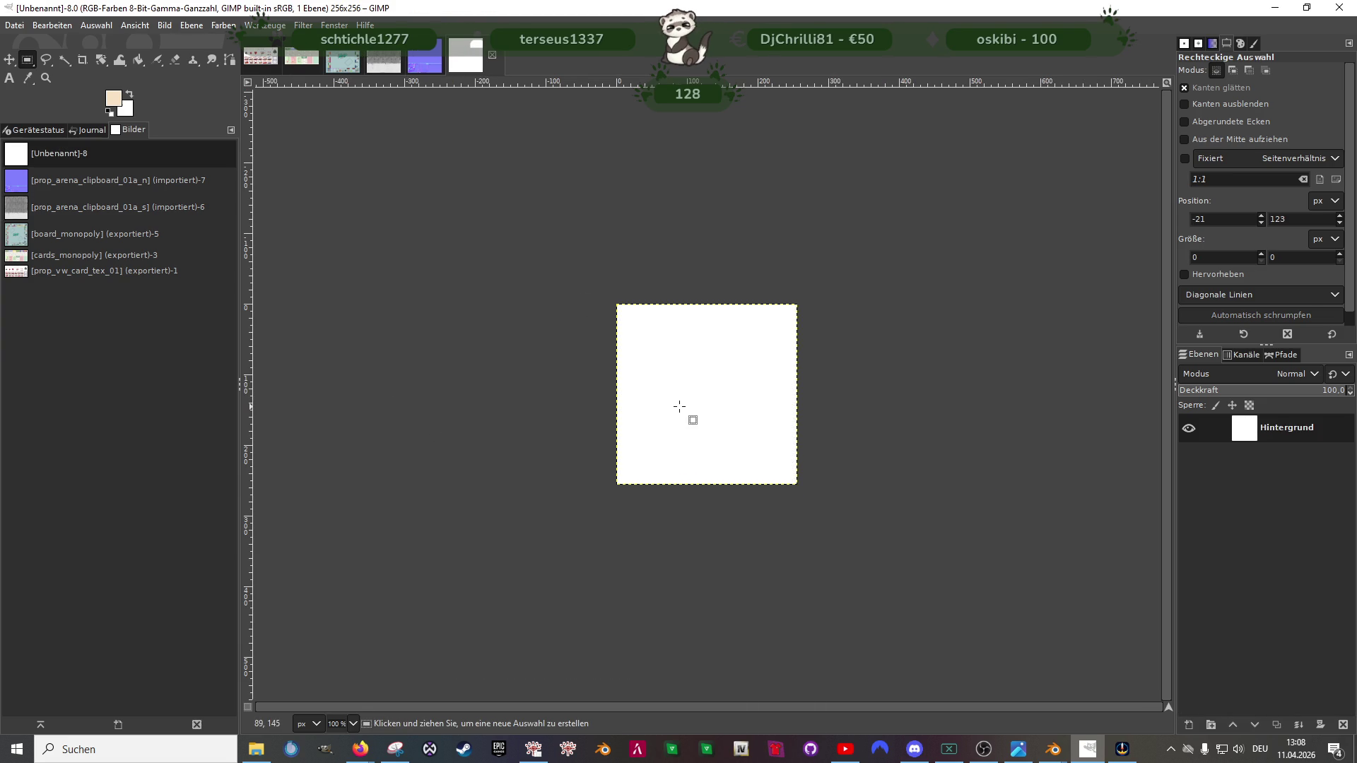
key("ctrl+v")
right_click(687, 394)
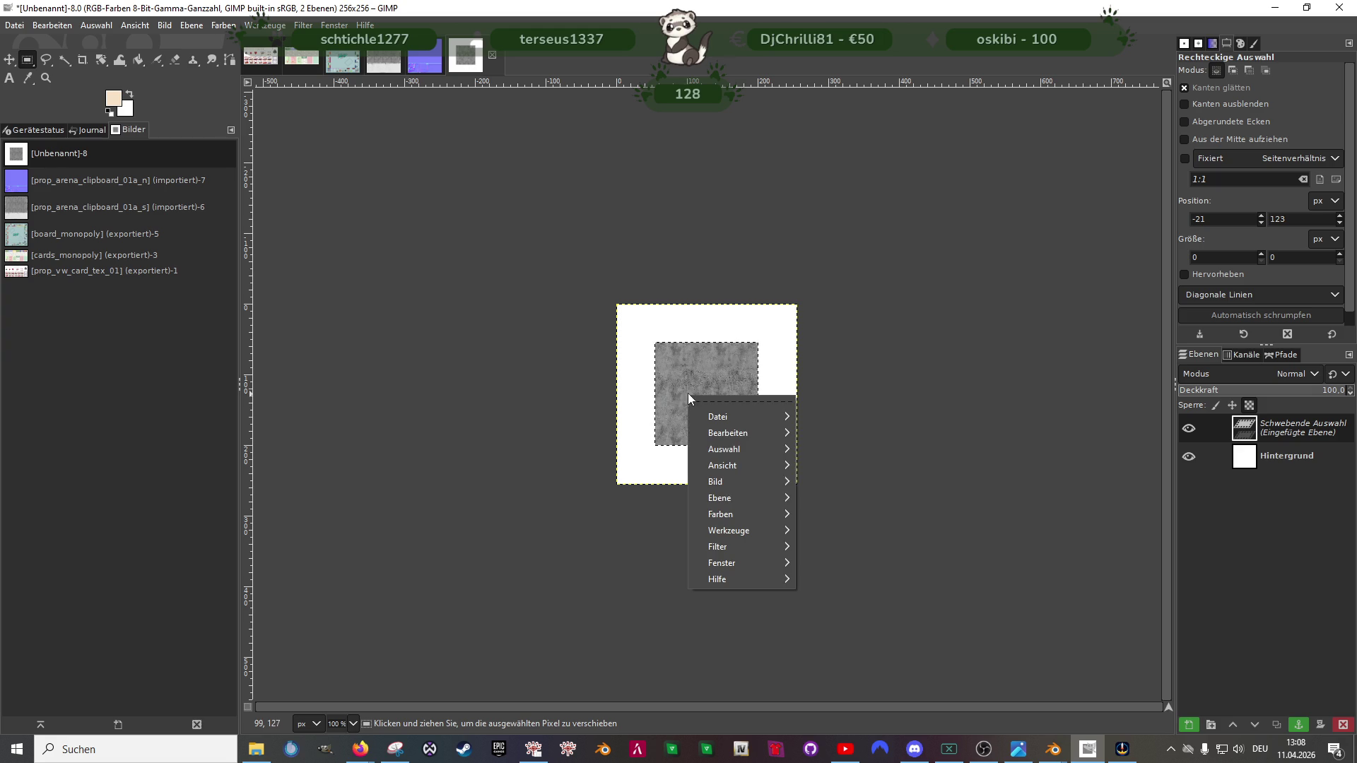
mouse_move(720, 497)
left_click(871, 703)
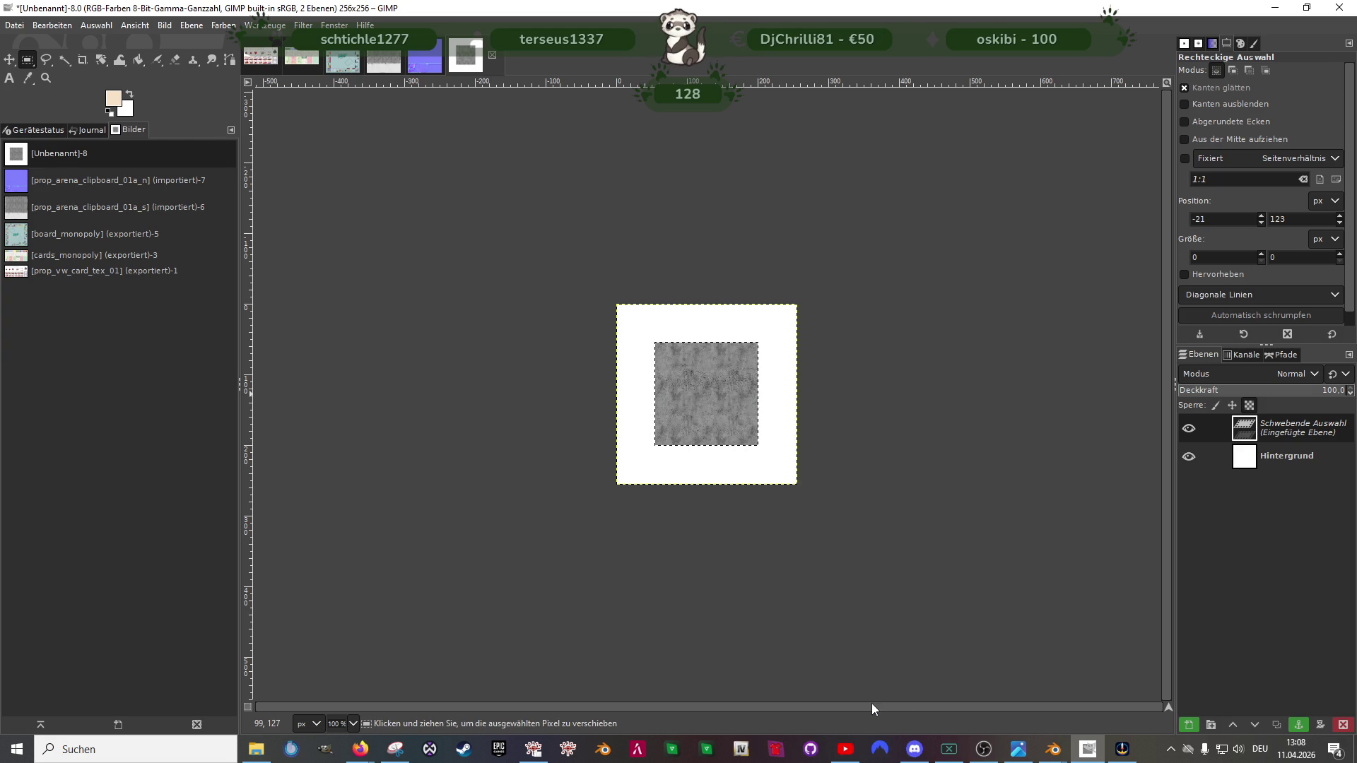
right_click(697, 413)
mouse_move(730, 513)
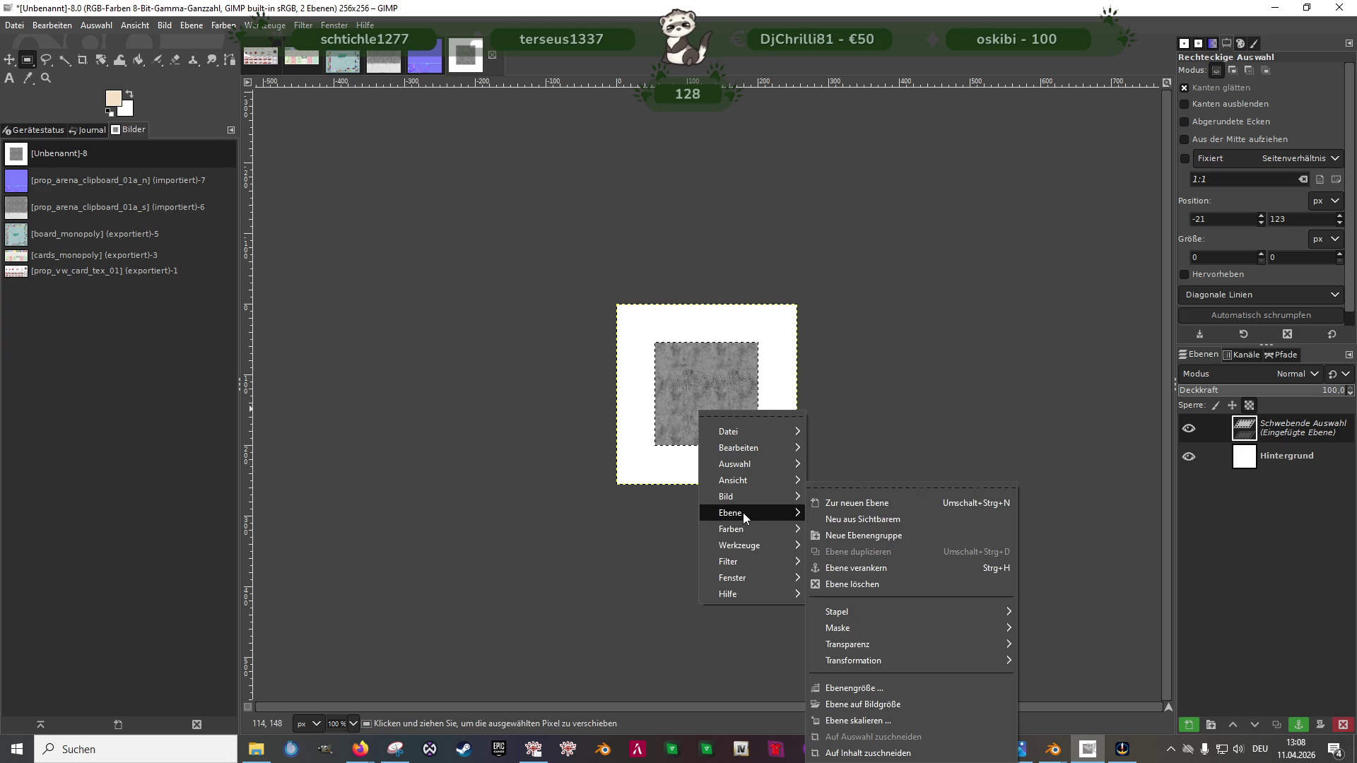
left_click(857, 719)
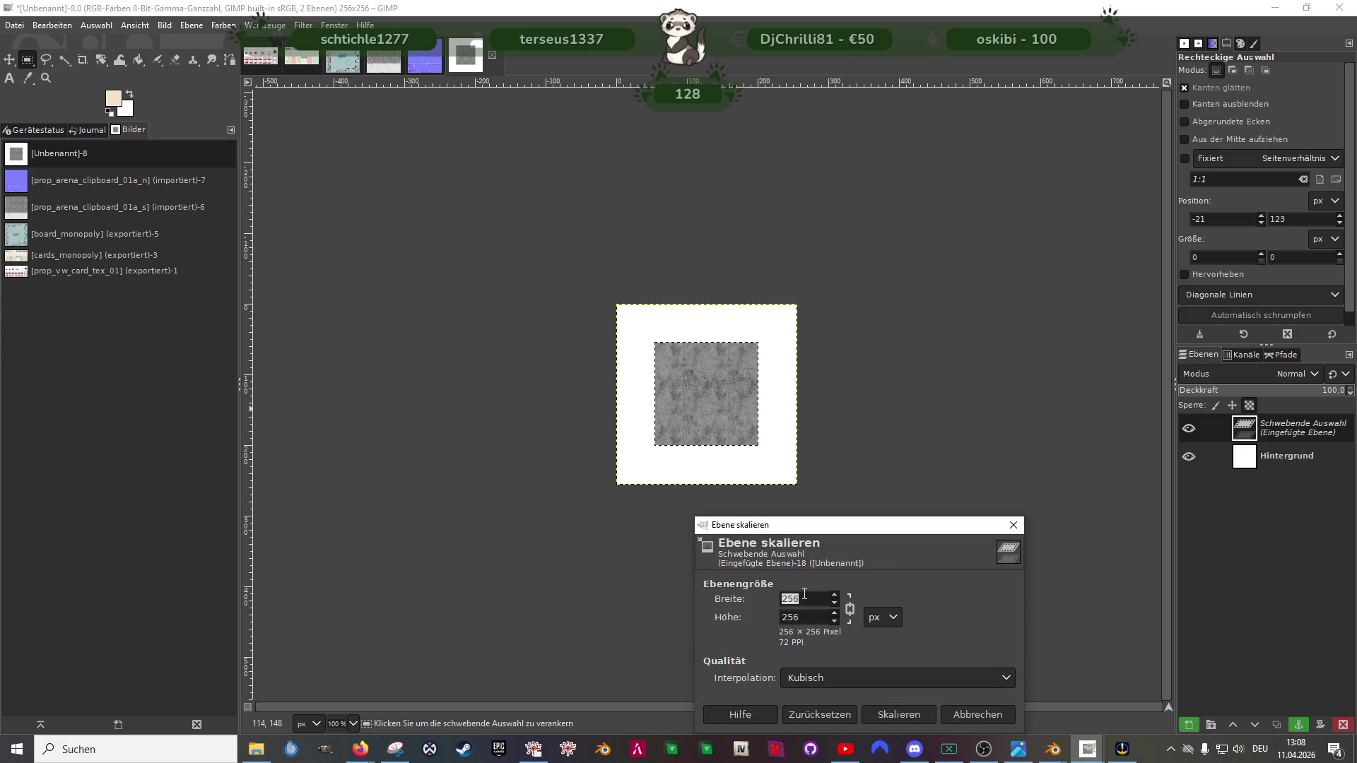
left_click(986, 713)
right_click(720, 408)
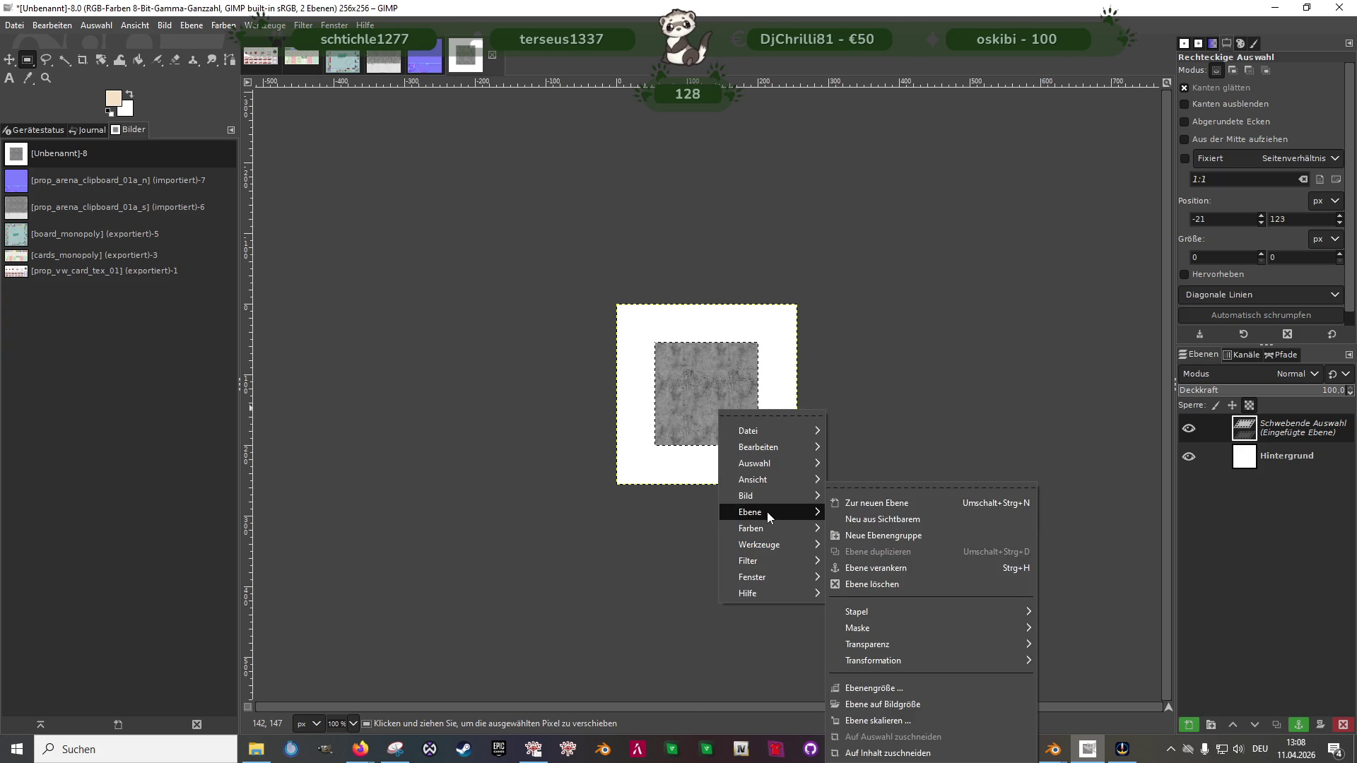
left_click(632, 505)
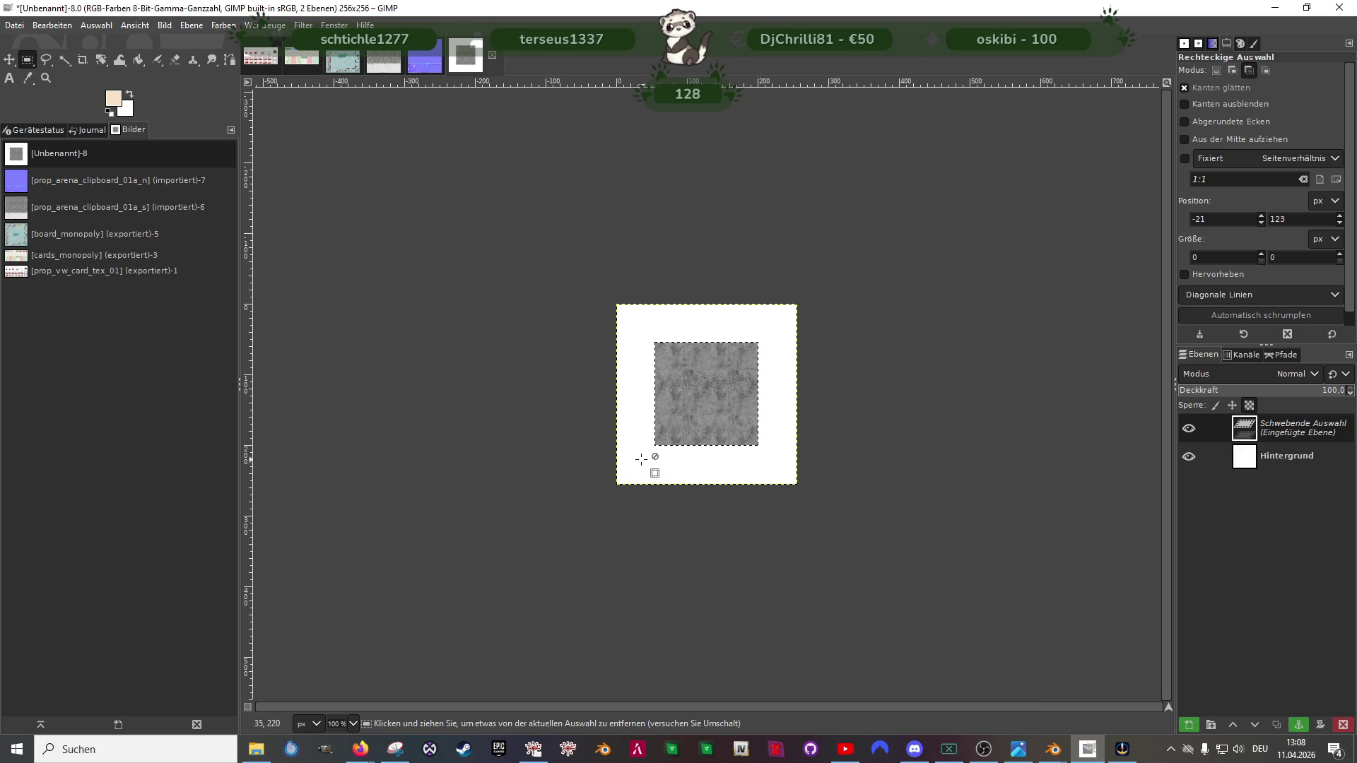
key("ctrl+z")
key("ctrl+y")
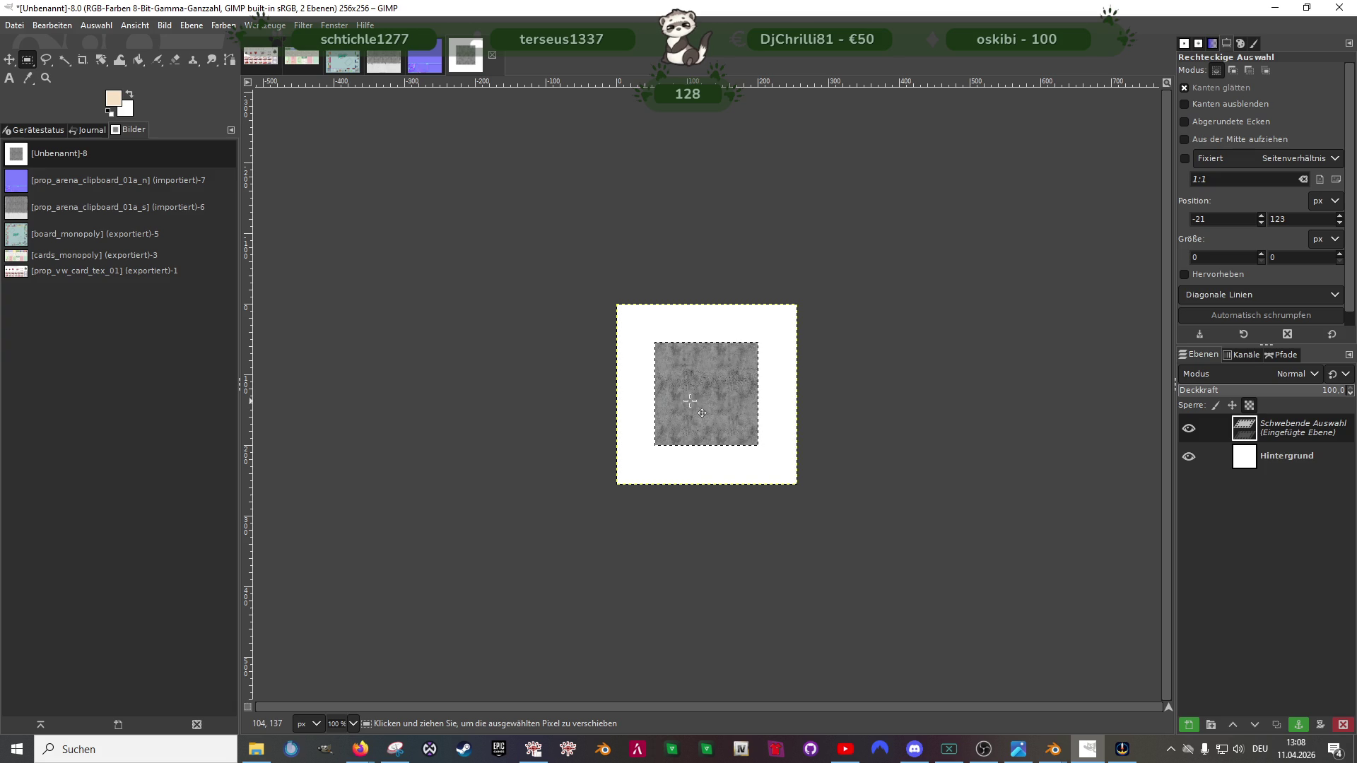
Step: Turn the paste into a new layer and scale it to 256×256 to fill the canvas
right_click(690, 401)
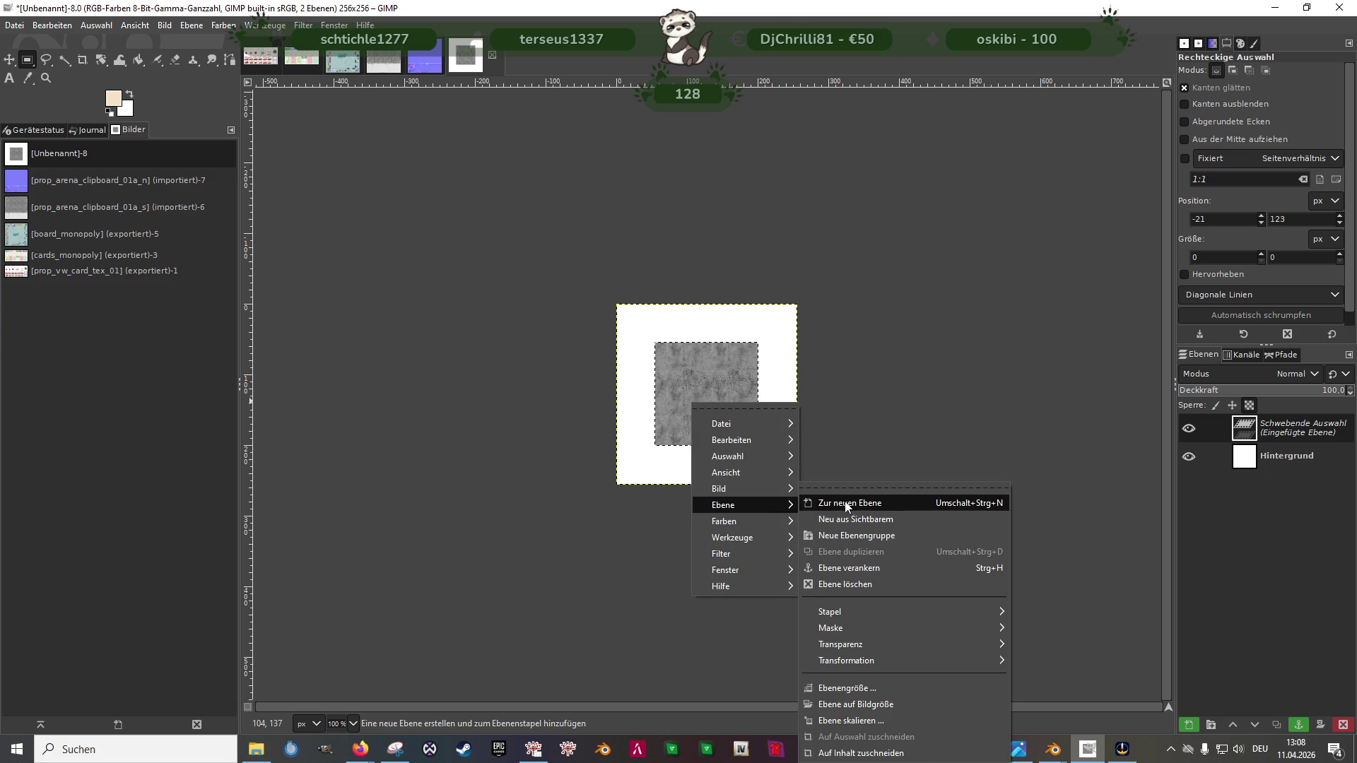
left_click(842, 507)
left_click(966, 487)
right_click(709, 383)
mouse_move(759, 483)
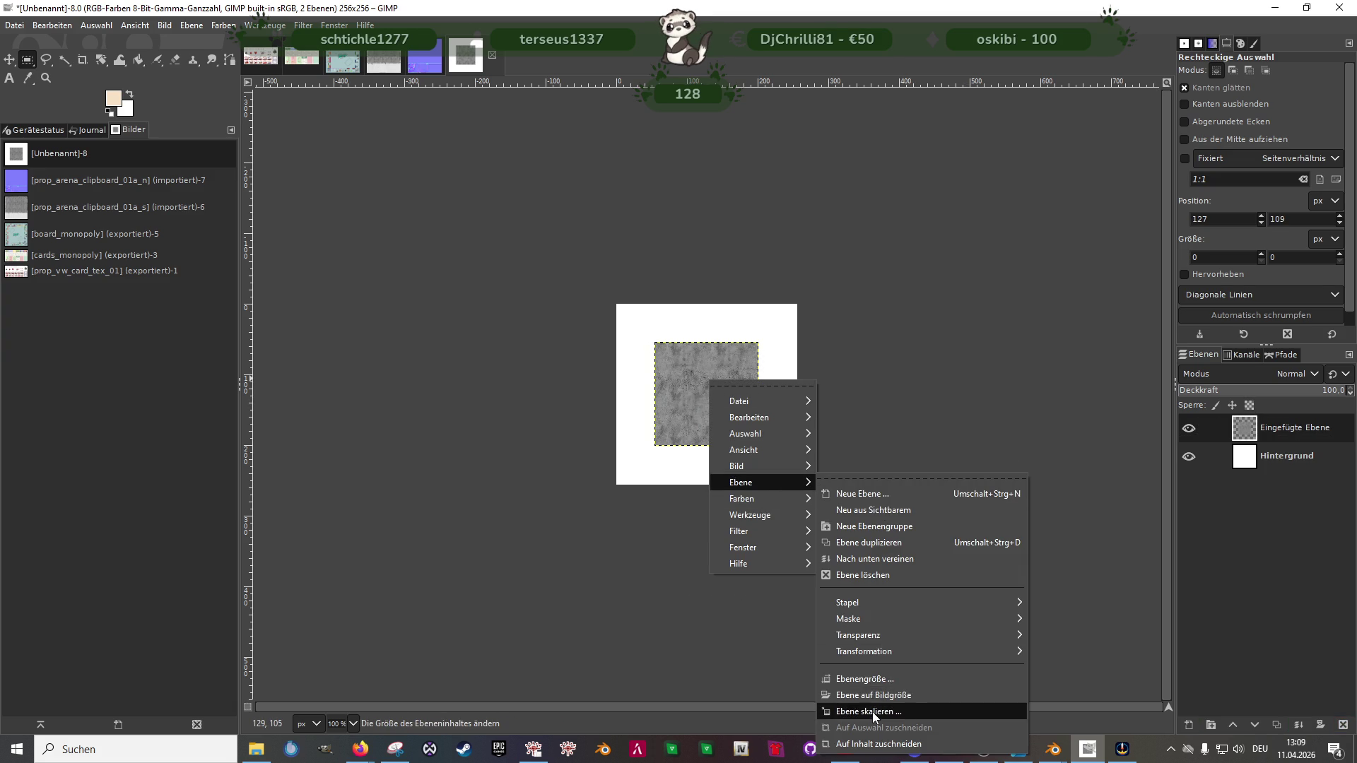
left_click(872, 711)
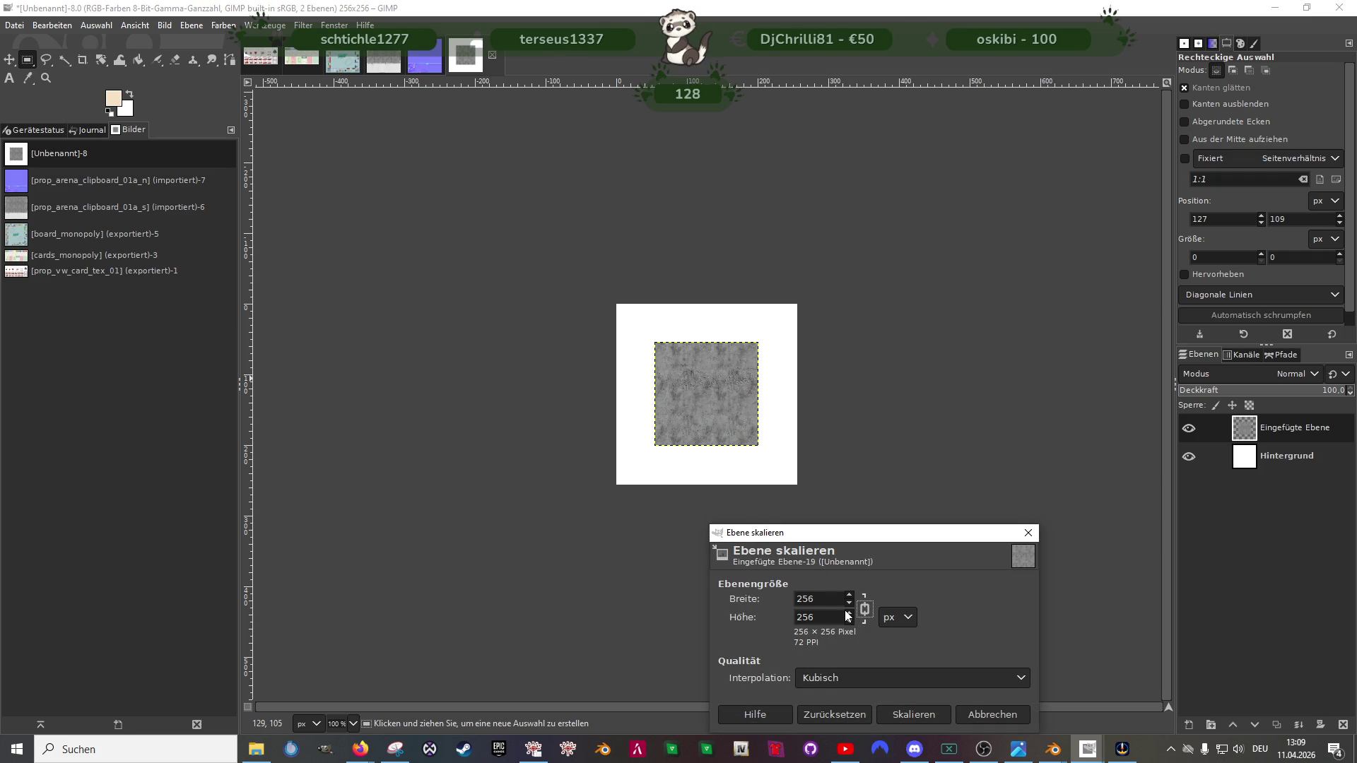
left_click(914, 715)
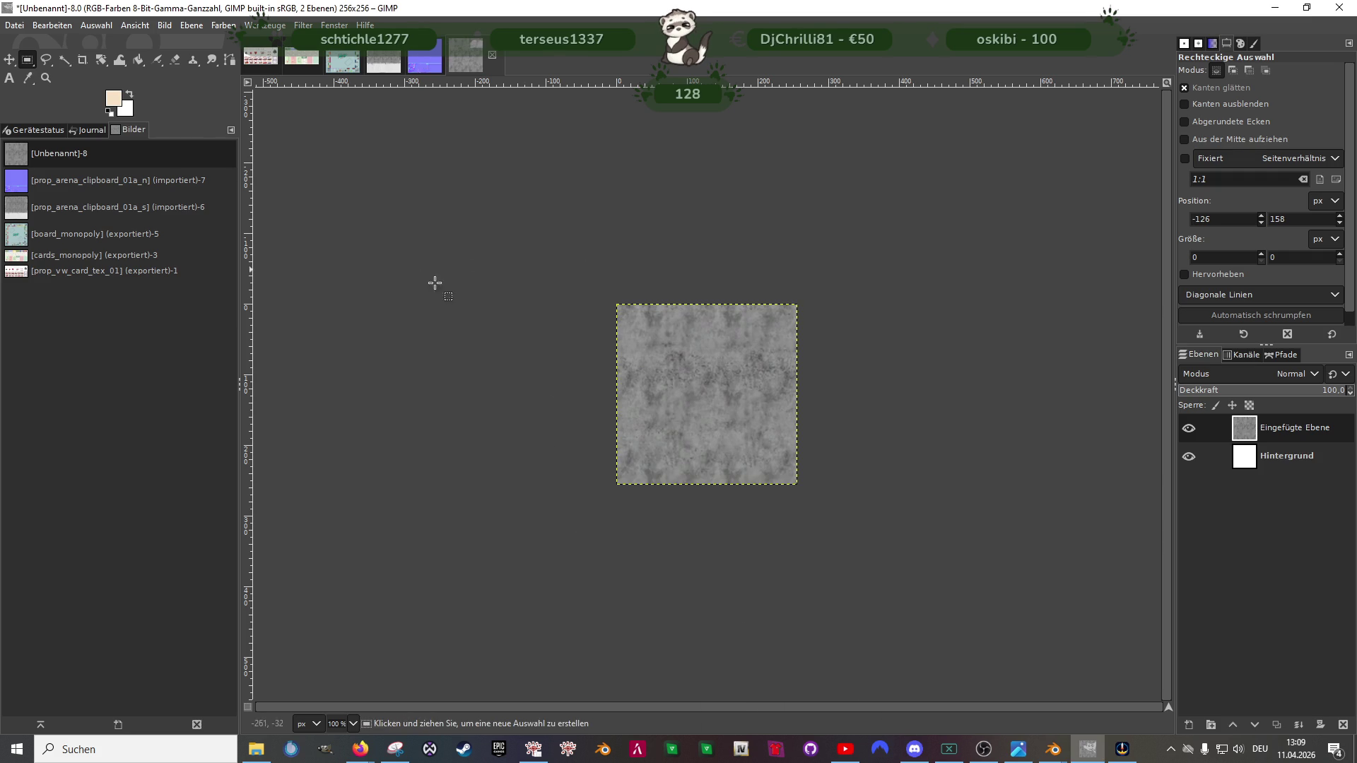
Step: Start exporting the untitled grey image under the board_monopoly name, then cancel that attempt
left_click(389, 56)
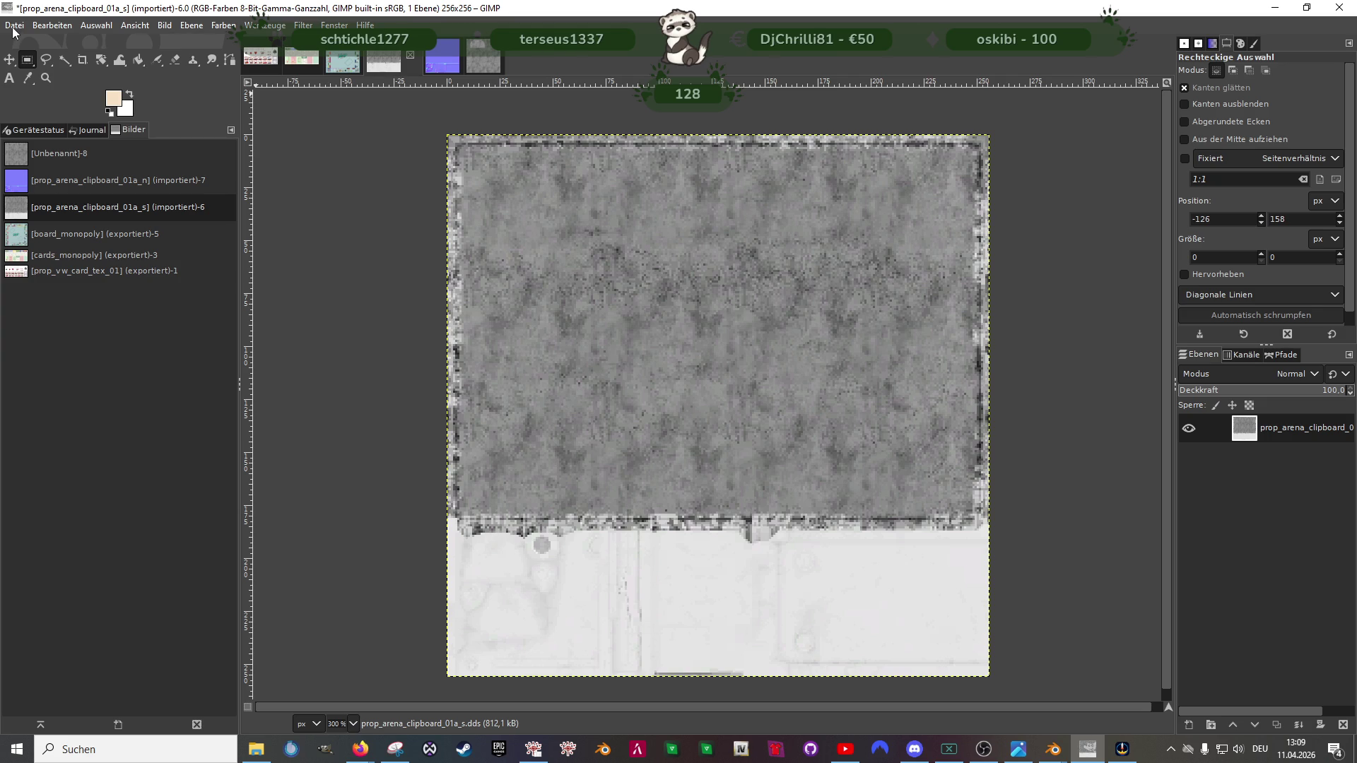
left_click(467, 60)
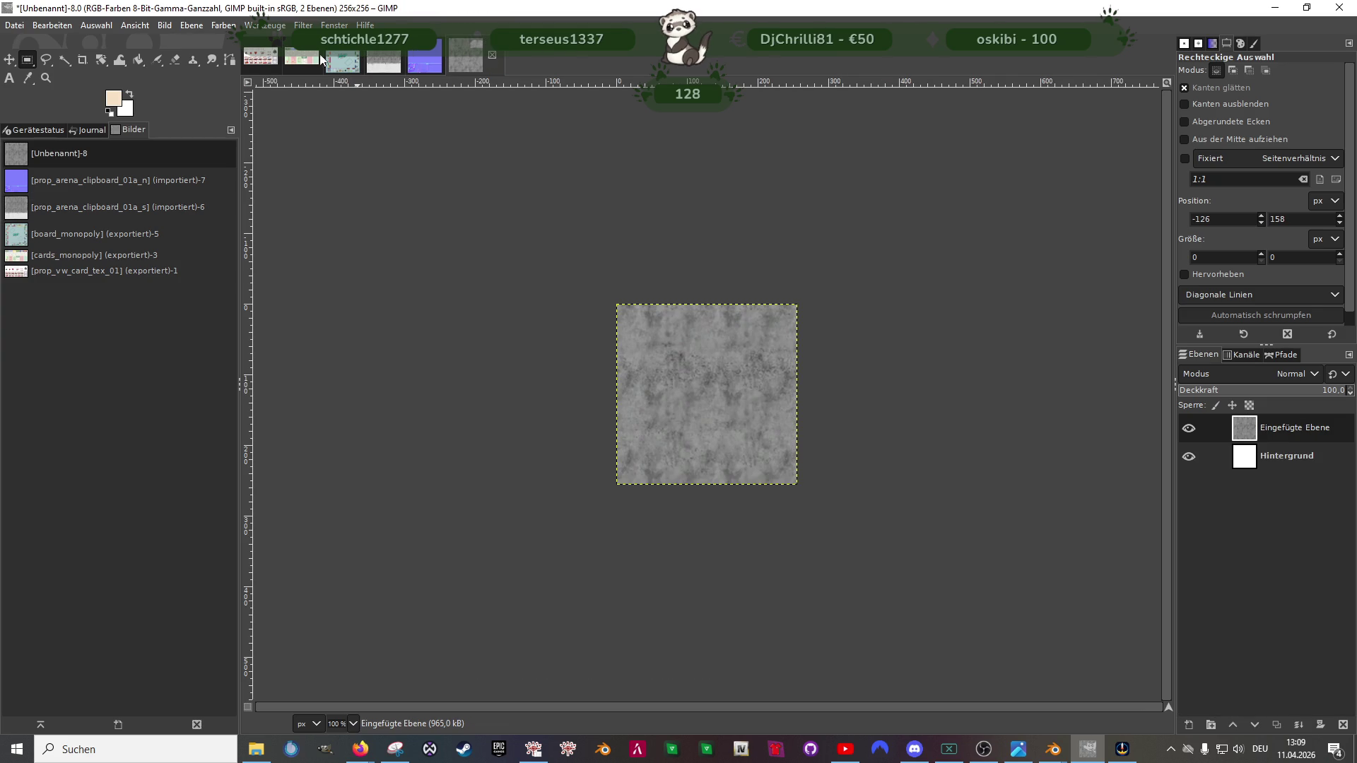
left_click(23, 26)
left_click(76, 243)
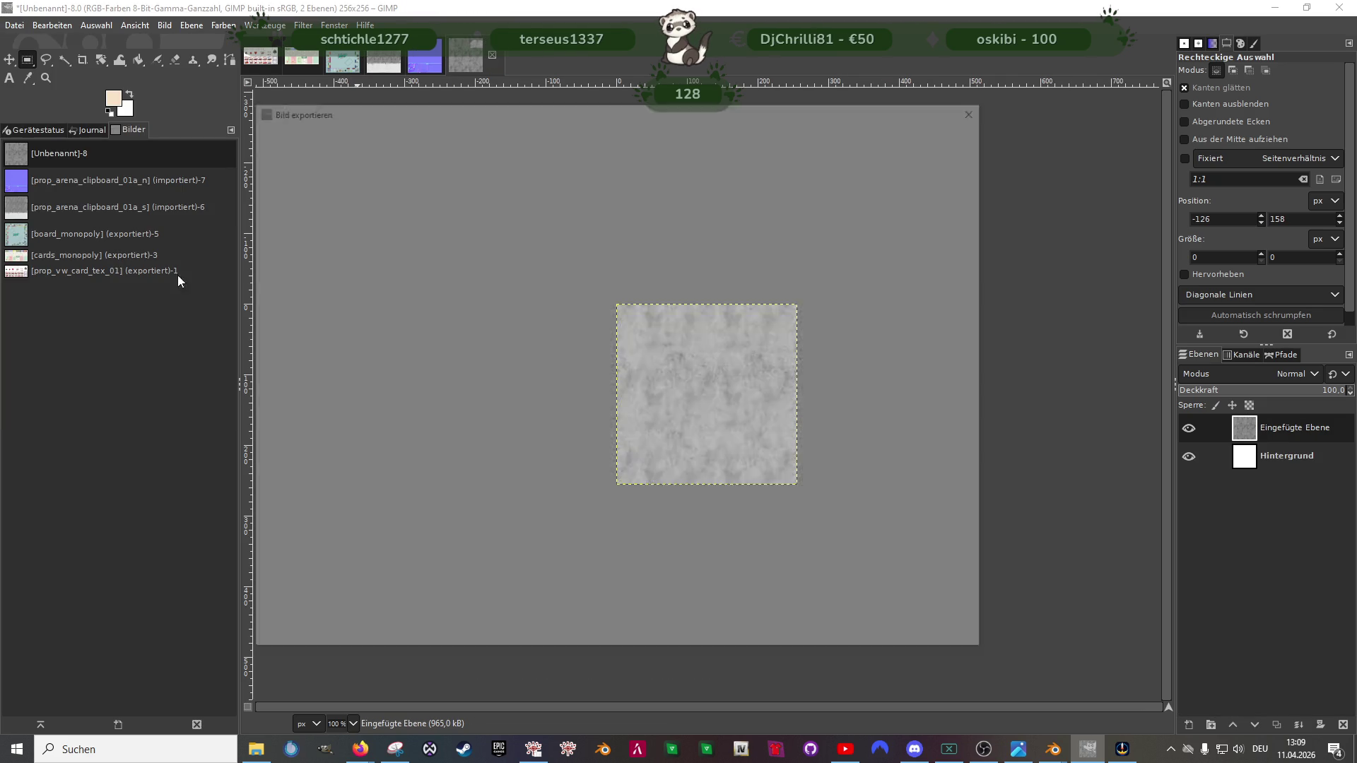
left_click(407, 217)
left_click(430, 132)
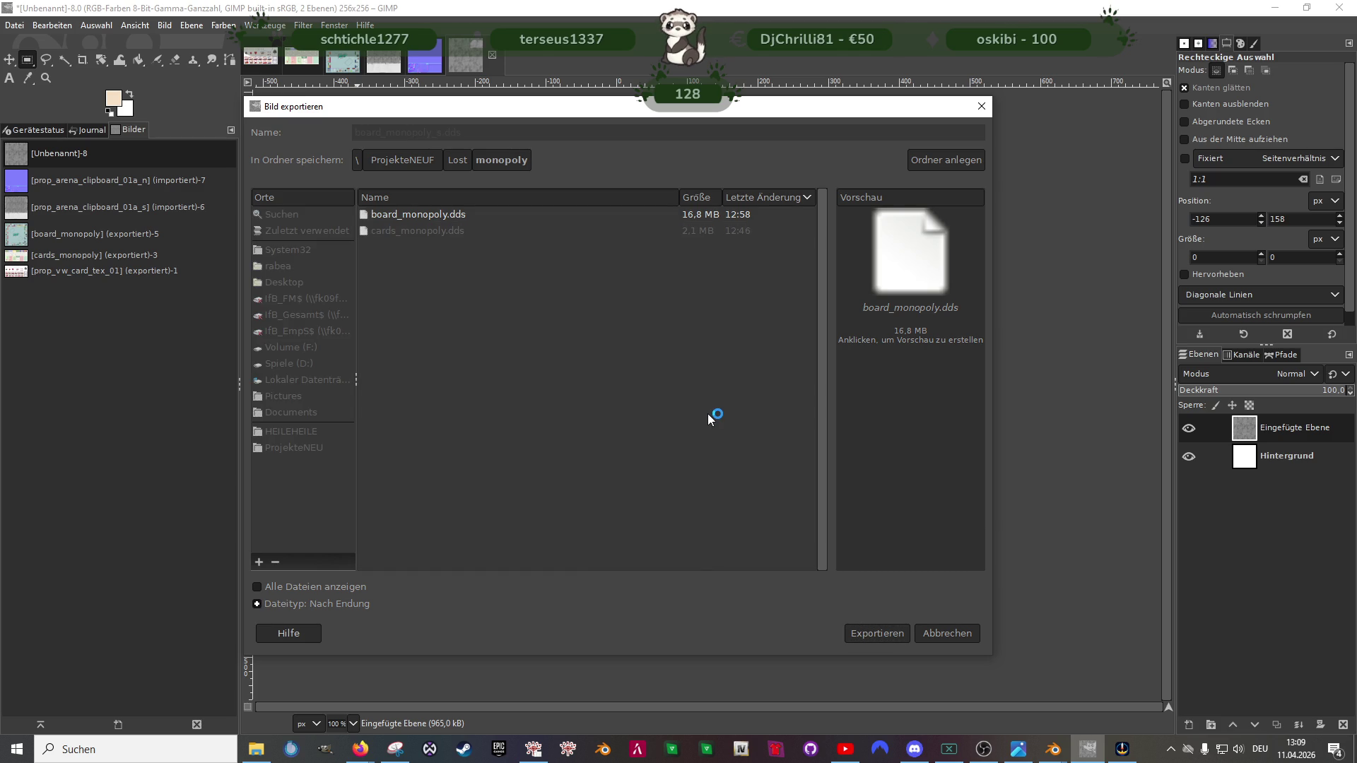
key("Return")
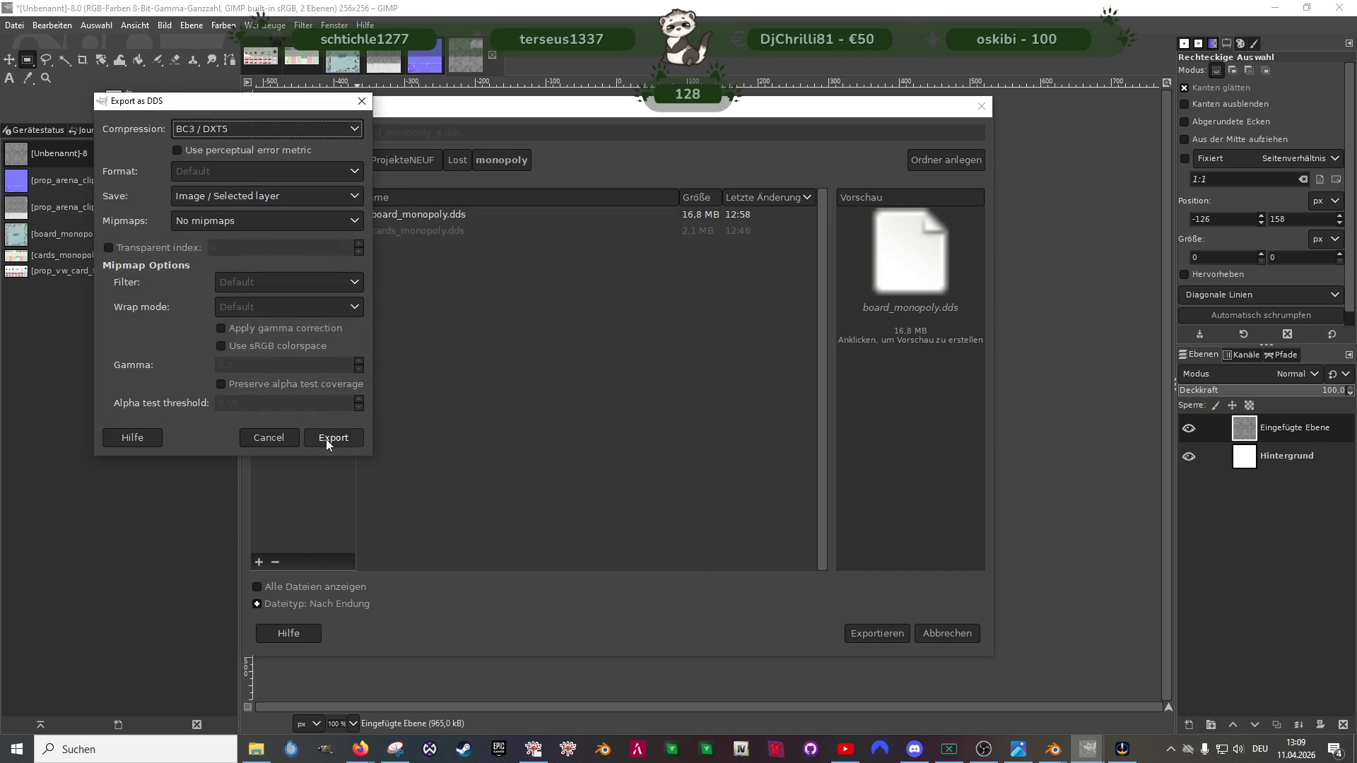
left_click(267, 438)
left_click(959, 638)
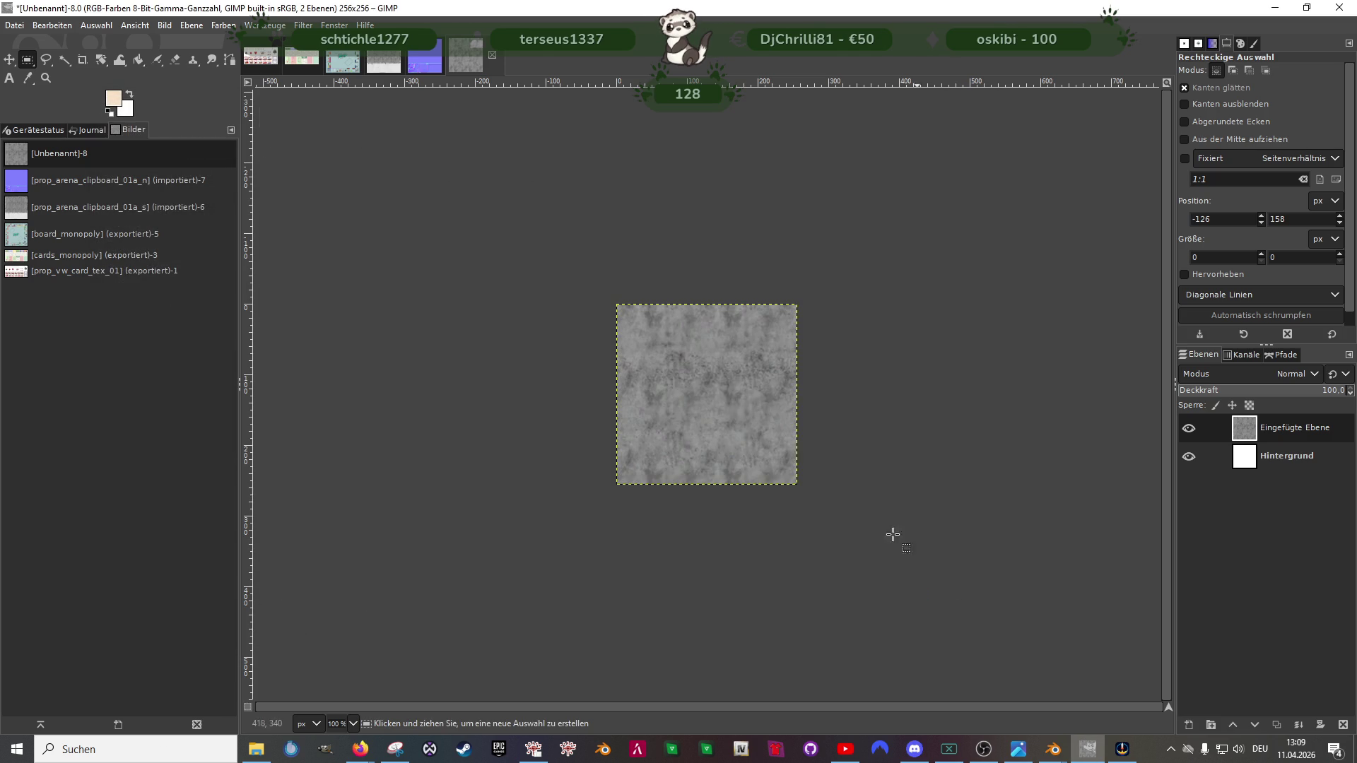
Step: Merge the pasted layer down and export the image as board_monopoly_s.dds with default DDS settings
right_click(724, 397)
left_click(862, 553)
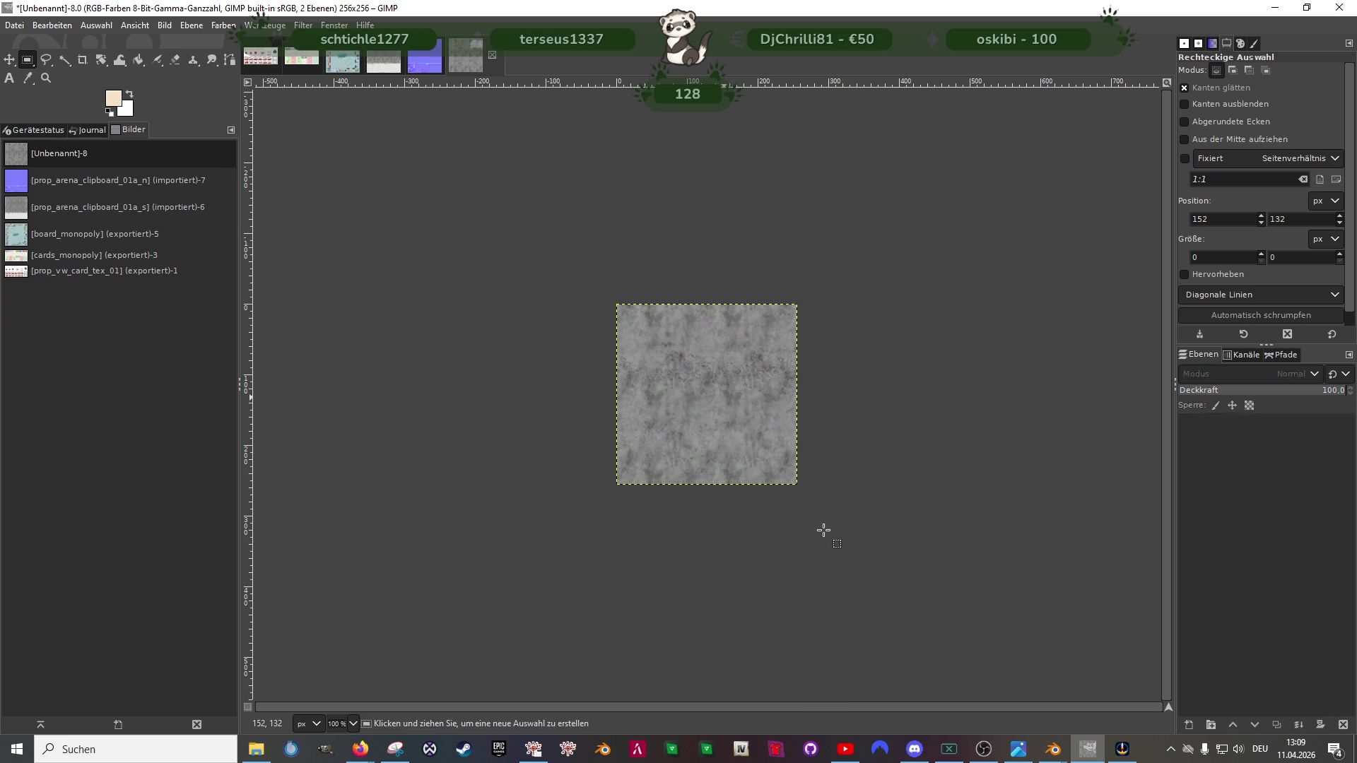
left_click(14, 26)
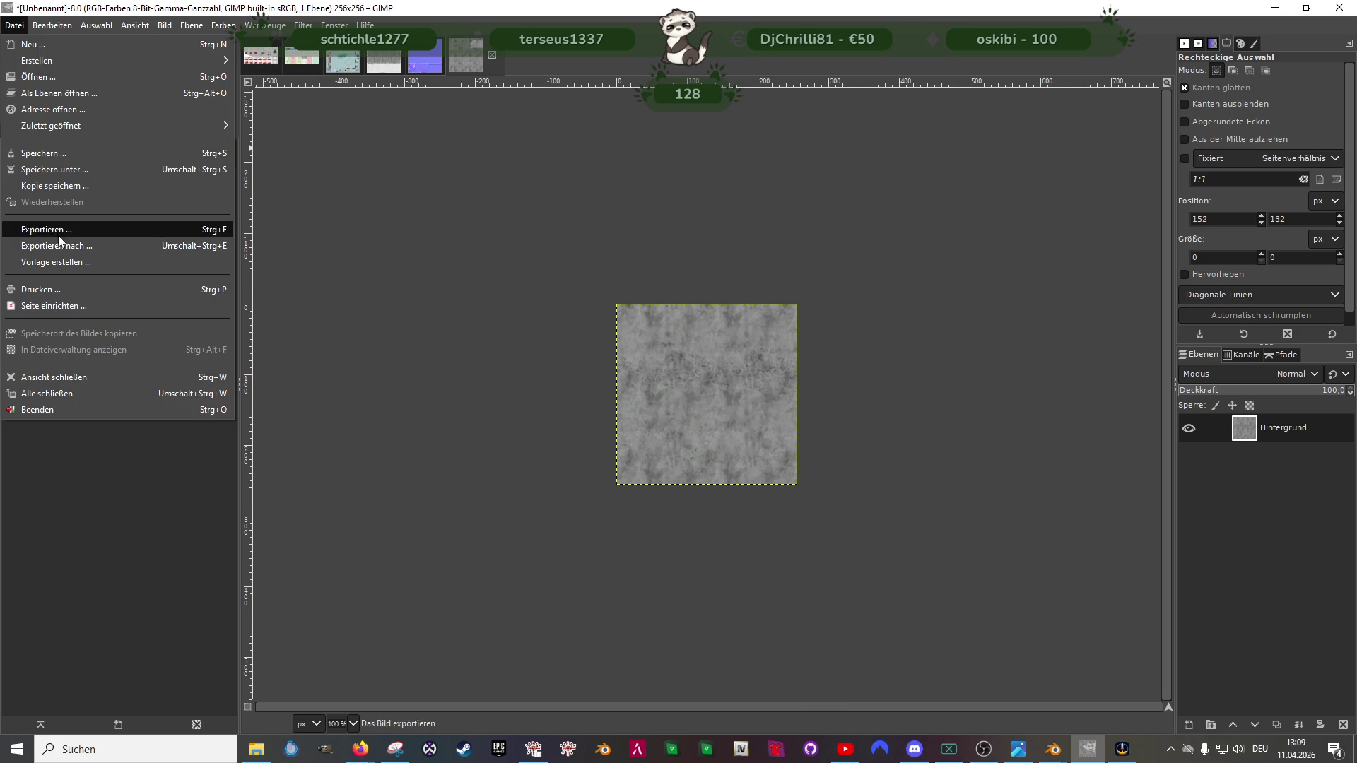
left_click(100, 246)
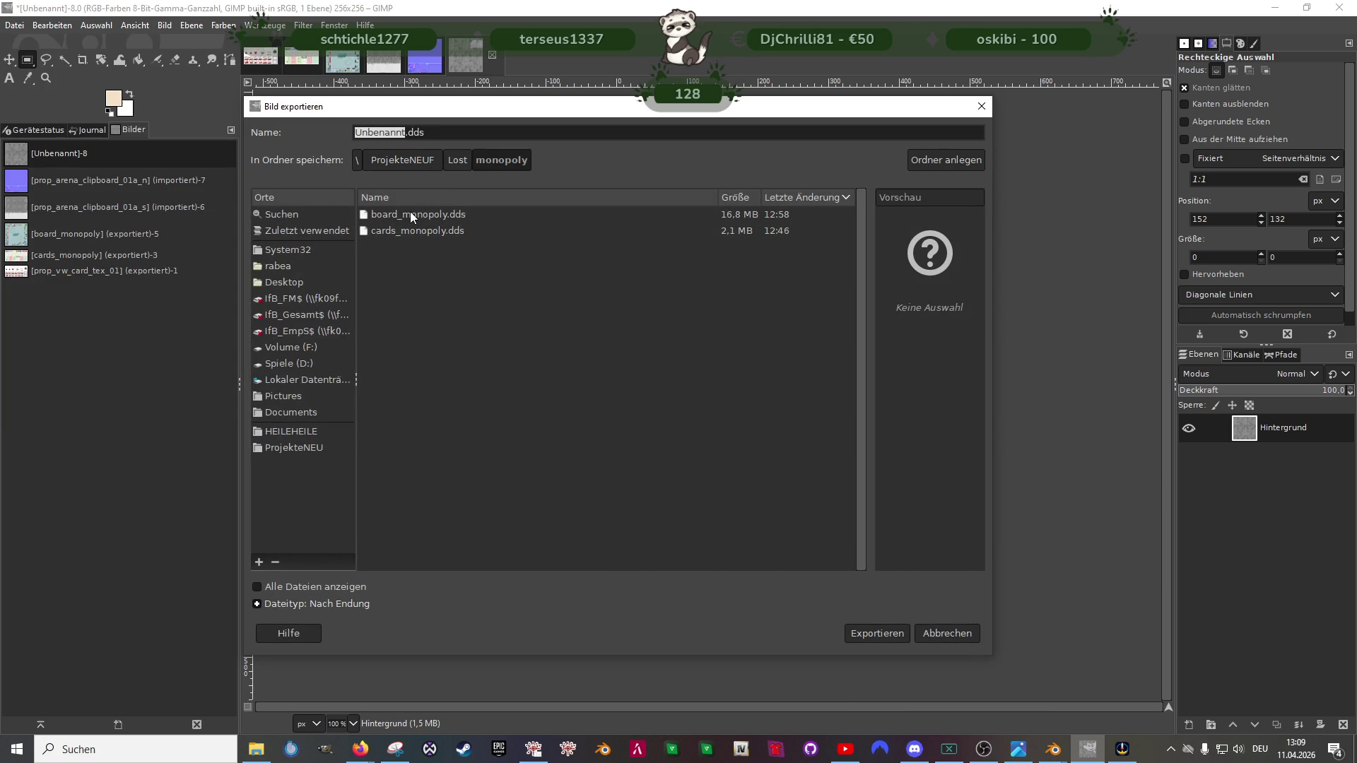
left_click(411, 213)
left_click(434, 133)
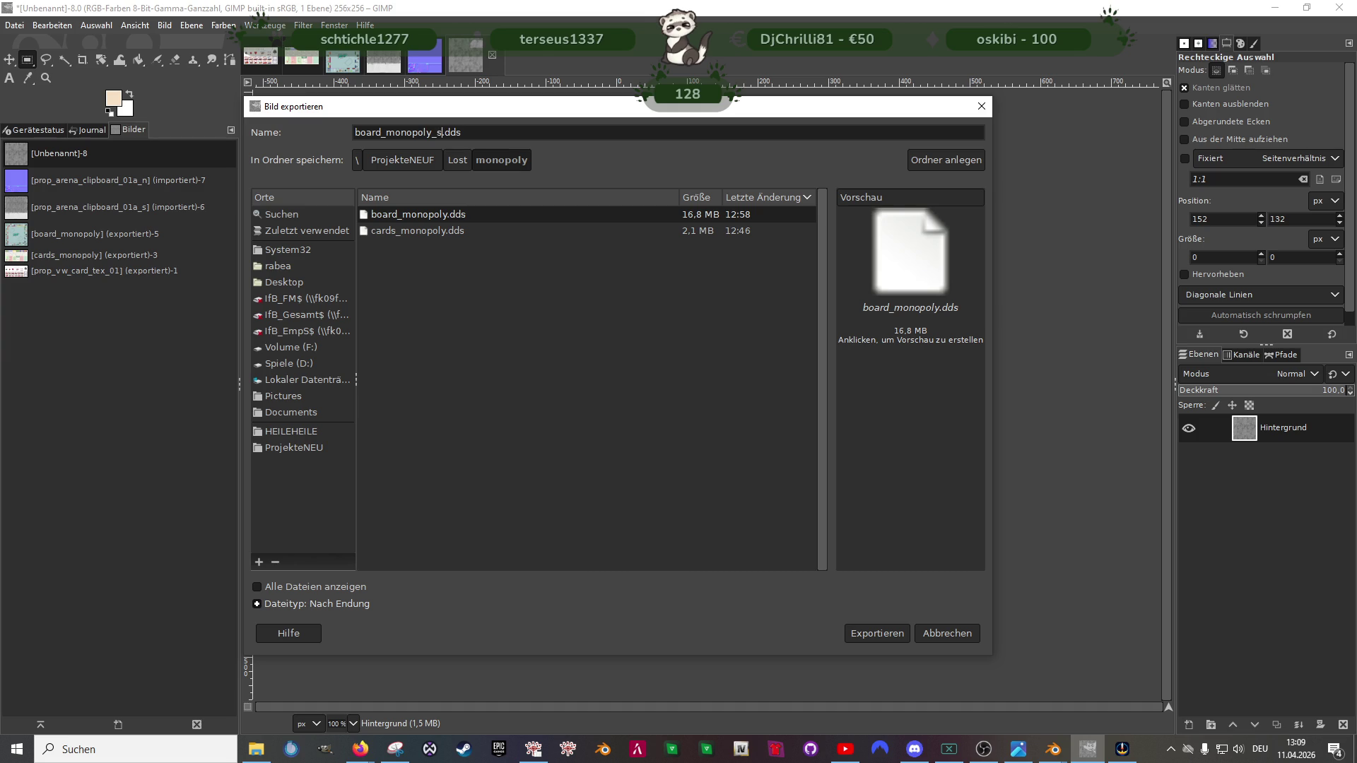
left_click(896, 635)
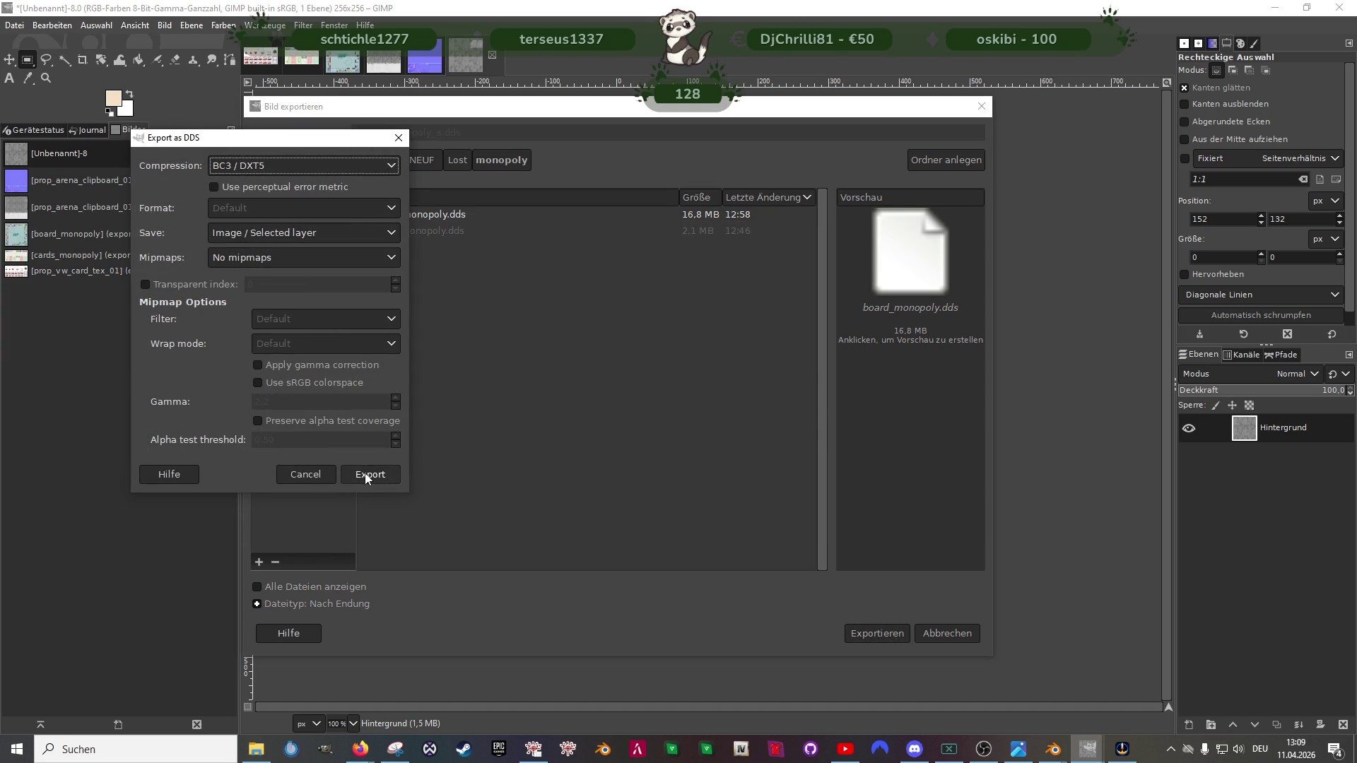
left_click(369, 475)
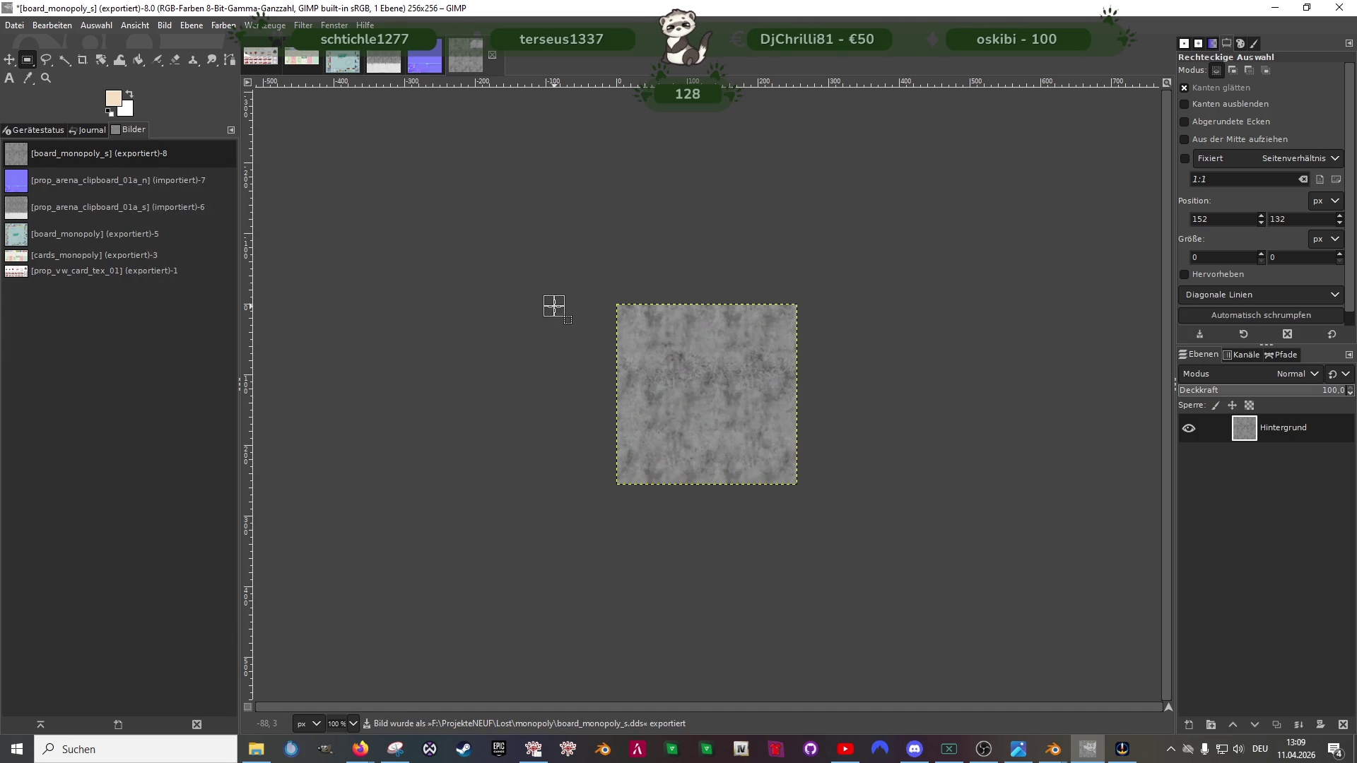
left_click_drag(556, 242, 859, 526)
Step: Clear the image and paste in the purple square copied from prop_arena_clipboard_01a_n
key("Delete")
left_click(447, 305)
key("ctrl+shift+Tab")
left_click_drag(656, 326, 760, 431)
key("ctrl+c")
key("ctrl+Tab")
key("ctrl+v")
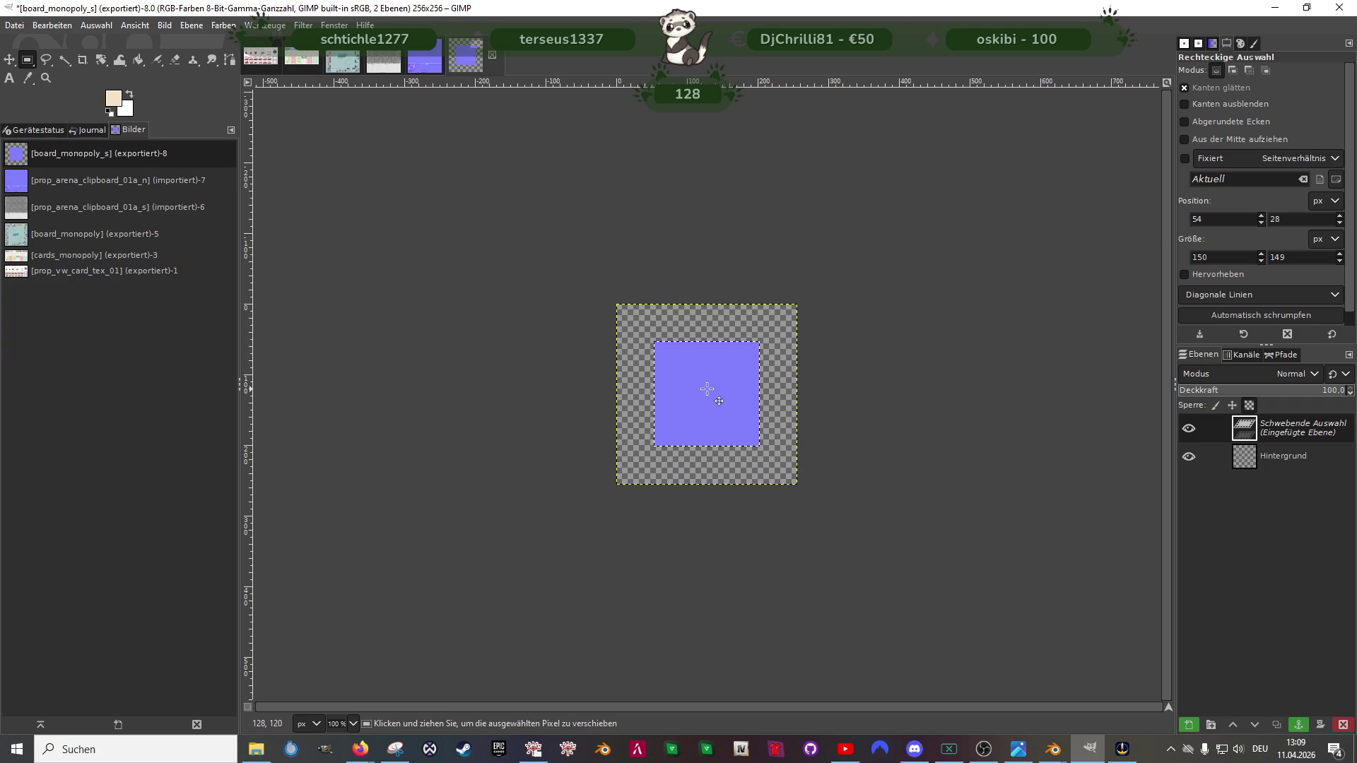
Step: Make the paste a new layer, scale it to fill the image and merge it into the background
right_click(708, 391)
left_click(843, 505)
right_click(723, 393)
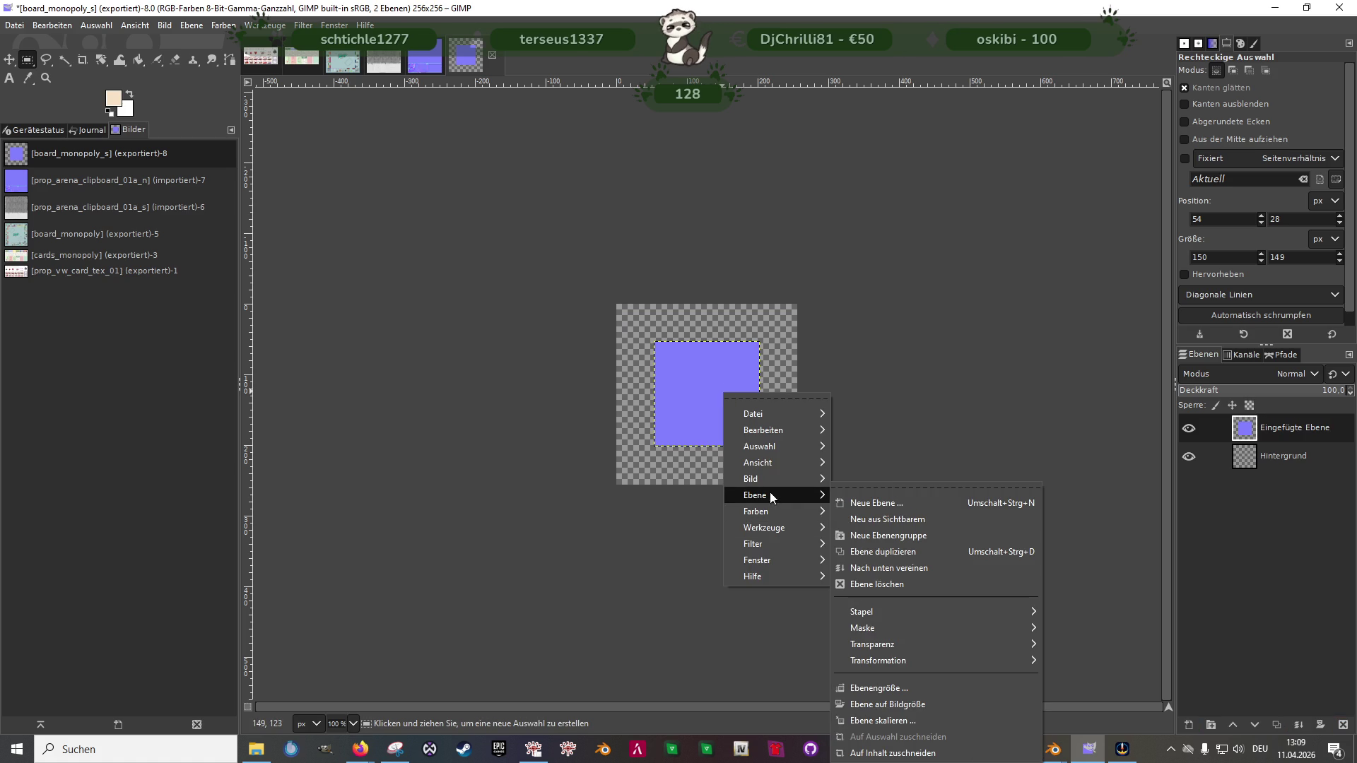
left_click(879, 713)
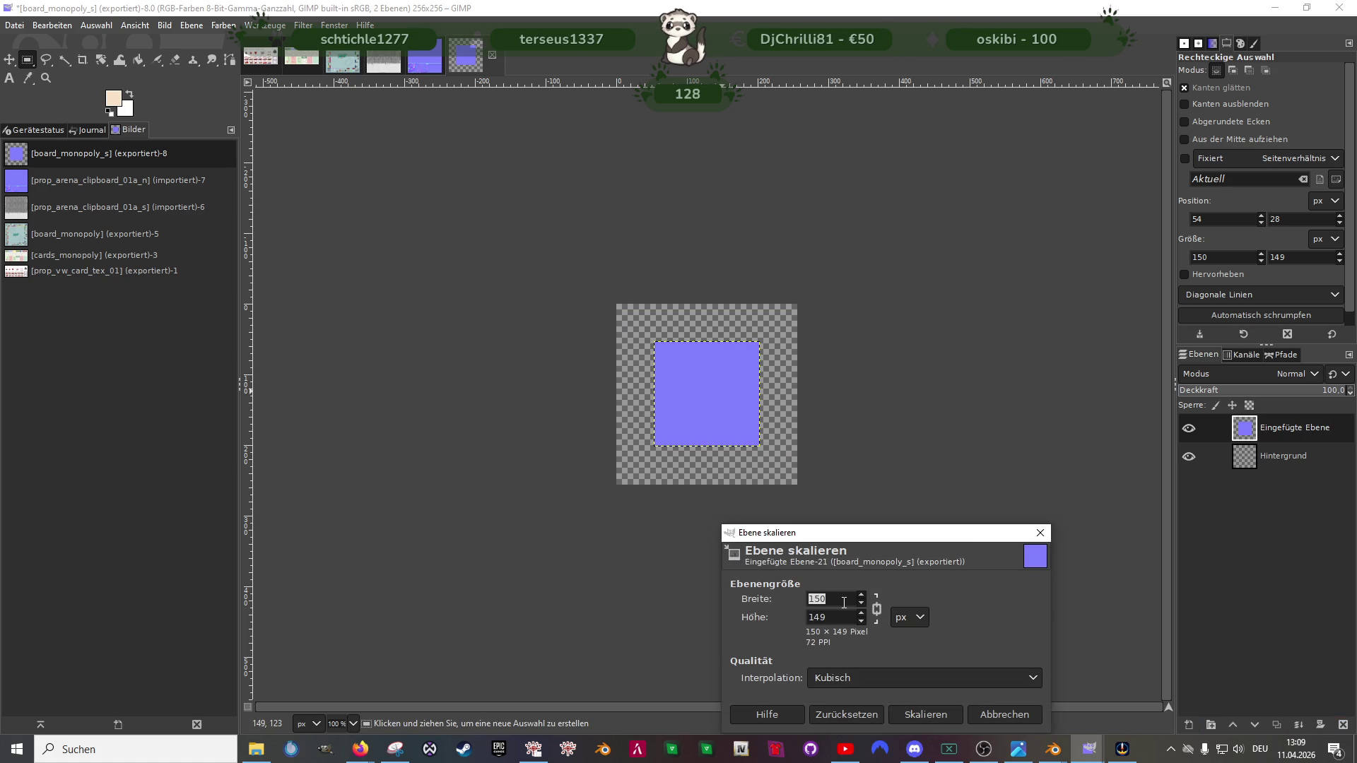
left_click(875, 610)
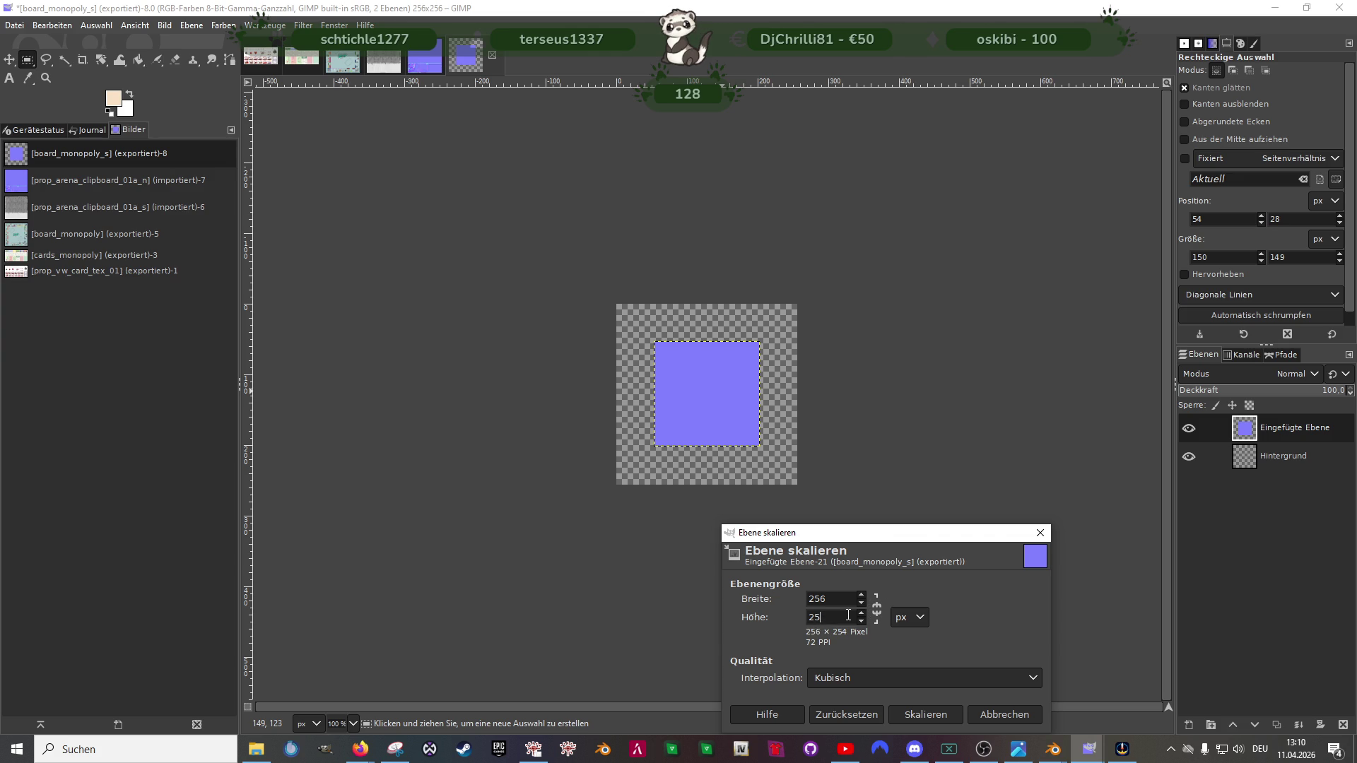
left_click(923, 714)
left_click(555, 375)
right_click(718, 392)
mouse_move(752, 496)
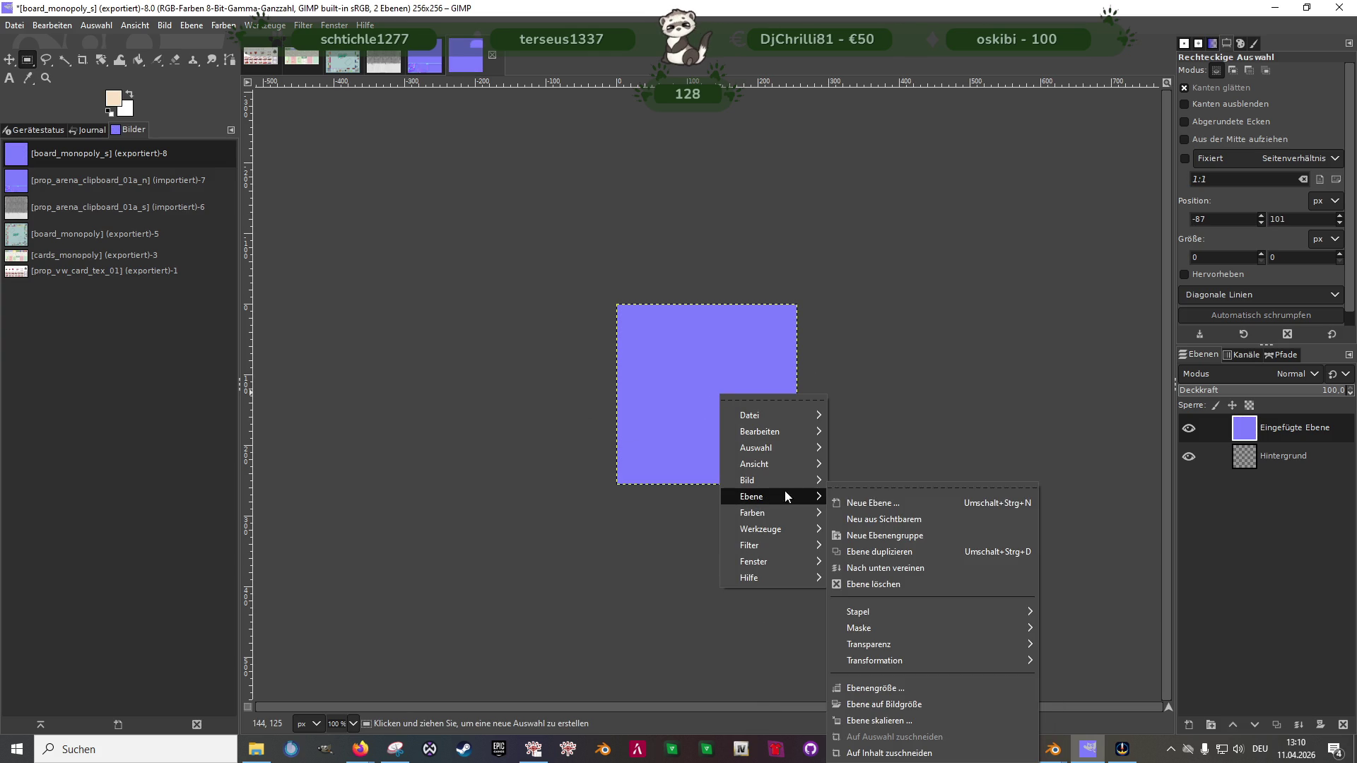
left_click(881, 568)
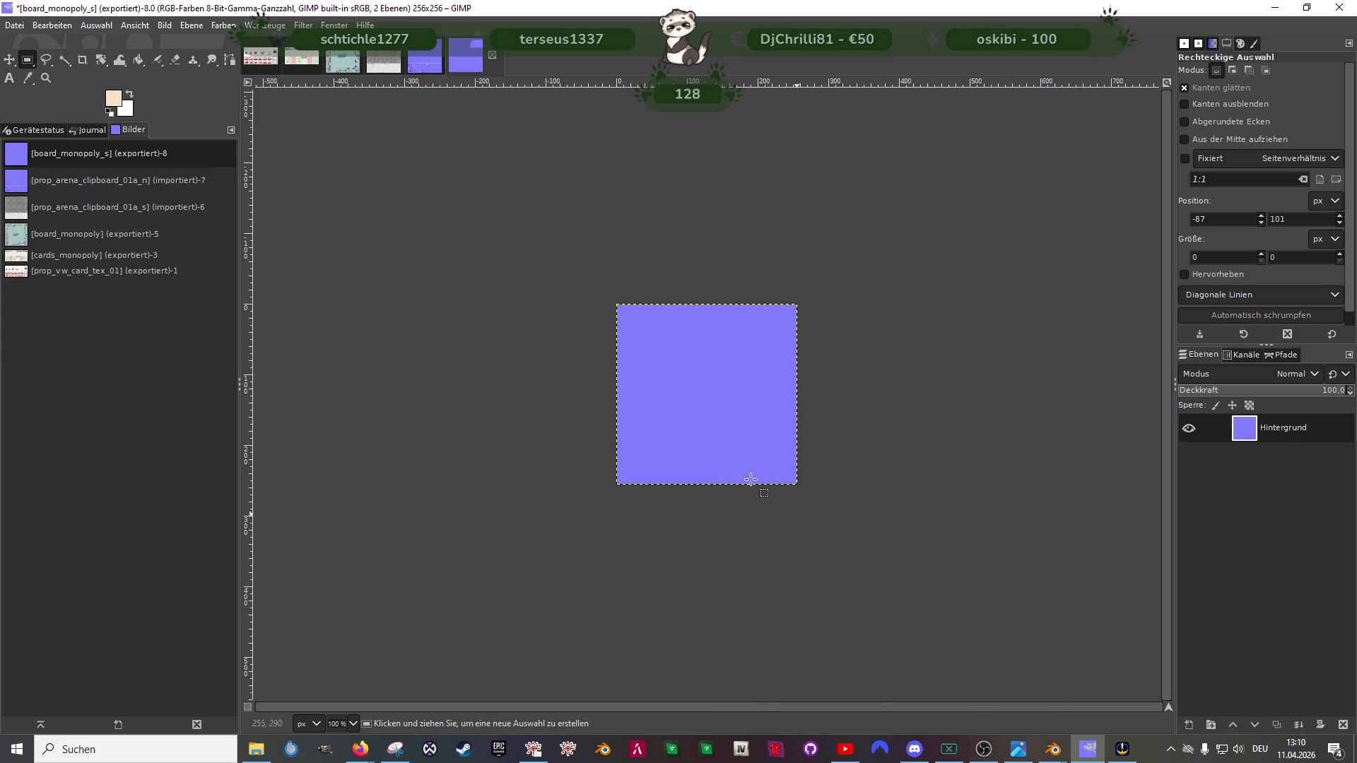
right_click(692, 406)
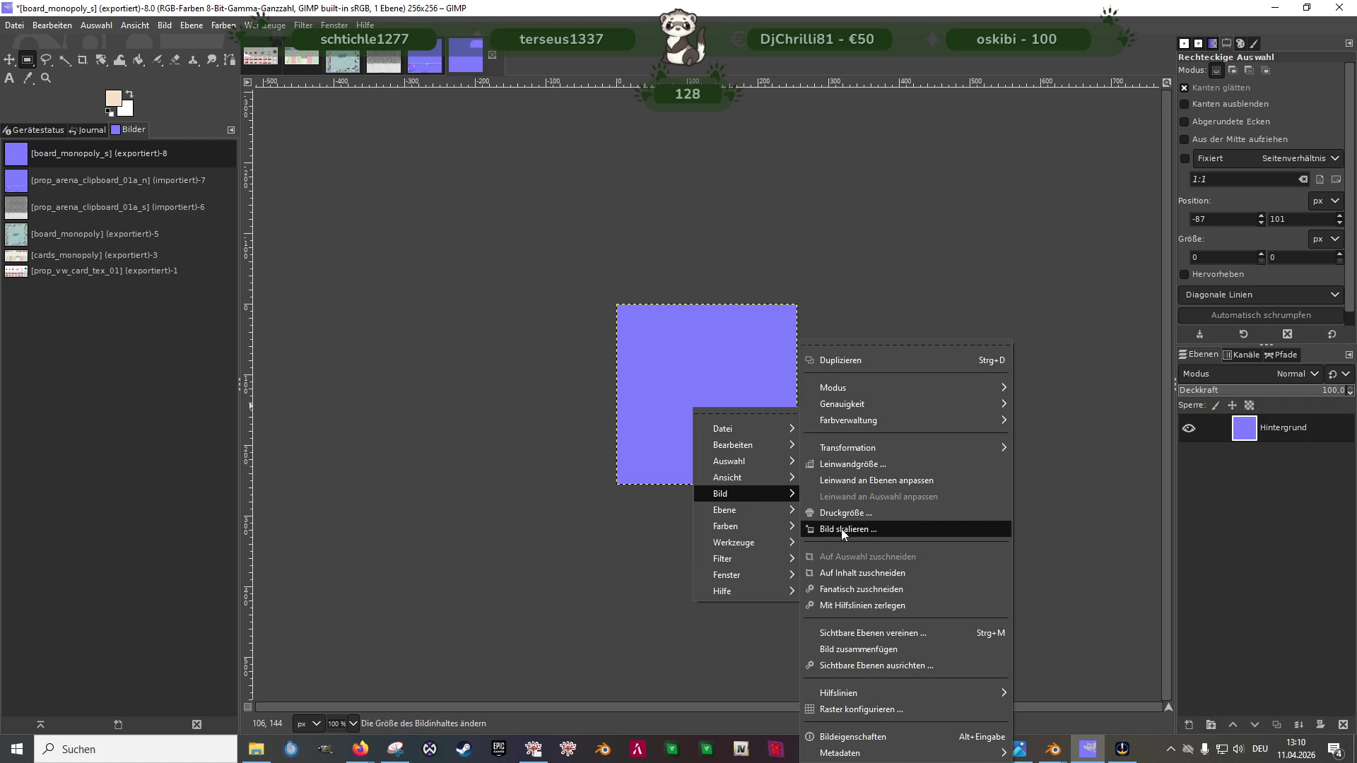
mouse_move(742, 492)
left_click(840, 530)
left_click(997, 428)
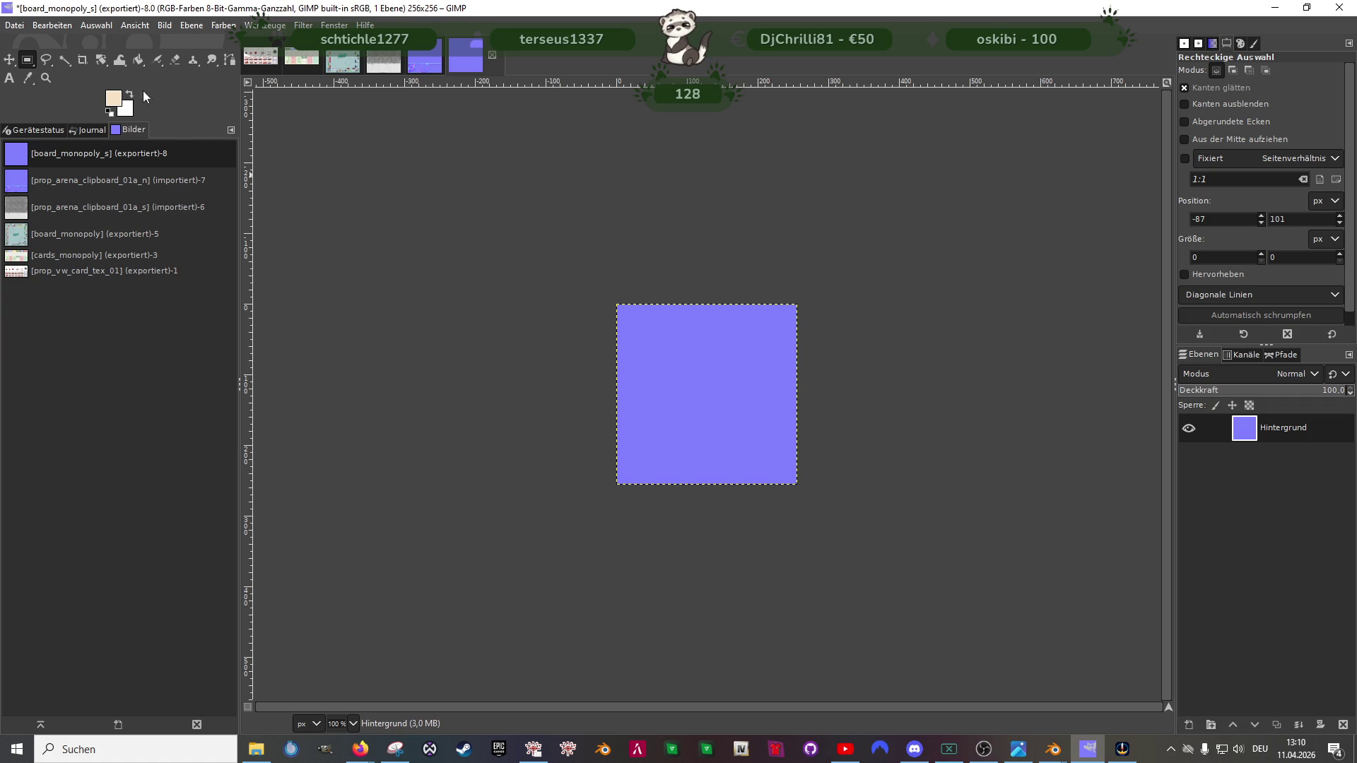
Step: Export the purple normal map as board_monopoly_n.dds with the current DDS settings
left_click(30, 26)
left_click(48, 247)
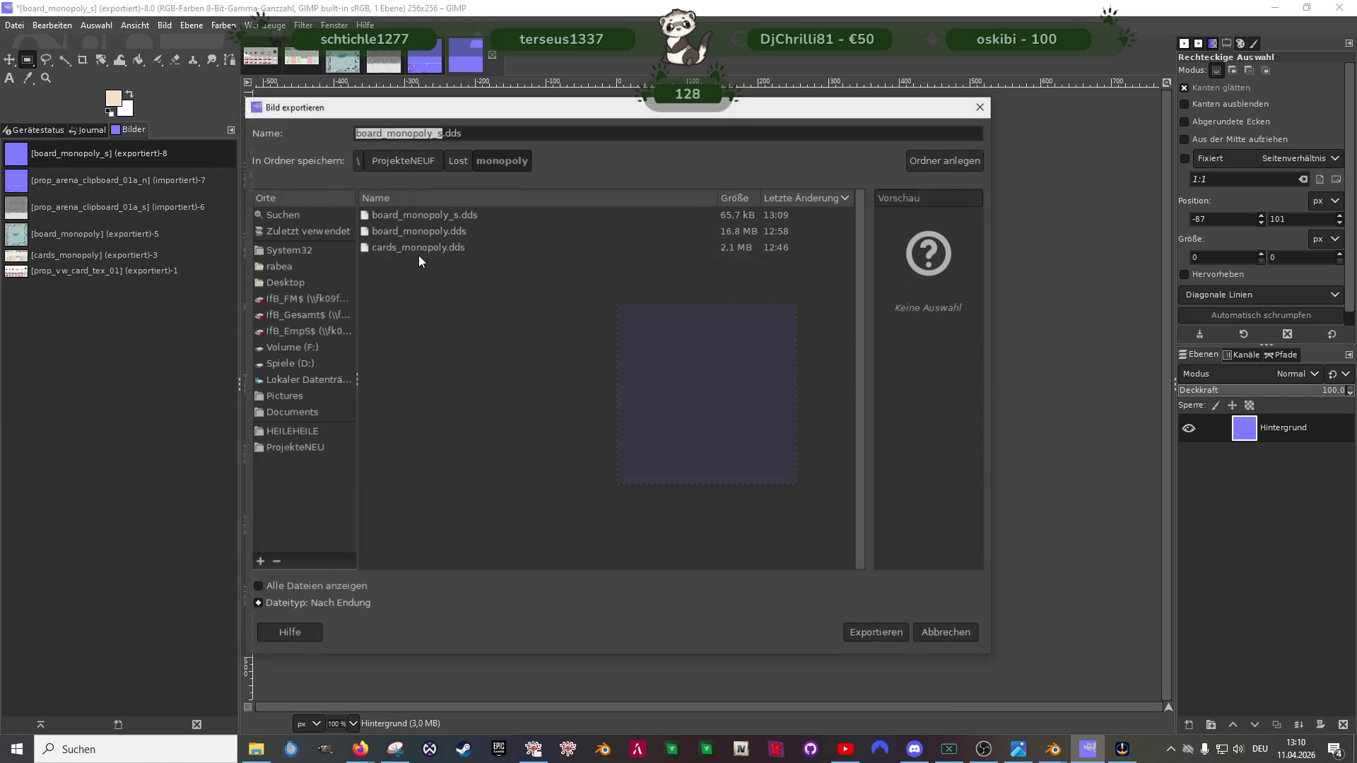
left_click(440, 134)
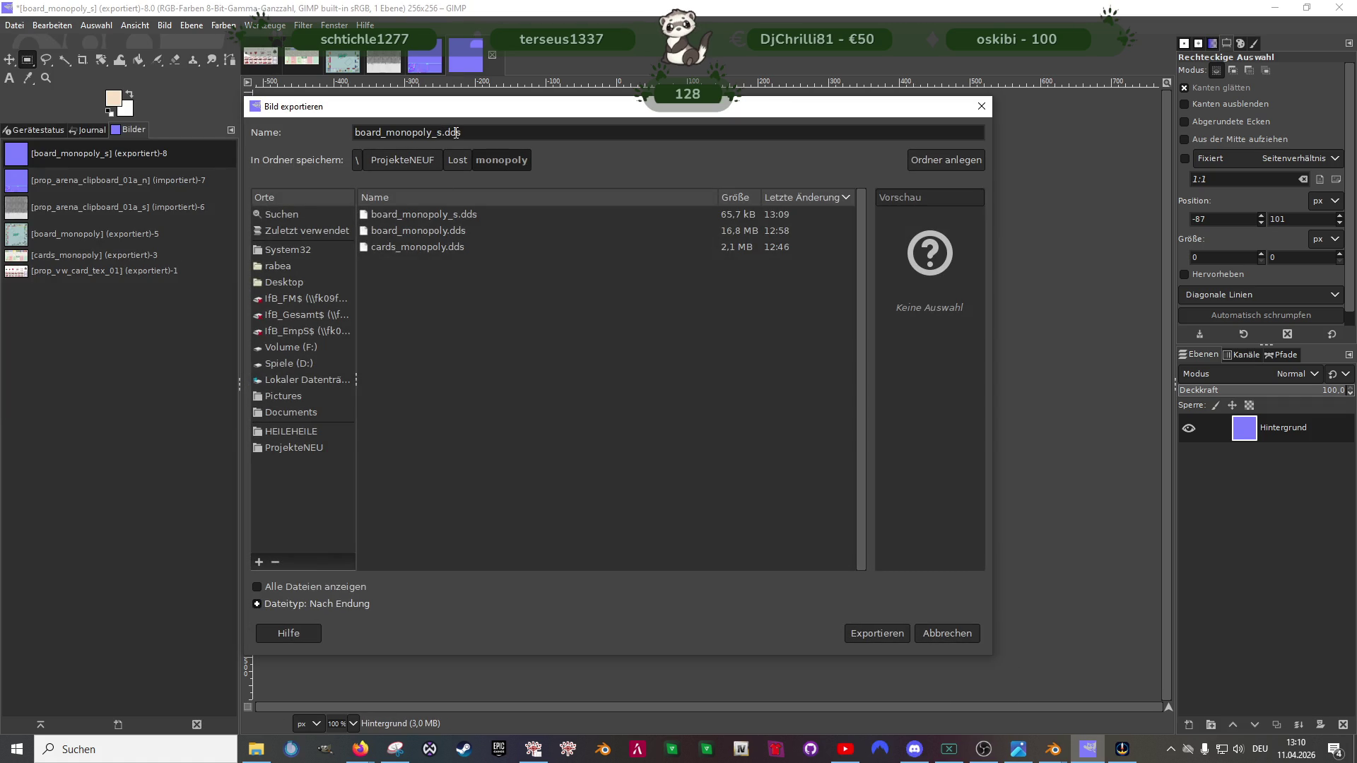
type("n")
left_click(883, 632)
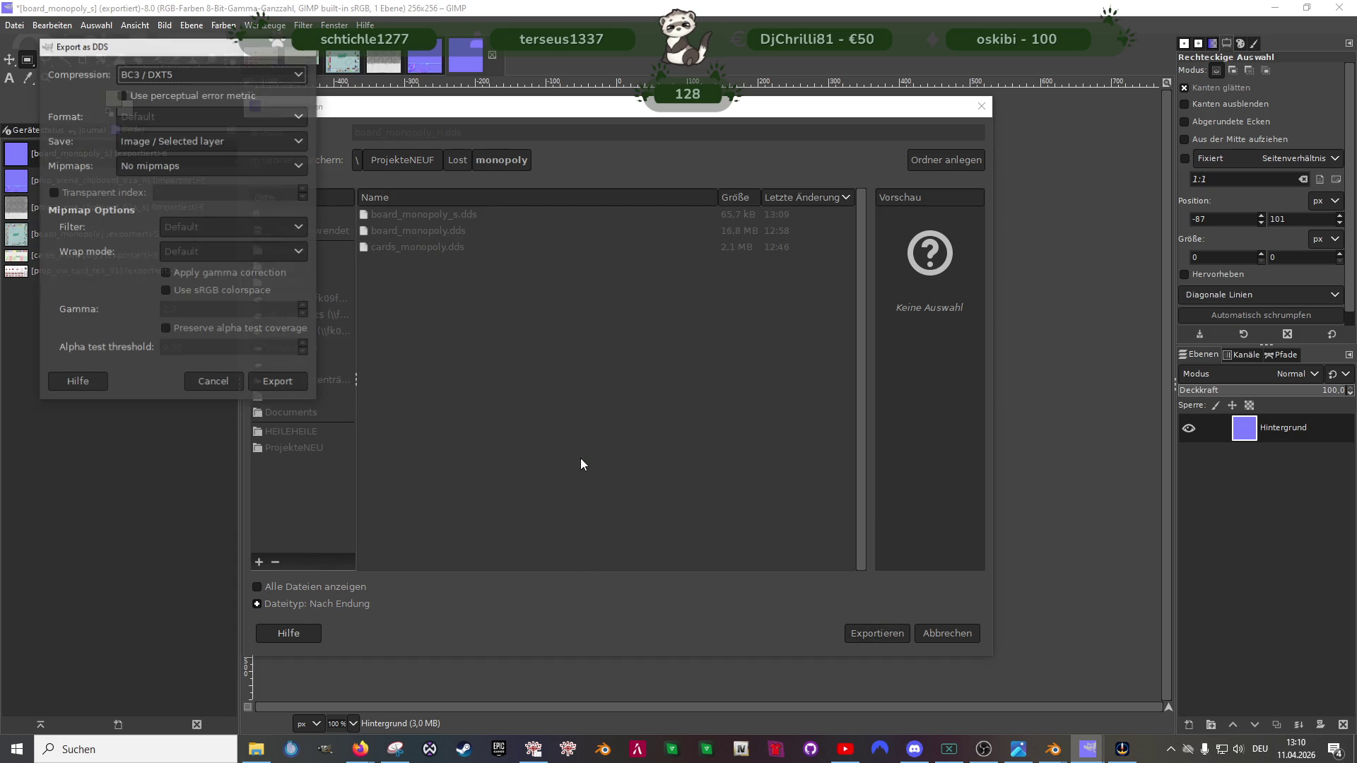
left_click(277, 382)
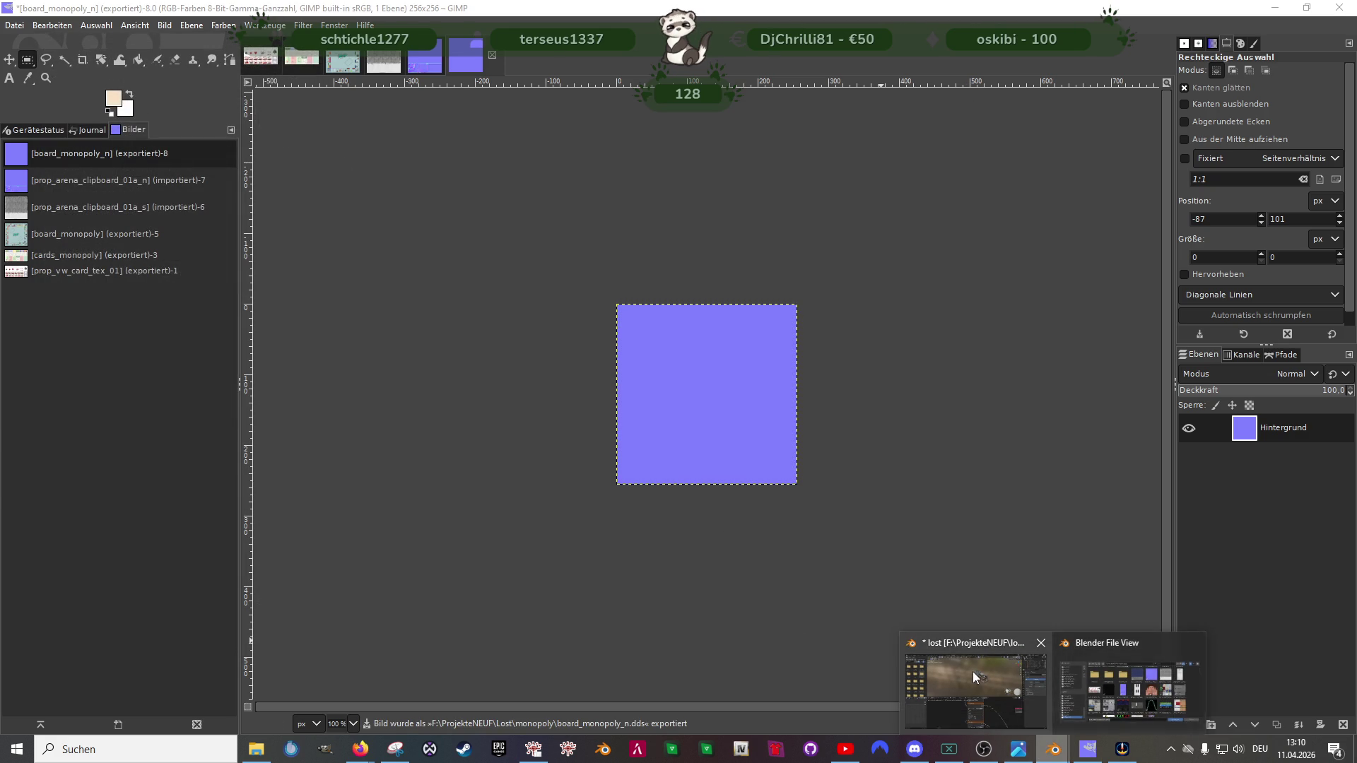
Step: Load board_monopoly_s.dds from the monopoly folder into the SpecSampler image node
mouse_move(1053, 750)
left_click(1130, 689)
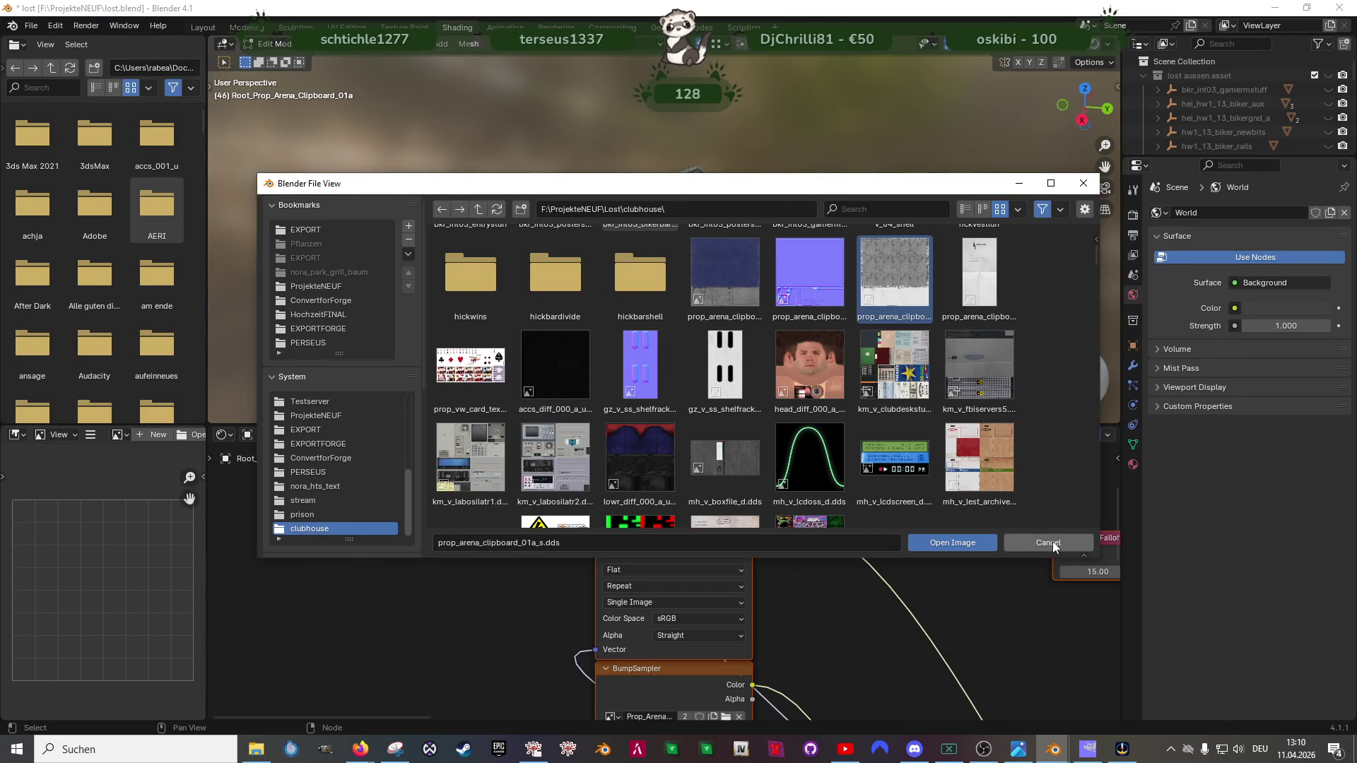
left_click(1050, 544)
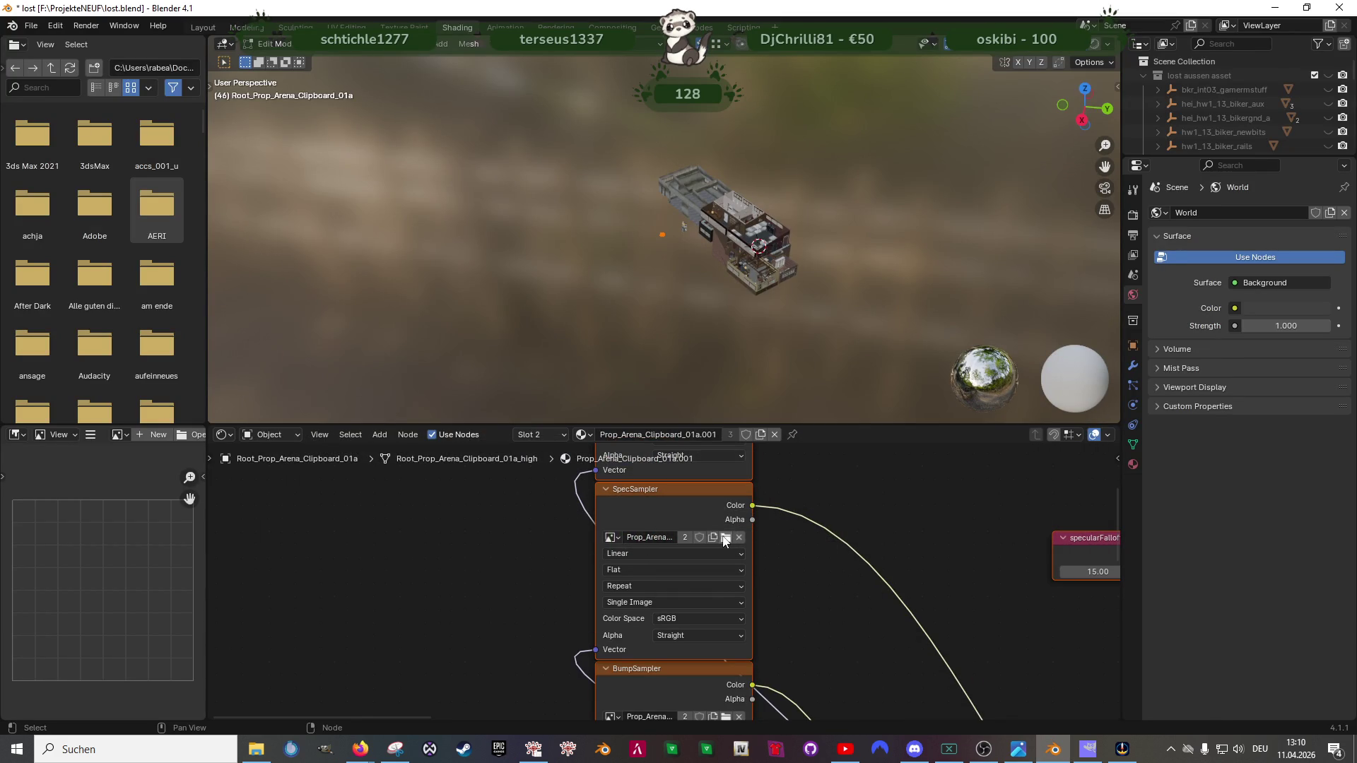
left_click(723, 538)
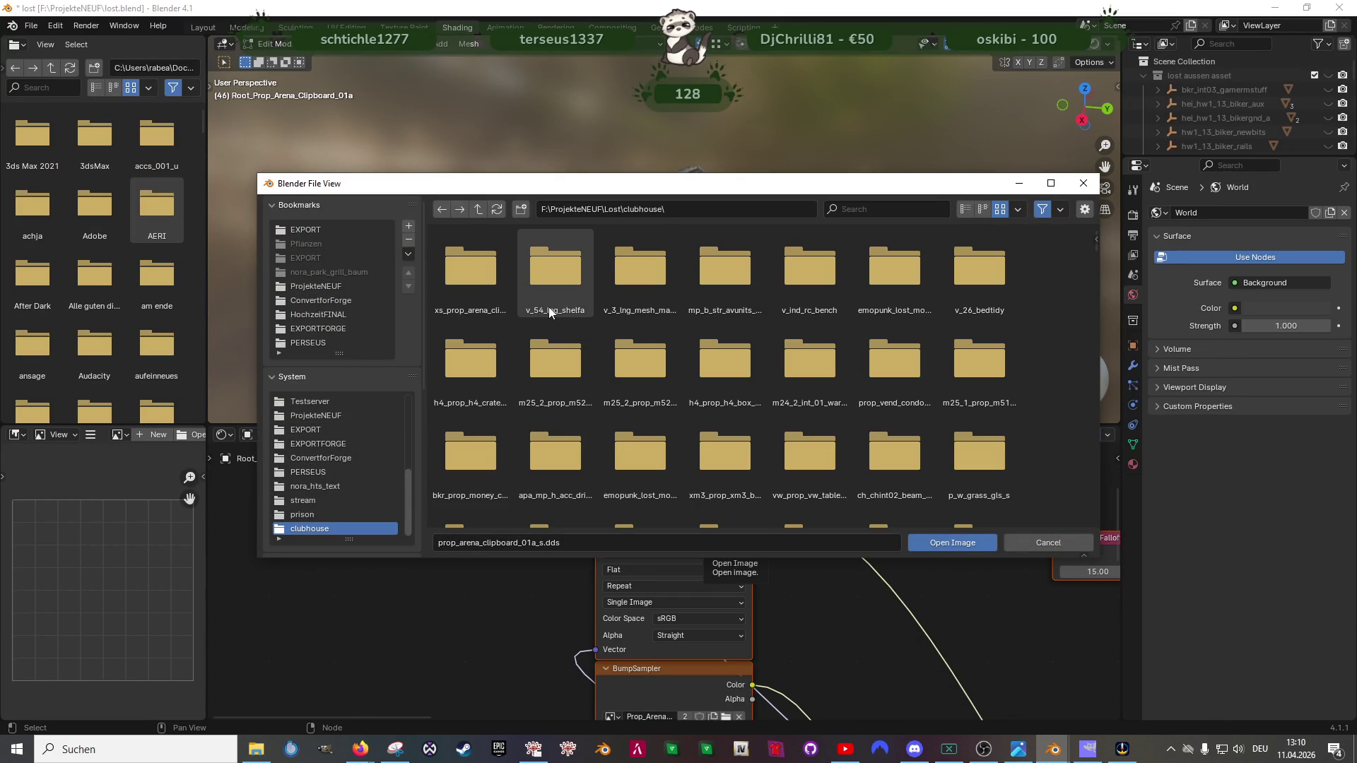
left_click(478, 209)
double_click(484, 277)
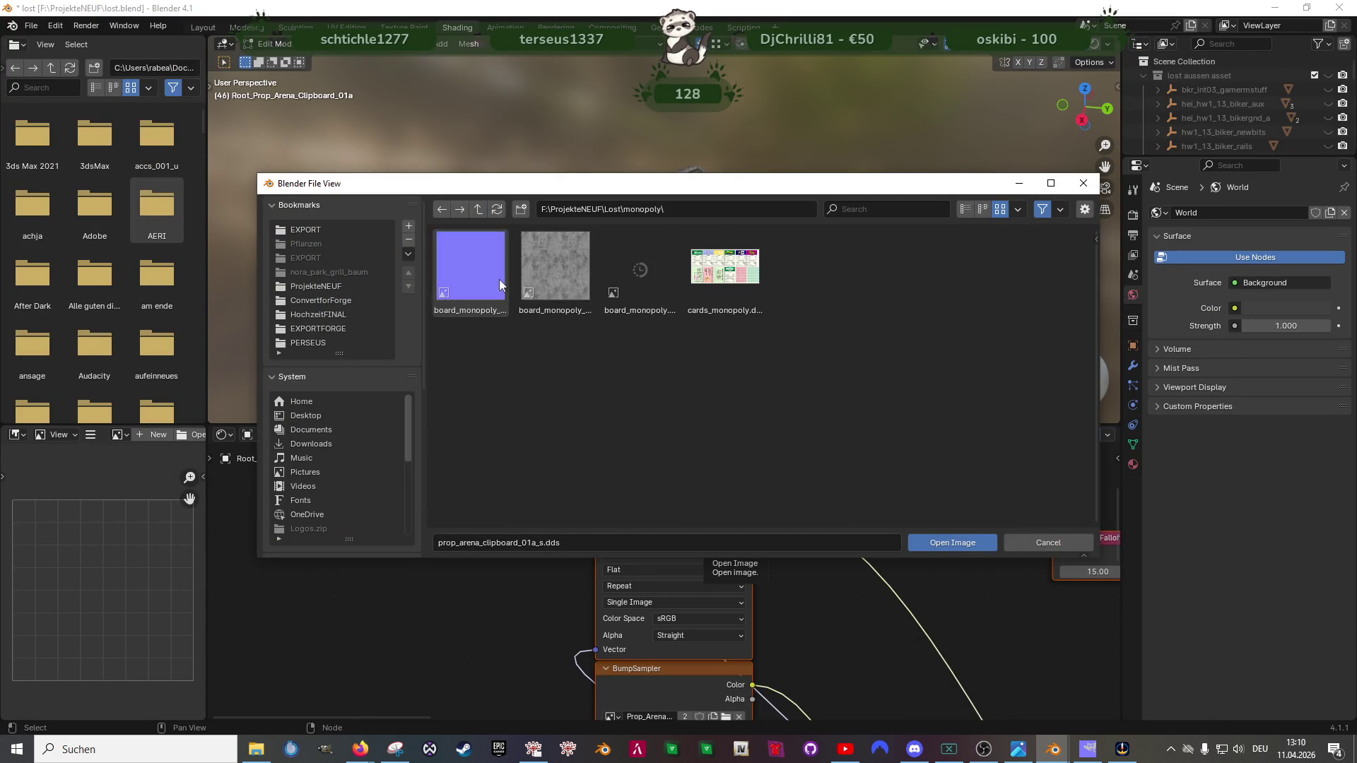
left_click(542, 265)
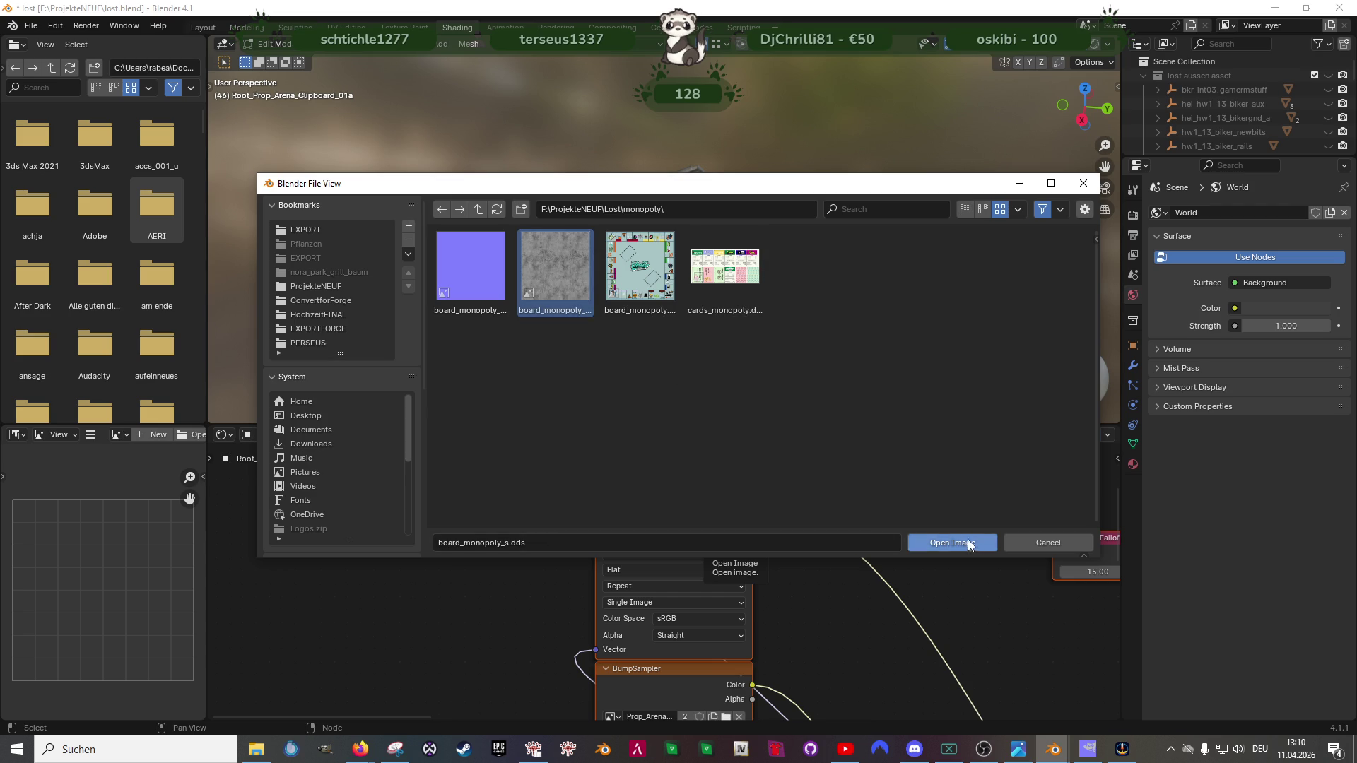
left_click(952, 539)
scroll(682, 602, "down", 2)
scroll(715, 580, "down", 2)
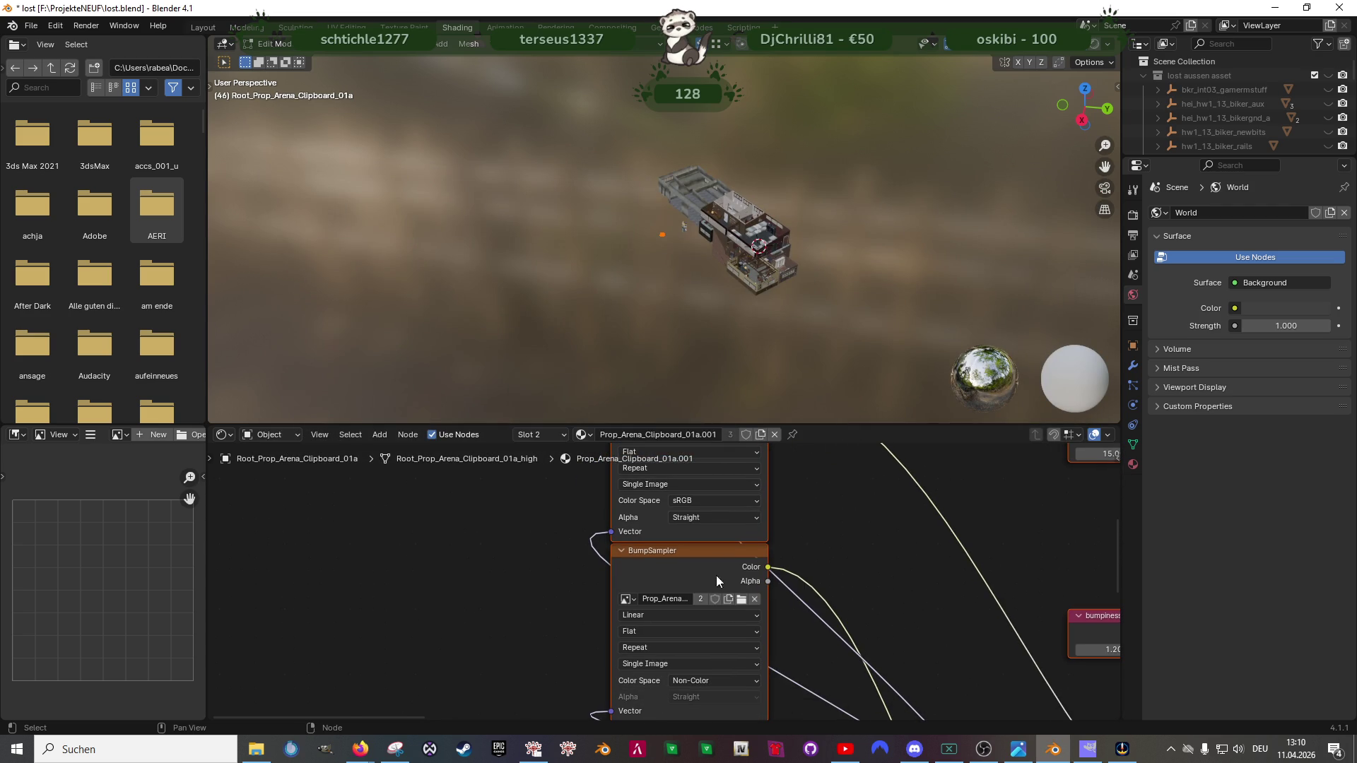
Step: Load board_monopoly_n.dds from the monopoly folder into the BumpSampler image node
left_click(741, 599)
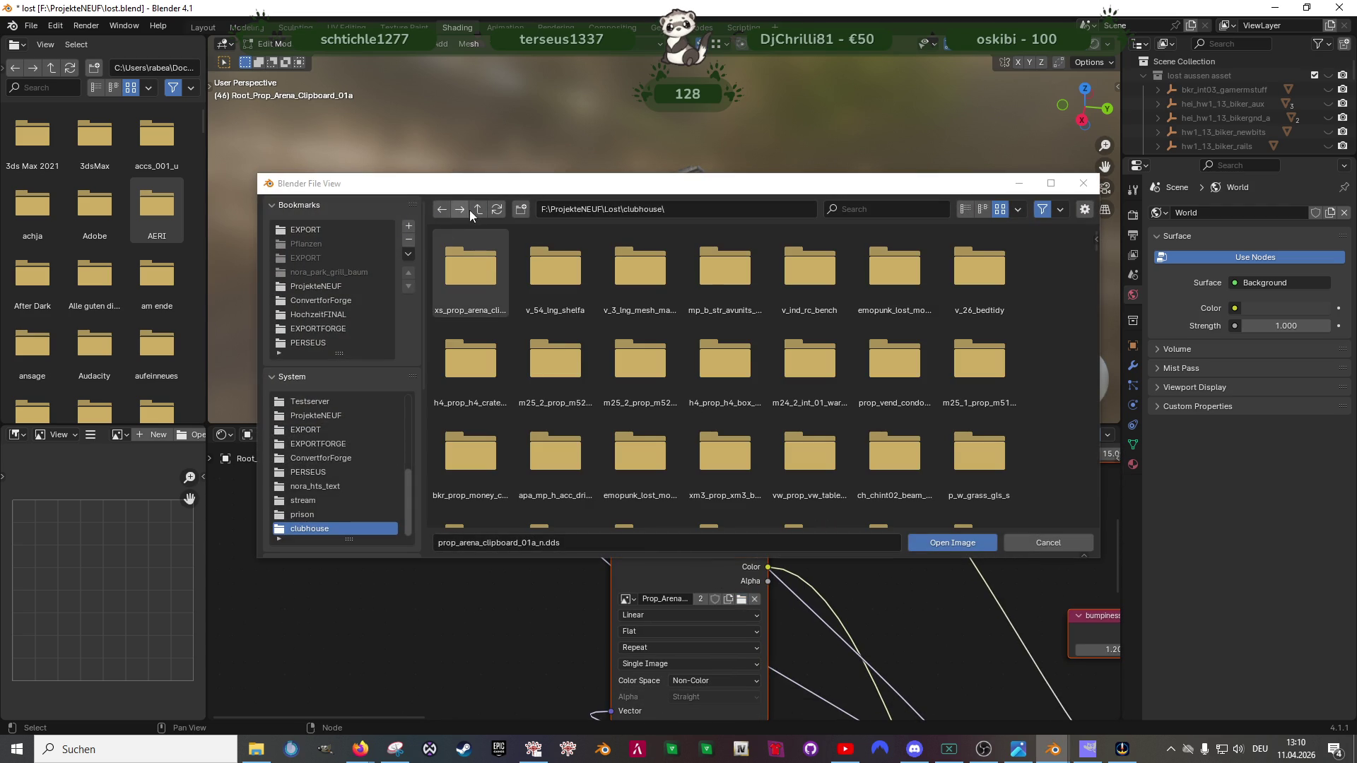
left_click(477, 209)
double_click(468, 262)
left_click(487, 285)
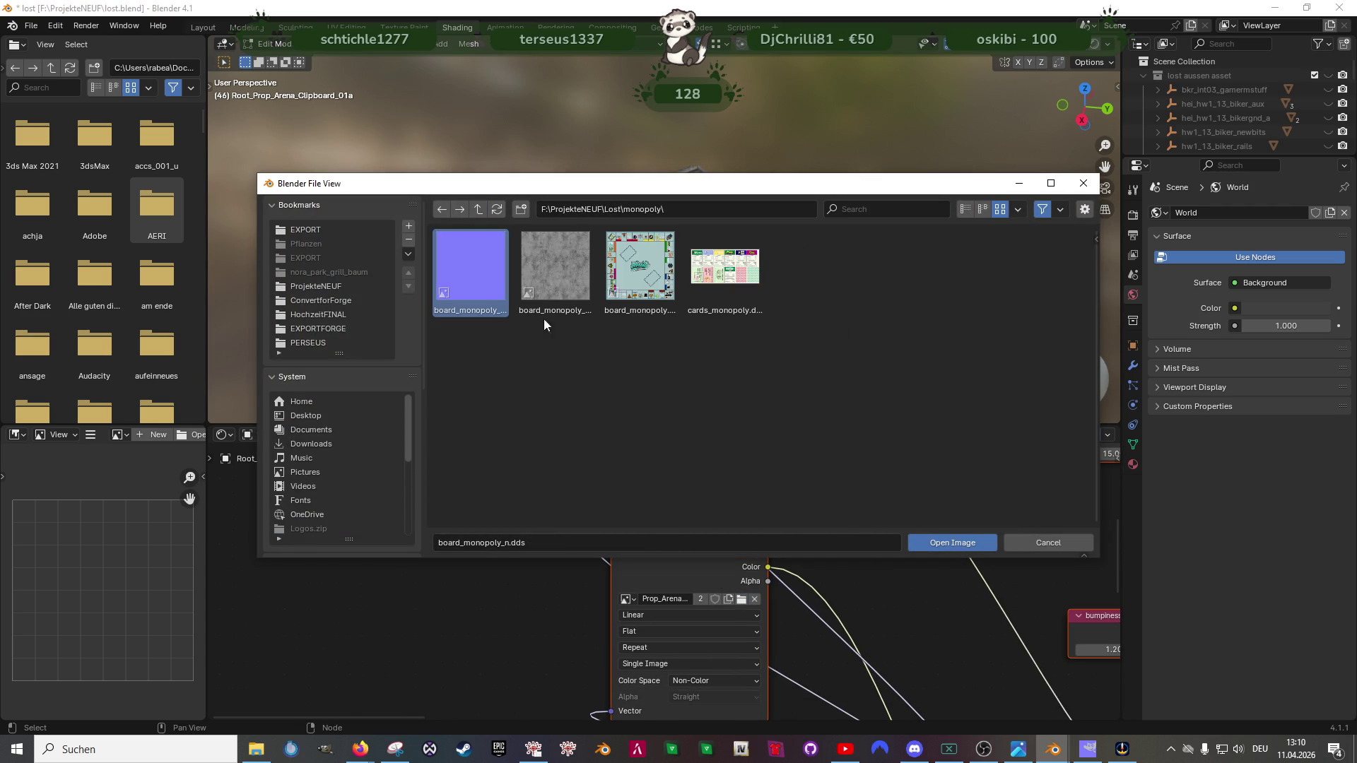
left_click(952, 542)
scroll(676, 580, "down", 2)
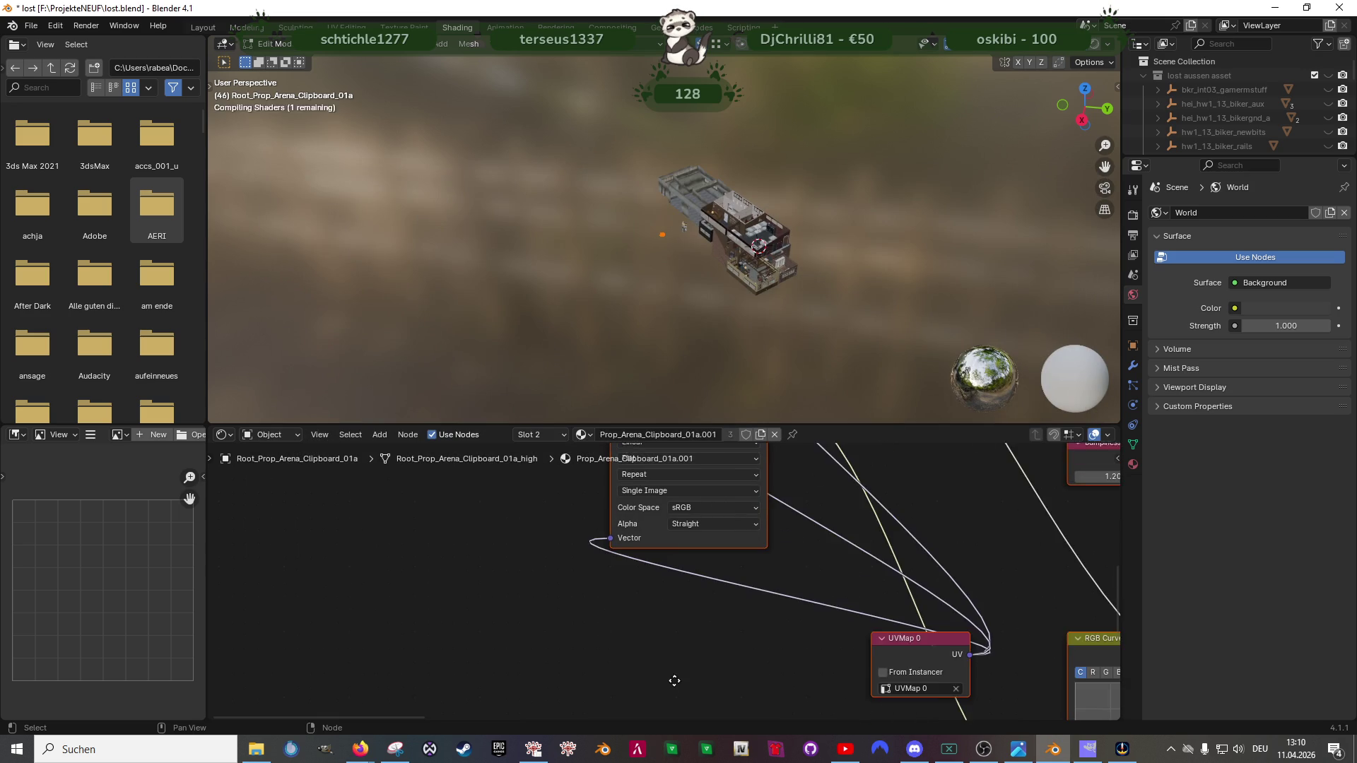
Step: Return to the Layout workspace, view the textured board and save the blend file
key("ctrl+Page_Up")
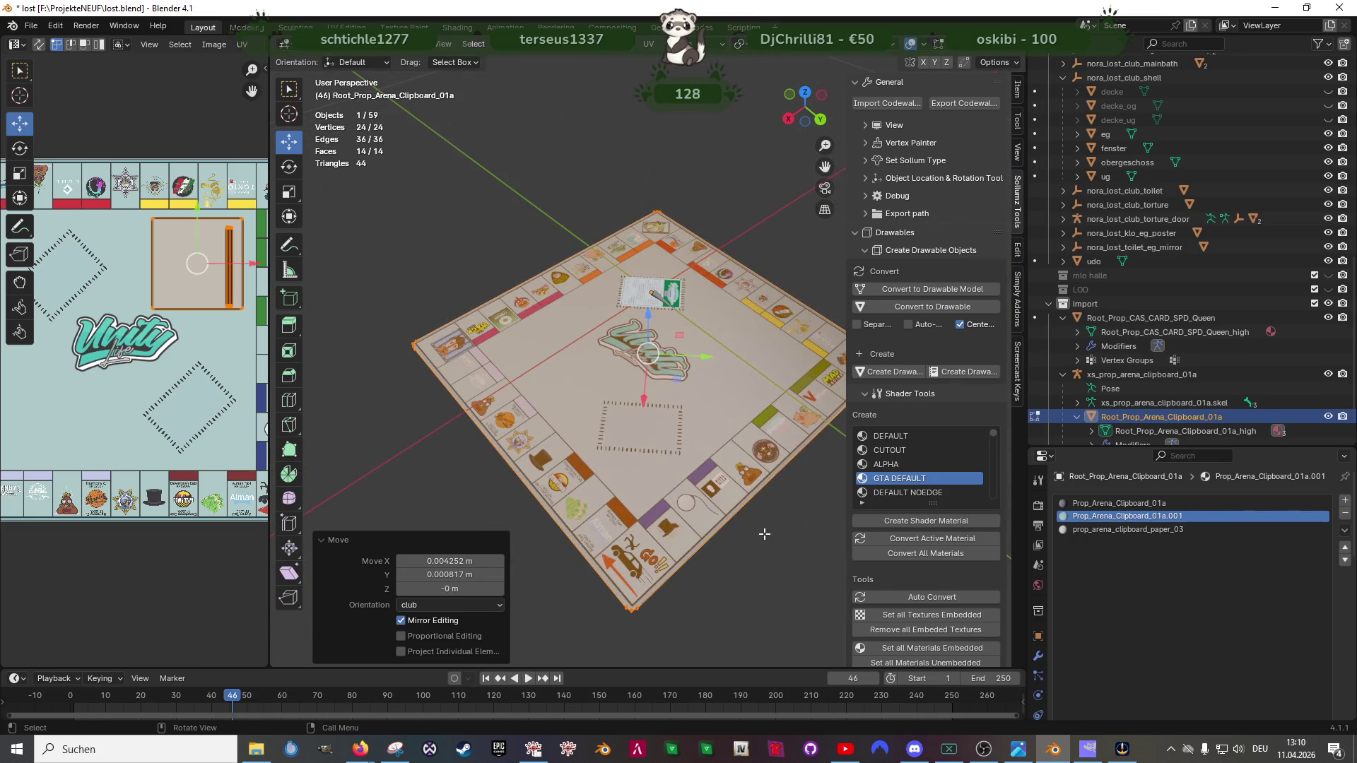
scroll(682, 442, "up", 3)
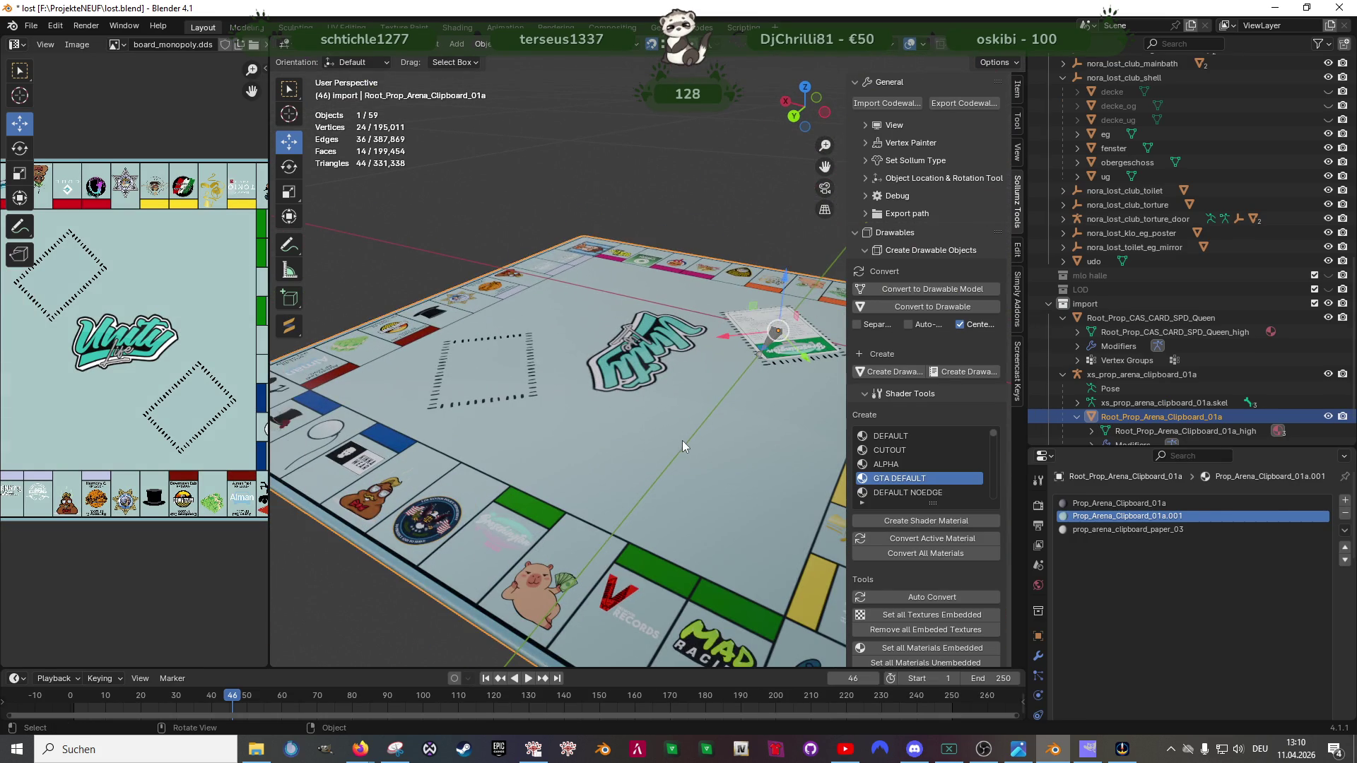
left_click_drag(682, 442, 524, 477)
key("ctrl+s")
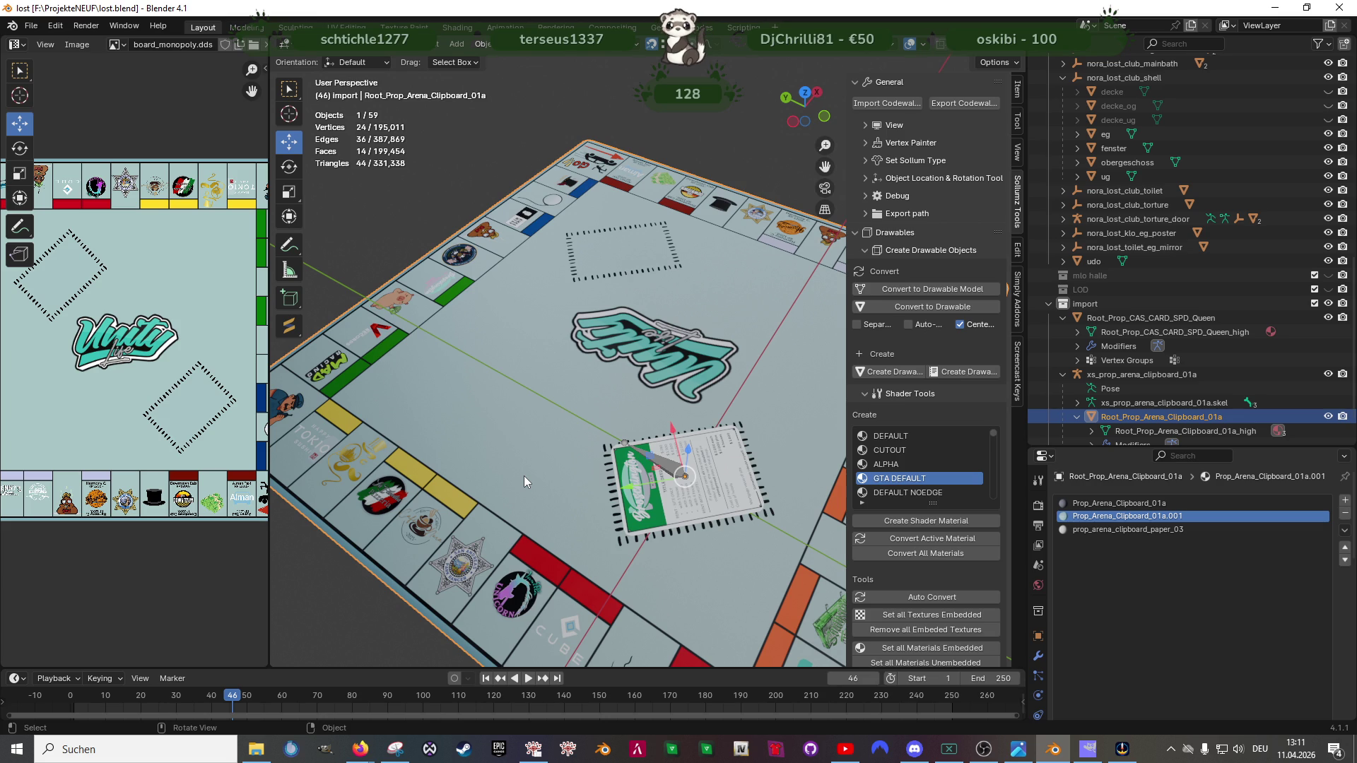
scroll(599, 385, "down", 5)
scroll(581, 415, "up", 2)
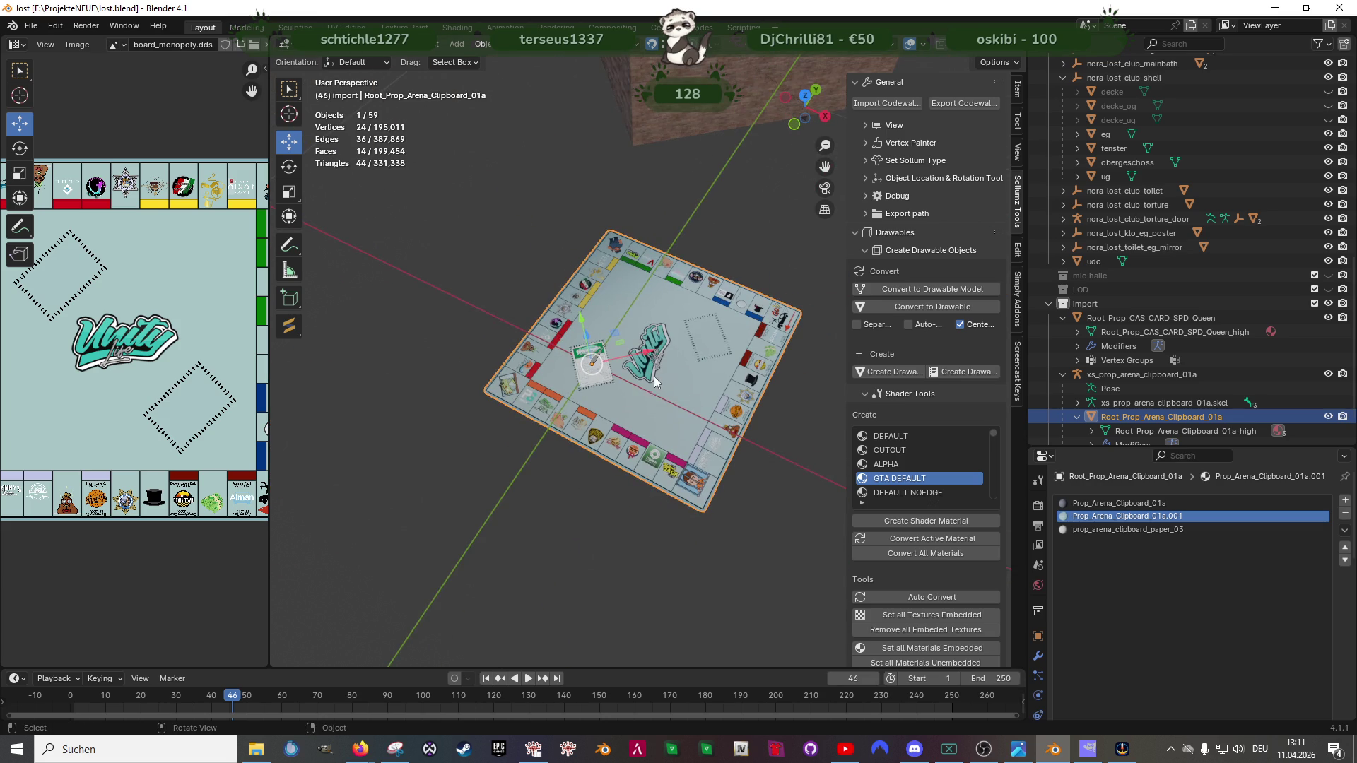
scroll(670, 357, "down", 3)
Step: Duplicate the clipboard mesh, separate it into its own object and remove its unused material slots
key("Tab")
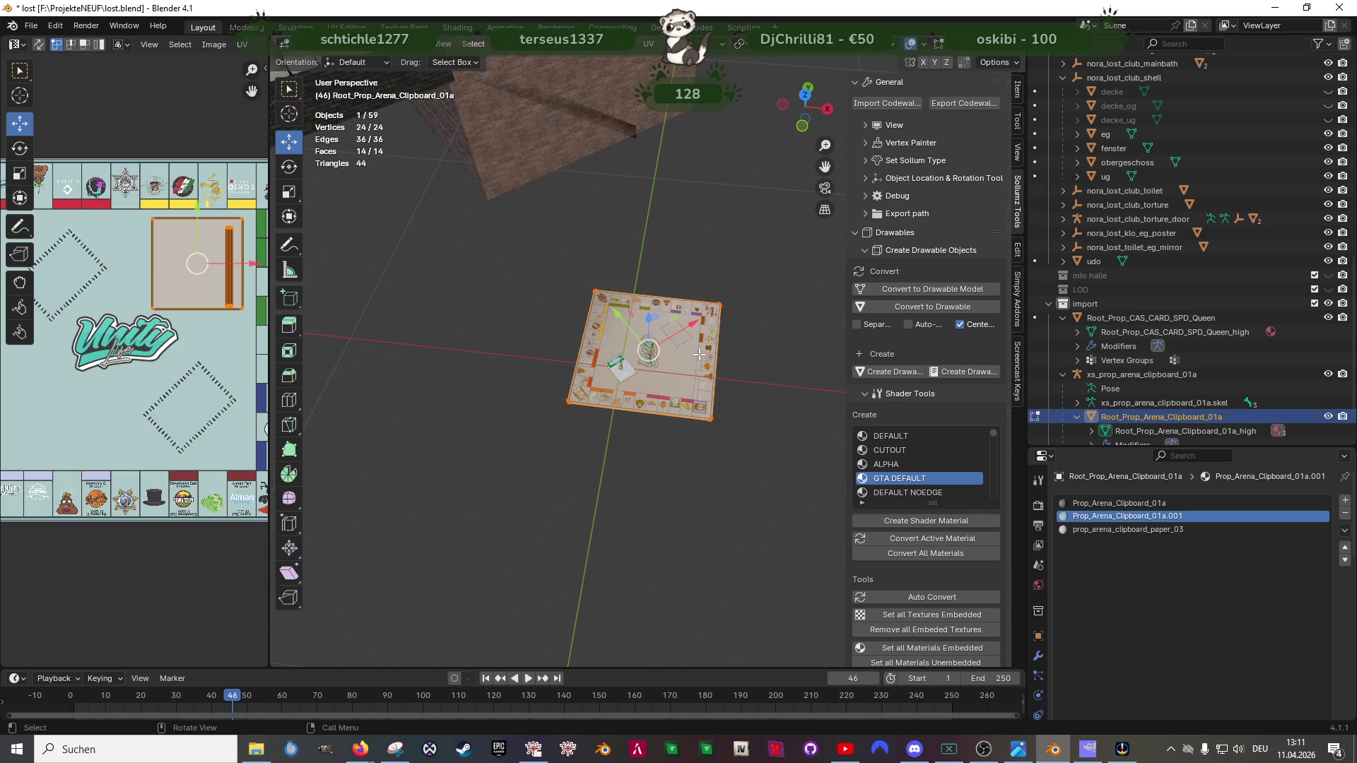
key("shift+d")
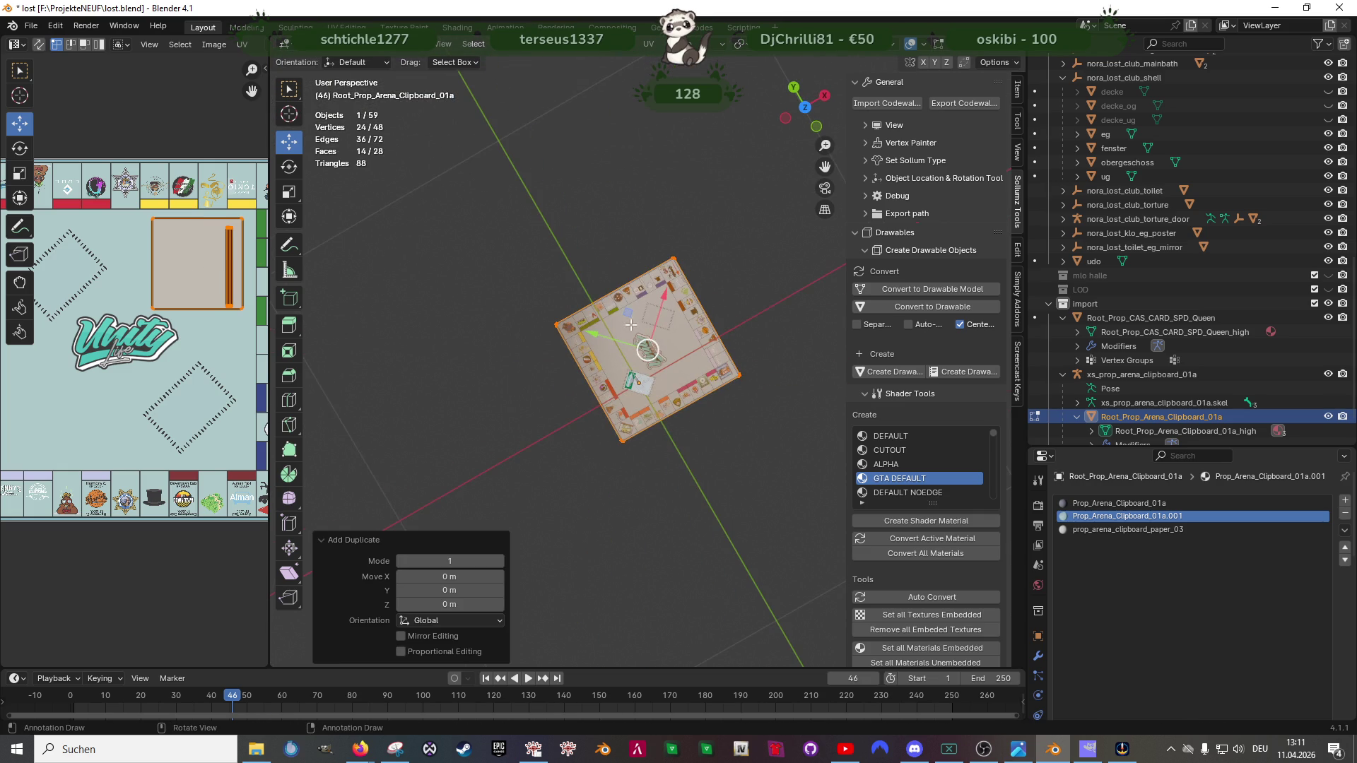
left_click(549, 197)
right_click(549, 196)
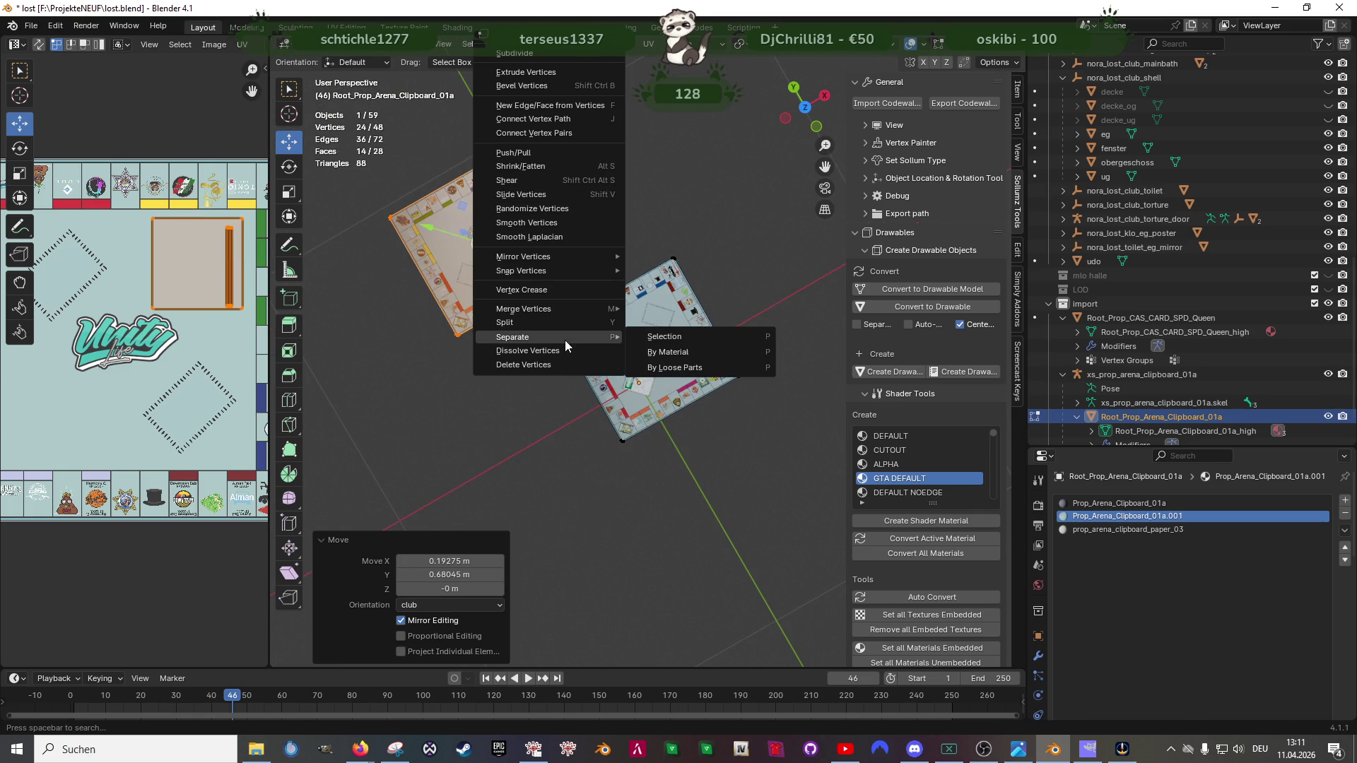
left_click(665, 336)
key("Tab")
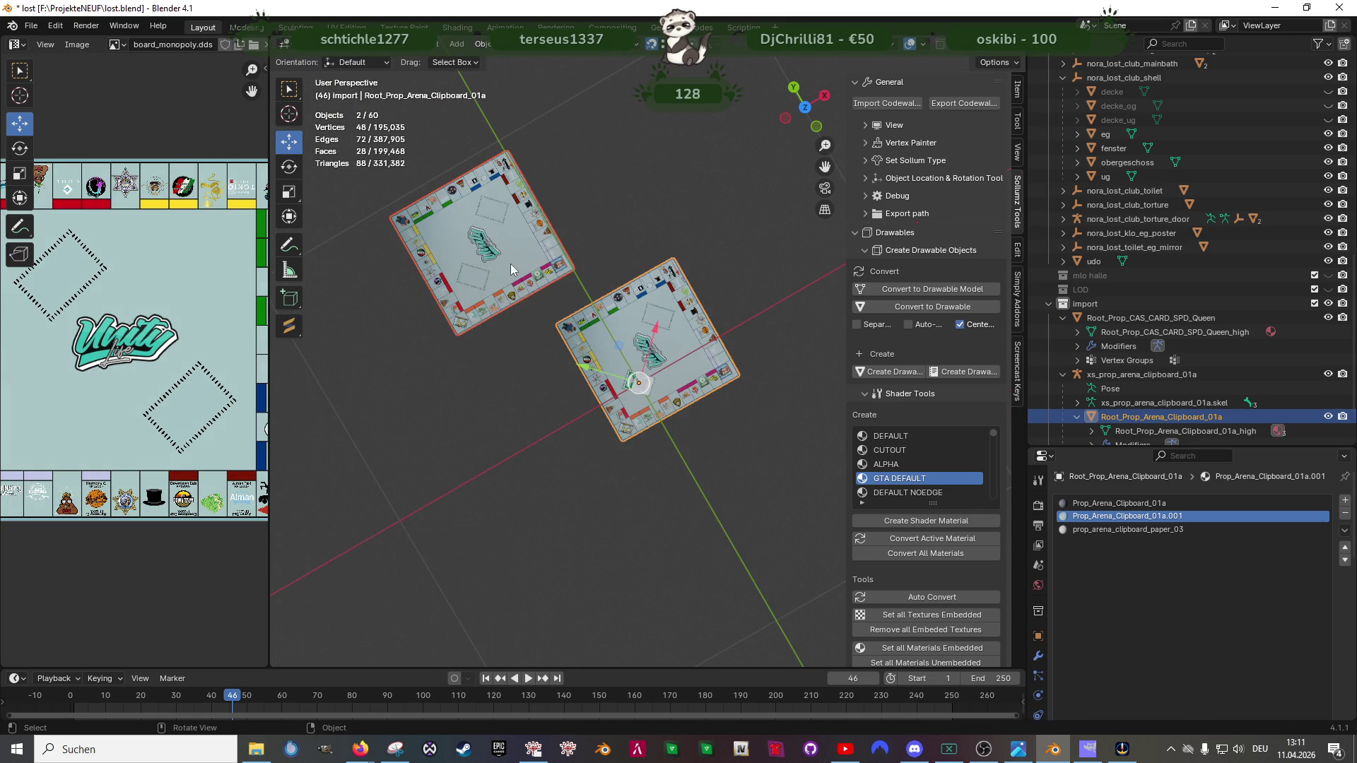
left_click(561, 358, "shift")
left_click(485, 44)
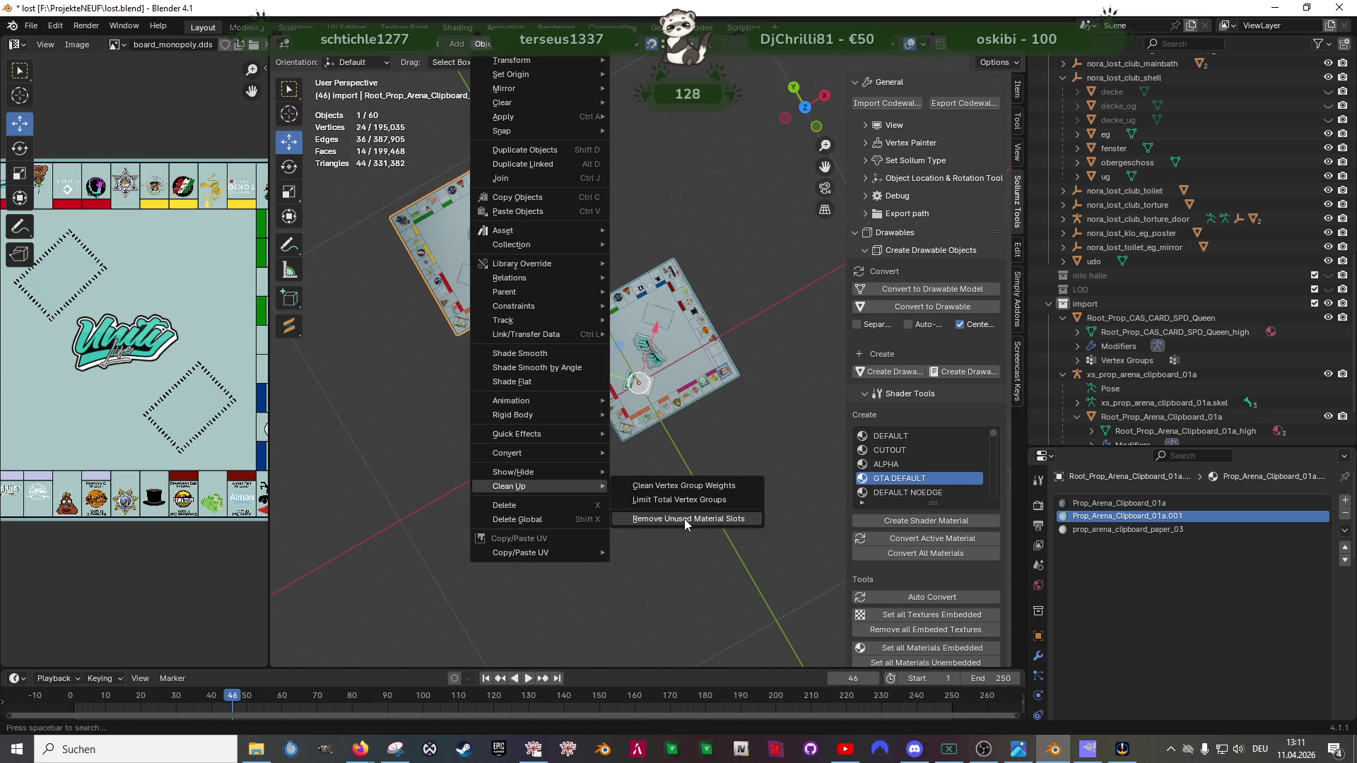
left_click(684, 519)
Step: Slide the copy's mesh along the Y axis and frame it in view
key("Tab")
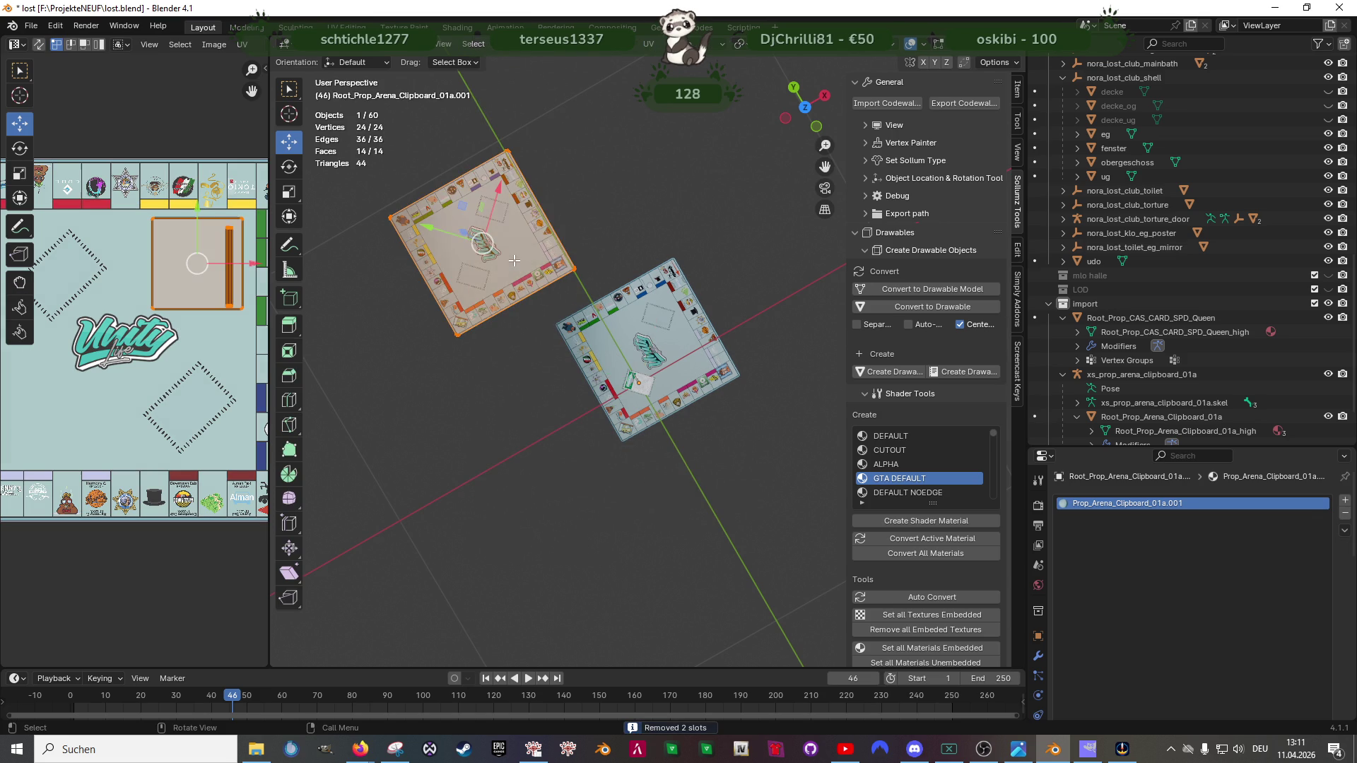
scroll(491, 232, "down", 5)
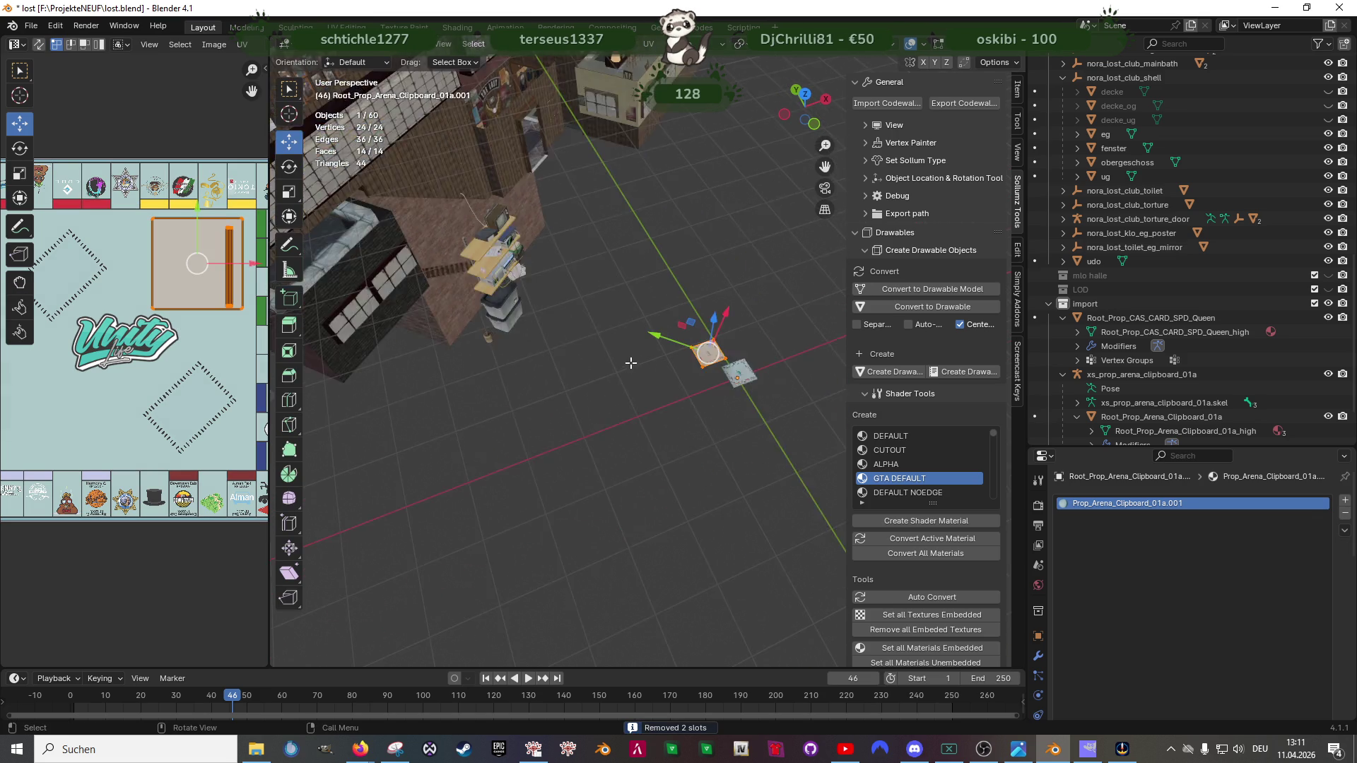
key("g")
key("y")
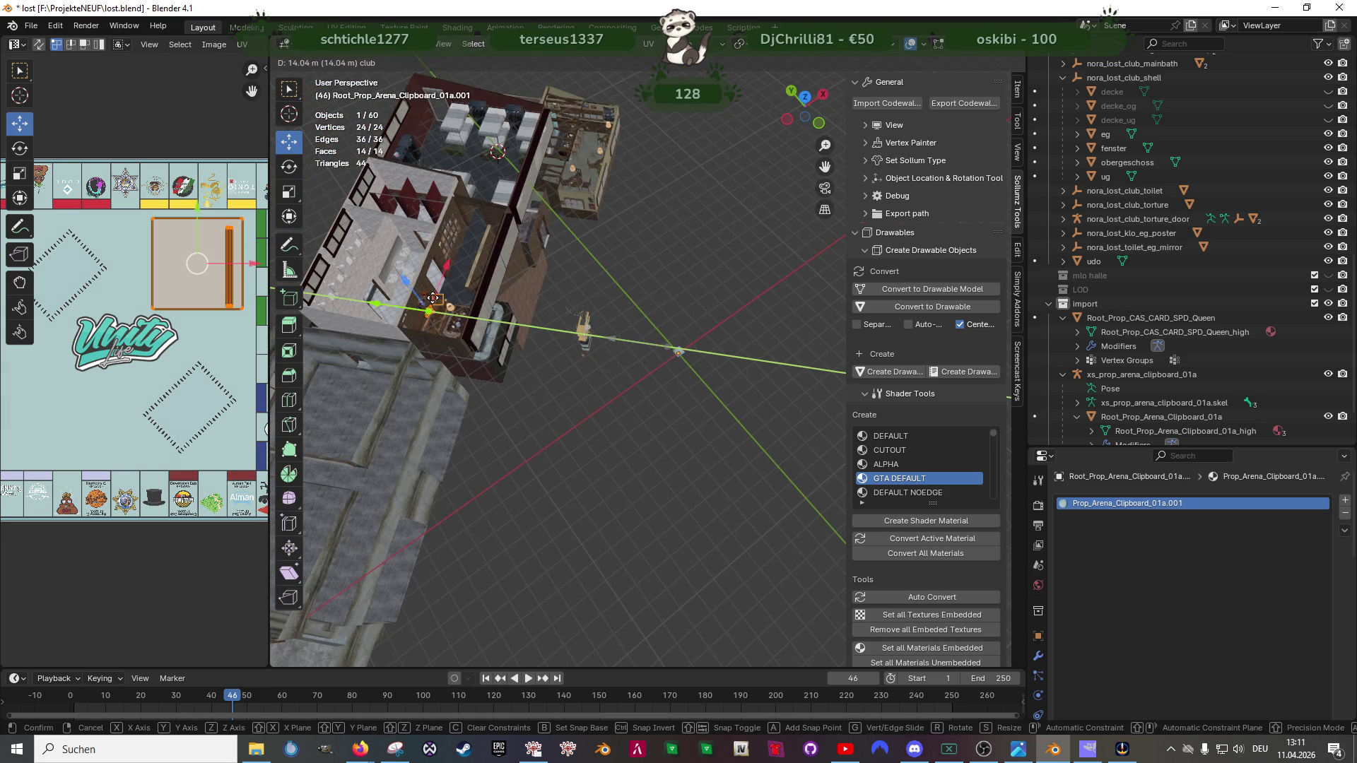
left_click(462, 317)
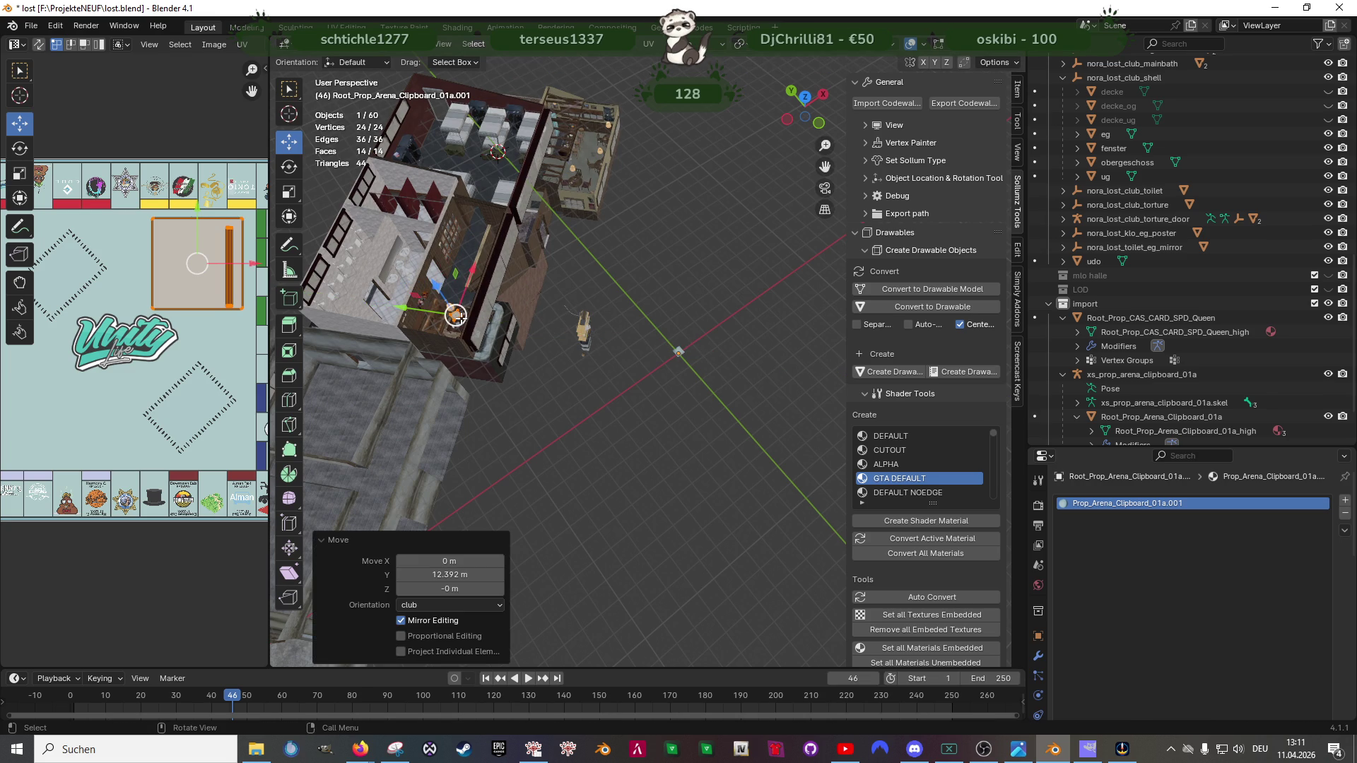
key("KP_Decimal")
scroll(463, 318, "down", 4)
Step: Lower the clipboard onto the coffee table, rotate it about Z and slide it into place
mouse_move(462, 318)
left_mouse_down()
mouse_move(739, 370)
mouse_move(699, 402)
left_mouse_up()
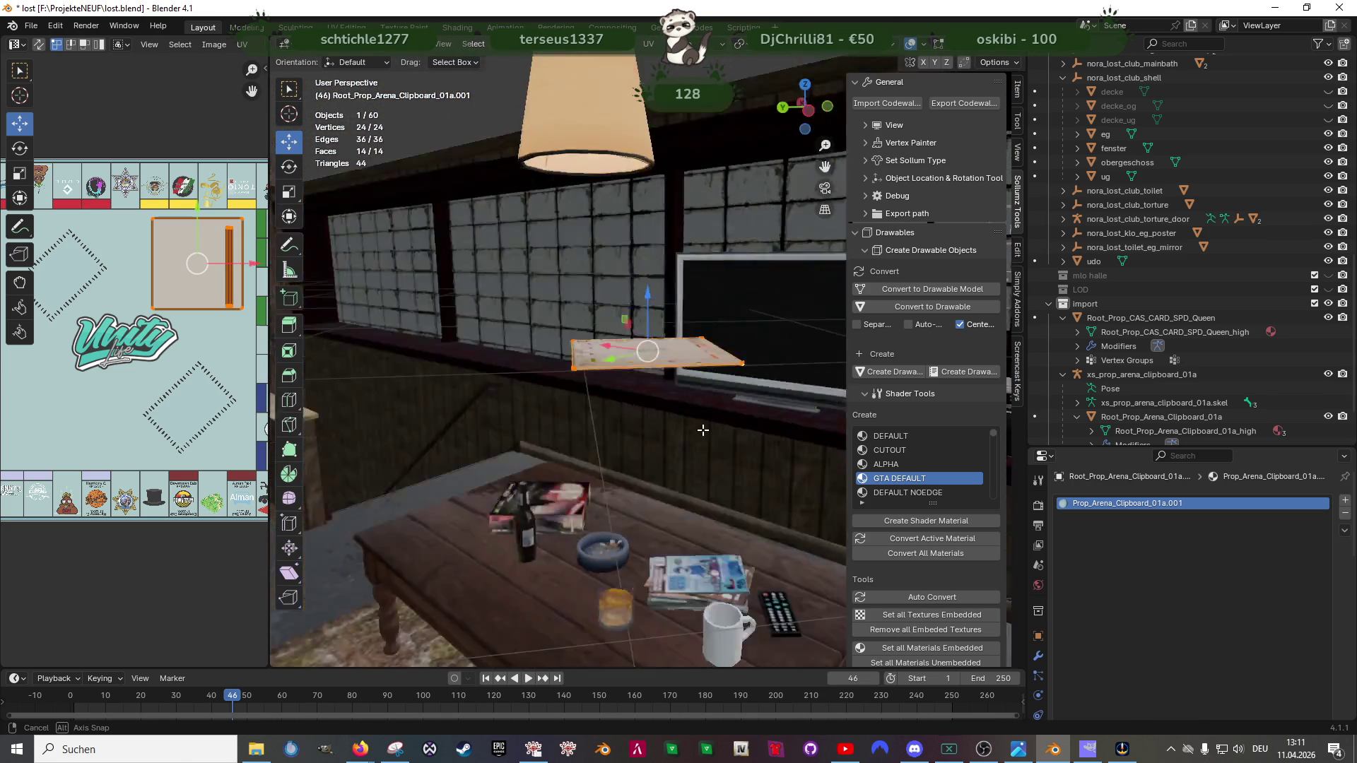
scroll(698, 402, "down", 3)
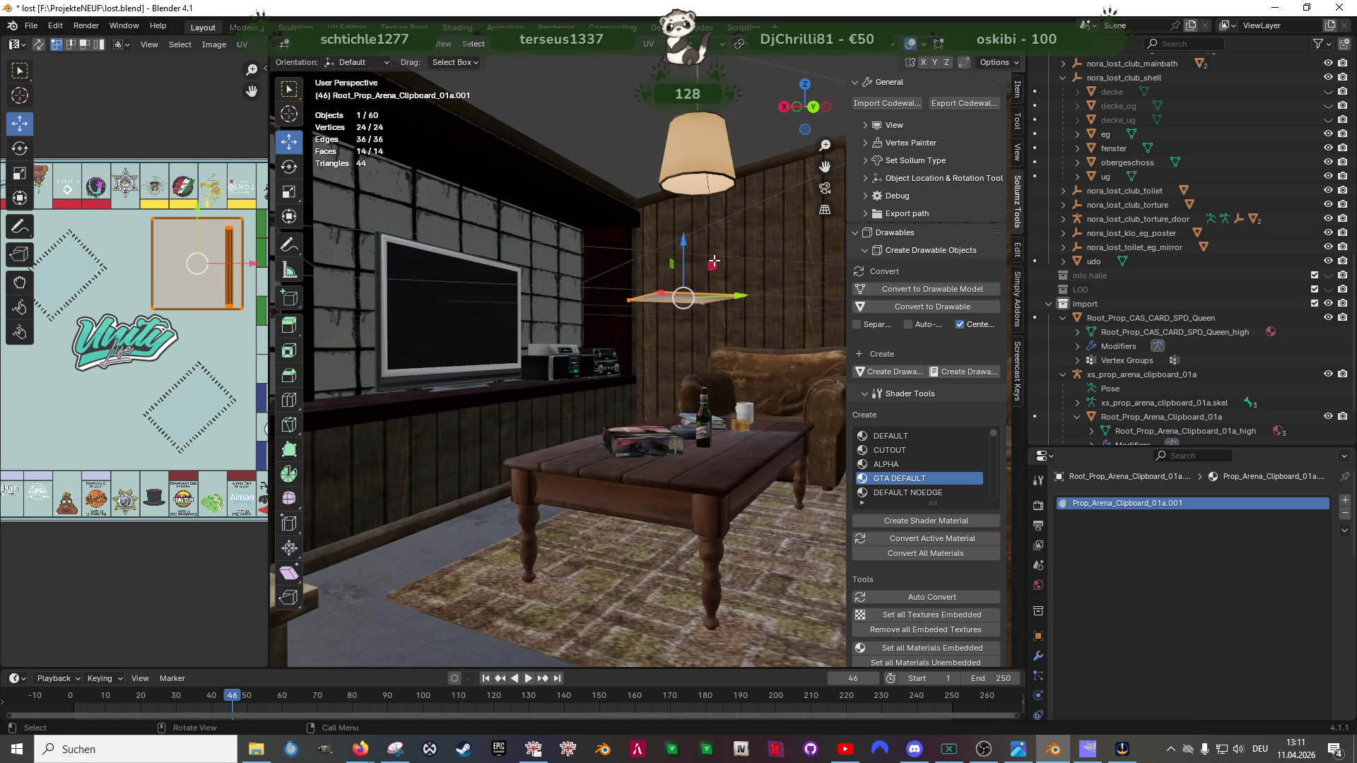
left_click_drag(683, 243, 723, 483)
mouse_move(723, 484)
left_mouse_down()
mouse_move(721, 466)
mouse_move(649, 477)
left_mouse_up()
scroll(649, 477, "up", 3)
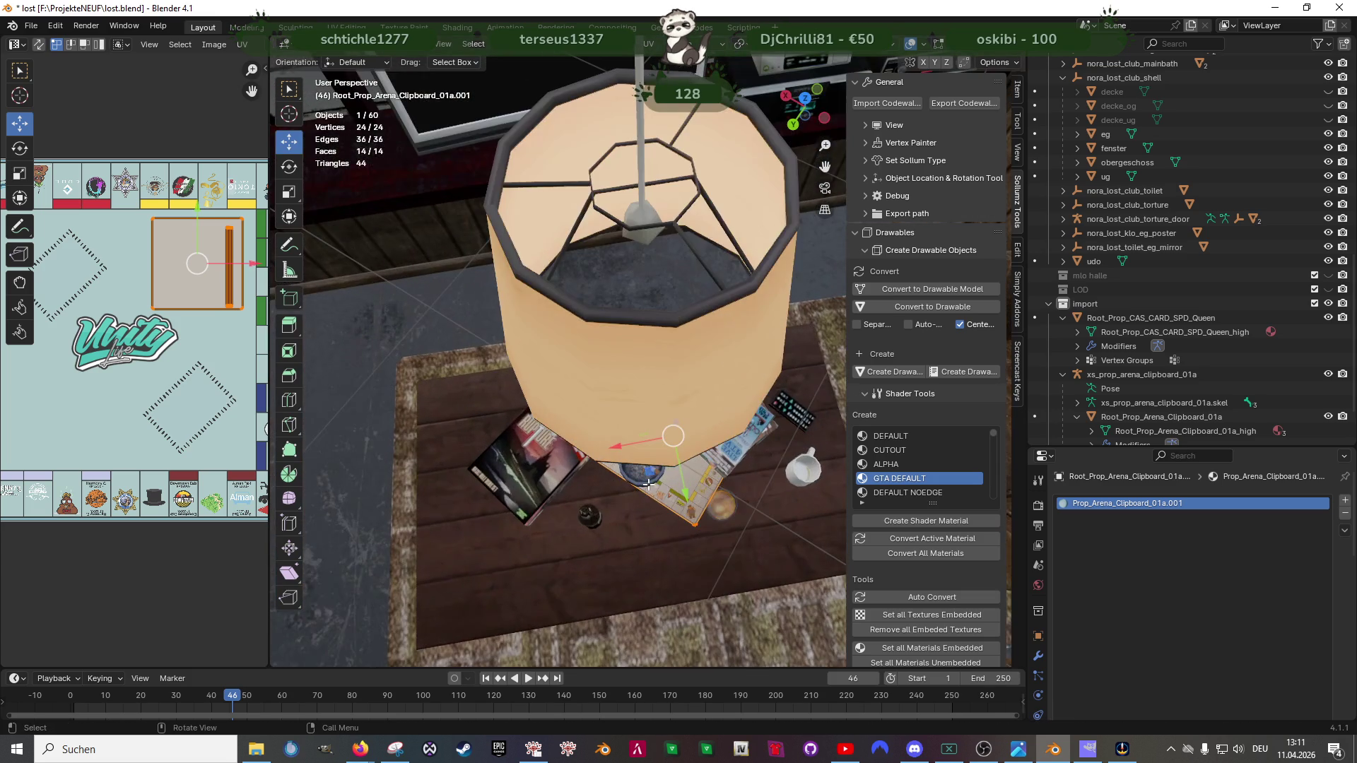
scroll(629, 360, "up", 4)
mouse_move(633, 350)
left_mouse_down()
mouse_move(620, 400)
mouse_move(692, 360)
left_mouse_up()
key("shift+space")
key("r")
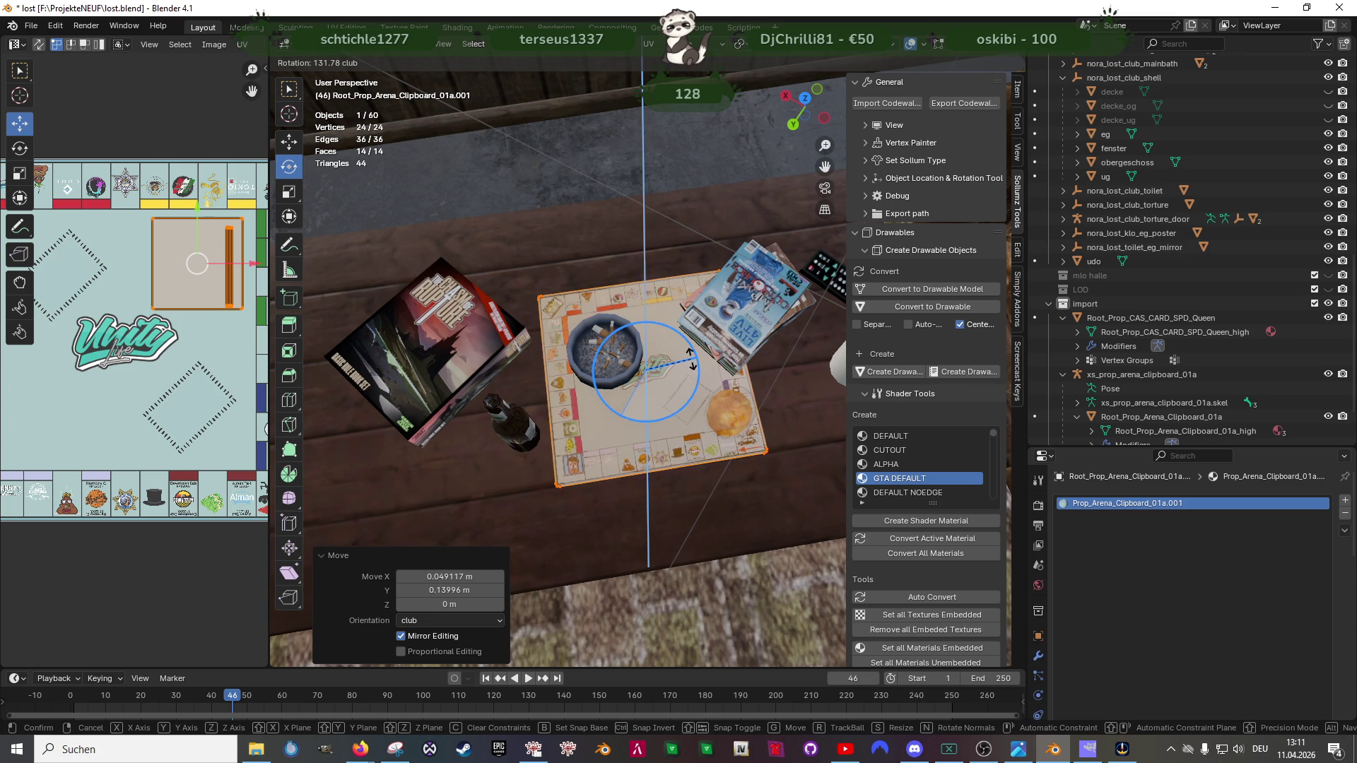
left_click(692, 360)
right_click(674, 363)
key("Escape")
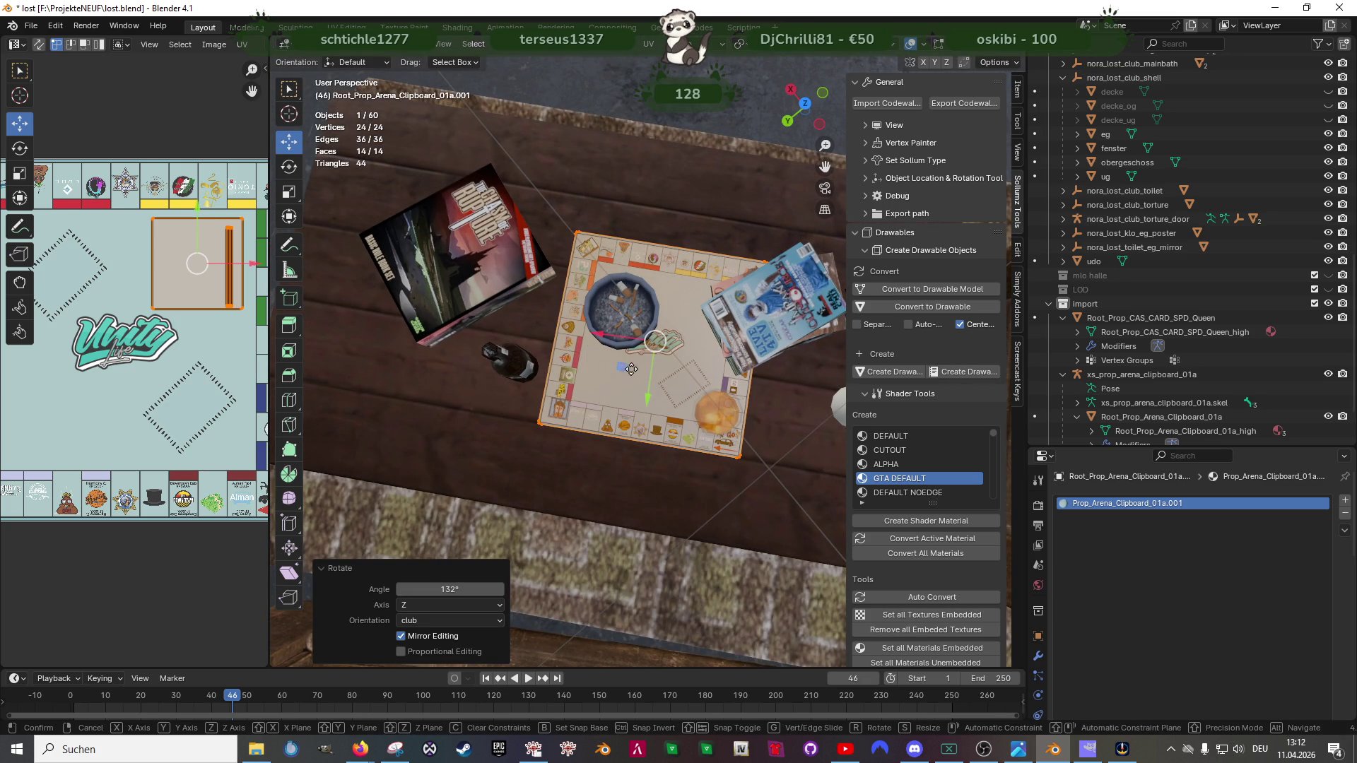
left_click_drag(626, 369, 672, 385)
scroll(611, 353, "down", 1)
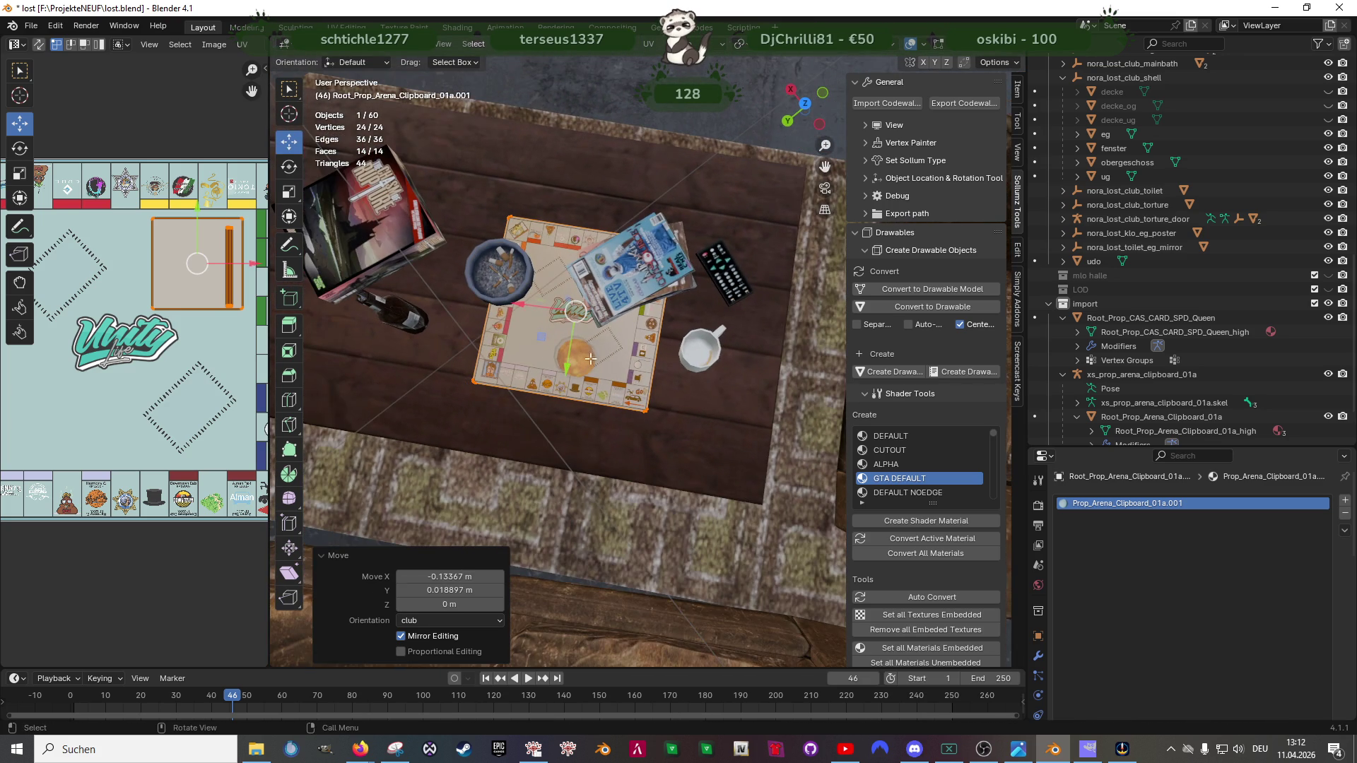
left_click_drag(547, 338, 555, 319)
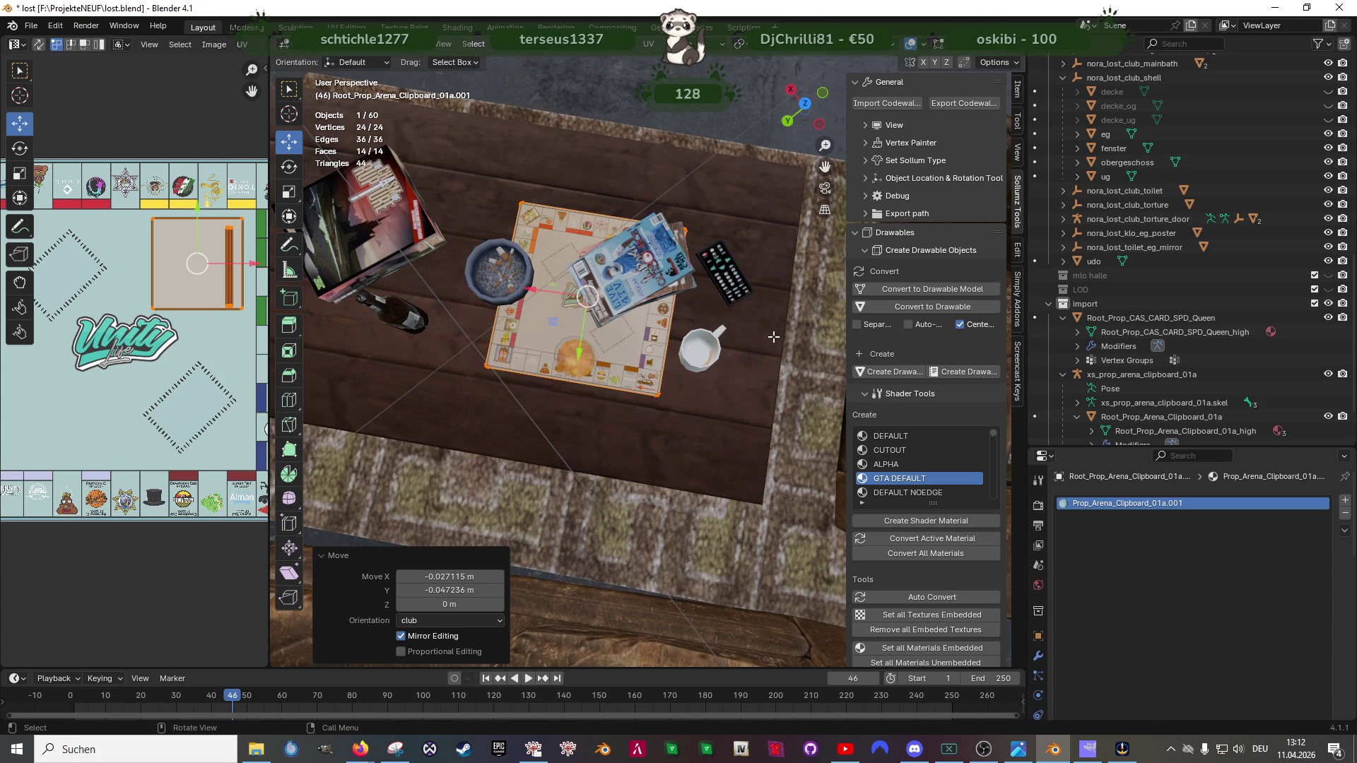
Step: Look down on the table in see-through wireframe and box-select the stacked clipboard cards
mouse_move(684, 412)
left_mouse_down()
mouse_move(610, 389)
mouse_move(596, 353)
mouse_move(614, 381)
left_mouse_up()
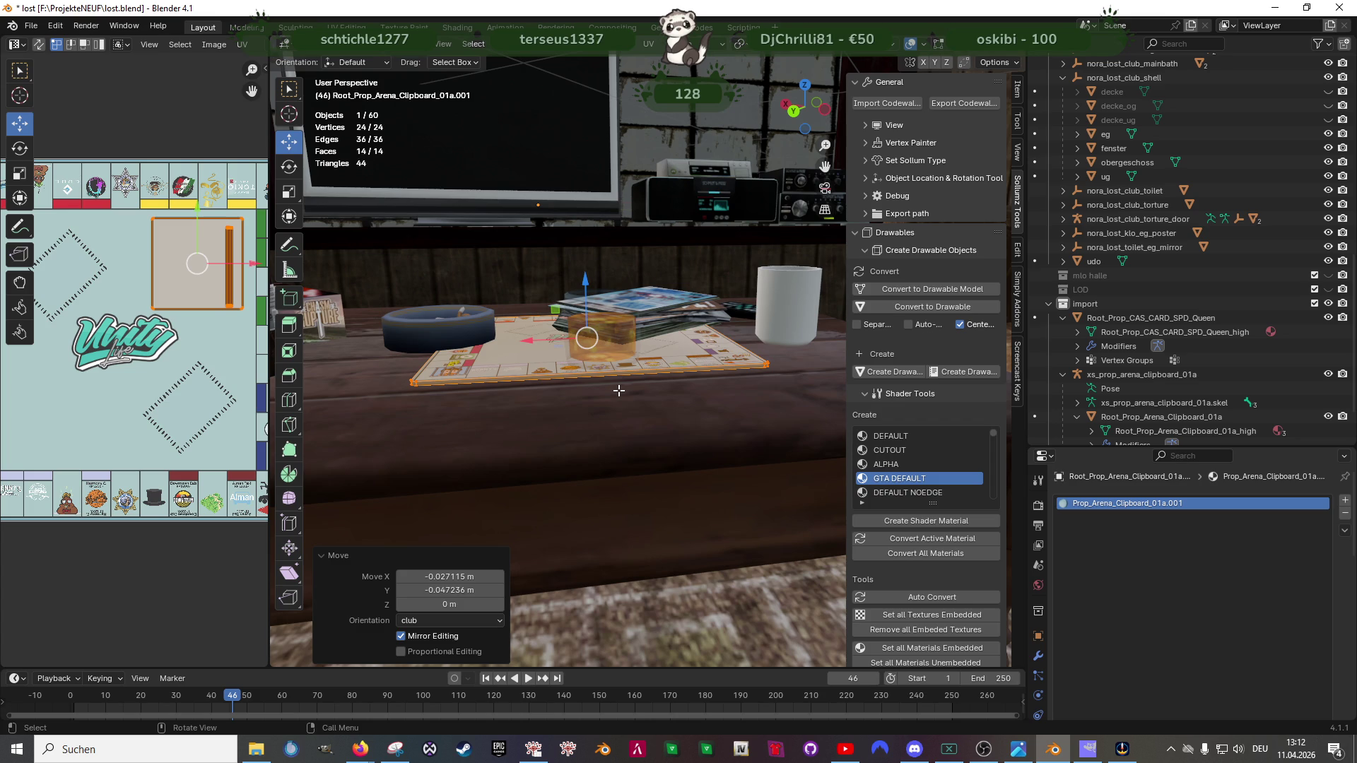
mouse_move(618, 390)
left_mouse_down()
mouse_move(606, 429)
mouse_move(716, 463)
left_mouse_up()
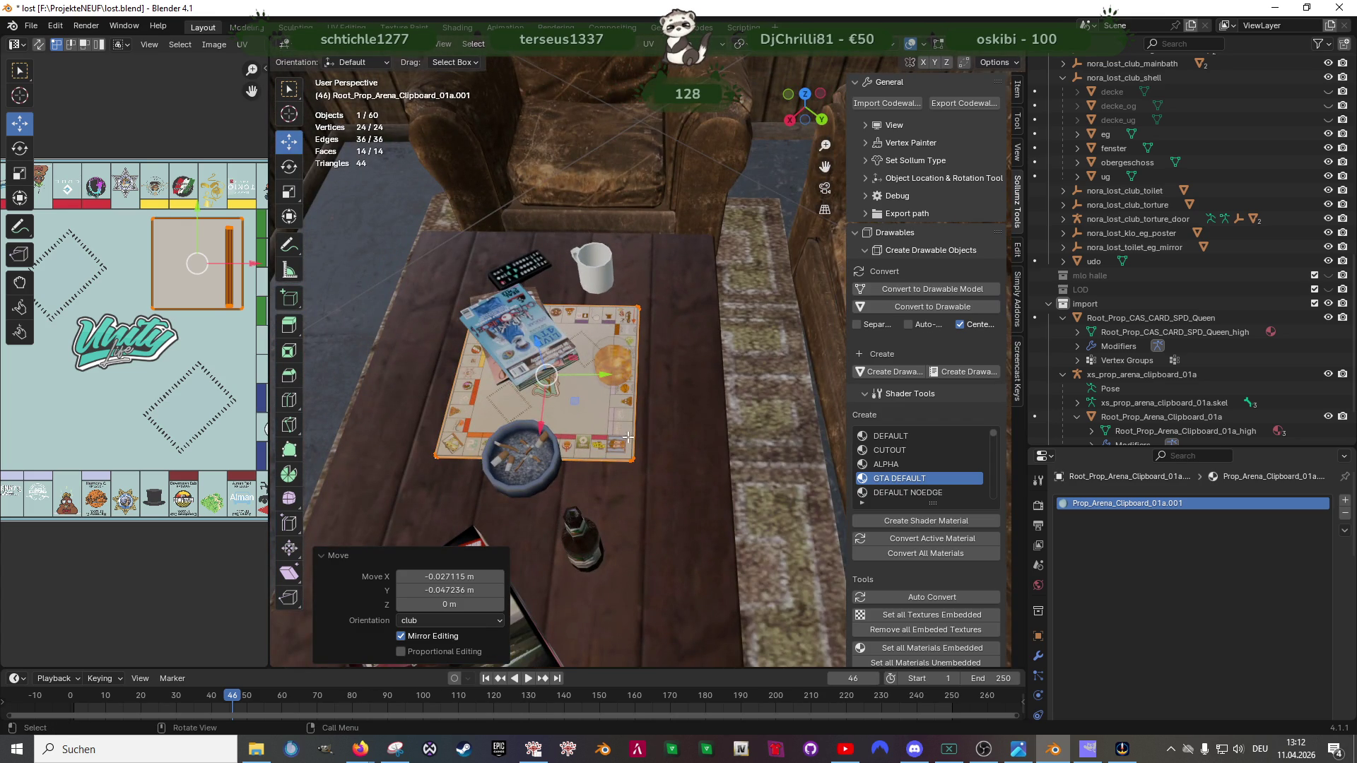
scroll(630, 443, "up", 1)
mouse_move(636, 435)
left_mouse_down()
mouse_move(525, 444)
mouse_move(569, 430)
left_mouse_up()
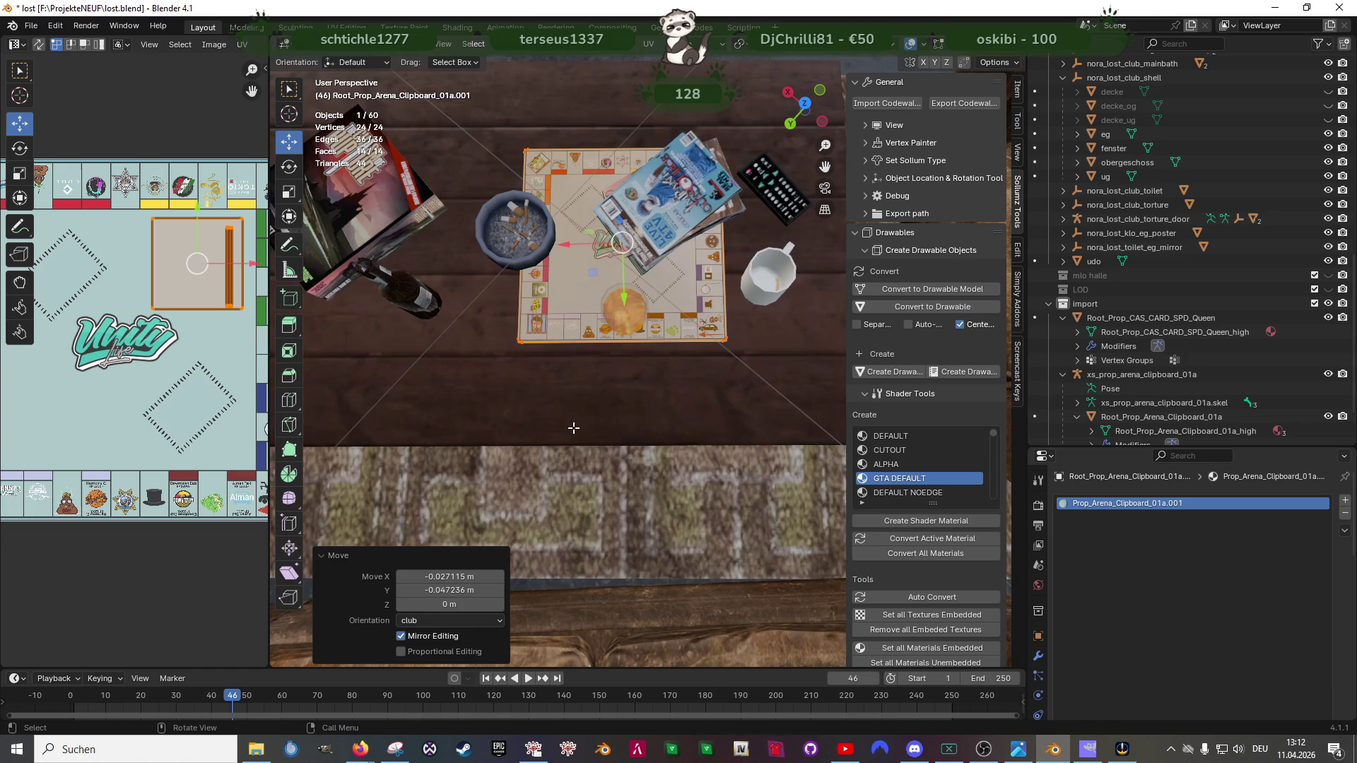
key("shift+z")
left_click_drag(493, 177, 681, 320)
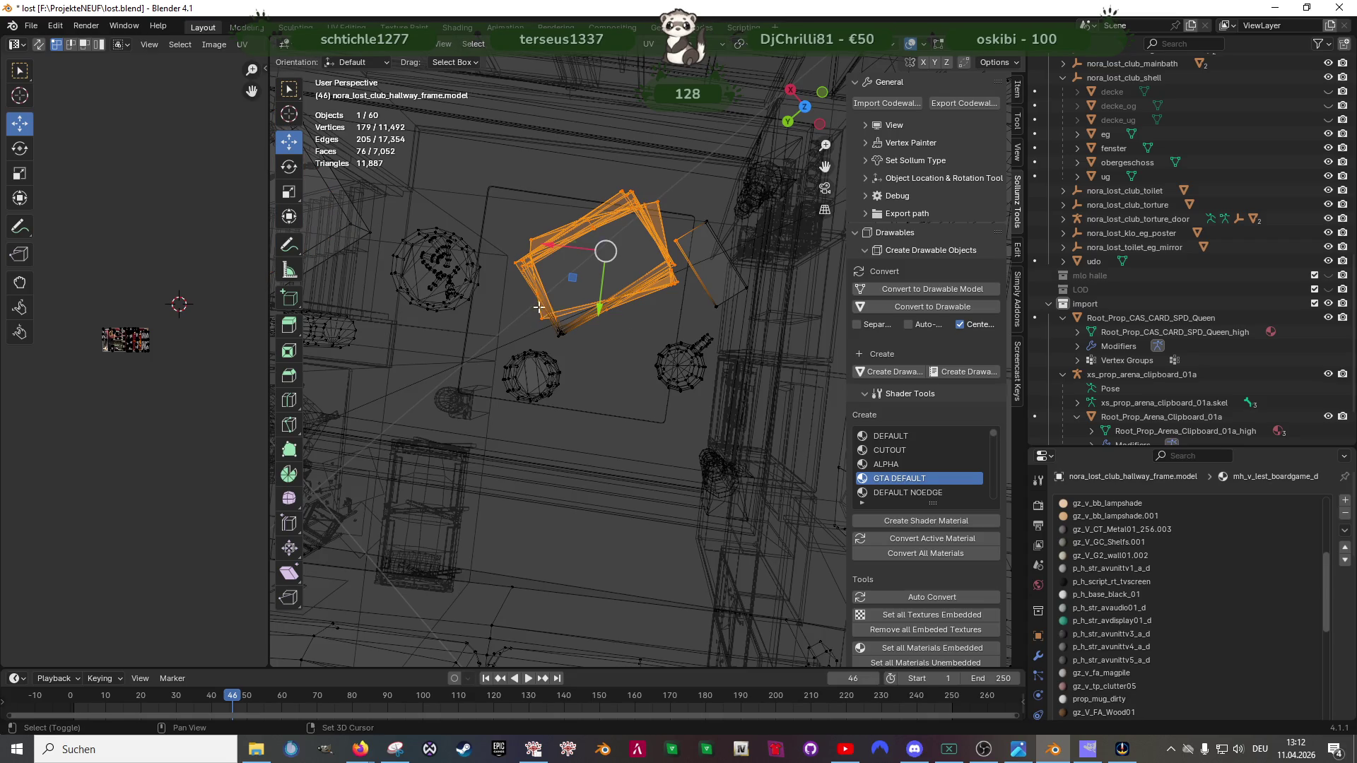
scroll(681, 212, "up", 3)
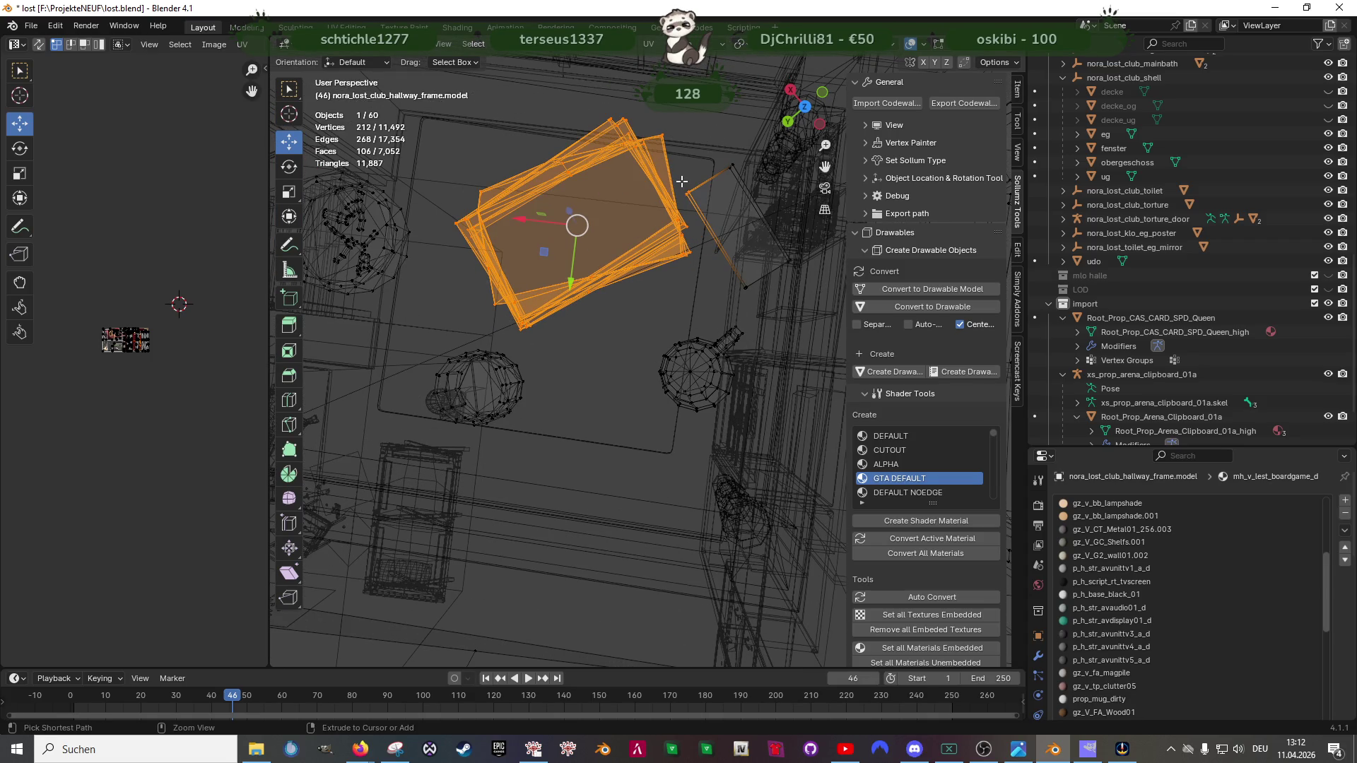
scroll(683, 213, "down", 3)
Step: In solid shading, move the selected cards toward the table's corner and centre the view on them
key("shift+z")
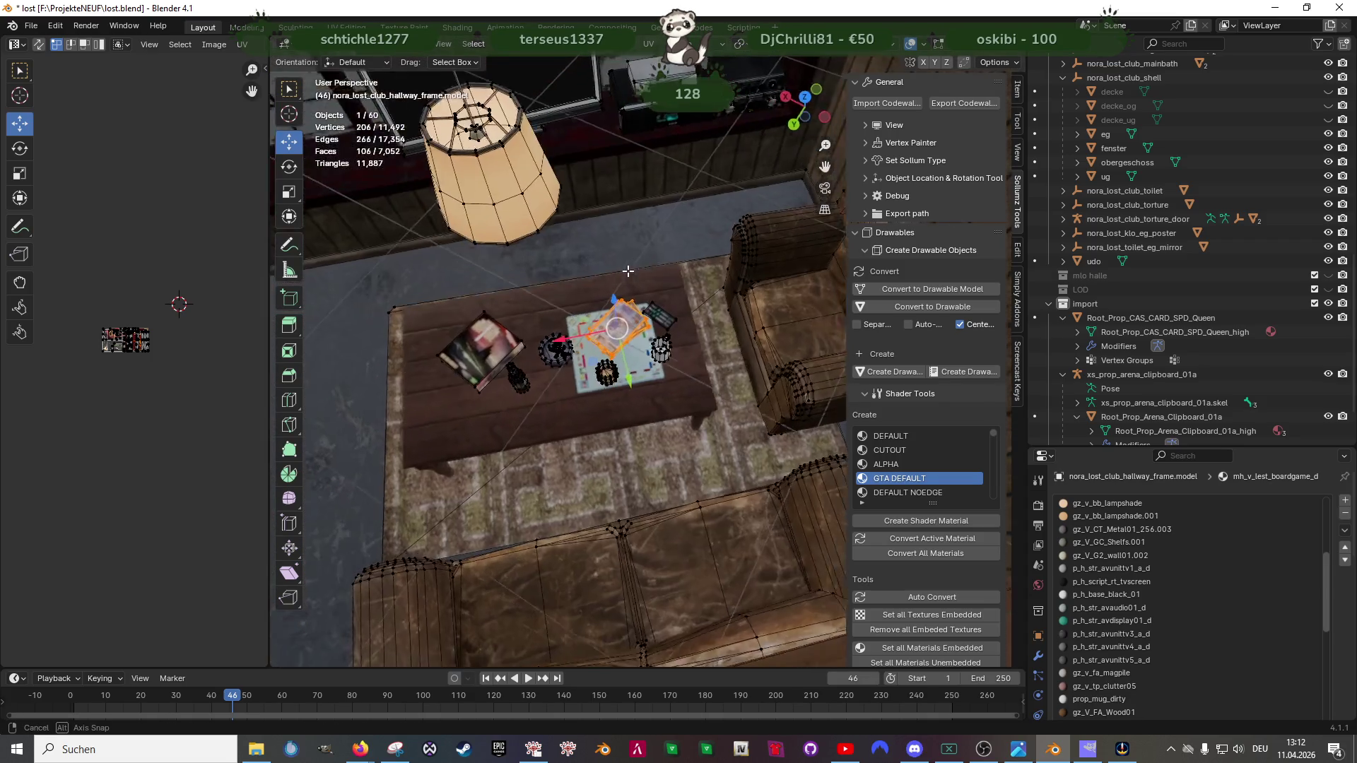
left_click_drag(589, 282, 655, 346)
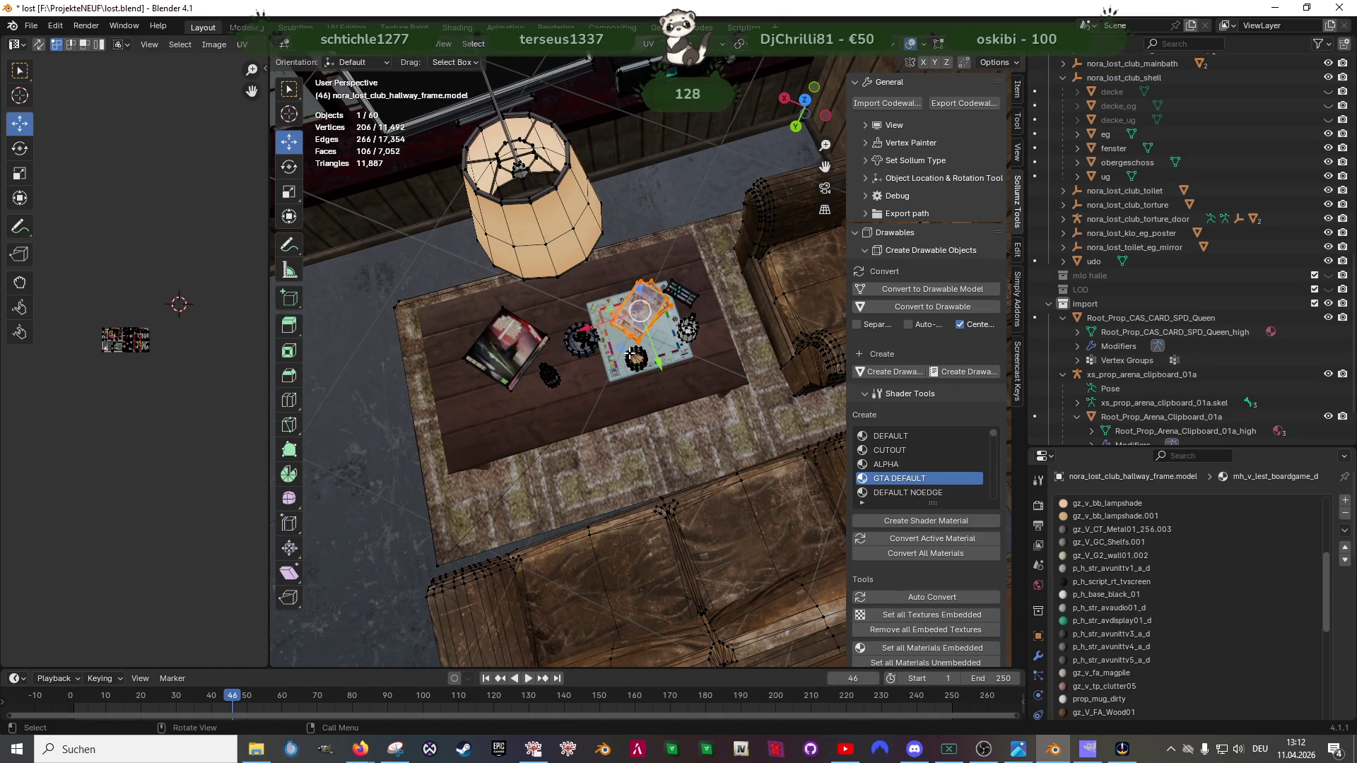
key("g")
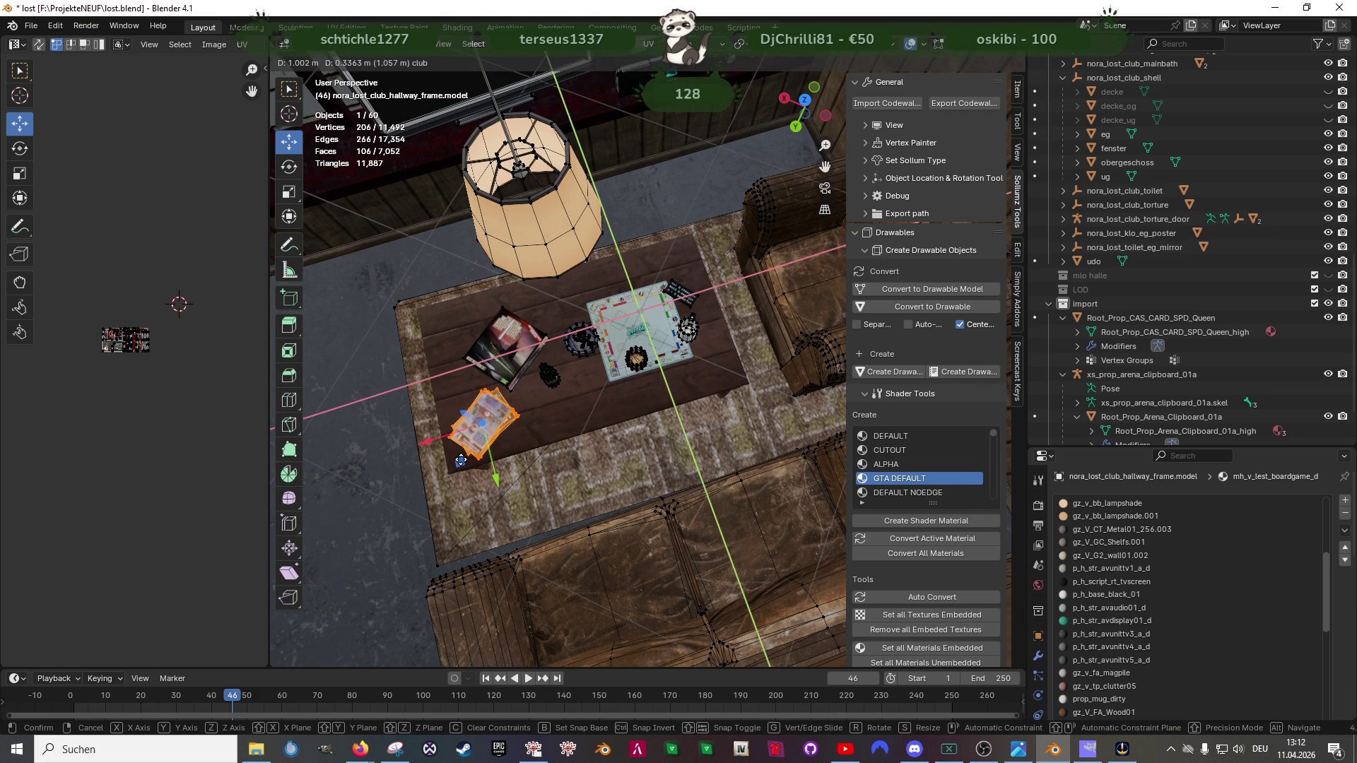
left_click(553, 398)
left_click_drag(553, 397, 679, 352)
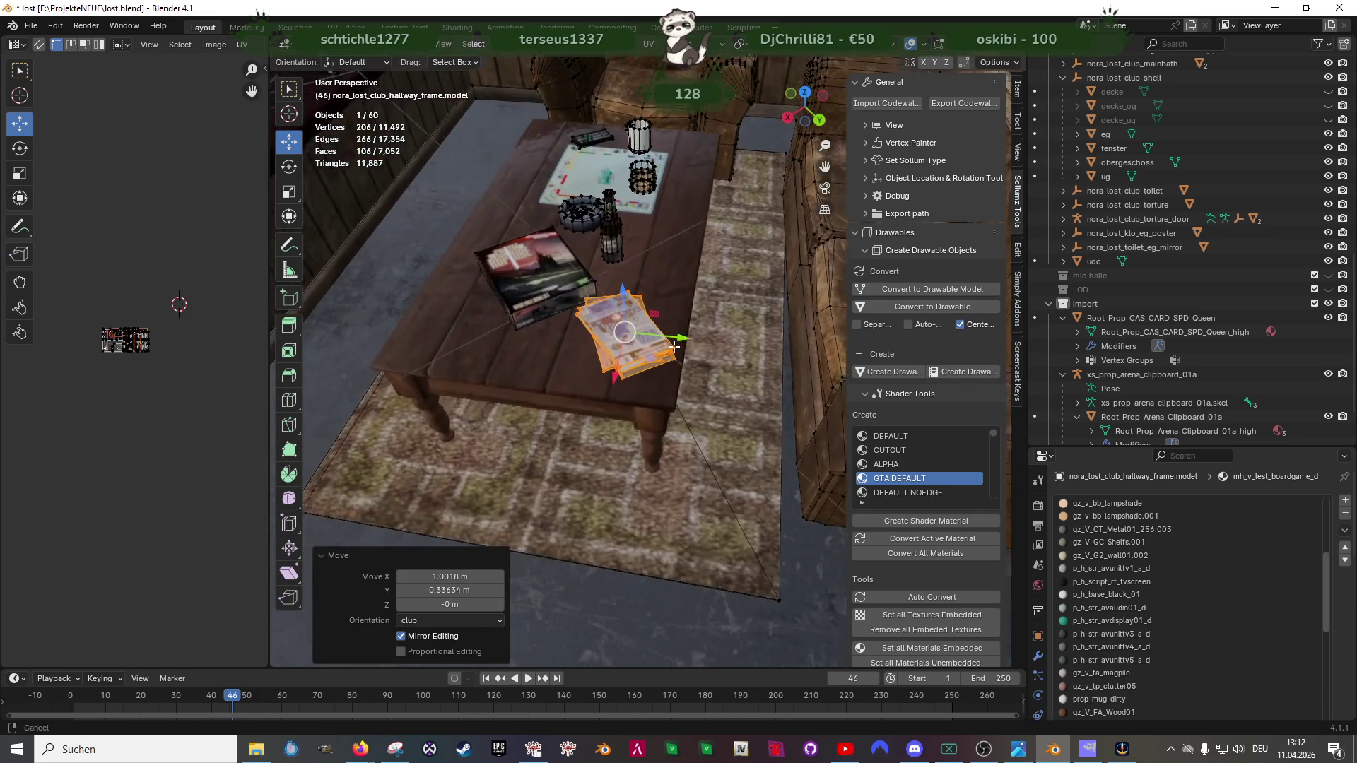
mouse_move(680, 351)
left_mouse_down()
mouse_move(739, 357)
mouse_move(643, 364)
mouse_move(404, 316)
left_mouse_up()
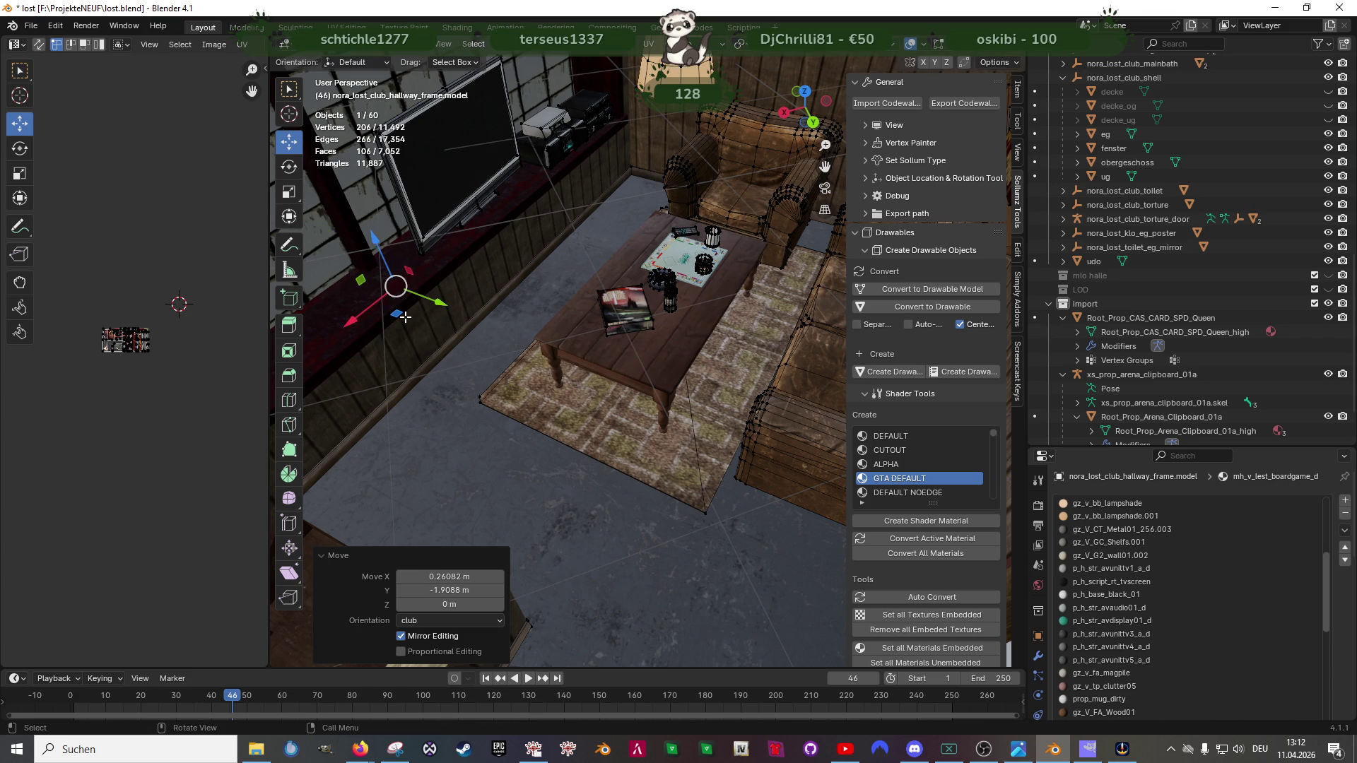
key("KP_Decimal")
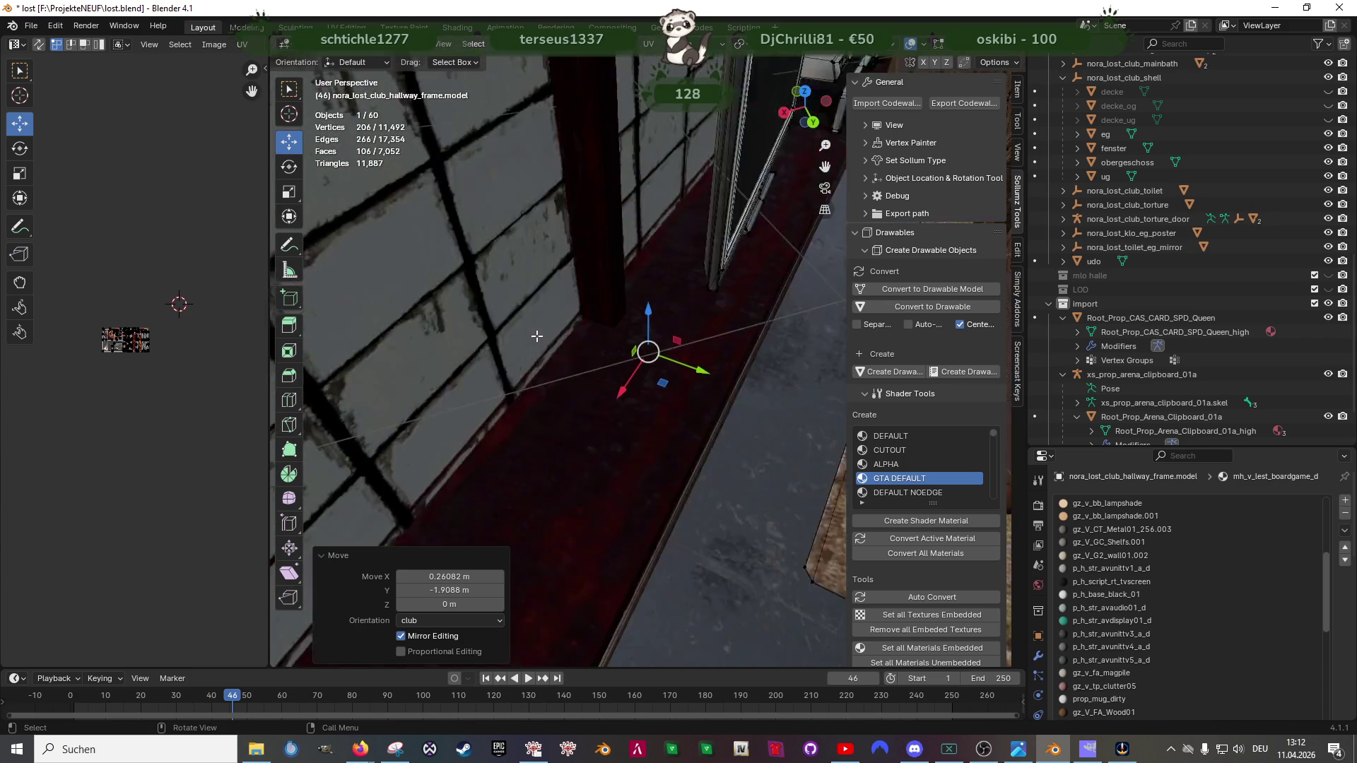
Step: Move the card stack onto the ledge beneath the hallway window and check it from above
mouse_move(441, 315)
left_mouse_down()
mouse_move(616, 358)
mouse_move(638, 287)
mouse_move(625, 256)
mouse_move(621, 381)
left_mouse_up()
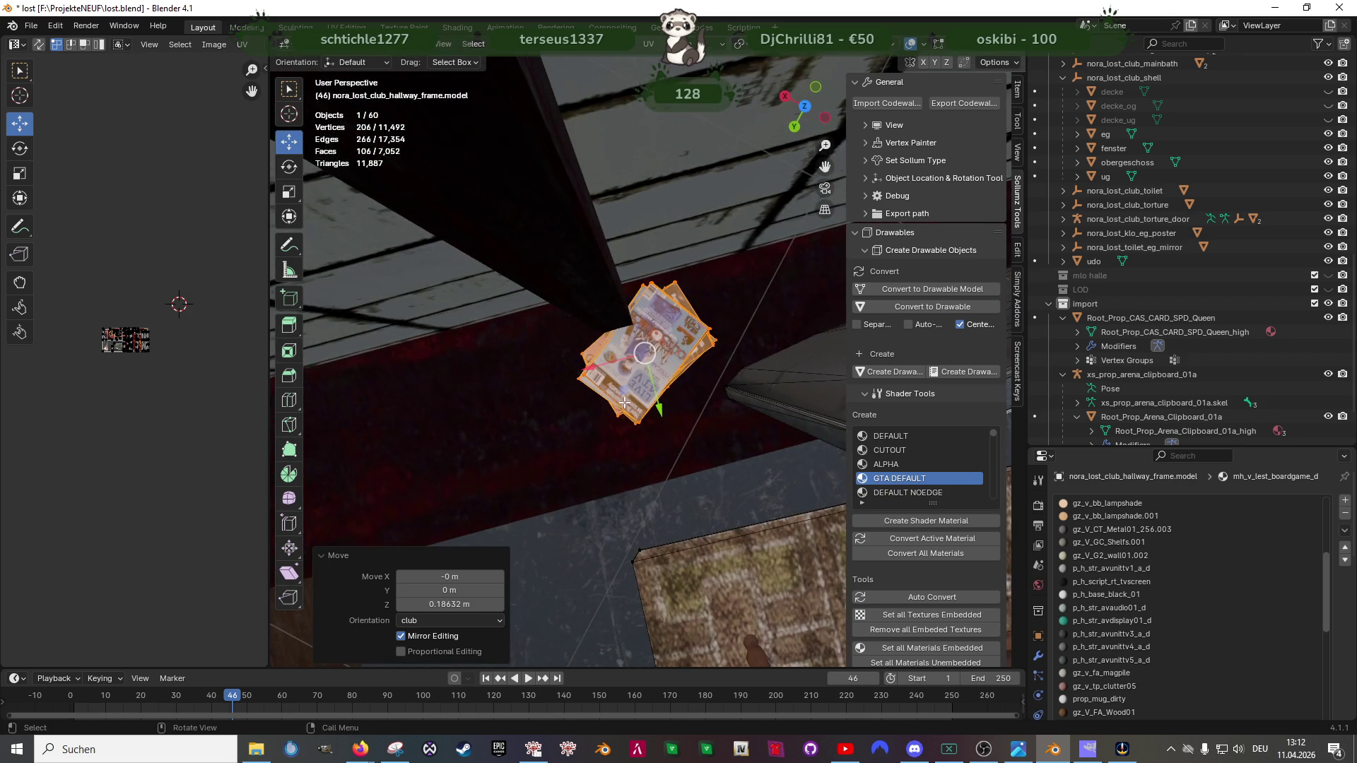
key("g")
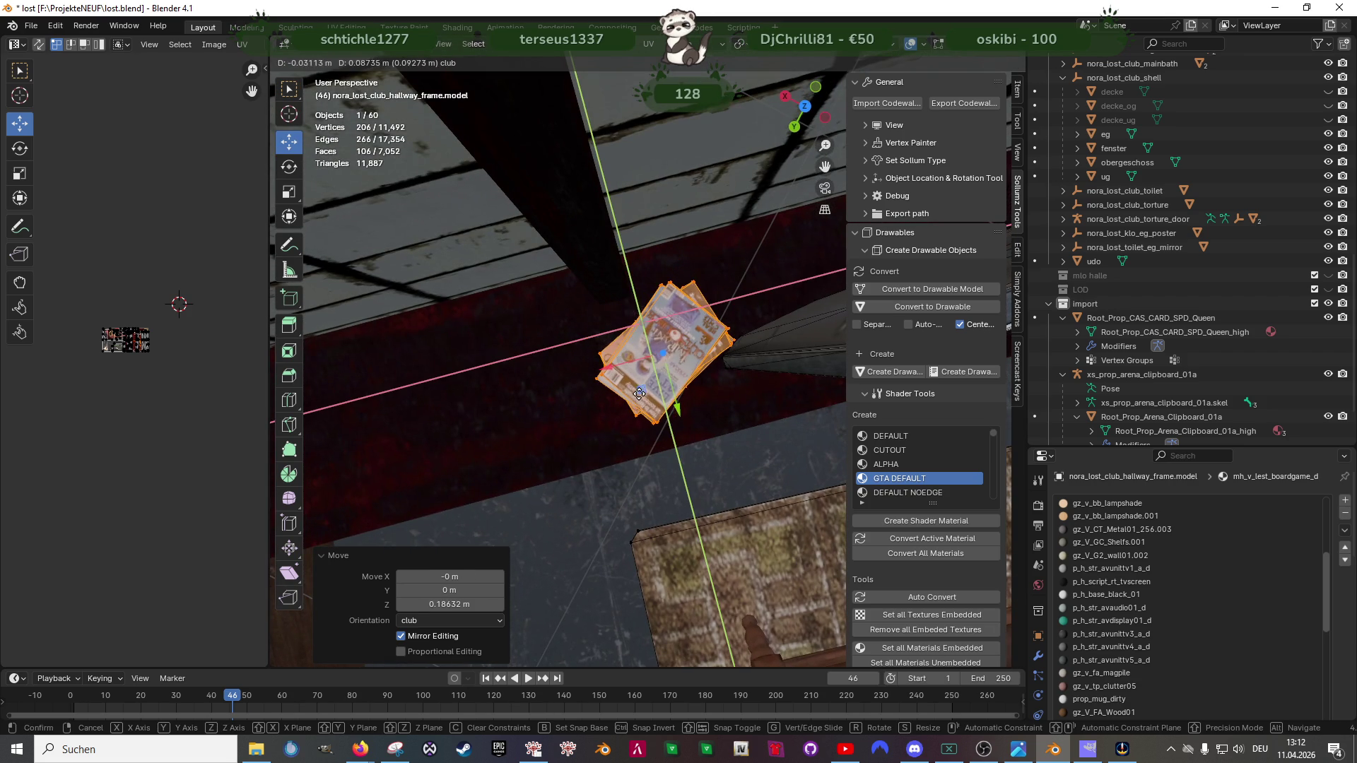
left_click(649, 356)
left_click_drag(648, 355, 660, 349)
key("g")
left_click(624, 291)
left_click_drag(624, 291, 597, 246)
scroll(582, 330, "up", 5)
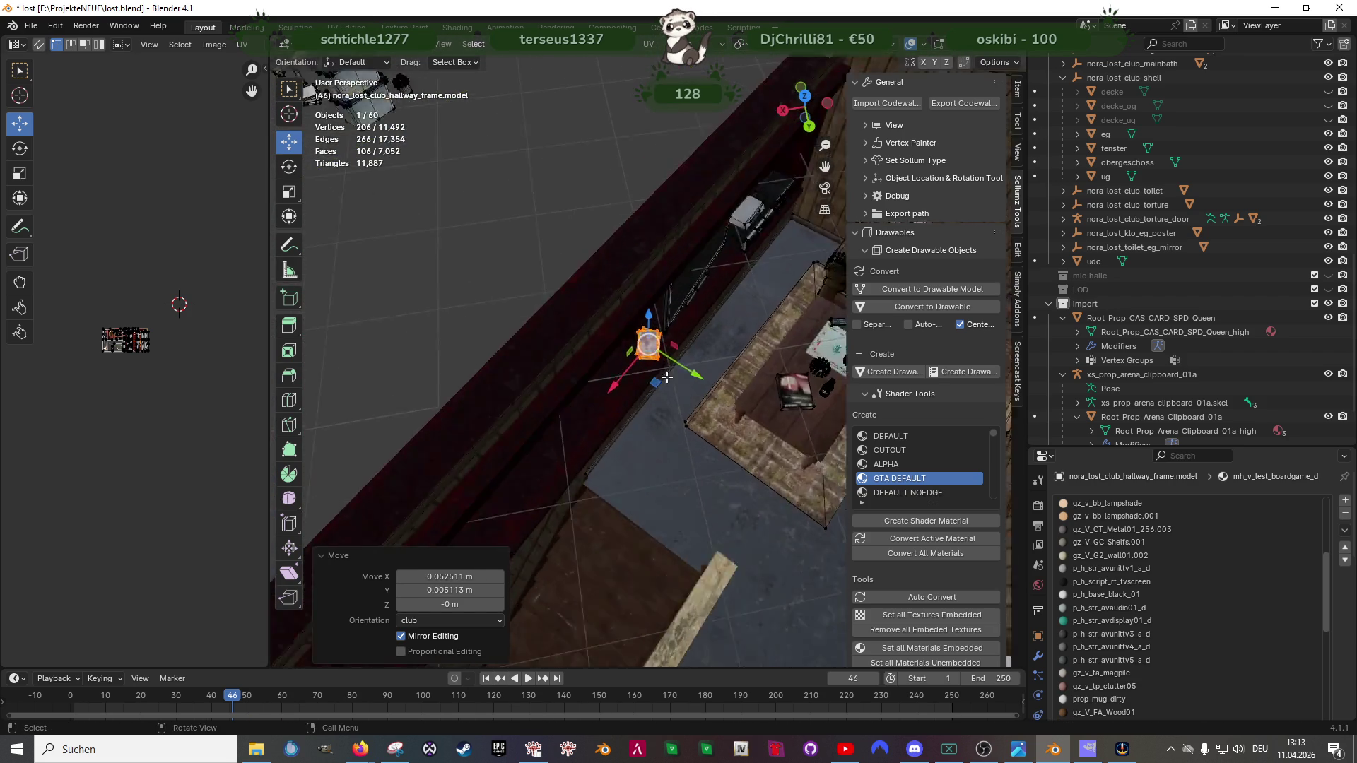
mouse_move(582, 330)
left_mouse_down()
mouse_move(691, 325)
mouse_move(634, 388)
left_mouse_up()
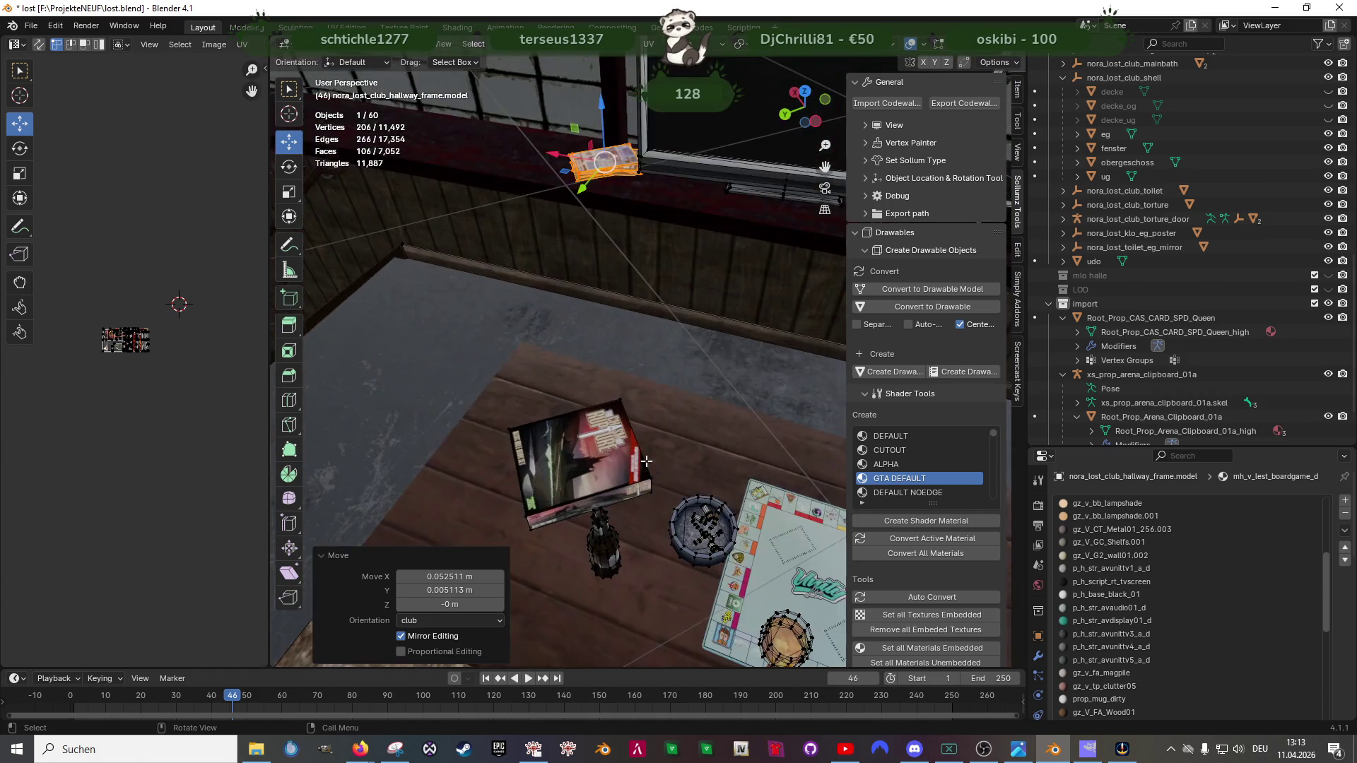
mouse_move(634, 388)
left_mouse_down()
mouse_move(648, 436)
mouse_move(591, 396)
left_mouse_up()
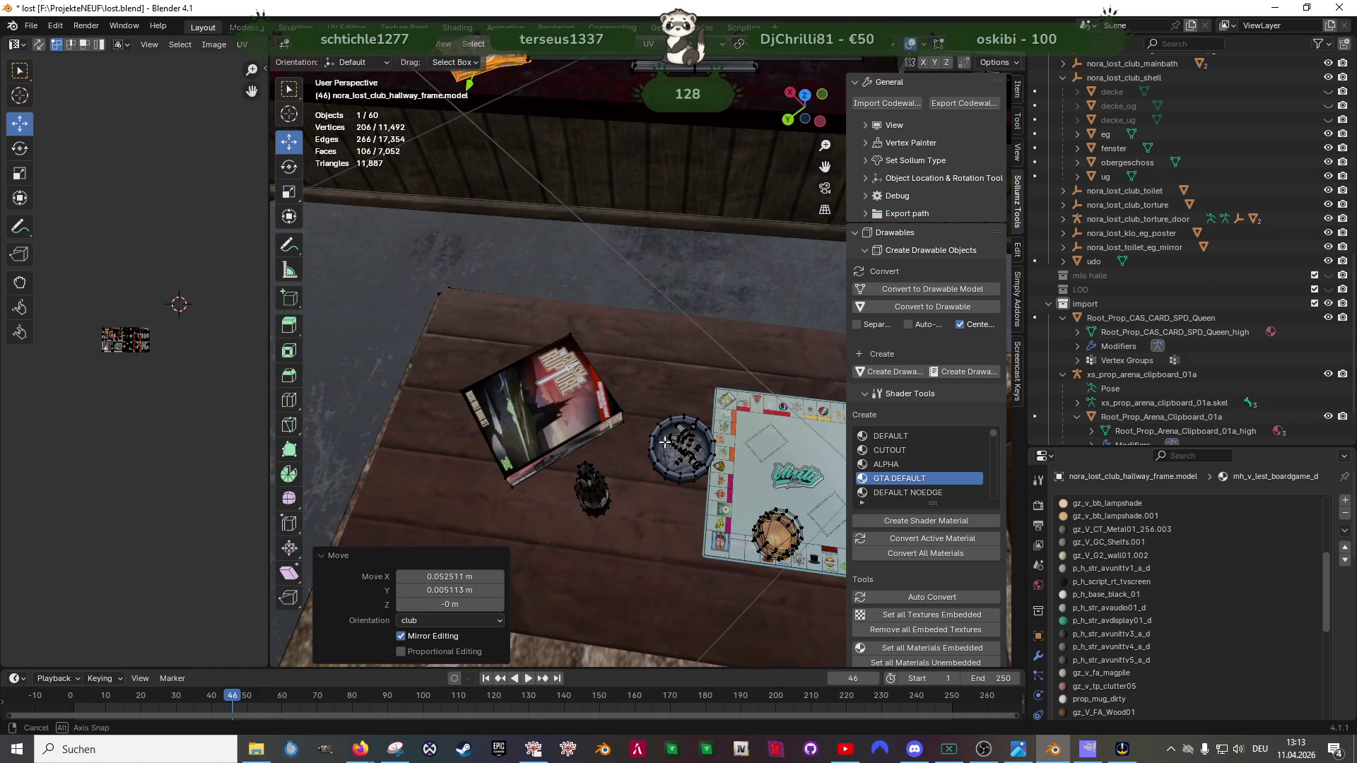
scroll(590, 396, "up", 1)
key("Tab")
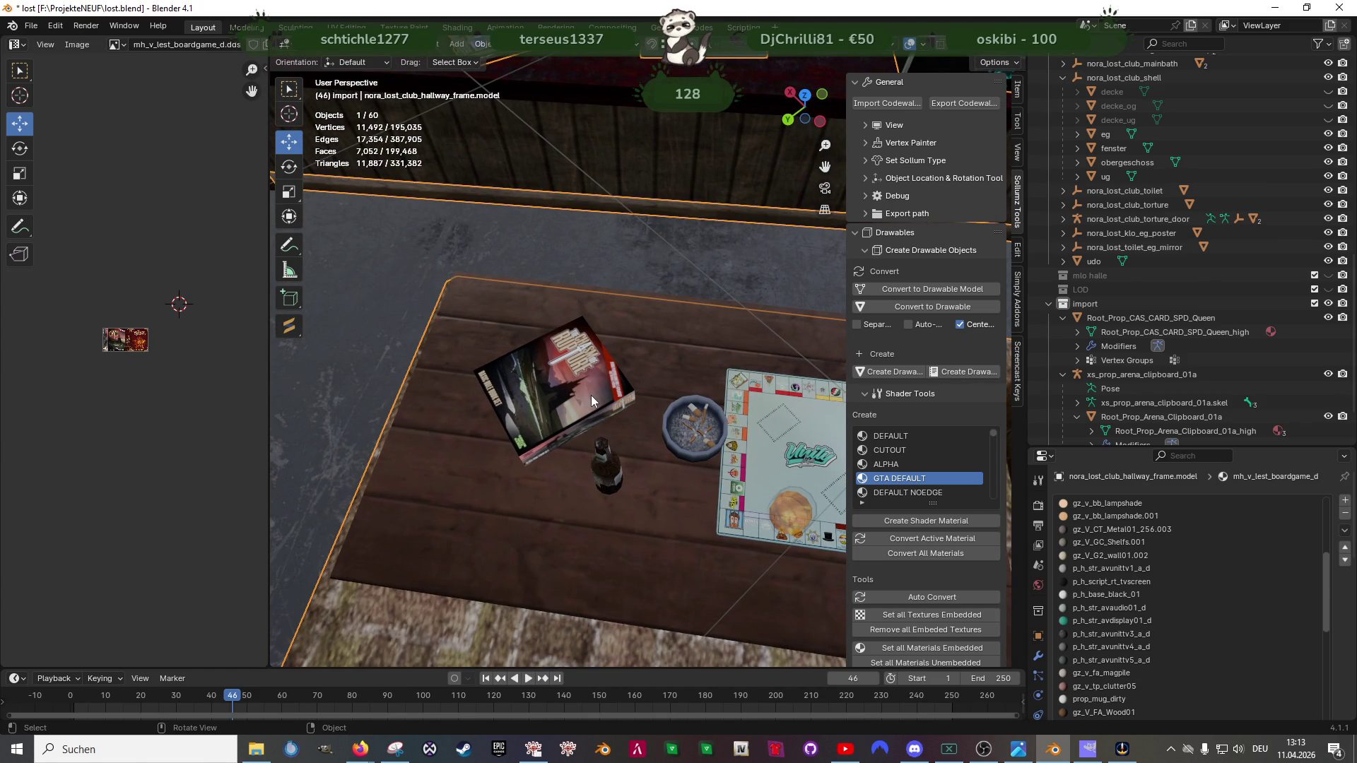
key("Tab")
Step: In wireframe, box-select the diamond-shaped box and slide it and a round object across the table
key("shift+z")
scroll(591, 393, "down", 3)
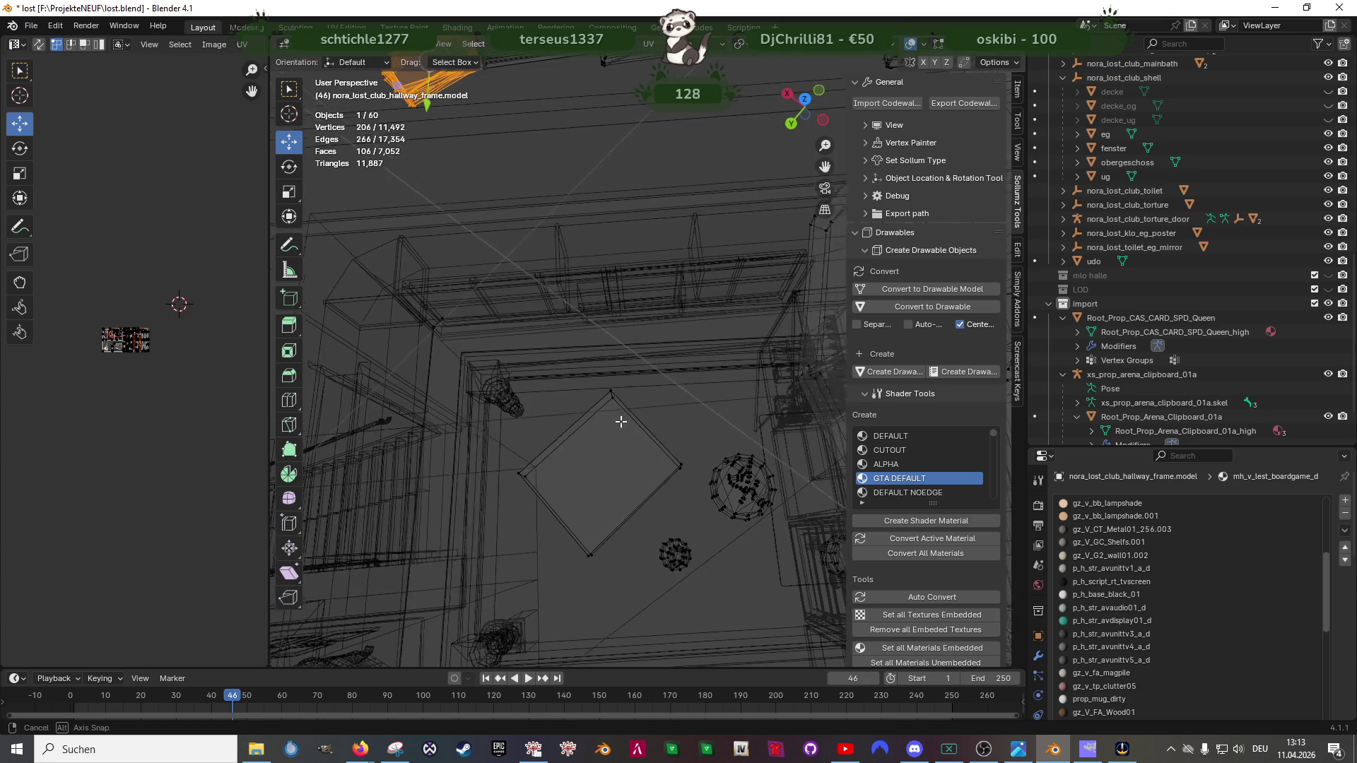
left_click_drag(565, 369, 694, 528)
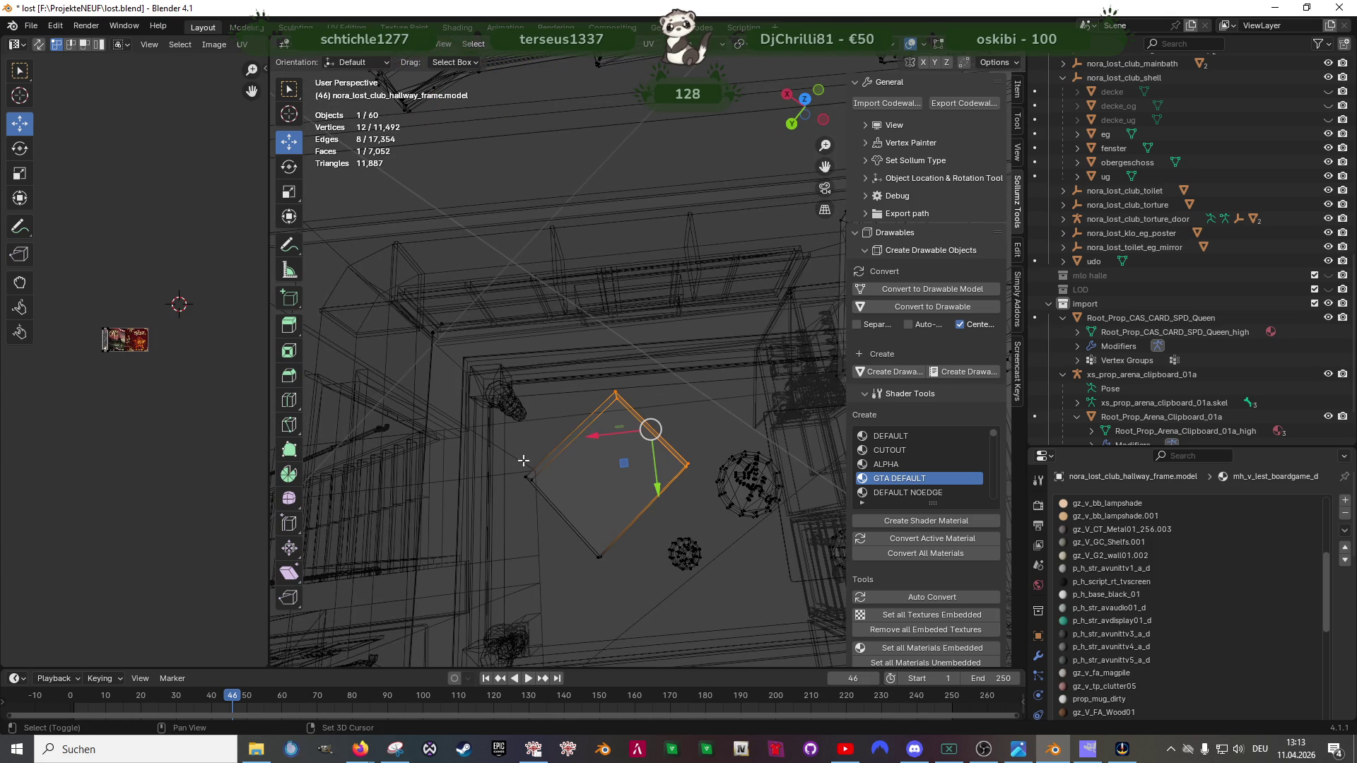
left_click_drag(516, 455, 626, 579)
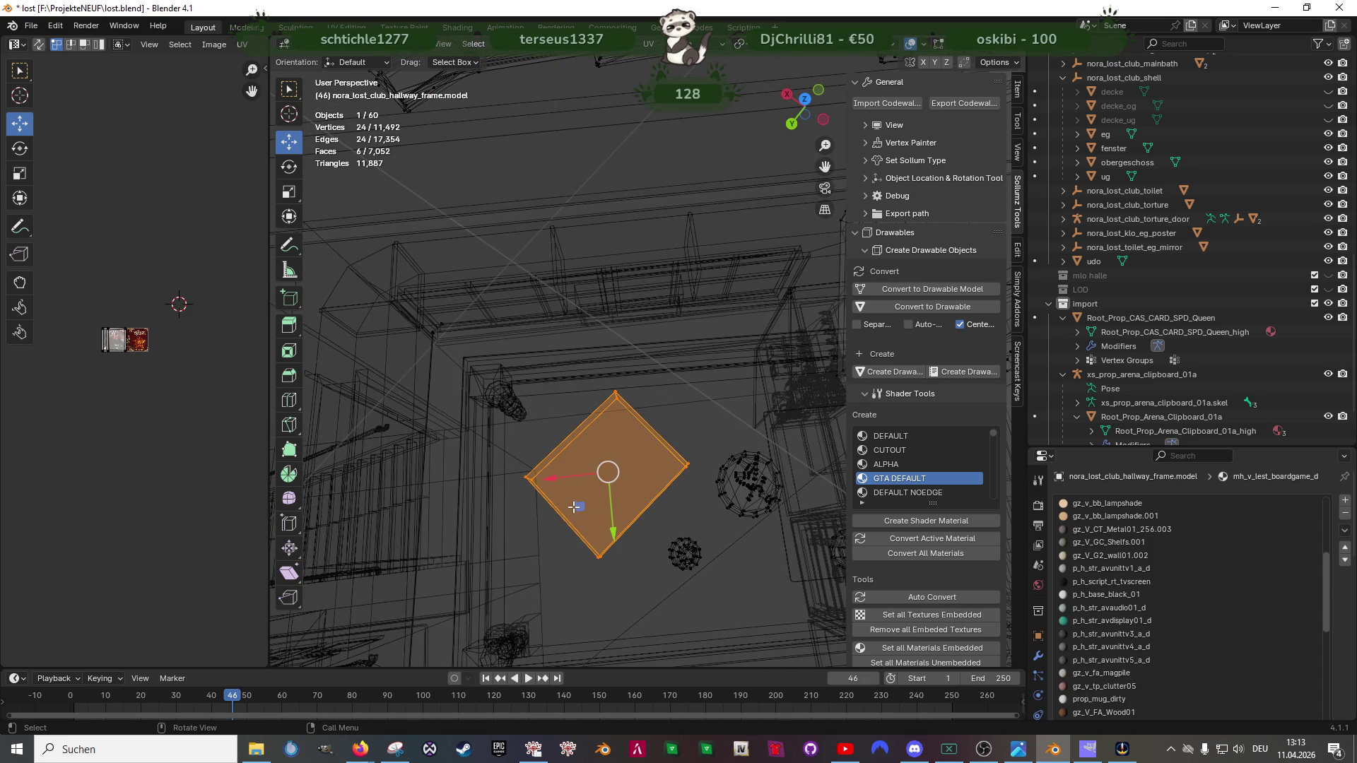
left_click_drag(574, 508, 532, 483)
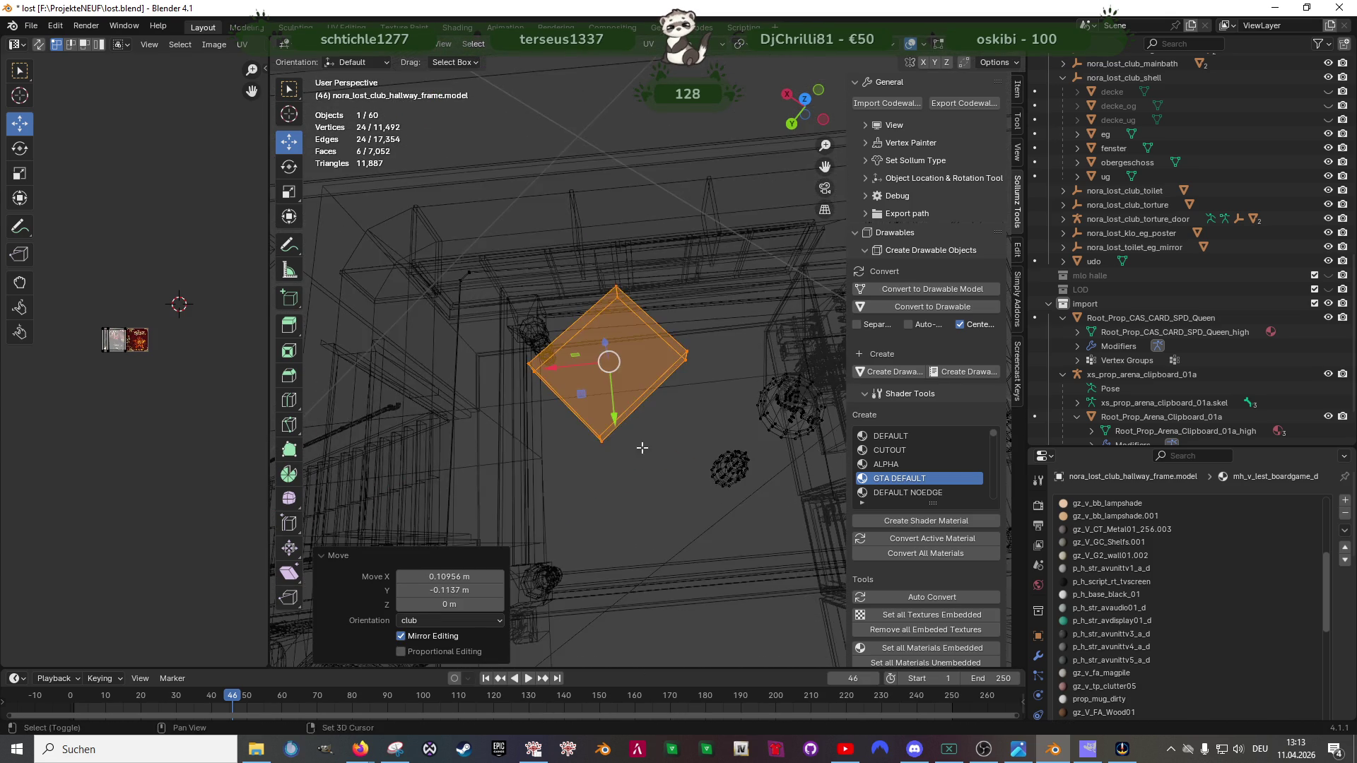
left_click_drag(637, 441, 646, 393)
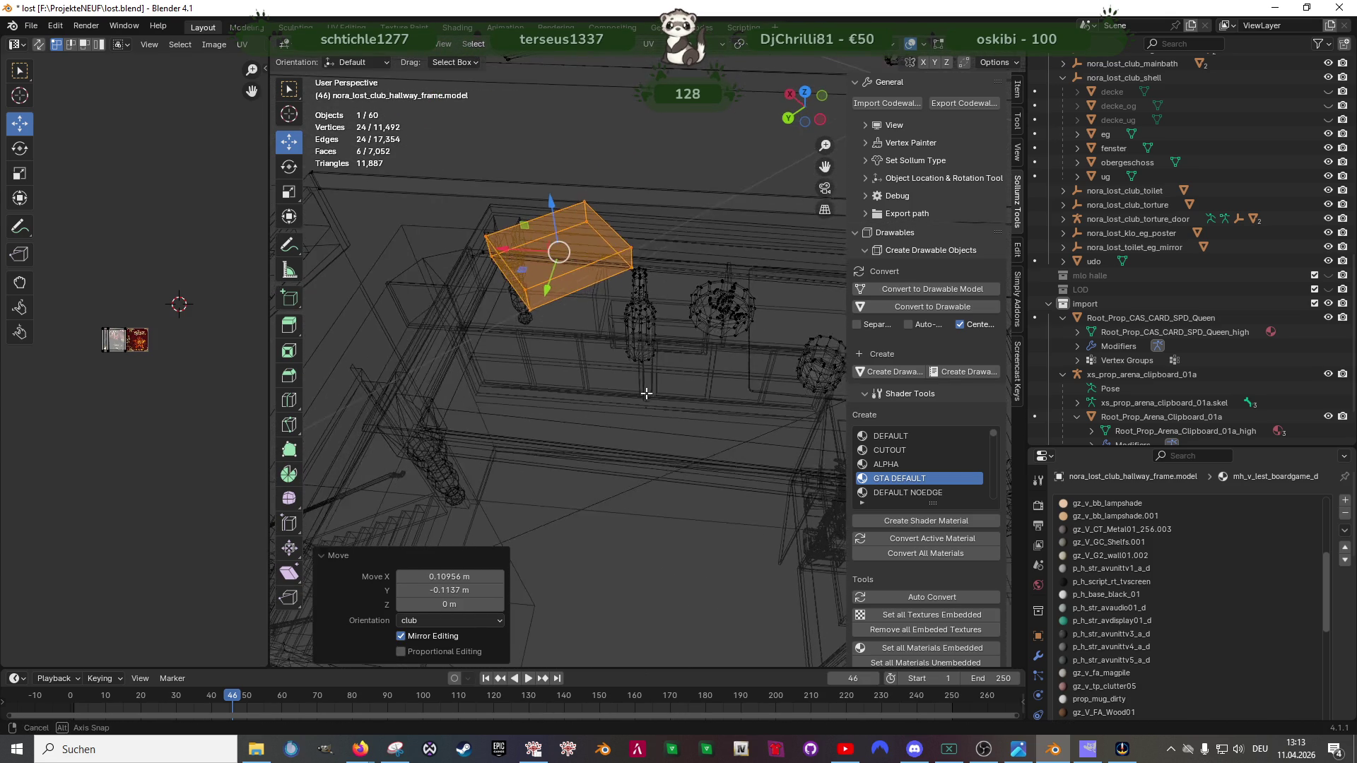
mouse_move(646, 392)
left_mouse_down()
mouse_move(654, 434)
mouse_move(592, 378)
mouse_move(668, 472)
mouse_move(557, 553)
left_mouse_up()
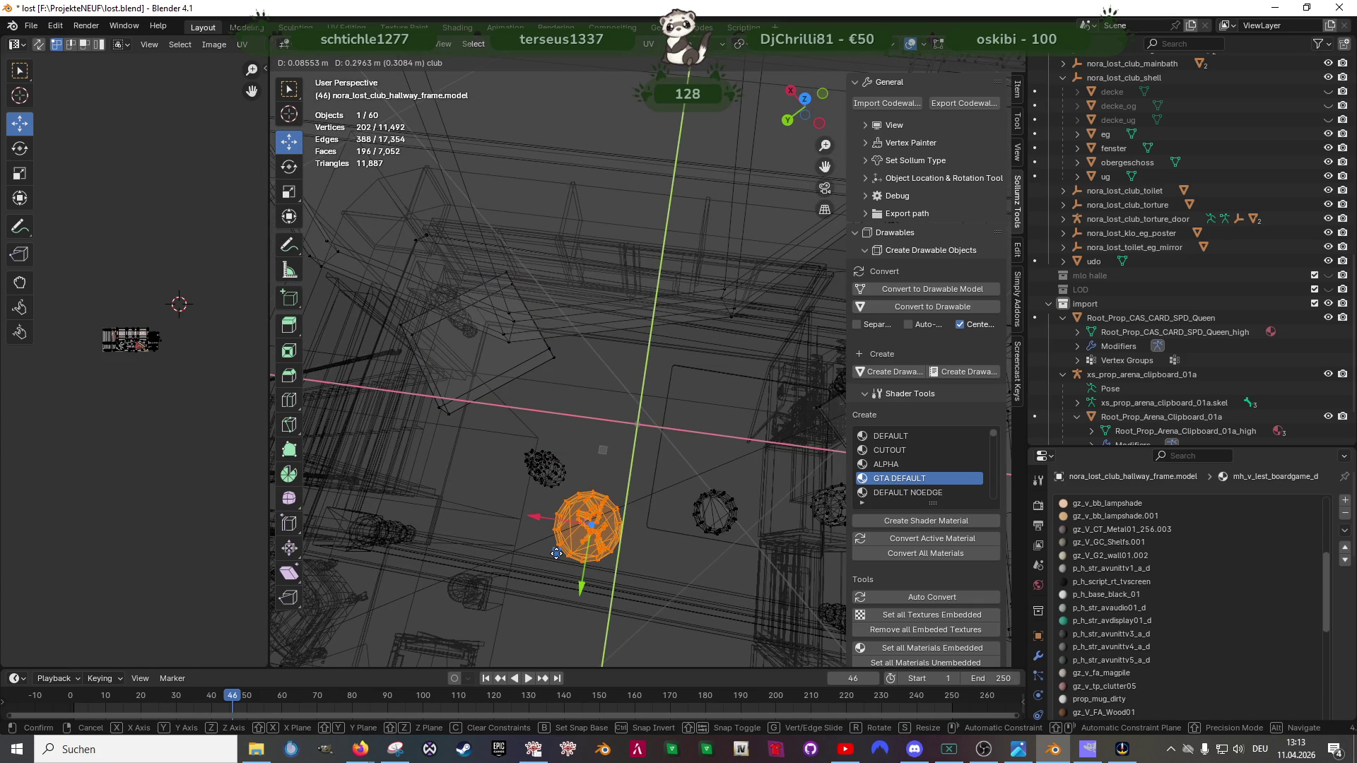
left_click_drag(557, 554, 446, 527)
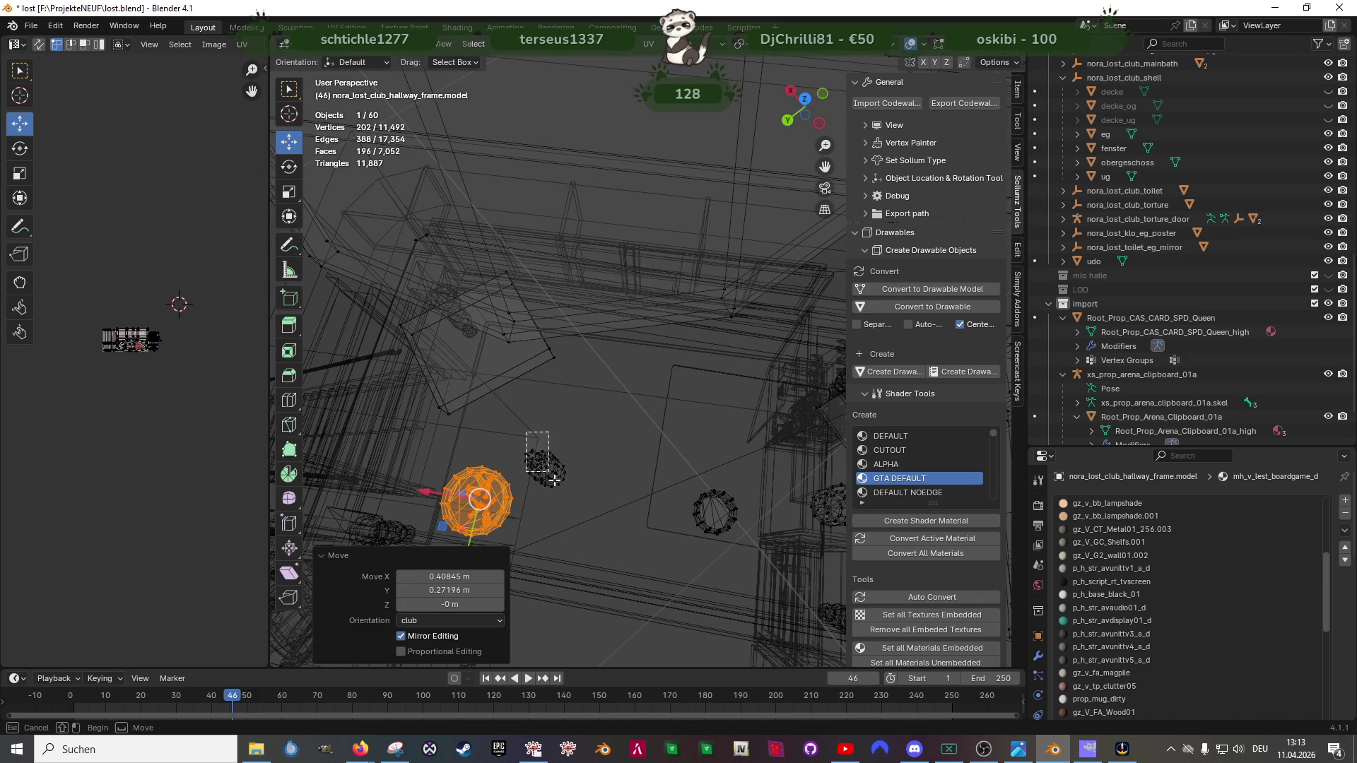
Step: Nudge the small object beside the sphere and move the small plane horizontally
left_click_drag(550, 471, 554, 473)
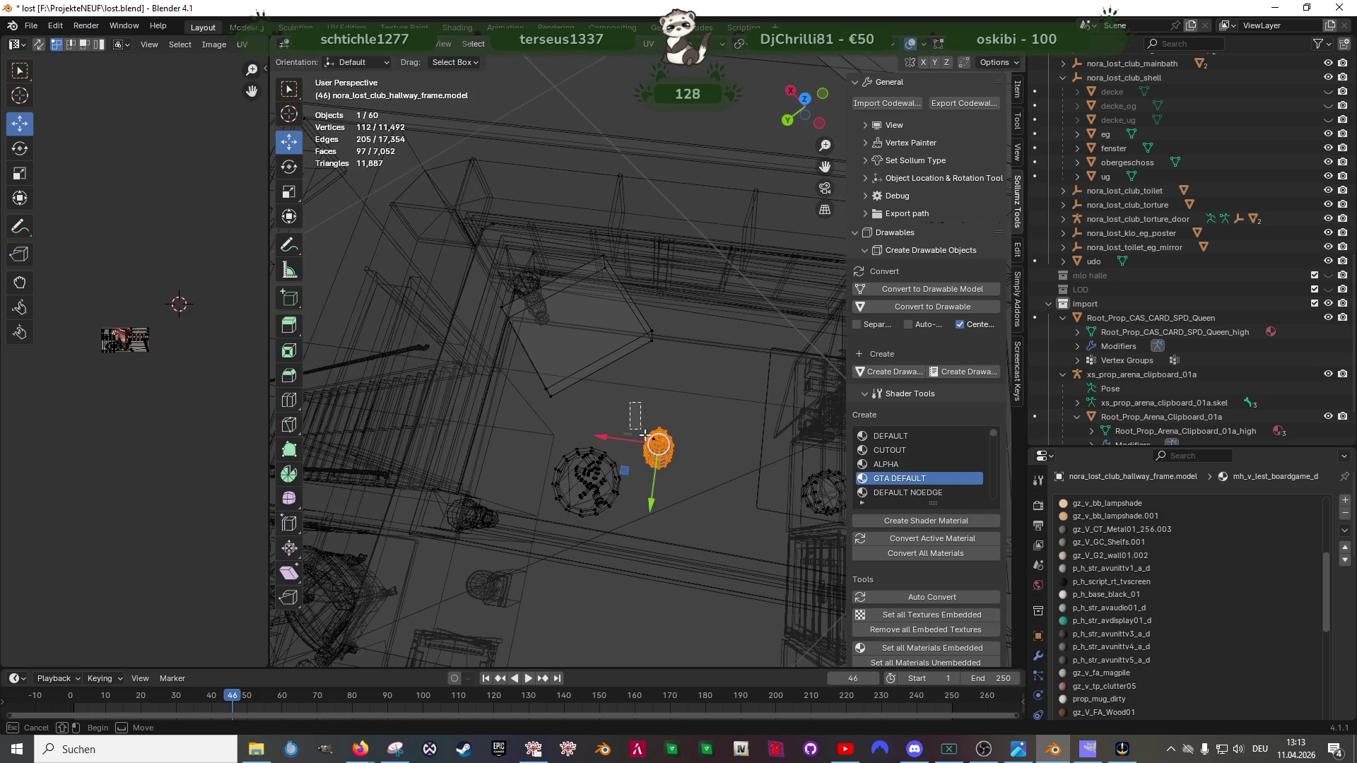
left_click_drag(636, 421, 644, 415)
mouse_move(516, 438)
left_mouse_down()
mouse_move(637, 537)
mouse_move(566, 502)
left_mouse_up()
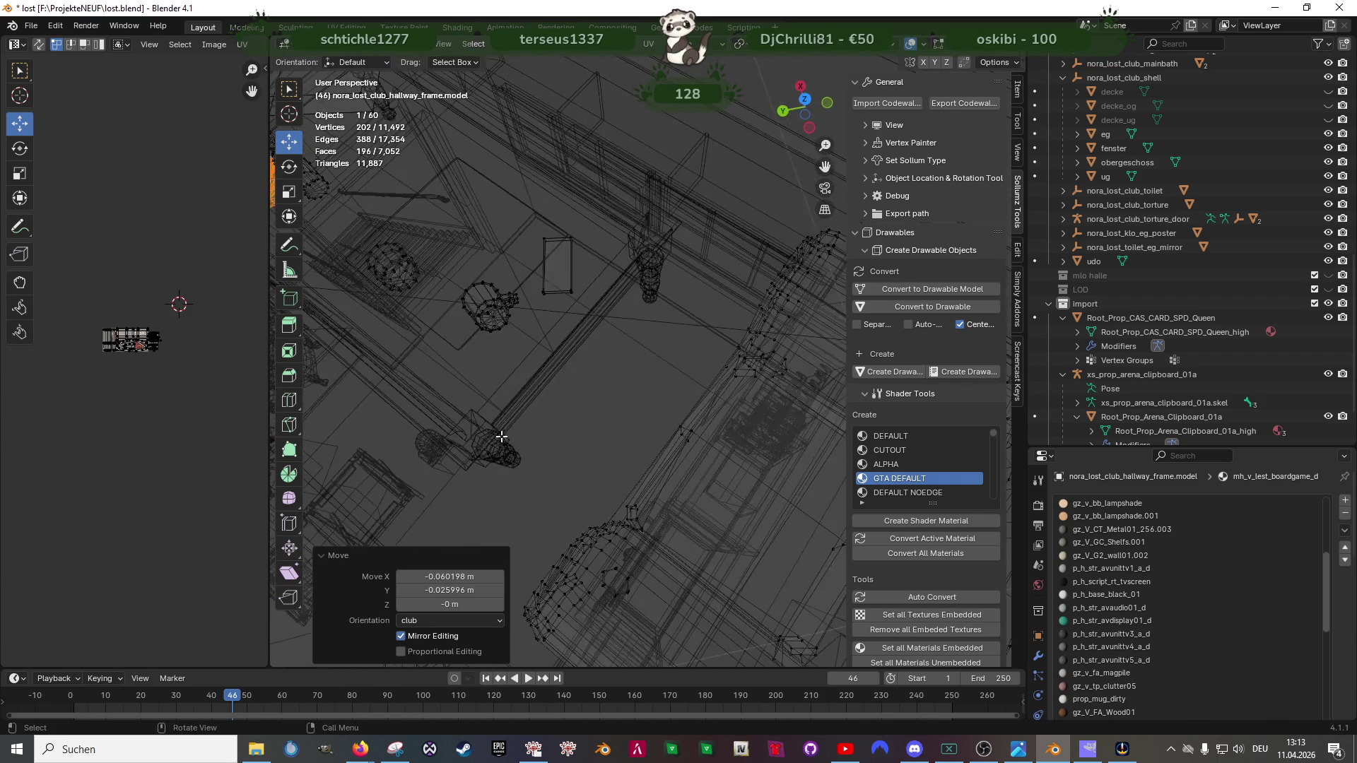
left_click_drag(619, 311, 687, 408)
mouse_move(619, 311)
left_mouse_down()
mouse_move(687, 408)
mouse_move(632, 422)
left_mouse_up()
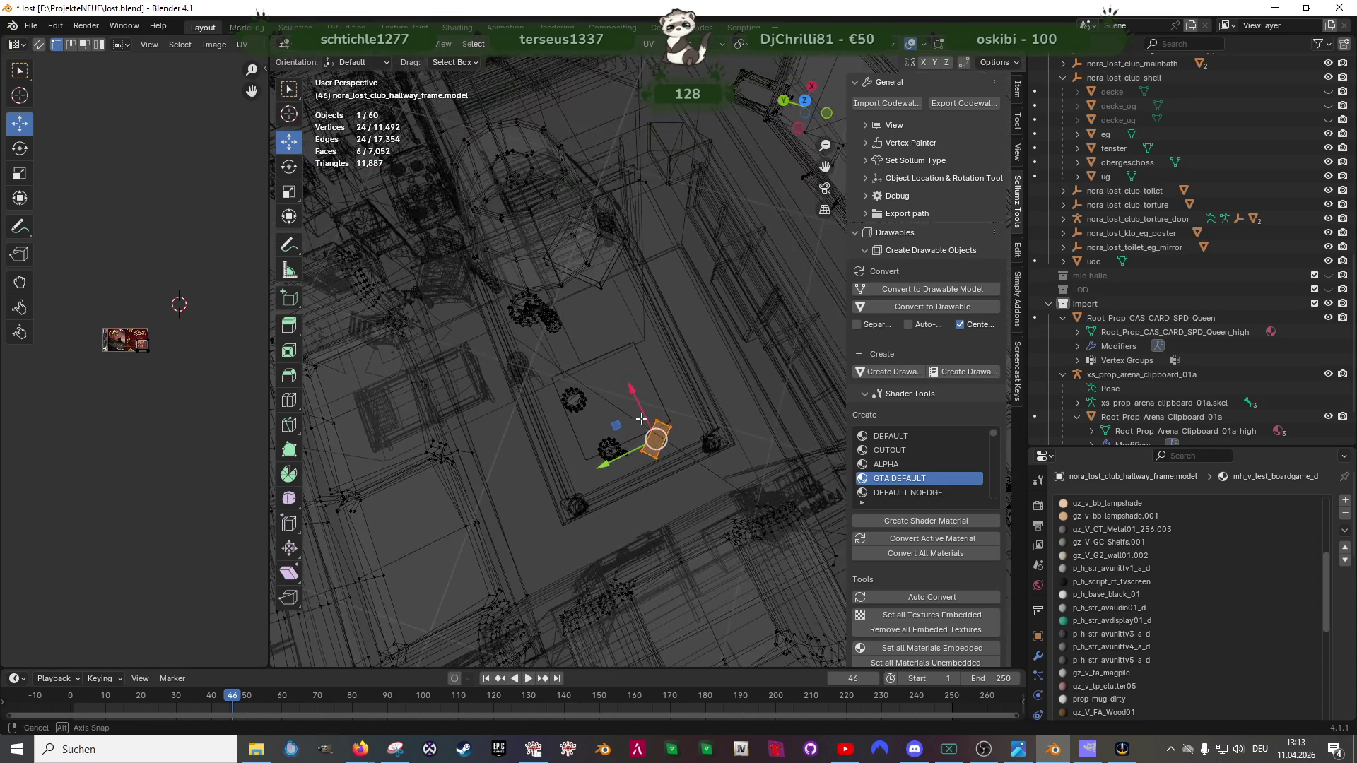
mouse_move(740, 361)
left_mouse_down()
mouse_move(497, 337)
mouse_move(474, 351)
mouse_move(574, 406)
mouse_move(550, 432)
mouse_move(658, 398)
left_mouse_up()
Step: Move the round lamp object aside and delete it
left_click(574, 404)
left_click_drag(477, 306, 549, 366)
key("x")
Step: Confirm the deletion, return to solid shading and leave mesh editing
left_click(544, 370)
key("shift+z")
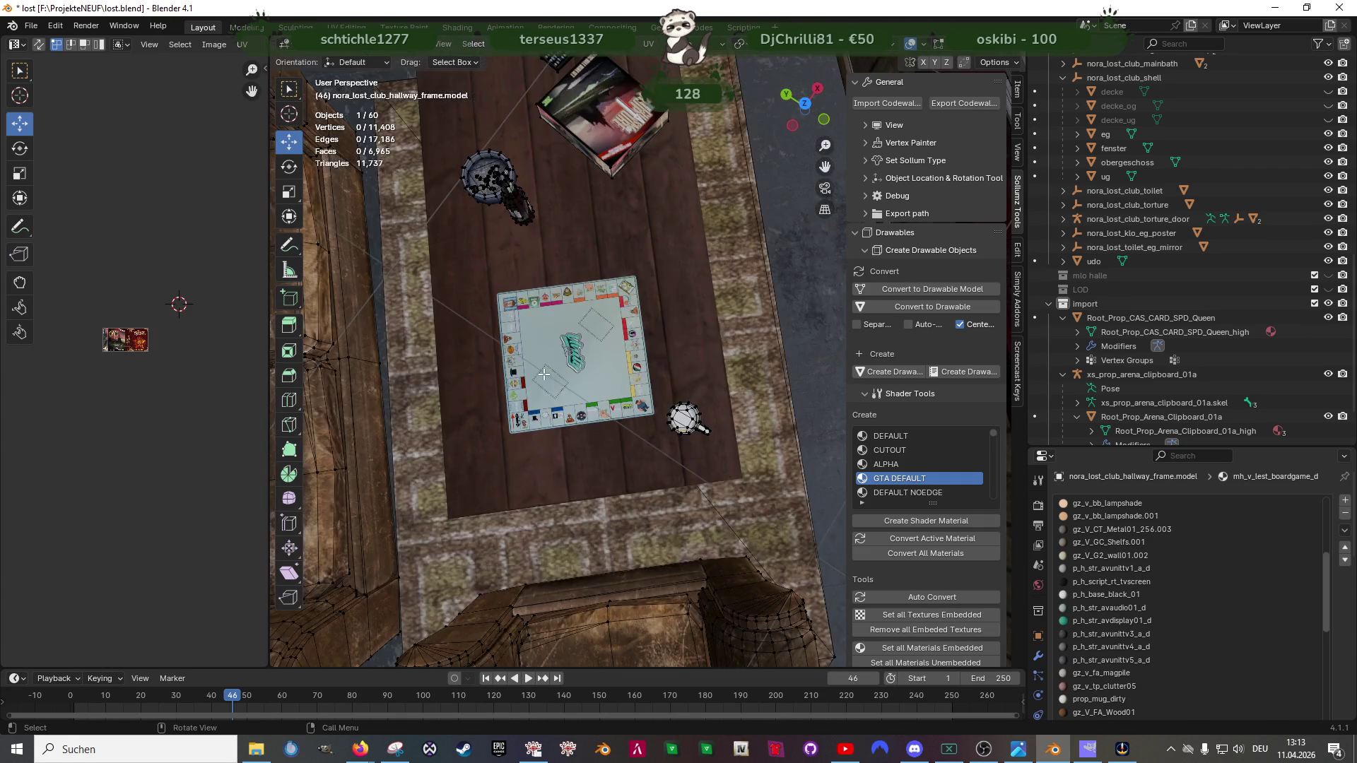
scroll(696, 332, "up", 5)
scroll(704, 348, "up", 3)
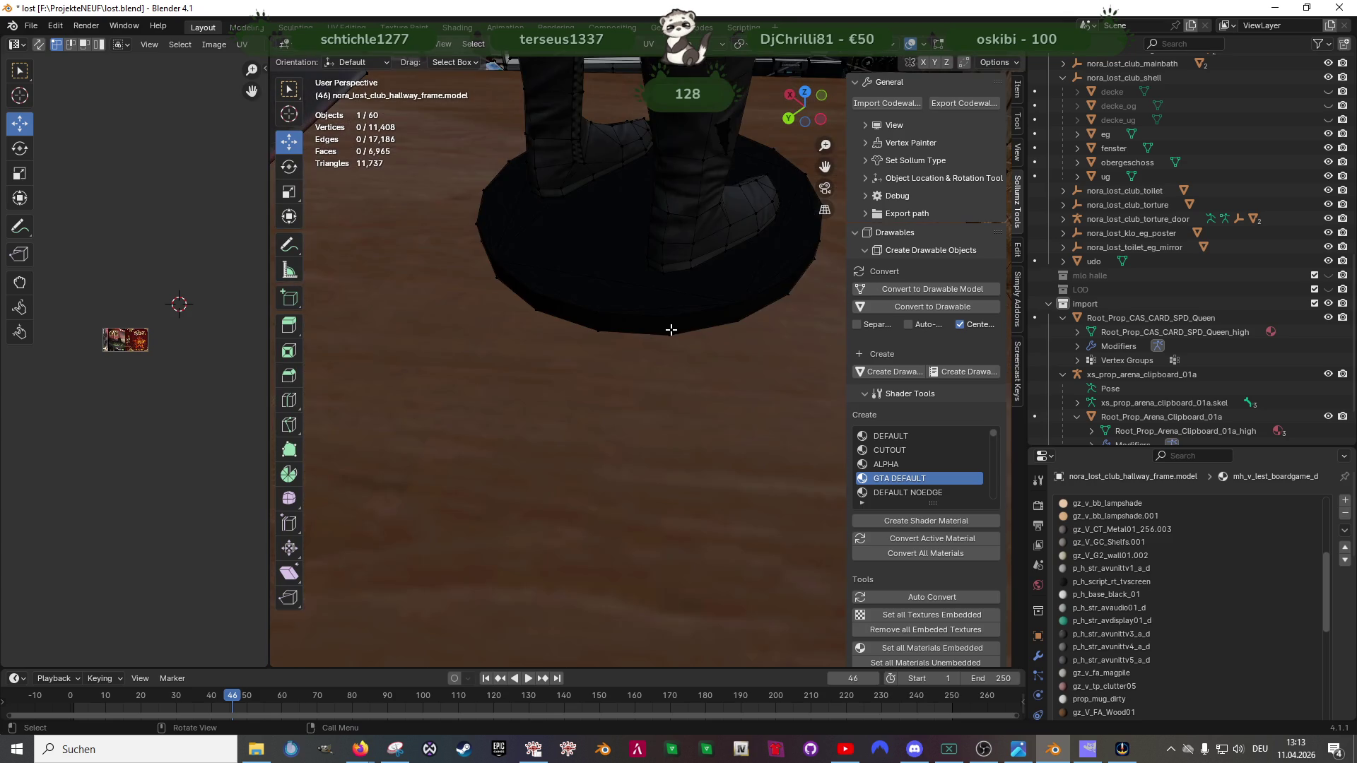
key("Tab")
scroll(632, 347, "down", 5)
scroll(599, 376, "up", 2)
scroll(620, 406, "up", 2)
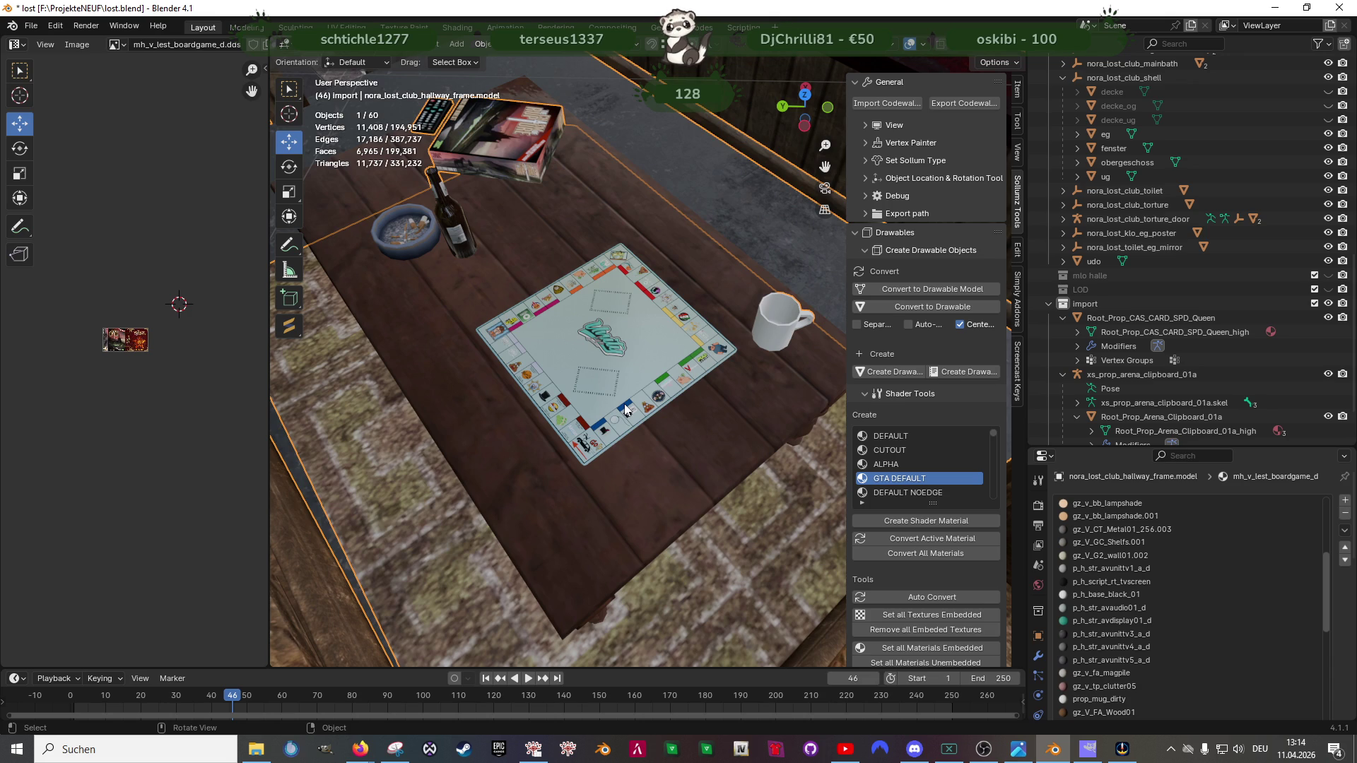
scroll(626, 408, "down", 5)
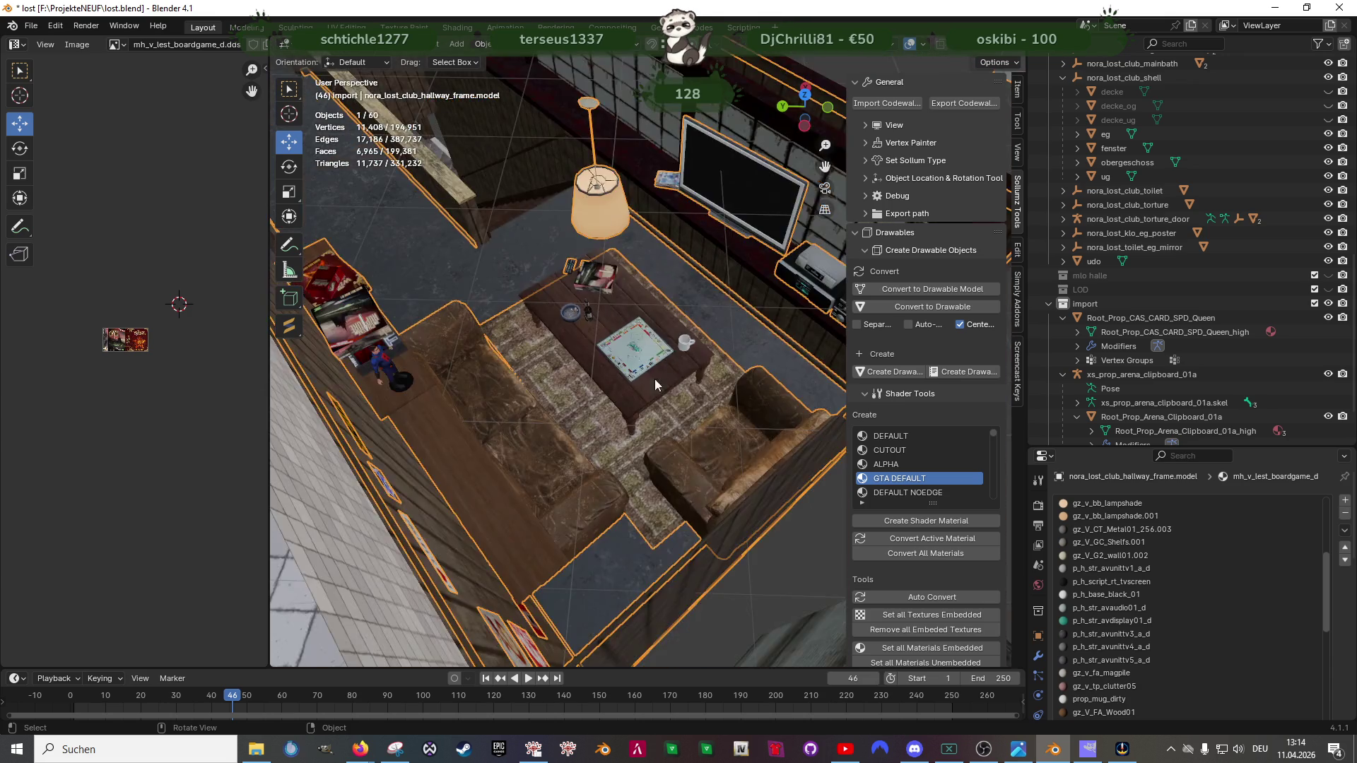
Step: Frame the board, select the CAS_CARD_SPD_Queen card and enter Edit Mode on it
mouse_move(565, 338)
left_mouse_down()
mouse_move(578, 377)
mouse_move(452, 364)
mouse_move(631, 413)
mouse_move(588, 447)
left_mouse_up()
scroll(587, 452, "down", 3)
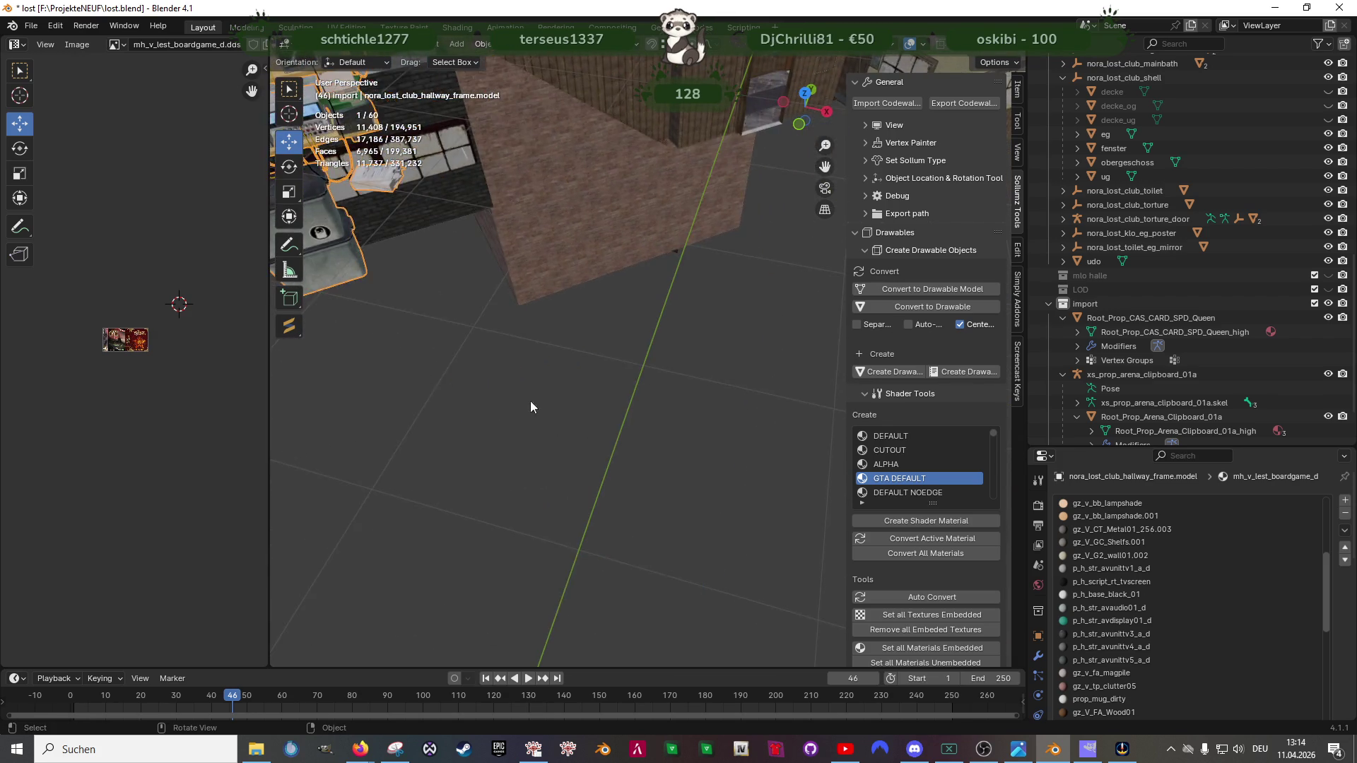
left_click_drag(495, 390, 601, 509)
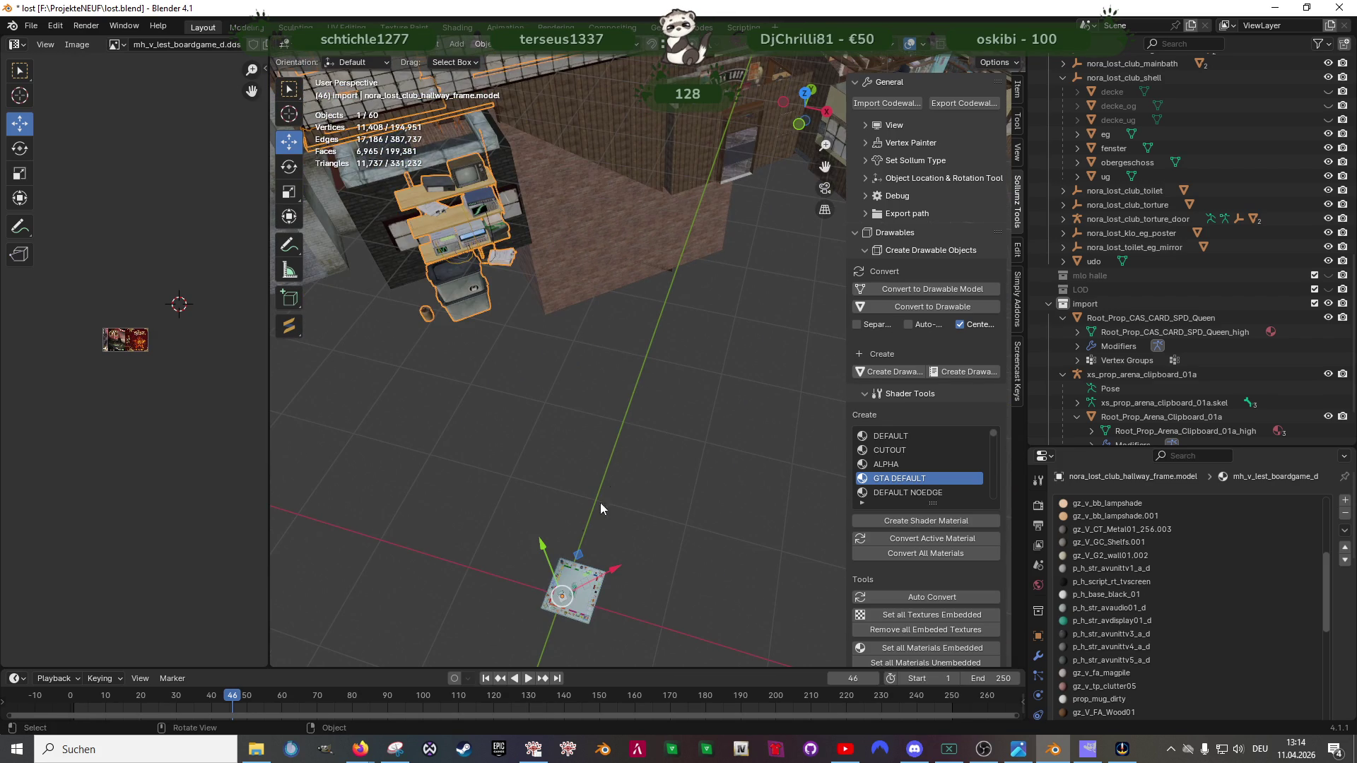
left_click(566, 598)
key("KP_Decimal")
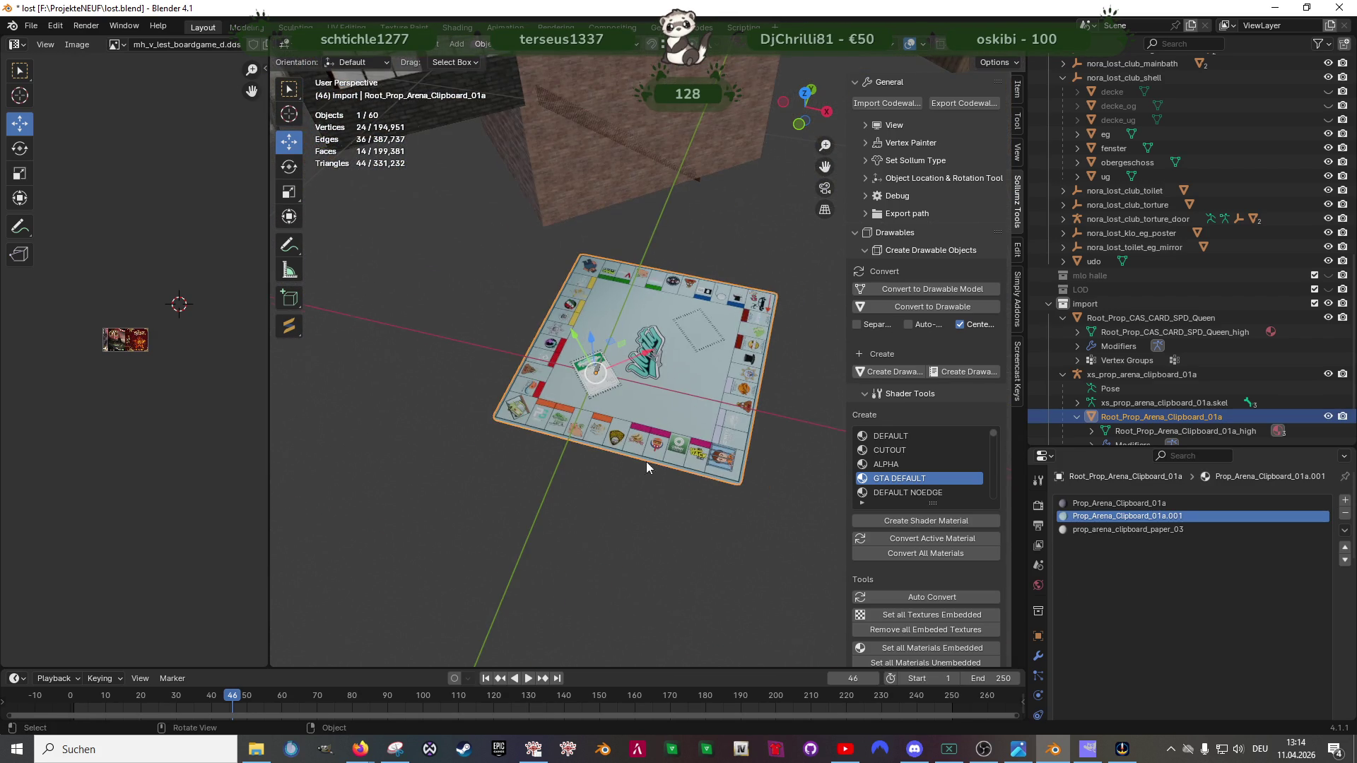
scroll(646, 461, "up", 3)
left_click(562, 417)
key("Tab")
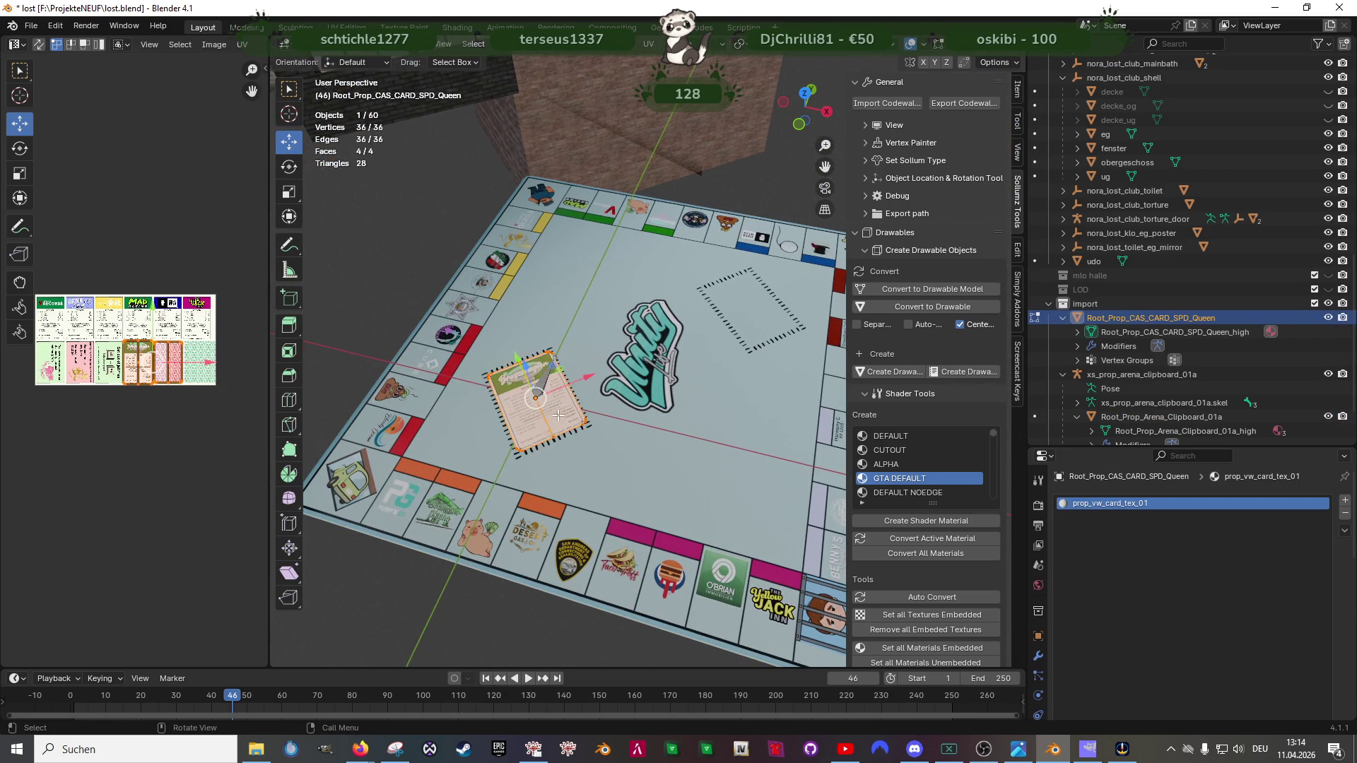
Step: Duplicate the card geometry and separate the copy into its own object
left_click_drag(562, 417, 727, 508)
scroll(728, 507, "down", 3)
scroll(652, 439, "down", 2)
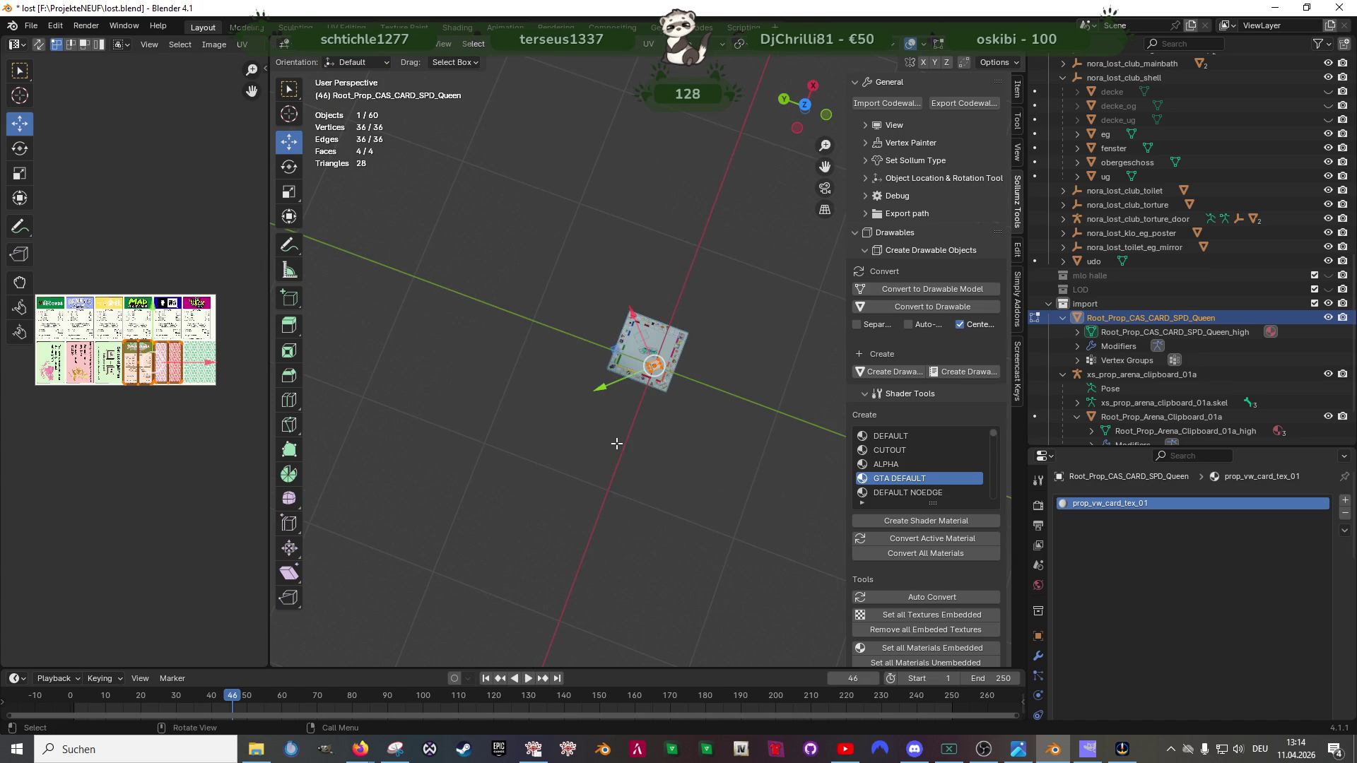
mouse_move(615, 350)
left_mouse_down()
mouse_move(616, 422)
mouse_move(524, 401)
left_mouse_up()
key("shift+d")
key("Escape")
right_click(446, 315)
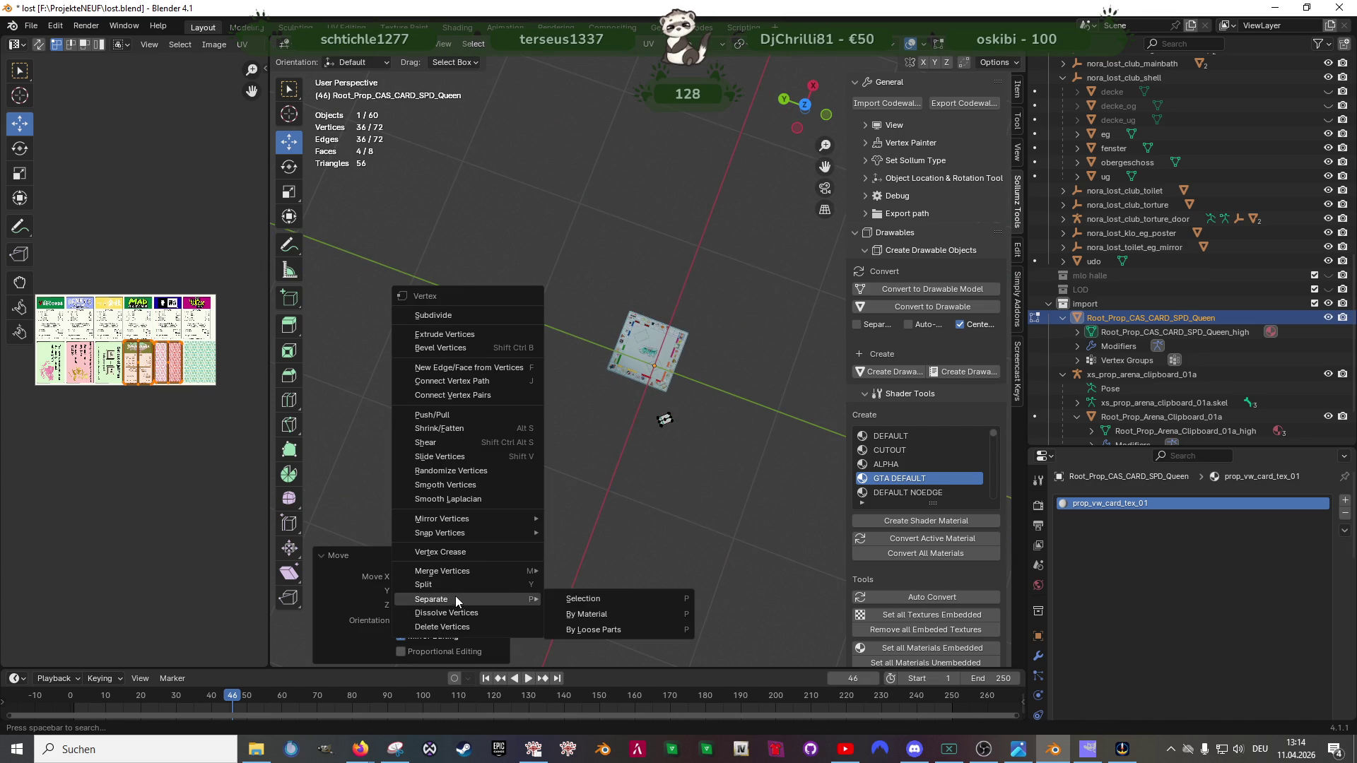
left_click(571, 600)
key("Tab")
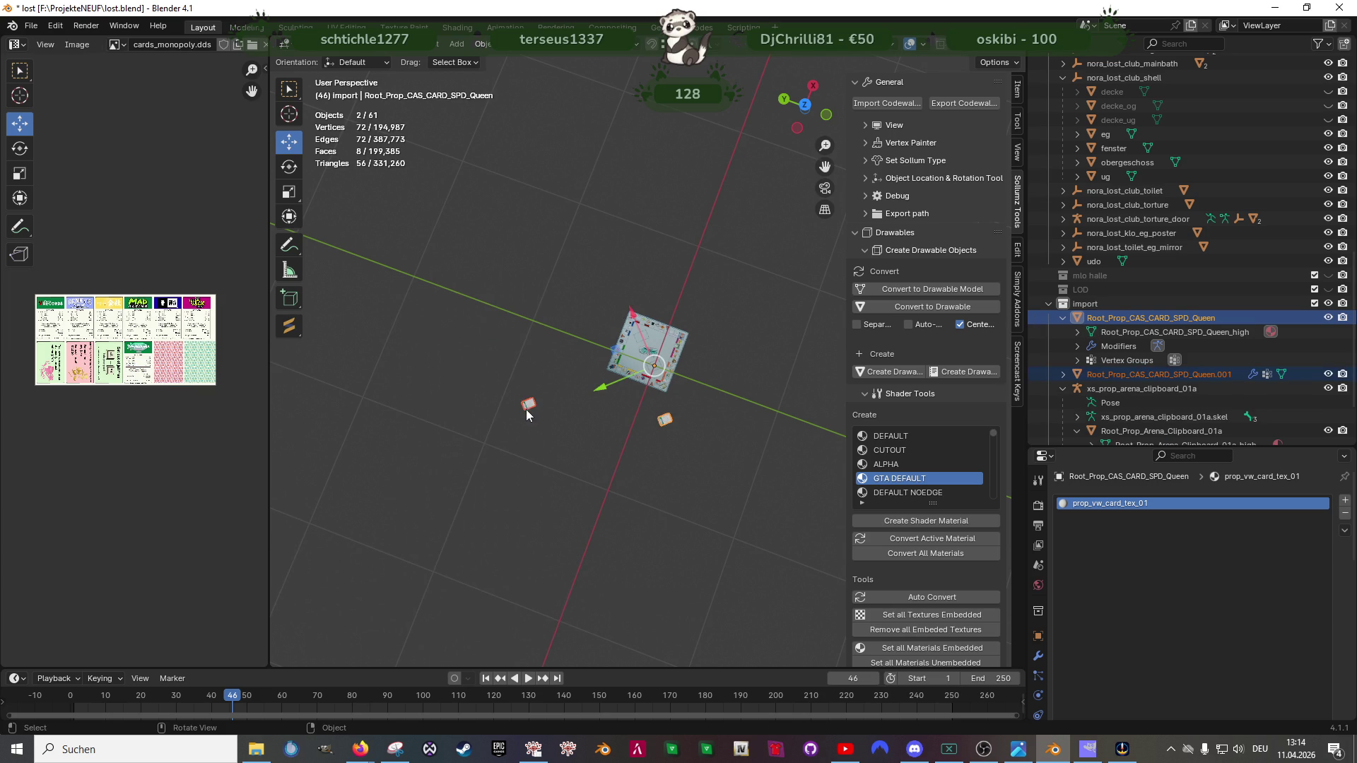
Step: Select the Queen.001 copy and slide it along Y over the coffee table beside the board
left_click(531, 405)
key("Tab")
key("KP_Decimal")
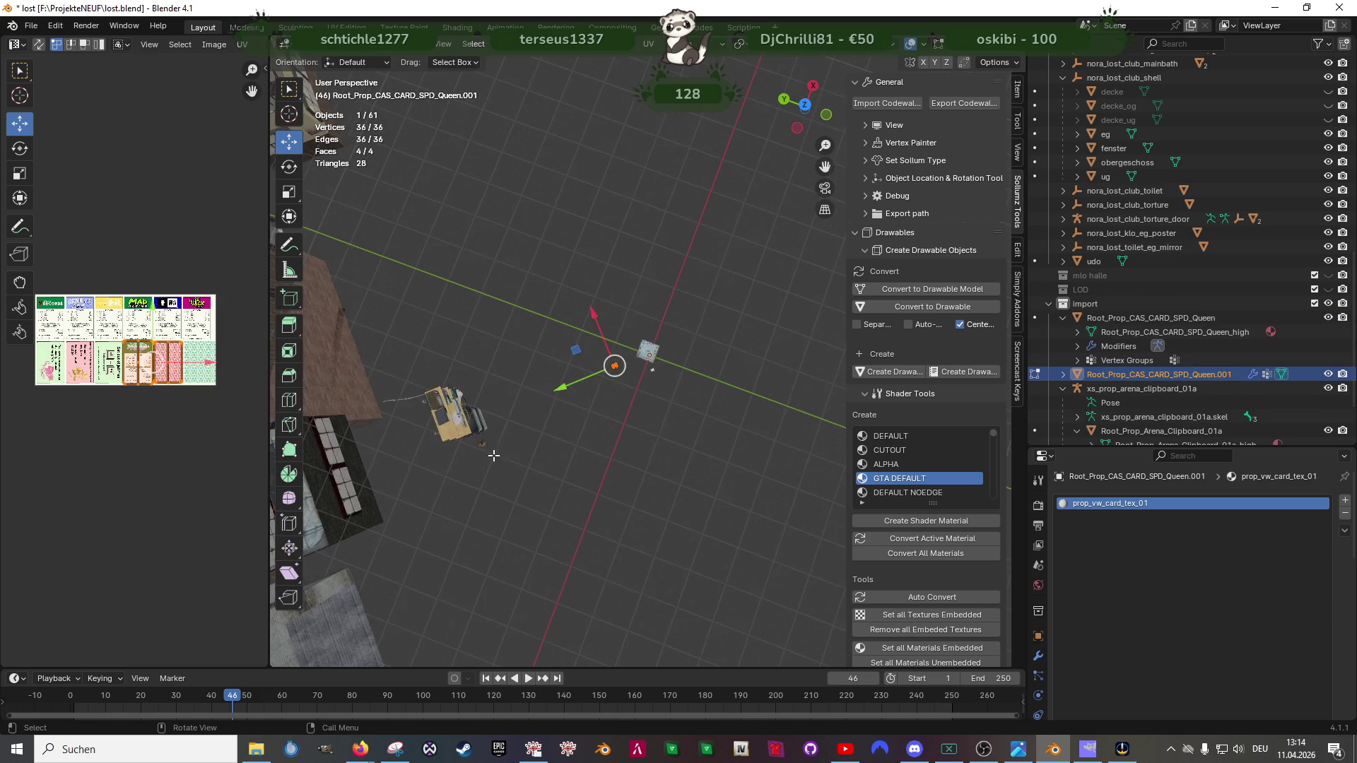
key("g")
key("y")
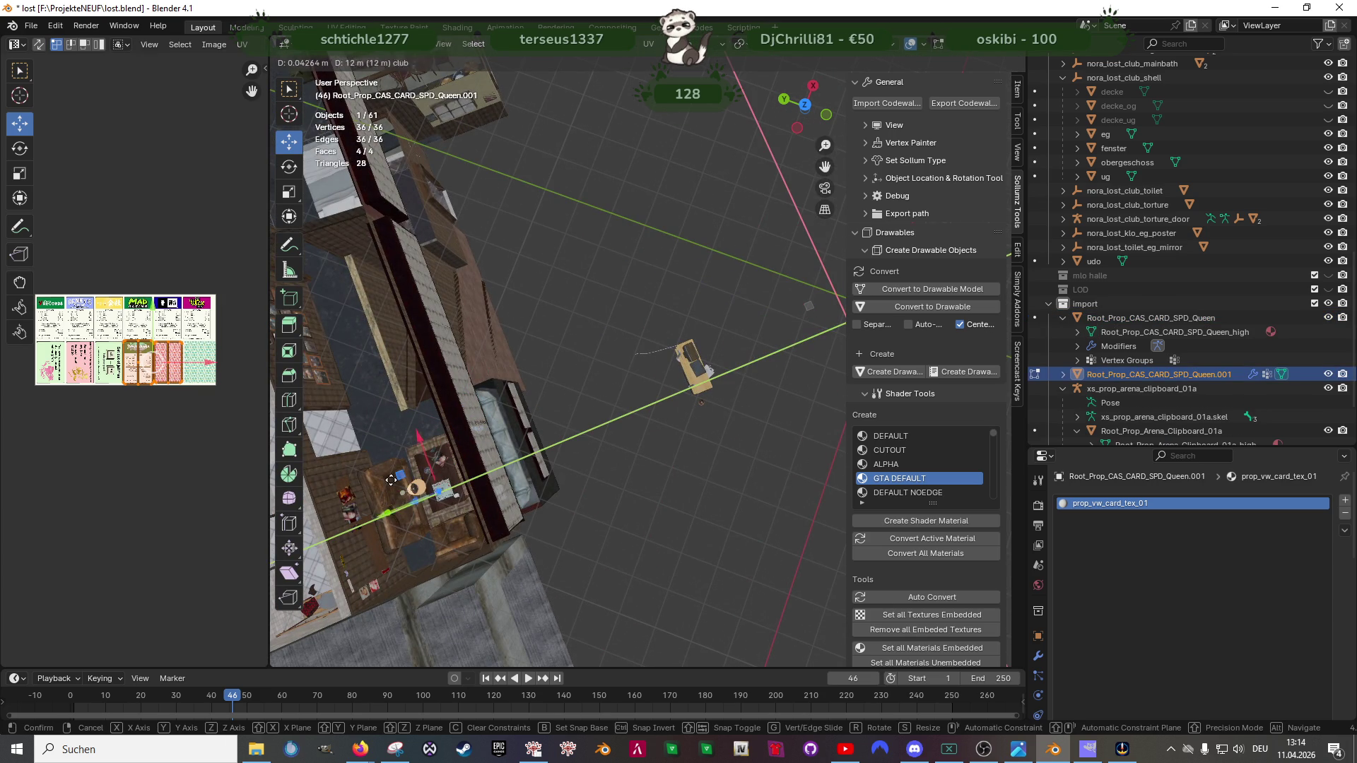
left_click(391, 484)
key("KP_Decimal")
scroll(672, 363, "down", 3)
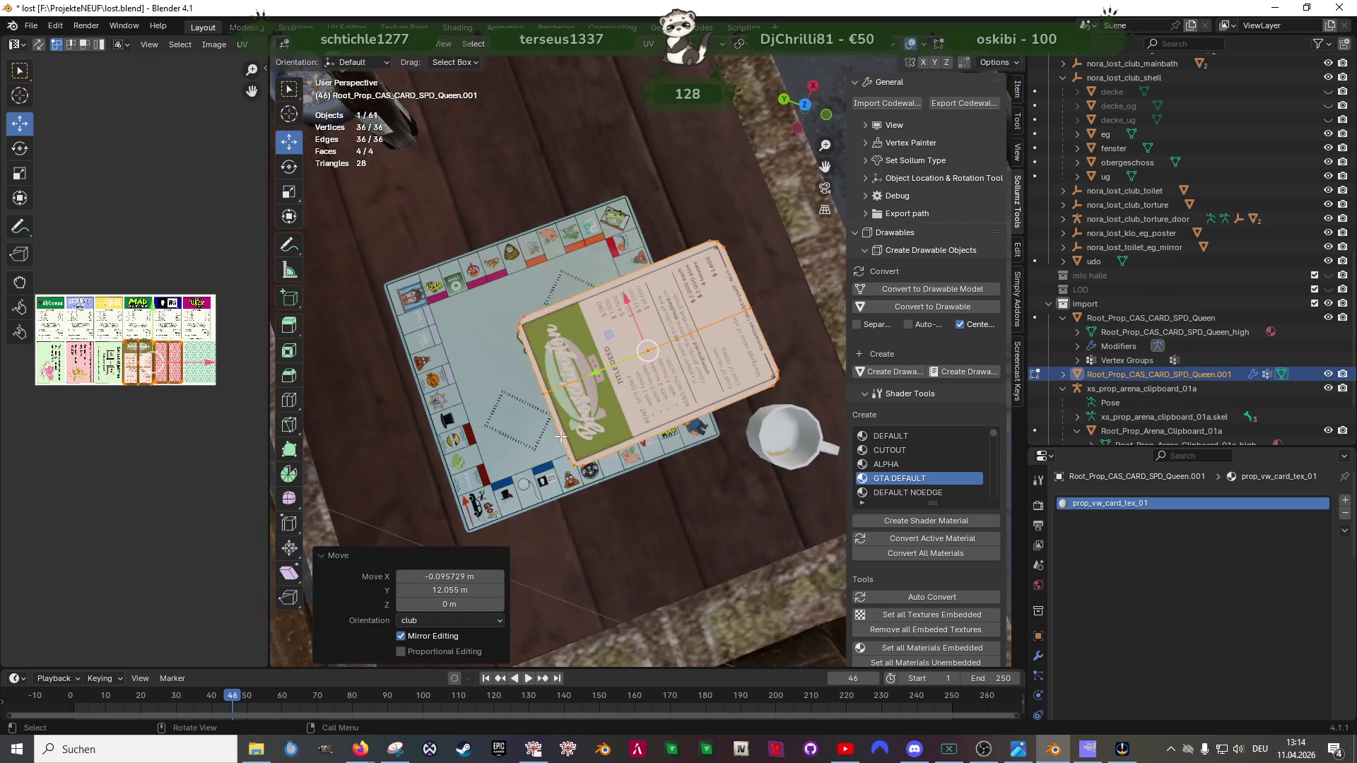
scroll(672, 364, "down", 5)
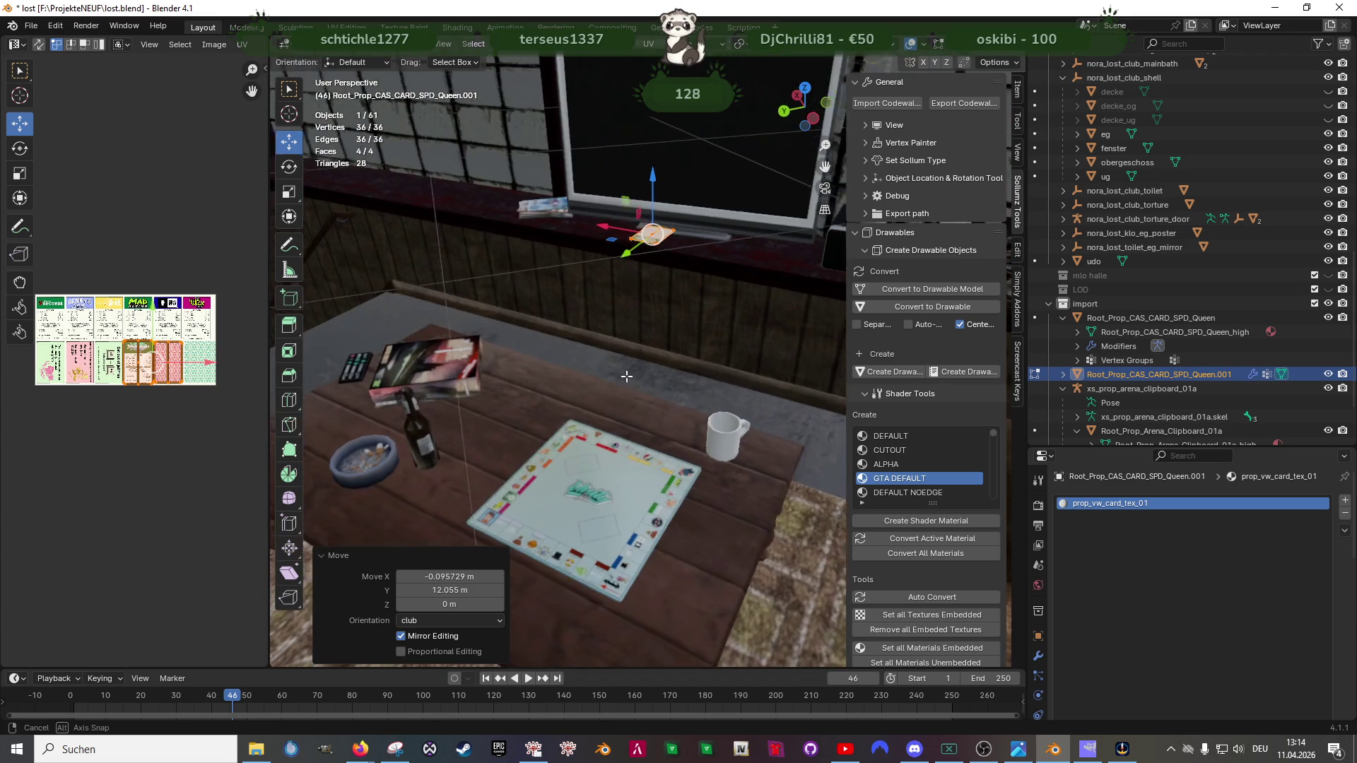
Step: Lower the card along Z until it rests flat on the tabletop
key("g")
key("z")
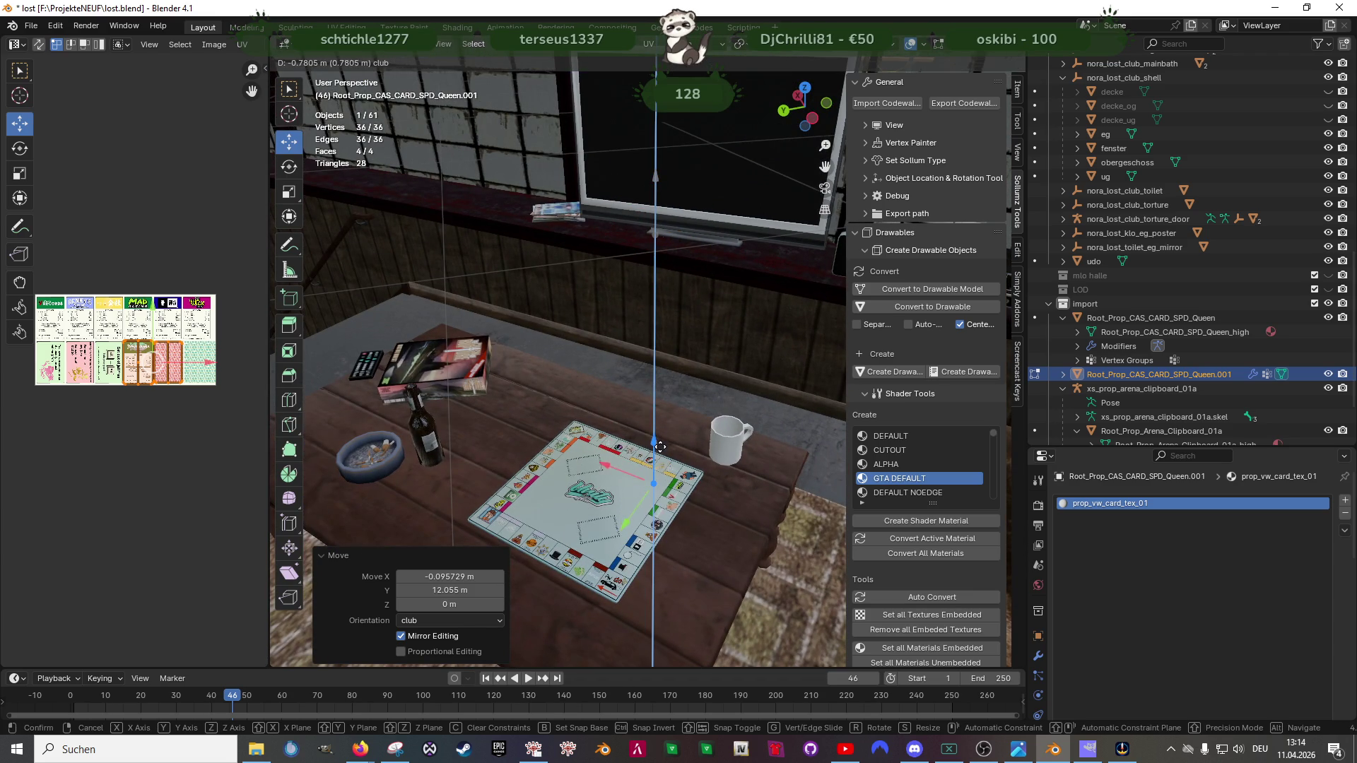
left_click(656, 428)
key("KP_Decimal")
scroll(480, 473, "down", 3)
mouse_move(480, 474)
left_mouse_down()
mouse_move(598, 437)
mouse_move(672, 459)
mouse_move(608, 337)
mouse_move(410, 221)
left_mouse_up()
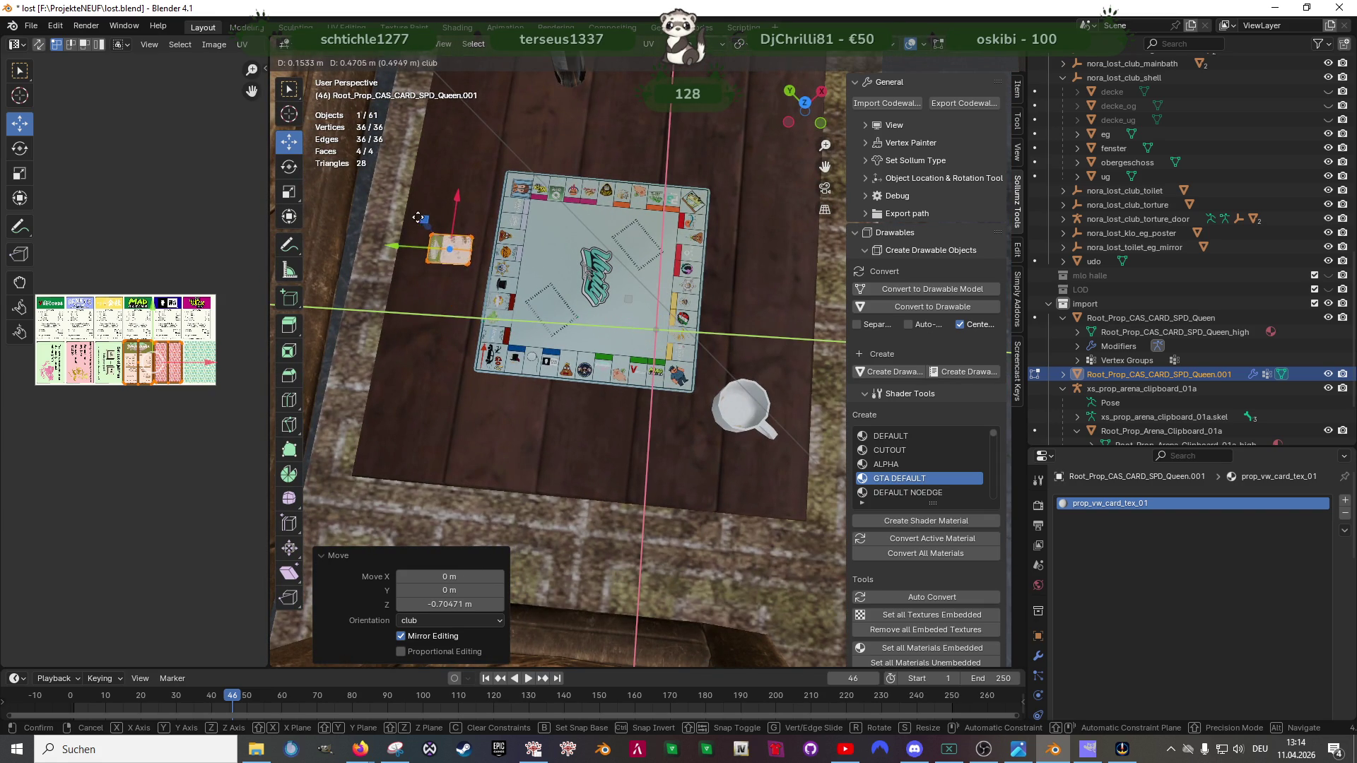
key("KP_Decimal")
left_click_drag(409, 221, 640, 322)
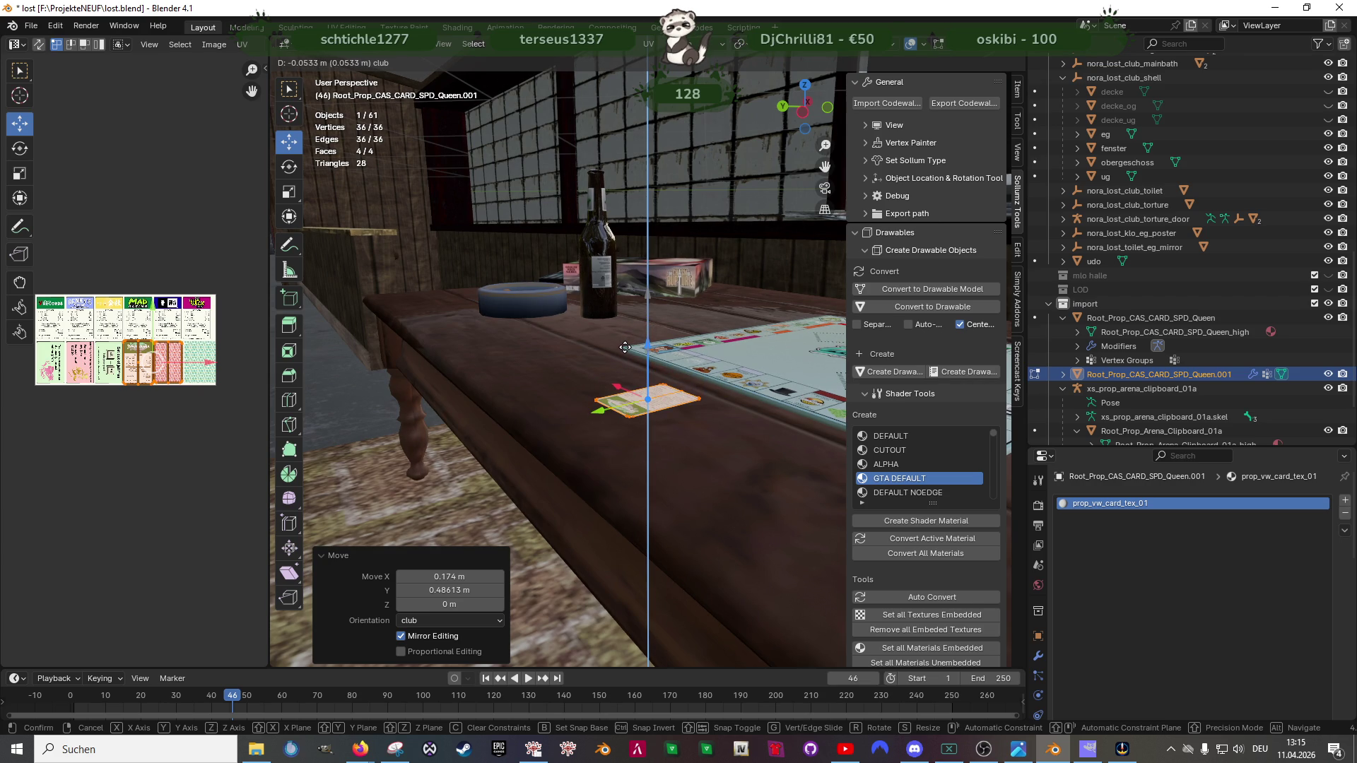
left_click(624, 346)
scroll(624, 347, "up", 3)
Step: Turn the card about 177° around its vertical axis so it faces the other way
left_click_drag(625, 347, 661, 510)
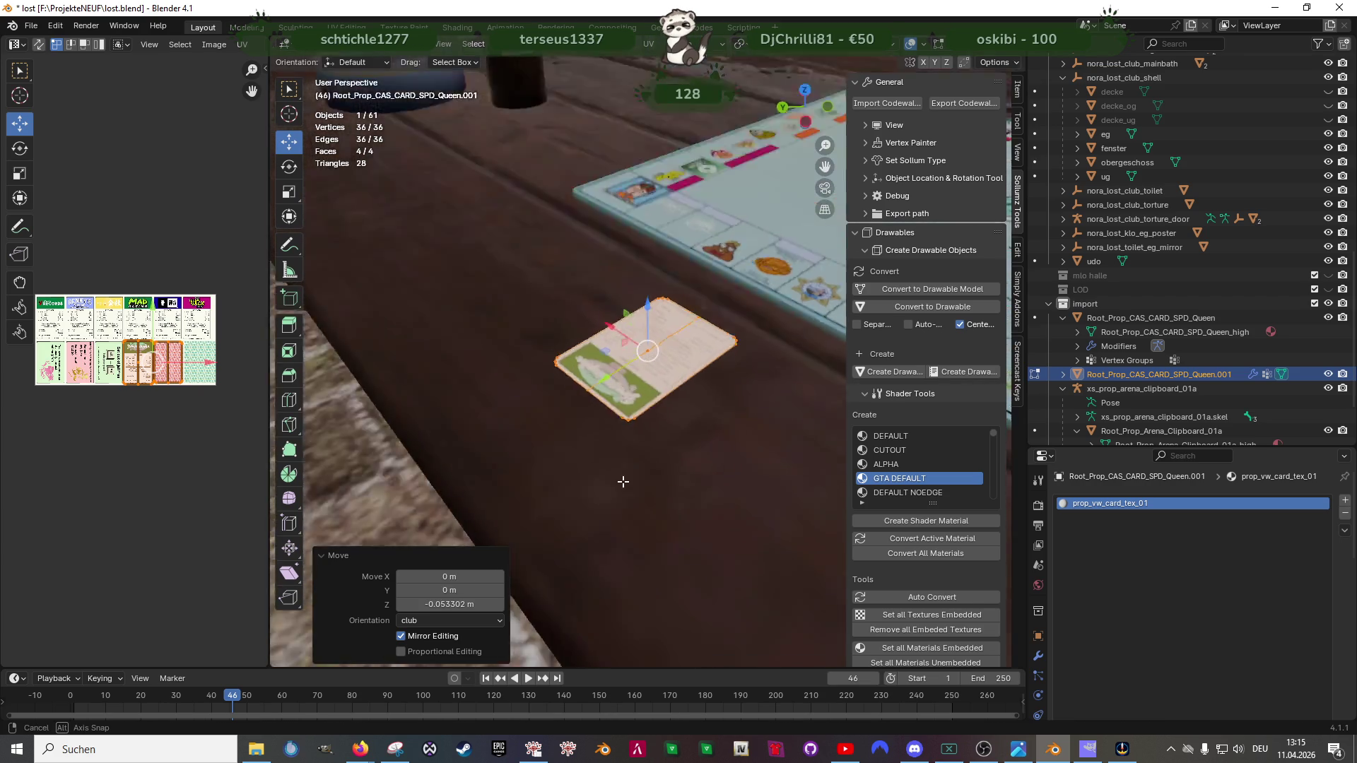
key("r")
key("Escape")
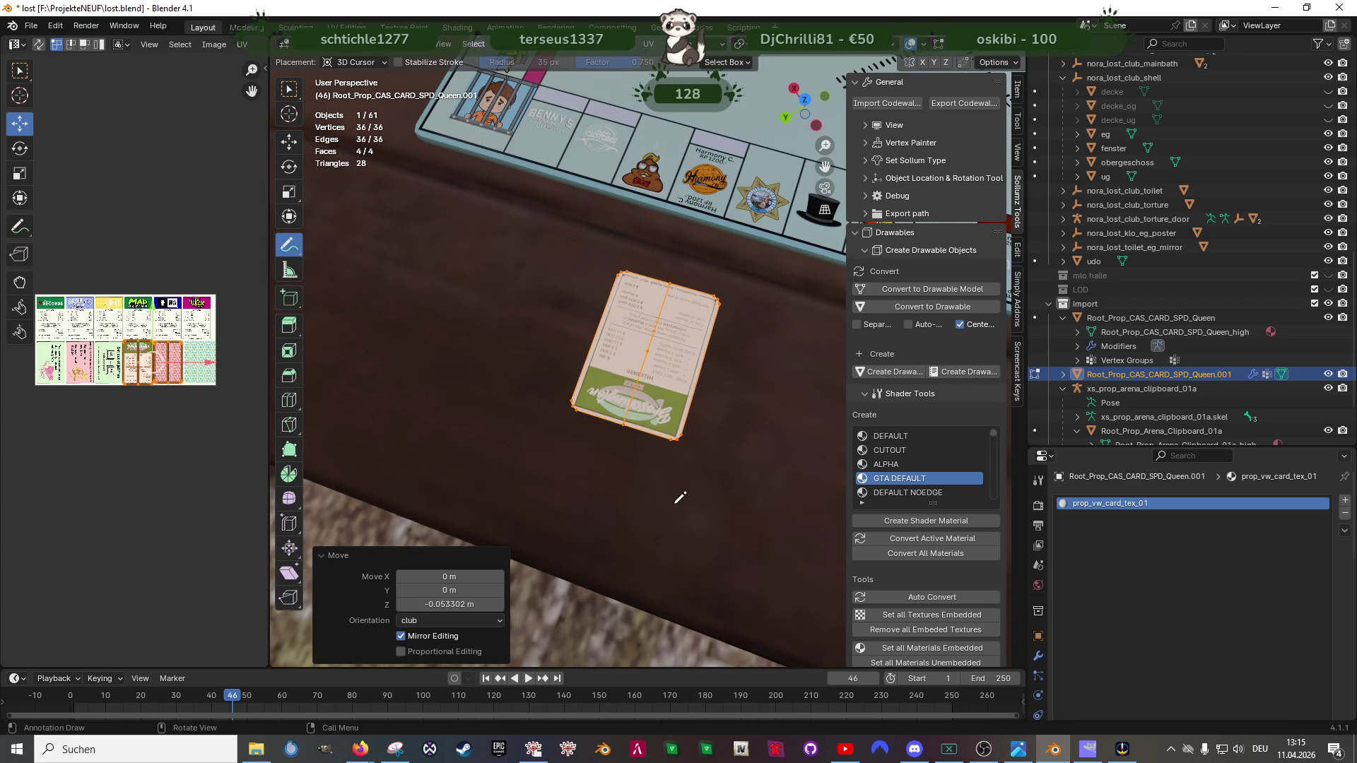
key("shift+space")
key("r")
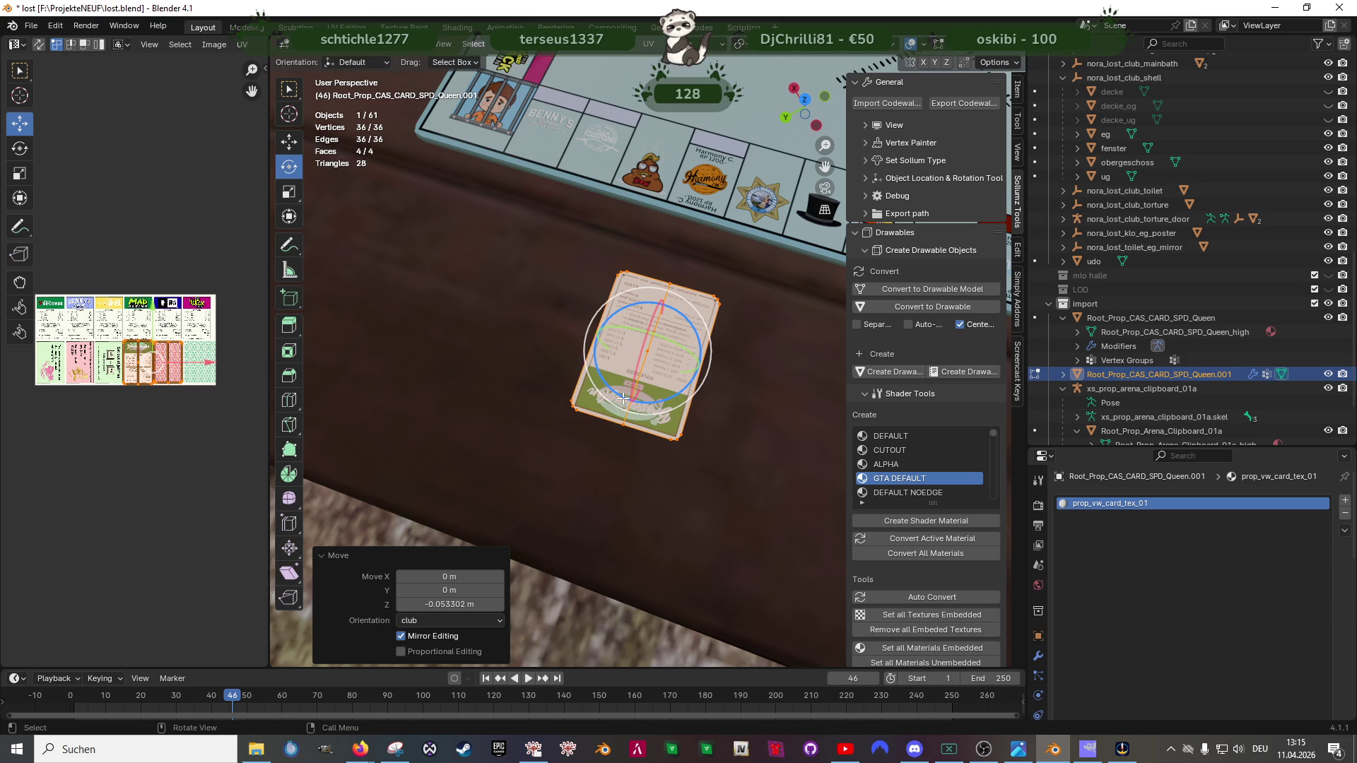
key("r")
left_click(671, 367)
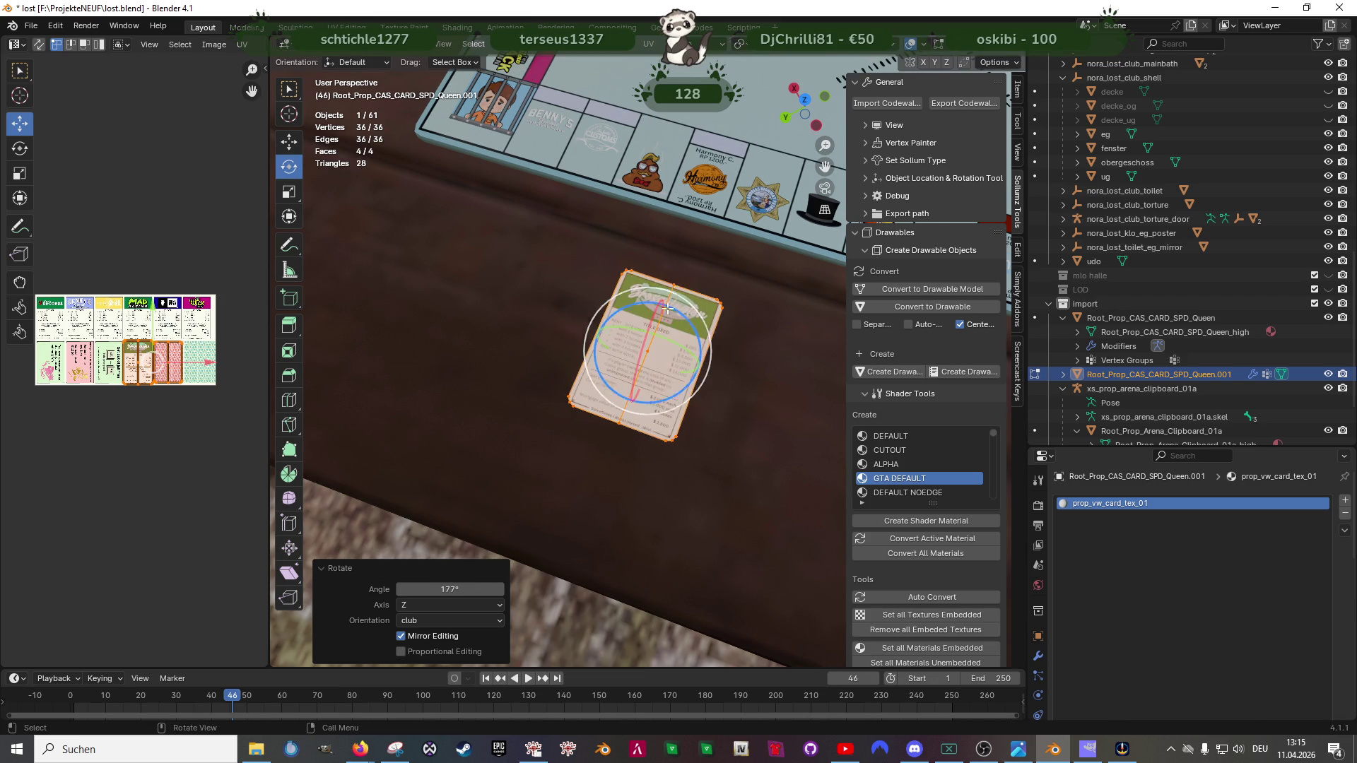
scroll(671, 367, "down", 2)
key("shift+space")
key("g")
scroll(671, 368, "down", 1)
scroll(670, 366, "down", 2)
scroll(709, 385, "down", 2)
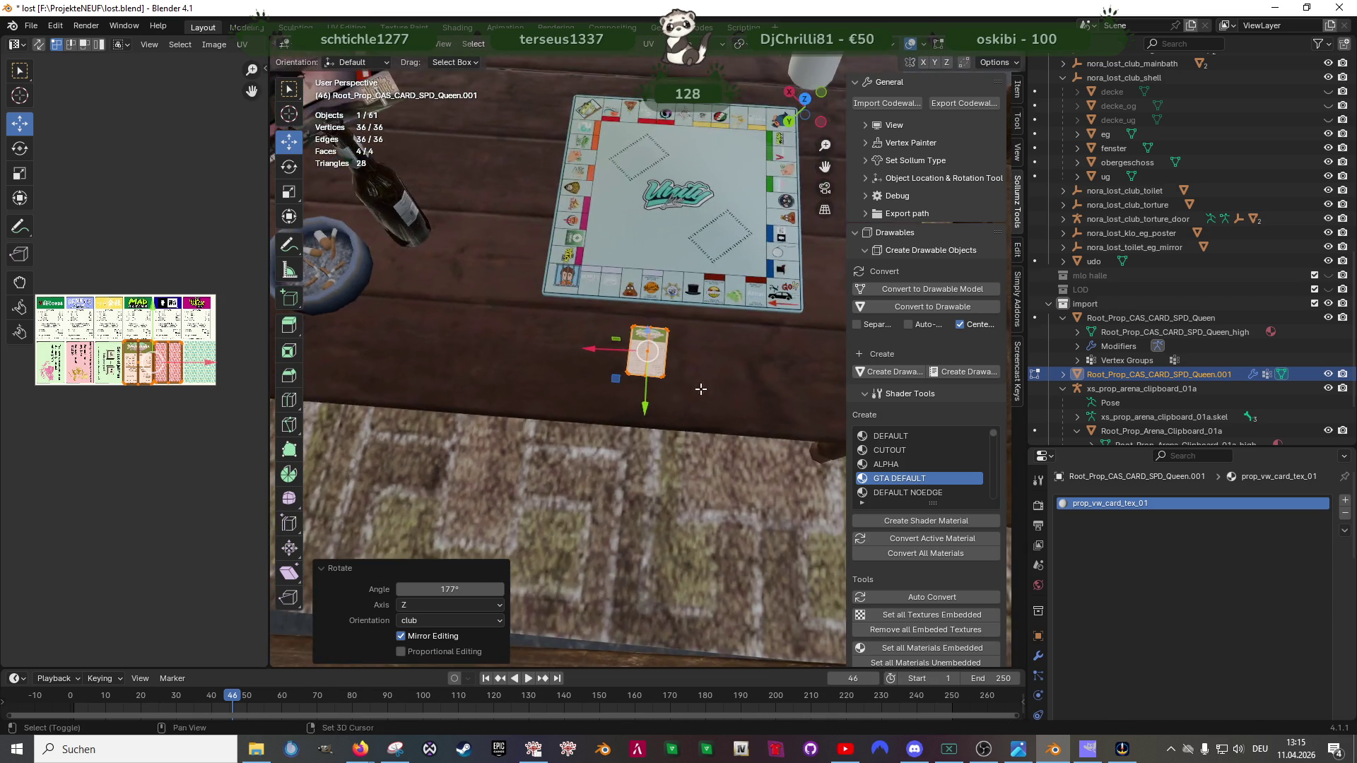
scroll(624, 386, "down", 1)
Step: Duplicate the card repeatedly along X to lay a first row of seven cards beside the board
key("shift+d")
right_click(629, 398)
key("g")
key("x")
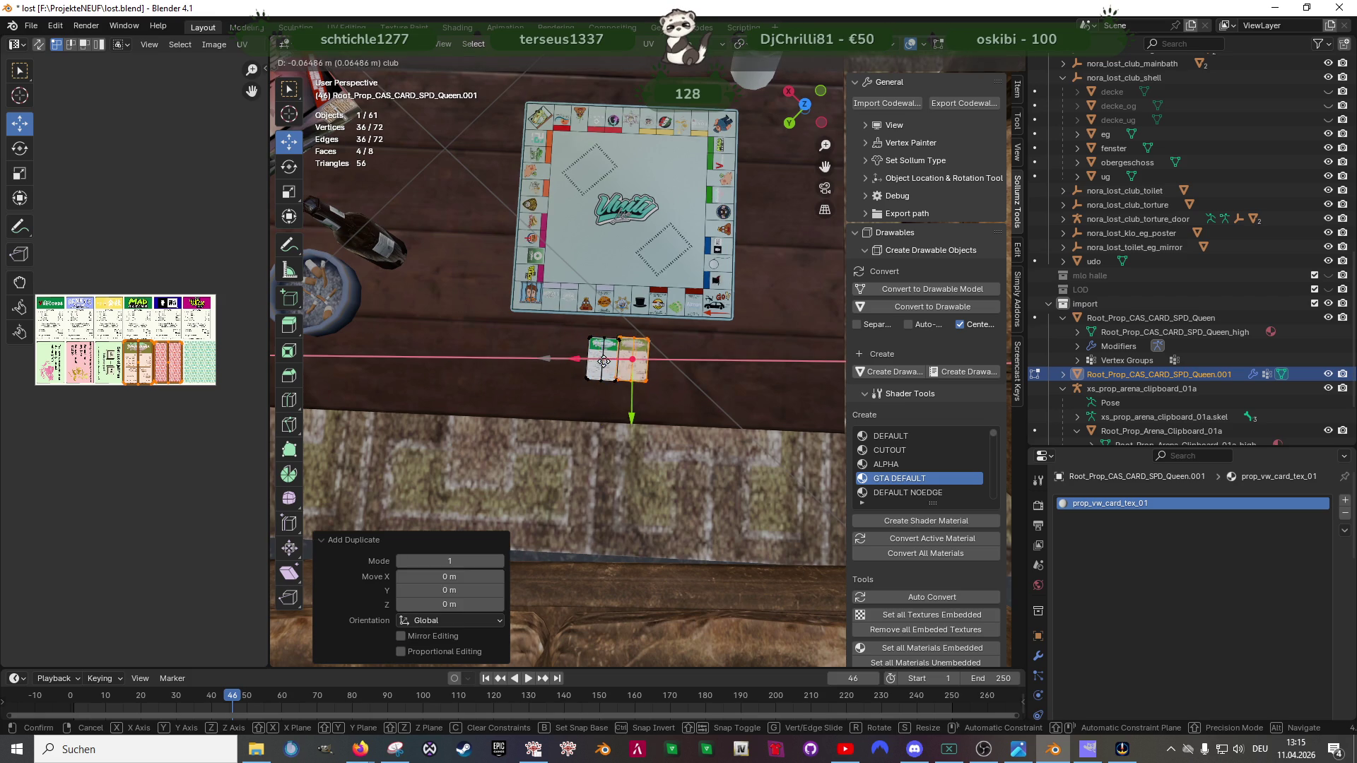
left_click(677, 379)
left_click_drag(677, 380, 658, 387)
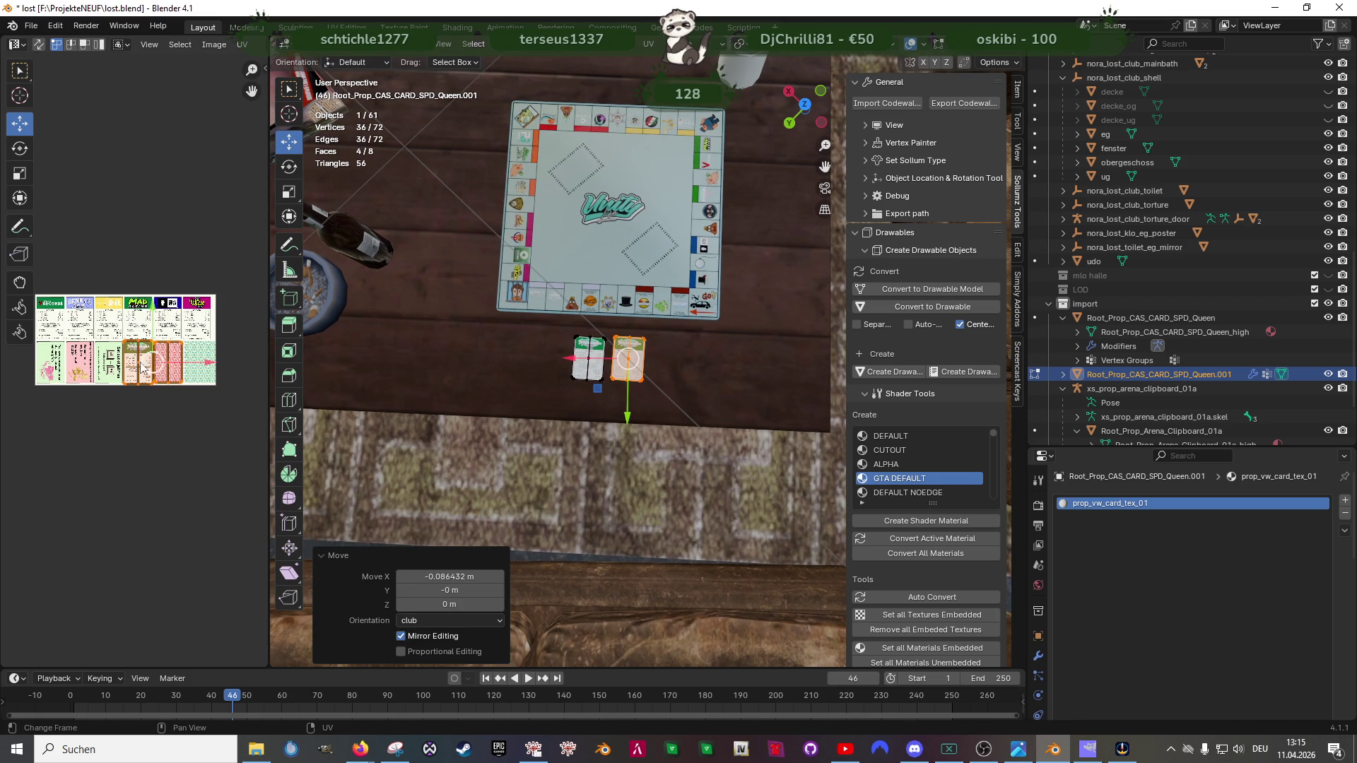
key("shift+d")
key("x")
left_click(639, 357)
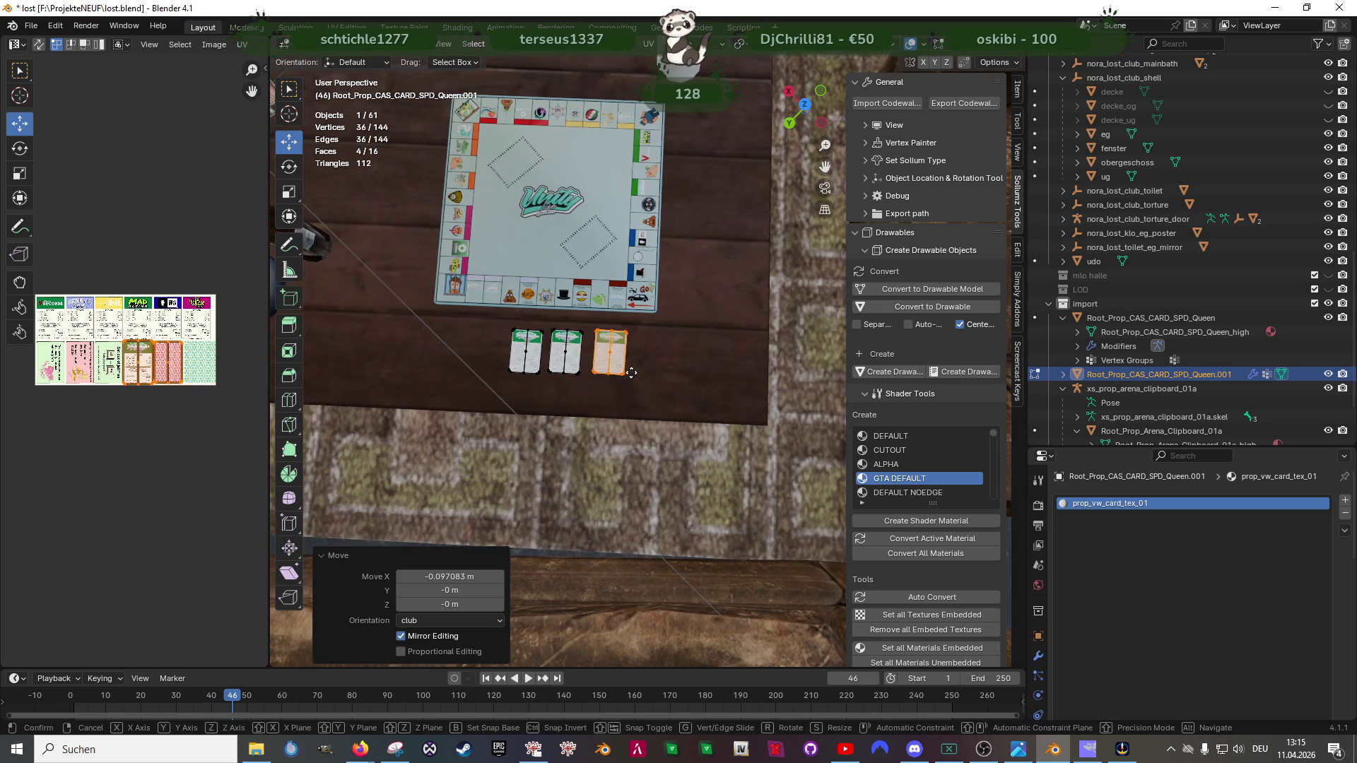
key("shift+d")
key("Escape")
key("g")
left_click(625, 360)
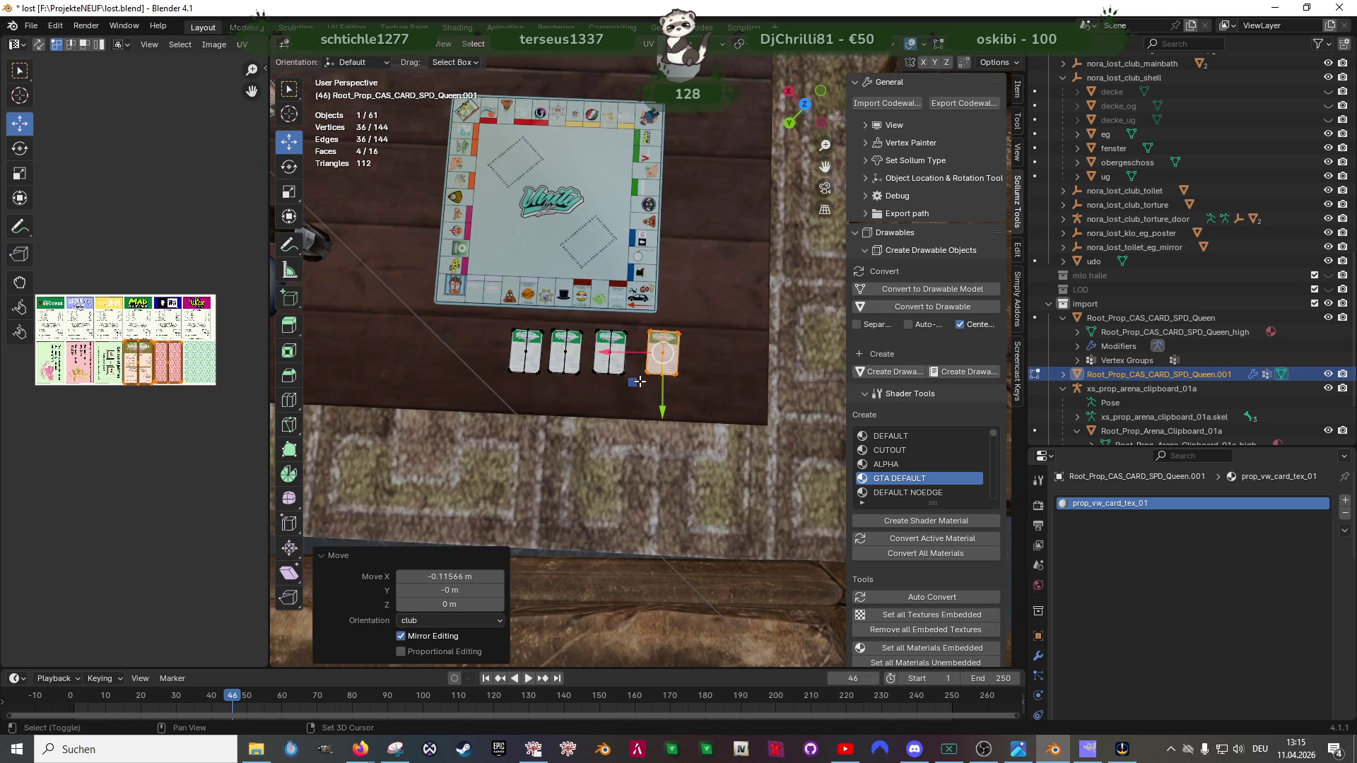
scroll(626, 365, "down", 1)
key("shift+d")
key("x")
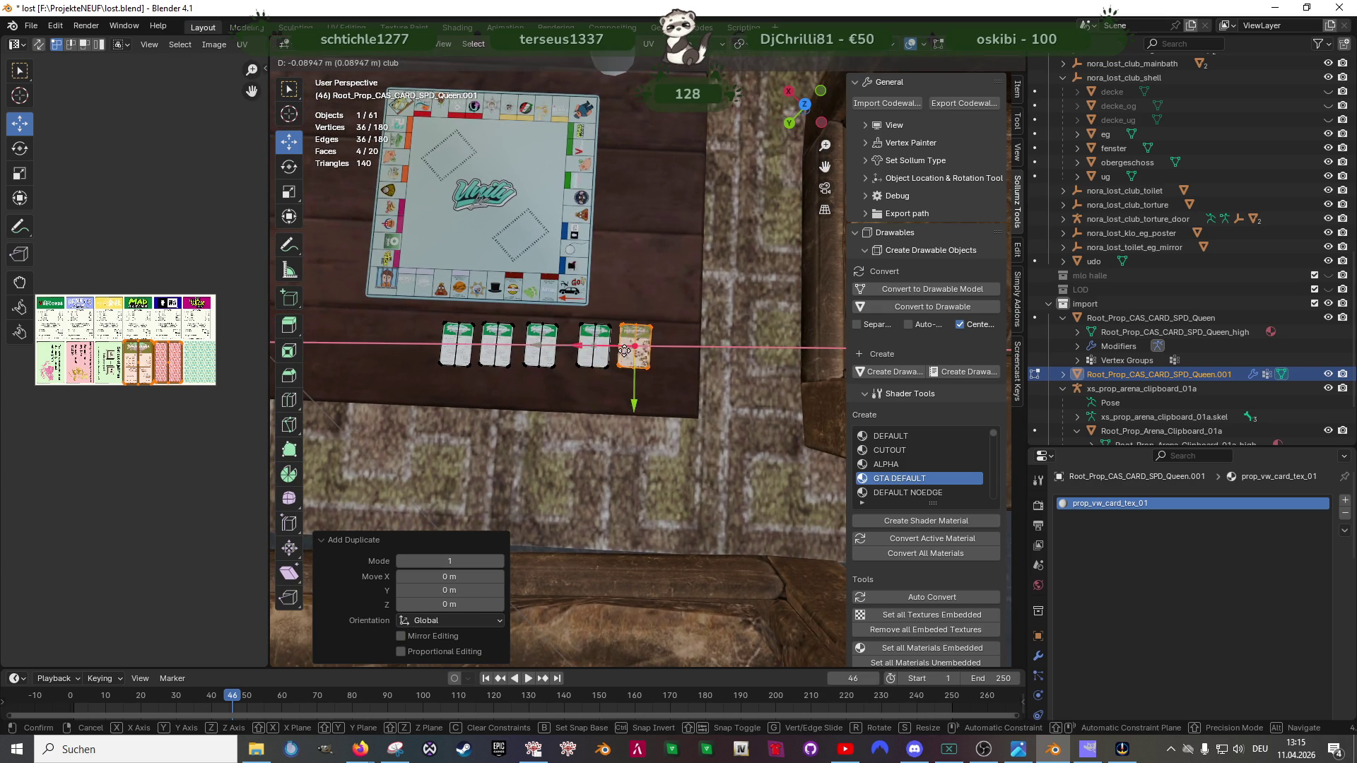
left_click(641, 362)
key("shift+d")
key("x")
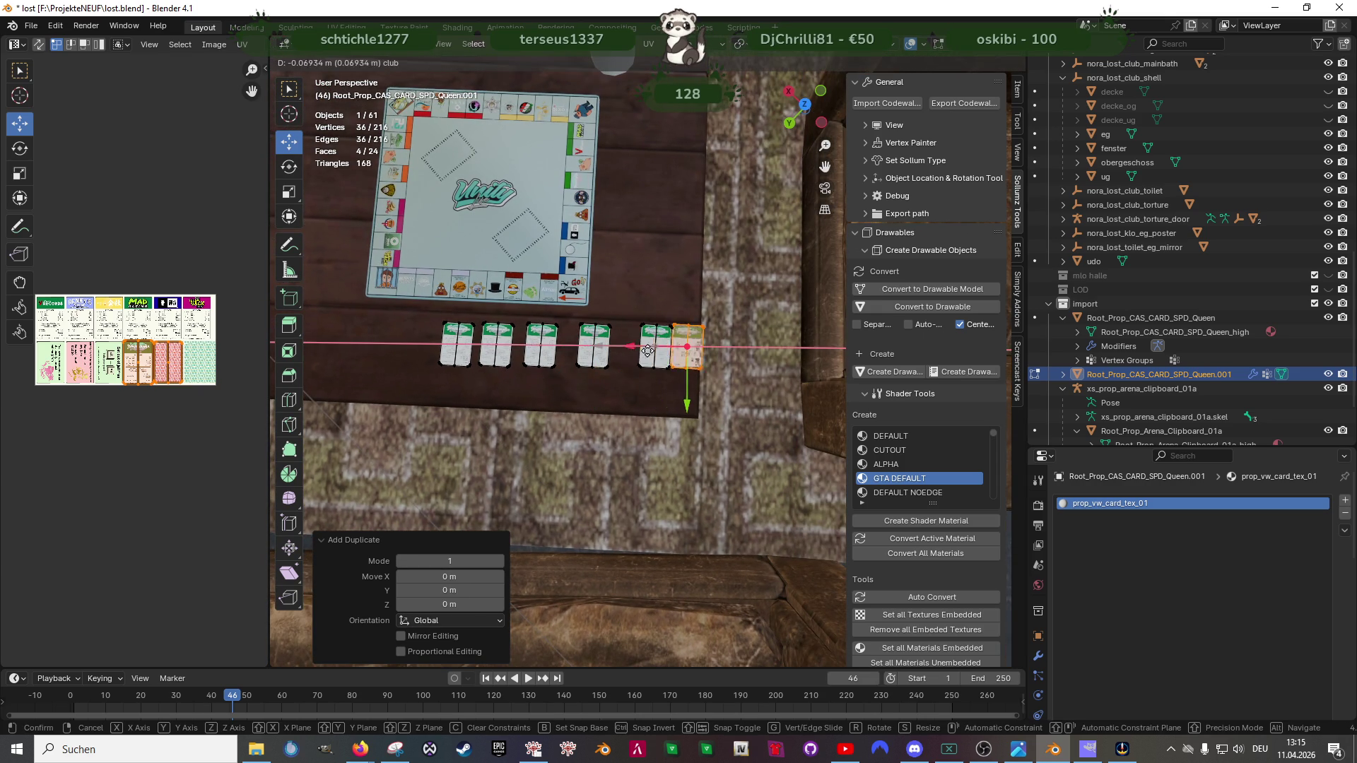
left_click(677, 366)
scroll(677, 365, "up", 1)
scroll(658, 364, "up", 1)
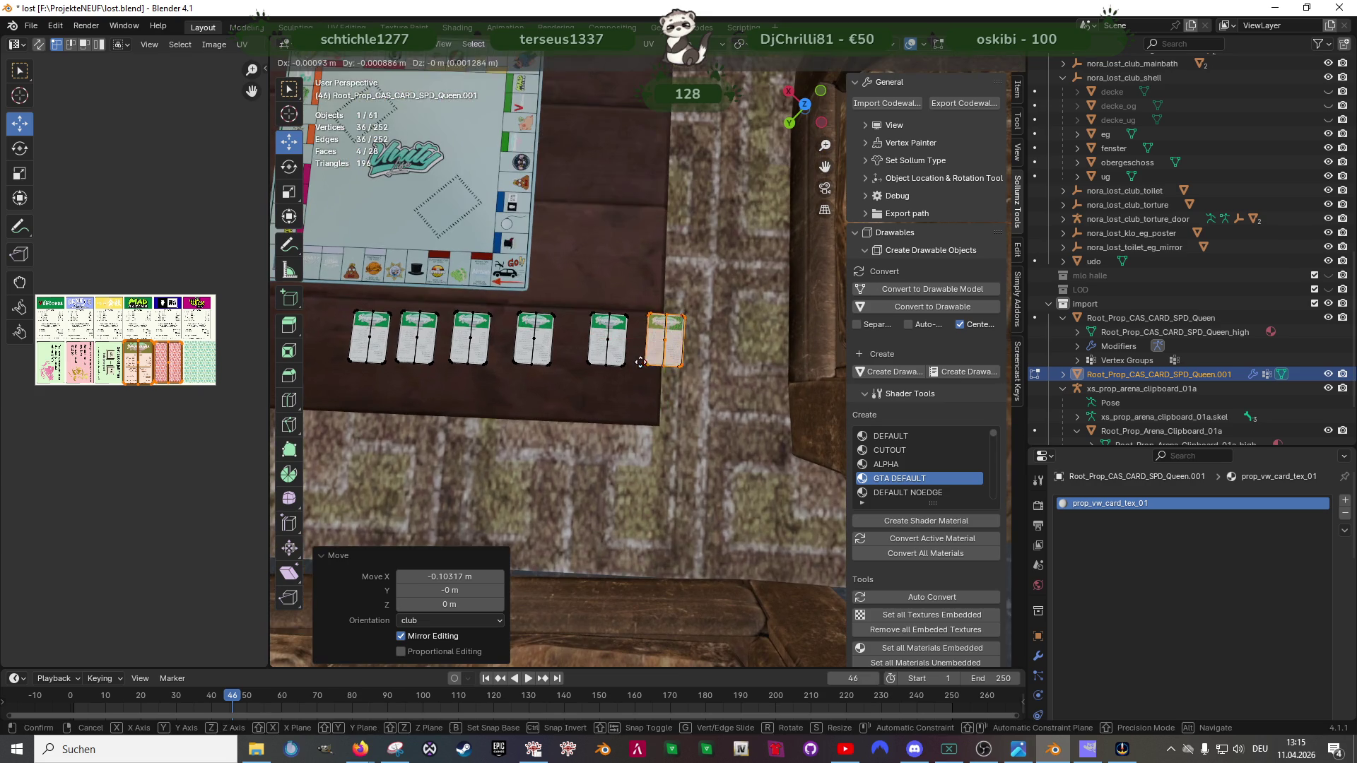
key("shift+d")
key("g")
key("x")
left_click(672, 358)
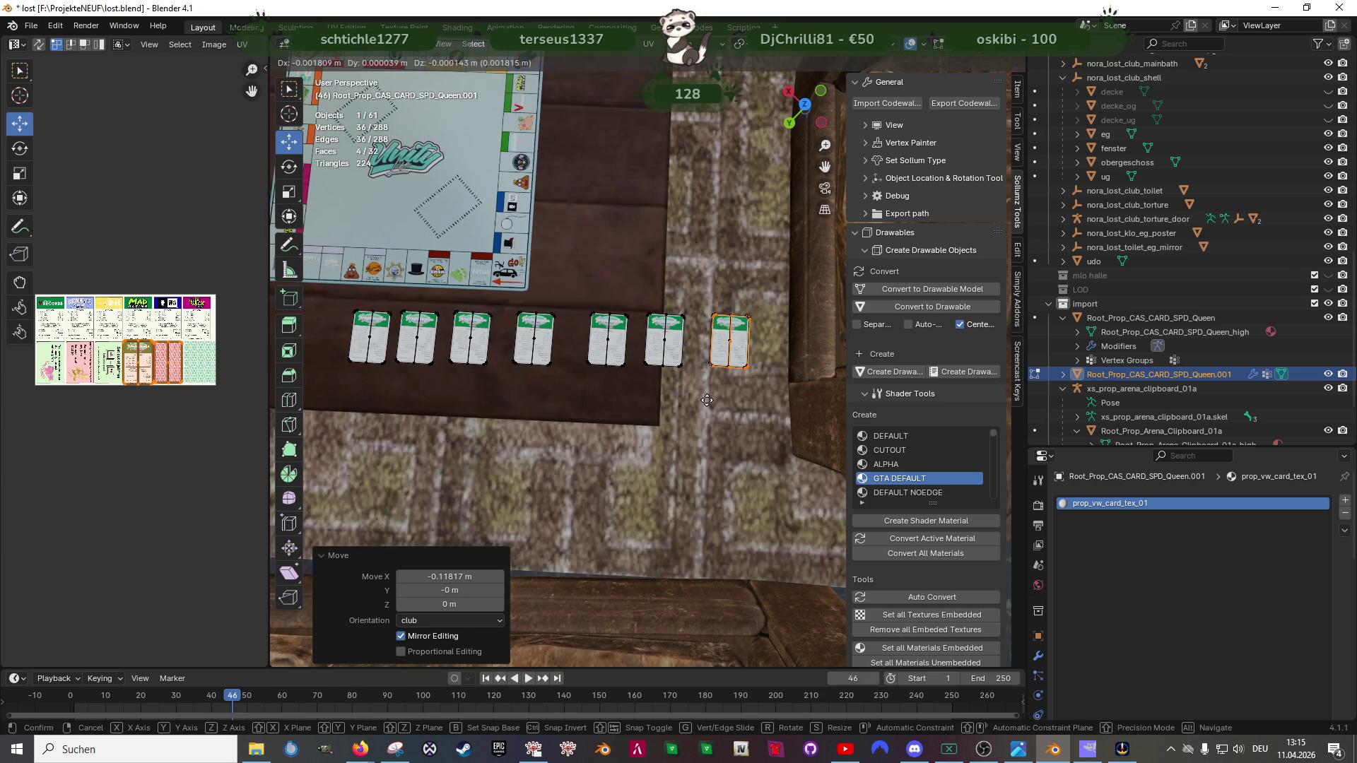
Step: Duplicate cards along Y and X to start a second row above the first
key("shift+d")
key("y")
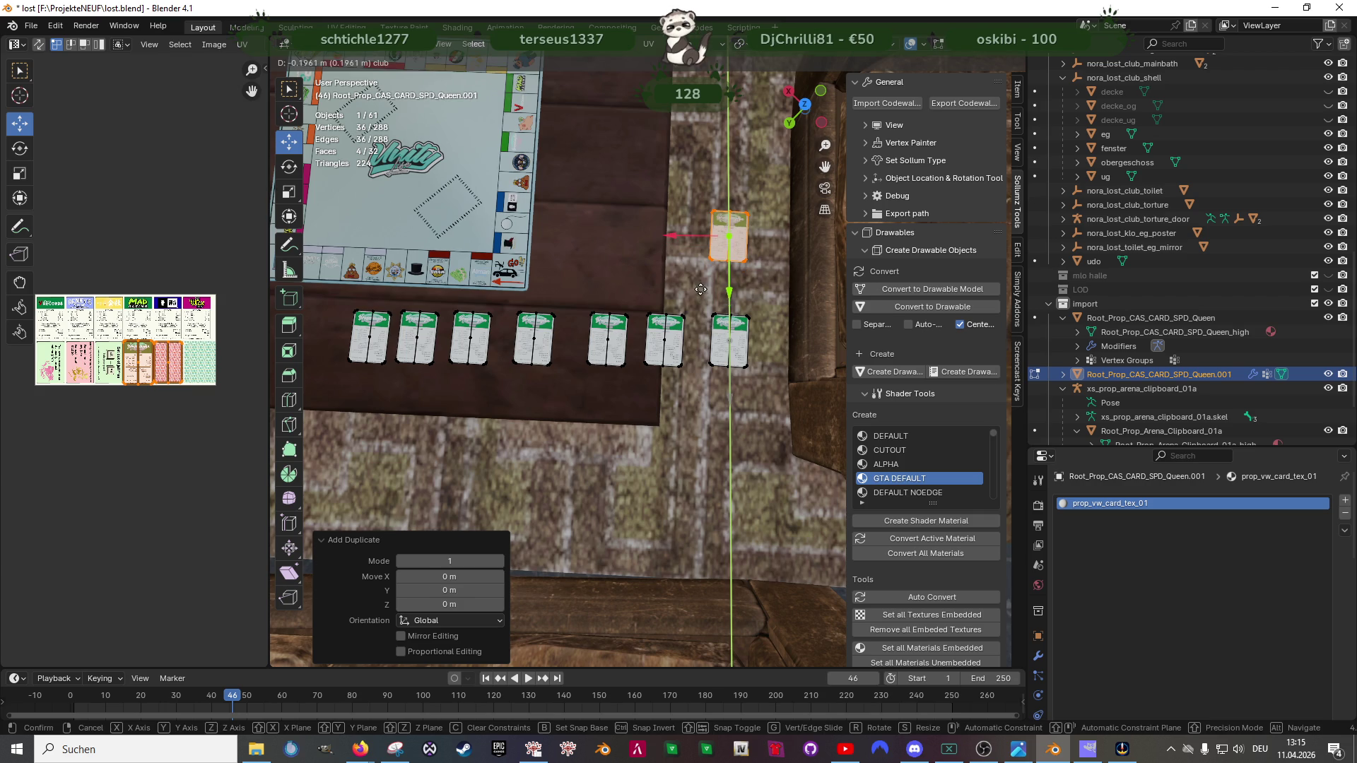
left_click(691, 265)
key("shift+d")
left_click(687, 264)
left_click_drag(672, 242, 552, 240)
key("shift+d")
left_click(617, 239)
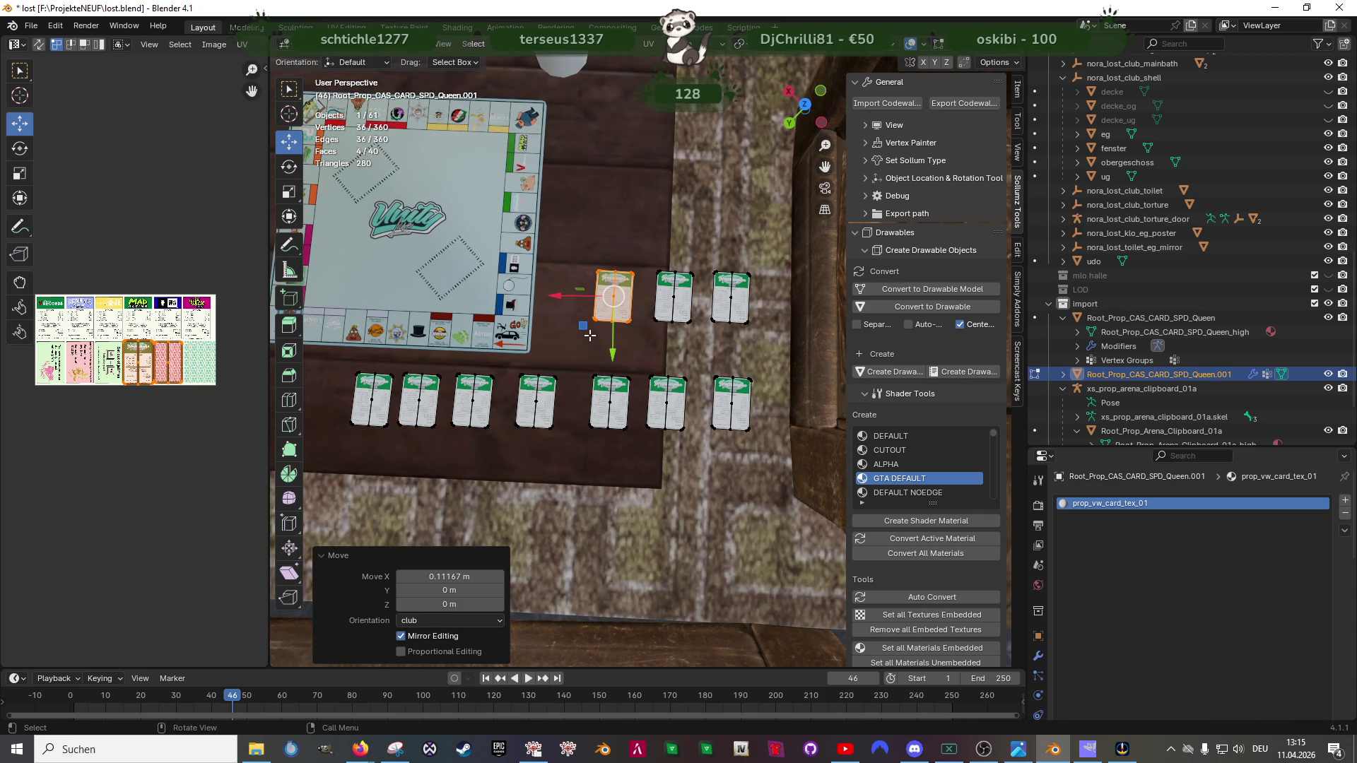
key("shift+d")
key("y")
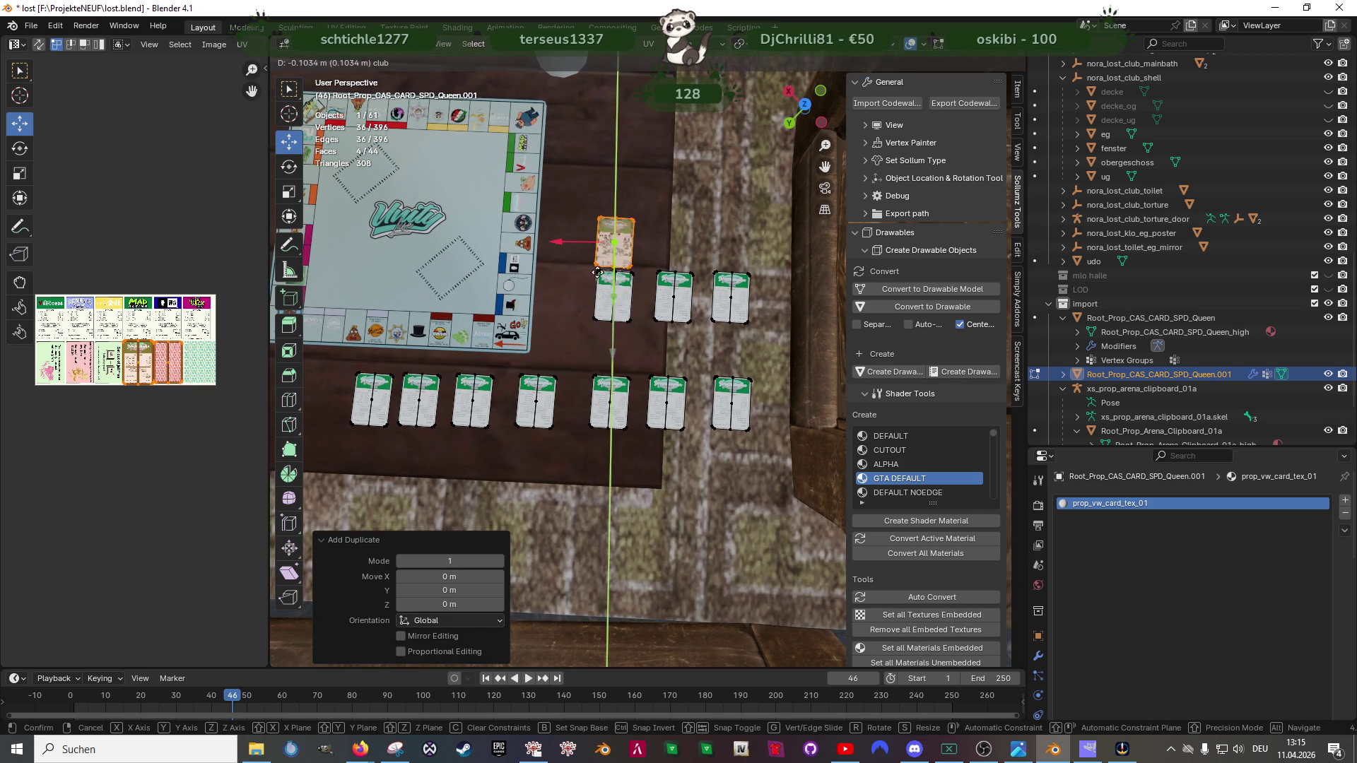
left_click(626, 267)
key("shift+d")
key("x")
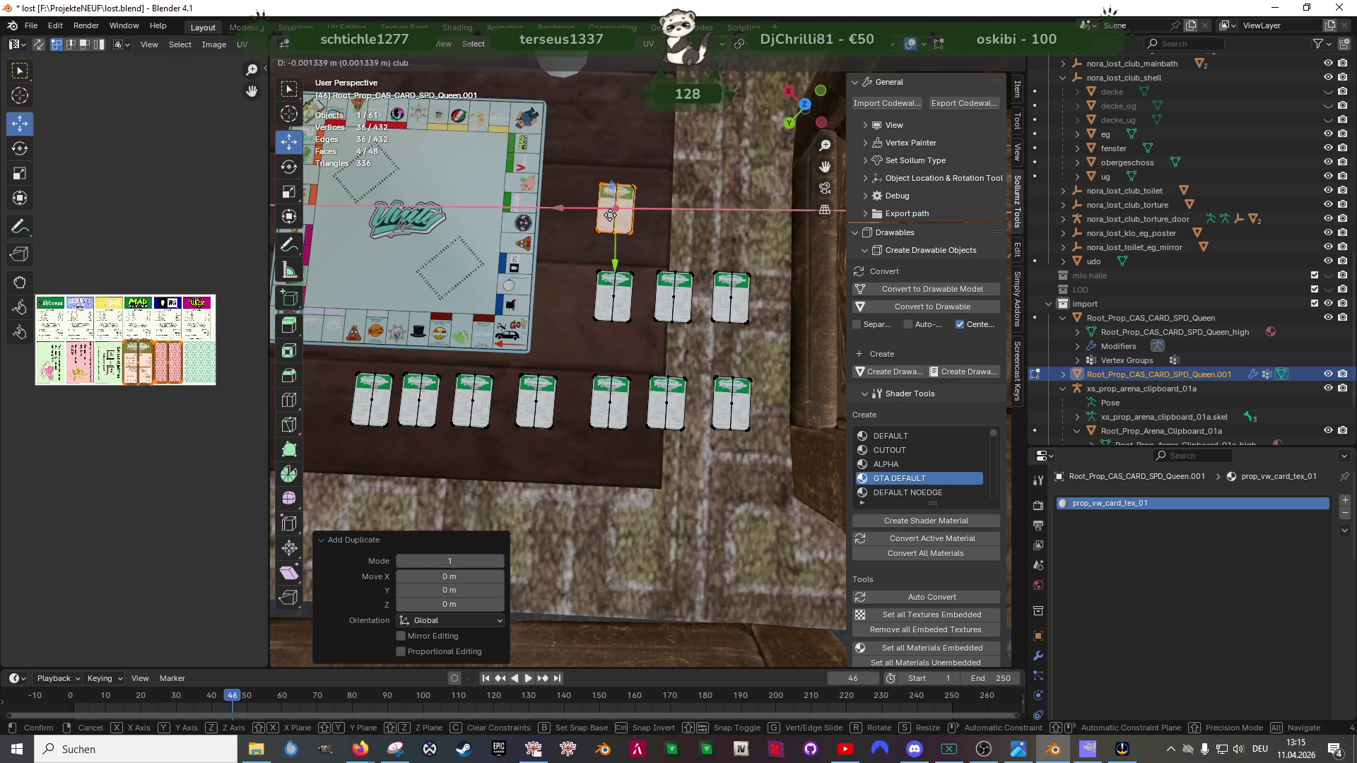
left_click(647, 216)
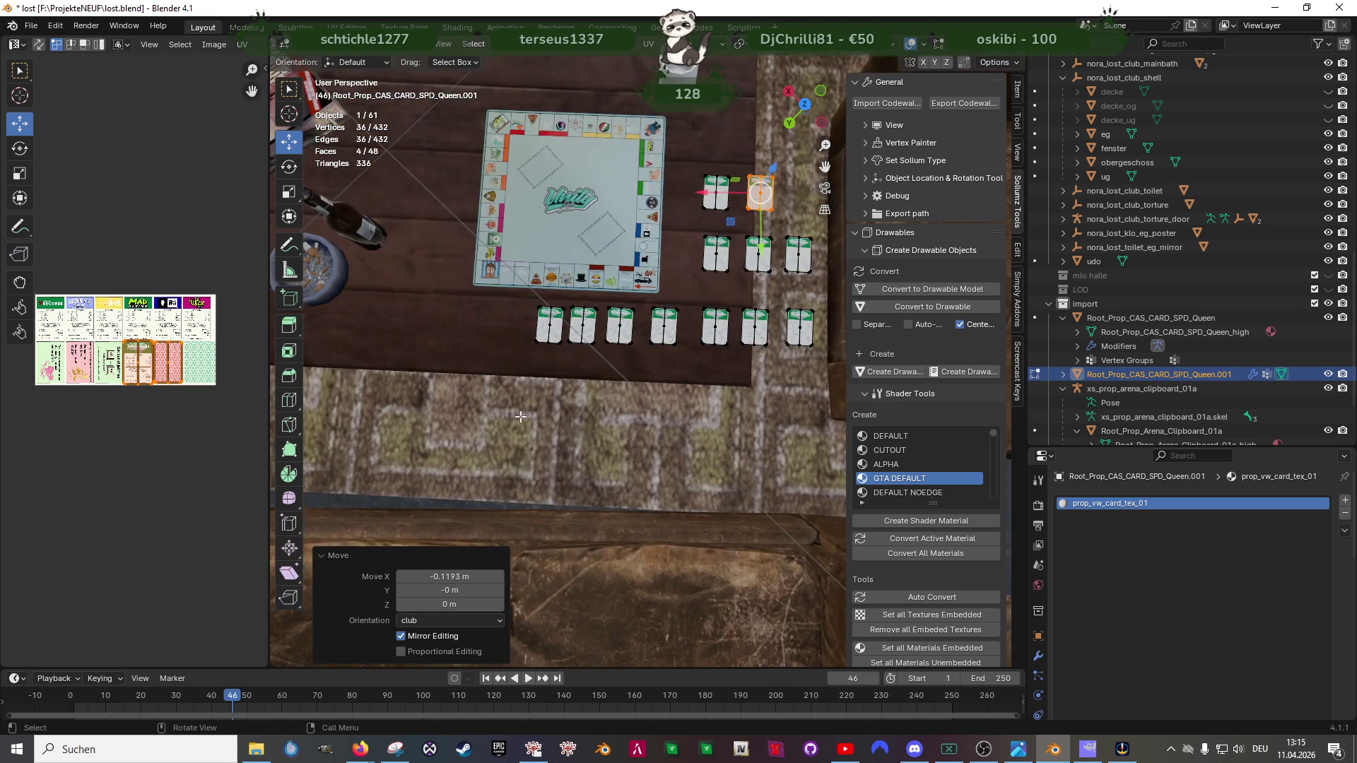
scroll(424, 397, "up", 1)
scroll(591, 364, "up", 2)
Step: Select one whole card and its UV island, and widen the texture editor and 3D view areas
left_click(605, 300)
key("l")
scroll(134, 429, "up", 2)
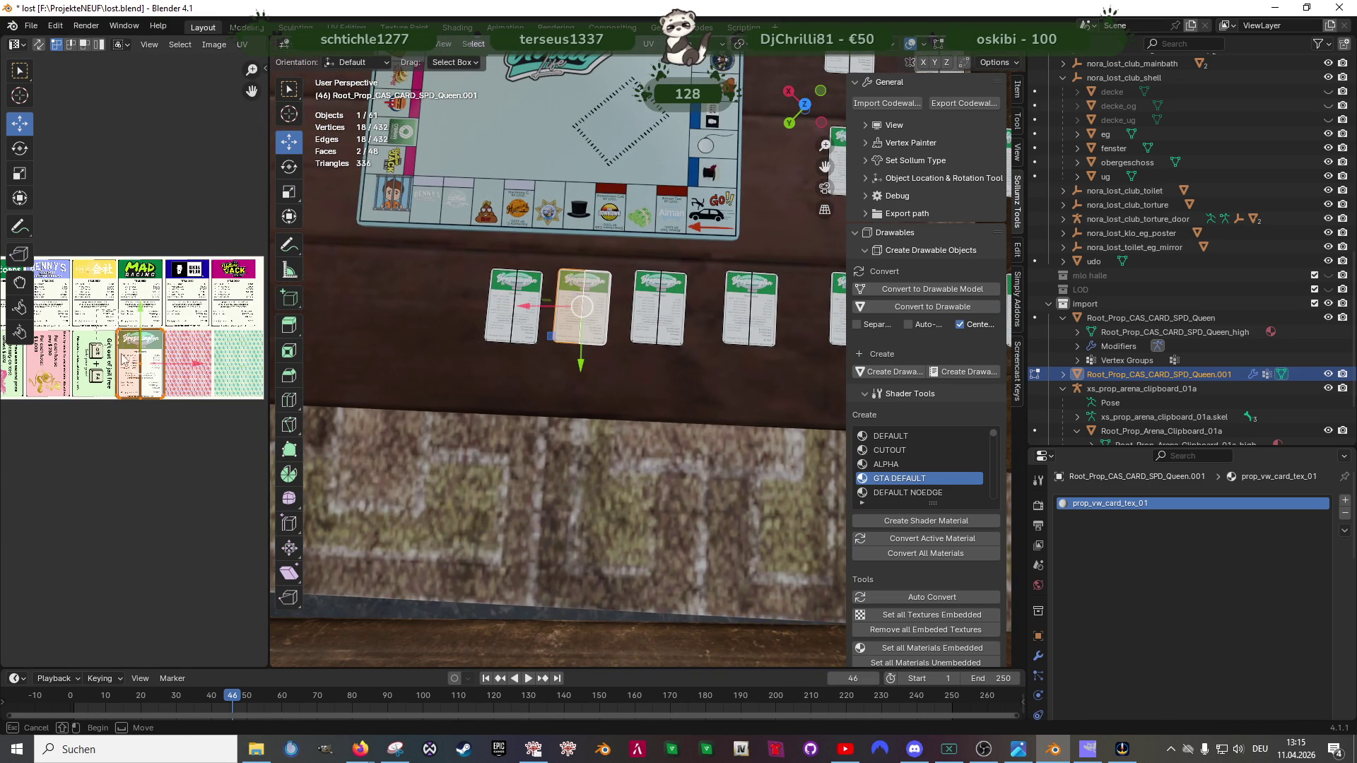
left_click_drag(168, 410, 210, 453)
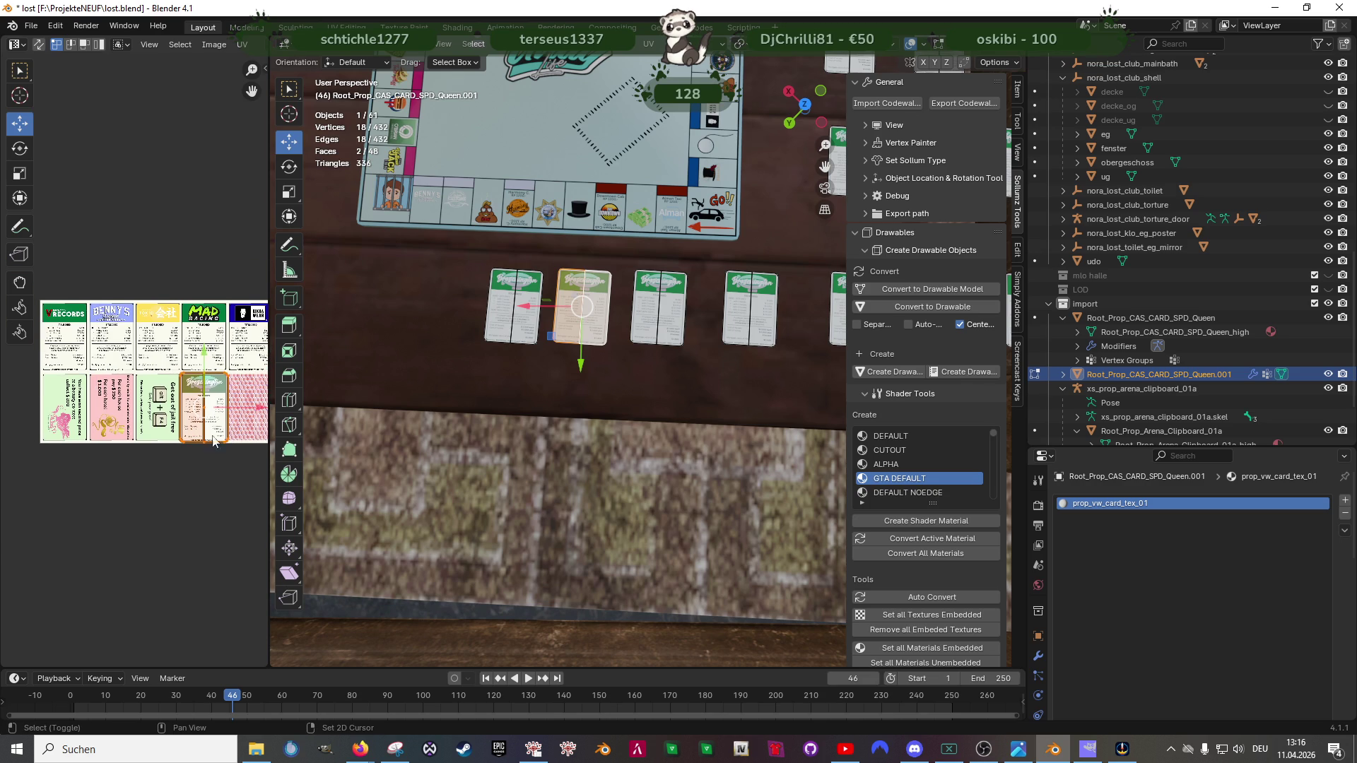
left_click_drag(212, 357, 213, 288)
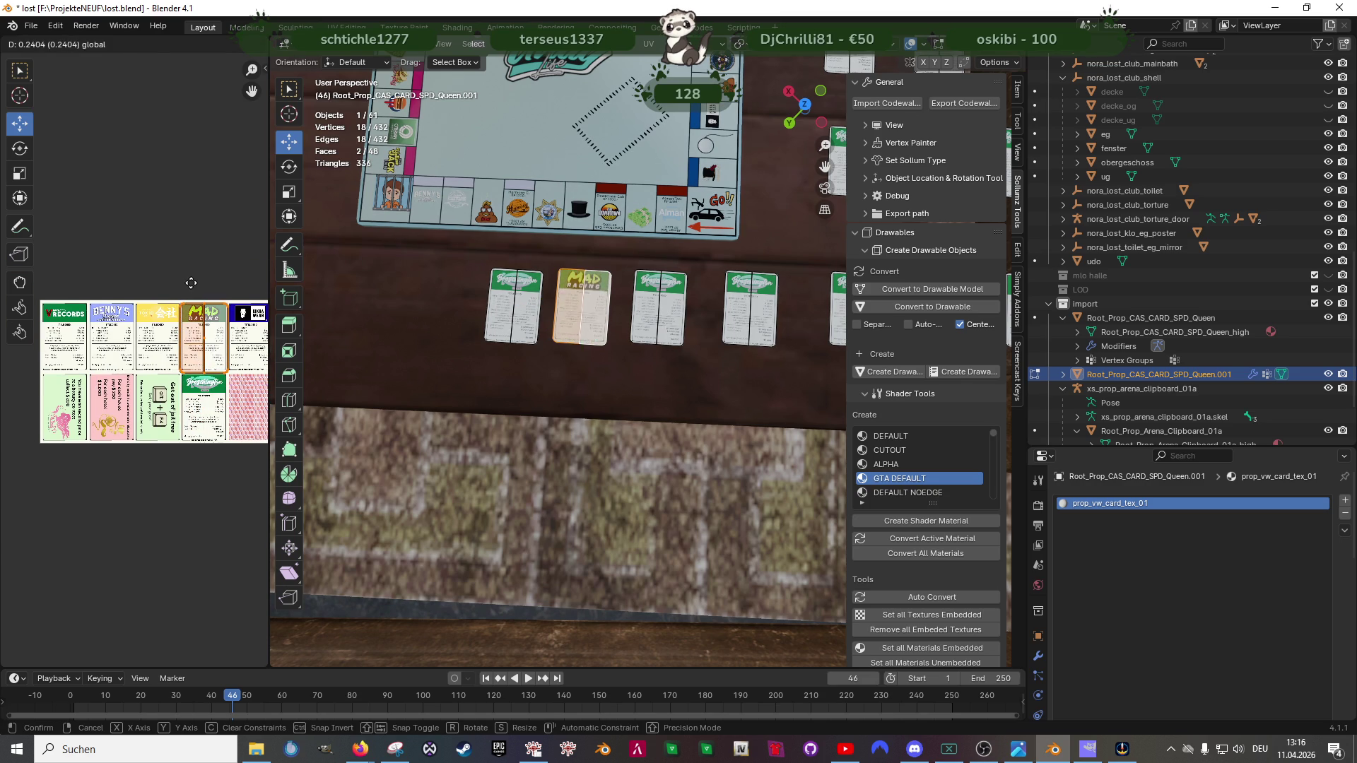
left_click_drag(267, 328, 485, 328)
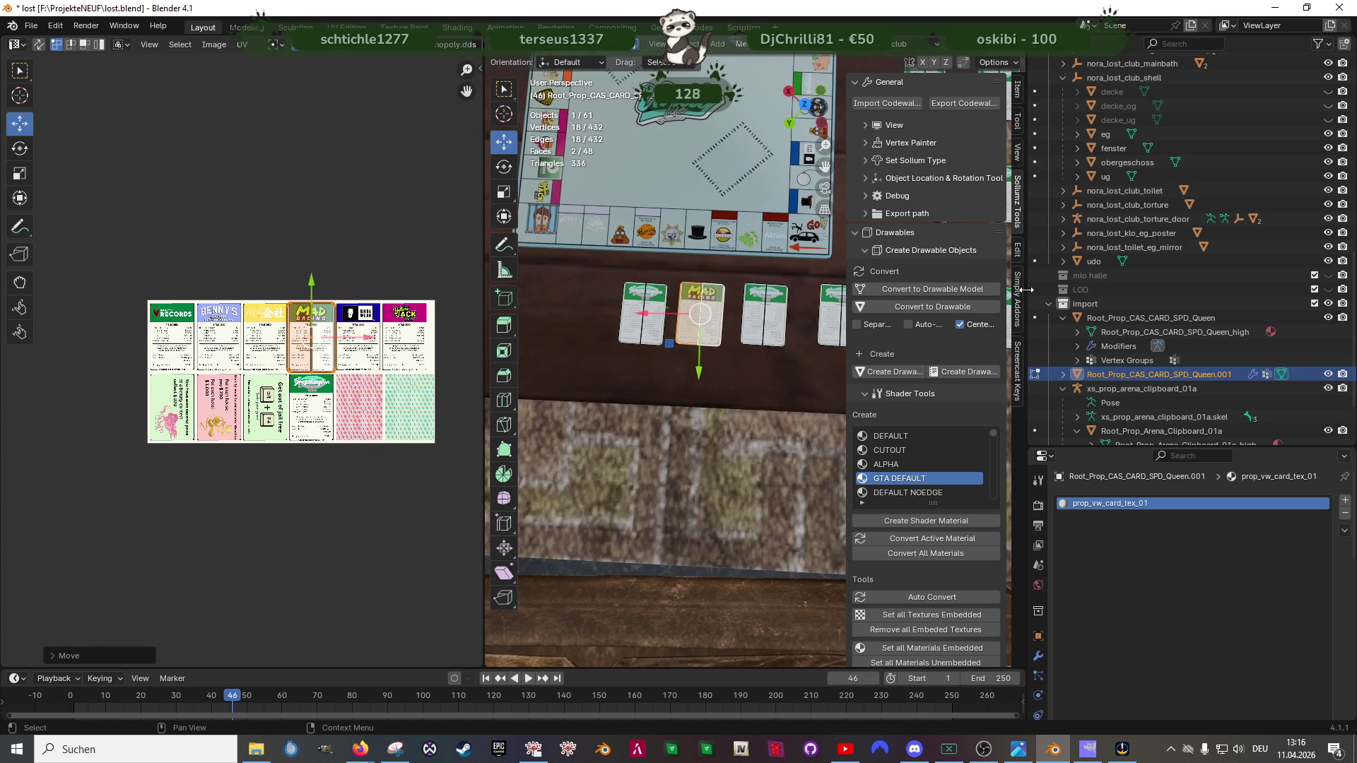
left_click_drag(1030, 290, 1237, 289)
scroll(745, 288, "up", 2)
scroll(371, 347, "up", 2)
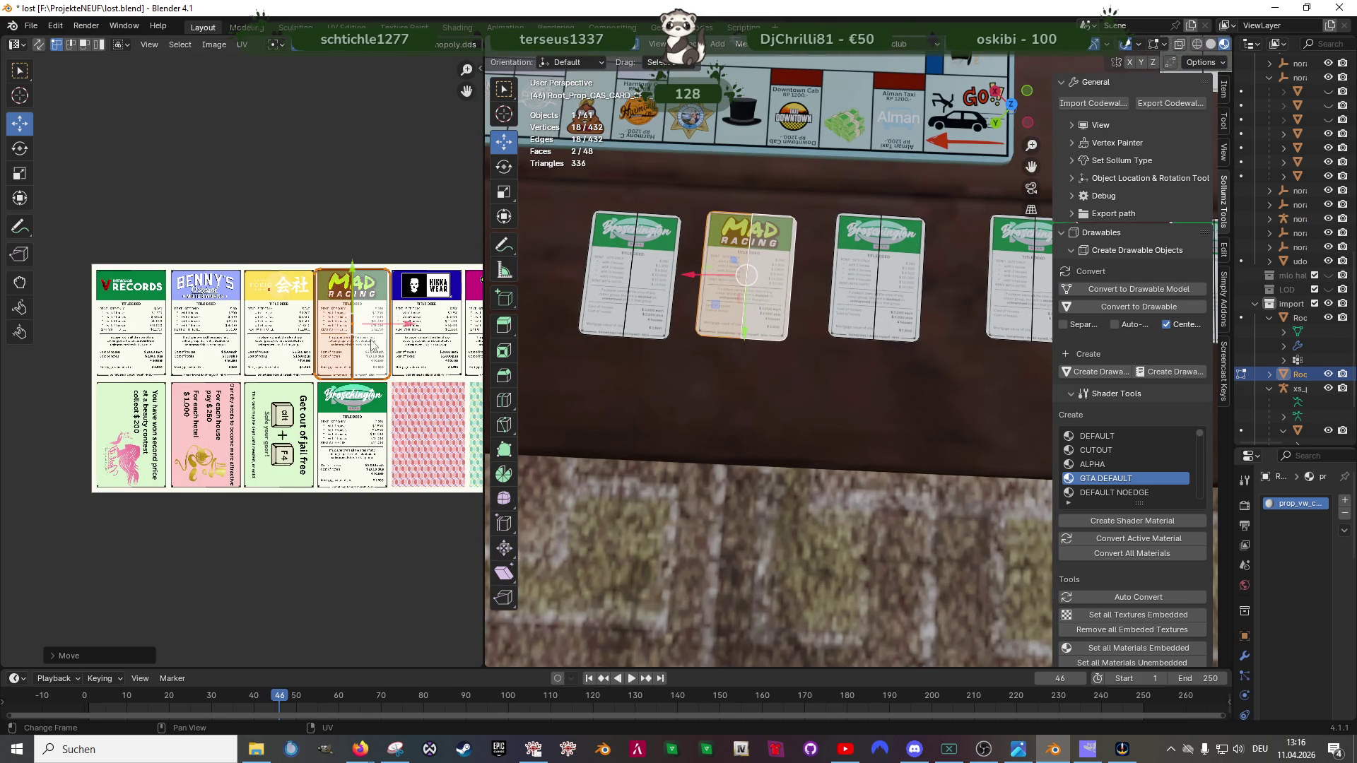
Step: Move the card's UV island onto the Records title deed and align it
key("g")
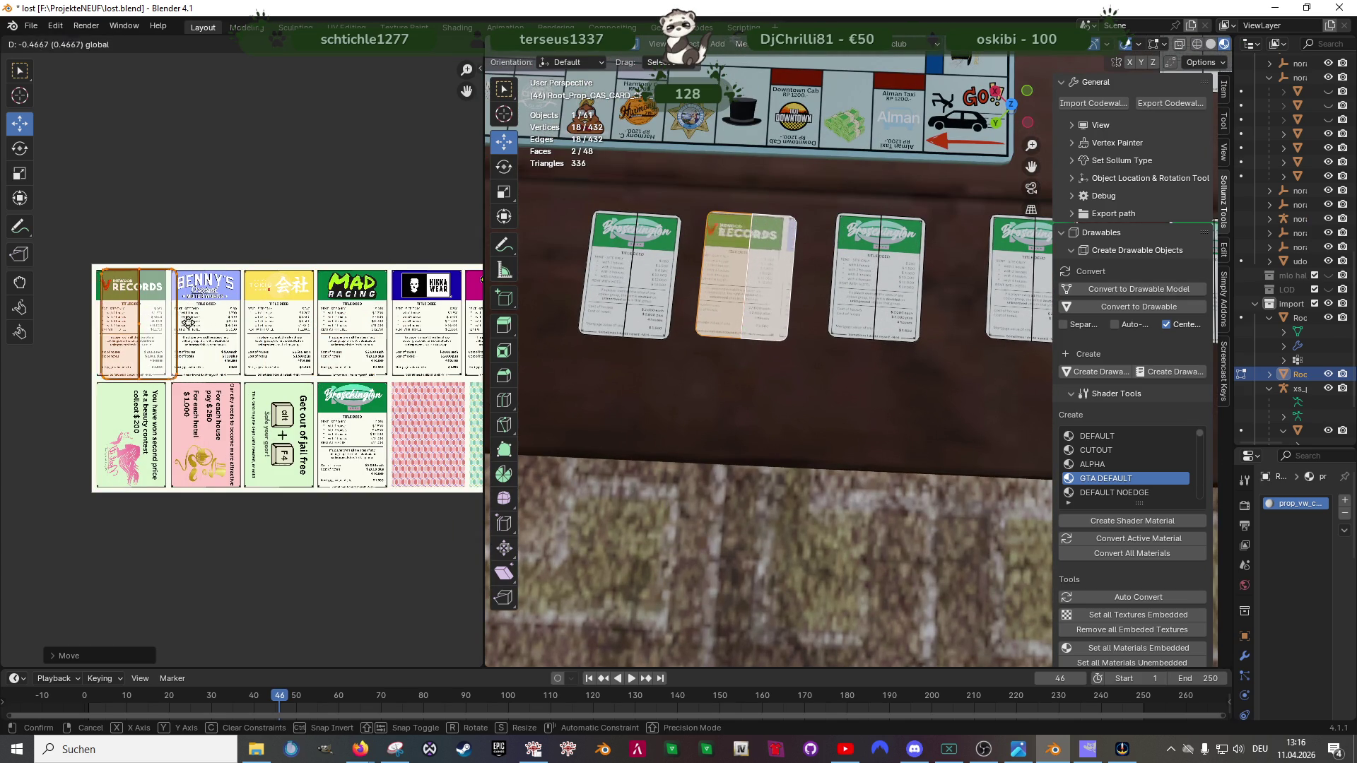
left_click(177, 340)
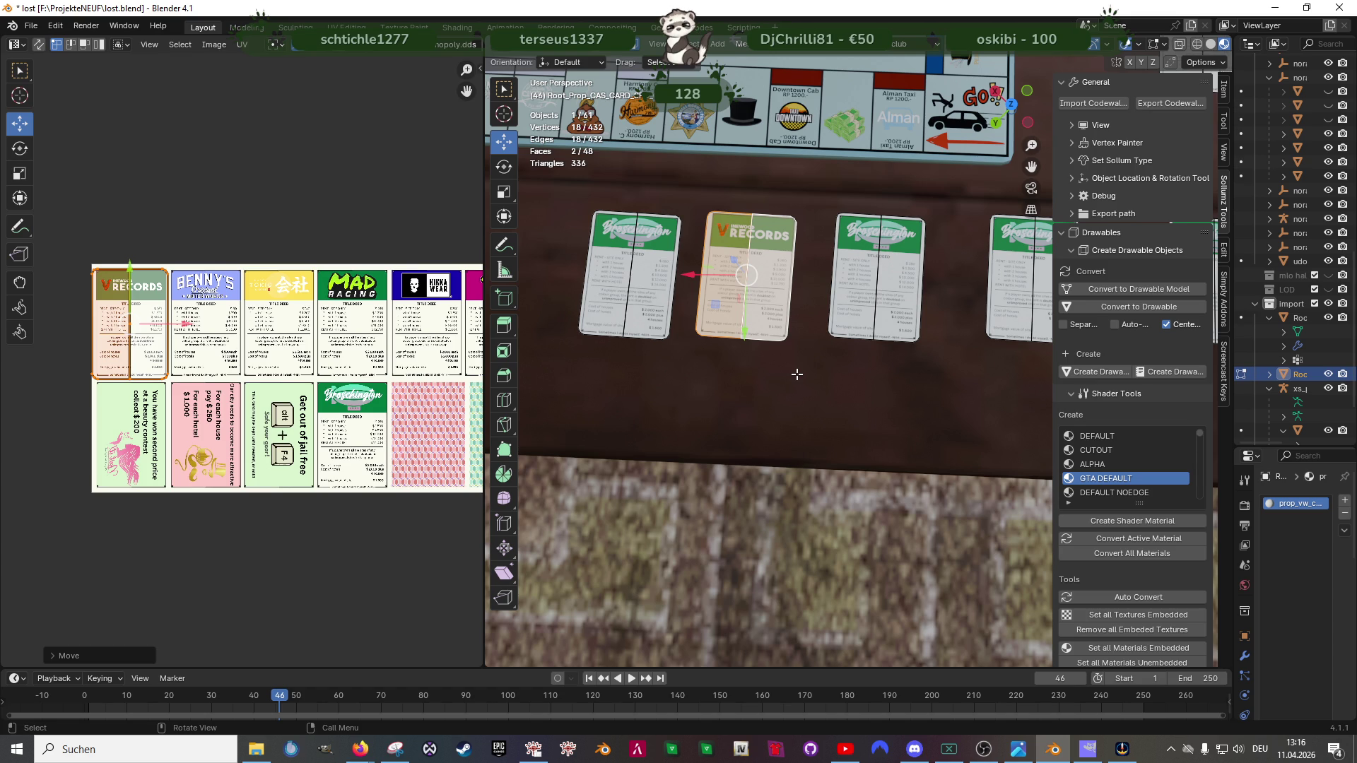
scroll(320, 400, "up", 1)
scroll(321, 399, "up", 1)
scroll(321, 400, "up", 1)
scroll(244, 361, "up", 2)
mouse_move(170, 312)
left_mouse_down()
mouse_move(169, 299)
mouse_move(230, 353)
mouse_move(177, 304)
left_mouse_up()
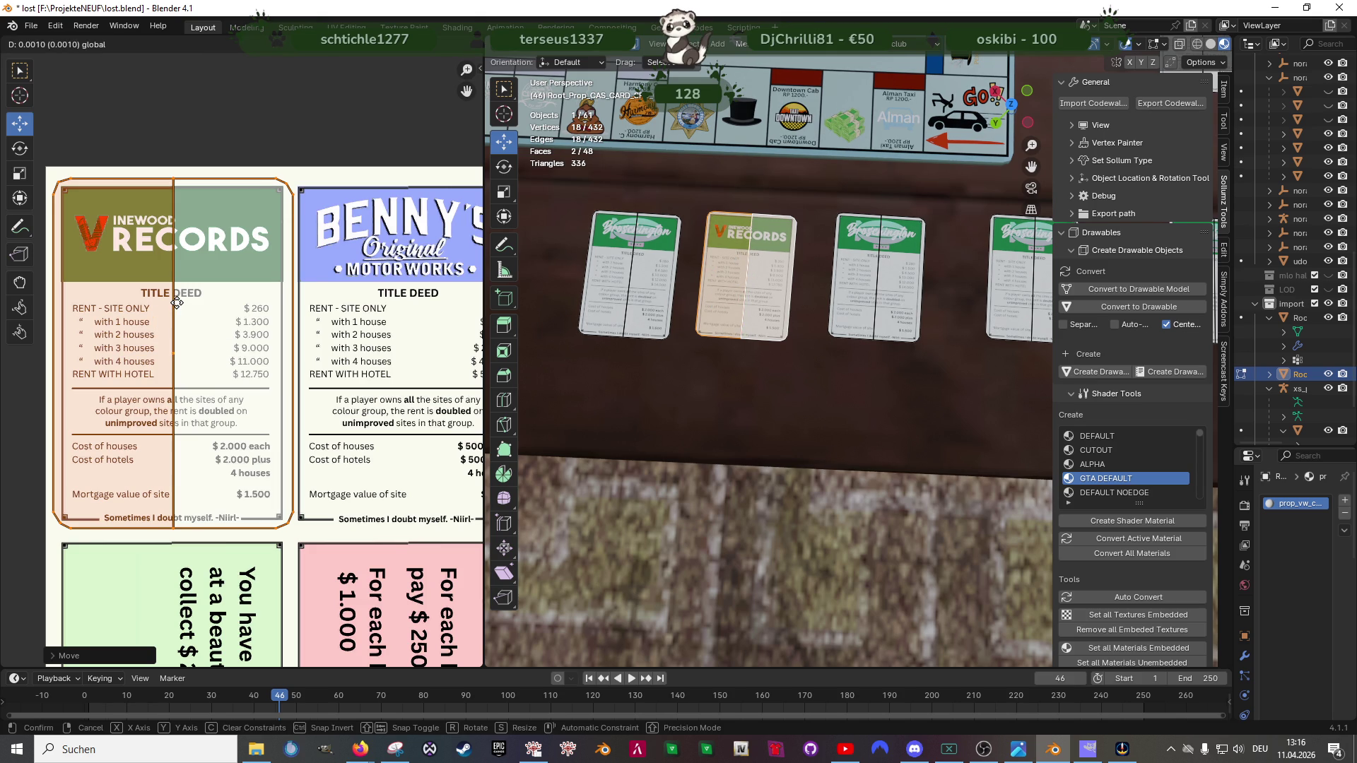
left_click(177, 304)
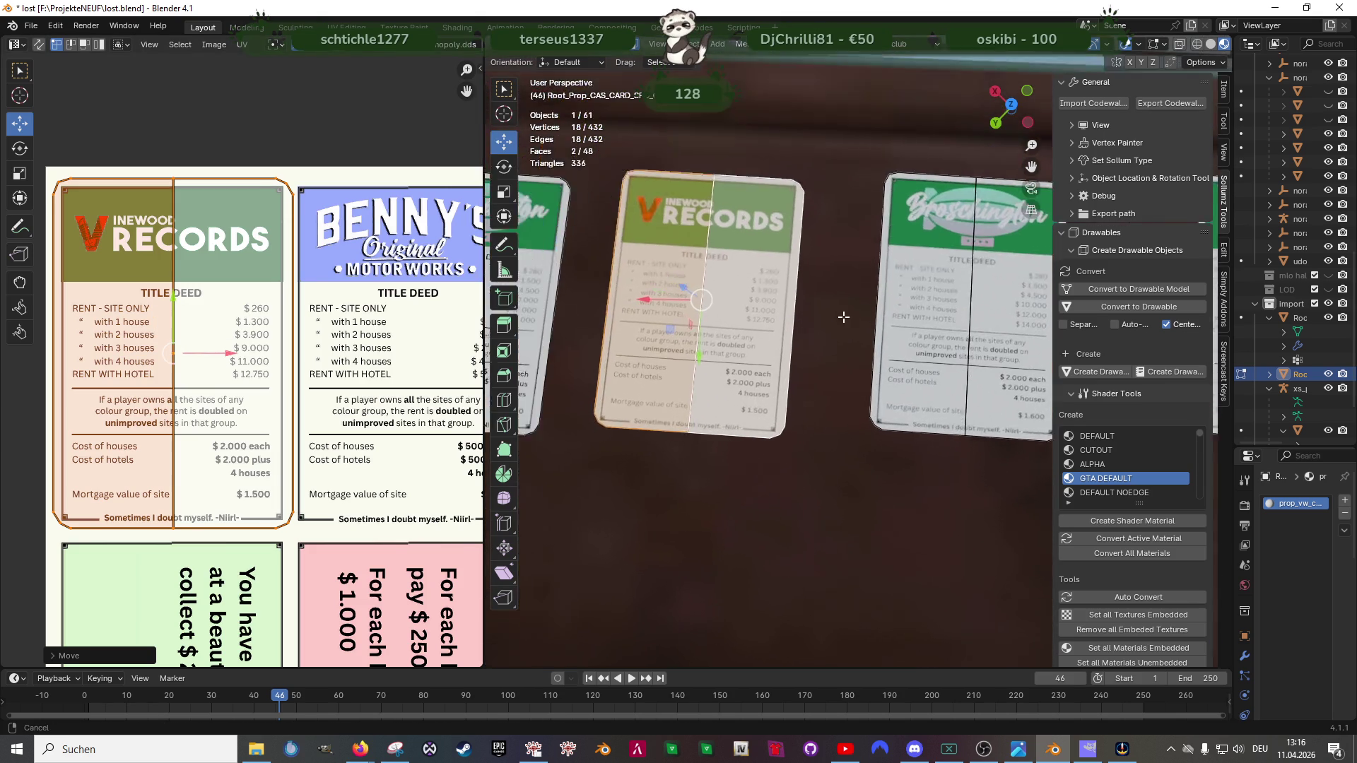
scroll(317, 351, "down", 2)
scroll(317, 350, "up", 1)
scroll(339, 345, "up", 1)
Step: Give a second card the MAD Racing deed face by moving its UV island onto that deed
left_click_drag(364, 342, 374, 336)
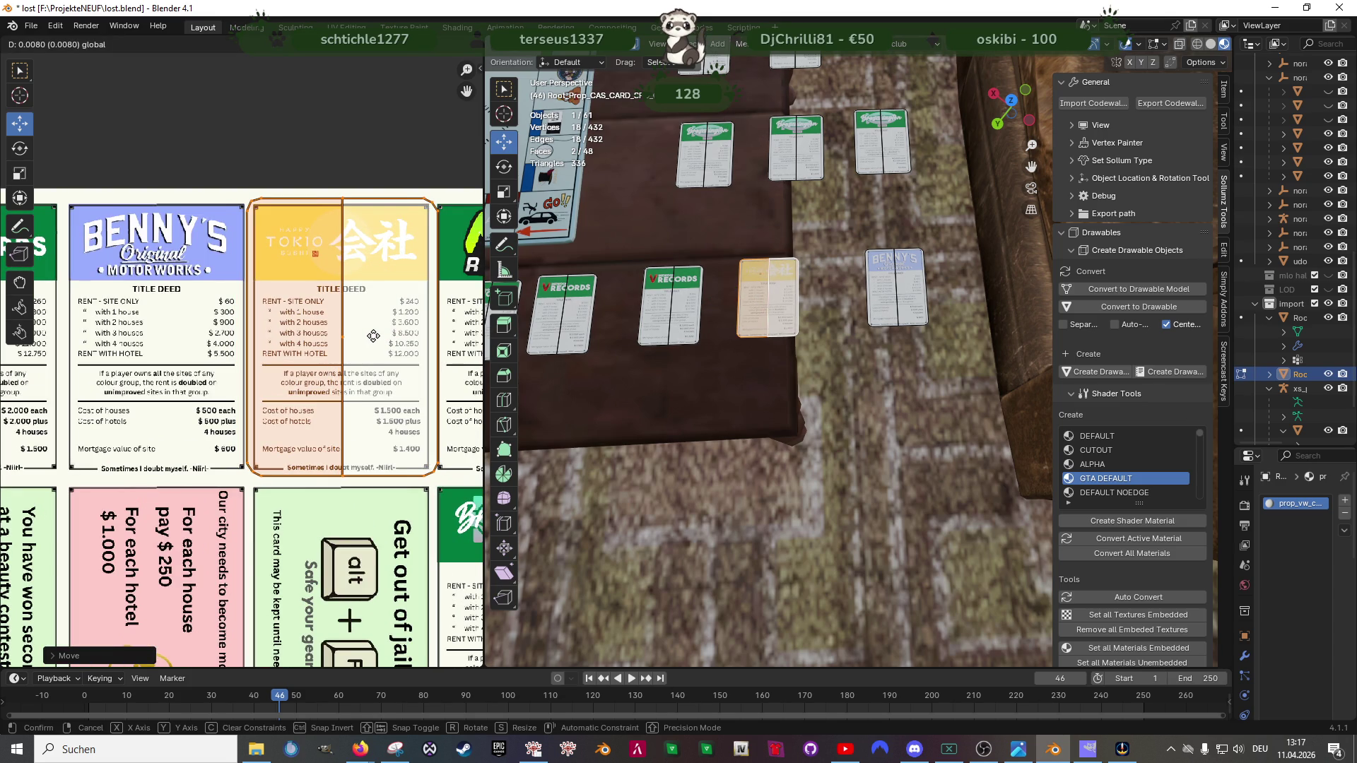
left_click(374, 336)
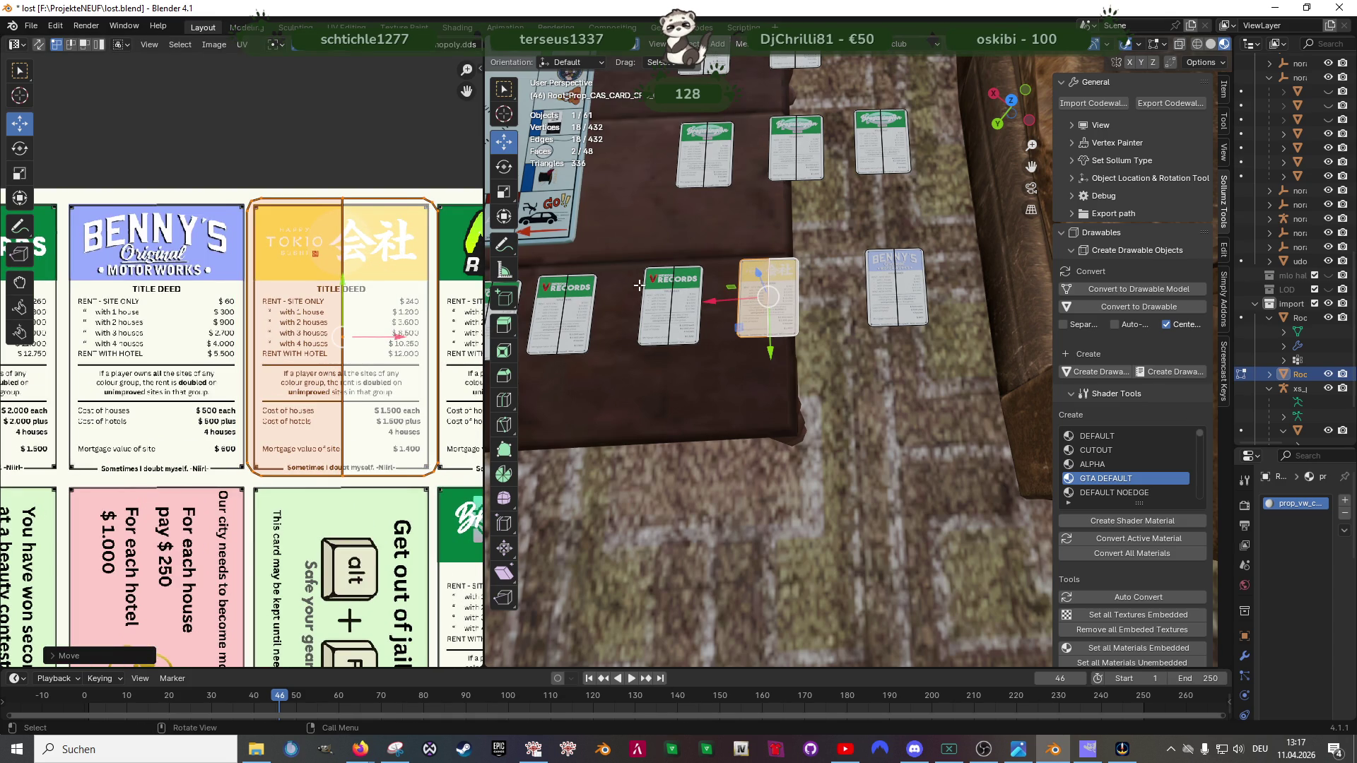
left_click(674, 298)
left_click(683, 301, "shift")
scroll(374, 330, "down", 3)
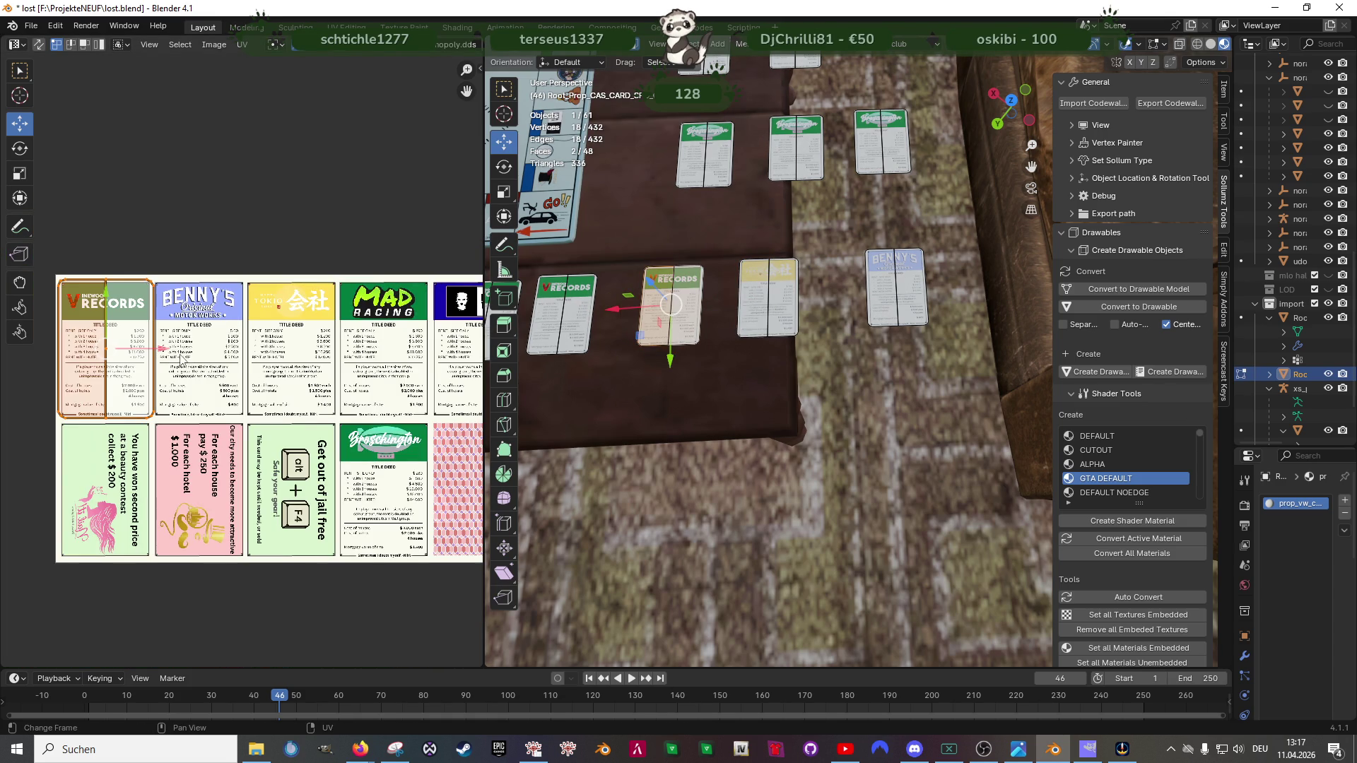
left_click_drag(161, 350, 444, 337)
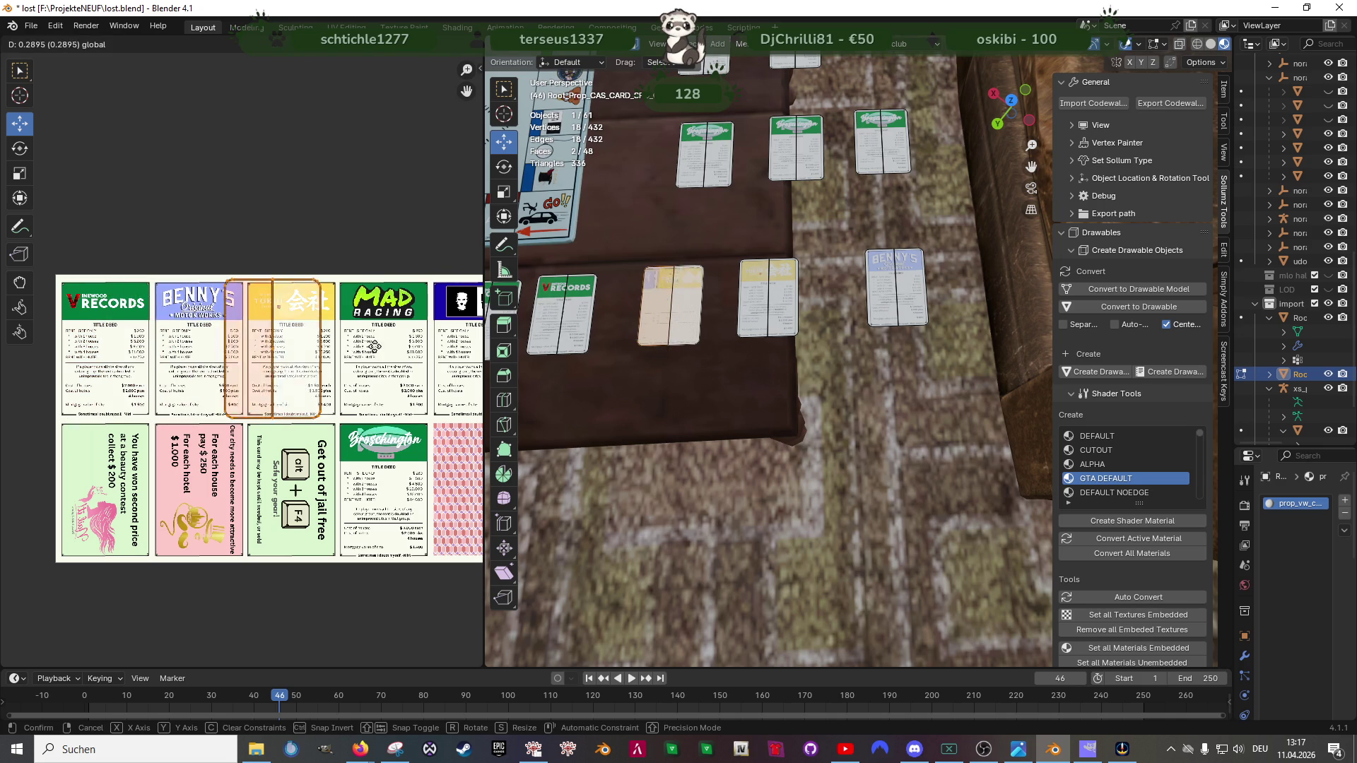
left_click(443, 337)
scroll(396, 350, "up", 2)
scroll(372, 361, "up", 1)
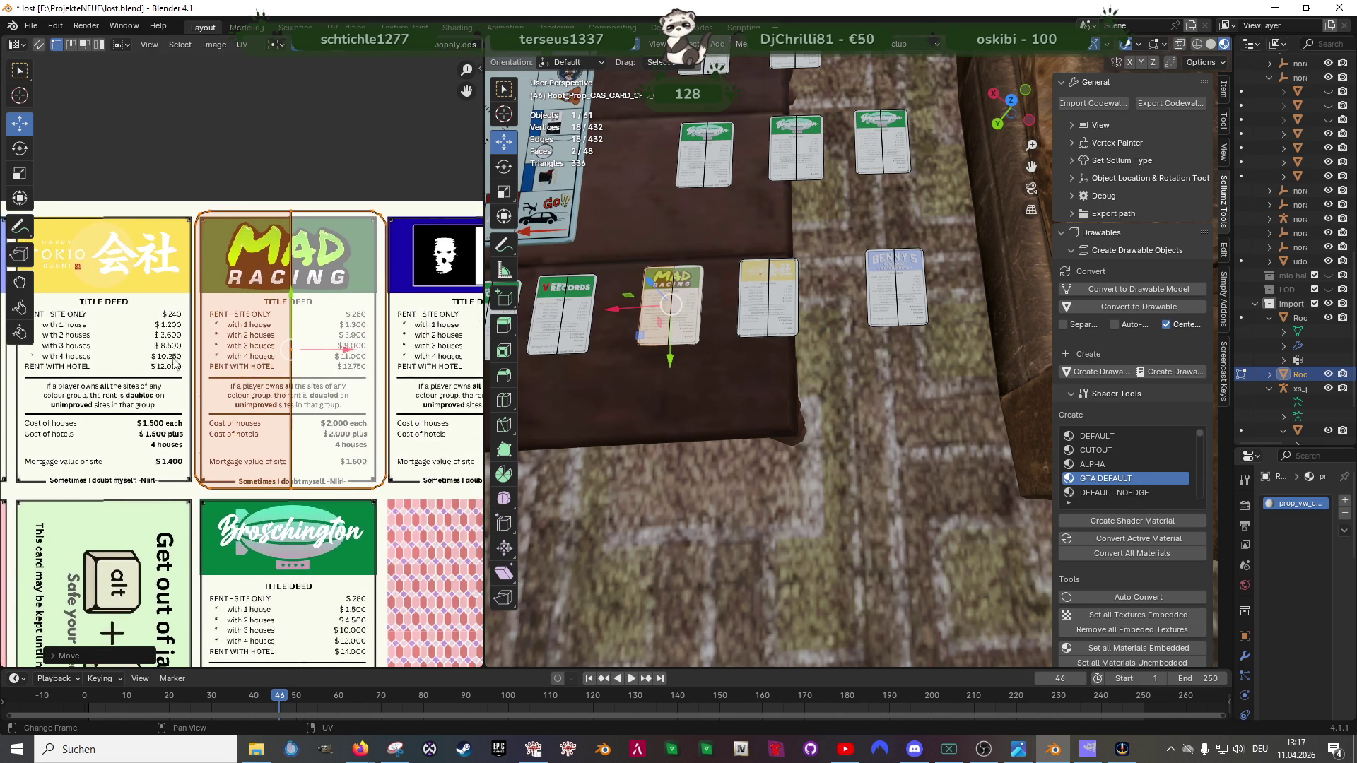
scroll(347, 374, "up", 1)
left_click_drag(361, 348, 353, 353)
scroll(662, 339, "down", 2)
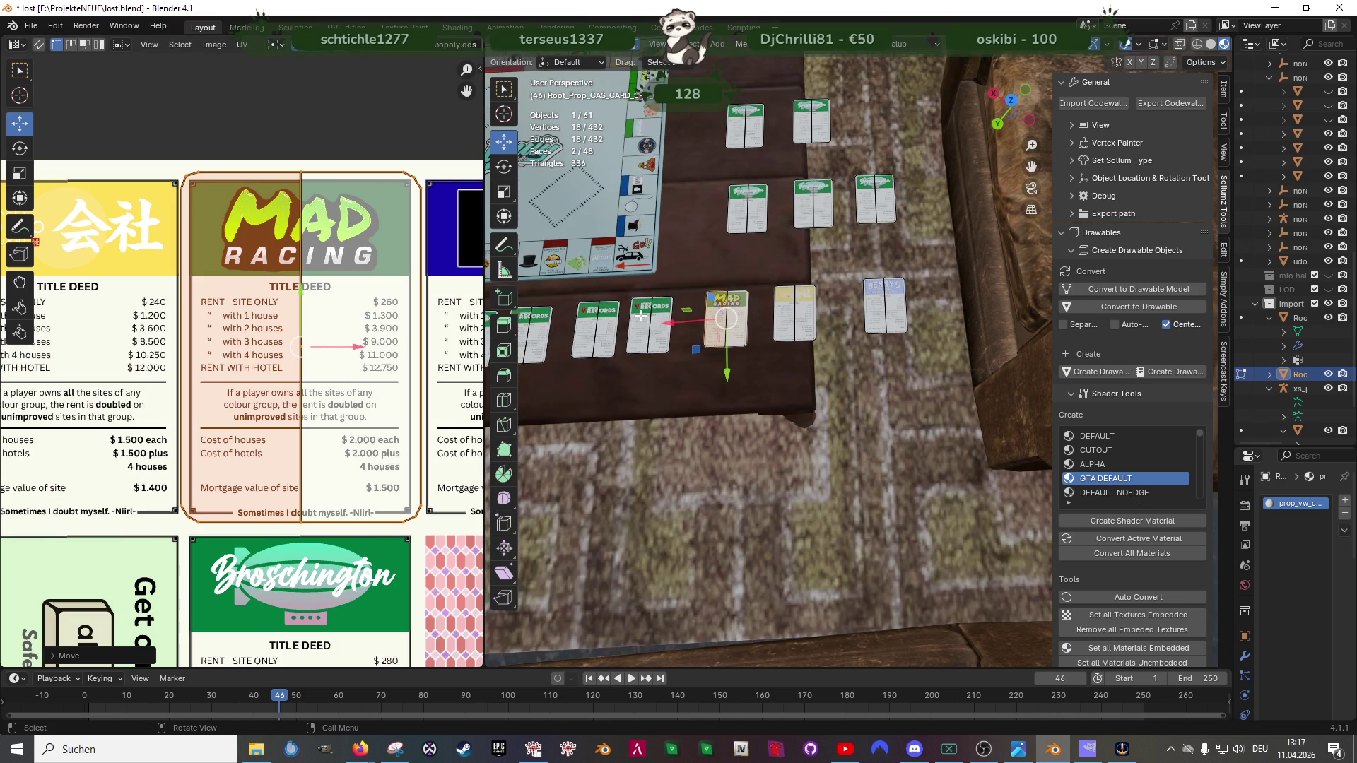
Step: Move another card's UV island onto the Kikka Wear title deed
left_click(642, 315)
scroll(236, 376, "down", 5)
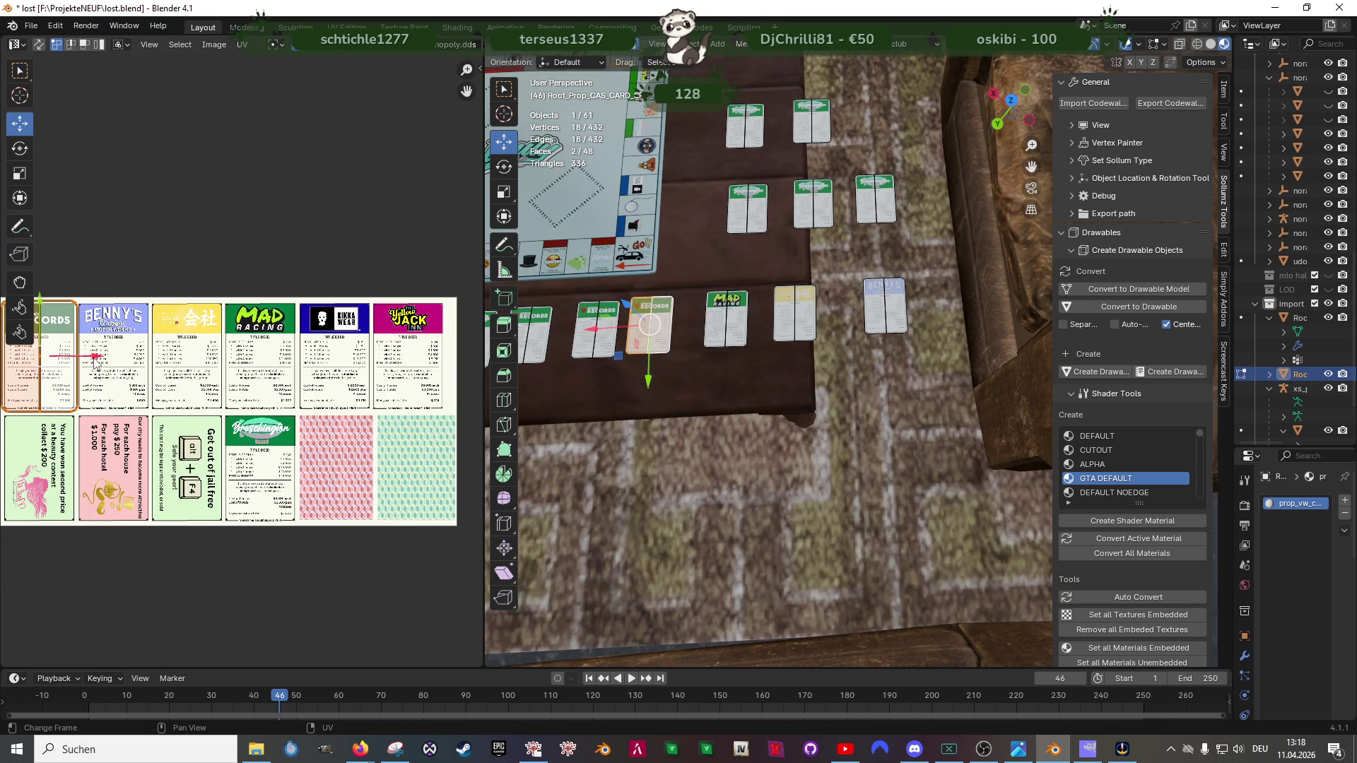
left_click_drag(95, 359, 377, 359)
scroll(318, 350, "up", 4)
scroll(319, 350, "up", 1)
scroll(323, 345, "up", 1)
key("g")
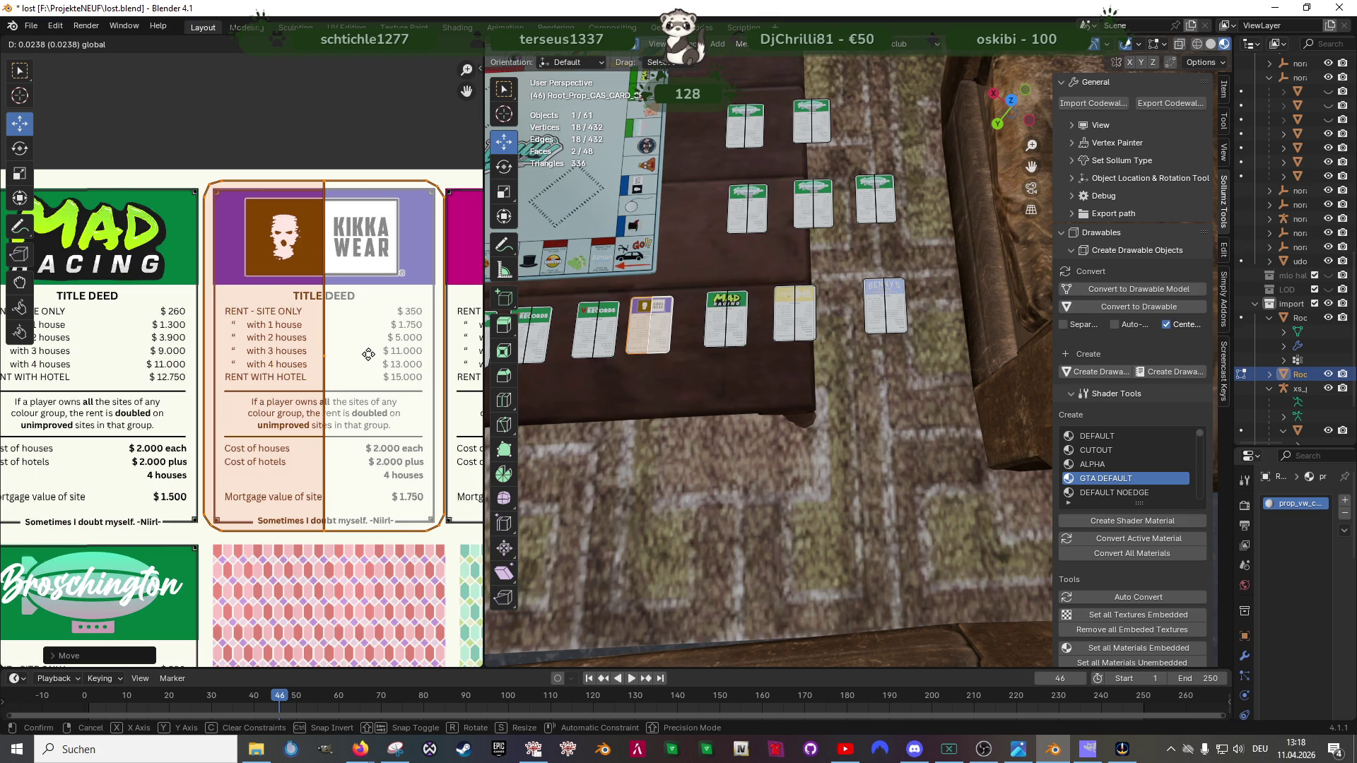
left_click(367, 354)
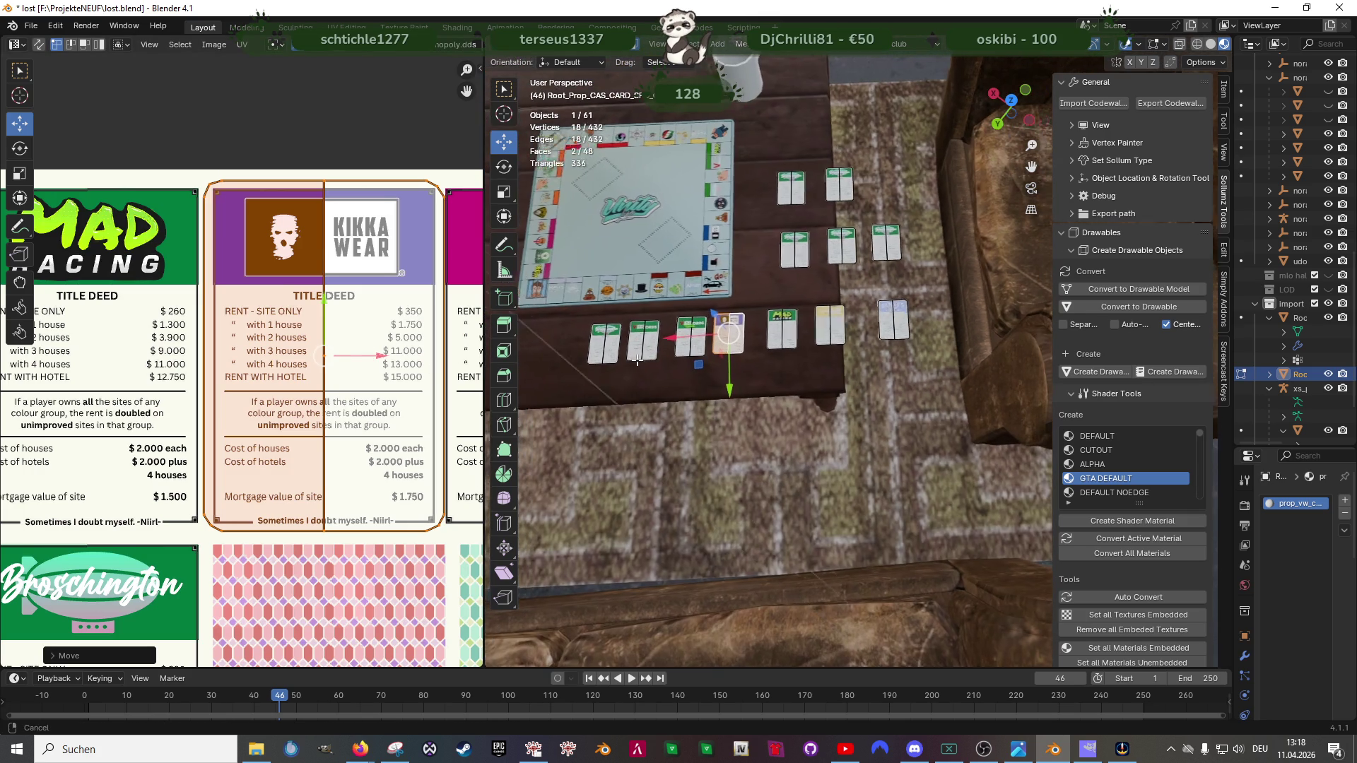
scroll(445, 352, "down", 4)
Step: Give the next card the Yellow Jack deed face, return to Object Mode and save the file
left_click(705, 342)
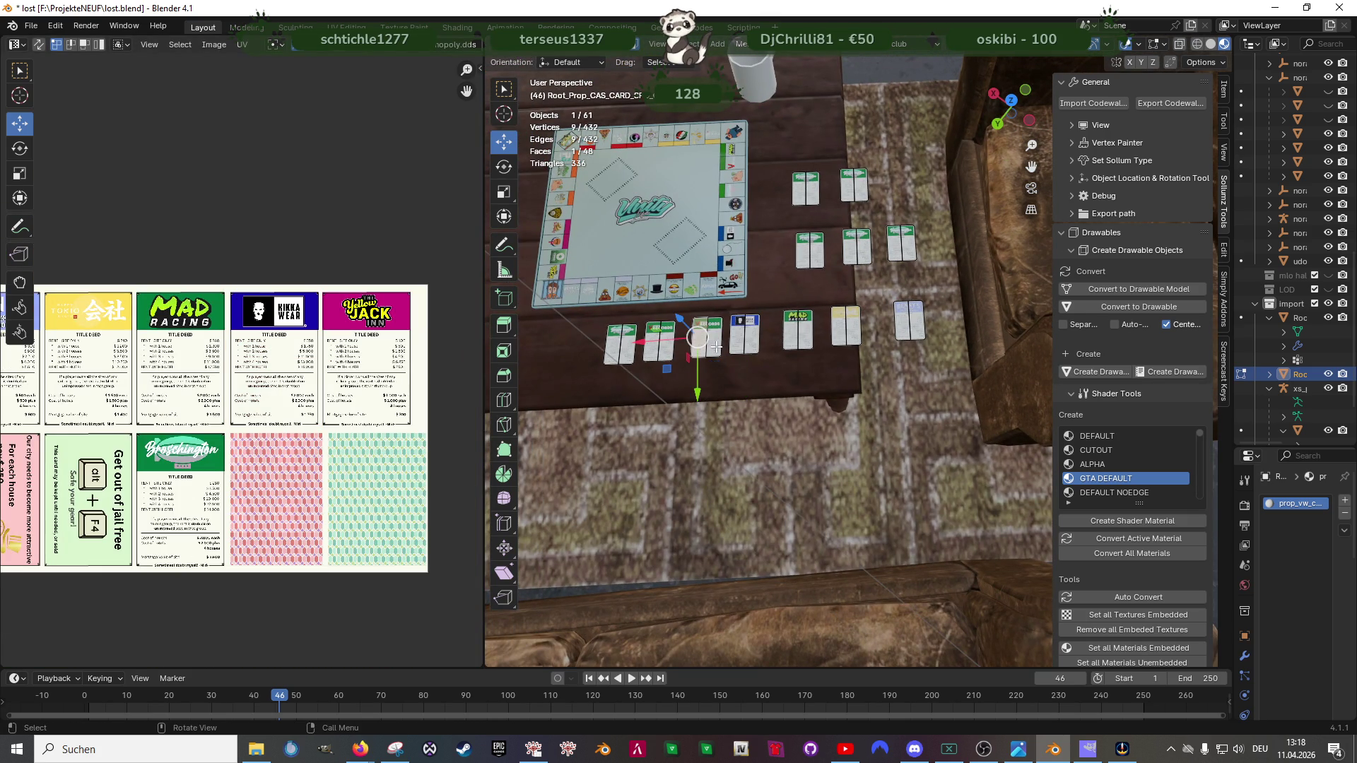
key("l")
scroll(123, 379, "down", 4)
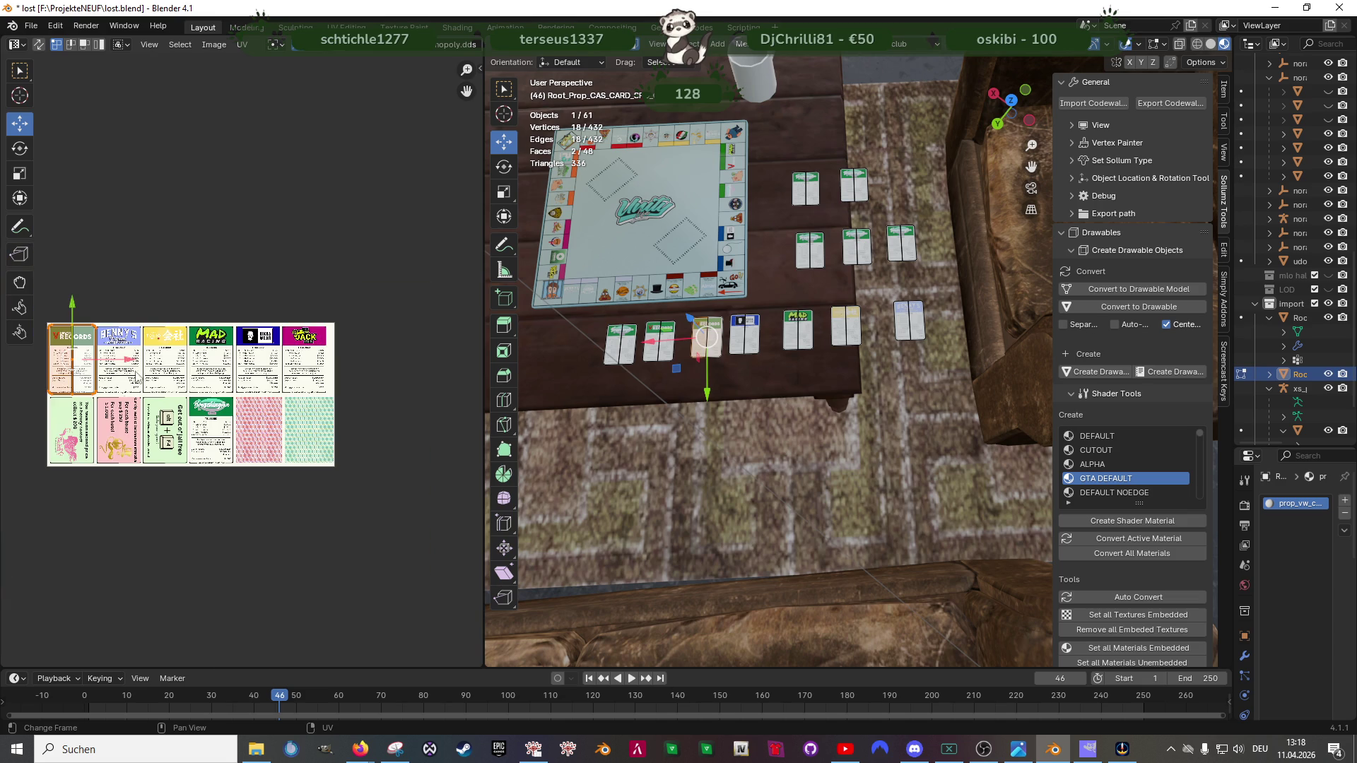
left_click_drag(125, 362, 345, 351)
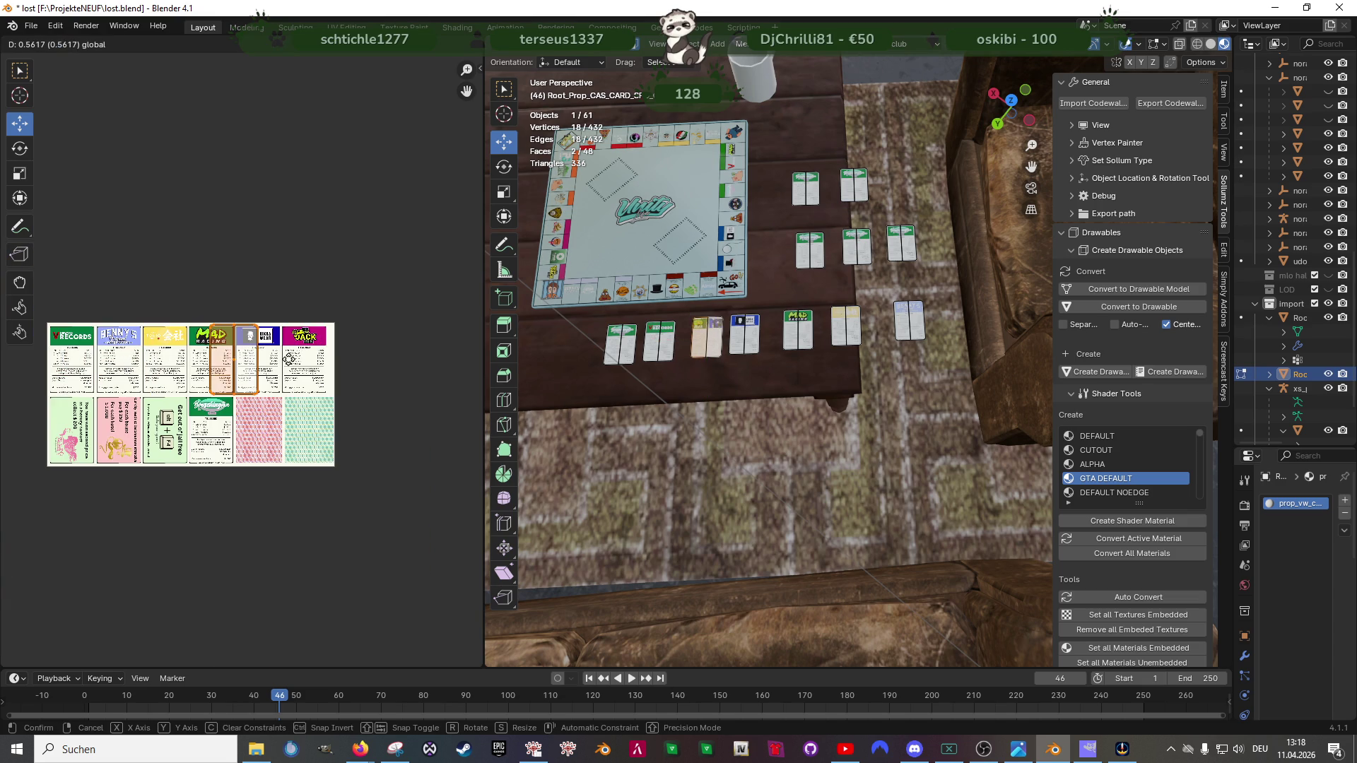
left_click(345, 351)
scroll(318, 361, "up", 2)
scroll(265, 377, "up", 2)
scroll(214, 392, "up", 2)
scroll(201, 393, "right", 3)
key("g")
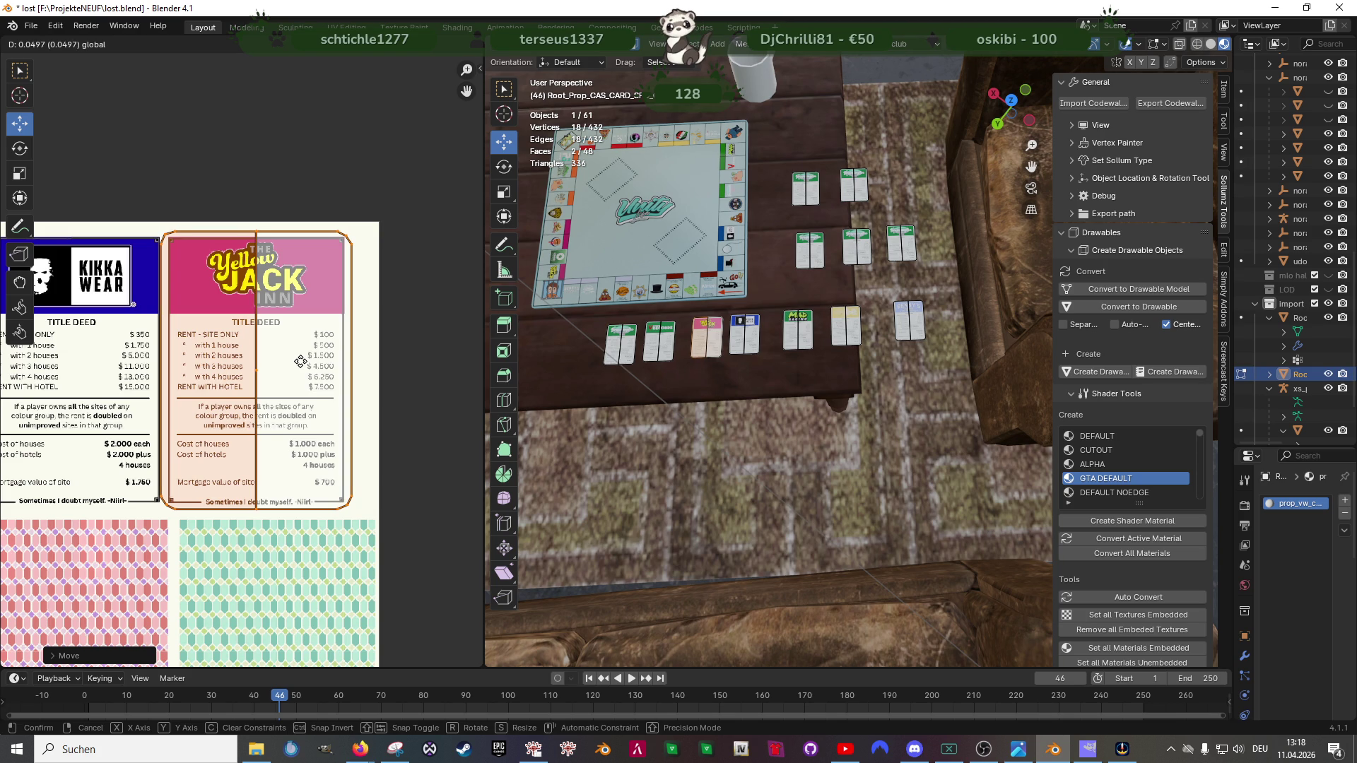
left_click(299, 361)
scroll(774, 390, "up", 3)
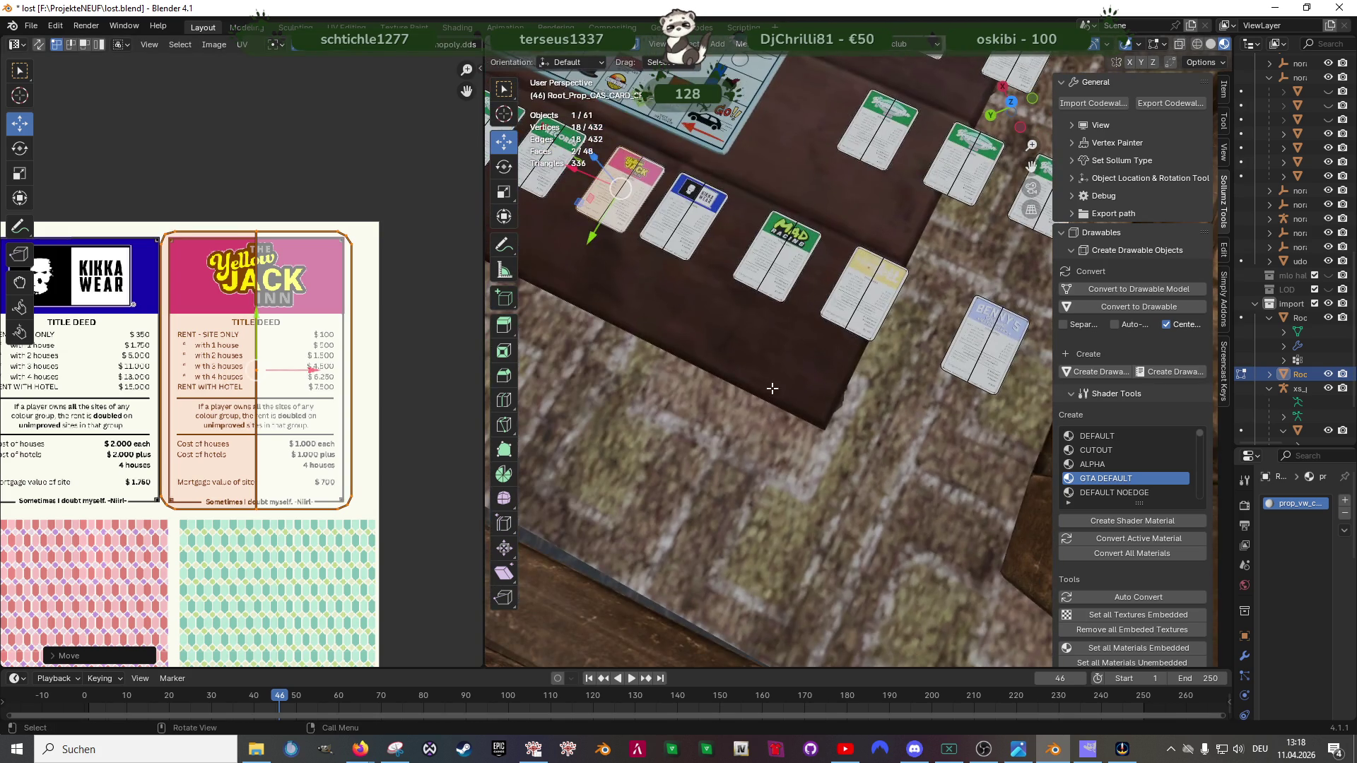
key("Tab")
scroll(774, 391, "down", 1)
key("ctrl+s")
scroll(755, 353, "down", 1)
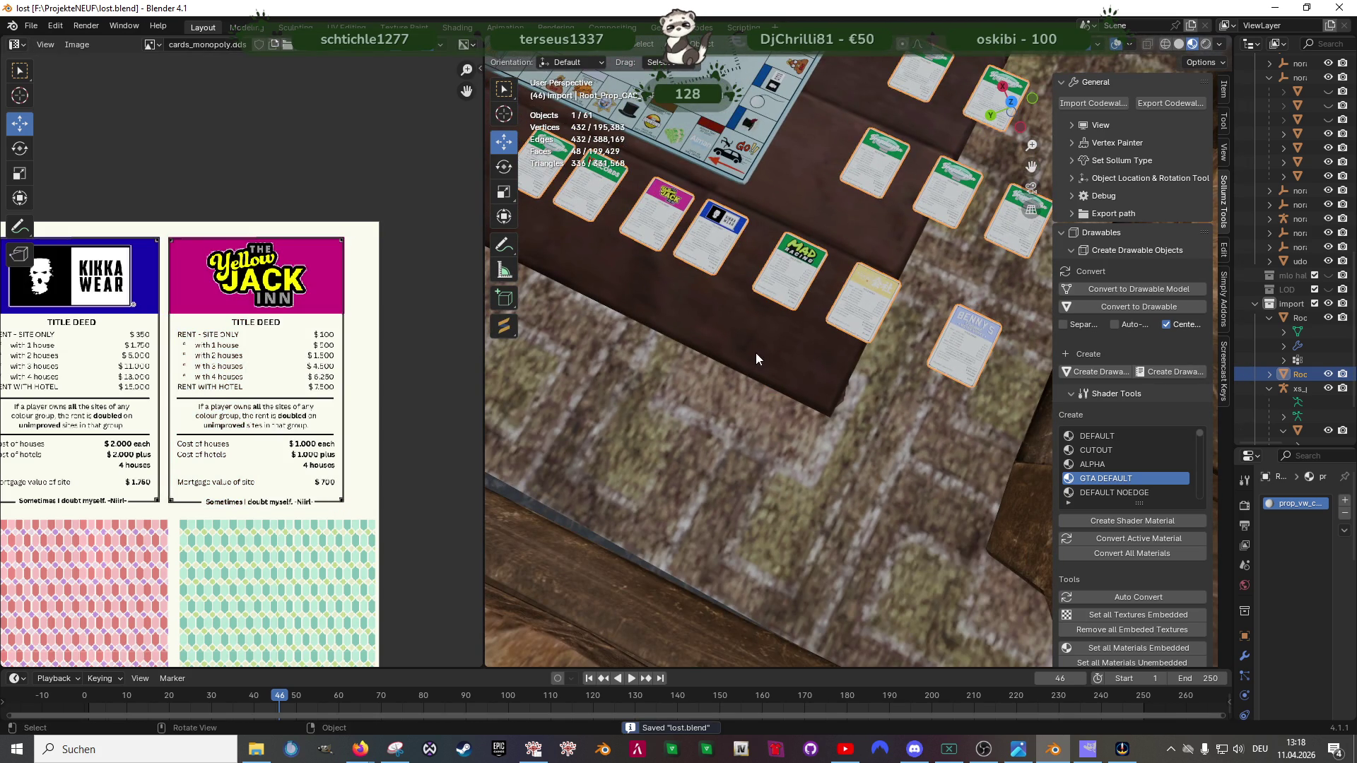
scroll(704, 333, "down", 1)
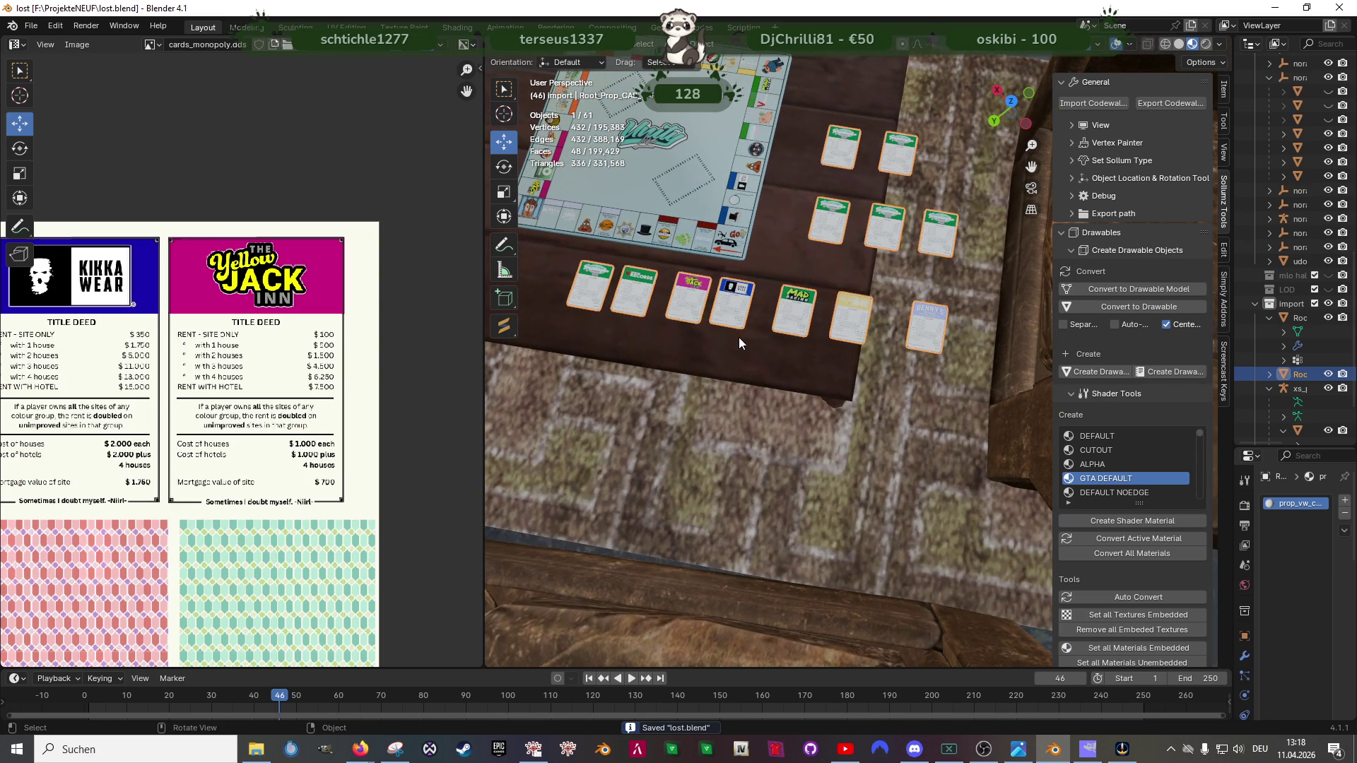
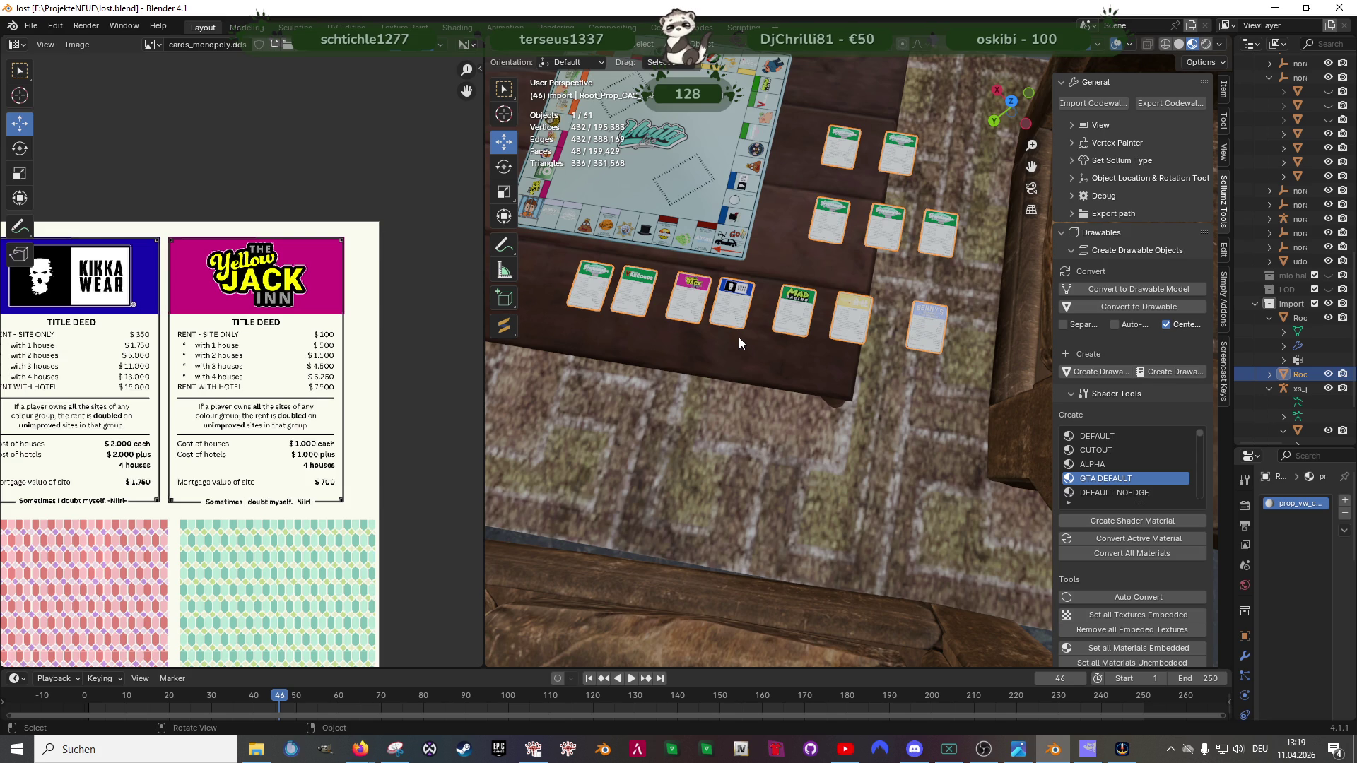
Step: Flip the top-right Broschington card 180° about Y so its patterned back faces up
key("Tab")
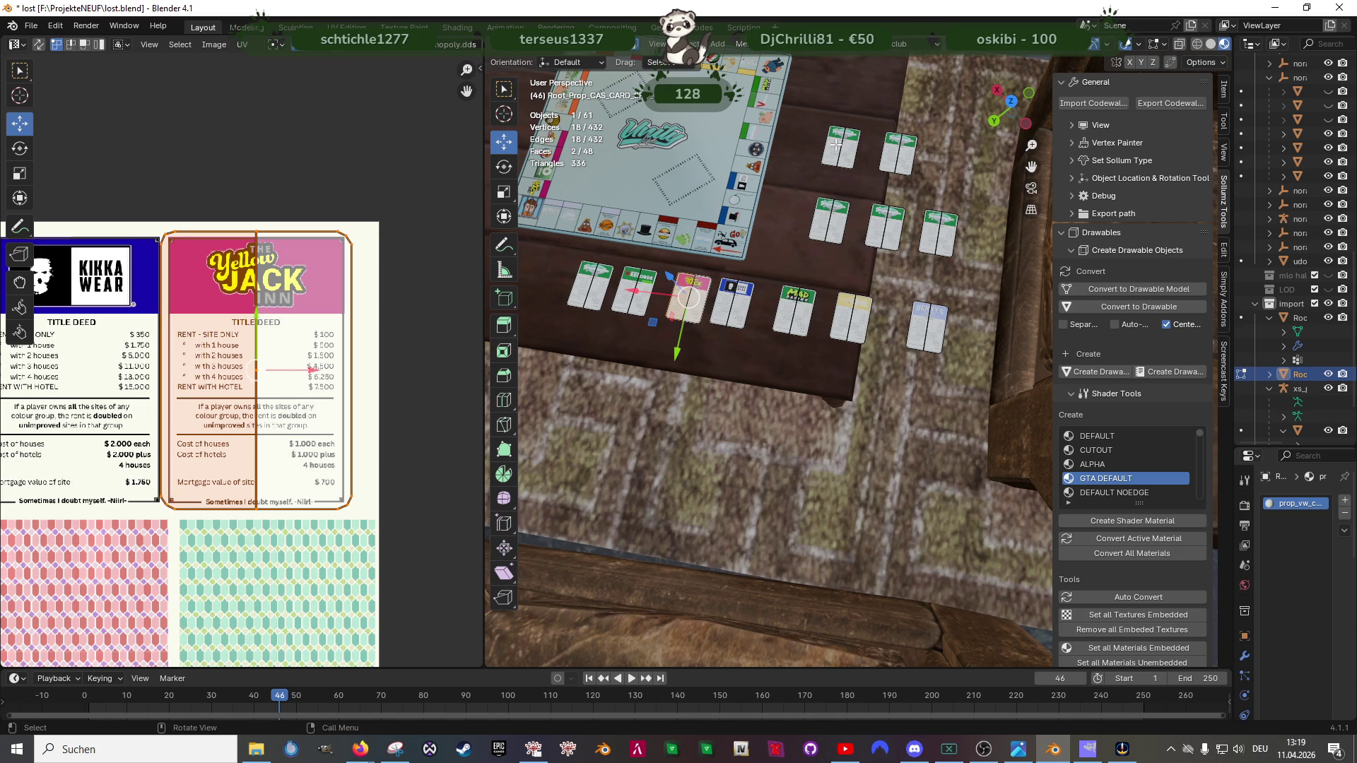
left_click(838, 143)
scroll(305, 440, "down", 3)
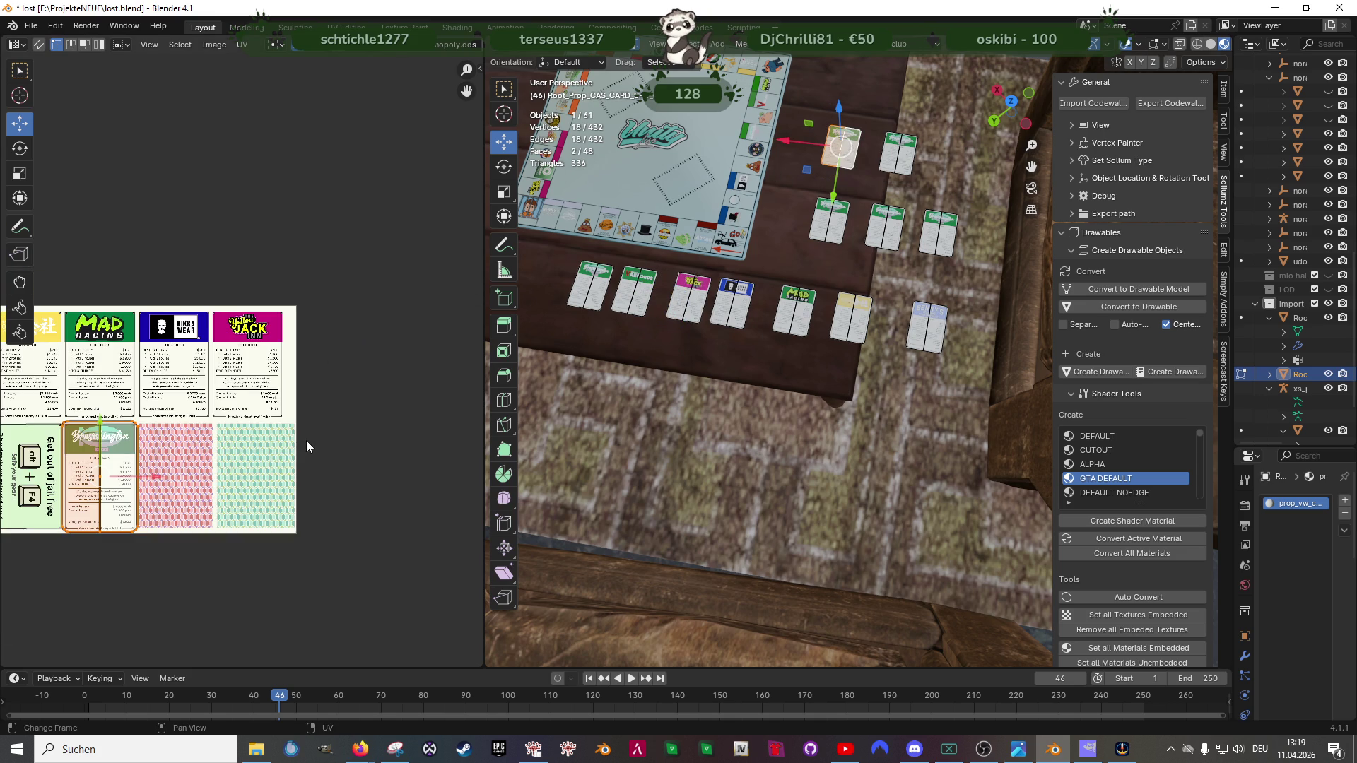
scroll(235, 459, "up", 1)
scroll(273, 394, "up", 2)
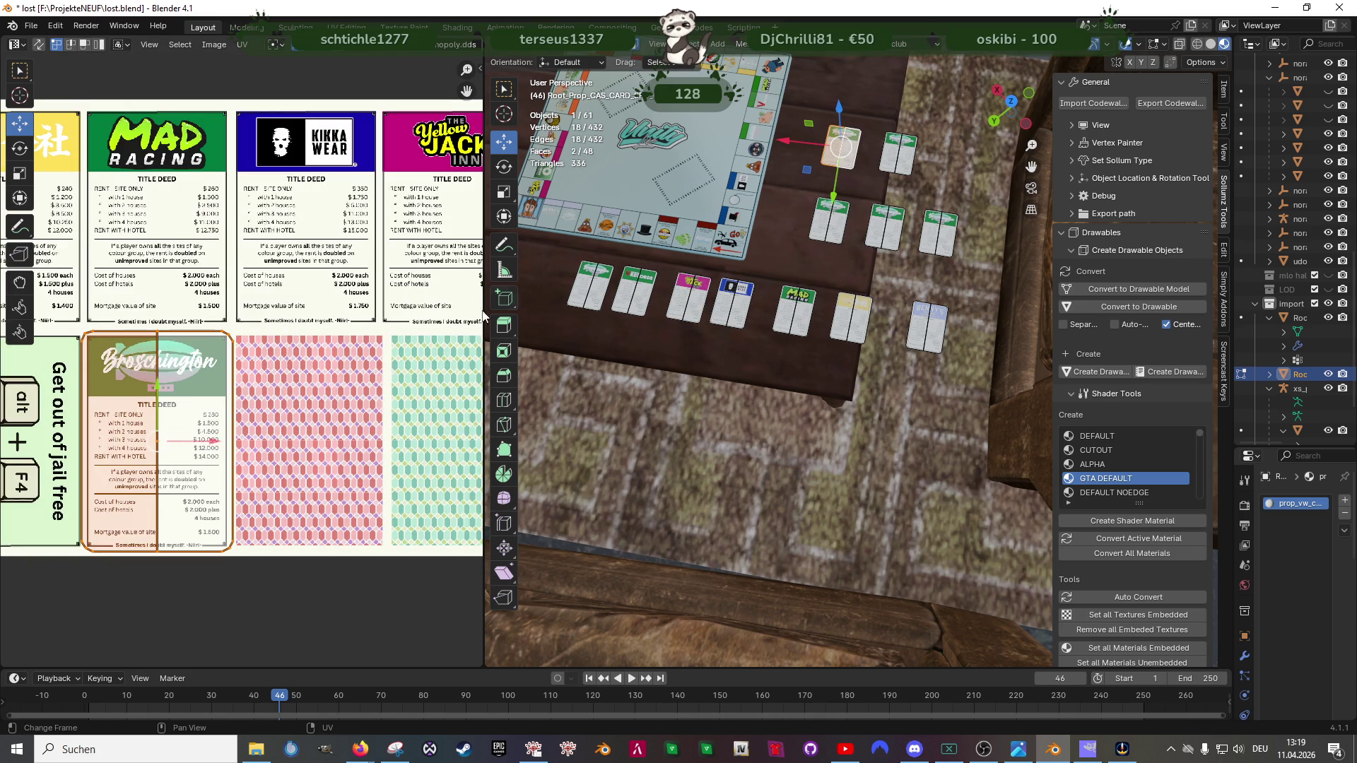
key("KP_Decimal")
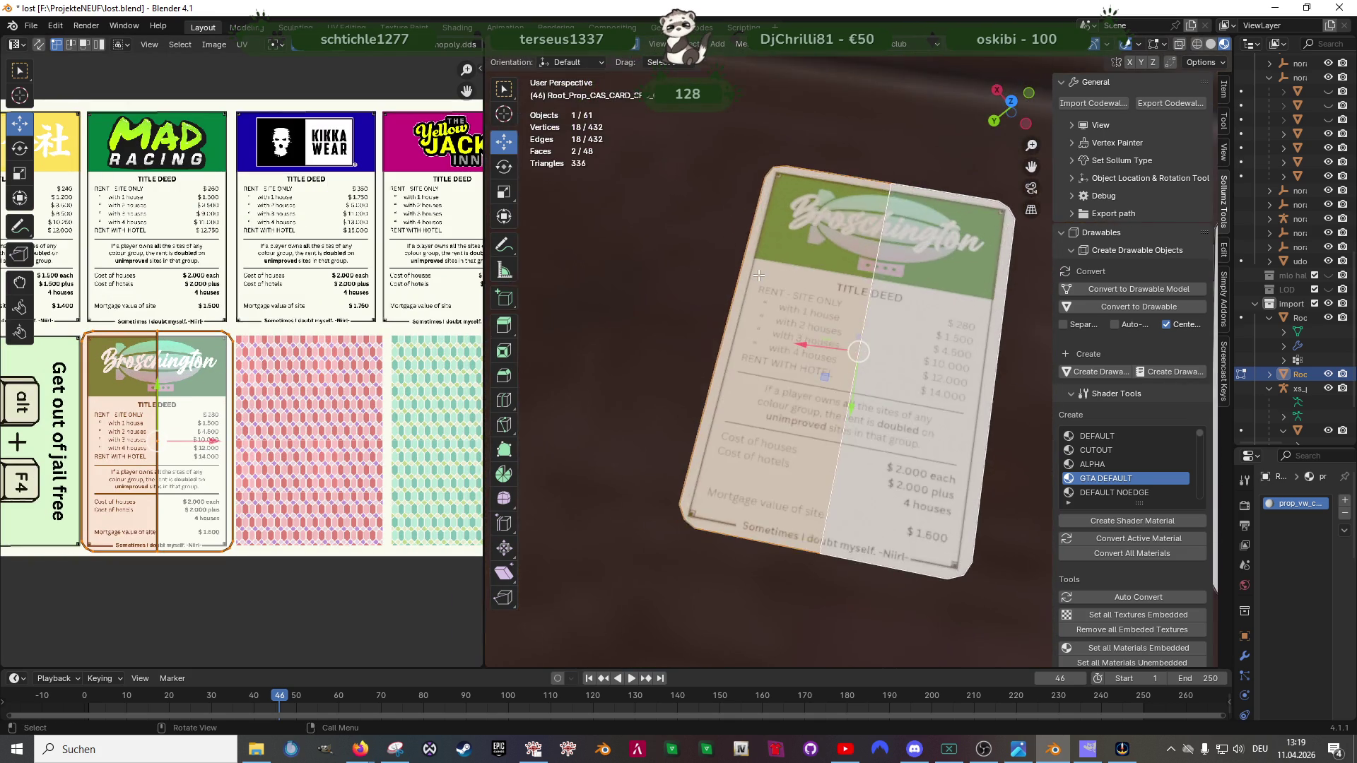
scroll(759, 275, "down", 6)
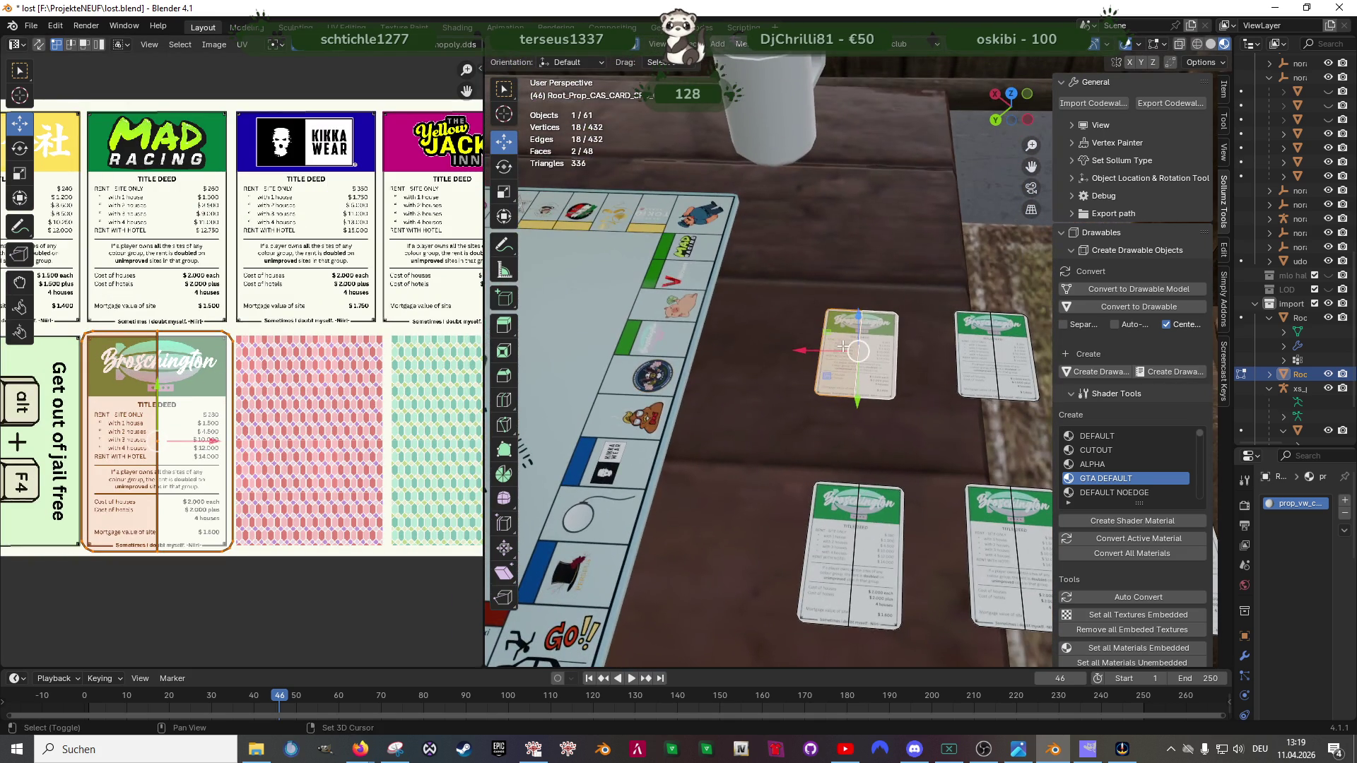
key("alt+z")
left_click_drag(774, 275, 923, 445)
key("alt+z")
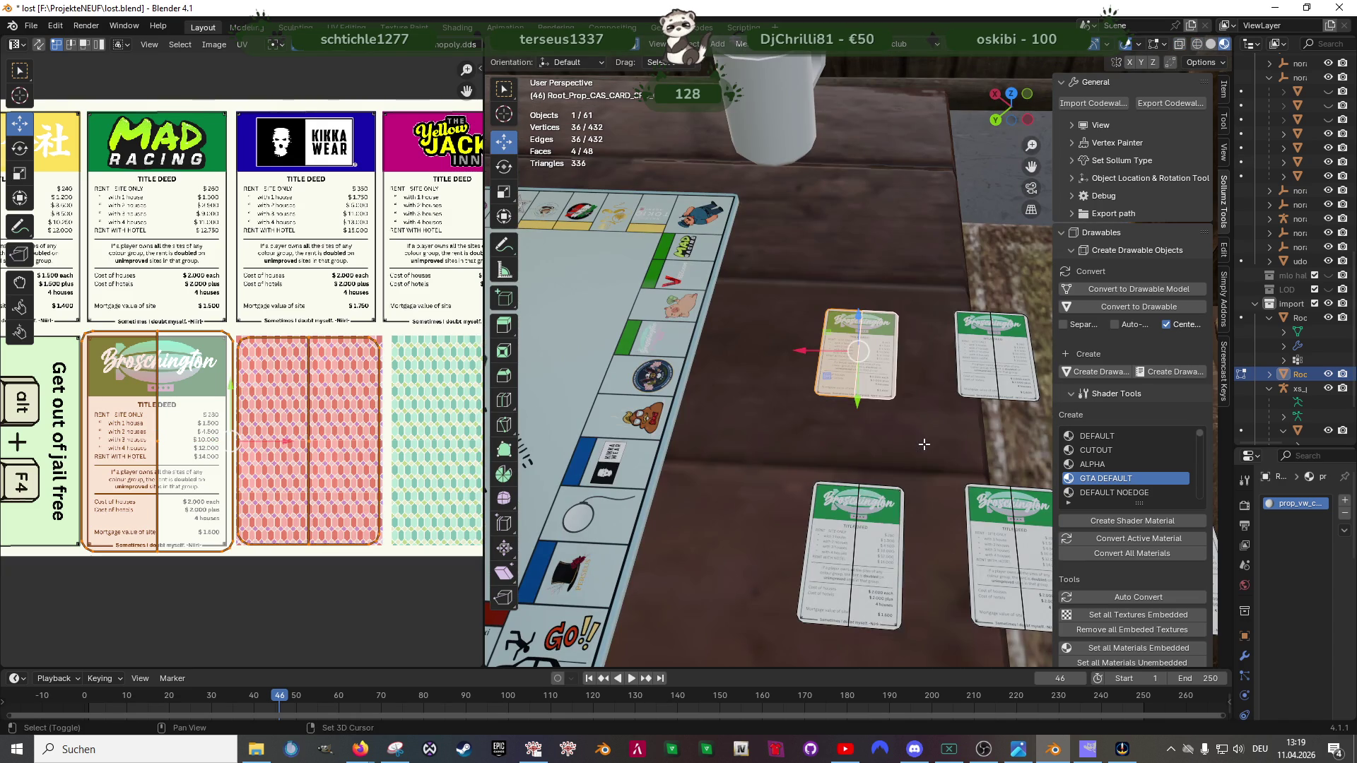
key("r")
key("y")
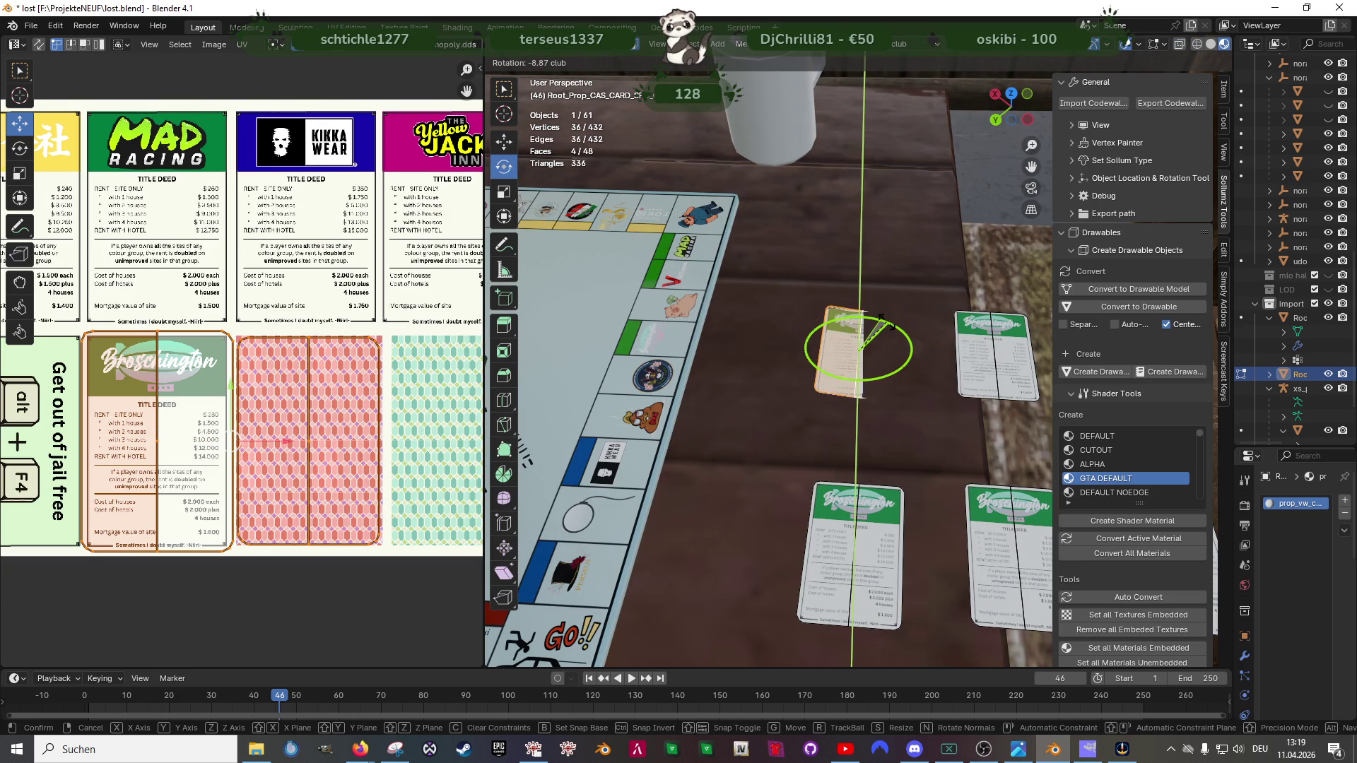
type("180")
key("Return")
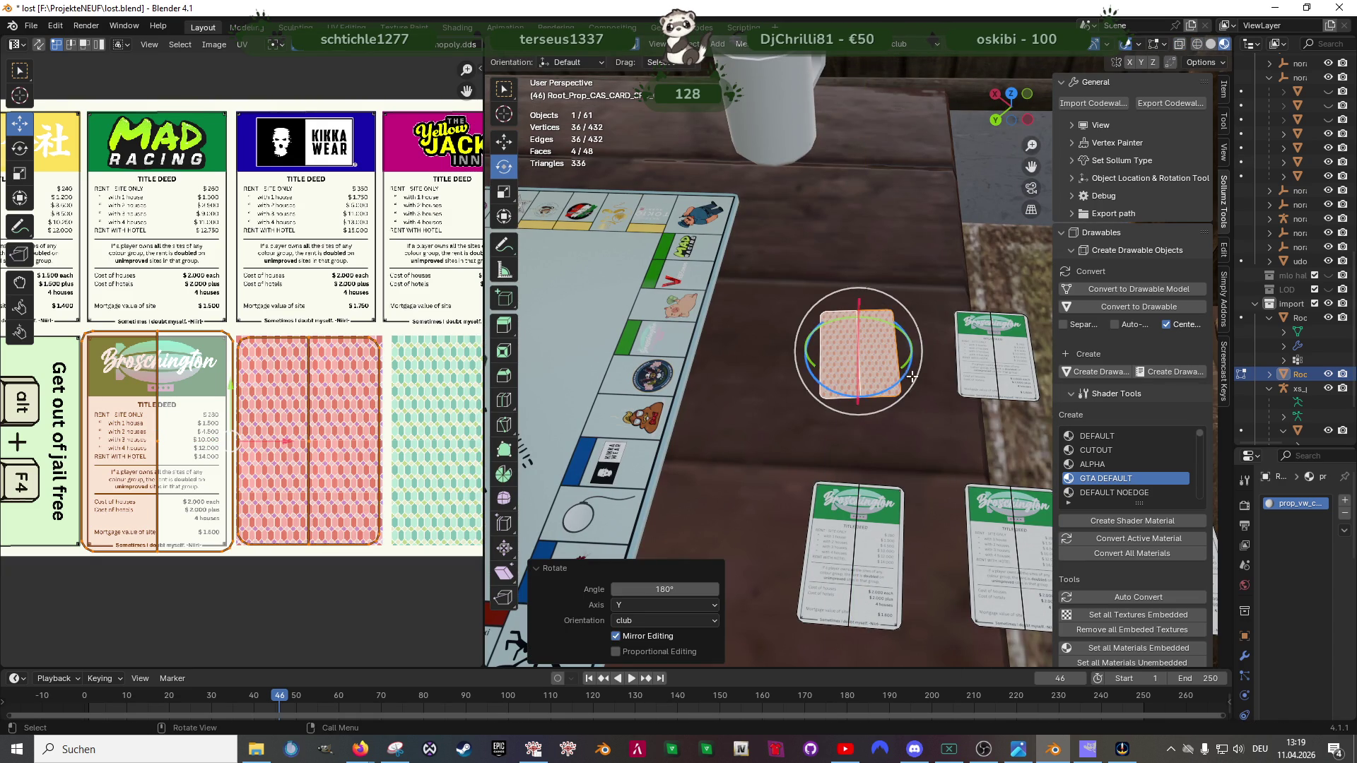
key("KP_Decimal")
scroll(886, 347, "up", 2)
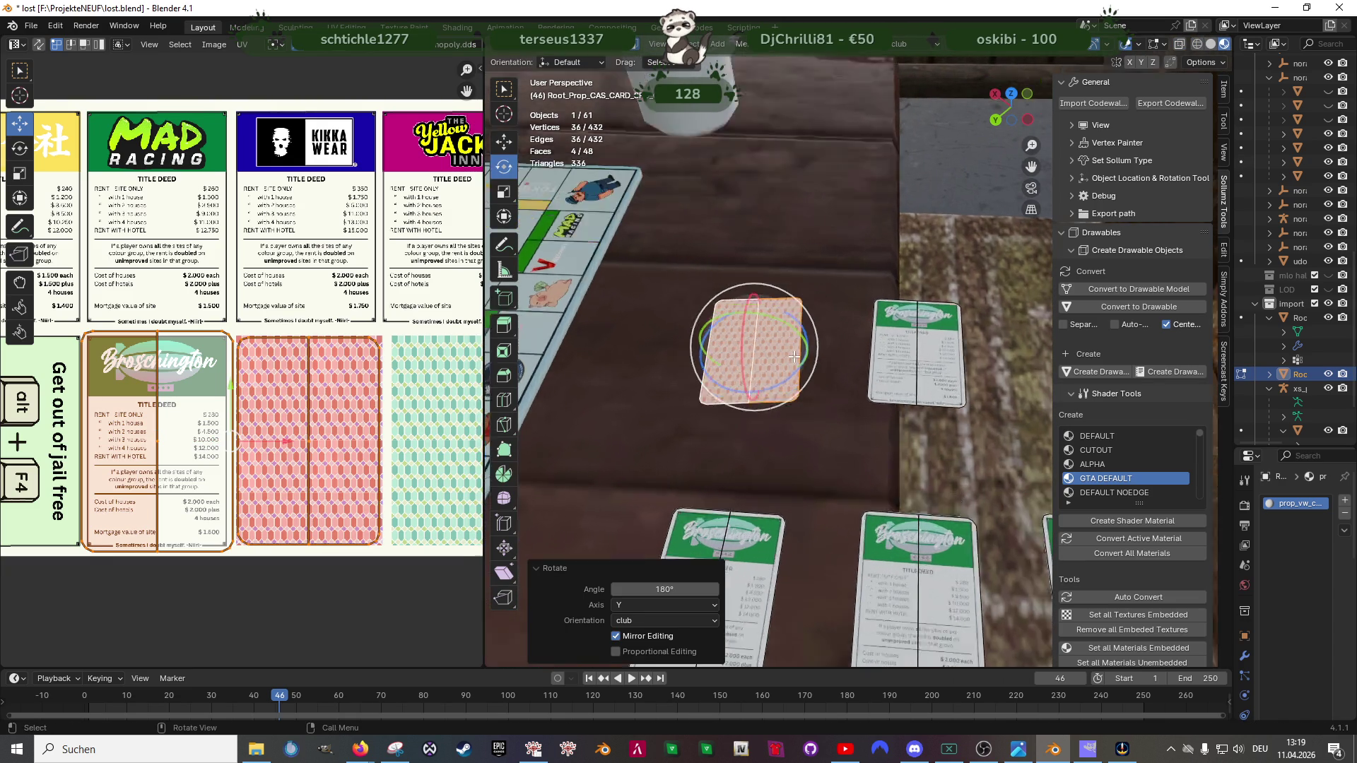
scroll(781, 379, "up", 2)
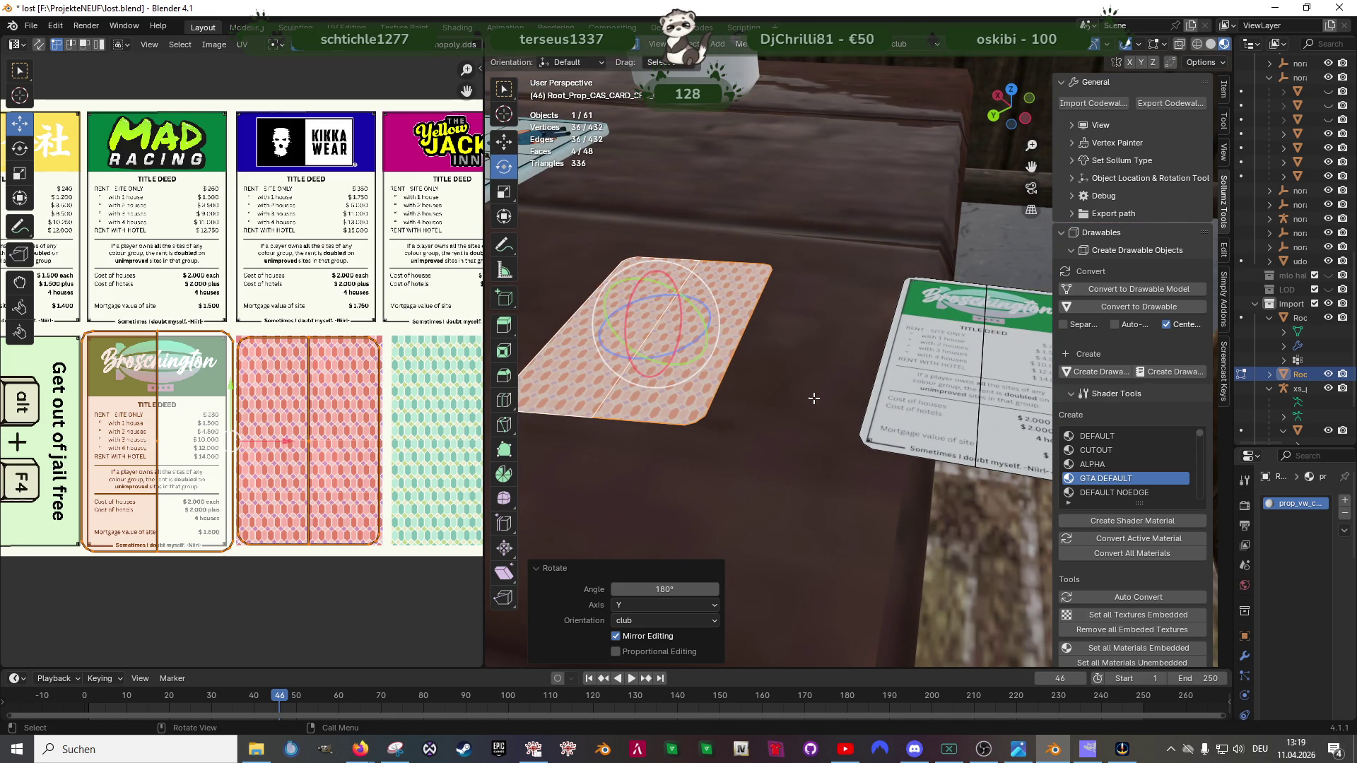
Step: Flip the second table card face down and select only its back face
key("shift+z")
key("b")
left_click_drag(893, 379, 973, 461)
key("shift+z")
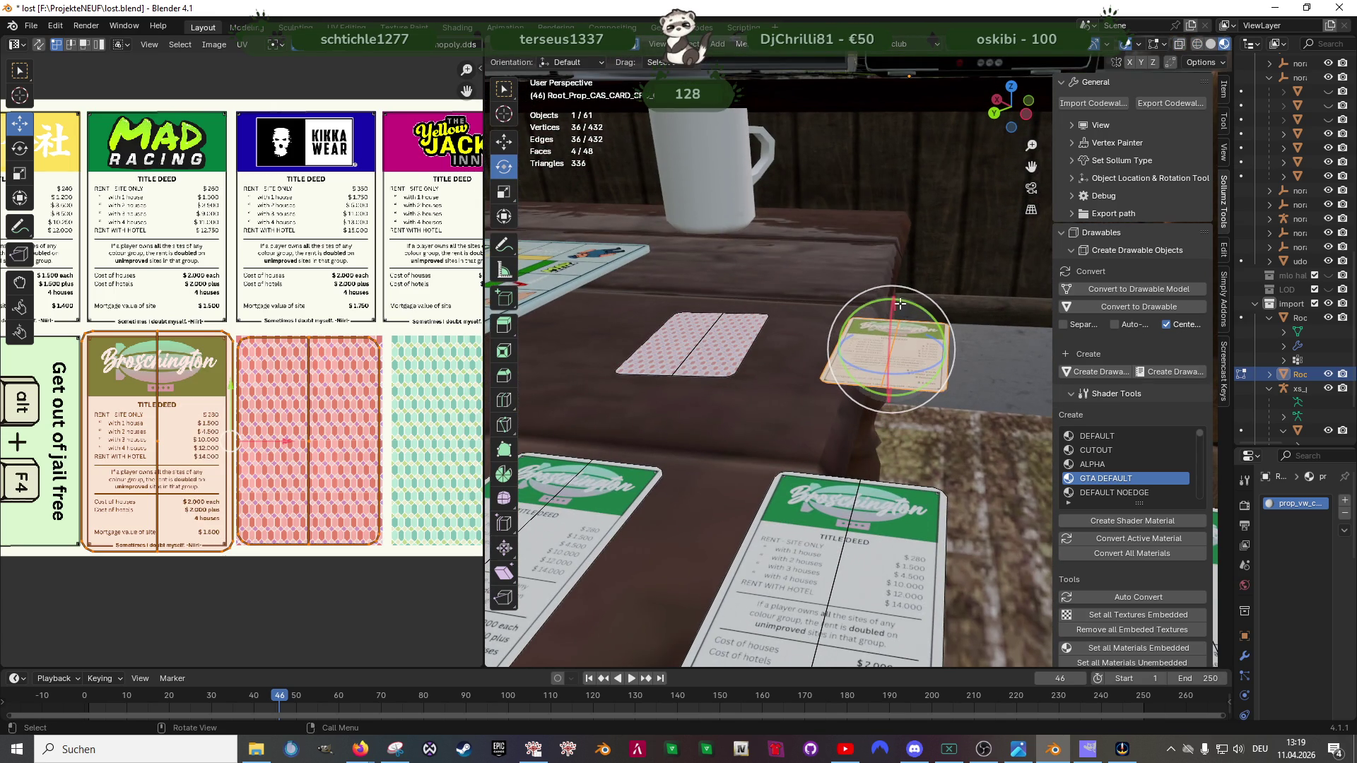
type("ry")
type("180")
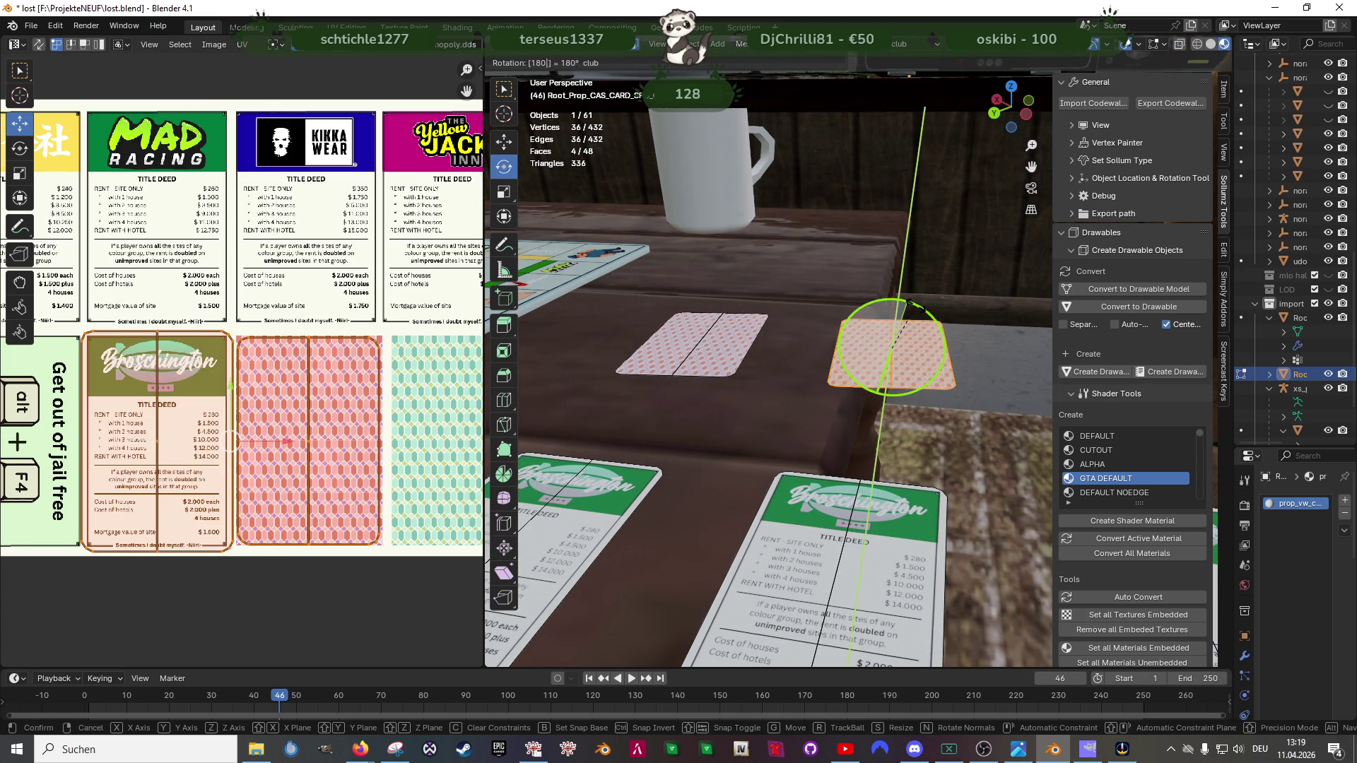
key("Return")
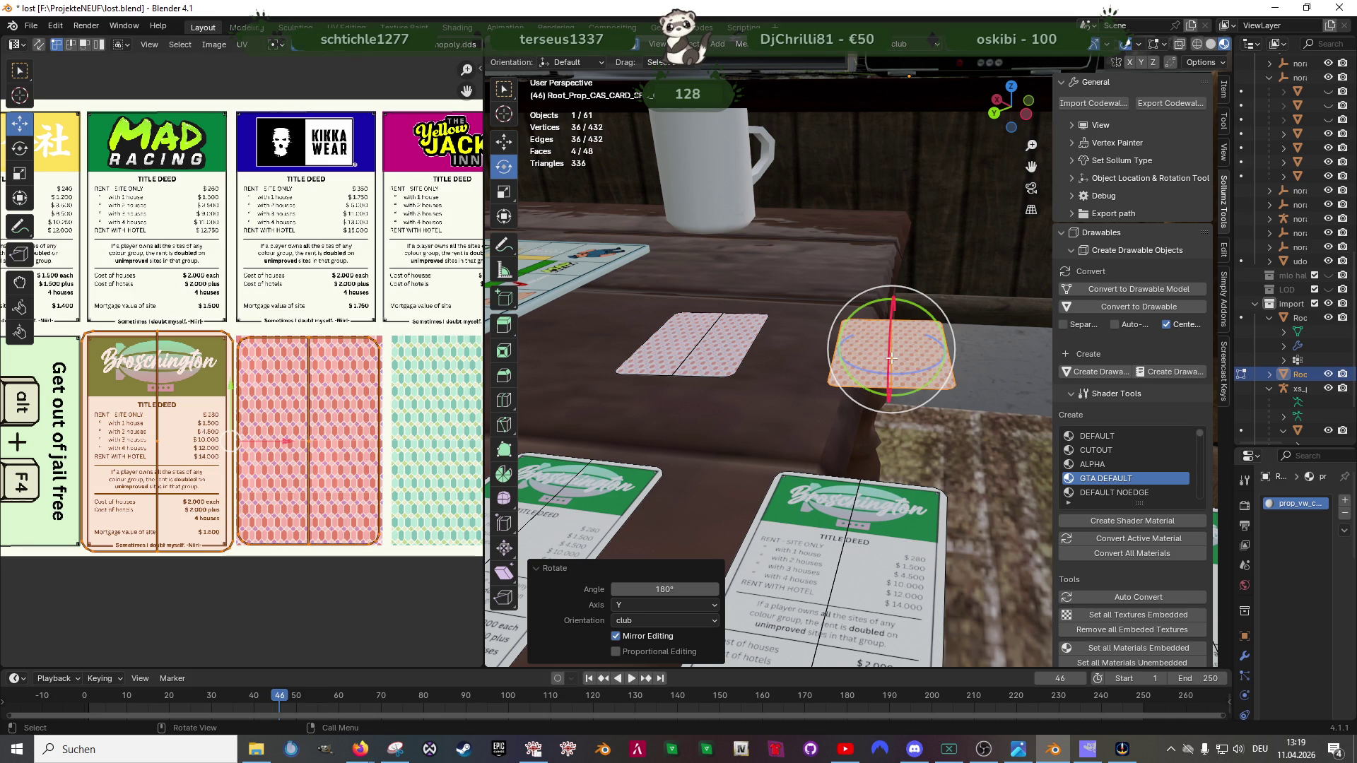
left_click(872, 343)
left_click(873, 343)
scroll(206, 322, "down", 2)
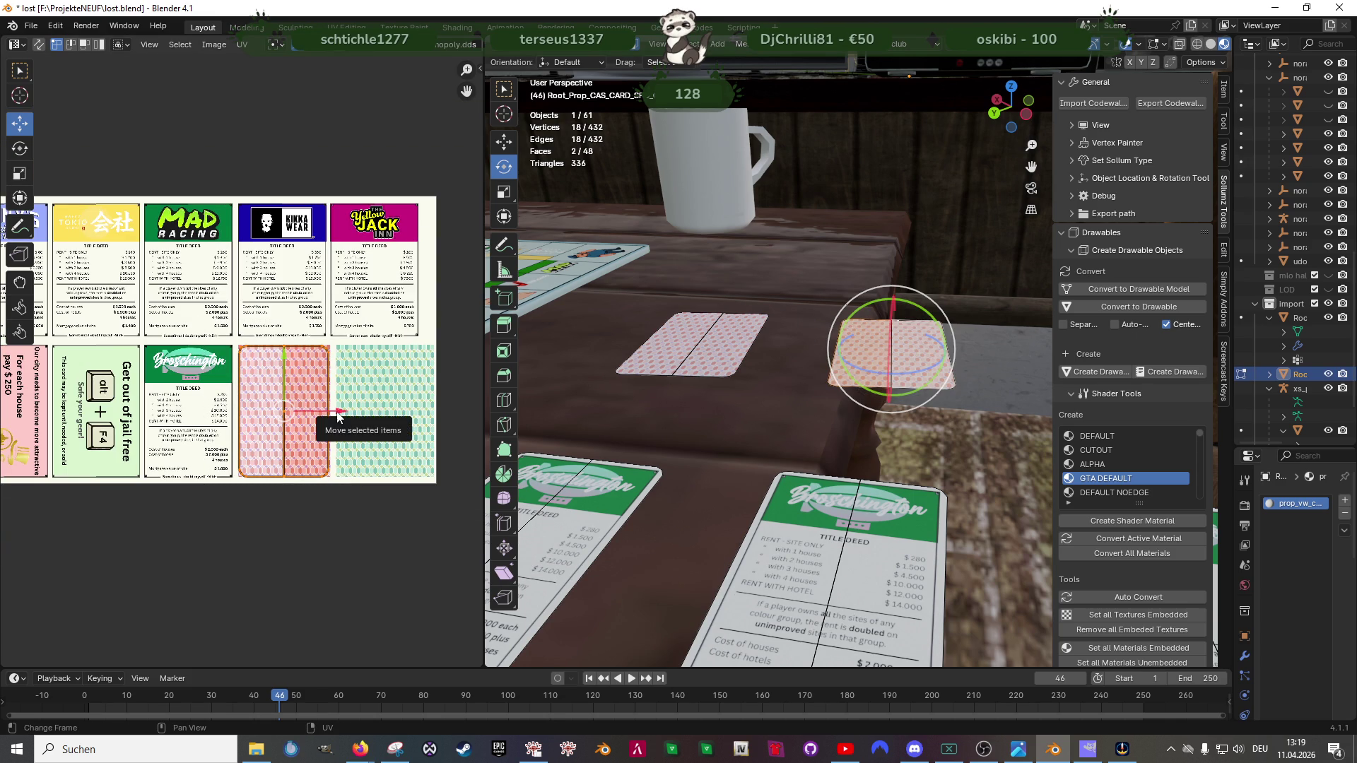
Step: Map the card's back face onto the green patterned card back in the UV Editor
left_click_drag(337, 416, 438, 403)
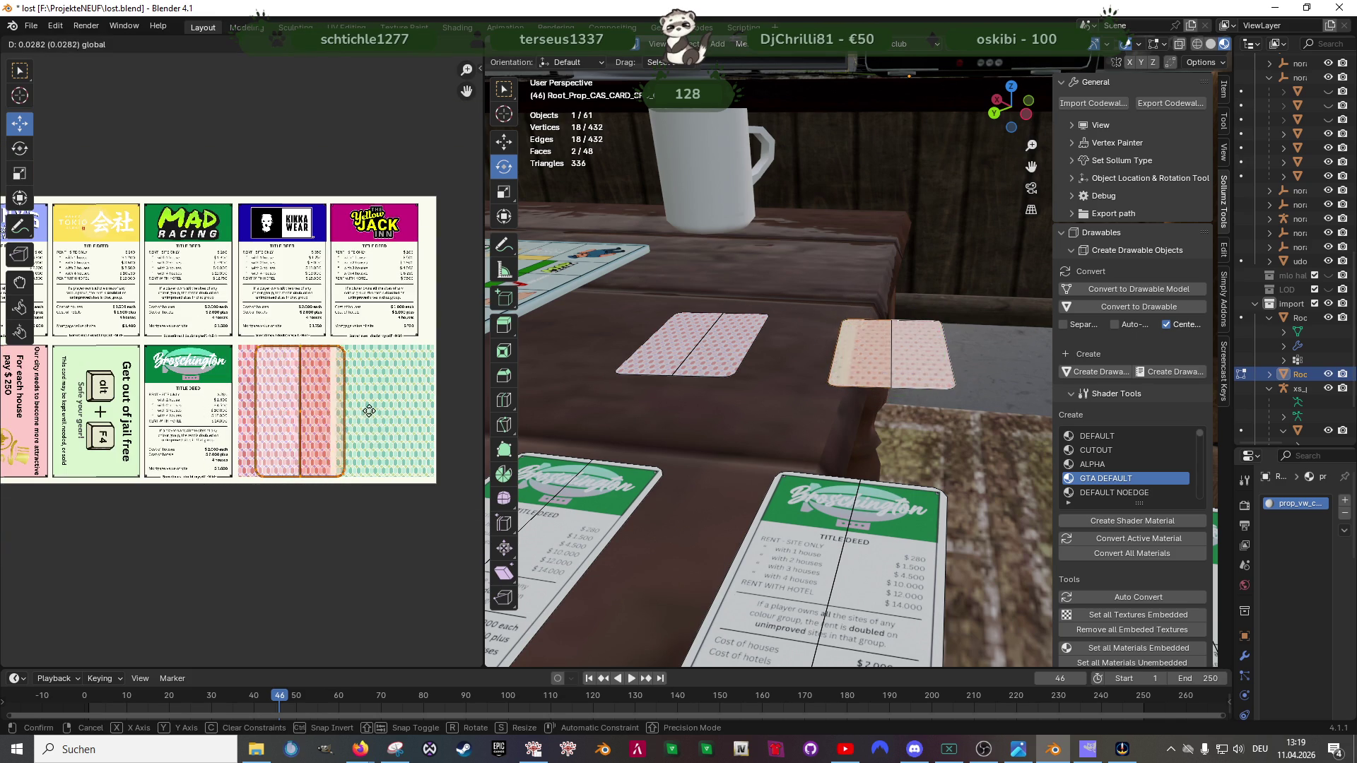
left_click(438, 403)
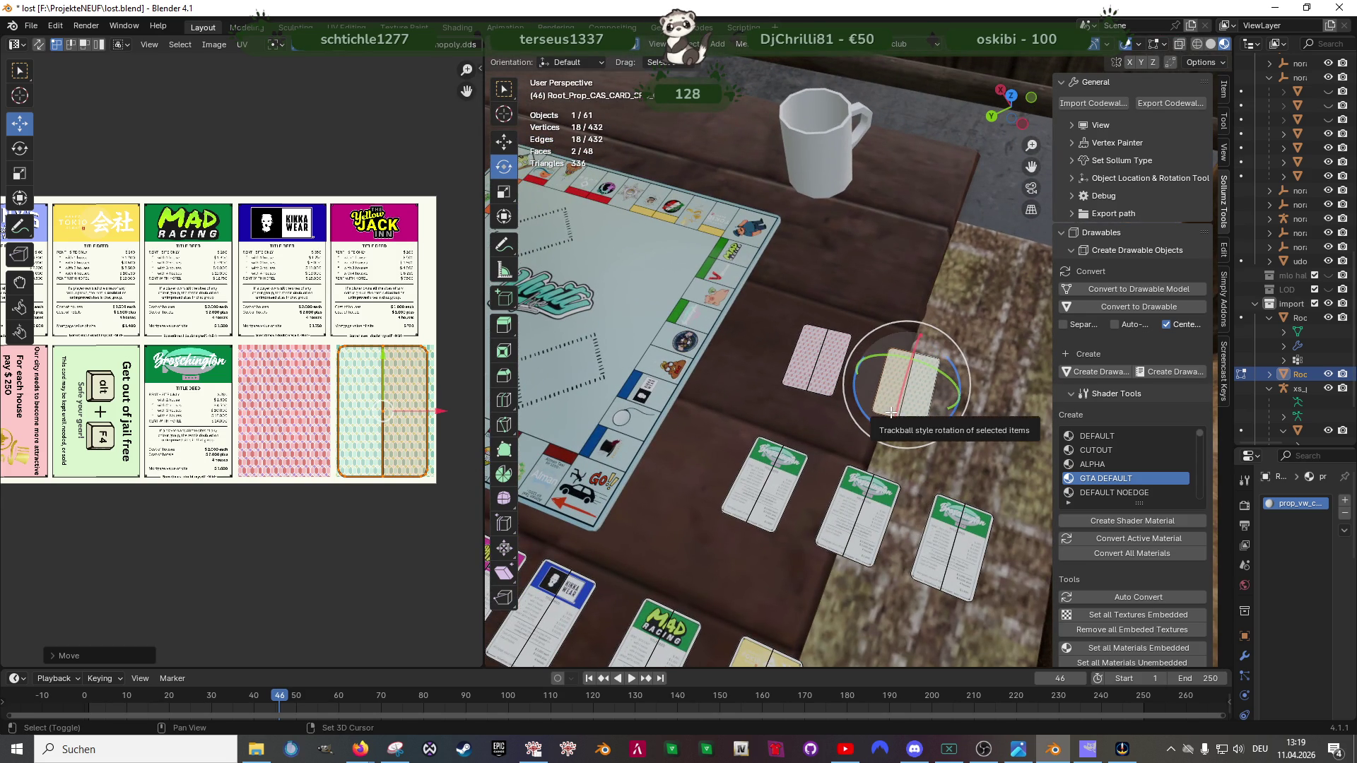
key("shift+z")
left_click(913, 365, "shift")
Step: Move the green-backed card onto the board's dashed card space, lifted slightly above it
key("shift+space")
key("g")
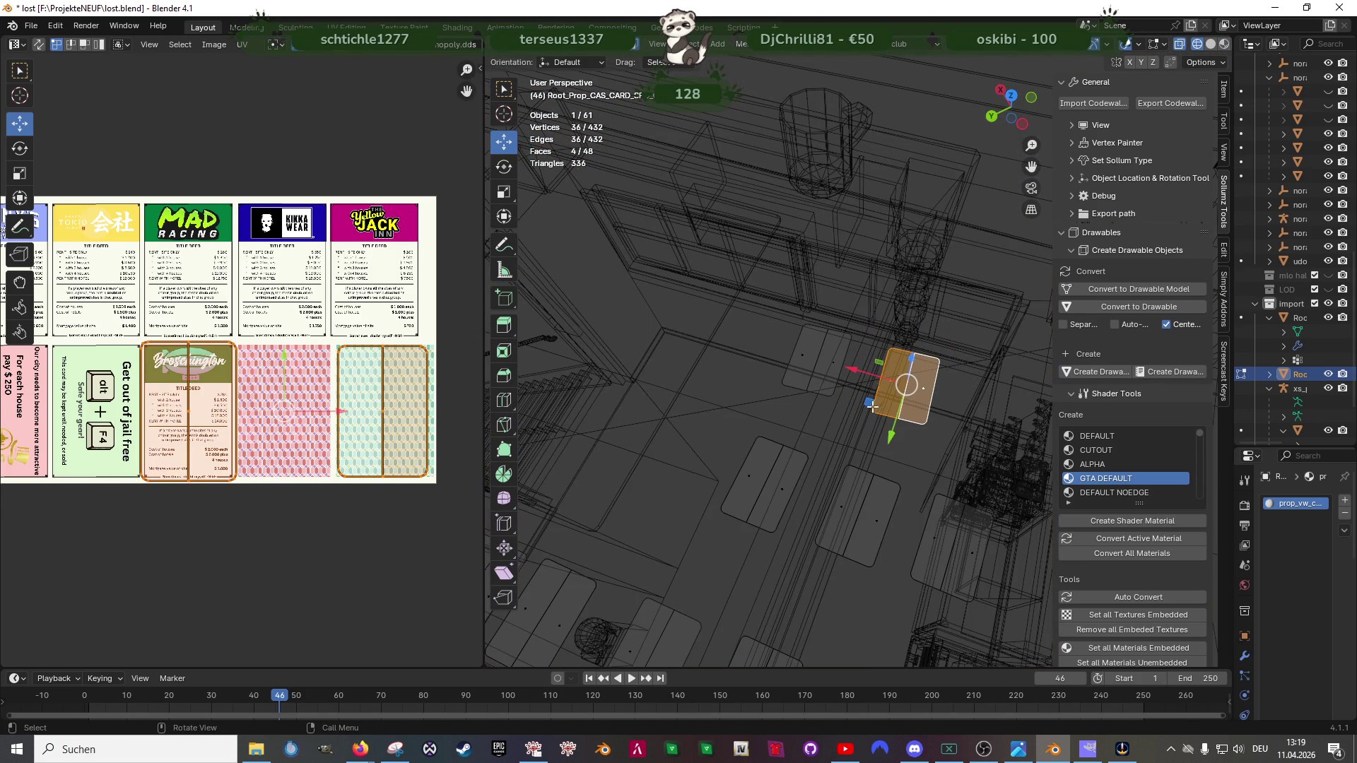
left_click_drag(873, 405, 743, 389)
key("shift+z")
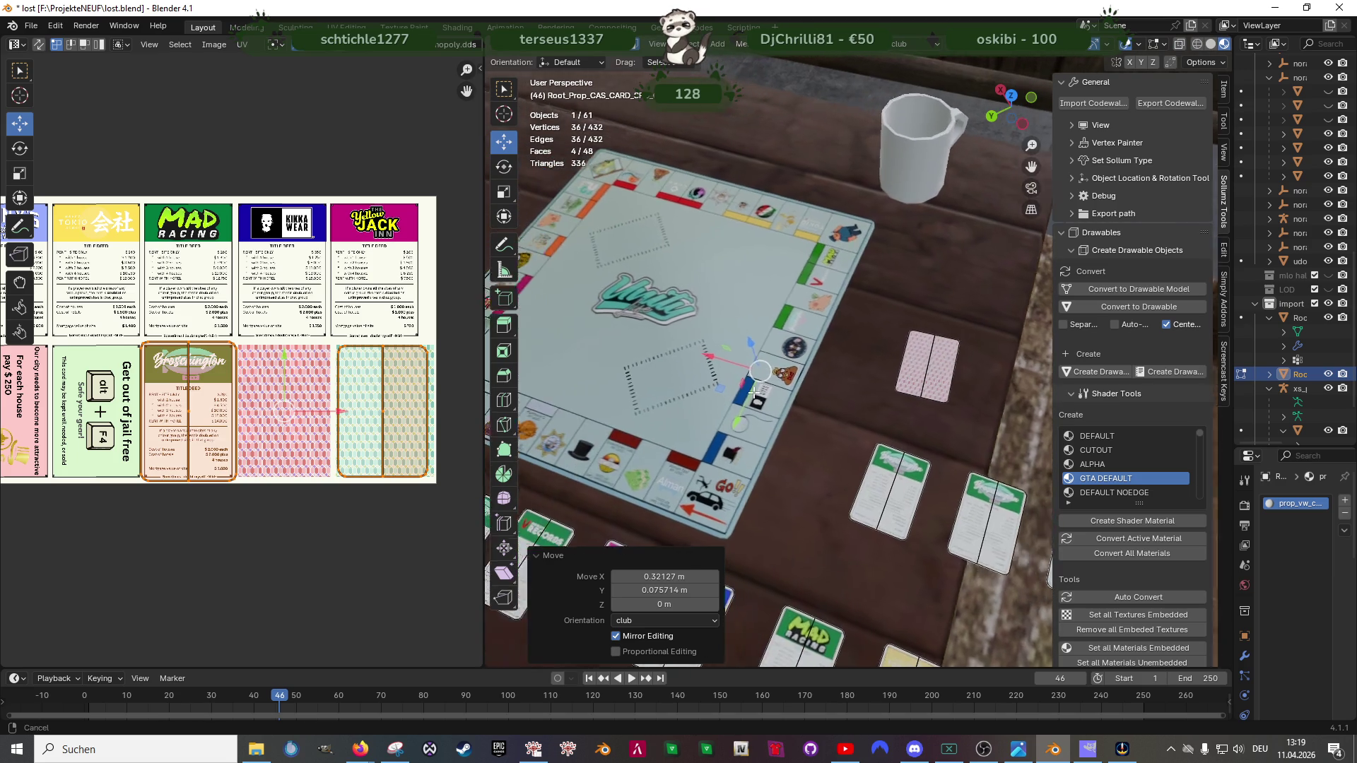
scroll(742, 390, "down", 3)
scroll(827, 368, "up", 4)
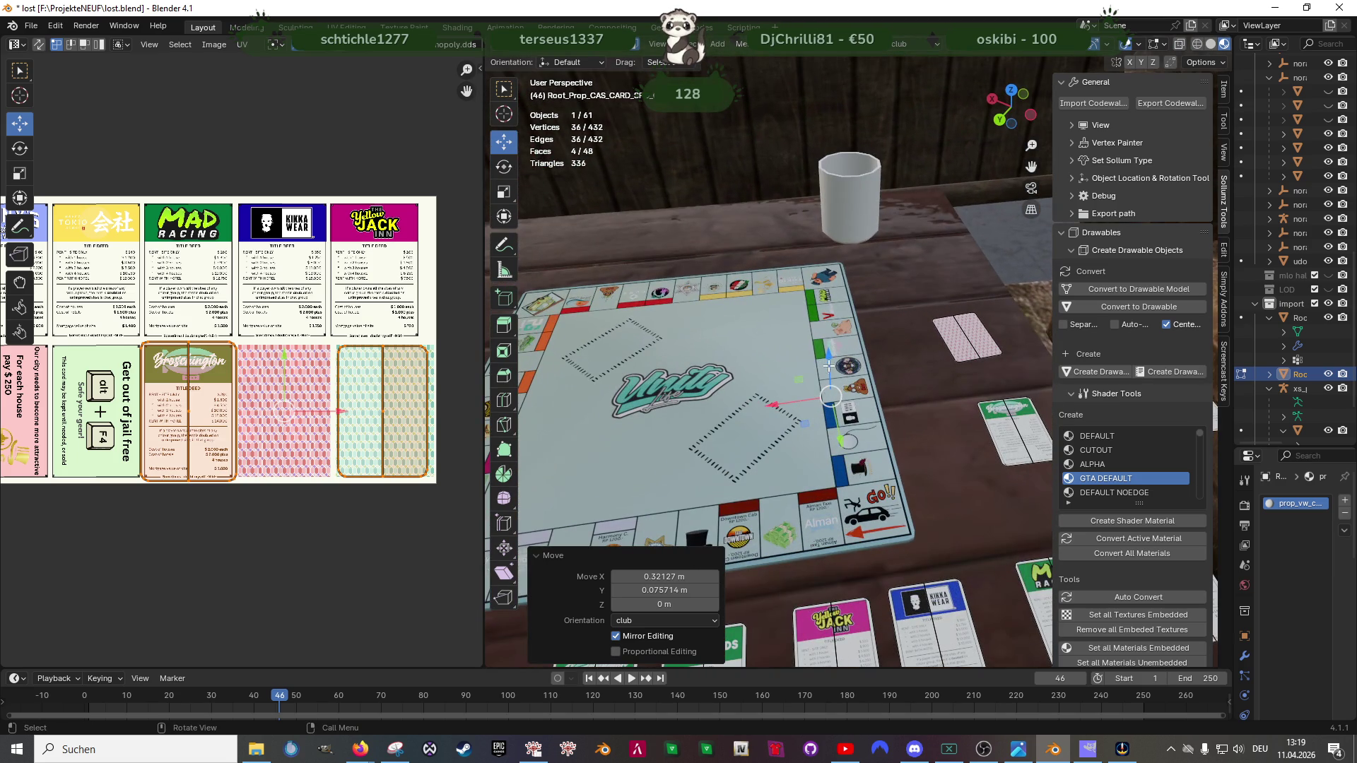
key("g")
key("z")
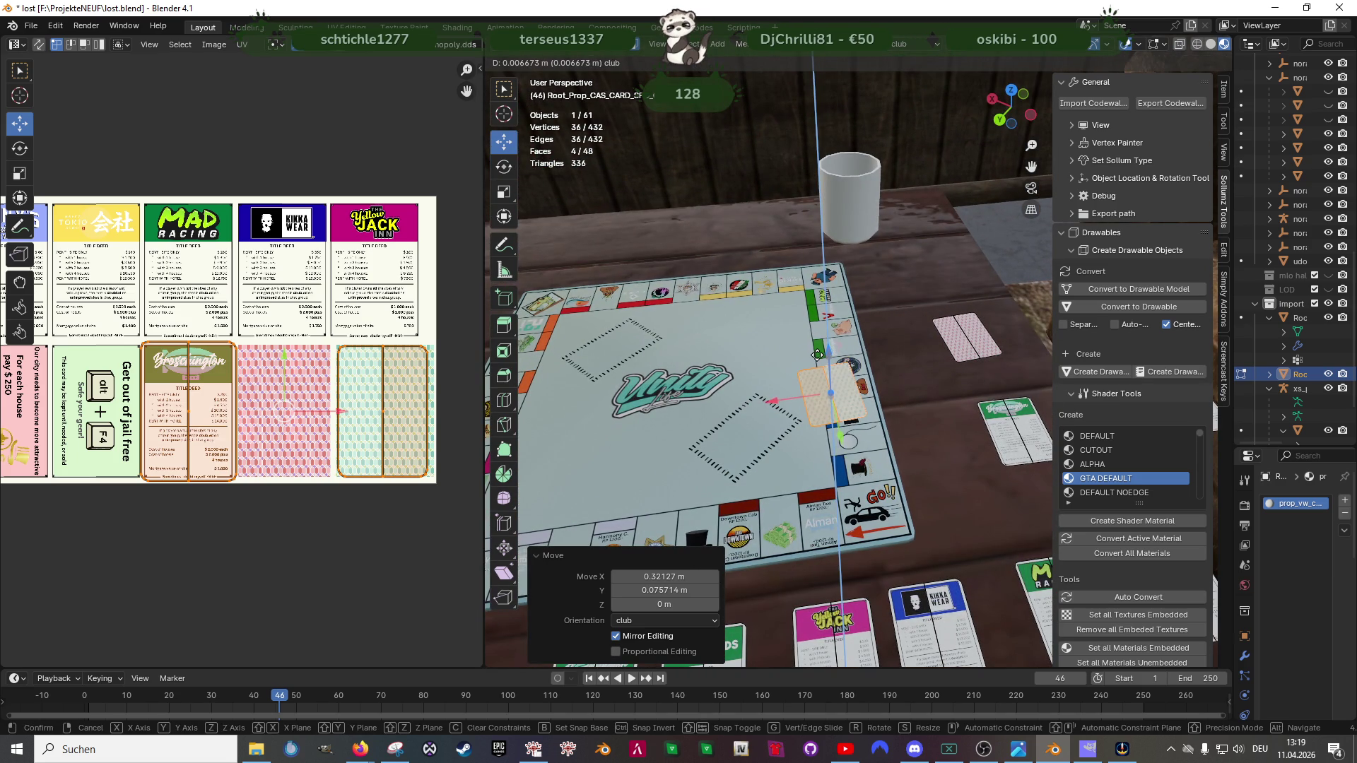
left_click(818, 354)
key("g")
key("shift+z")
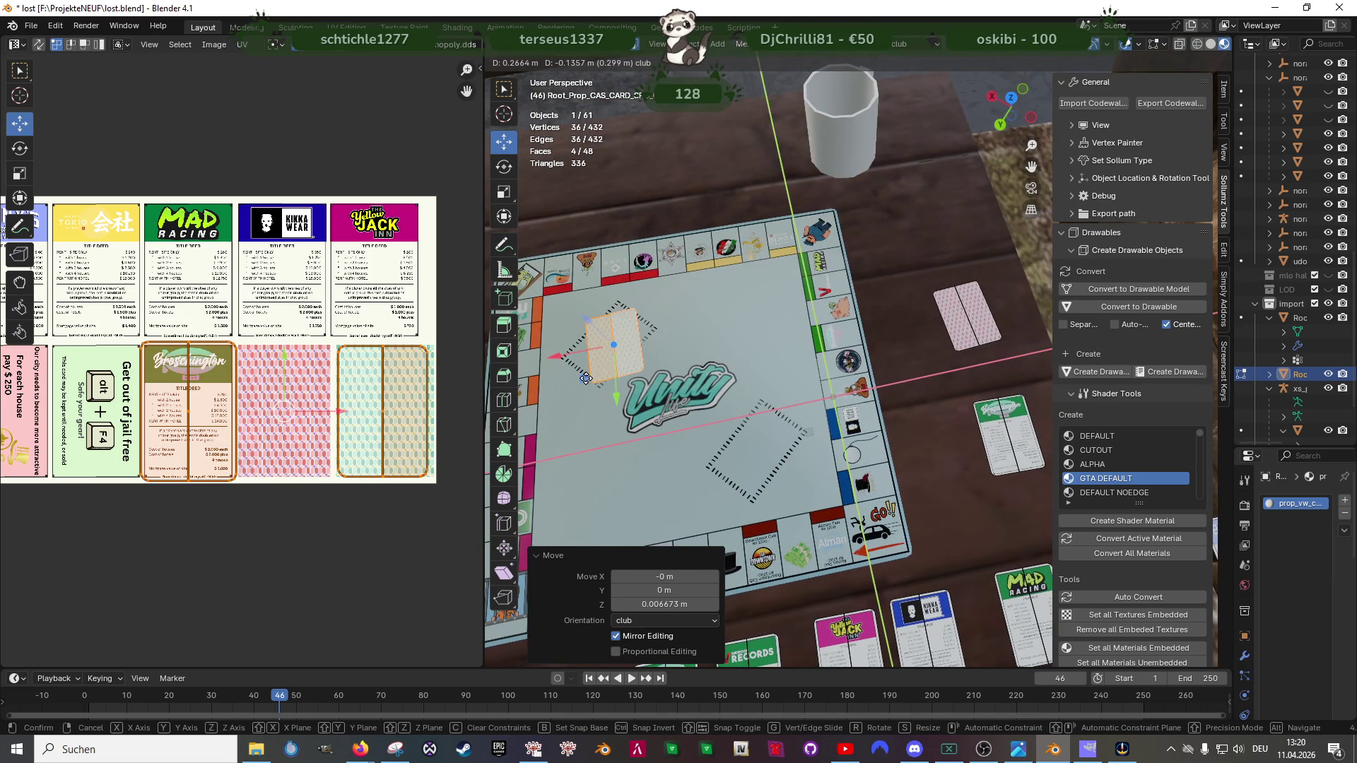
left_click(585, 378)
key("KP_Decimal")
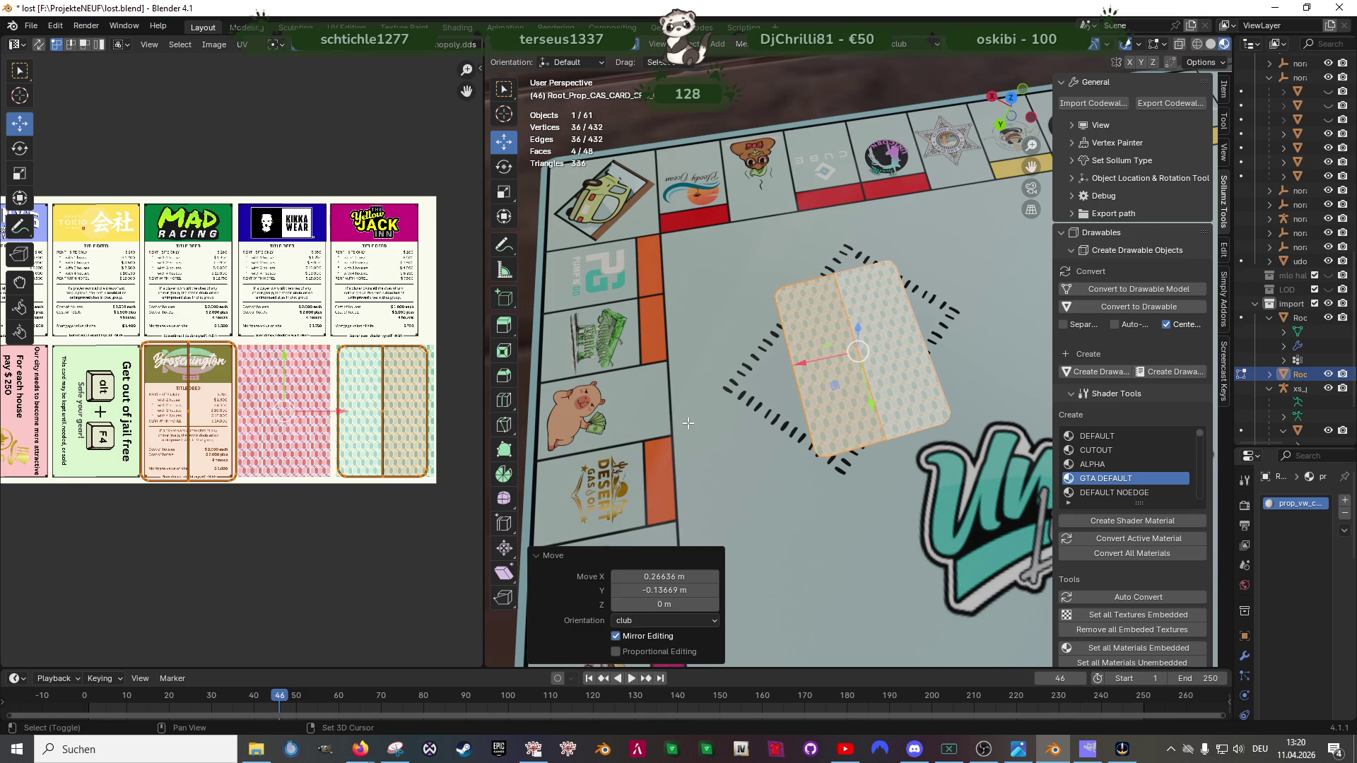
Step: Rotate the card about 56° and nudge it to fit the dashed outline
key("shift+space")
key("r")
left_click_drag(892, 391, 846, 386)
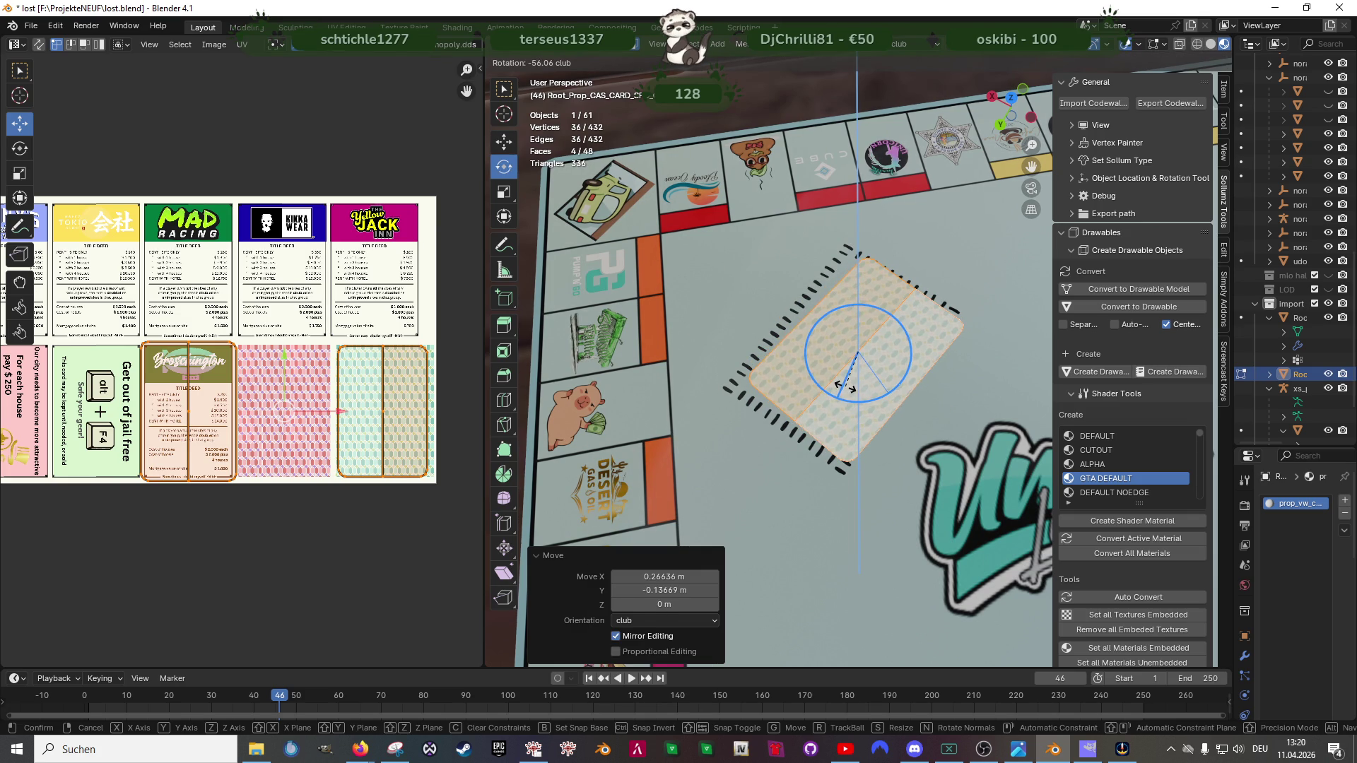
key("shift+space")
key("g")
key("KP_4")
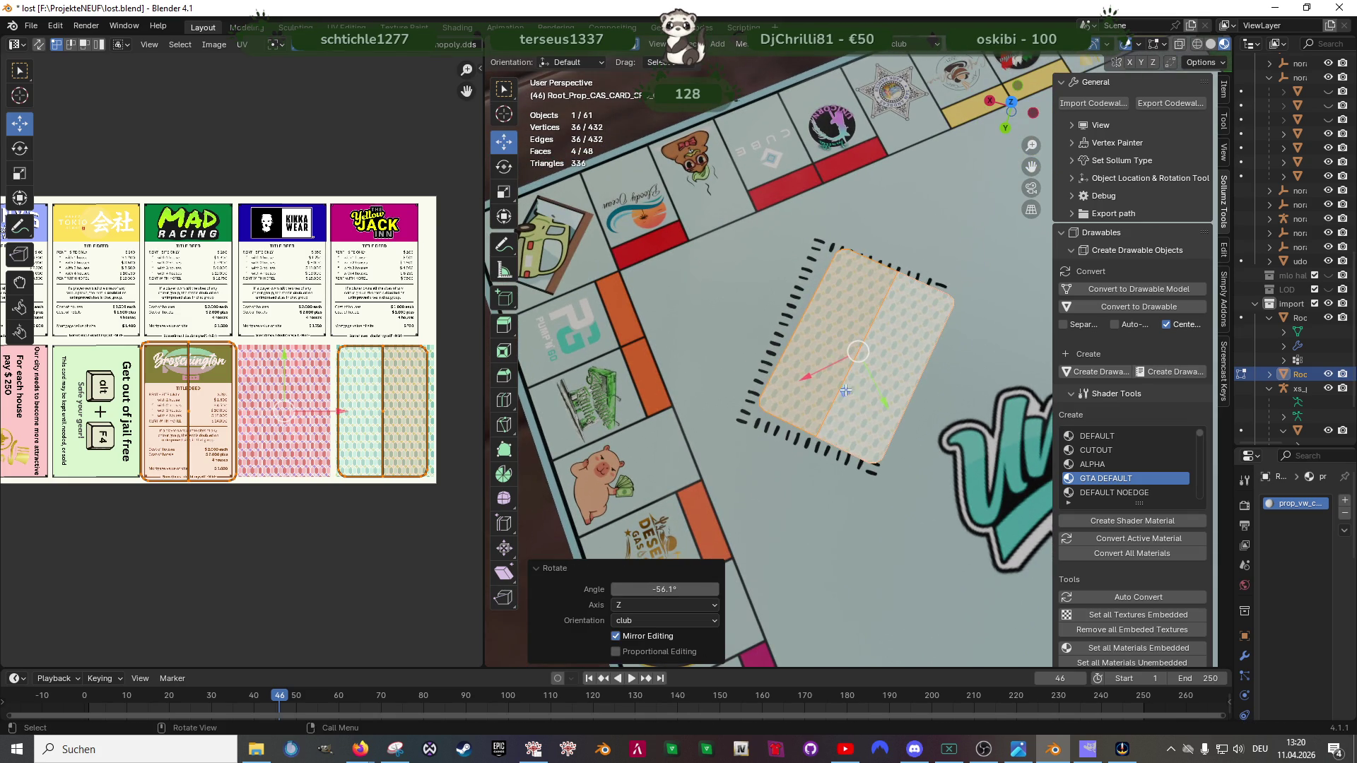
left_click_drag(846, 392, 826, 388)
left_click(825, 389)
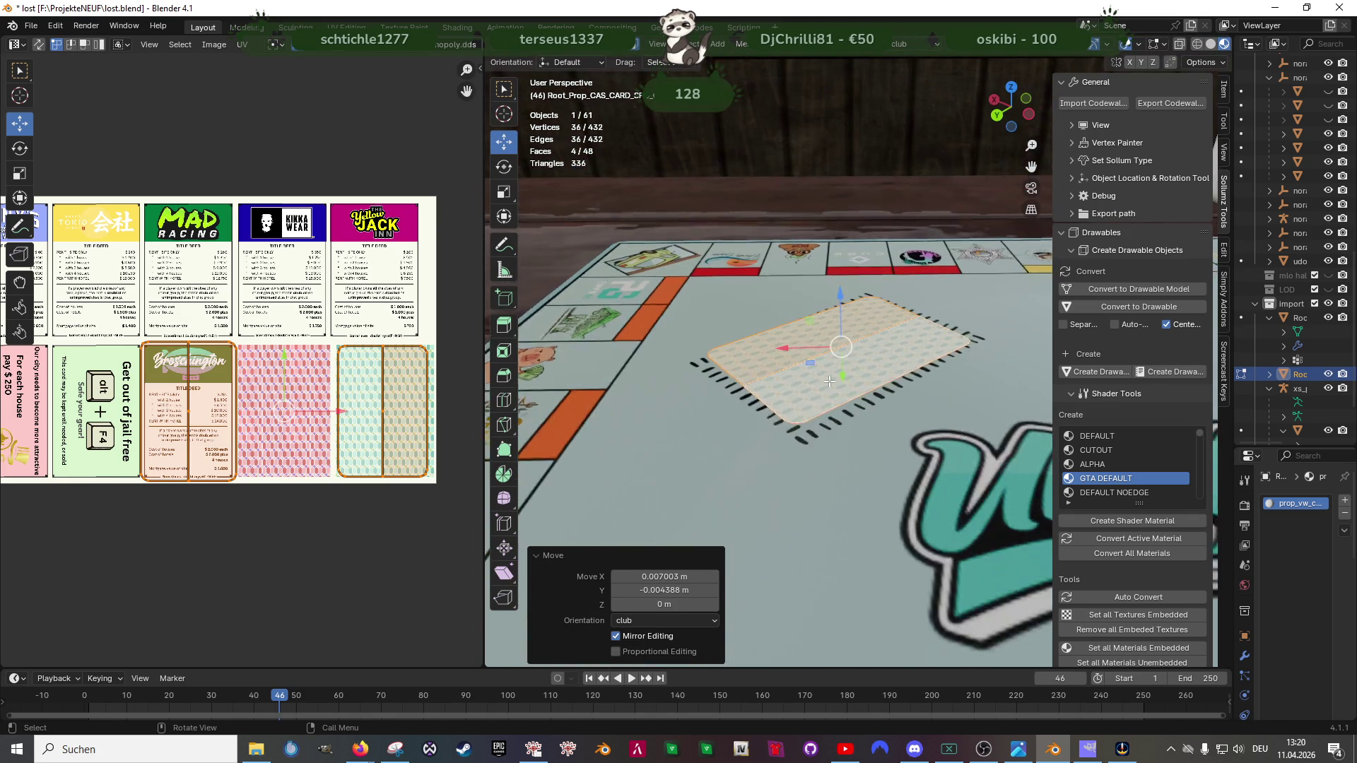
Step: Raise the card about a centimetre so it sits atop the board
left_click(854, 376)
left_click(829, 330, "shift")
scroll(838, 340, "up", 3)
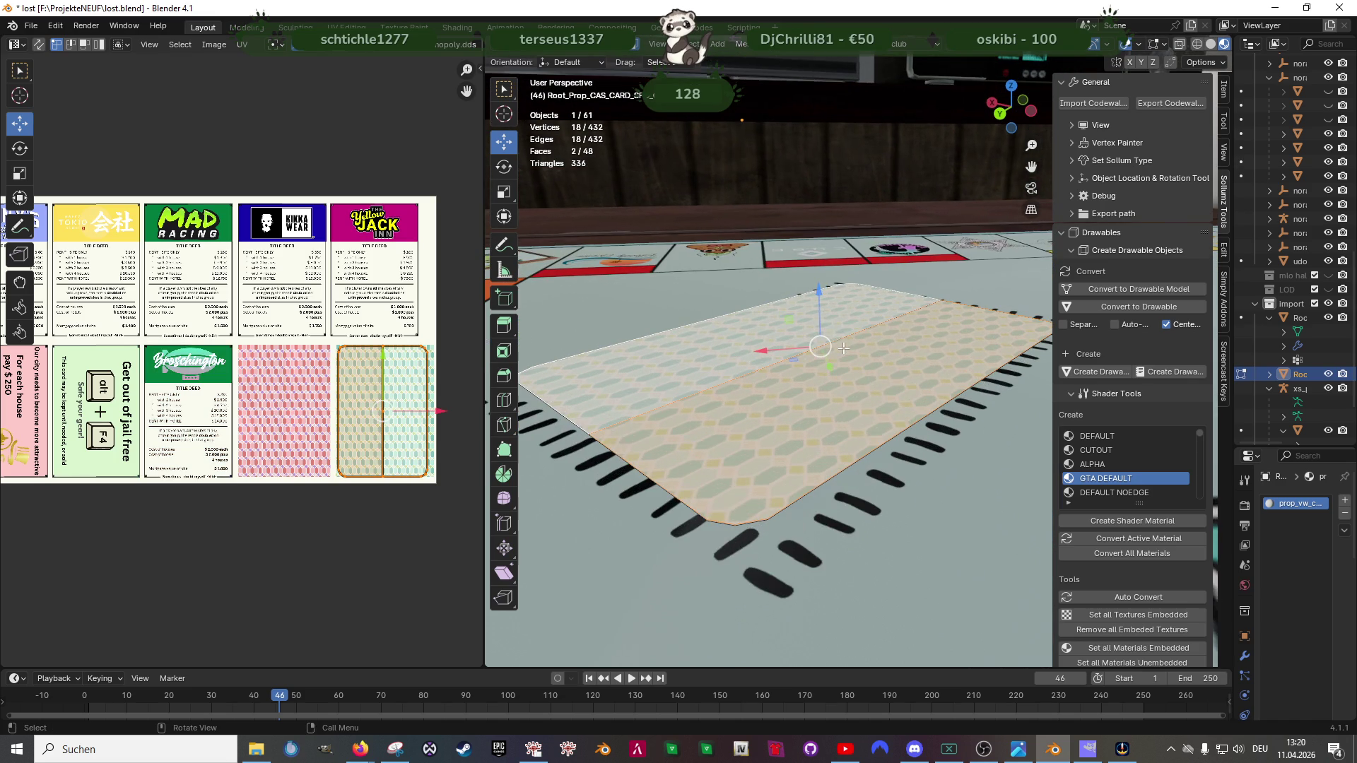
left_click_drag(819, 313, 788, 248)
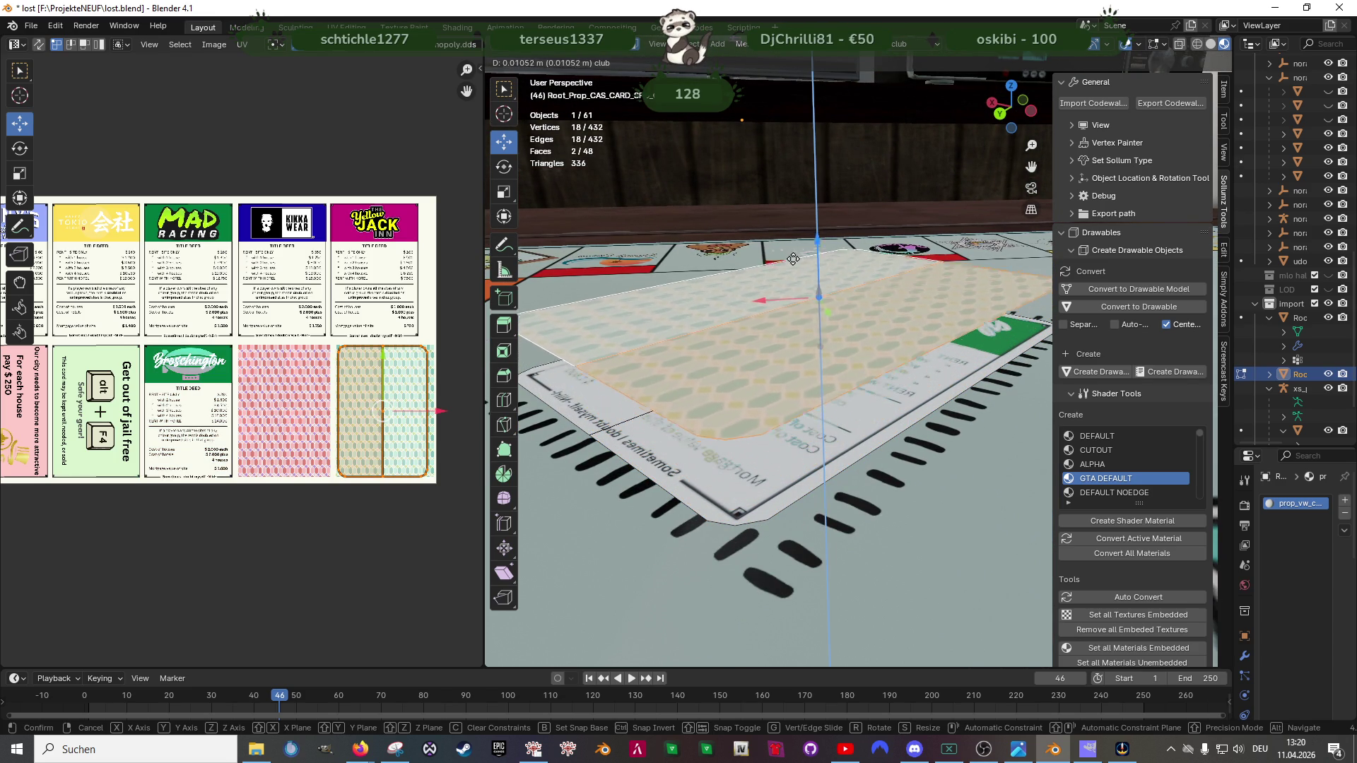
scroll(743, 318, "down", 3)
mouse_move(787, 249)
left_mouse_down()
mouse_move(732, 340)
mouse_move(825, 414)
left_mouse_up()
scroll(719, 360, "down", 3)
scroll(717, 359, "down", 3)
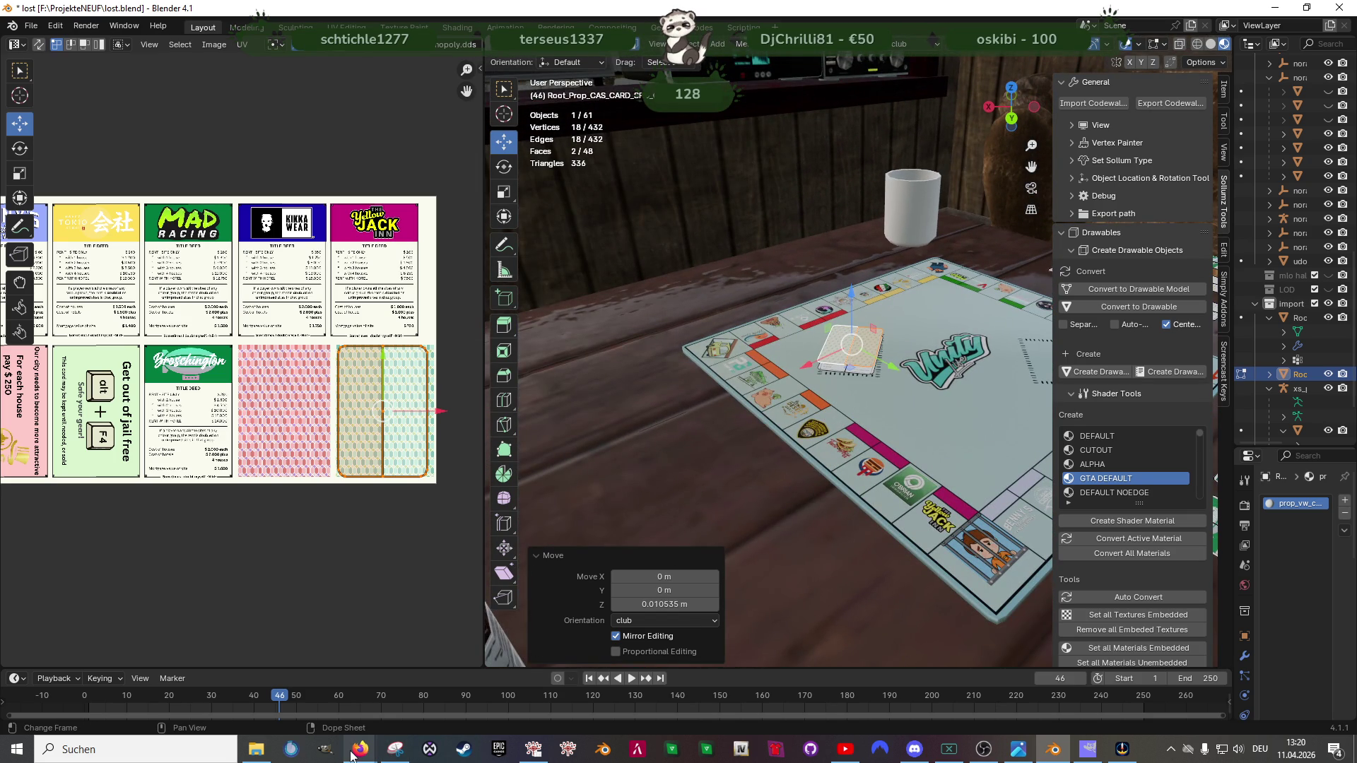
Step: Copy the vw_prop_vw_casino_cards_01 name from page 2 of Forge's card results
left_click(530, 701)
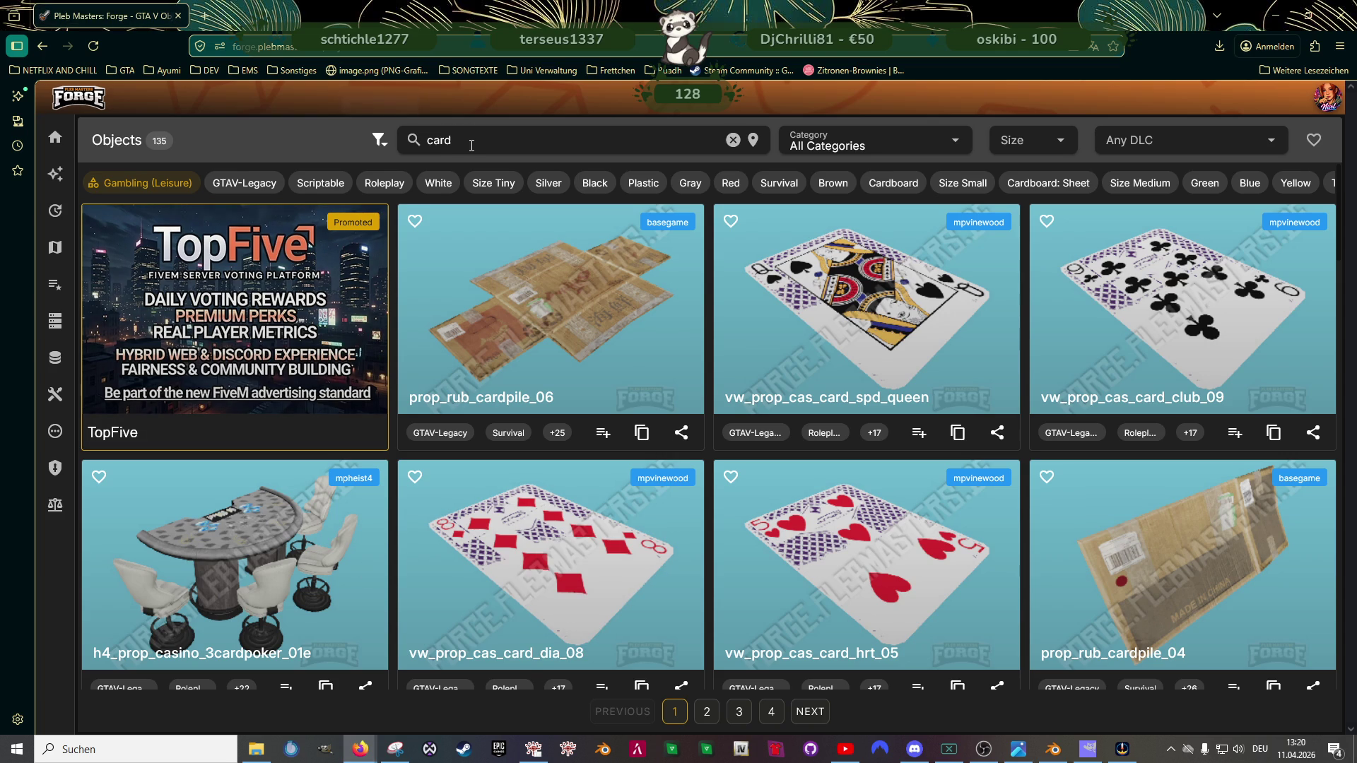
scroll(700, 414, "down", 3)
scroll(689, 419, "down", 2)
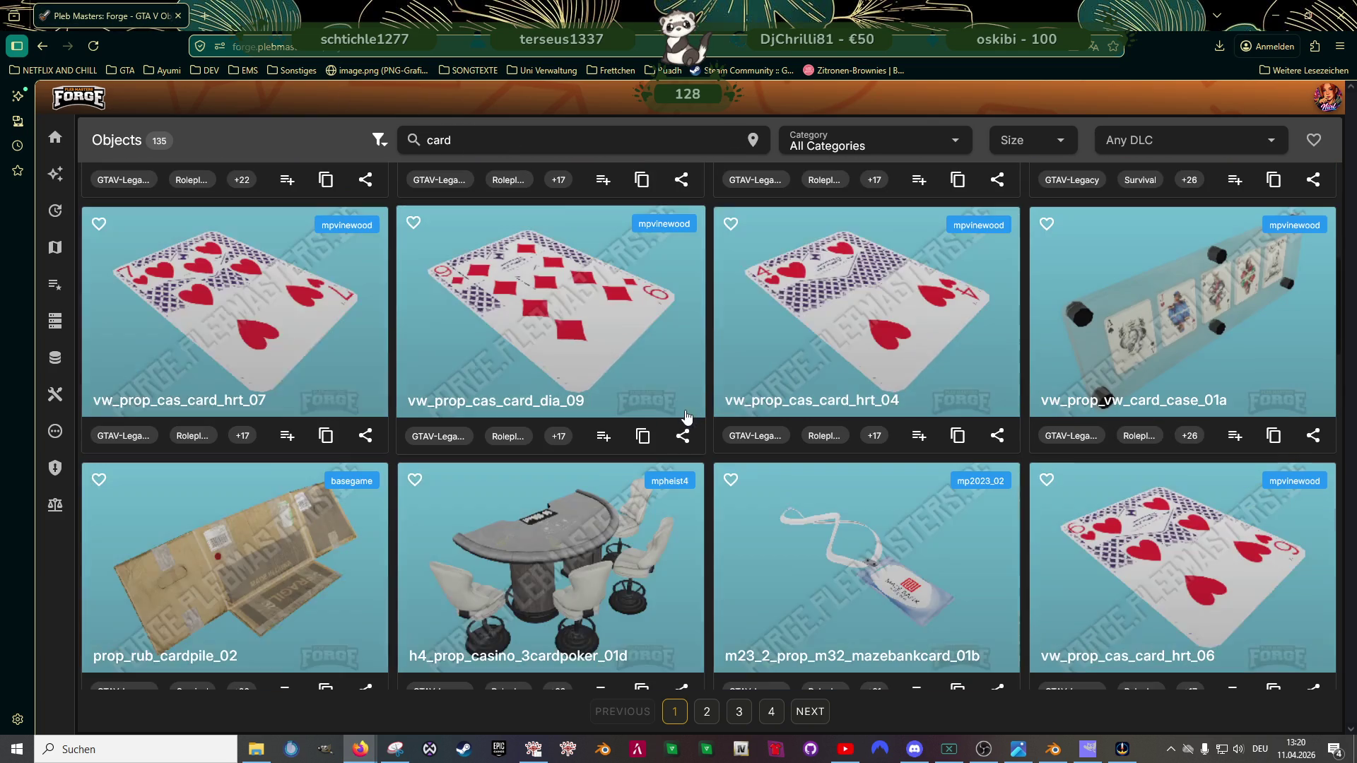
scroll(683, 416, "down", 3)
scroll(676, 415, "down", 1)
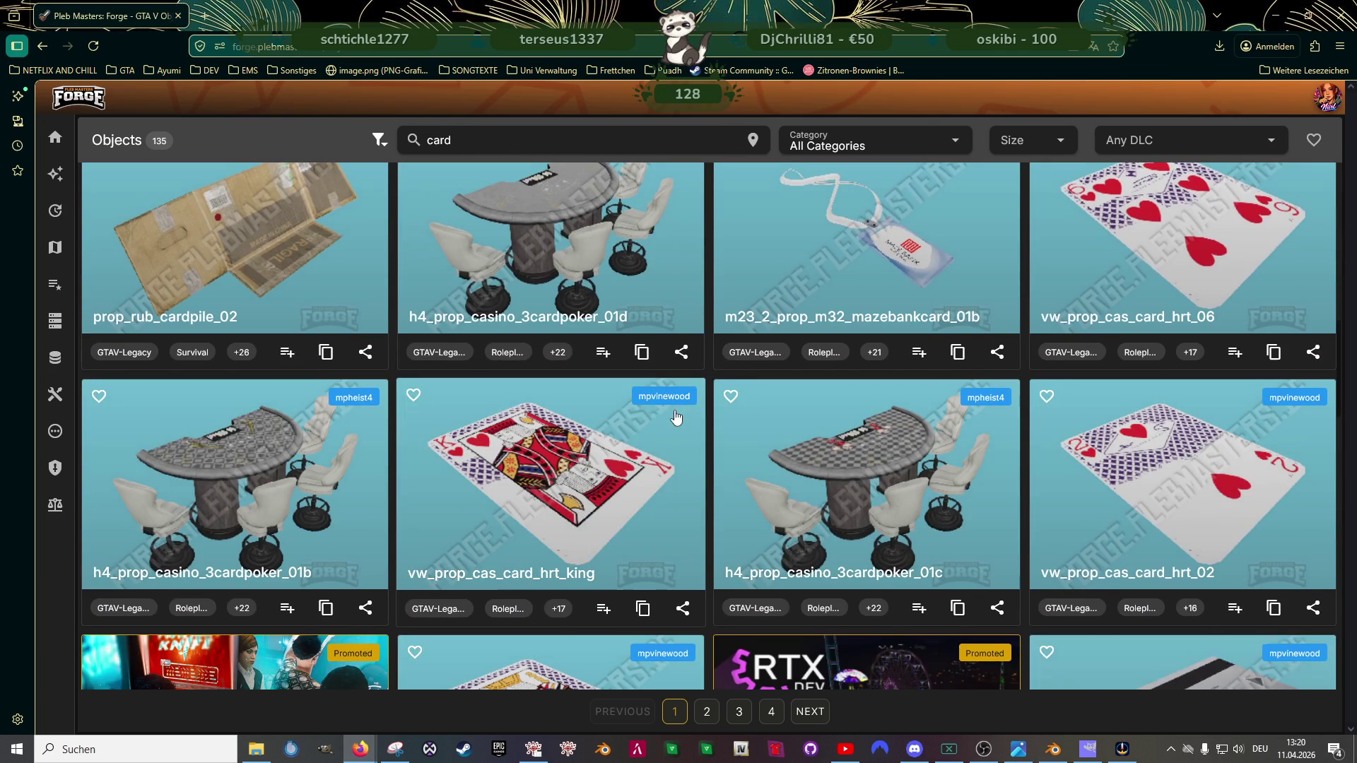
scroll(674, 411, "down", 4)
scroll(668, 414, "down", 3)
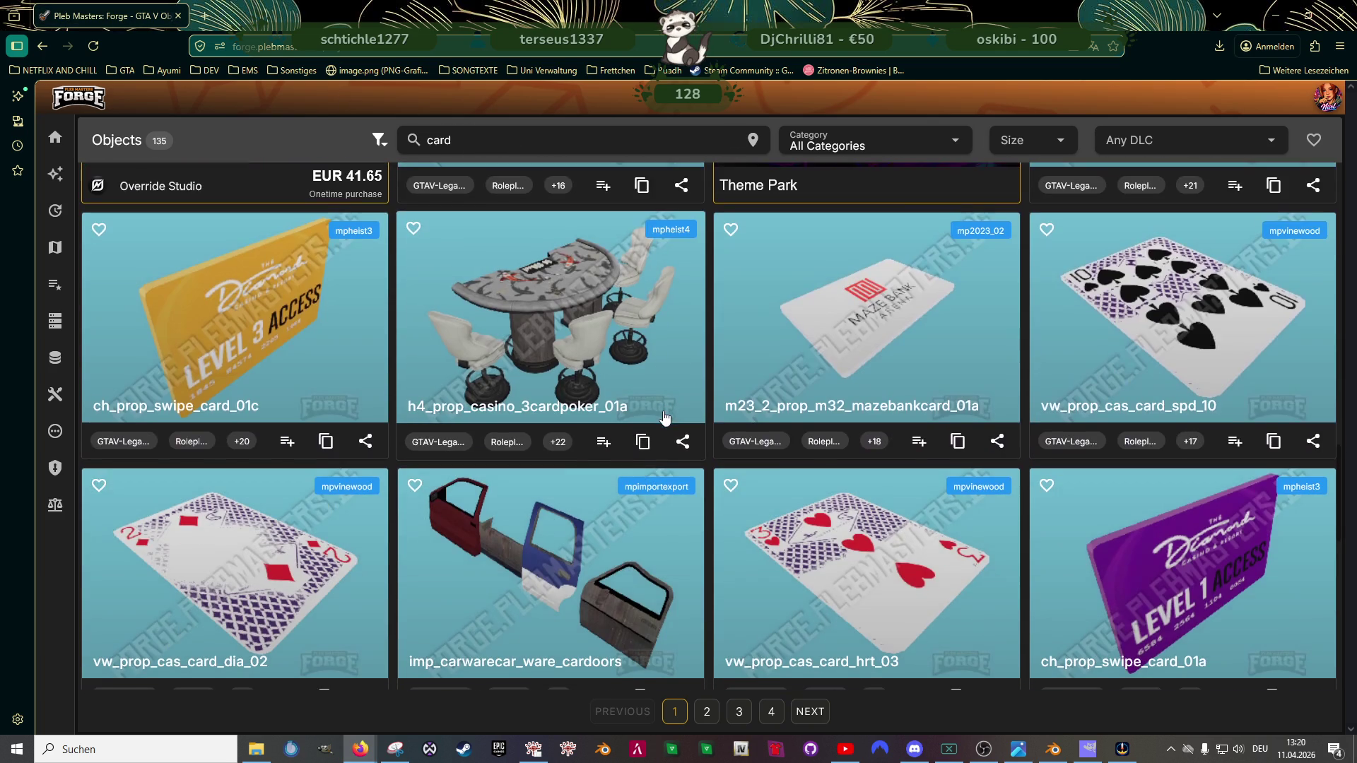
scroll(661, 418, "down", 3)
scroll(660, 418, "down", 4)
scroll(660, 418, "down", 1)
scroll(660, 417, "down", 2)
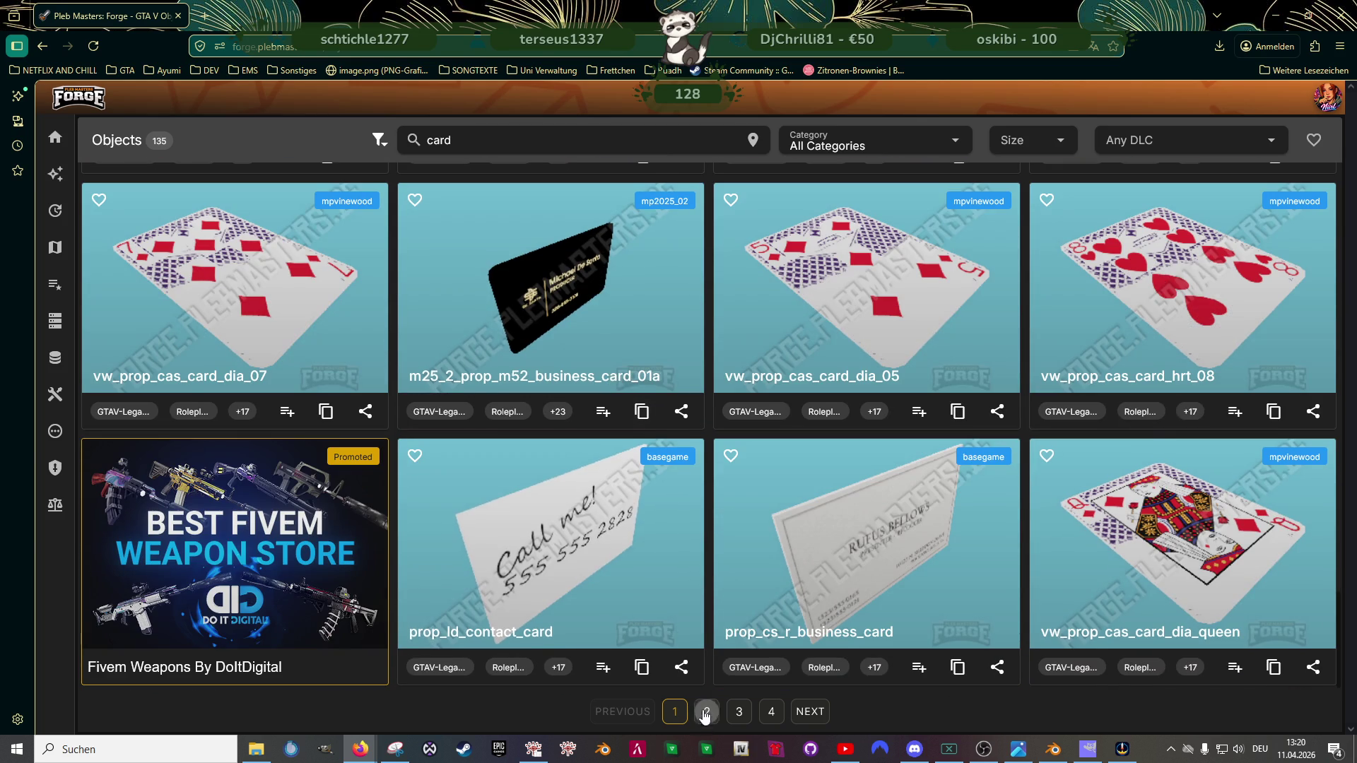
left_click(706, 711)
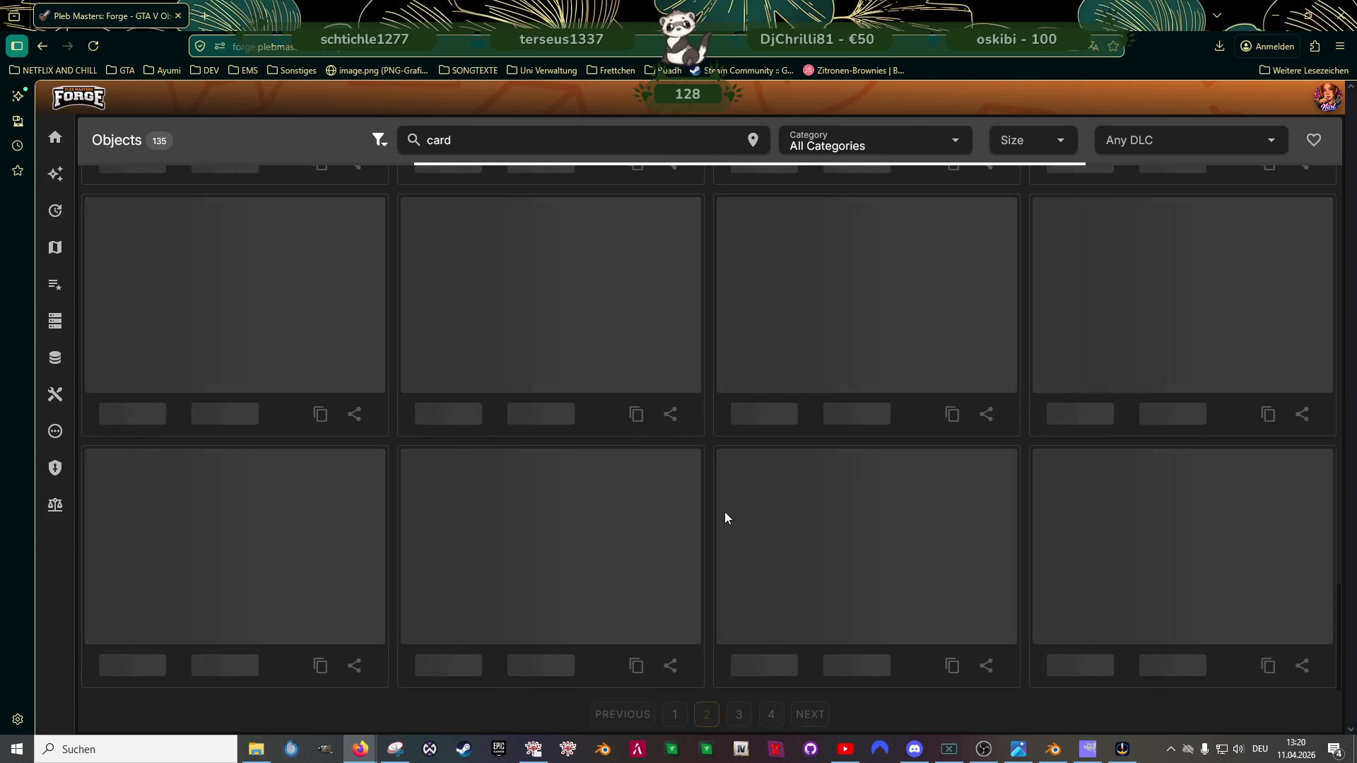
scroll(726, 519, "down", 3)
scroll(282, 394, "down", 1)
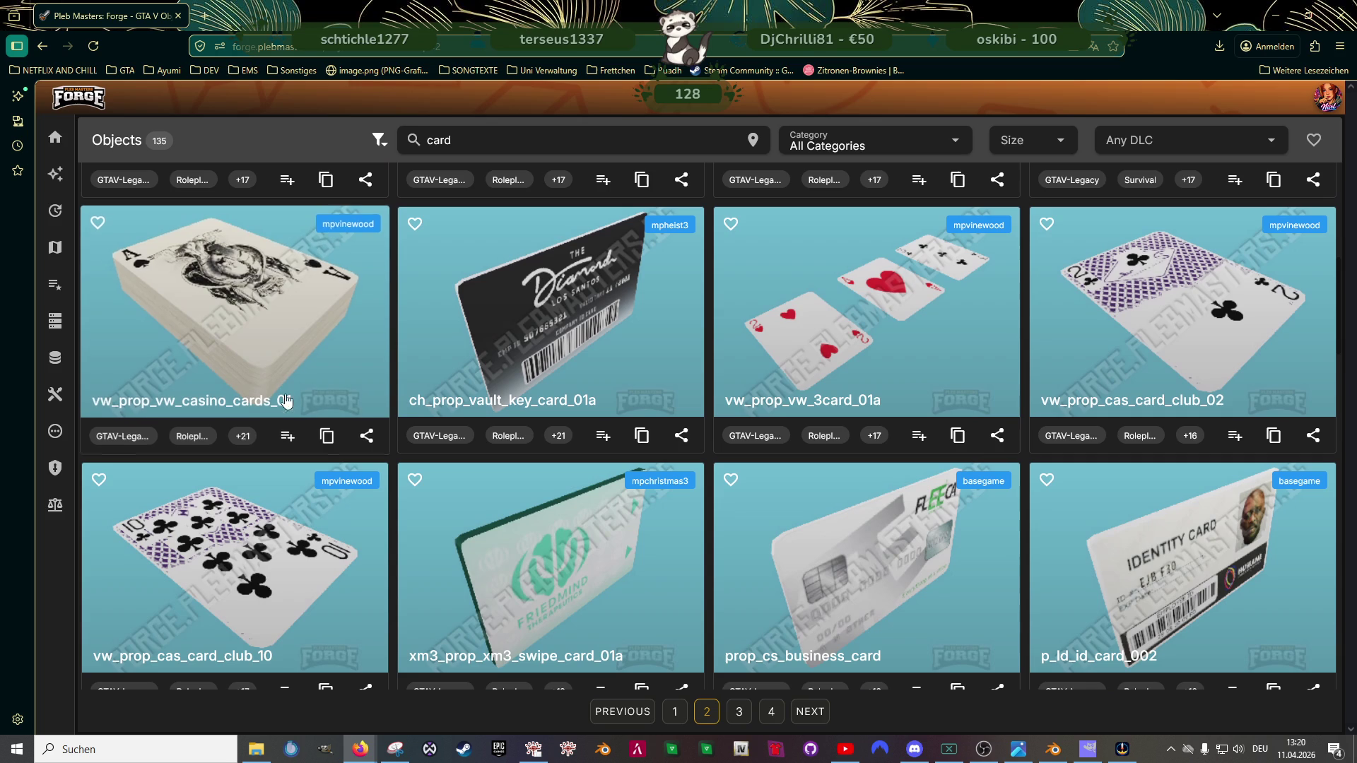
left_click(325, 435)
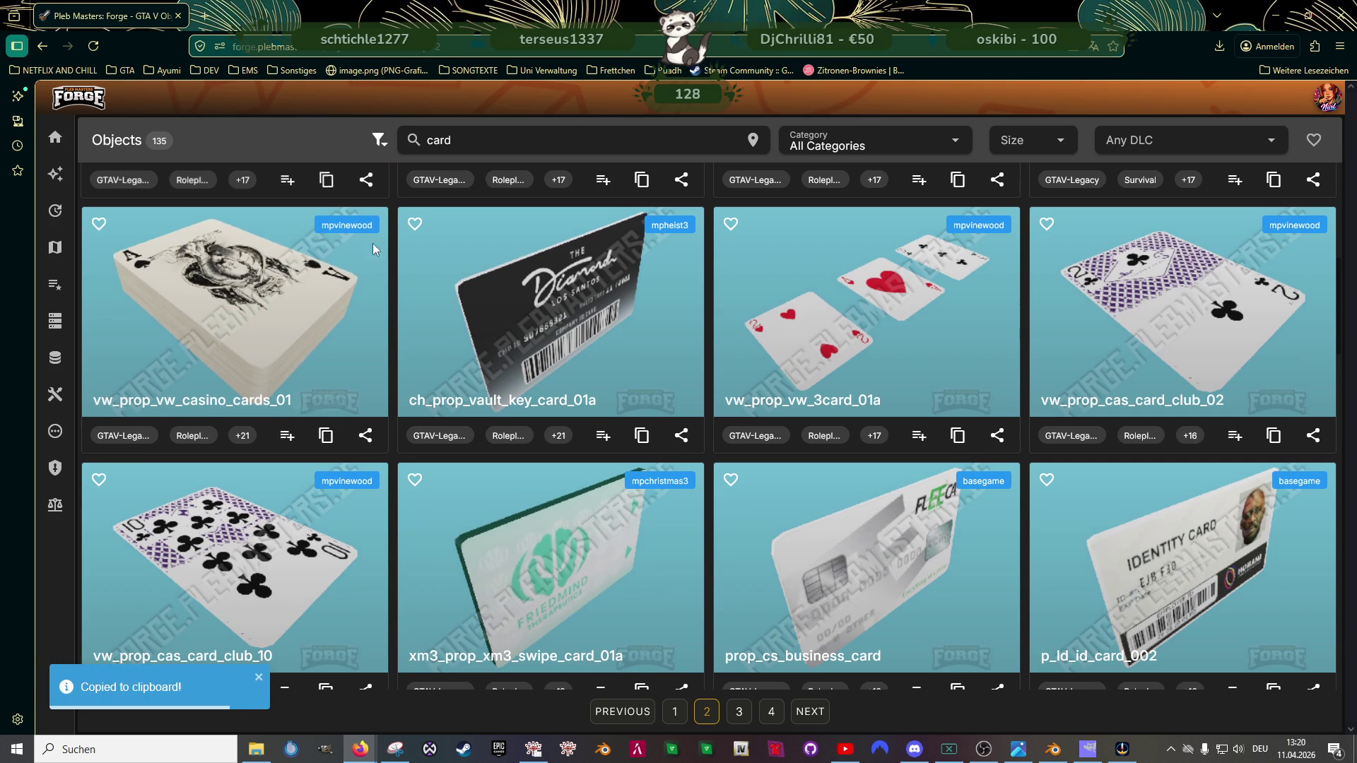
left_click(533, 749)
Step: Find the casino cards model in RPF Explorer and save all its textures to the clubhouse folder
left_click(599, 120)
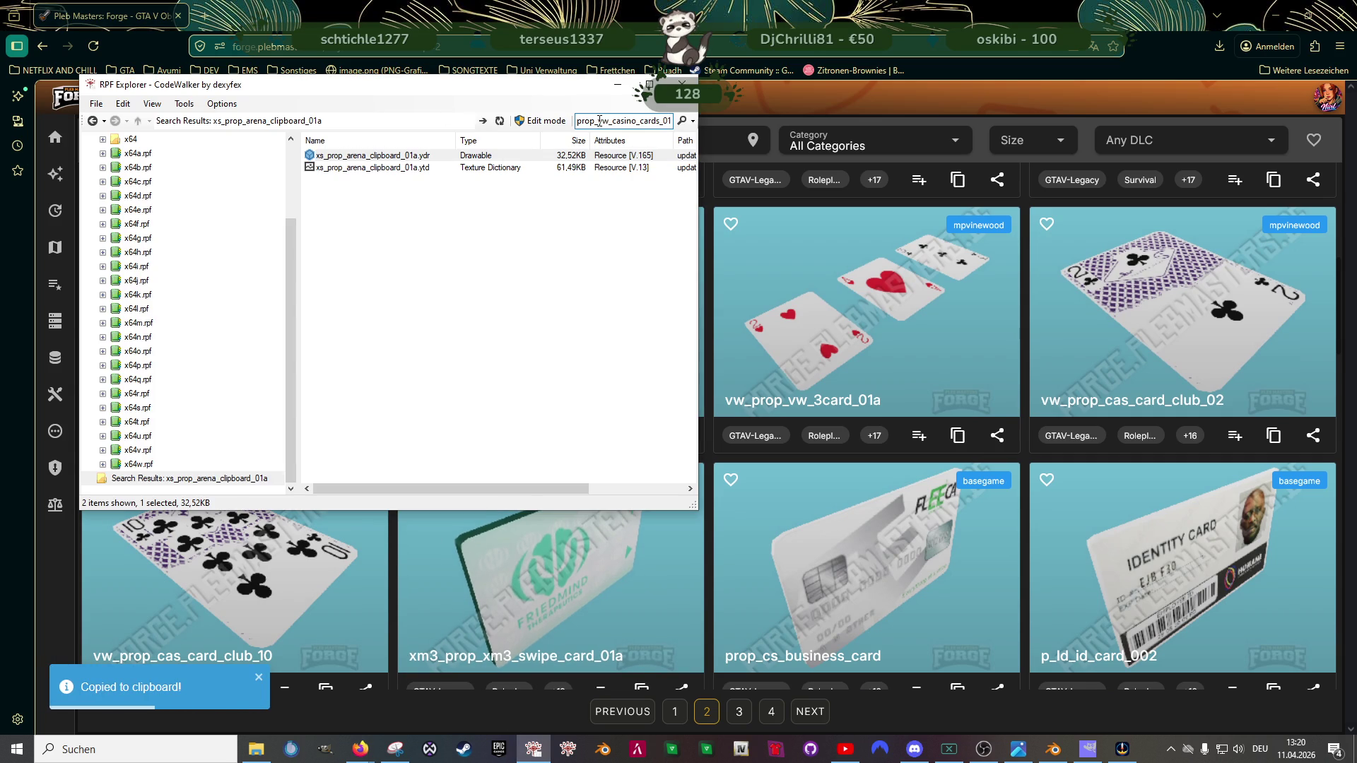
key("Return")
double_click(389, 160)
mouse_move(318, 189)
left_mouse_down()
mouse_move(325, 220)
mouse_move(119, 105)
left_mouse_up()
left_click(80, 96)
left_click(123, 113)
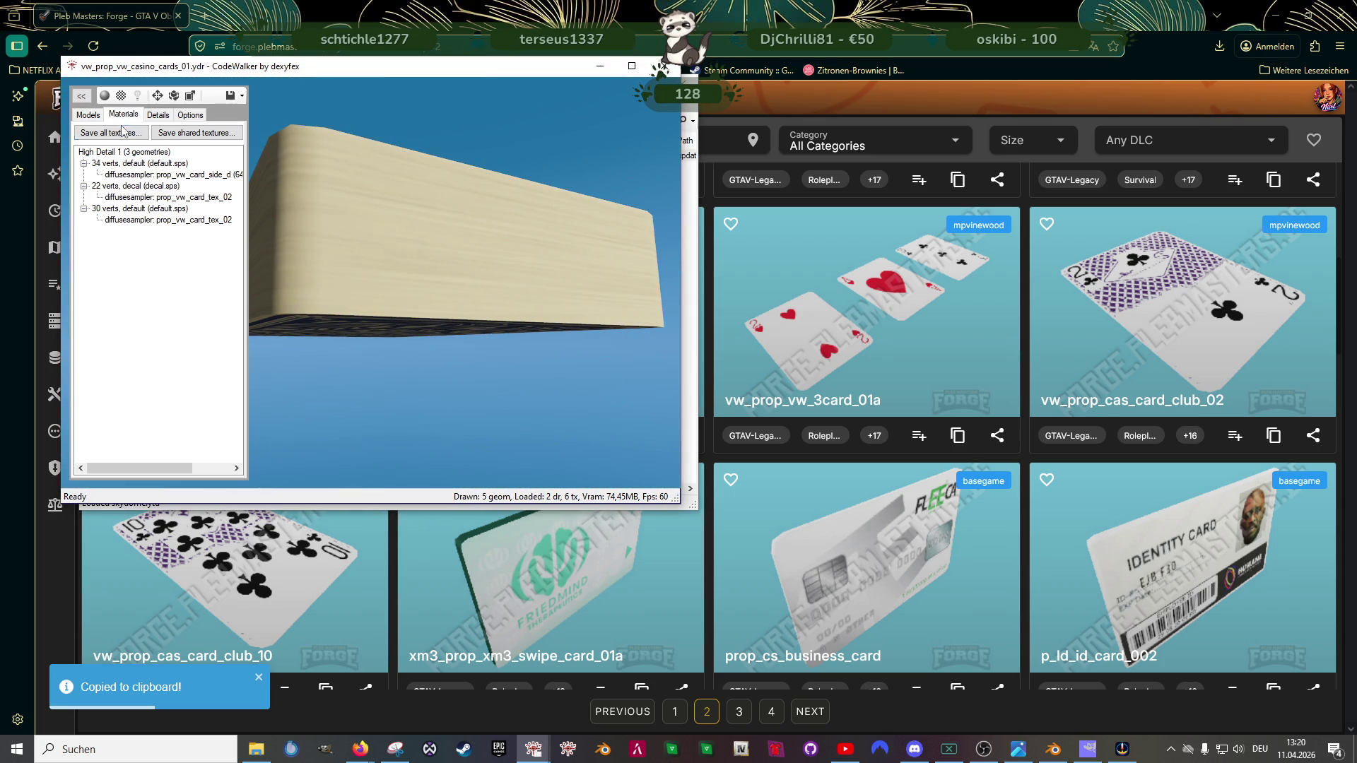
left_click(112, 133)
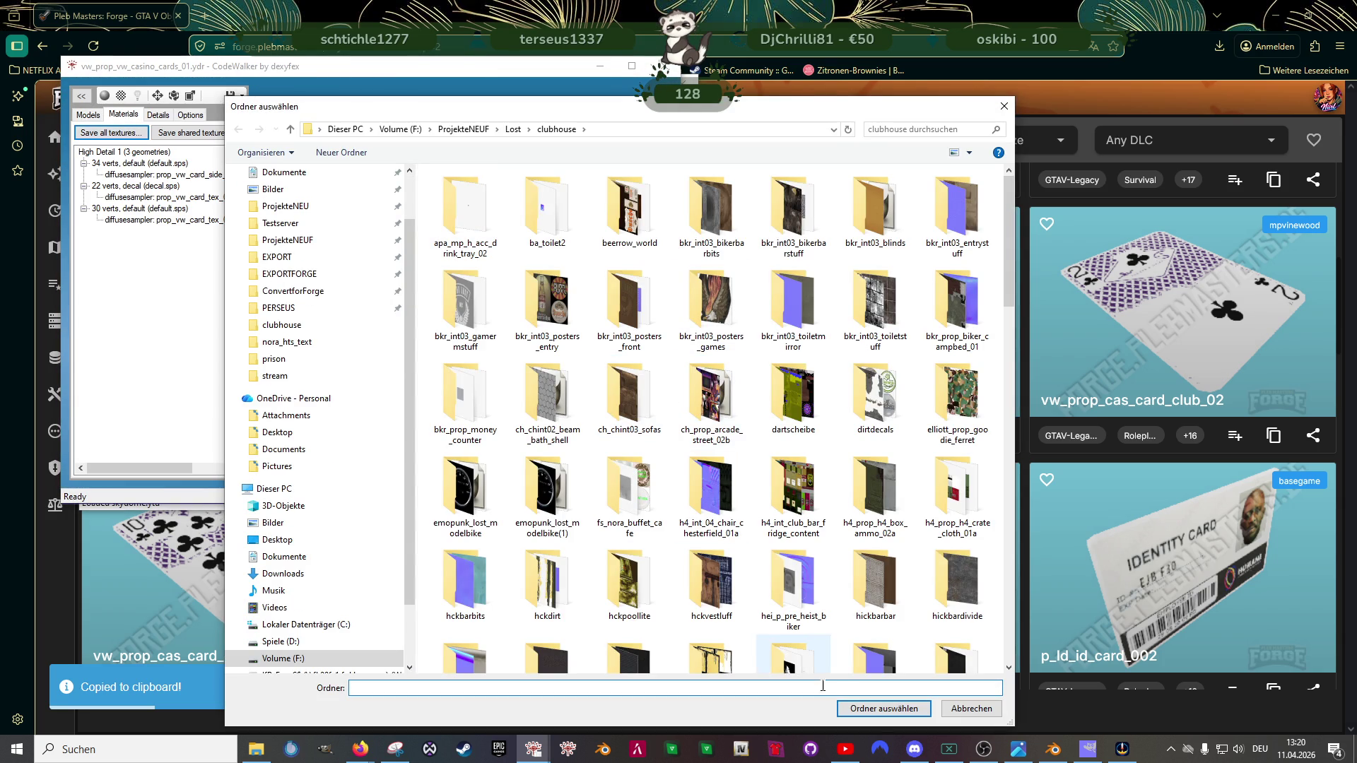
left_click(880, 718)
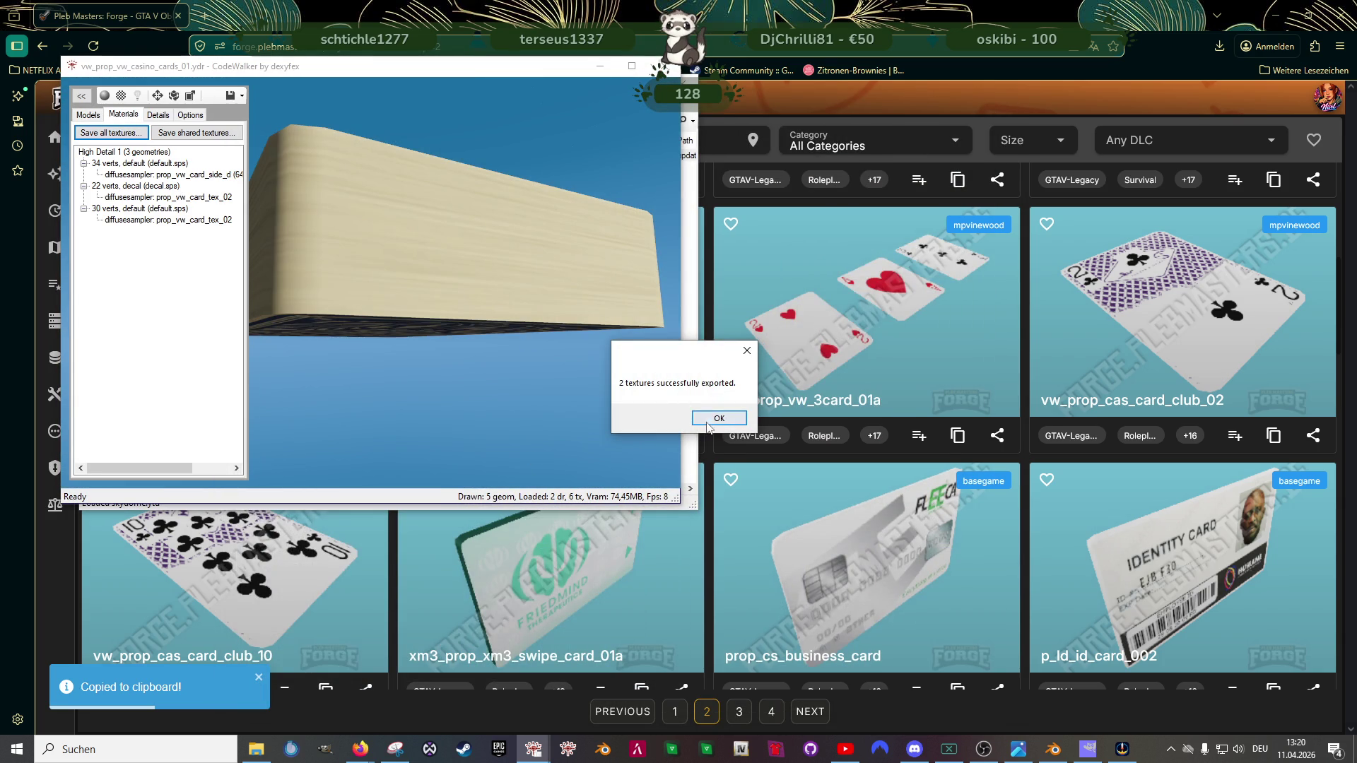
left_click(720, 423)
left_click(660, 67)
Step: Export the casino cards model file to the clubhouse folder and return to Blender
right_click(371, 154)
left_click(487, 224)
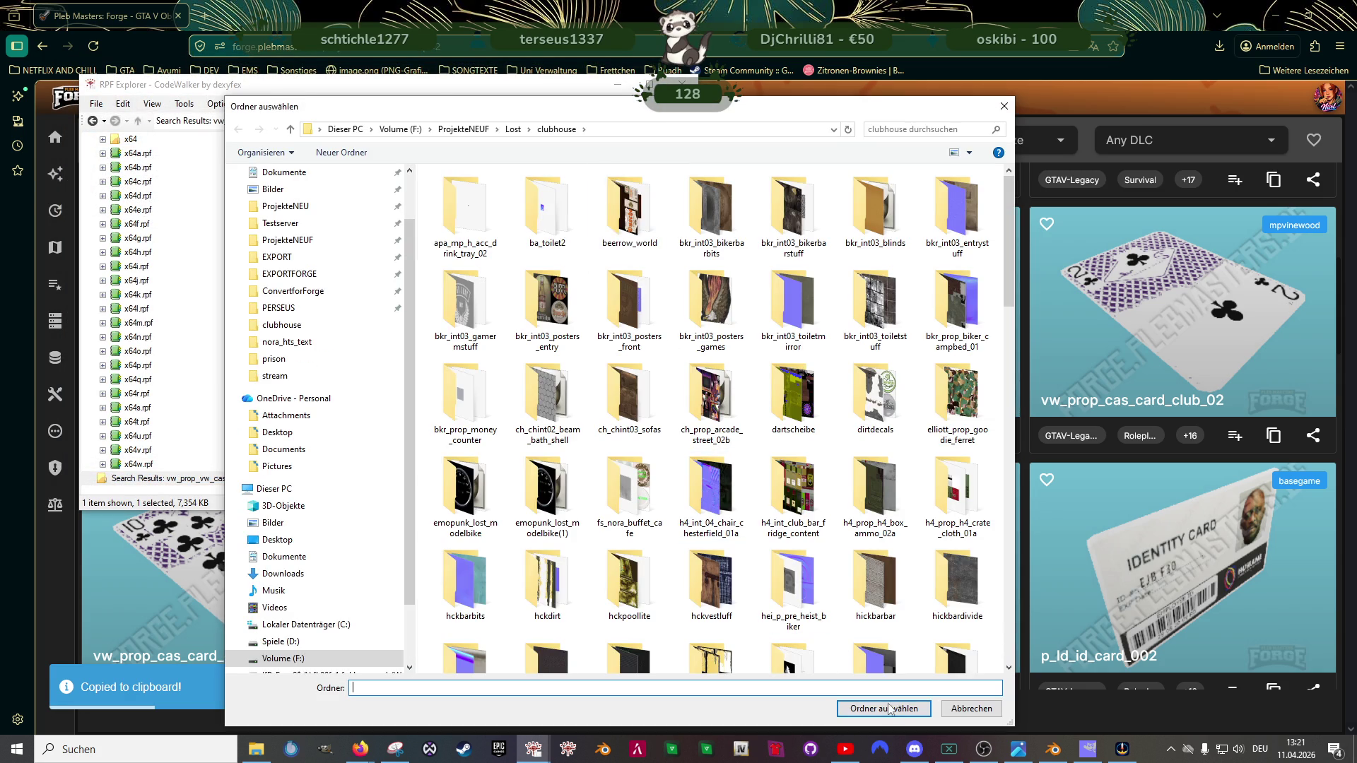
left_click(884, 707)
left_click(1053, 749)
scroll(659, 399, "down", 3)
scroll(659, 399, "down", 3)
scroll(659, 399, "down", 3)
key("Tab")
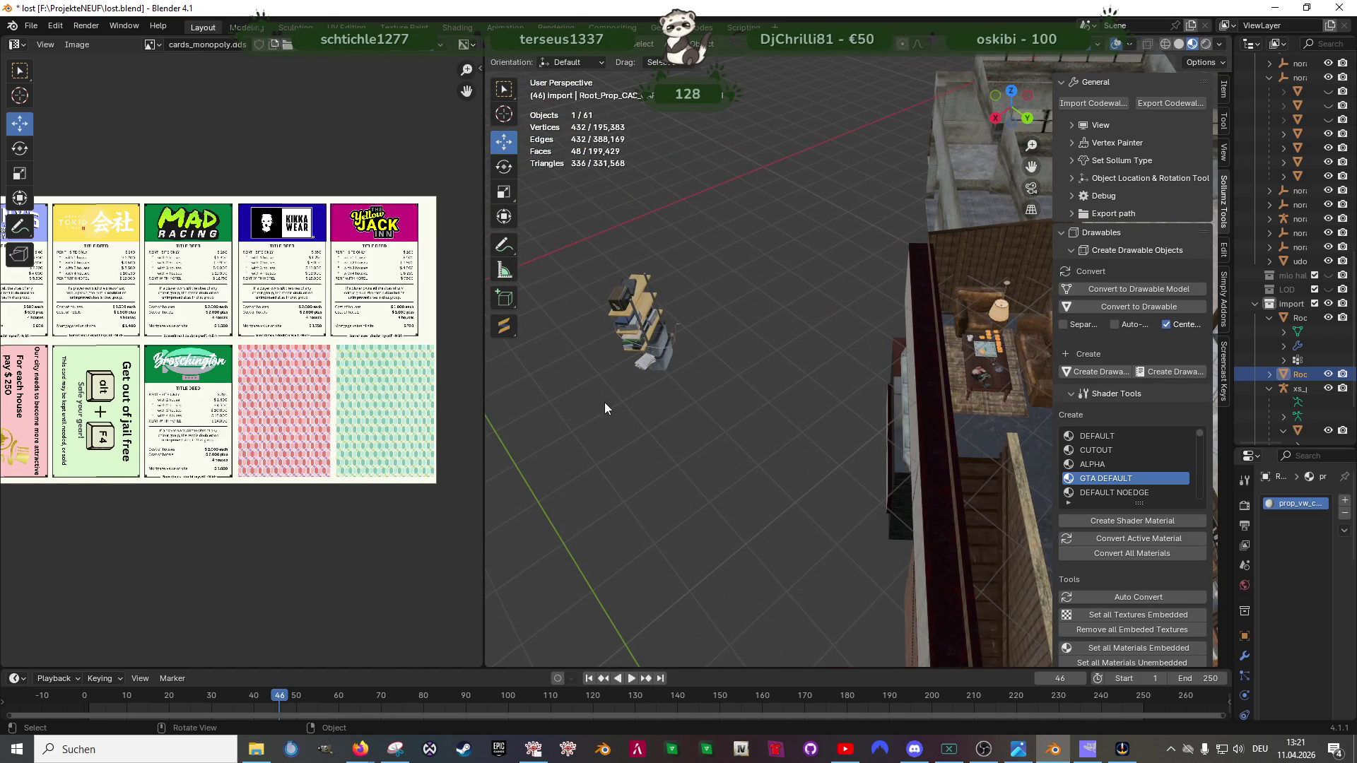
Step: Import vw_prop_vw_casino_cards_01.ydr.xml into the scene via Import Codewalker
left_click(1093, 103)
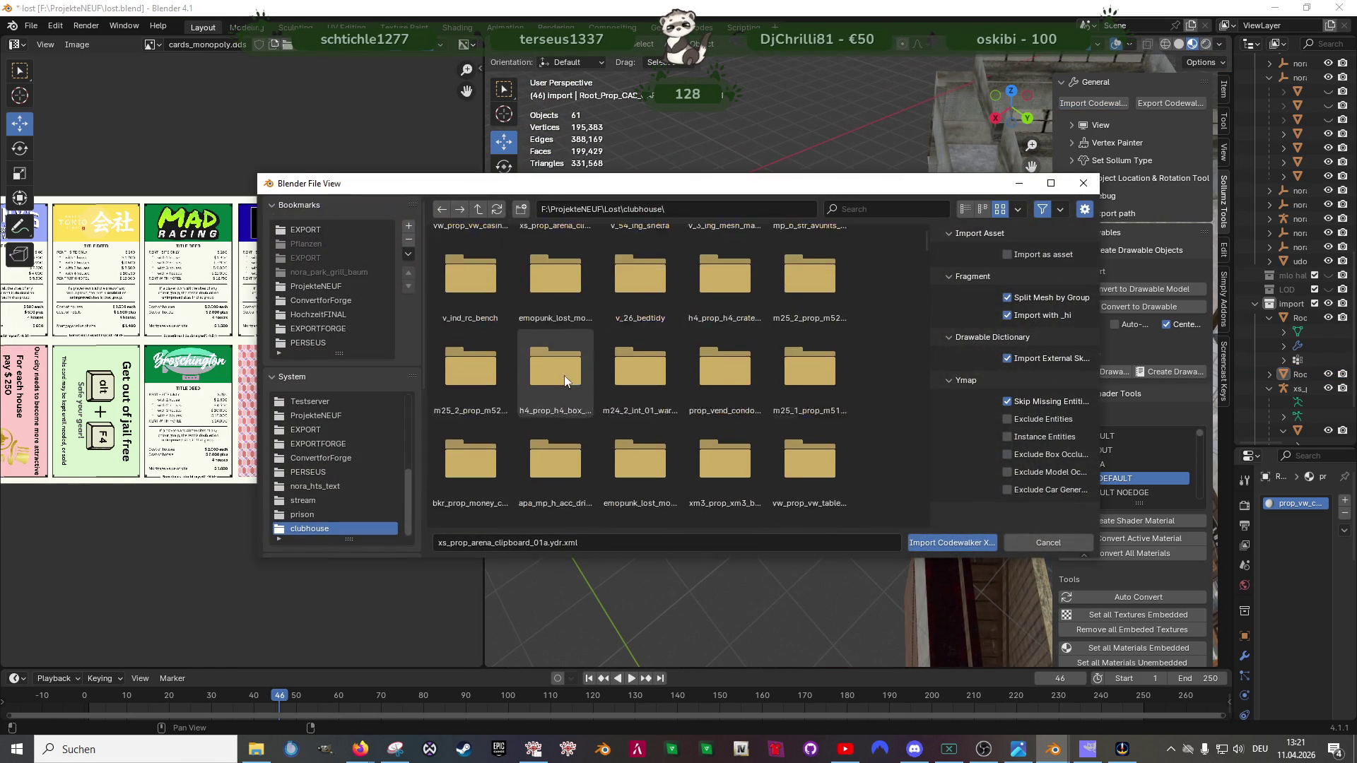
left_click(963, 210)
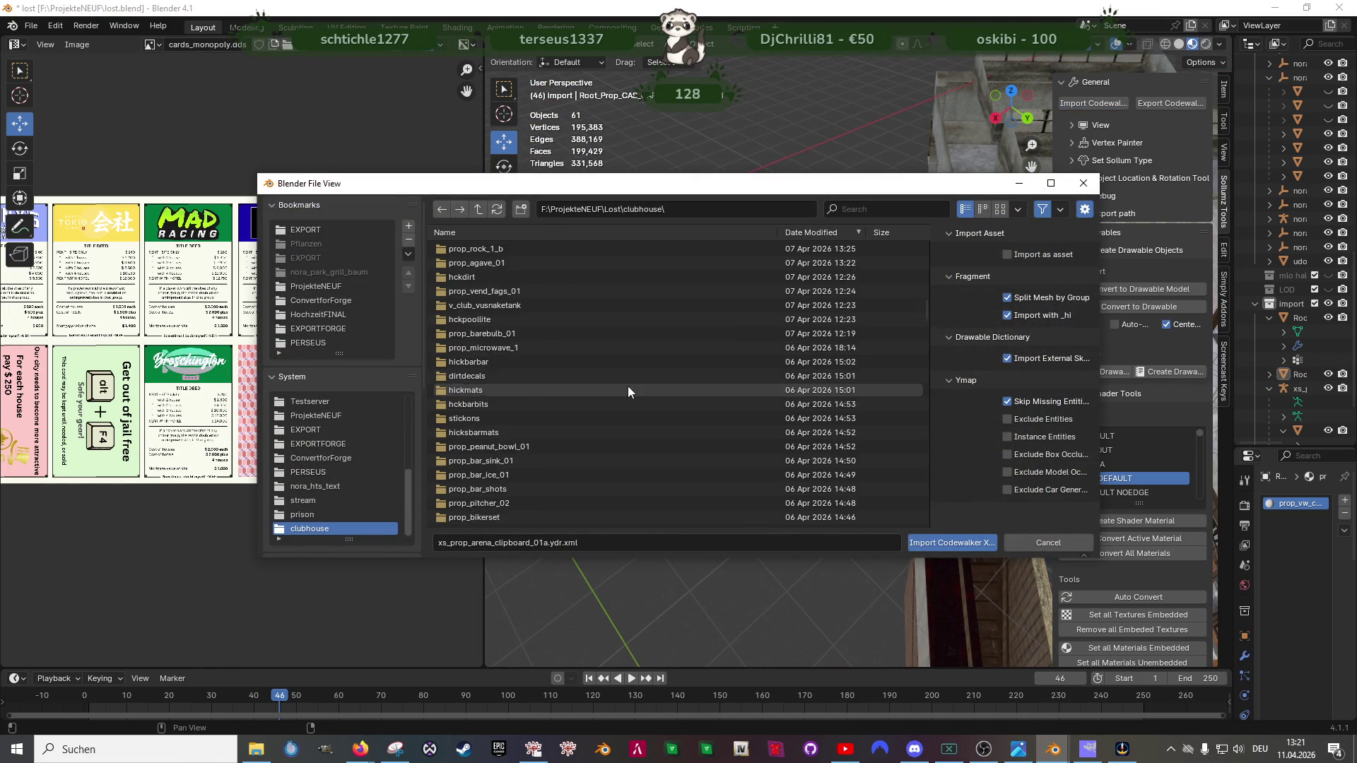
scroll(595, 416, "down", 5)
left_click(573, 347)
left_click(964, 543)
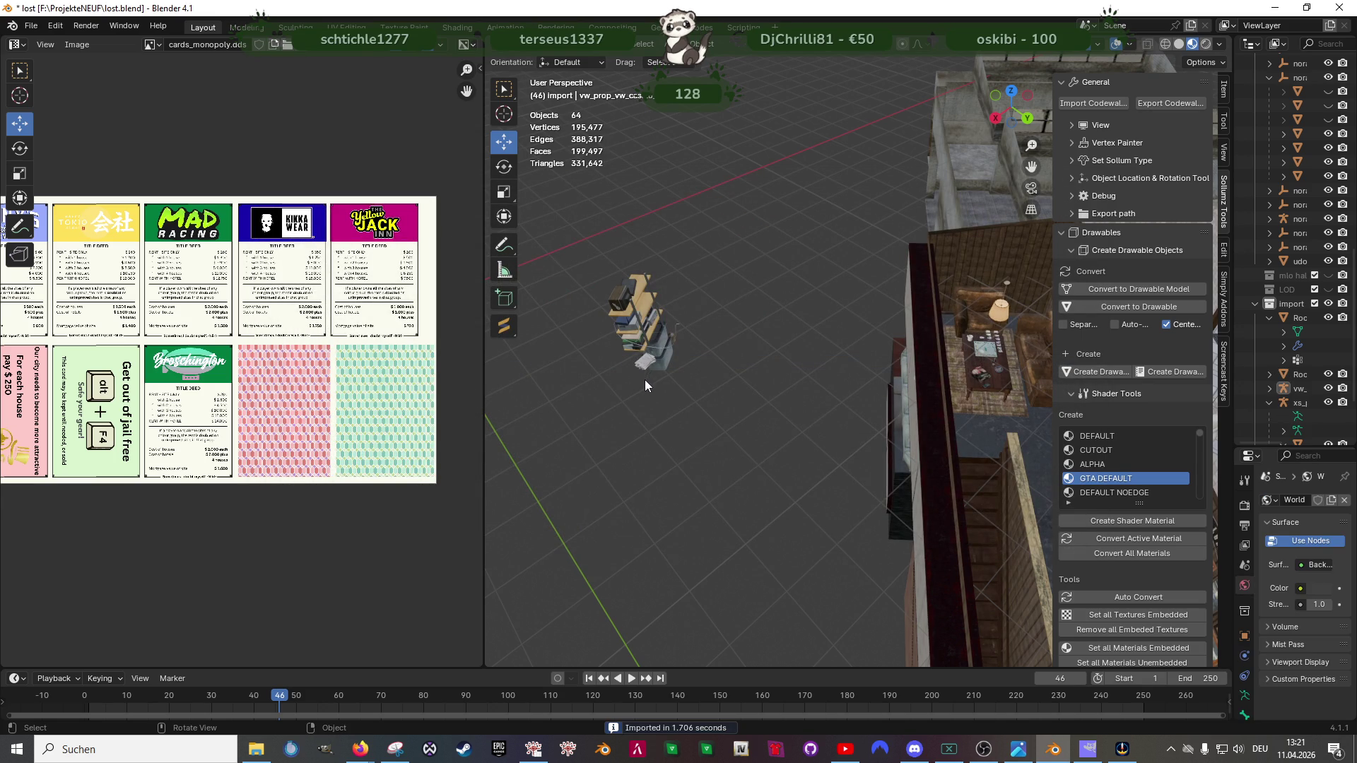
left_click_drag(1219, 360, 954, 361)
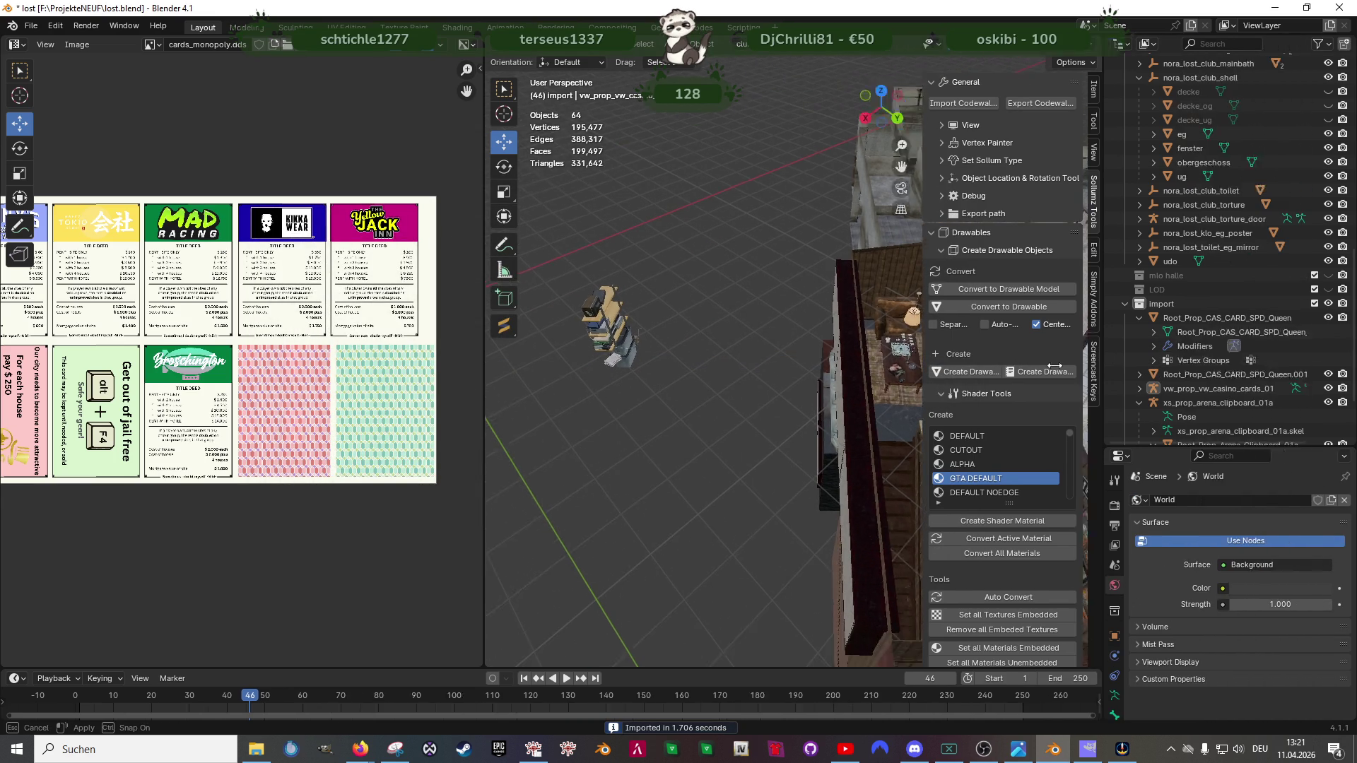
Step: Delete Bound Box.001 with its hierarchy and select the Prop_vw_Casino_Cards_01 mesh
left_click_drag(483, 387, 171, 387)
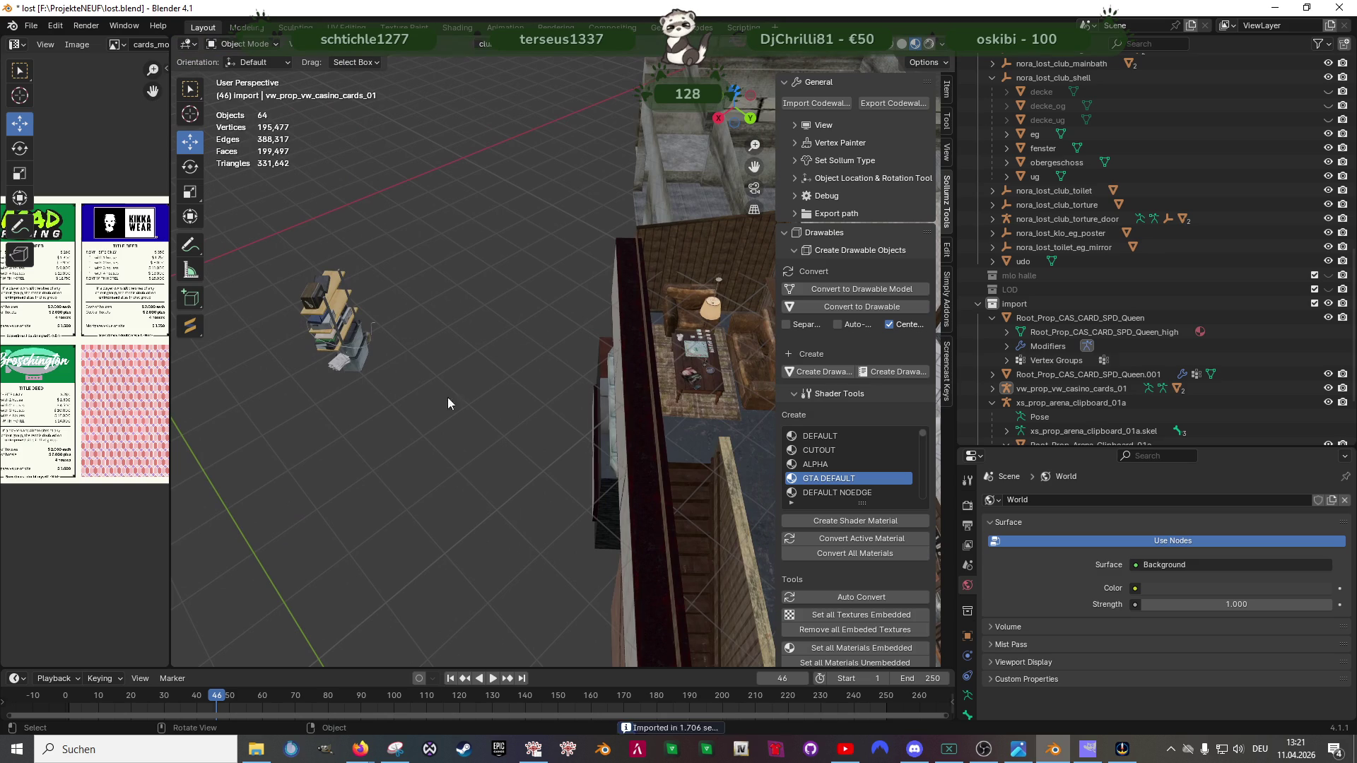
left_click(993, 388)
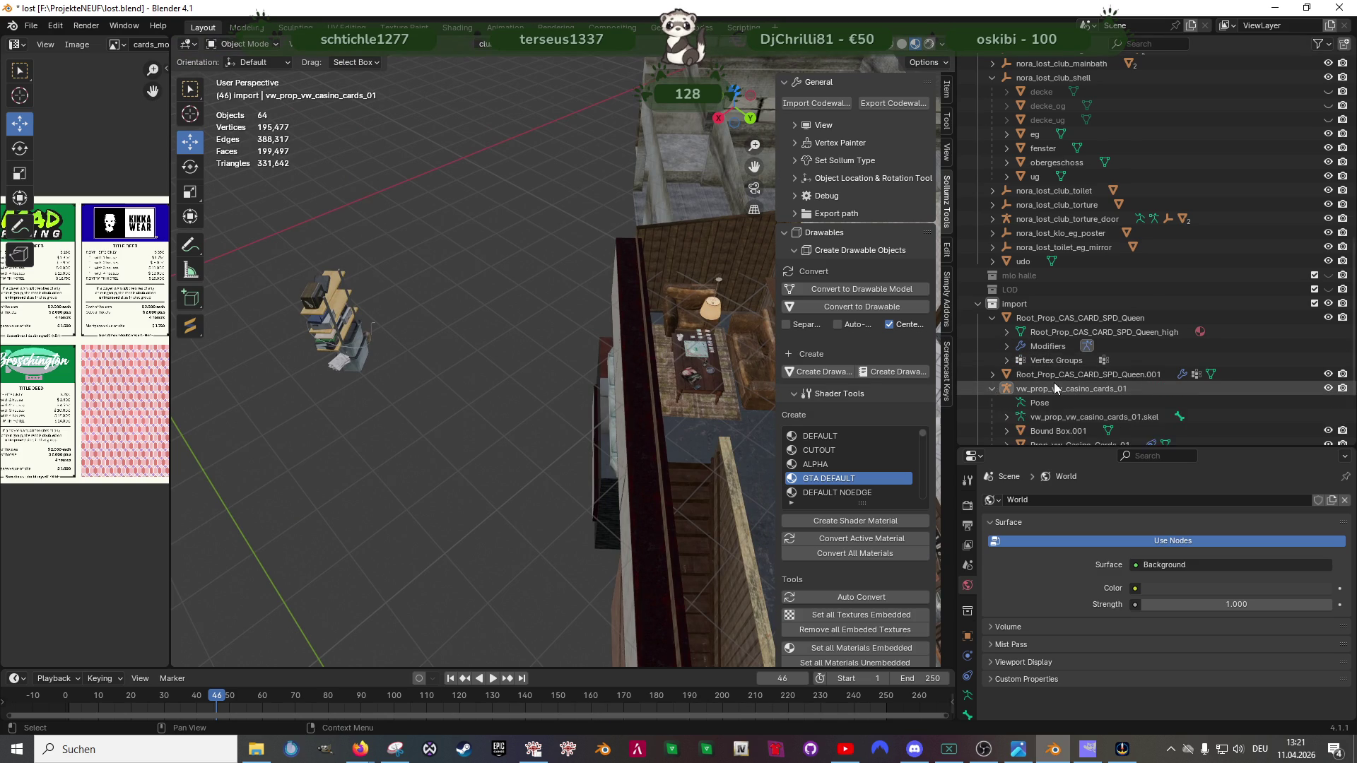
scroll(1055, 383, "down", 3)
right_click(1061, 346)
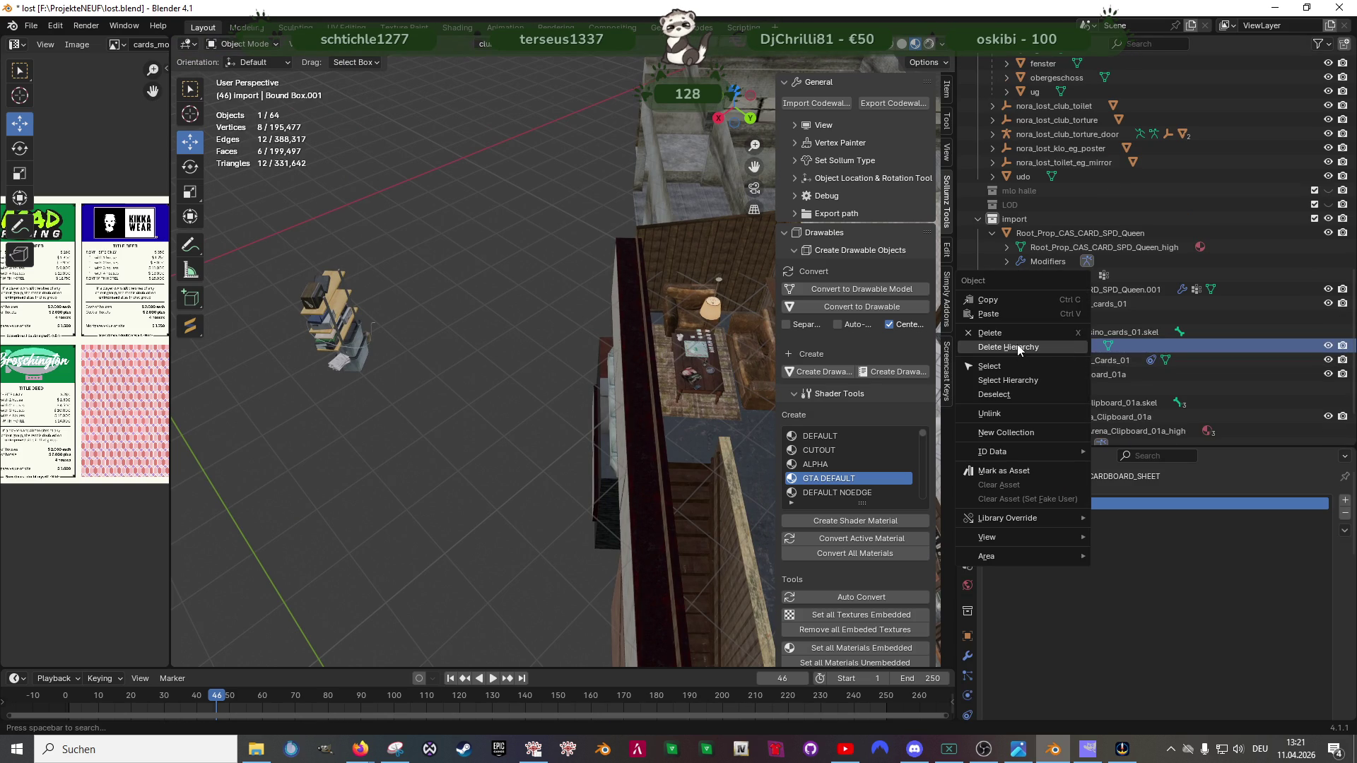
left_click(1061, 348)
left_click(1054, 347)
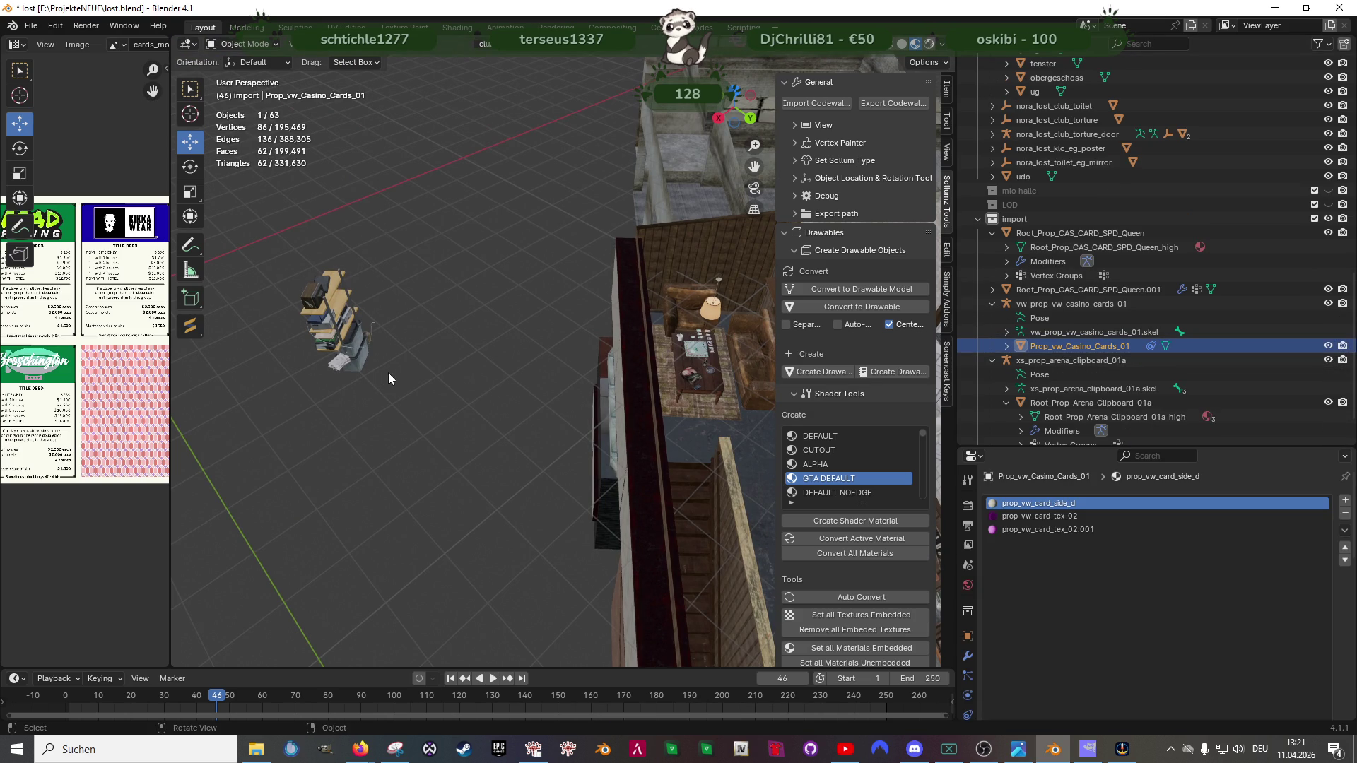
key("KP_Decimal")
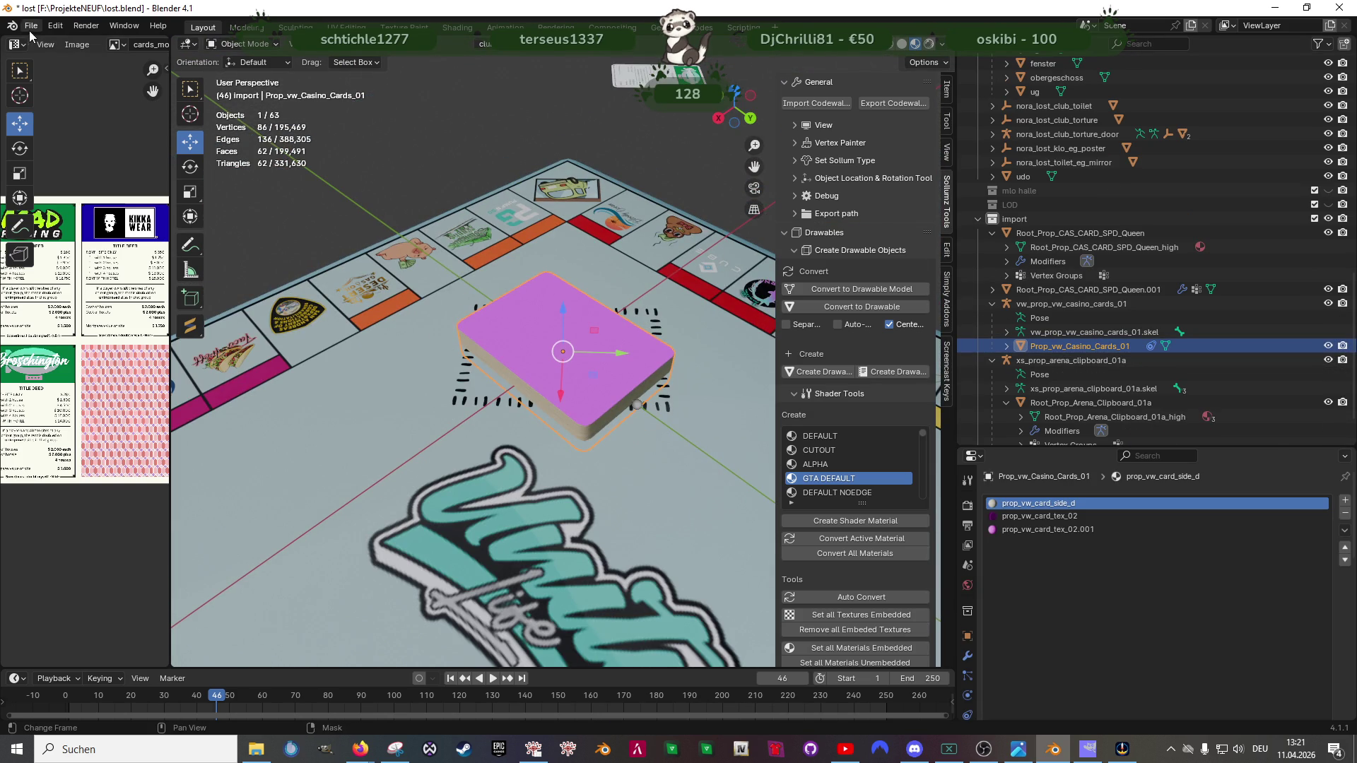
Step: Relink the deck's missing textures from the folder and align it to the transform orientation
left_click(30, 29)
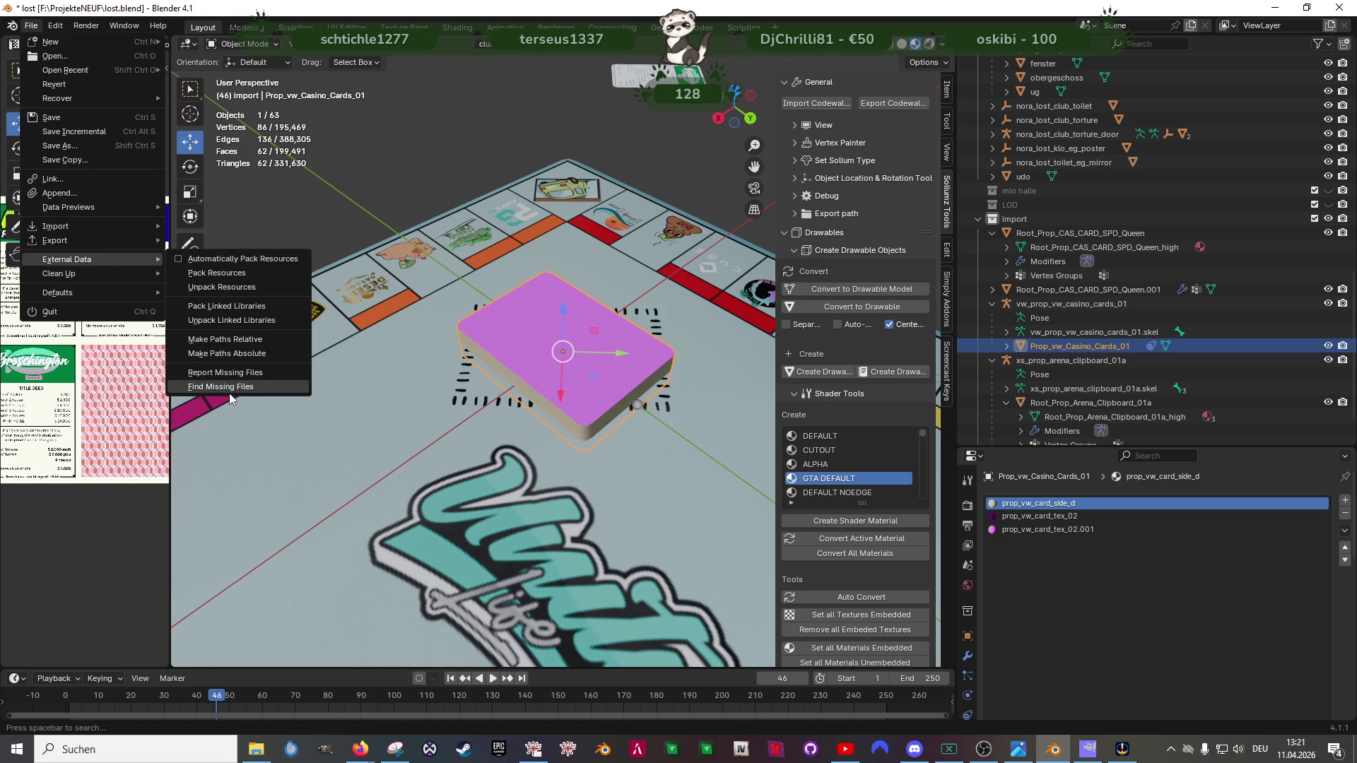
left_click(220, 385)
left_click(966, 544)
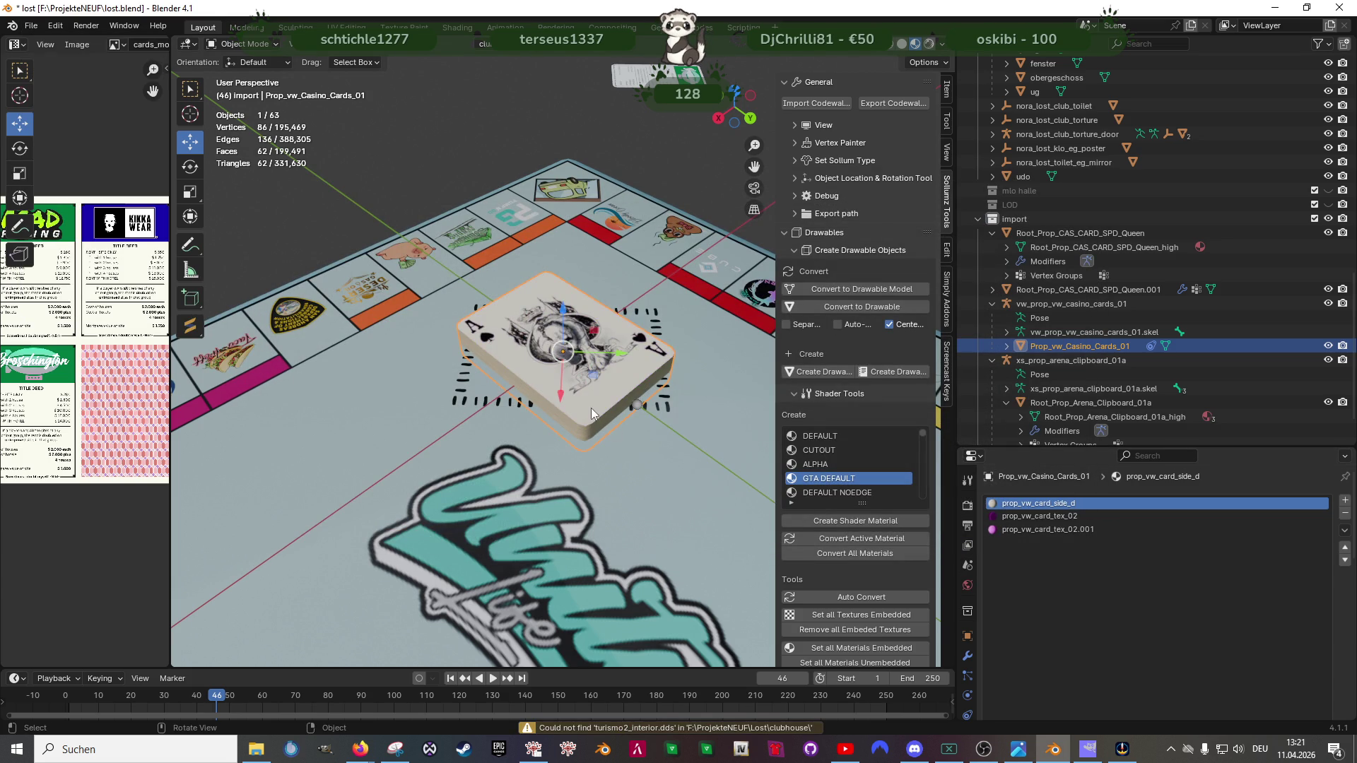
left_click(380, 44)
mouse_move(435, 61)
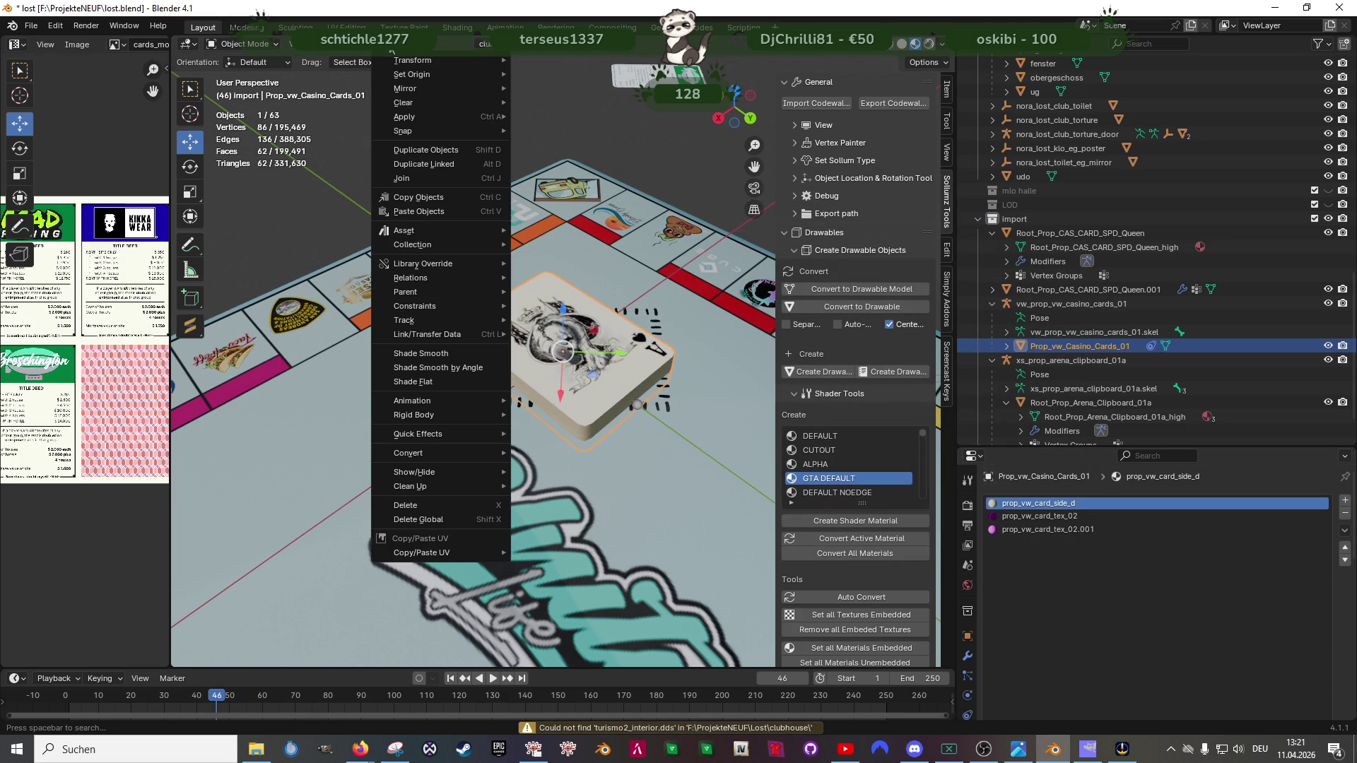
left_click(580, 195)
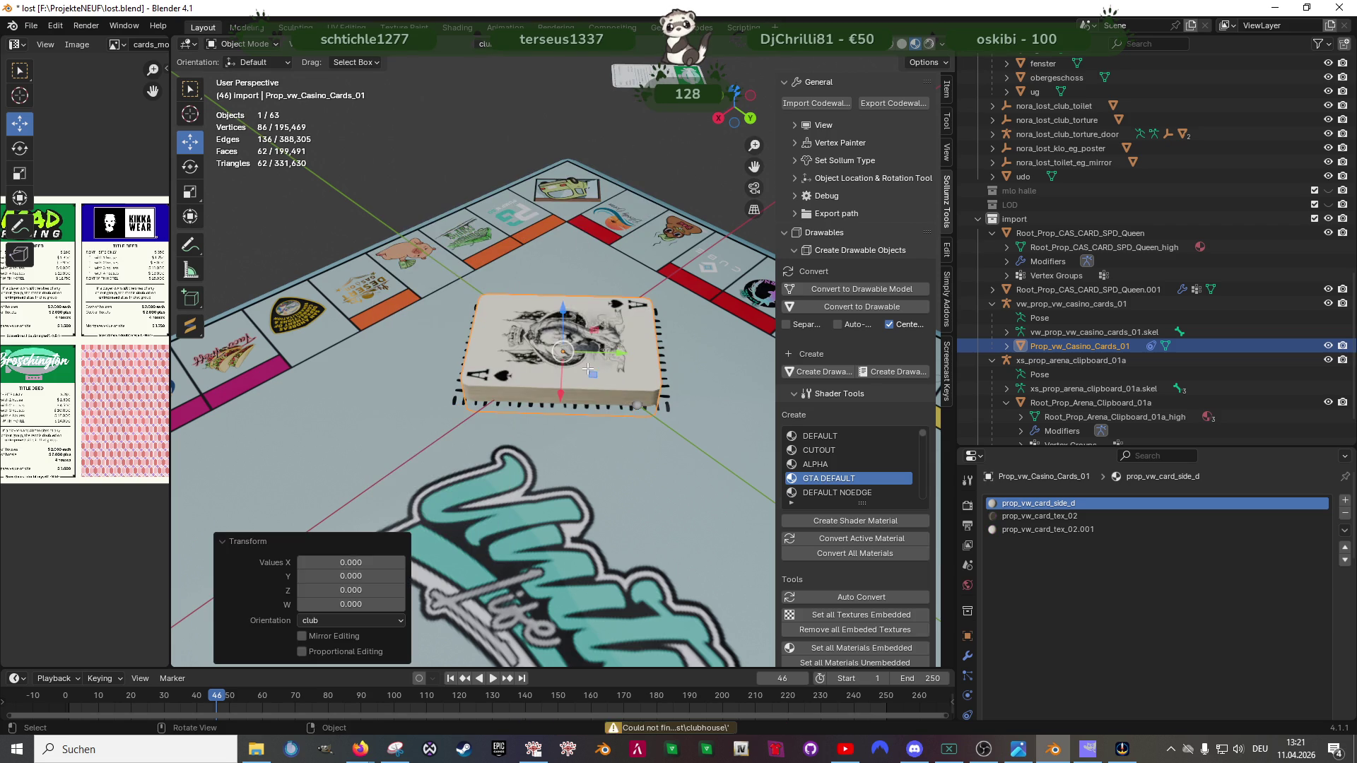
Step: Flip the deck mesh 180° in Edit Mode and convert its triangles to quads
key("Tab")
key("shift+space")
key("r")
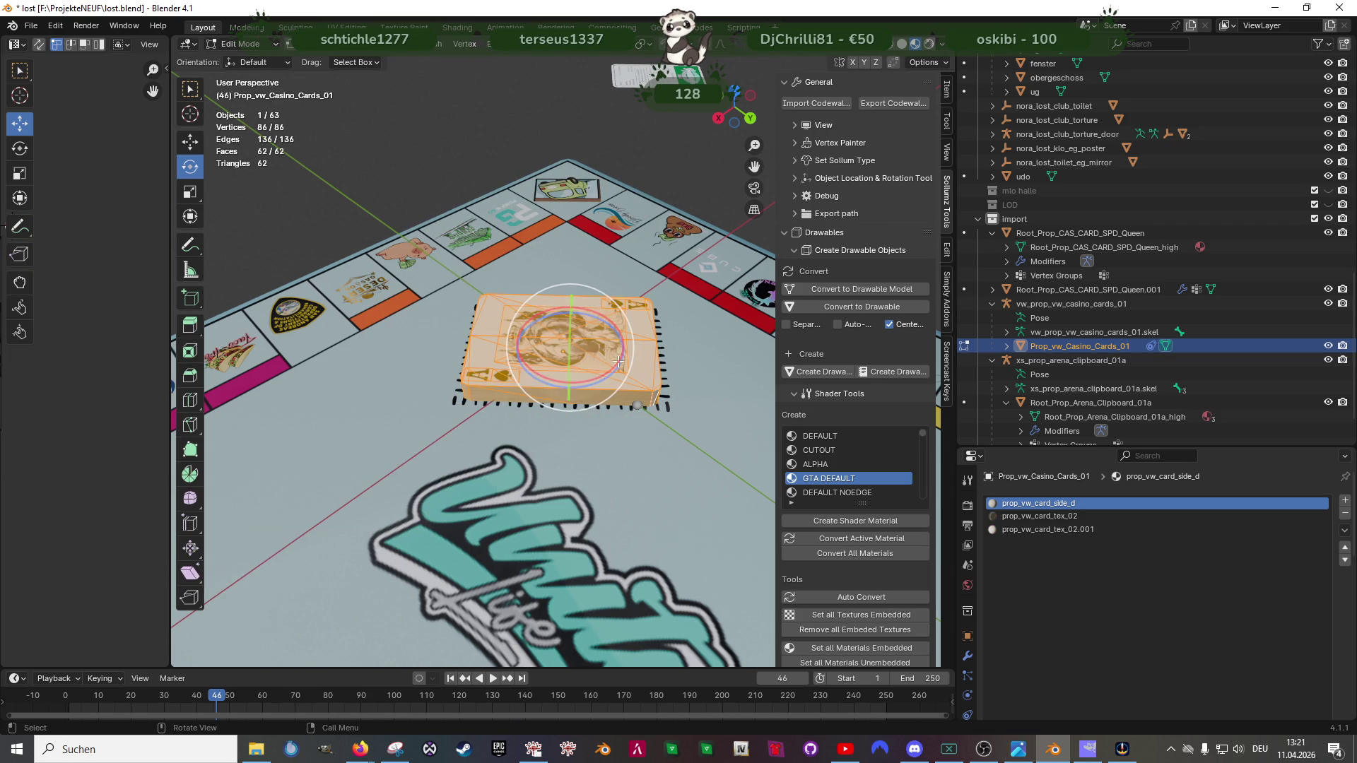
left_click_drag(613, 362, 557, 313)
type("rx180")
key("Return")
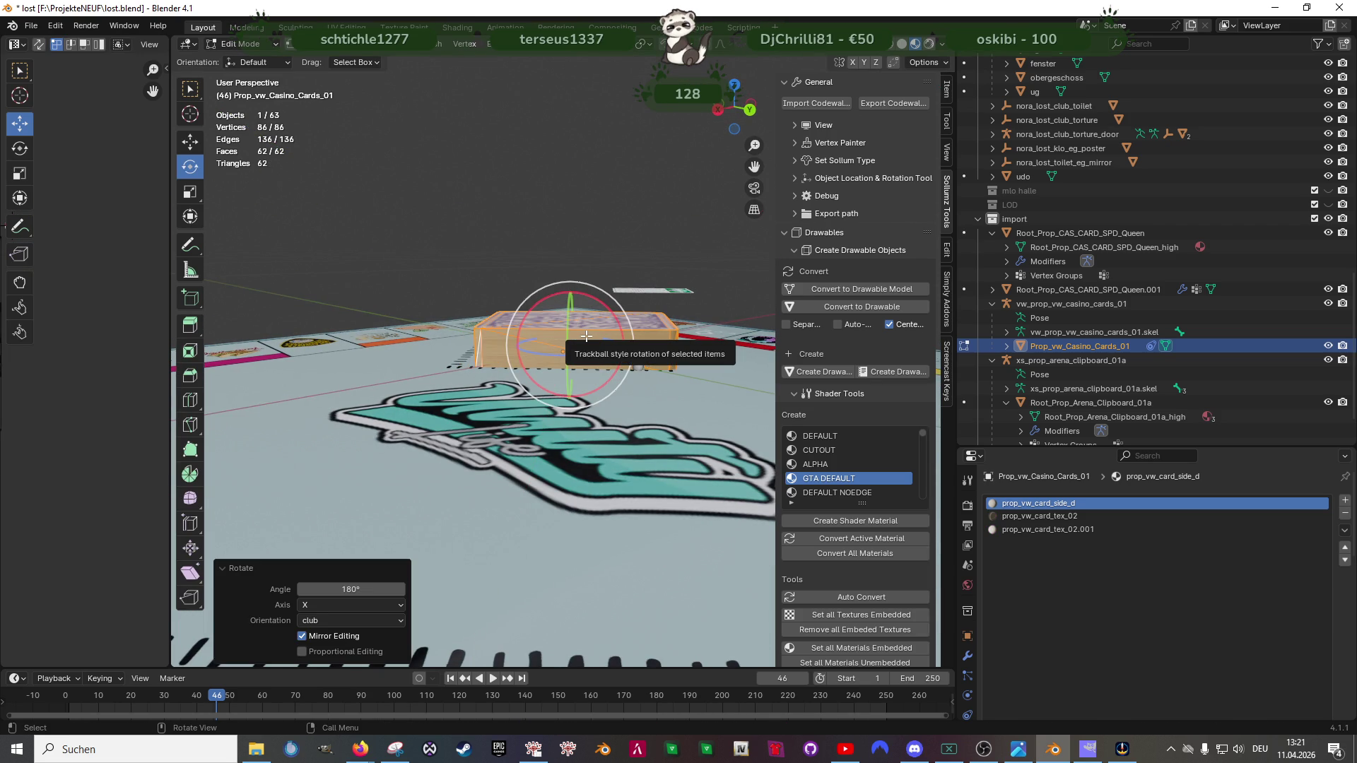
key("alt+j")
Step: Lower the card deck and slide it onto the board inside the dashed card space
key("shift+space")
key("g")
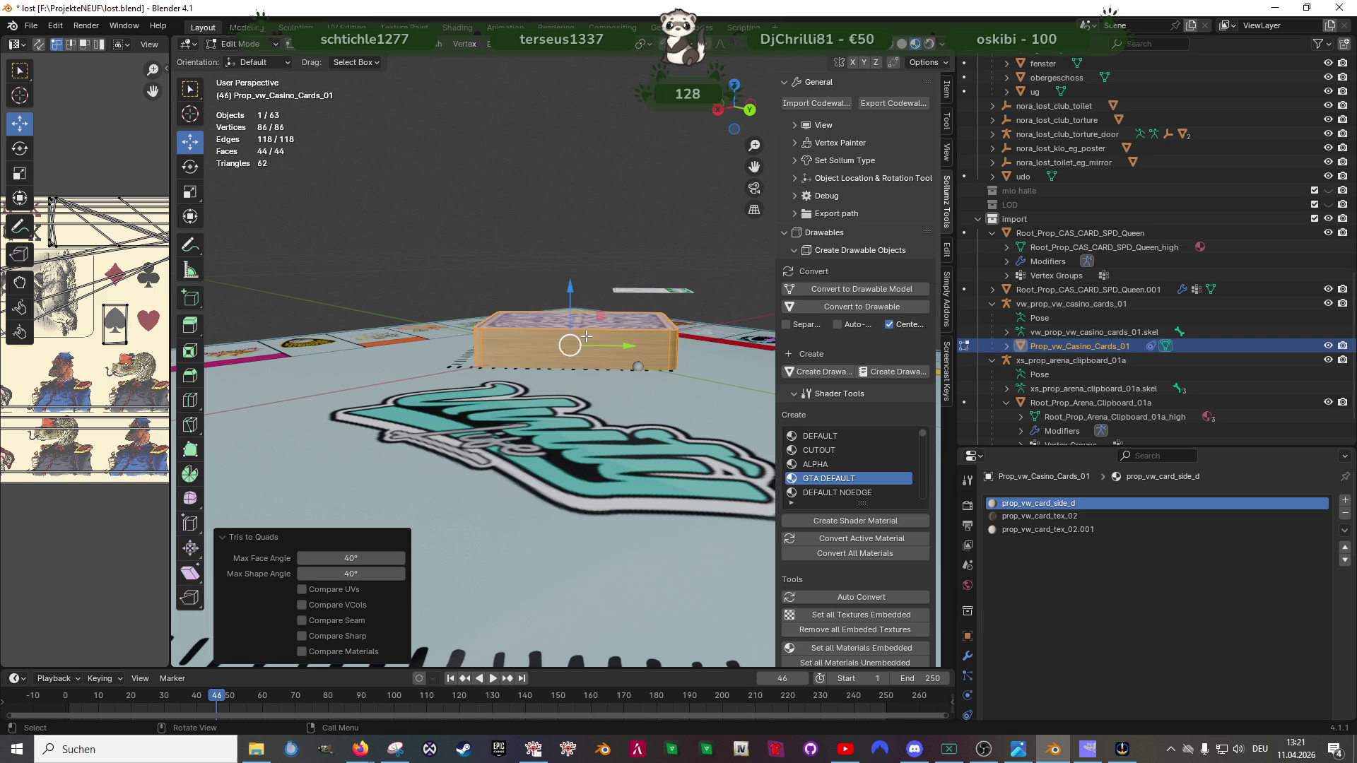
scroll(620, 337, "down", 5)
left_click_drag(619, 338, 478, 351)
scroll(470, 349, "down", 4)
scroll(600, 400, "down", 3)
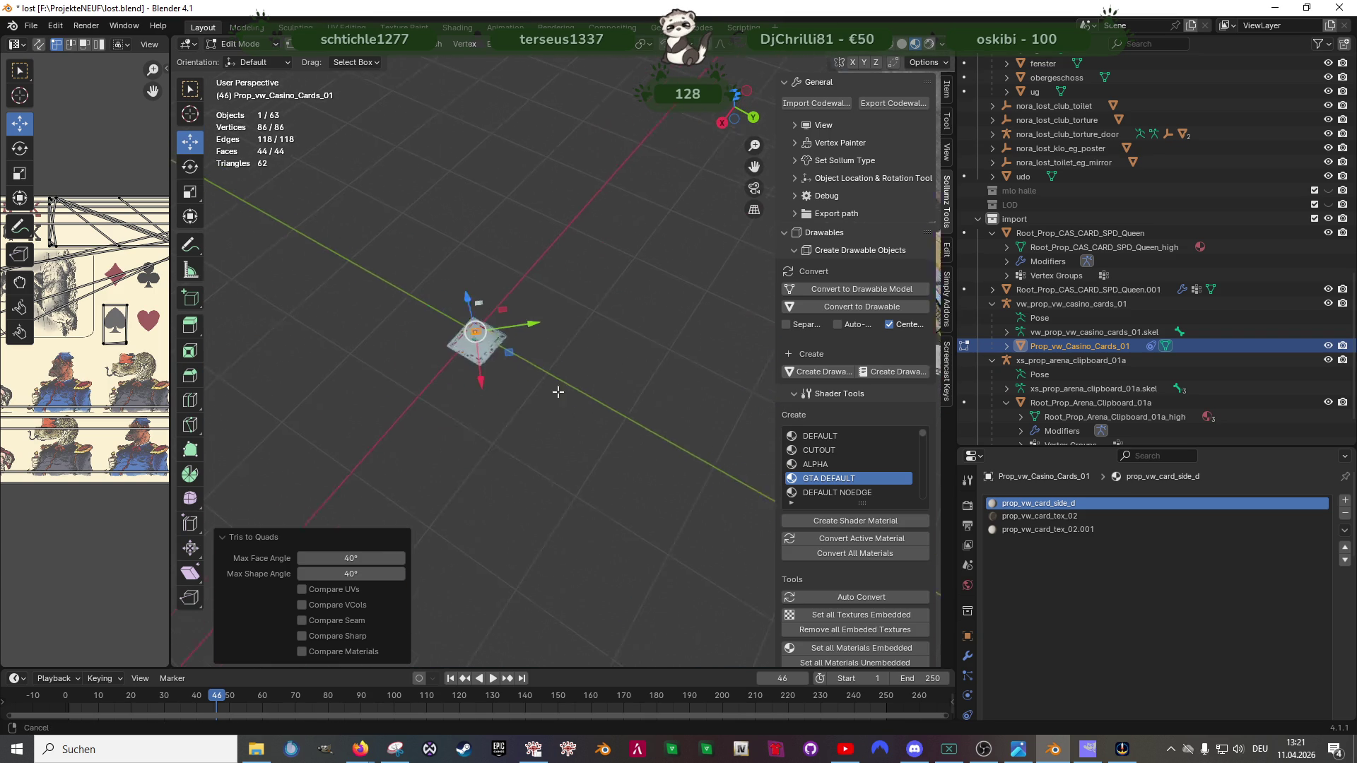
left_click_drag(600, 400, 510, 356)
scroll(508, 357, "up", 5)
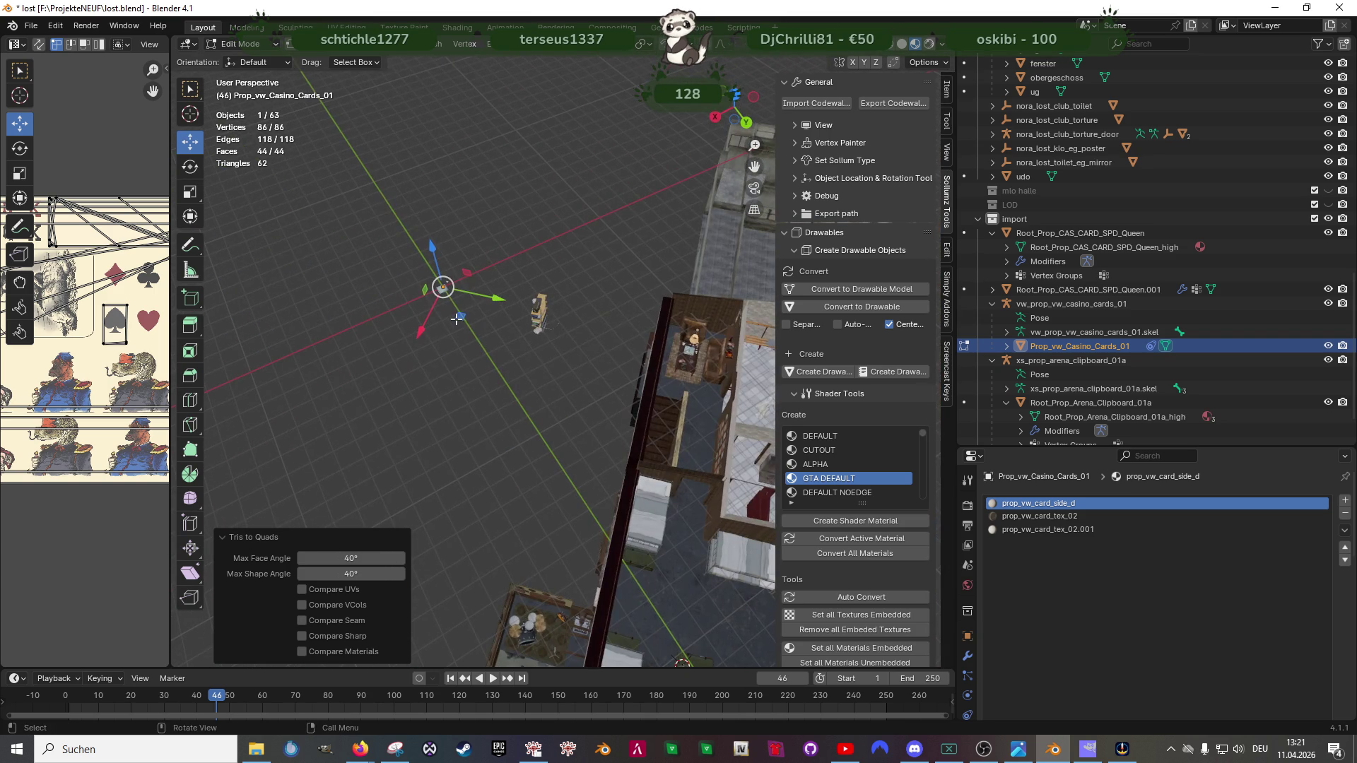
key("g")
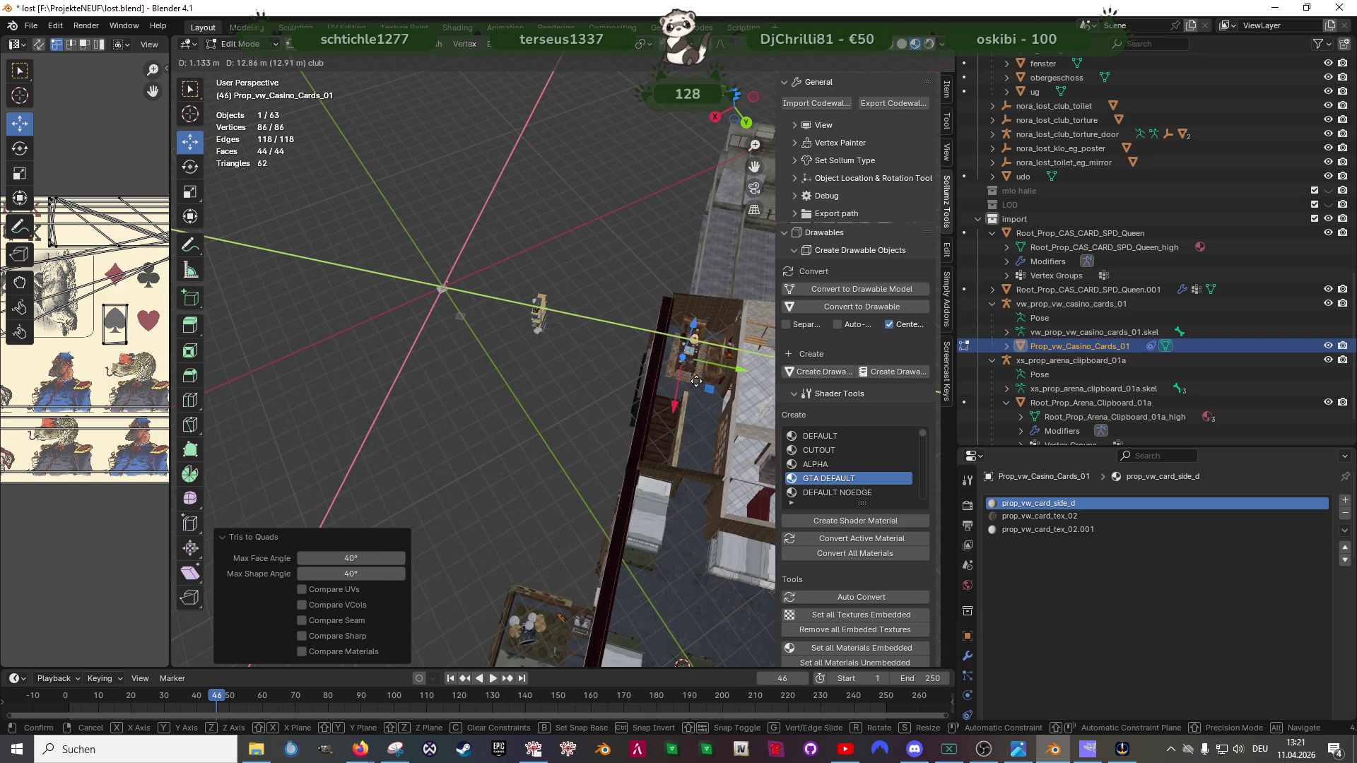
left_click(697, 382)
key("KP_Decimal")
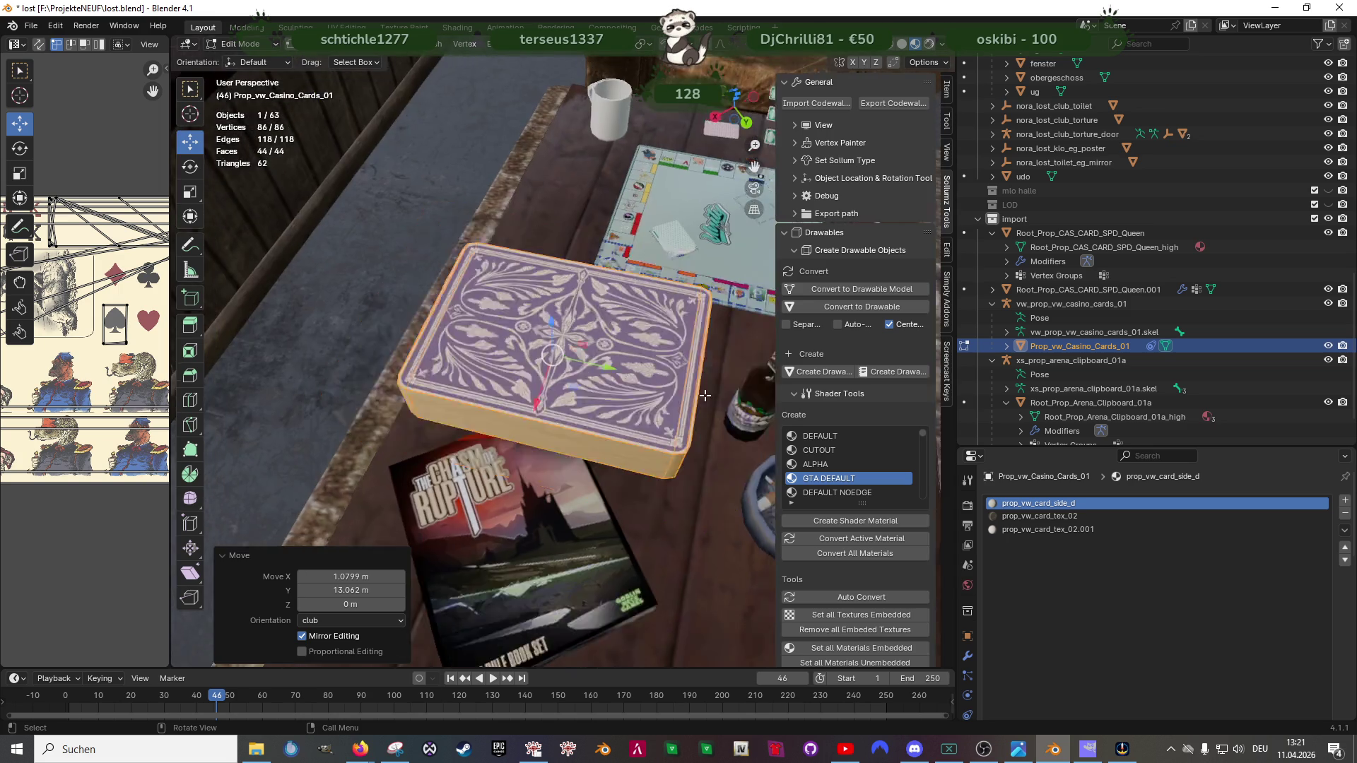
scroll(705, 394, "down", 5)
left_click_drag(584, 352, 624, 454)
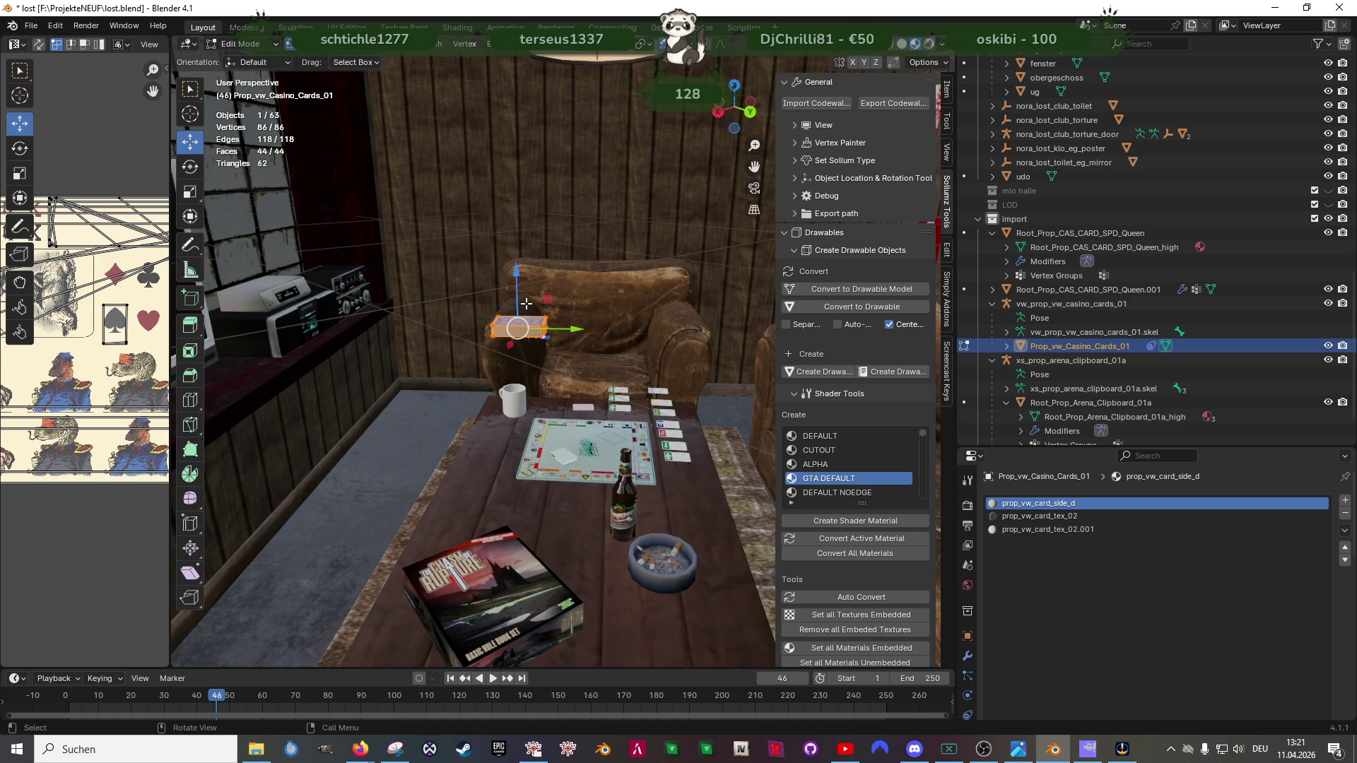
key("g")
key("z")
left_click(524, 477)
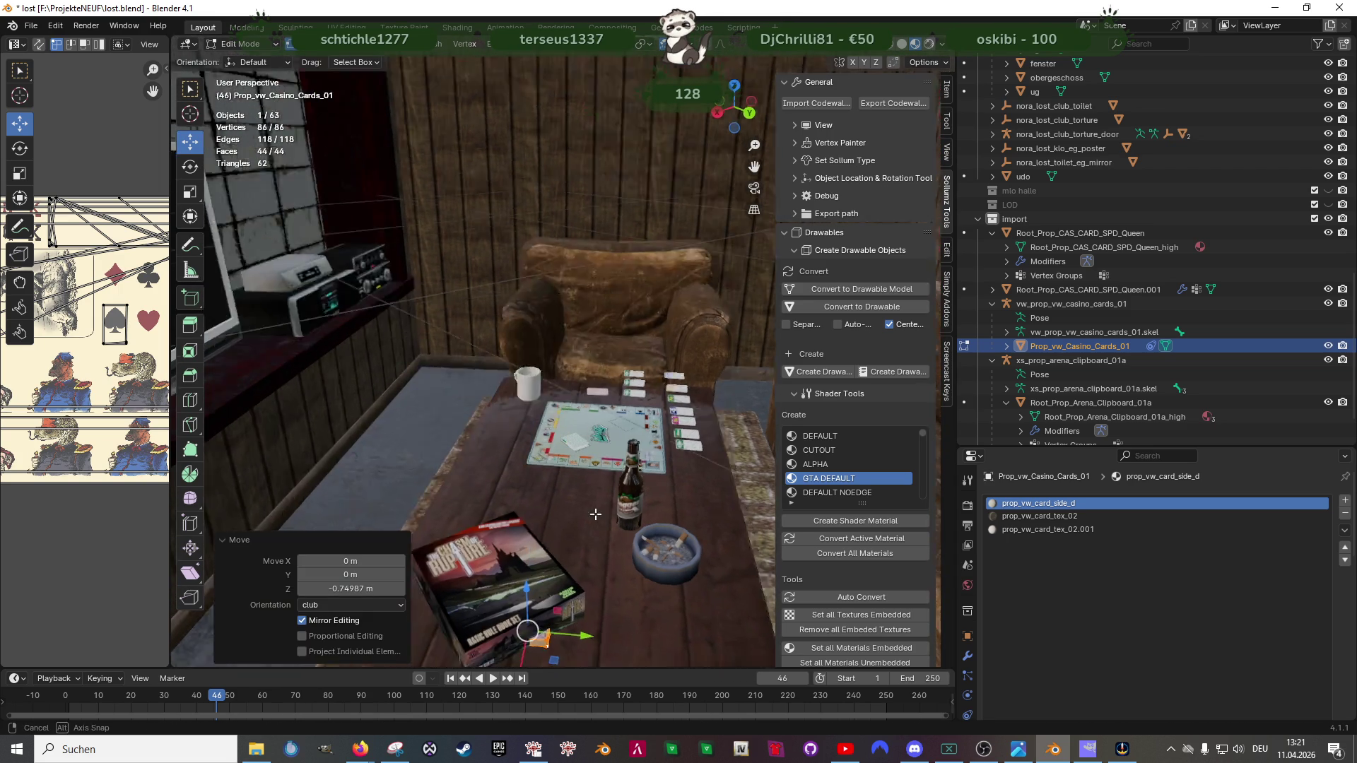
key("g")
key("shift+z")
left_click(732, 356)
key("KP_Decimal")
Step: Rotate the deck about 52° to line up beside the centre logo
key("shift+space")
key("r")
left_click_drag(576, 397, 468, 380)
left_click(519, 398)
key("Tab")
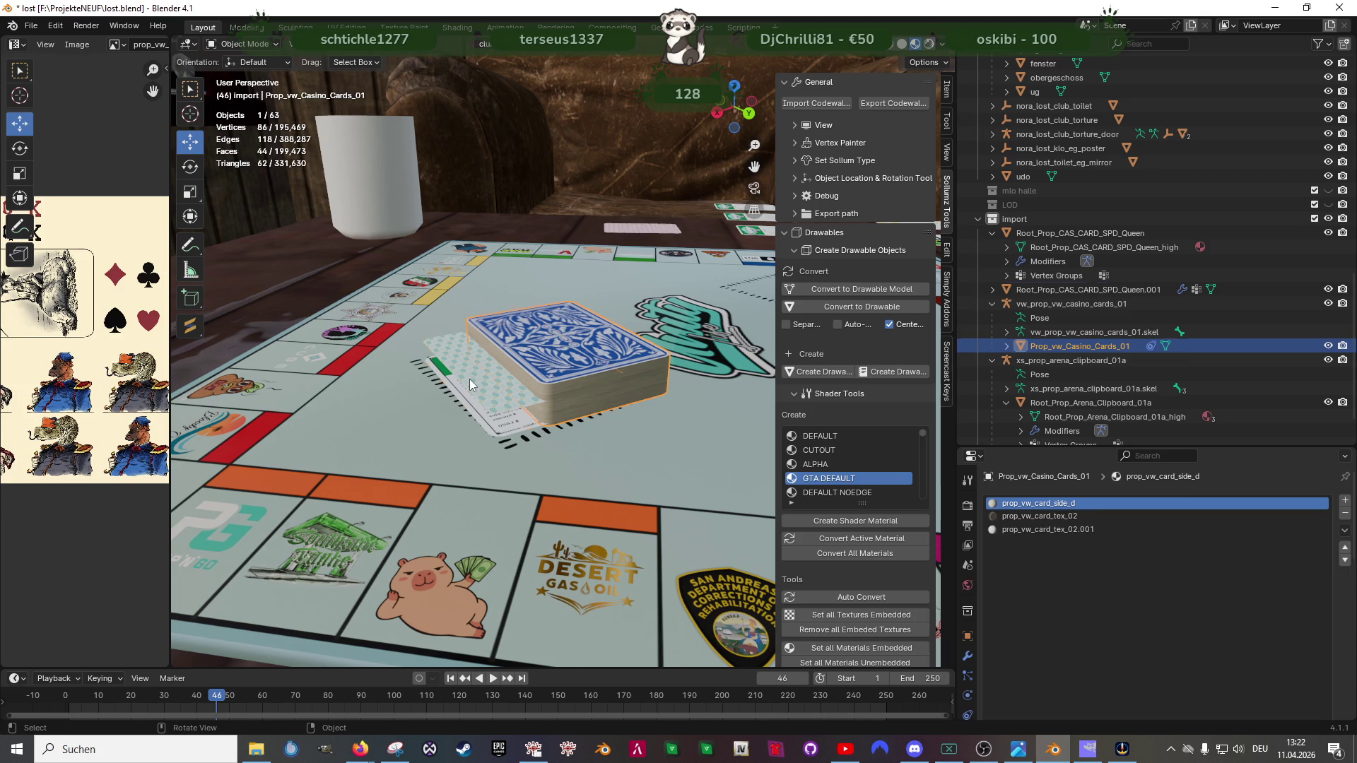
Step: Move all of Root_Prop_CAS_CARD_SPD_Queen.001's geometry onto the board centre
left_click(470, 379)
key("Tab")
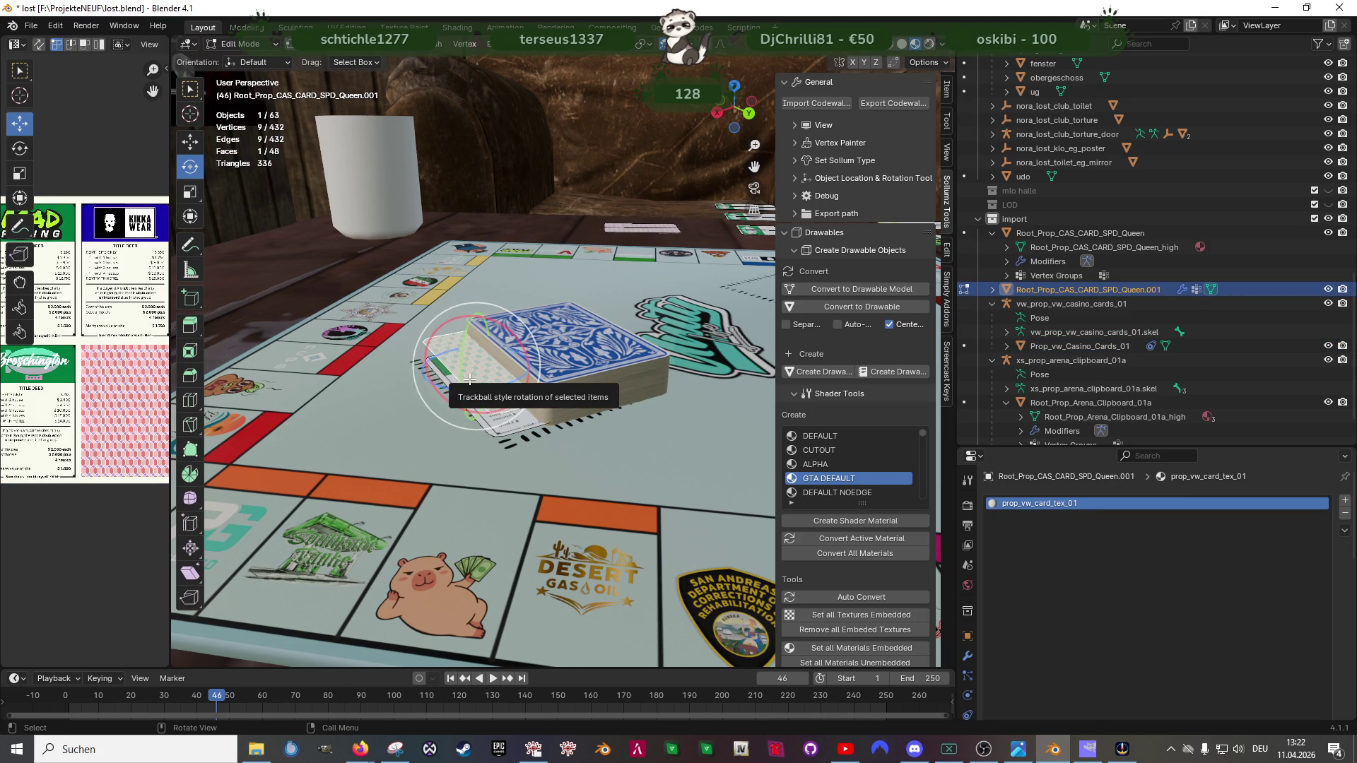
key("shift+z")
left_click_drag(470, 378, 611, 519)
key("a")
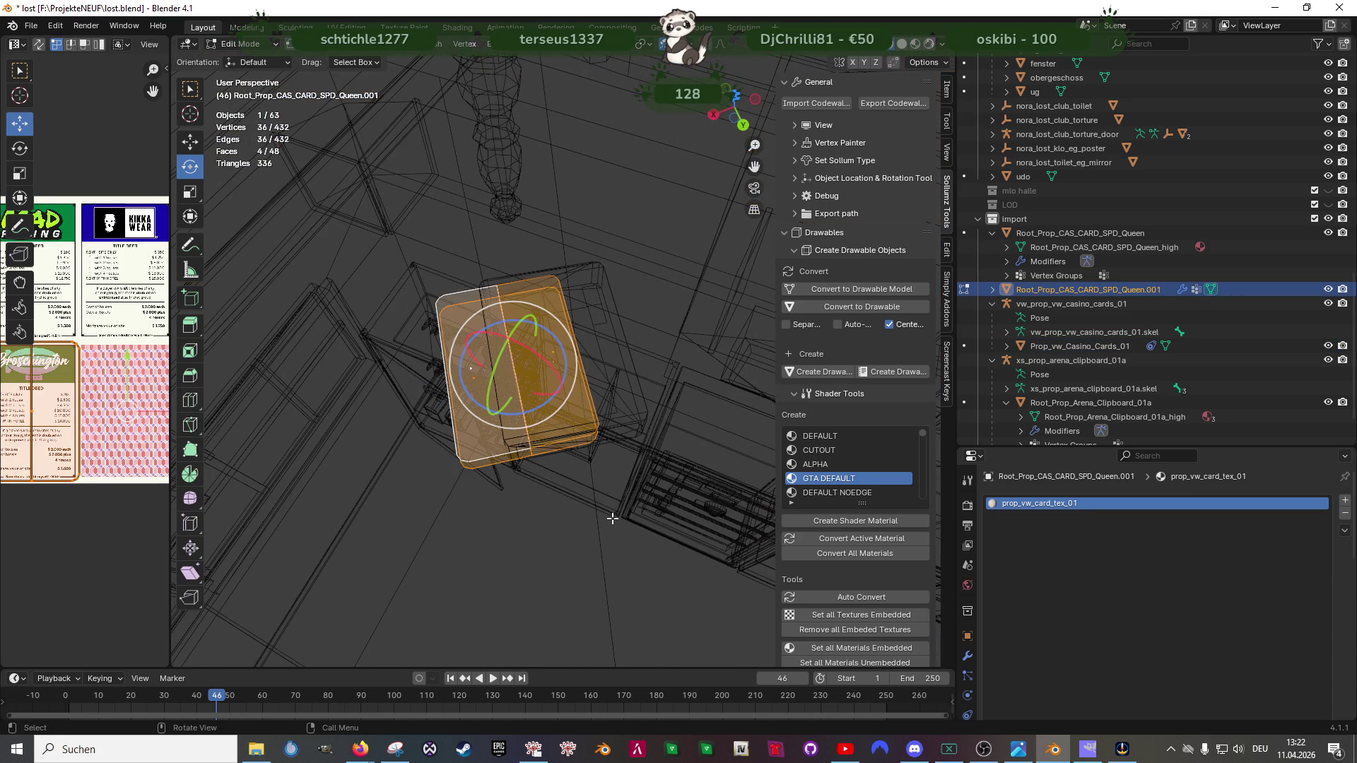
key("shift+space")
key("m")
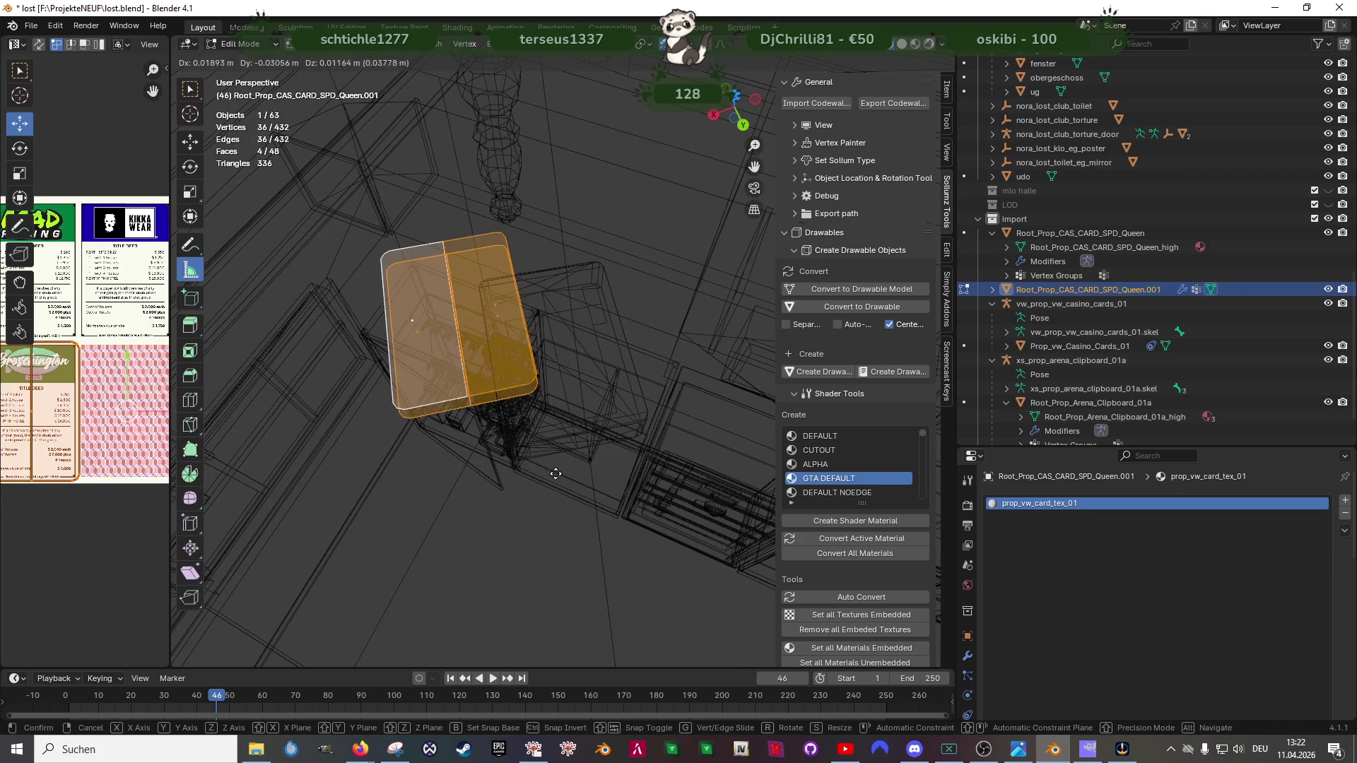
key("shift+space")
key("g")
scroll(509, 392, "down", 3)
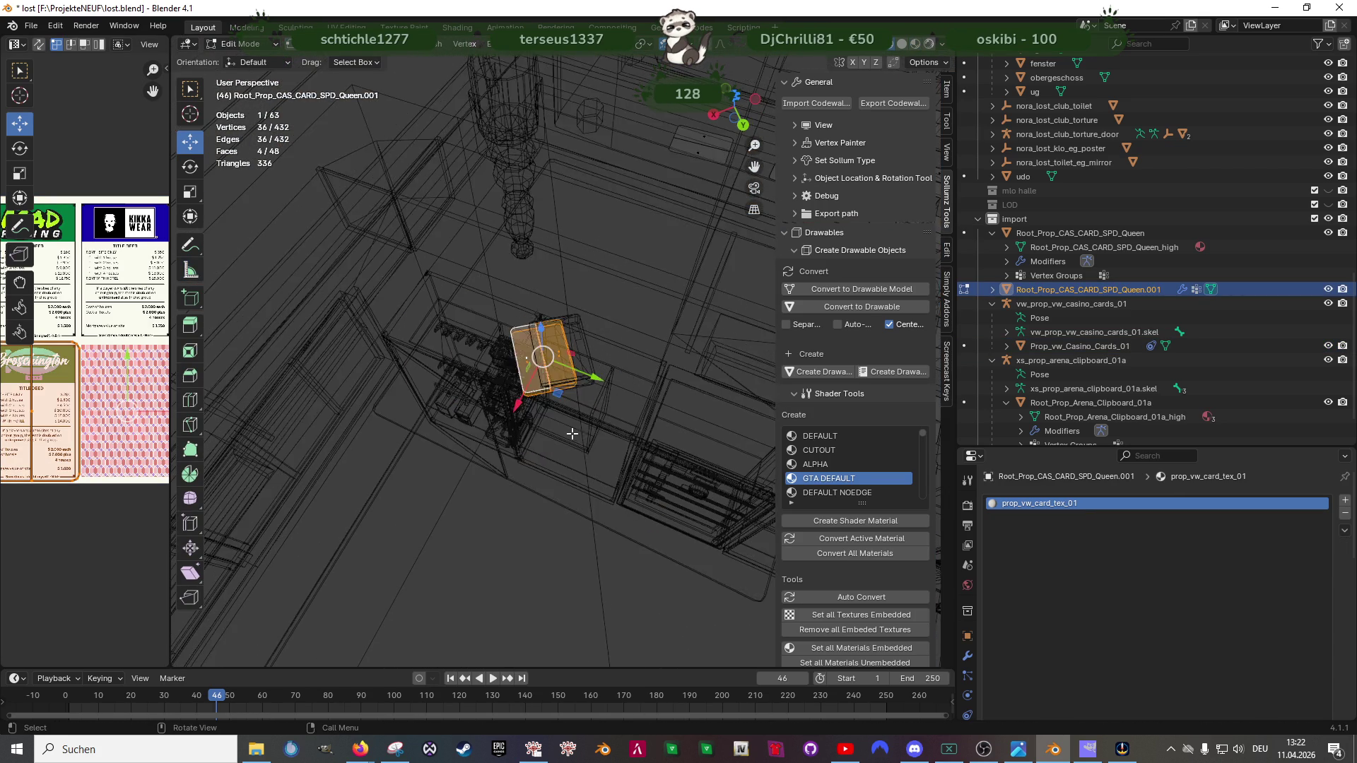
scroll(509, 392, "down", 3)
key("g")
key("shift+z")
left_click(442, 277)
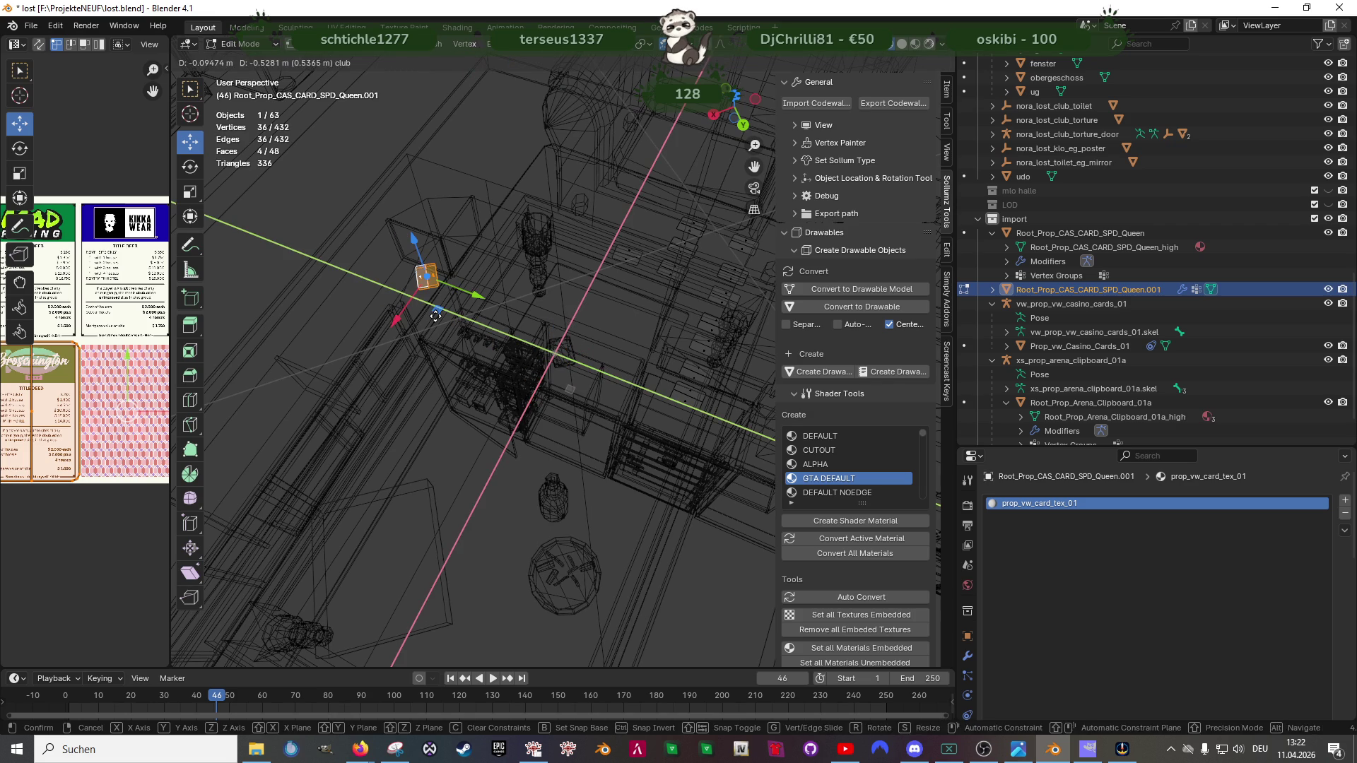
Step: Join the second deck and the casino card deck into a single object
key("Tab")
key("shift+z")
left_click(545, 357)
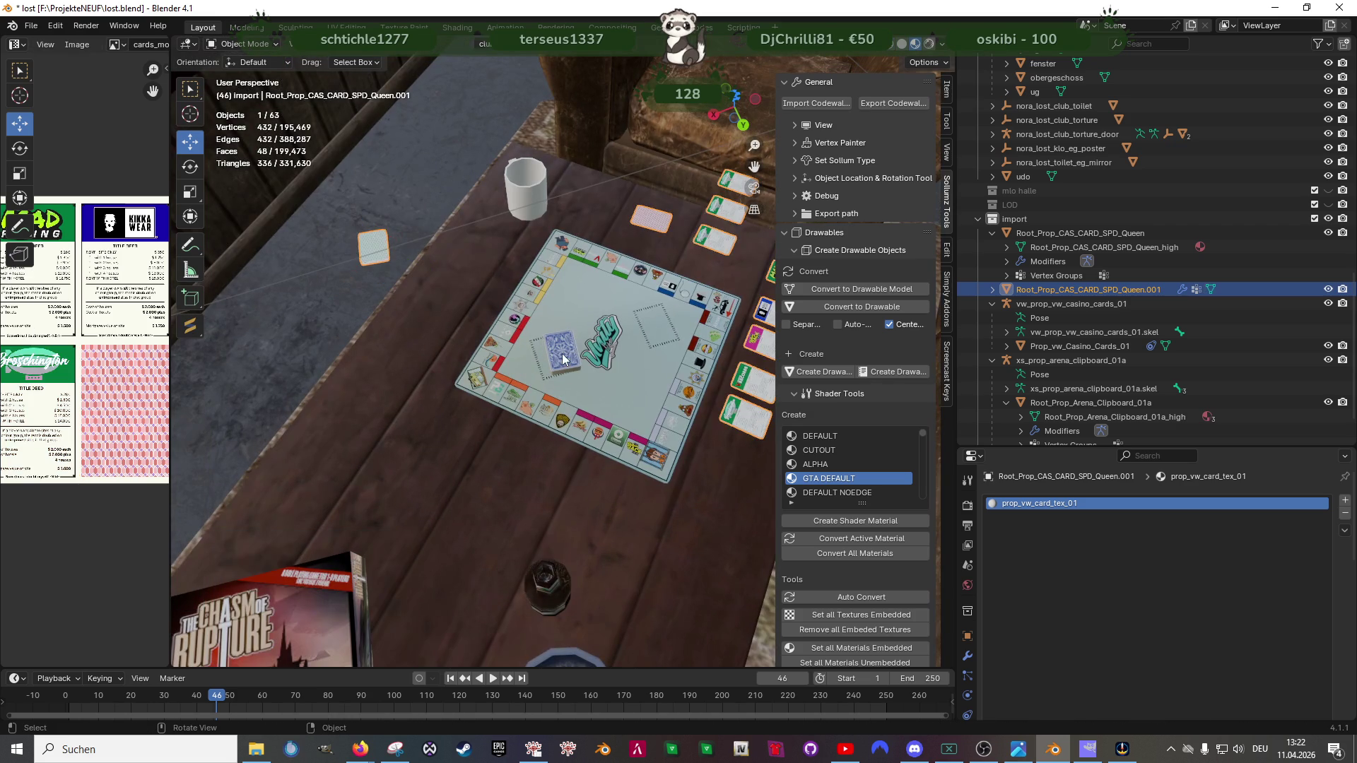
left_click(379, 251, "shift")
right_click(372, 212)
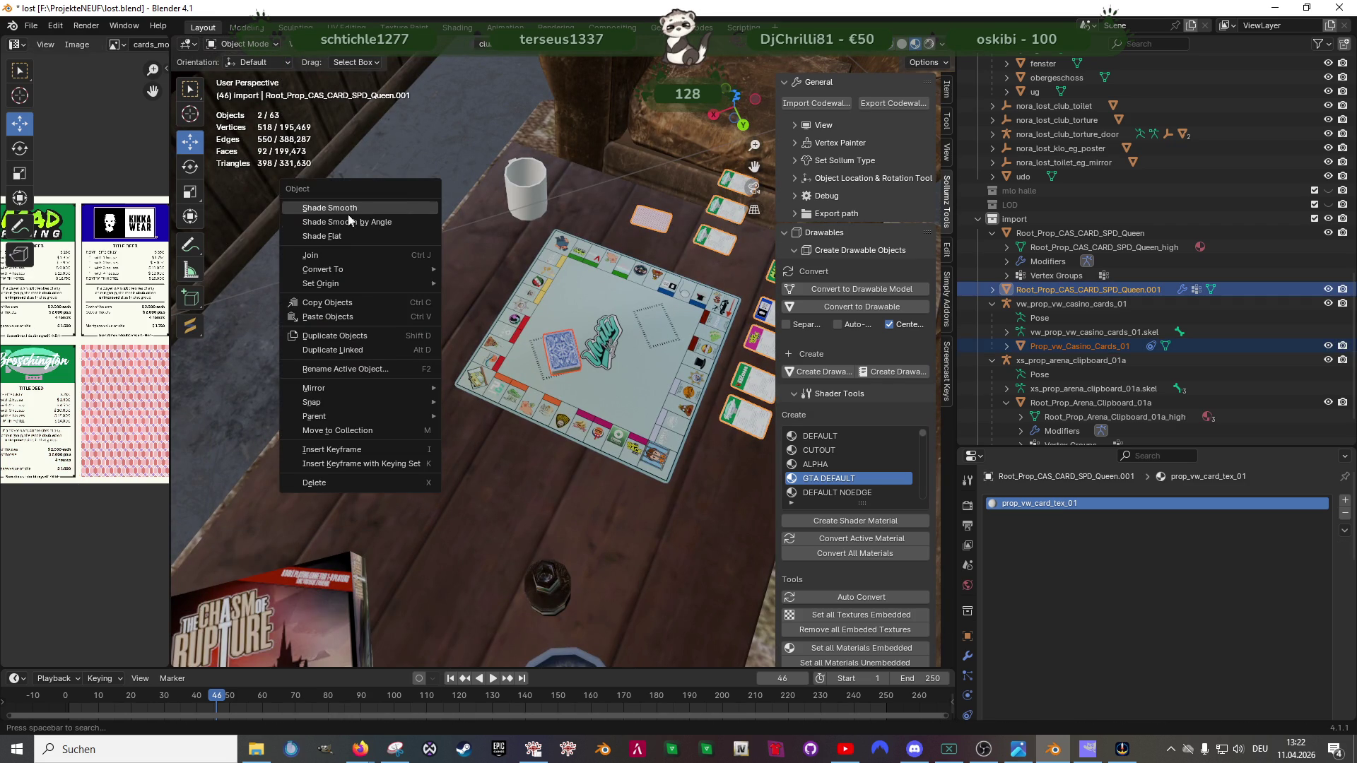
key("ctrl+j")
key("Tab")
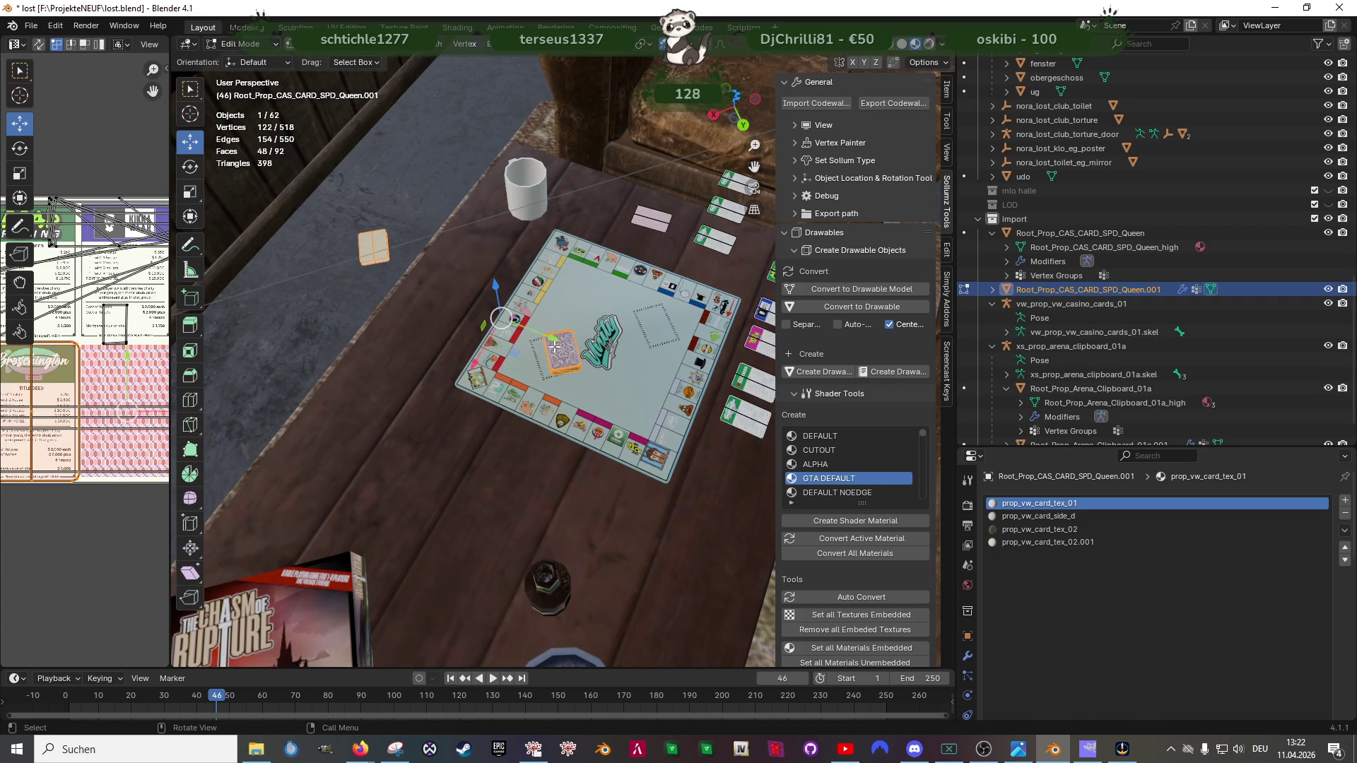
Step: Assign prop_vw_card_tex_01 to the deck's top faces and select their UVs over the card texture
key("KP_Decimal")
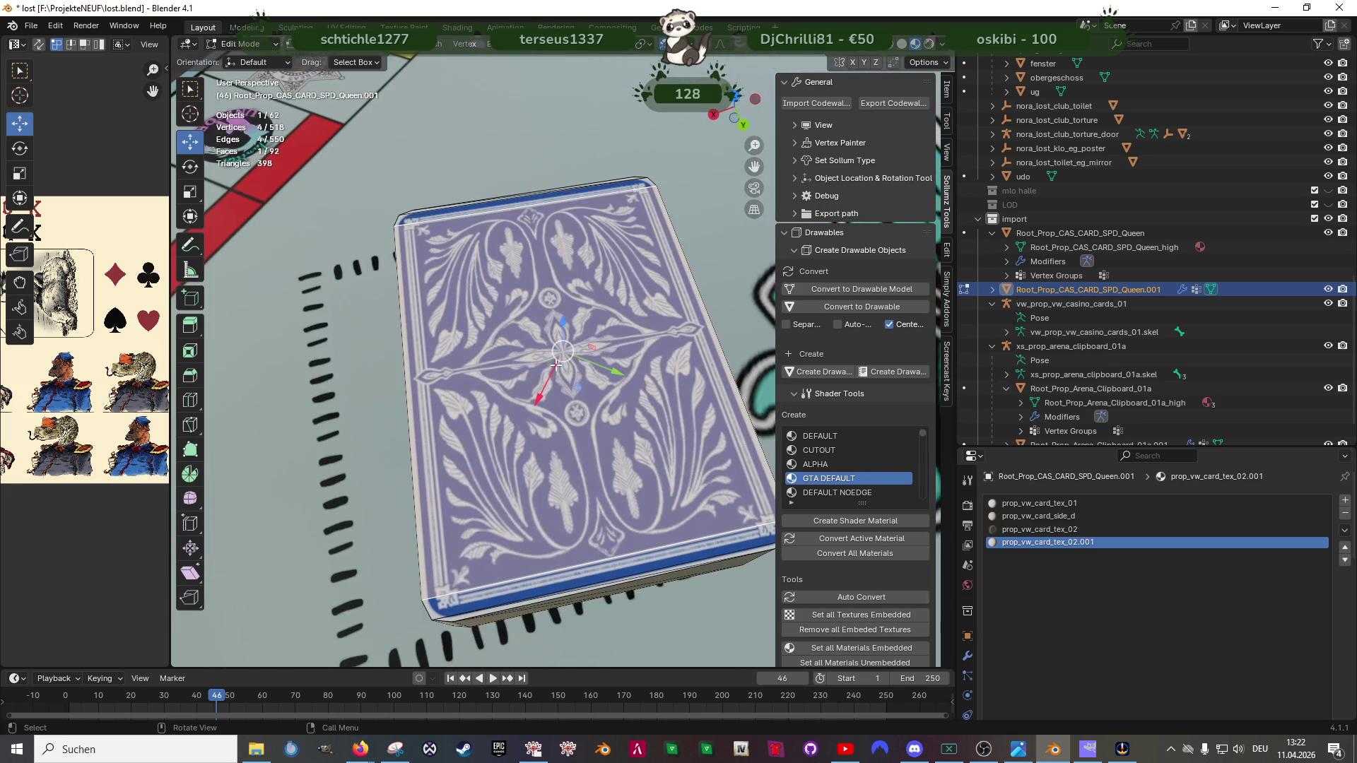
left_click_drag(640, 377, 633, 392)
scroll(633, 392, "up", 2)
scroll(633, 393, "up", 2)
scroll(633, 393, "up", 2)
key("z")
key("shift+z")
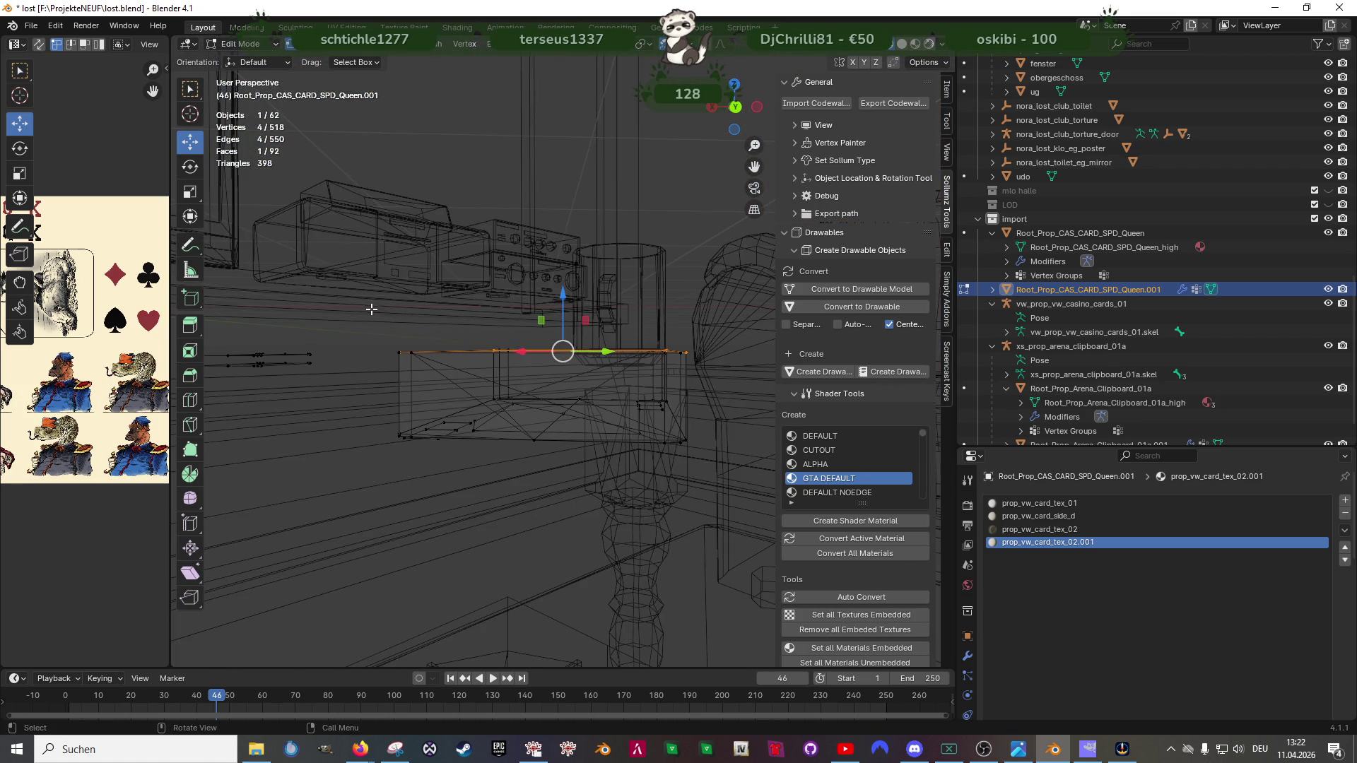
left_click_drag(371, 307, 690, 363)
scroll(516, 310, "down", 1)
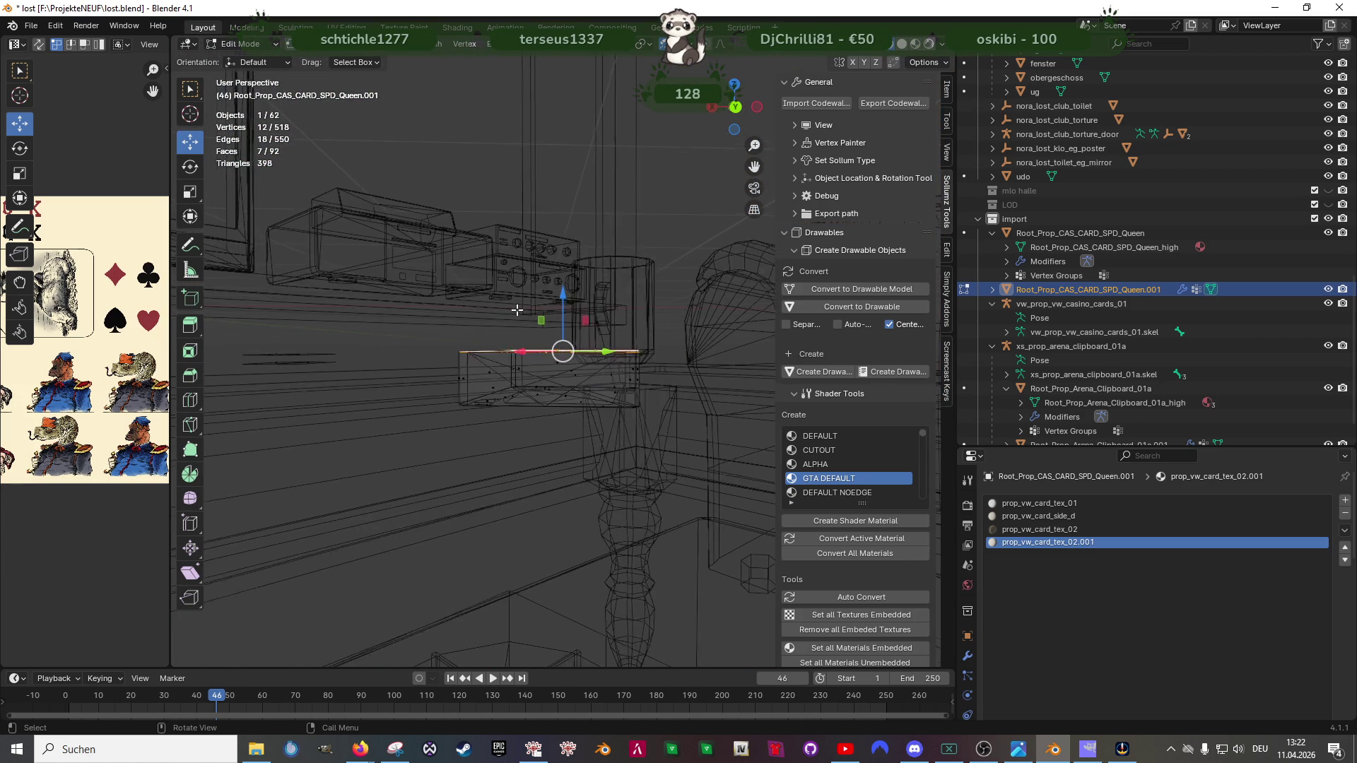
left_click_drag(517, 310, 530, 431)
key("shift+z")
scroll(456, 340, "down", 3)
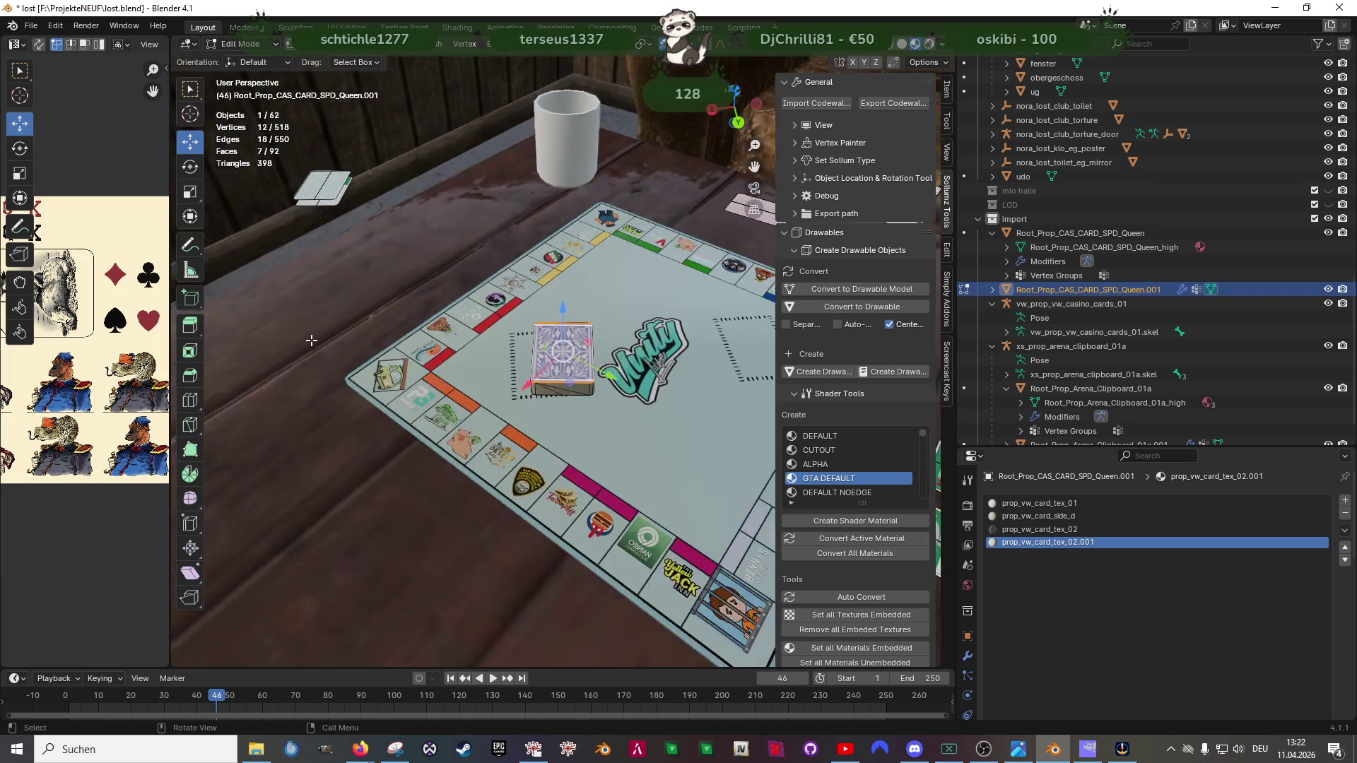
scroll(385, 249, "down", 2)
left_click(1060, 502)
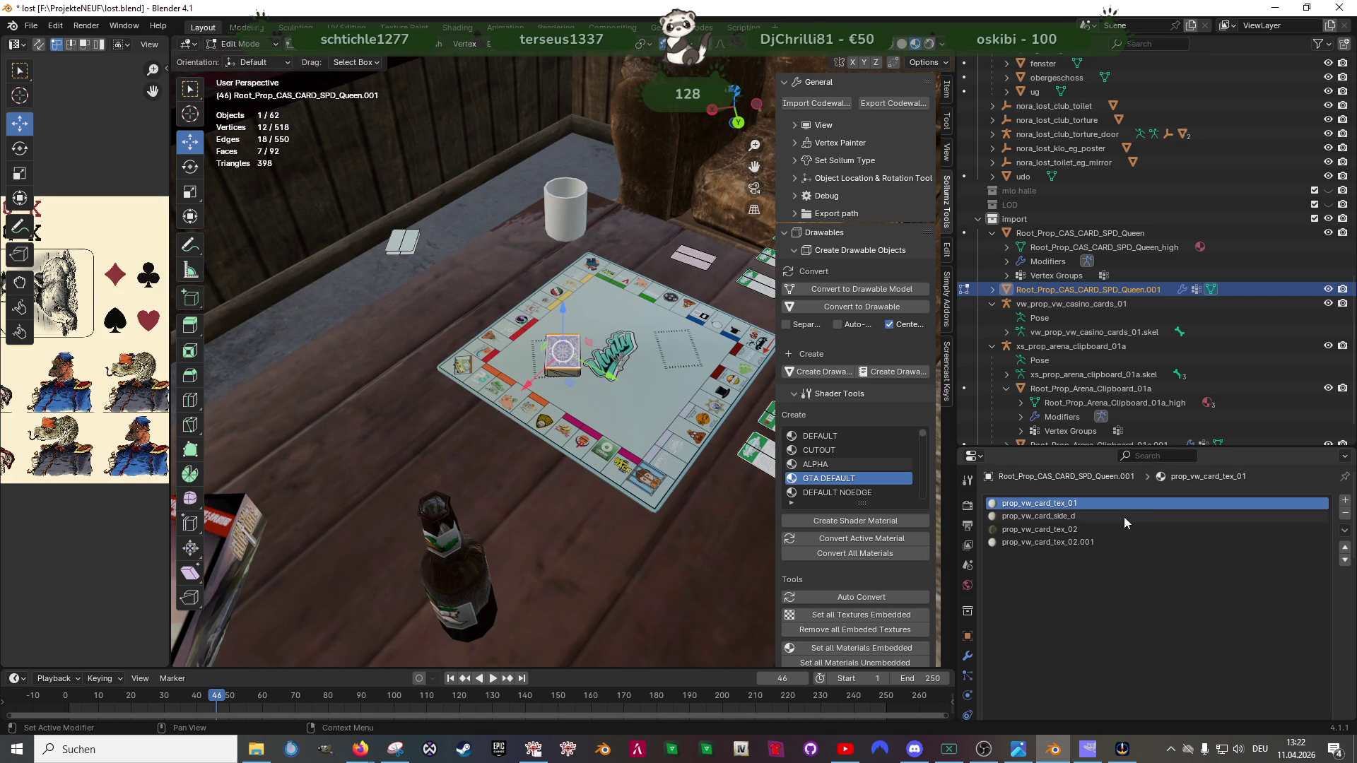
scroll(1106, 594, "down", 5)
scroll(530, 509, "up", 3)
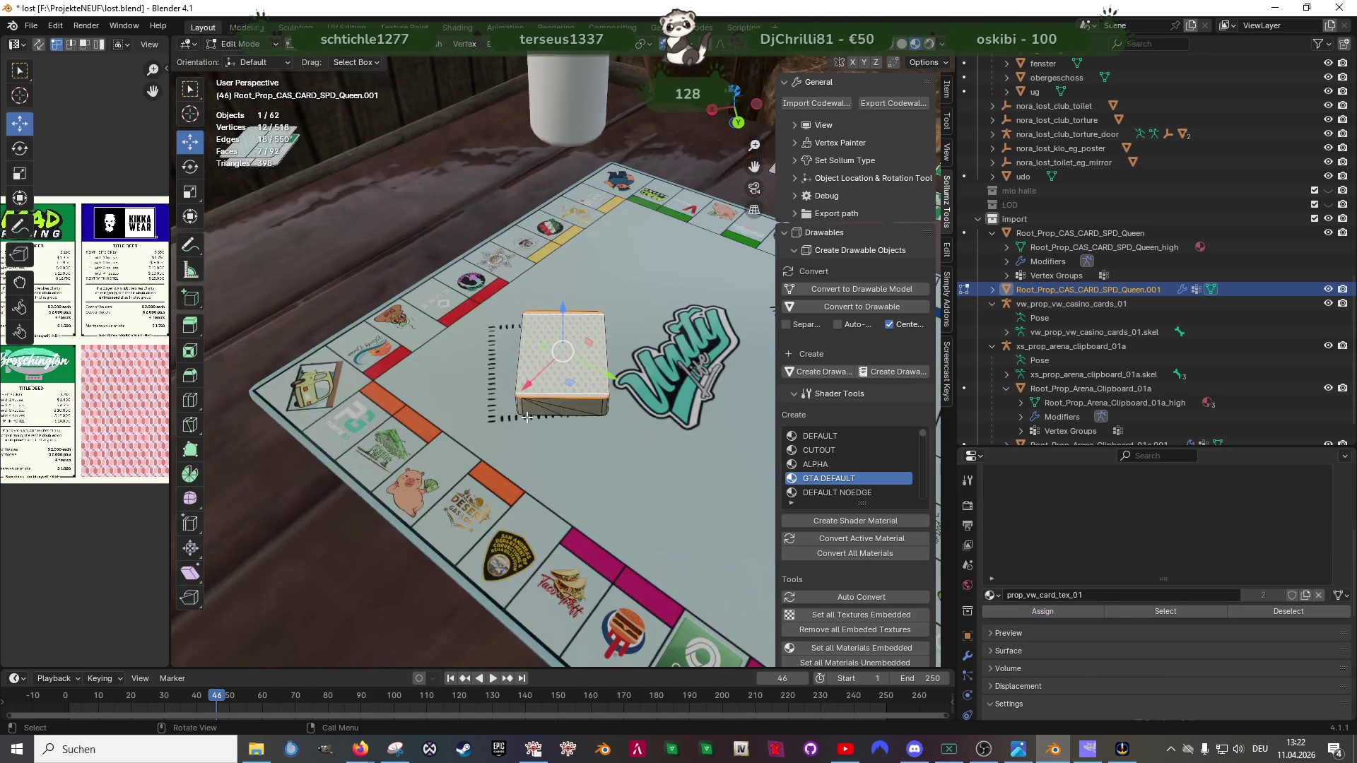
scroll(424, 477, "up", 3)
scroll(87, 405, "down", 2)
scroll(85, 371, "up", 1)
left_click_drag(85, 334, 166, 420)
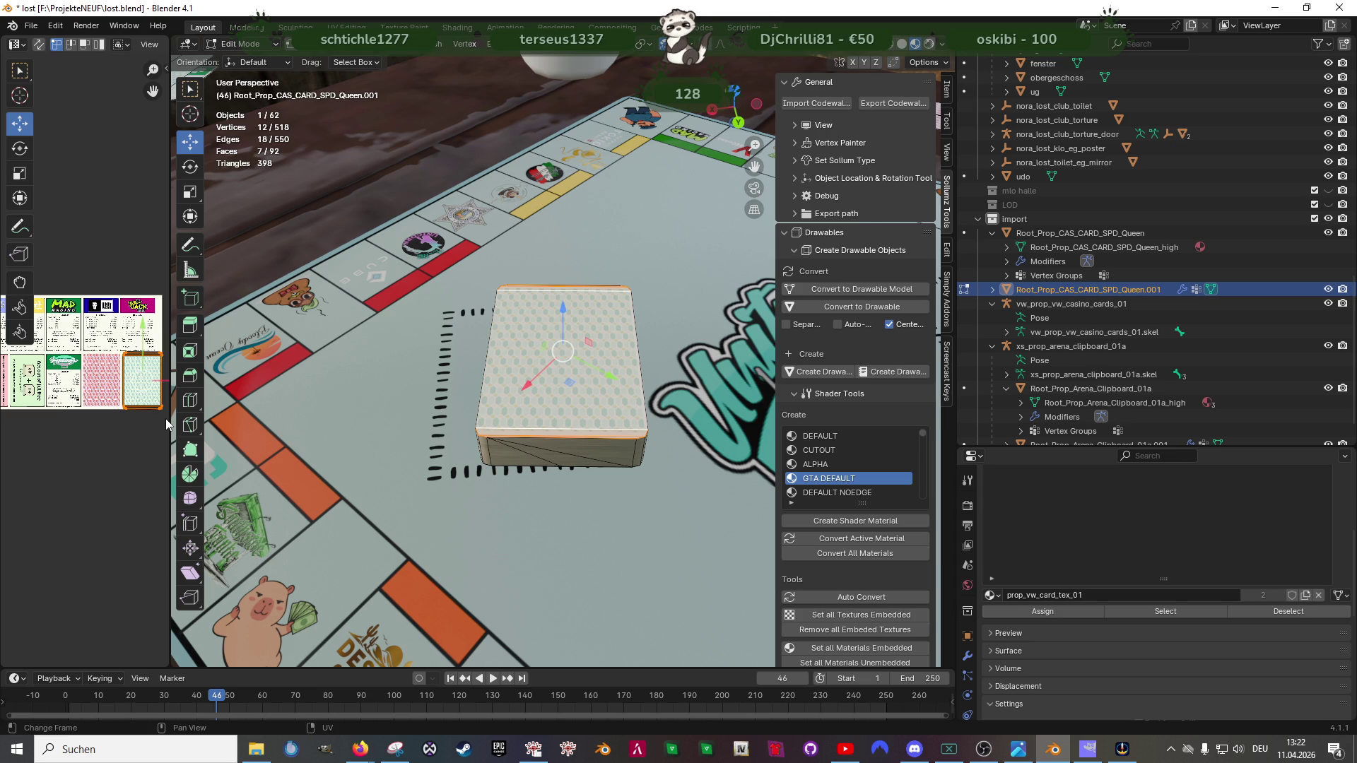
Step: Scale the deck top's UV island down and shift it left over the card-back pattern
key("KP_Decimal")
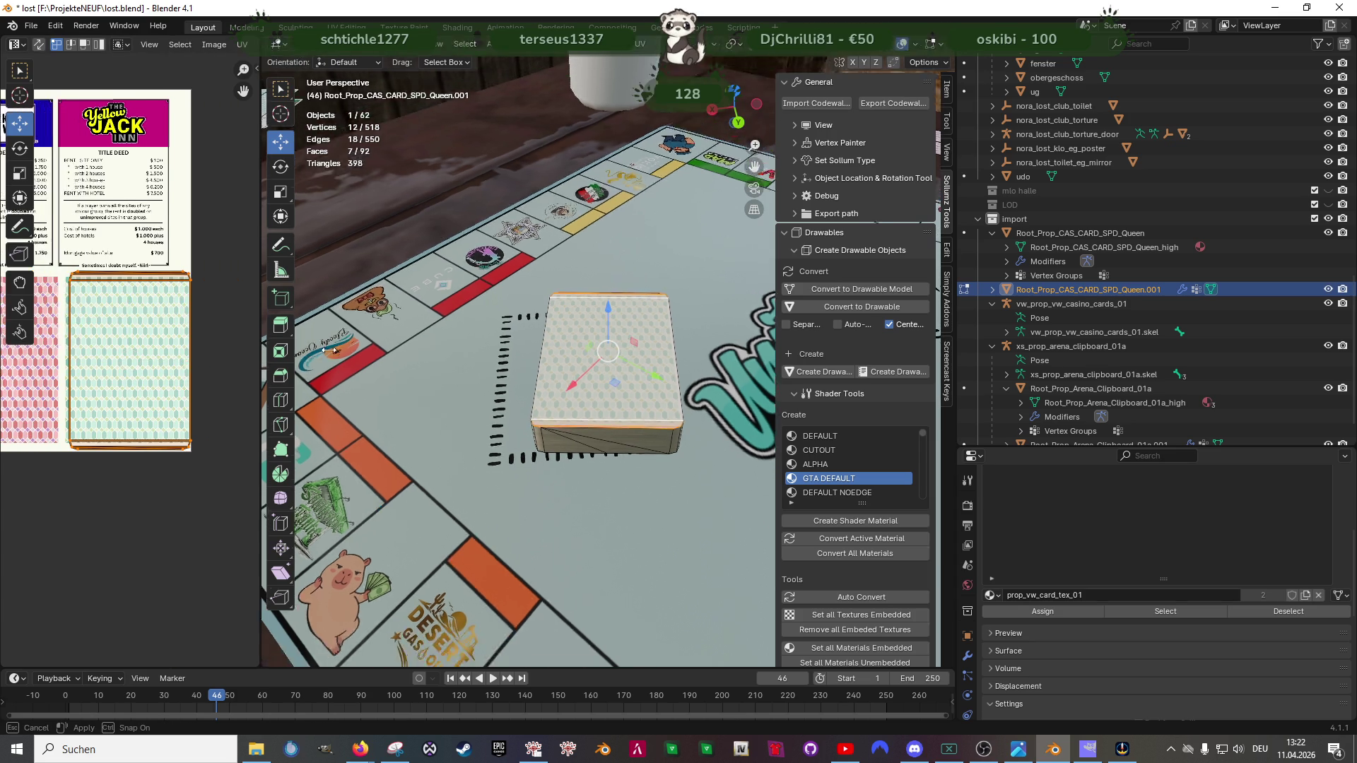
left_click_drag(166, 351, 377, 351)
scroll(203, 321, "up", 2)
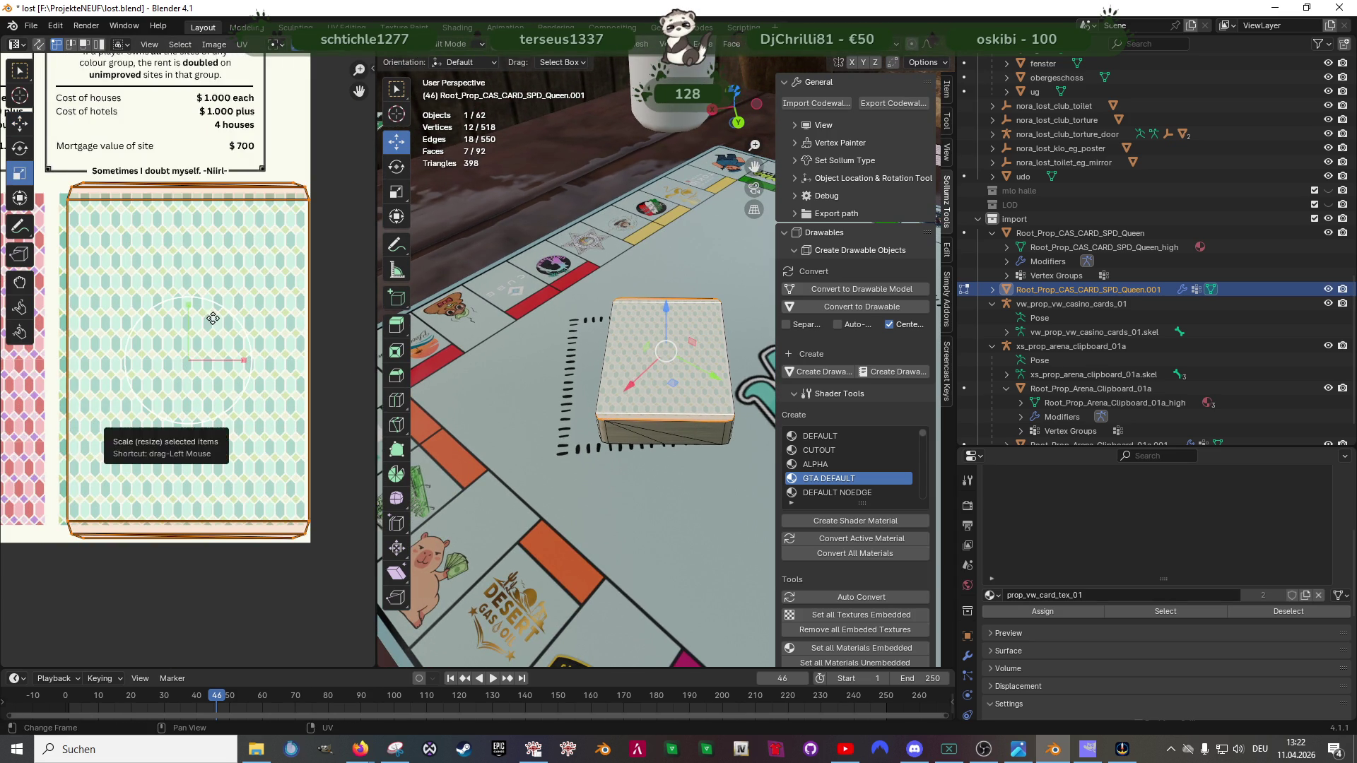
key("s")
left_click(208, 327)
key("shift+space")
key("g")
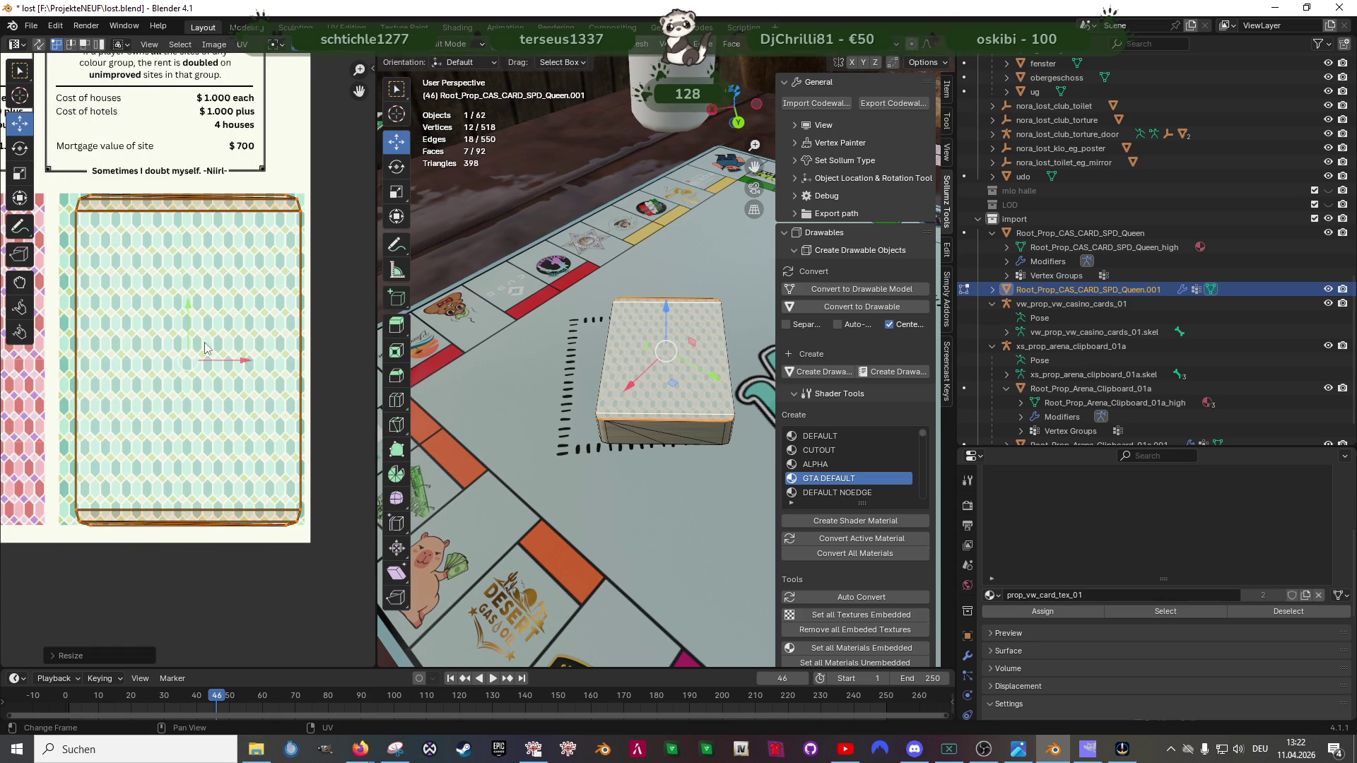
left_click_drag(194, 362, 181, 364)
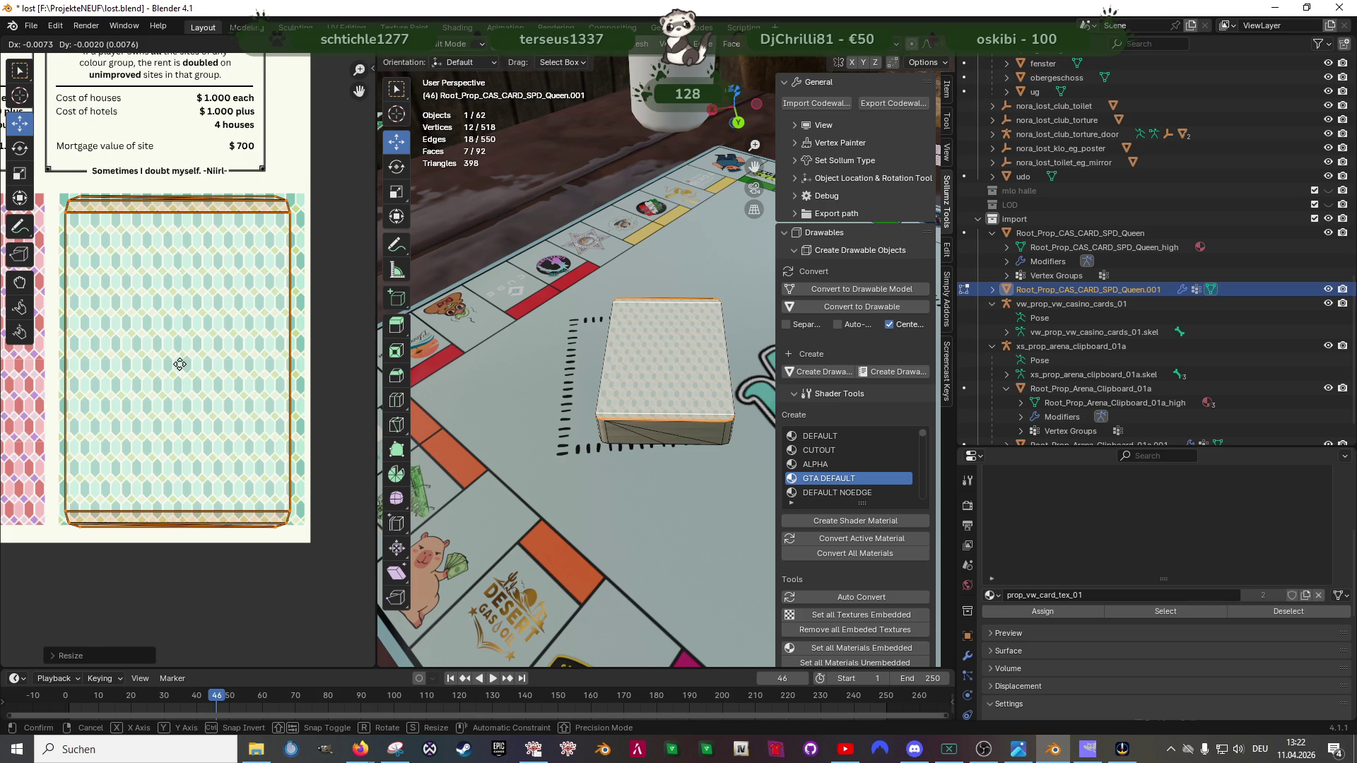
left_click(180, 364)
Step: Fine-tune the UV island's size and nudge it into place on the patterned card back
key("s")
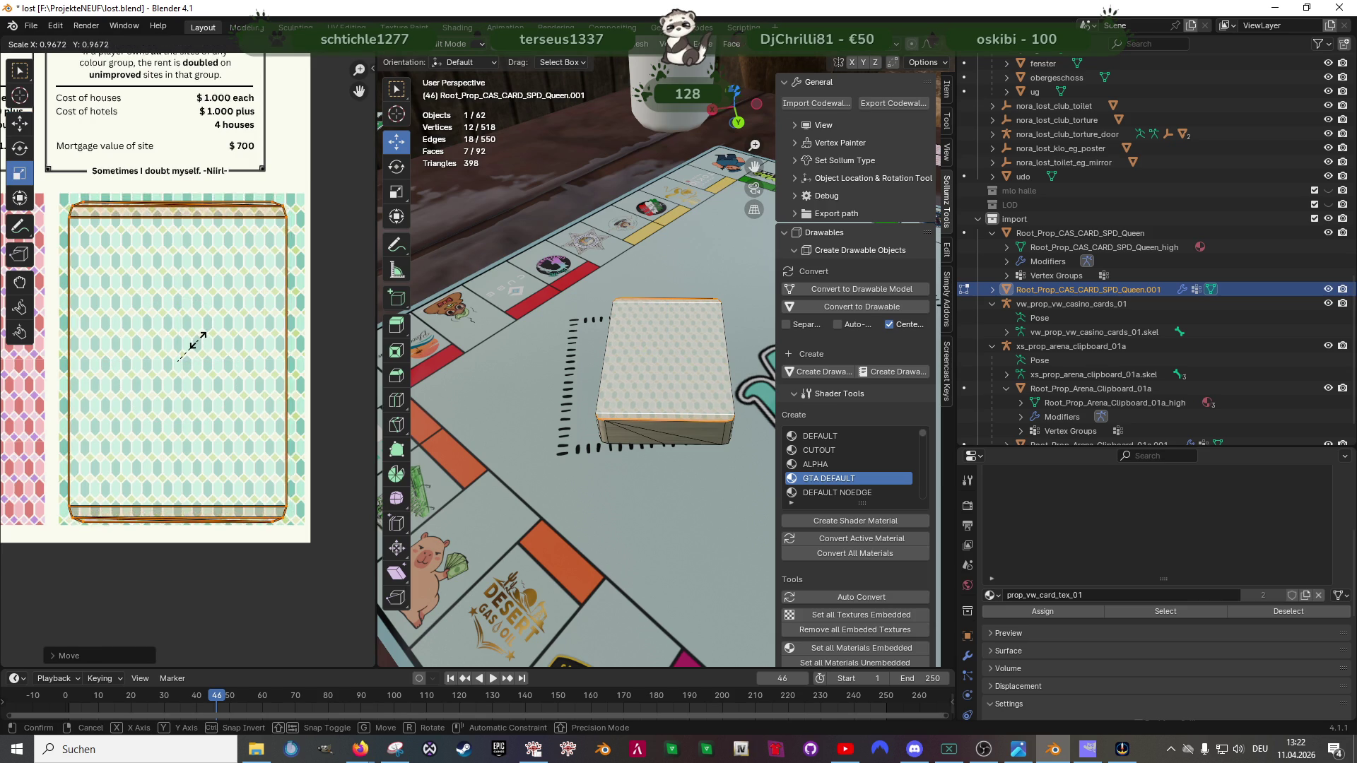
left_click(197, 340)
key("shift+space")
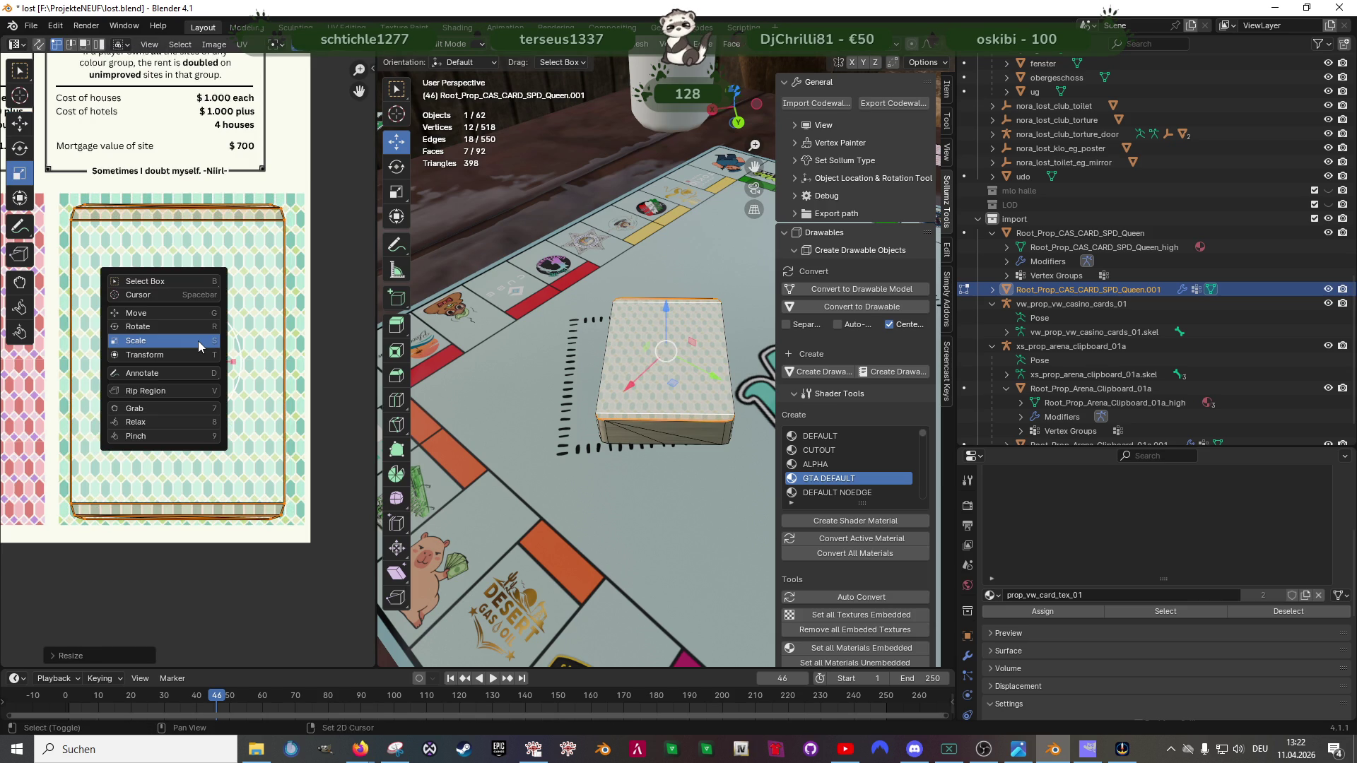
left_click(204, 344)
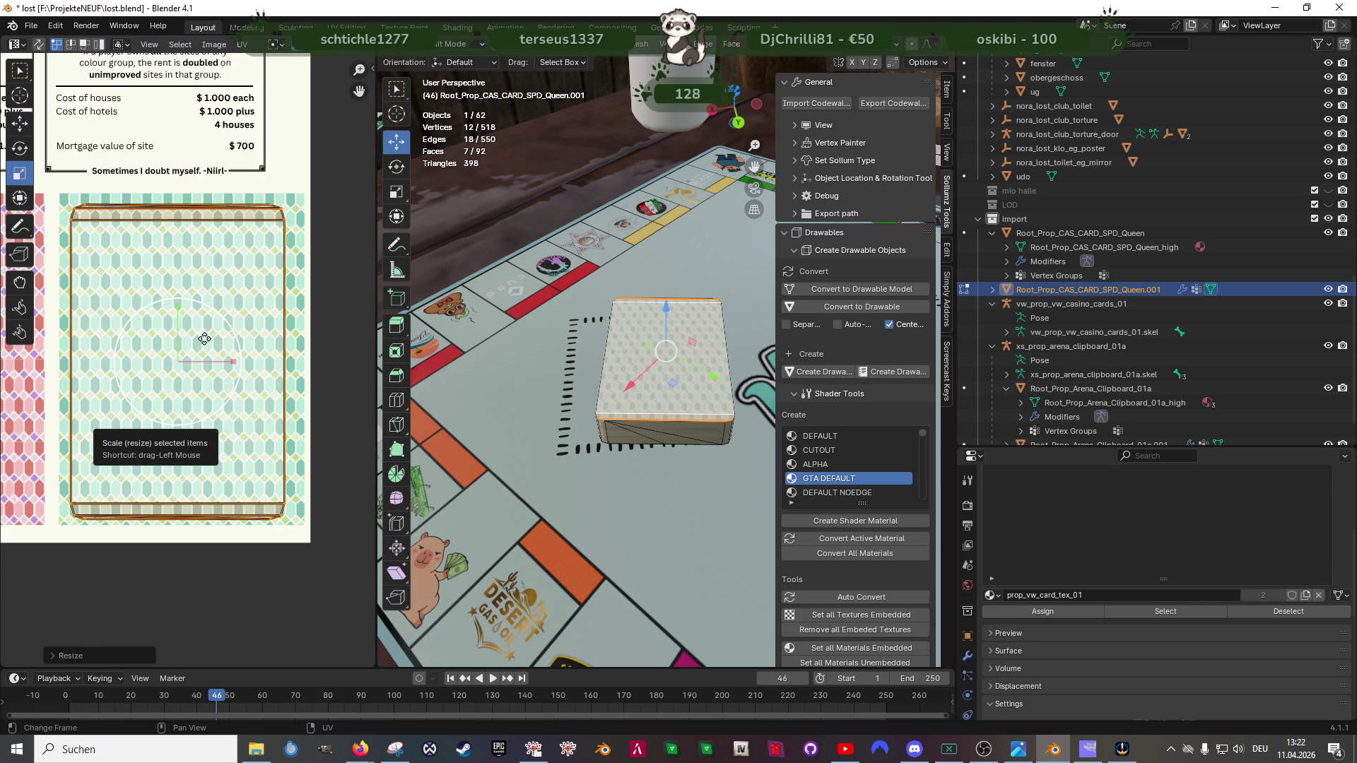
left_click_drag(204, 344, 180, 309)
key("shift+space")
left_click(195, 327)
left_click_drag(593, 403, 576, 386)
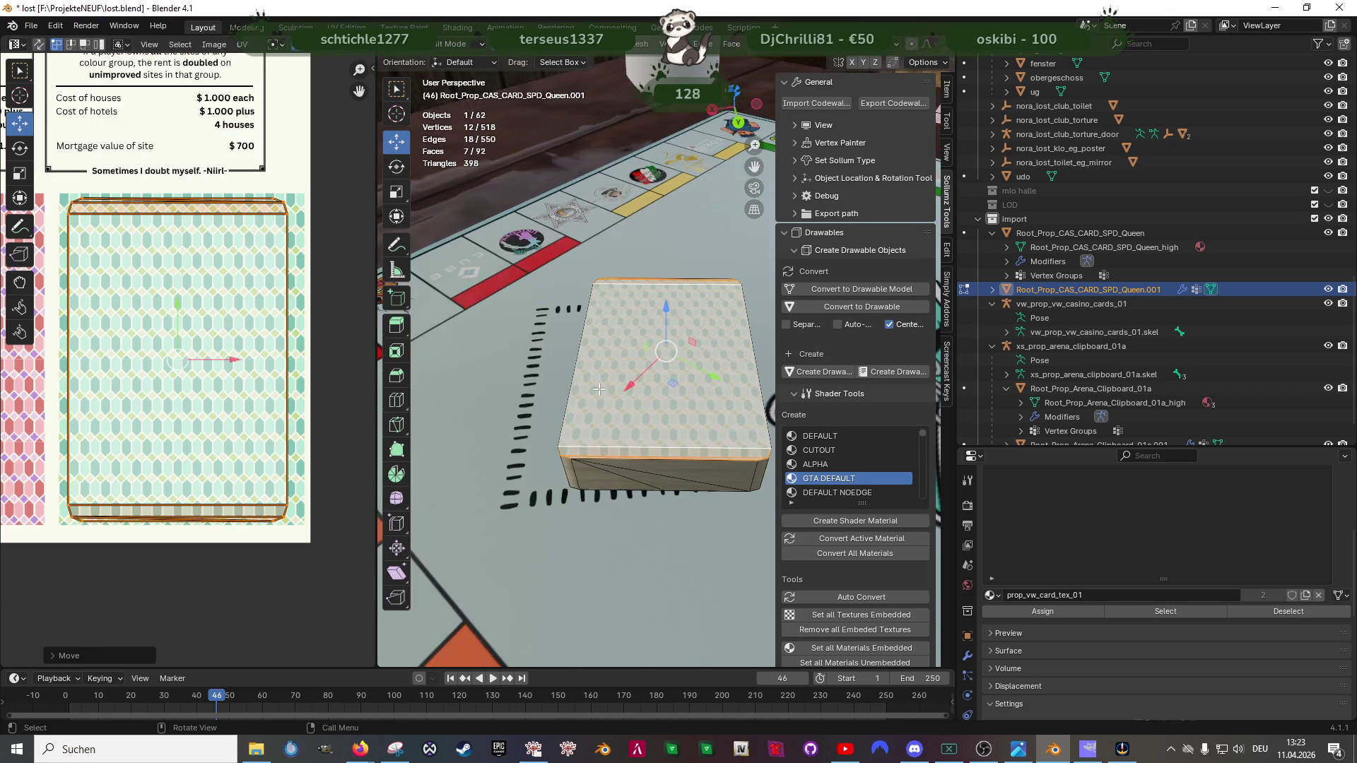
scroll(562, 366, "down", 4)
Step: In wireframe, delete the stray leftover card pile, then return to editing the deck
key("shift+z")
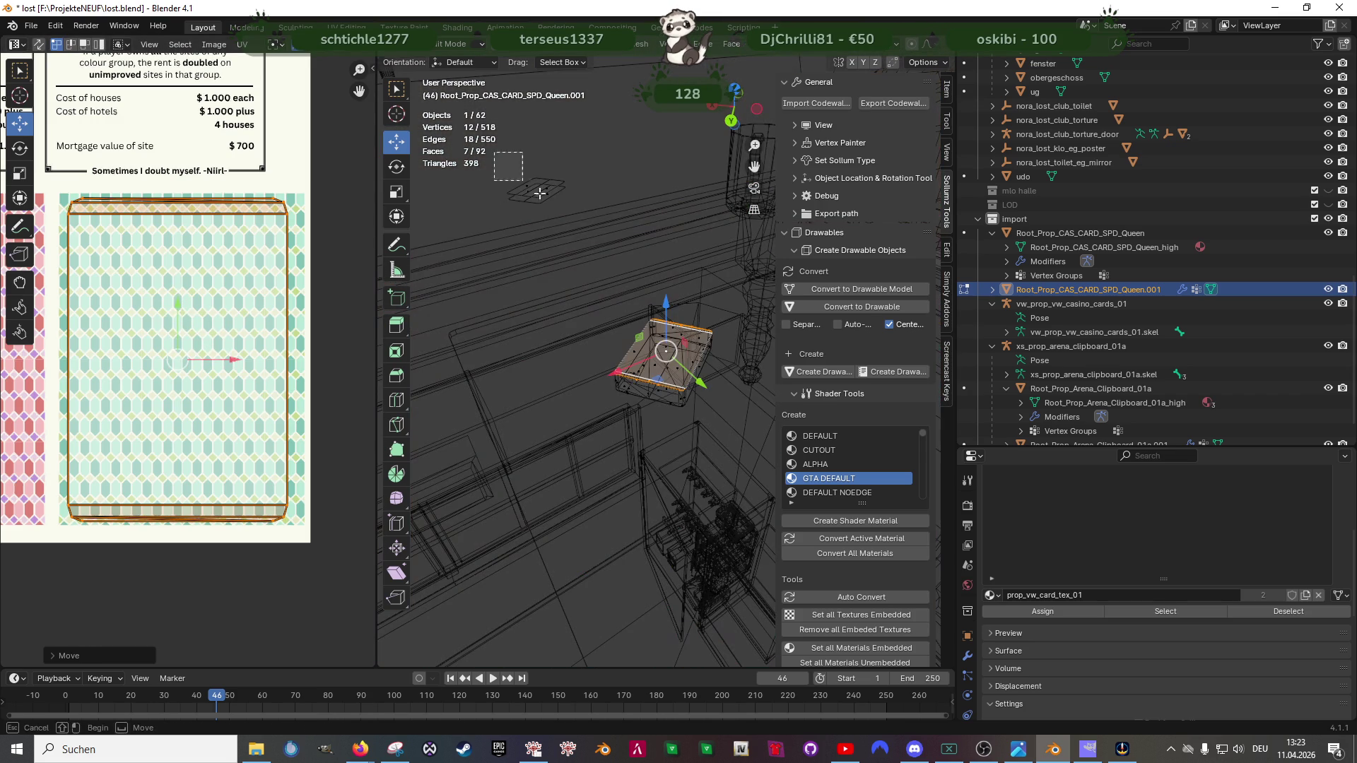
left_click(536, 191)
key("x")
left_click(551, 217)
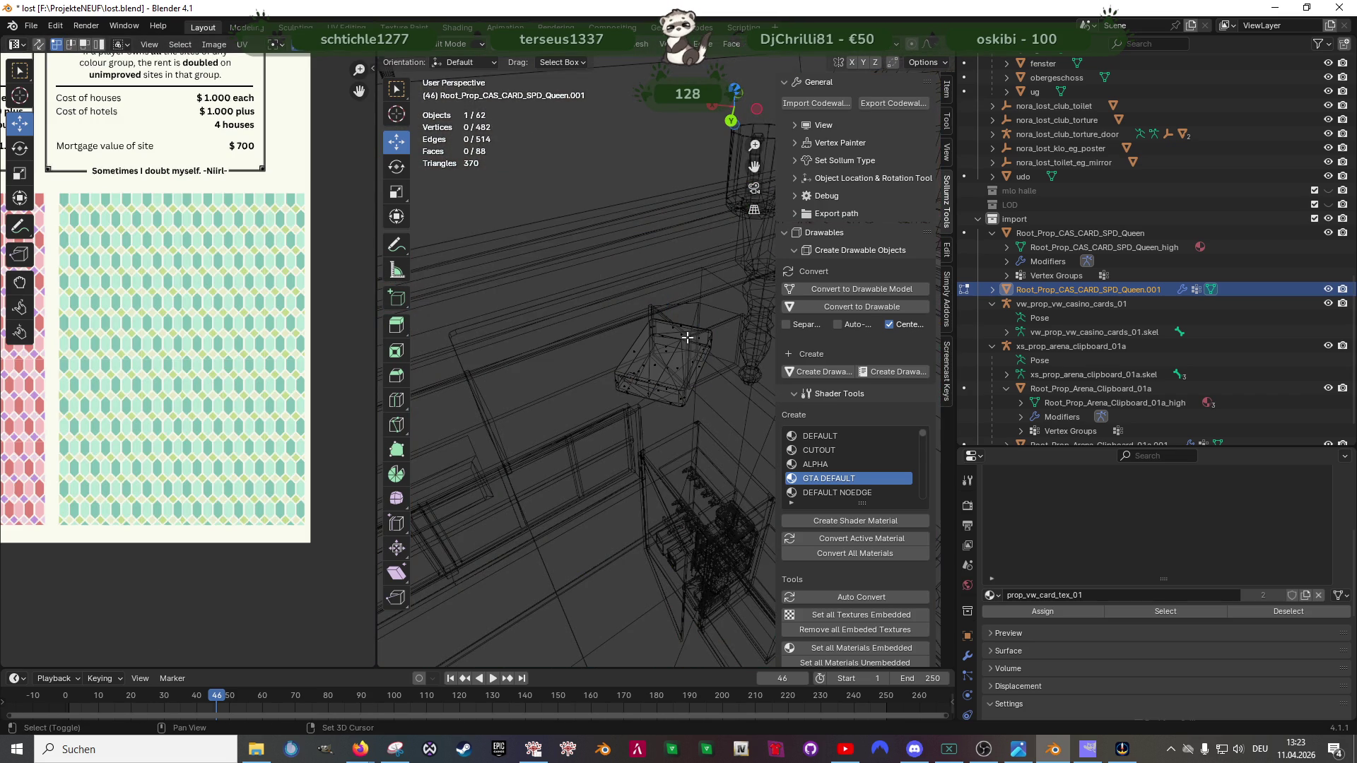
key("Tab")
key("shift+z")
scroll(669, 402, "up", 3)
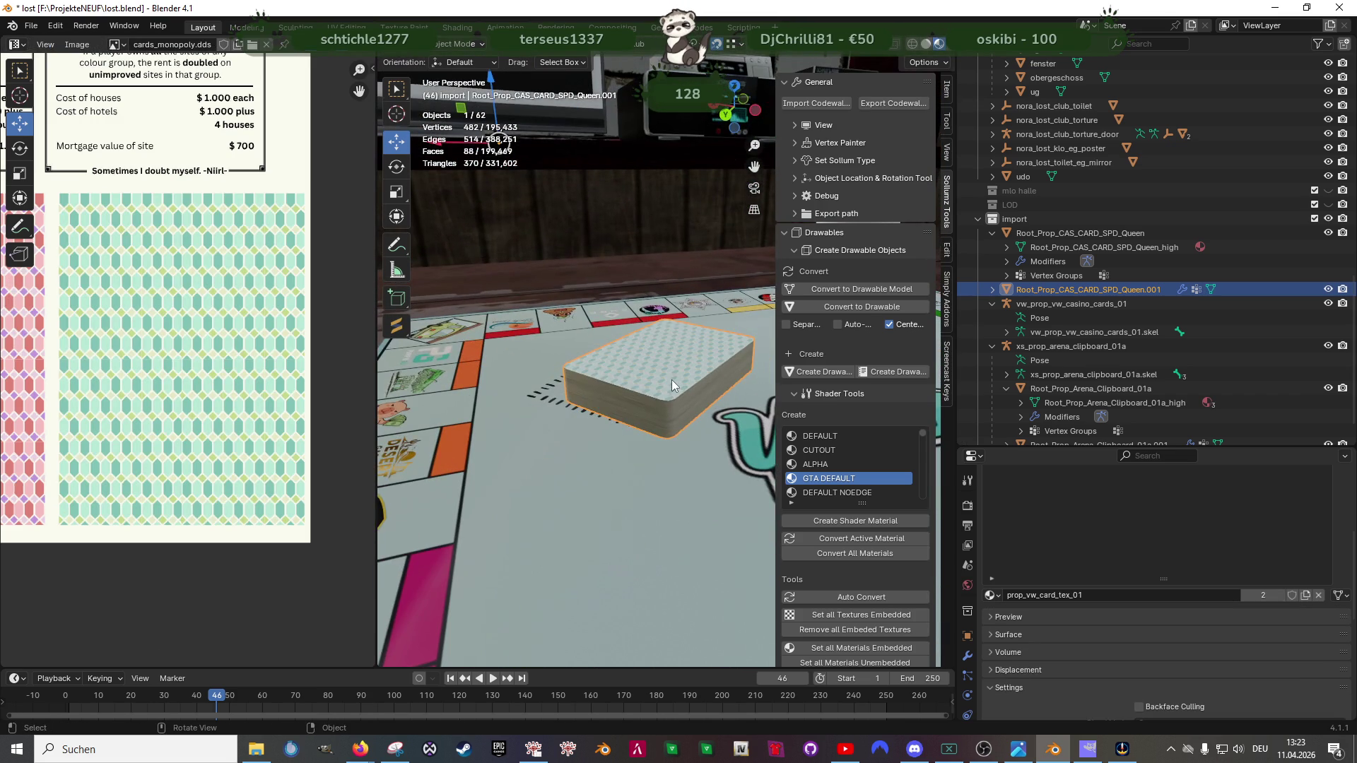
key("Tab")
scroll(672, 376, "down", 3)
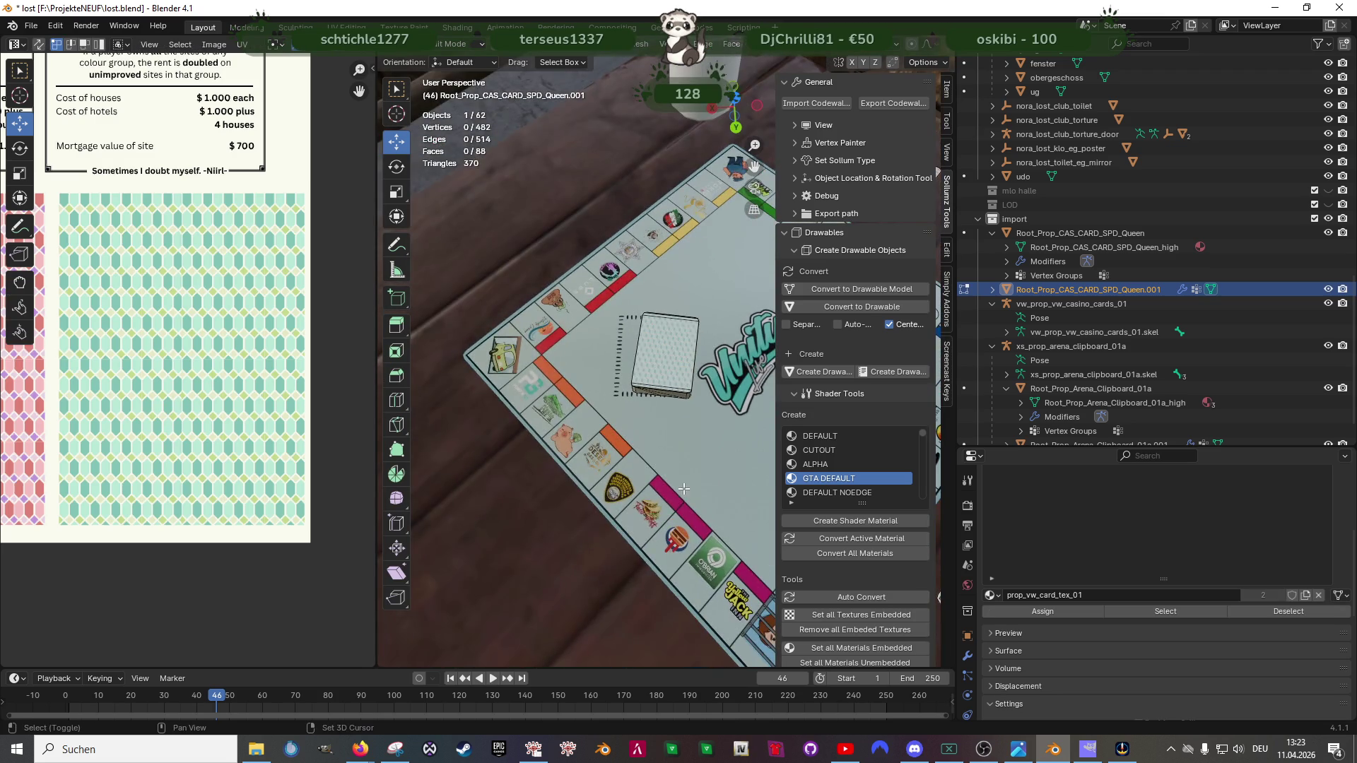
Step: Select the whole card stack, slide it right and rotate it a few degrees from top view
key("shift+z")
key("l")
key("shift+z")
key("KP_Decimal")
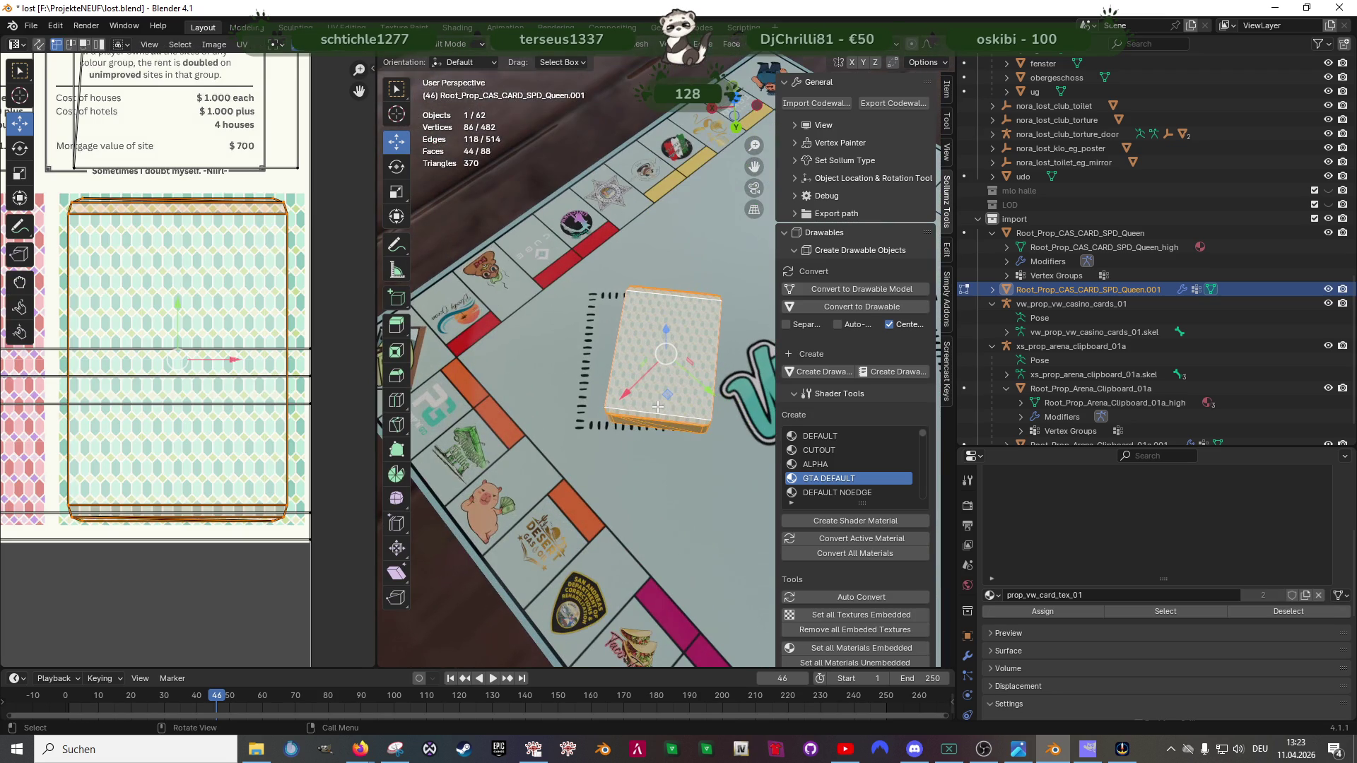
key("KP_7")
scroll(636, 388, "up", 2)
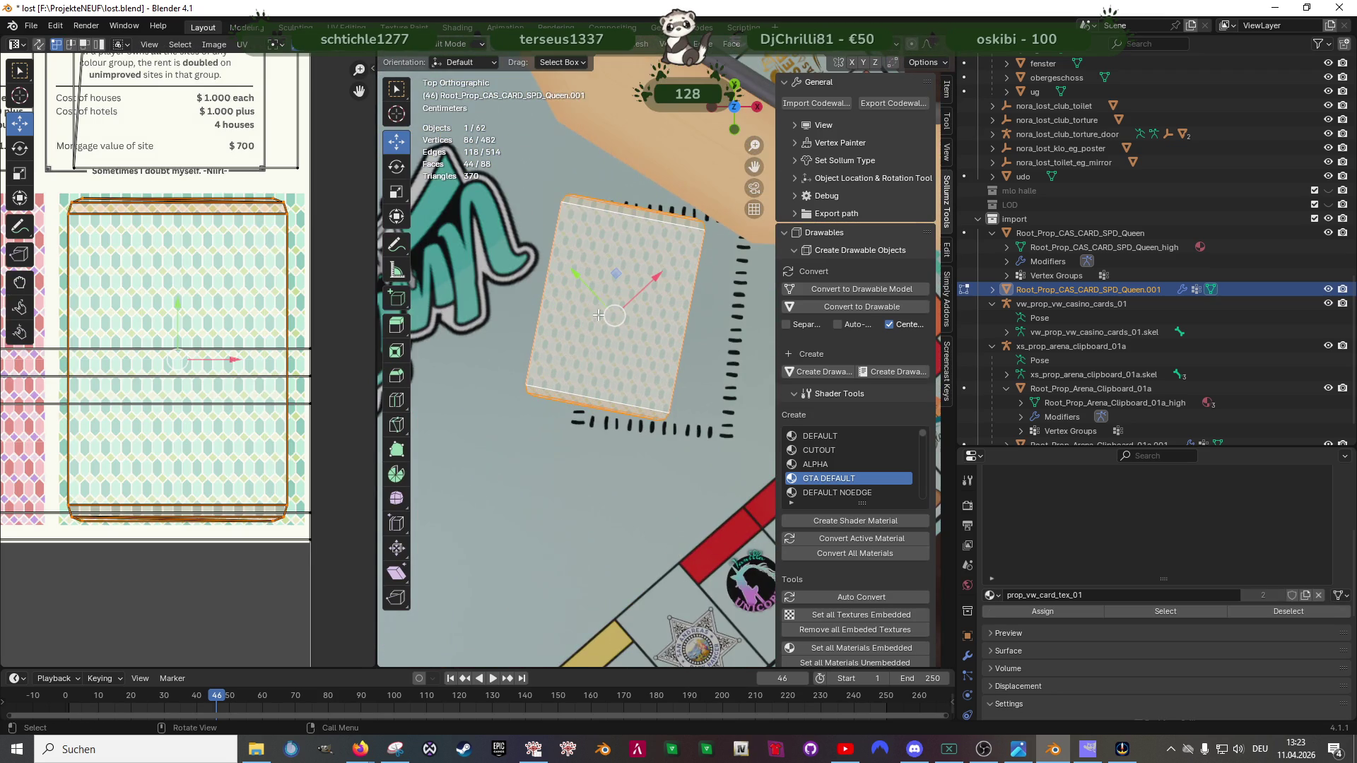
left_click_drag(624, 272, 674, 285)
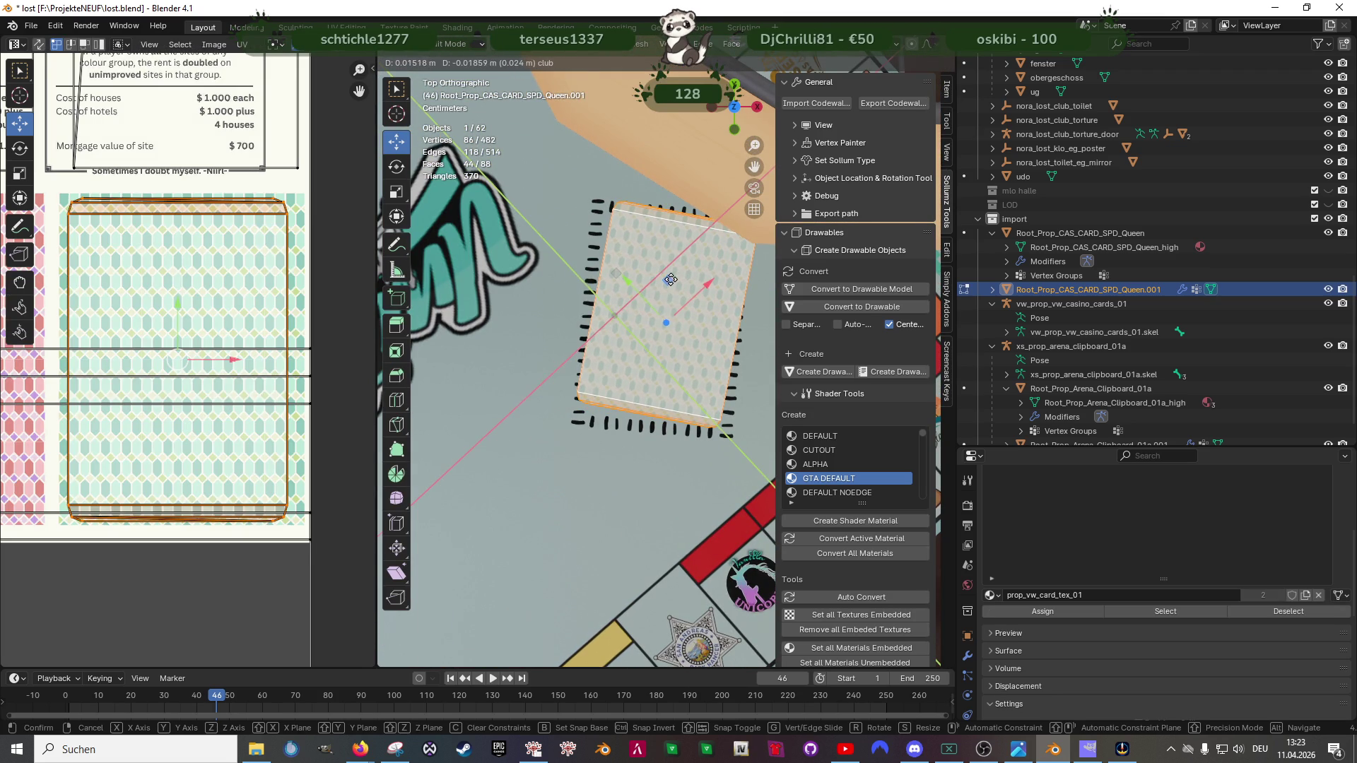
key("shift+space")
key("r")
mouse_move(658, 372)
left_mouse_down()
mouse_move(664, 274)
mouse_move(608, 303)
left_mouse_up()
key("shift+space")
key("g")
left_click(668, 282)
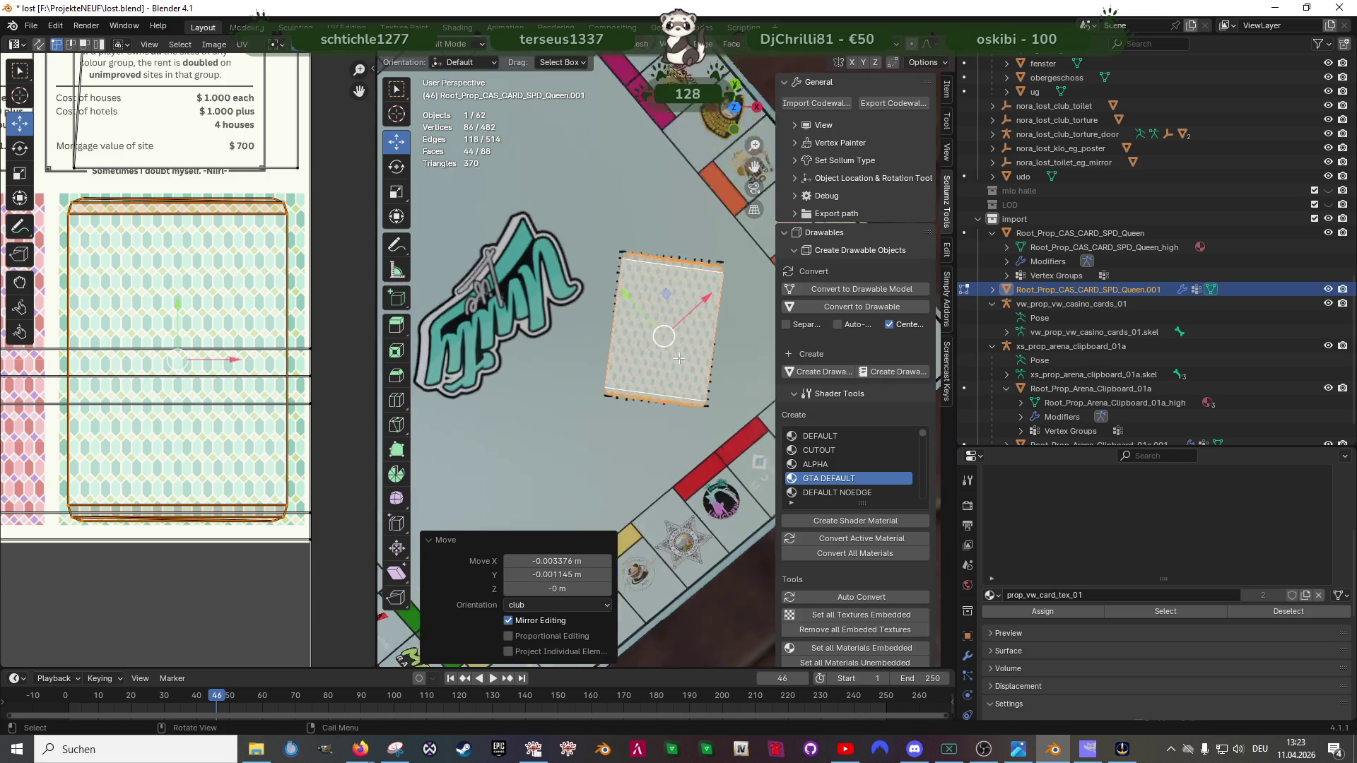
scroll(609, 301, "down", 5)
Step: Duplicate the card stack and move the copy to the left side of the board
key("g")
key("Escape")
key("shift+d")
key("Escape")
left_click_drag(610, 358, 657, 383)
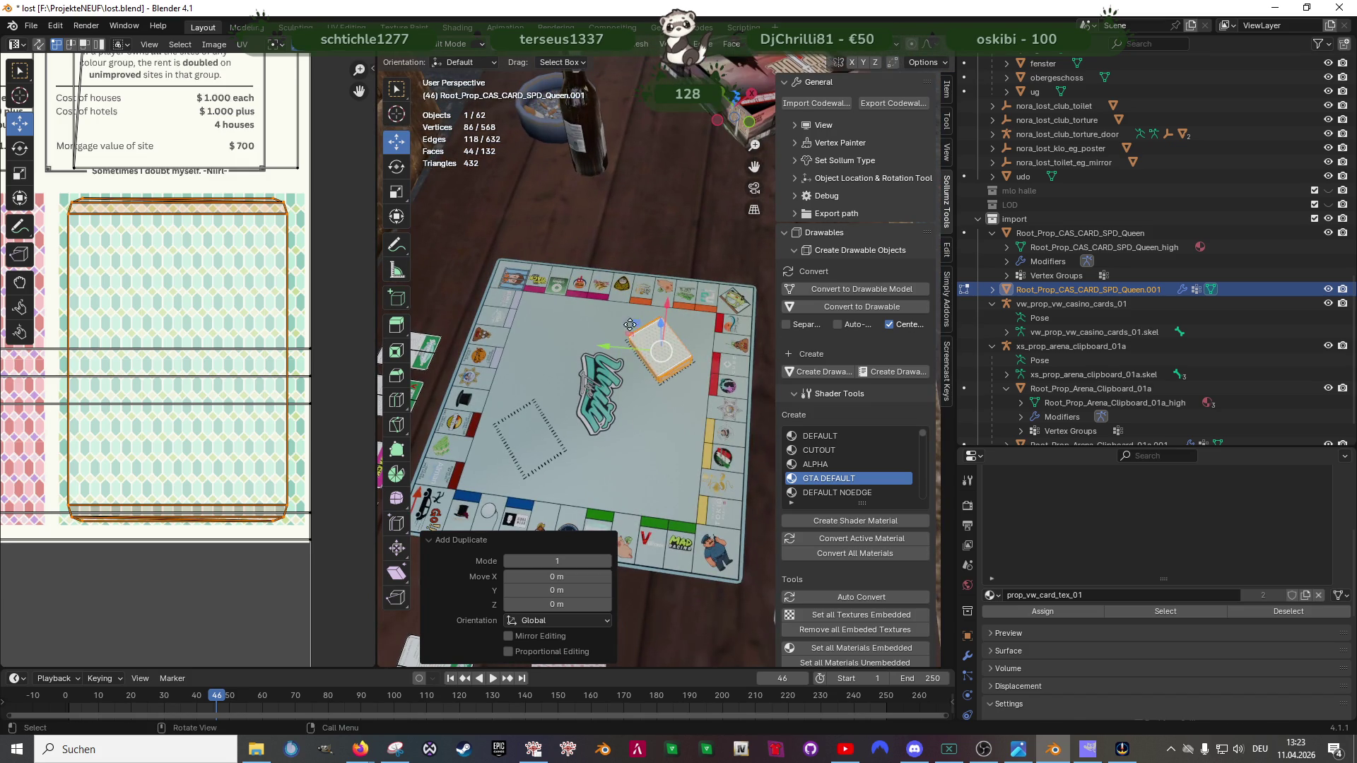
left_click_drag(634, 324, 501, 411)
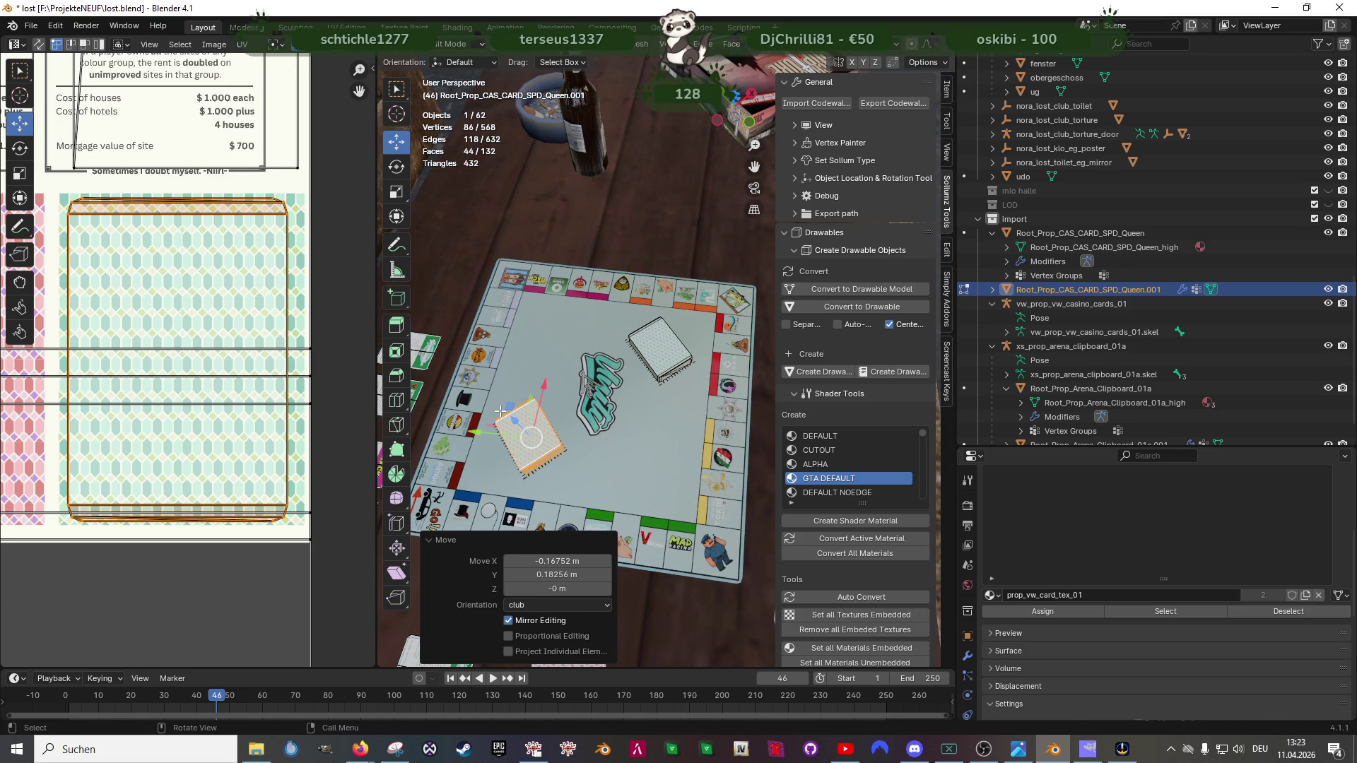
scroll(500, 411, "up", 5)
mouse_move(500, 410)
left_mouse_down()
mouse_move(655, 304)
mouse_move(689, 344)
left_mouse_up()
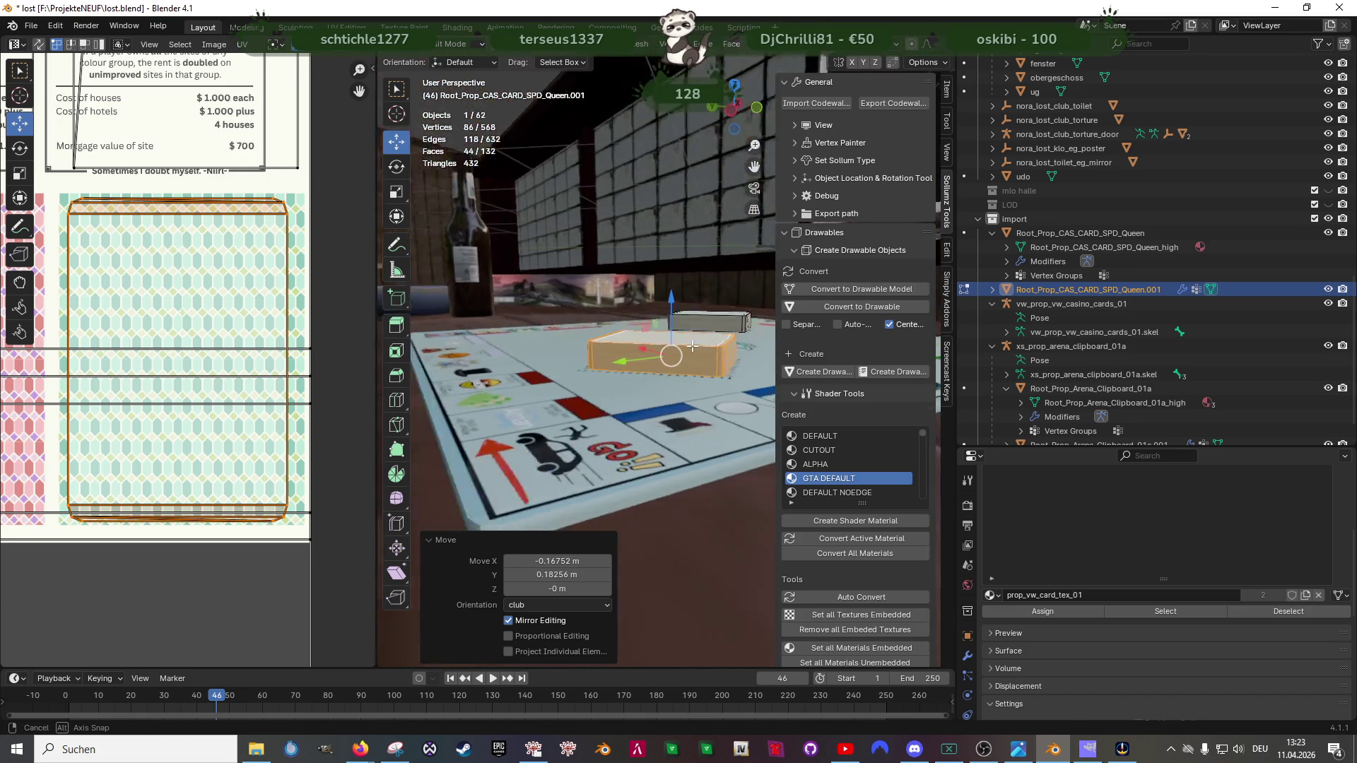
key("shift+z")
left_click_drag(690, 347, 718, 340)
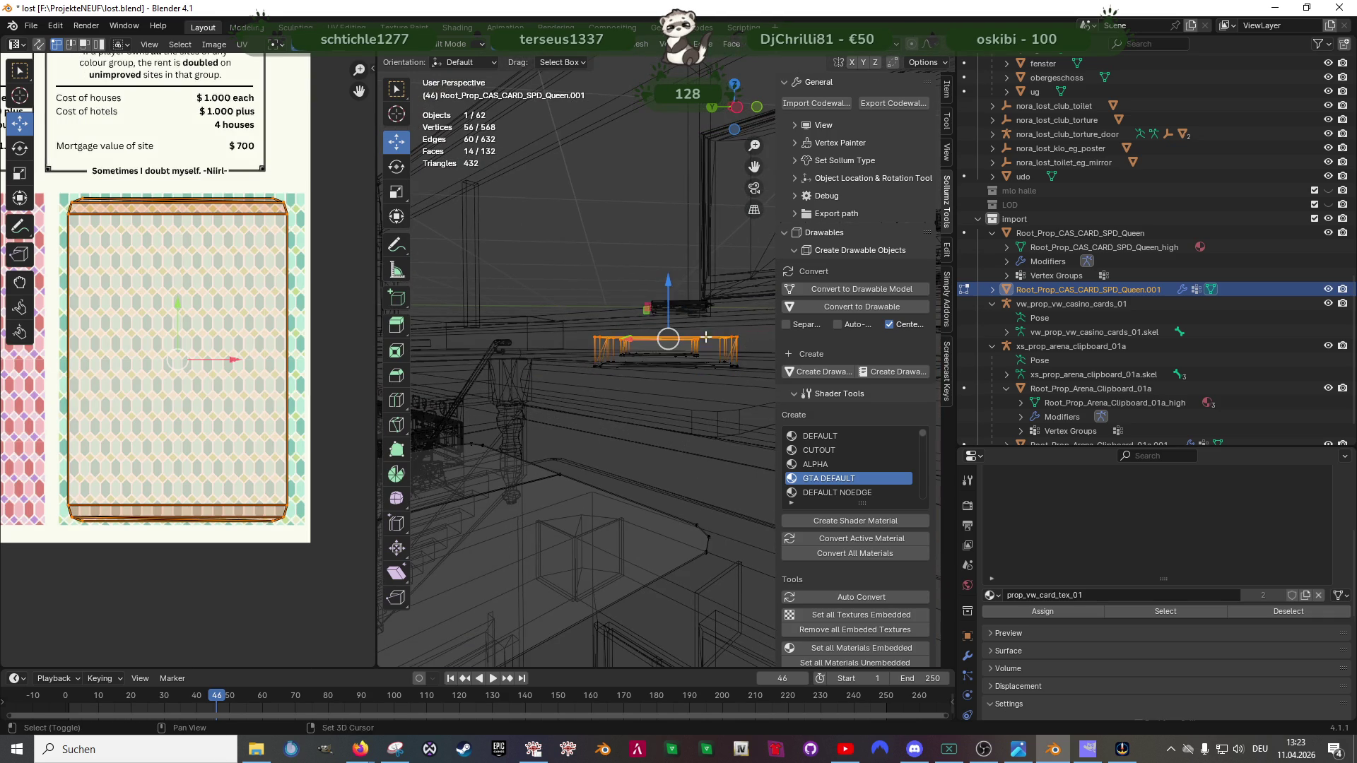
key("shift+z")
scroll(667, 300, "up", 2)
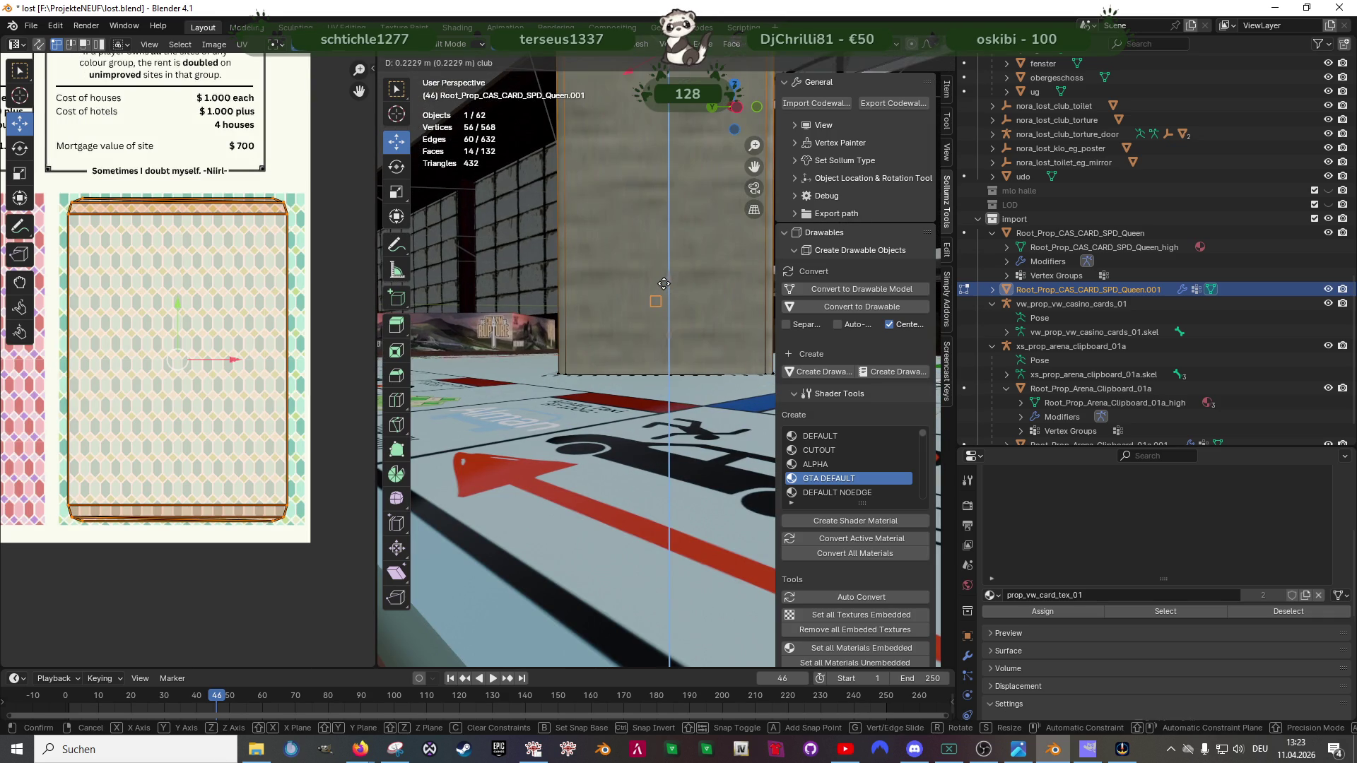
Step: Lower the copied stack along Z to rest on the board, then select its card-side faces
left_click_drag(669, 281, 666, 159)
key("ctrl+z")
left_click_drag(663, 283, 663, 290)
key("KP_Decimal")
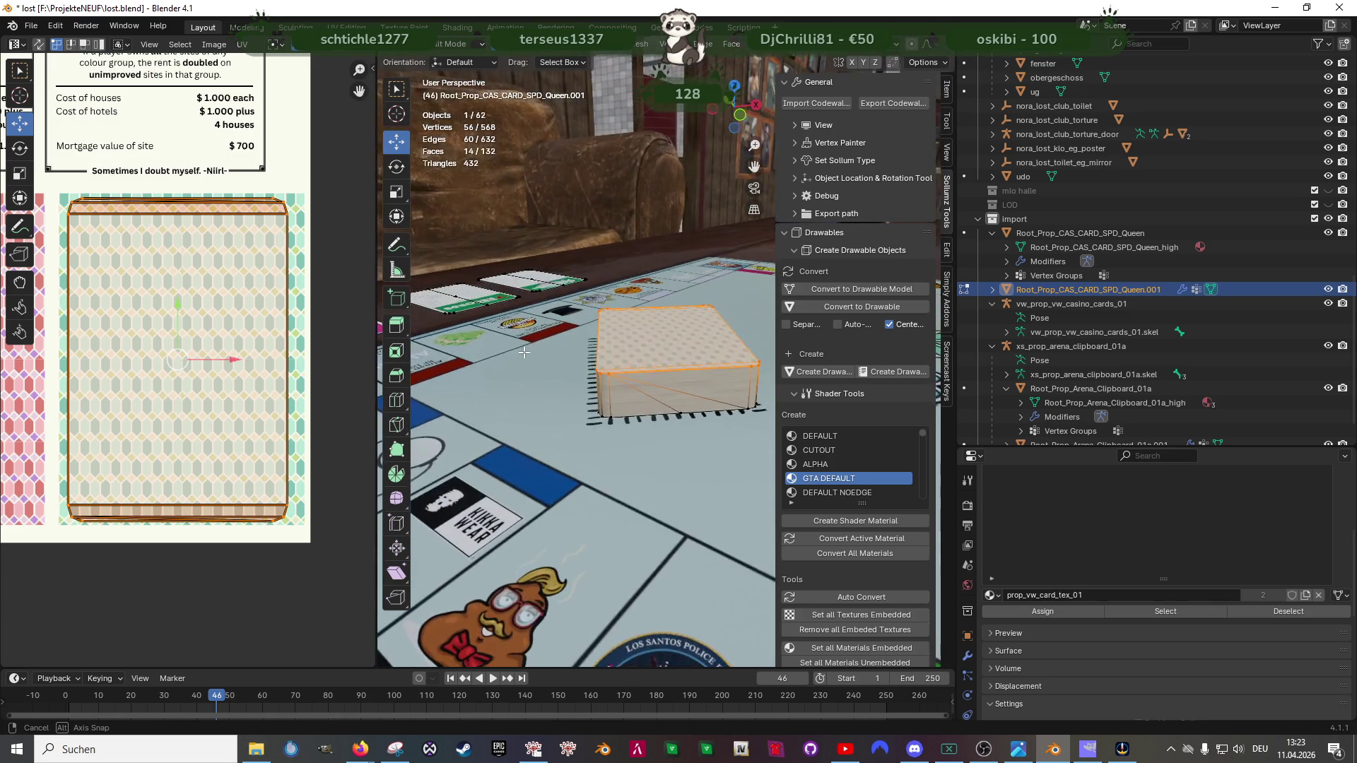
left_click_drag(521, 353, 658, 271)
key("g")
key("z")
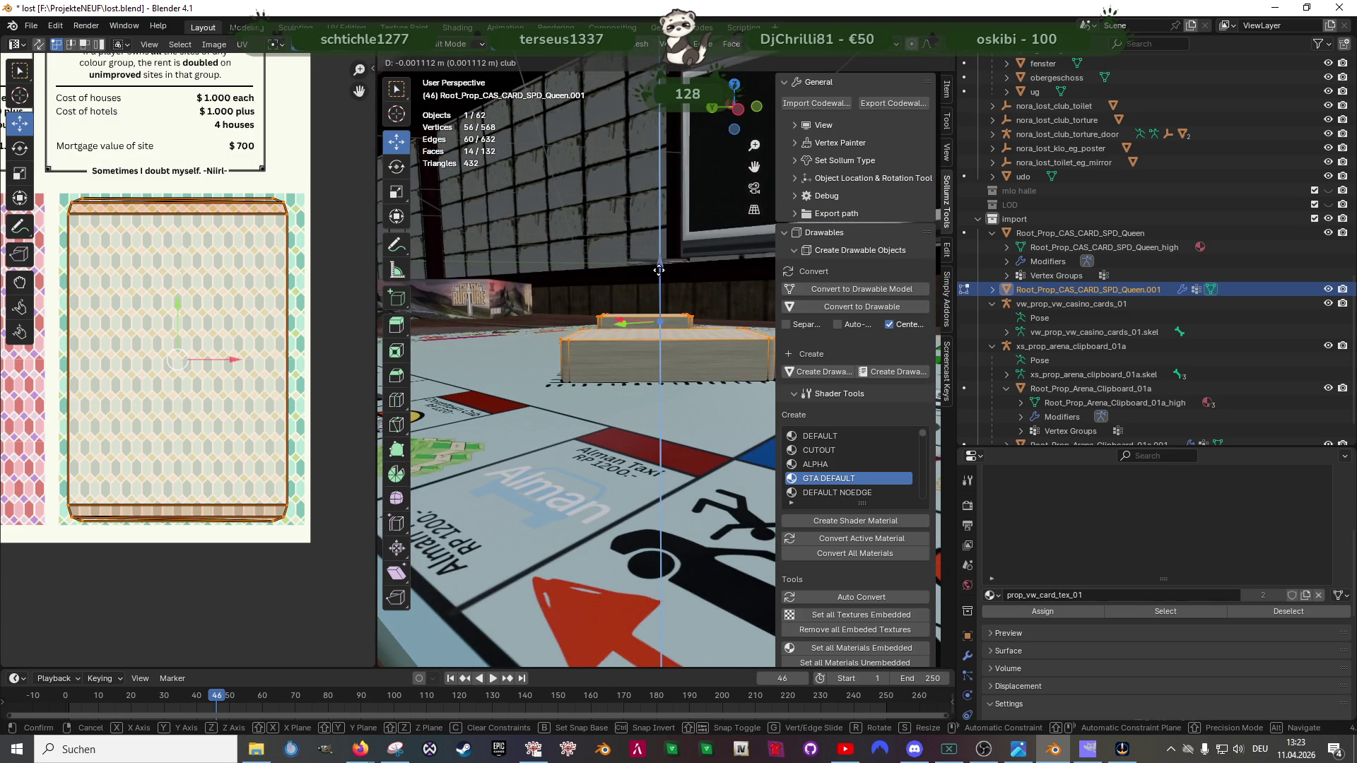
left_click(616, 356)
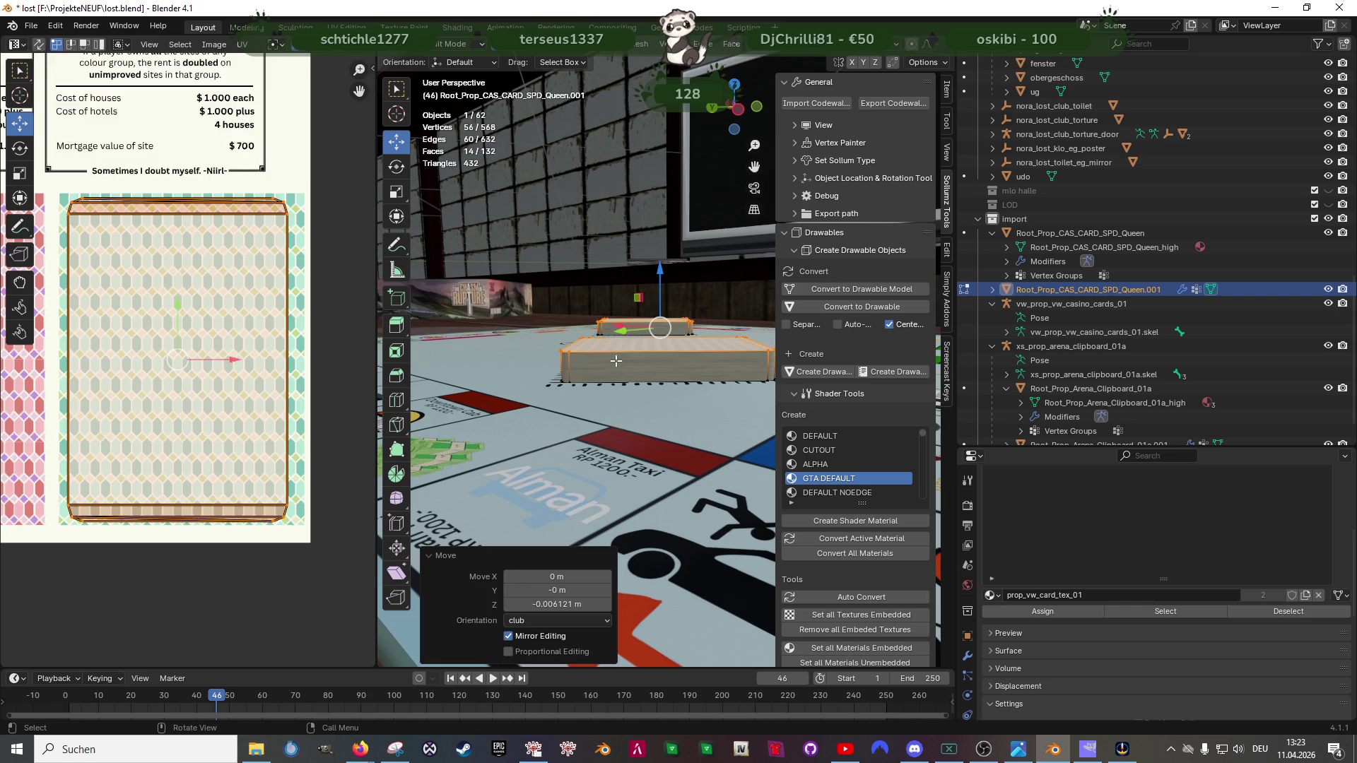
left_click(1162, 611)
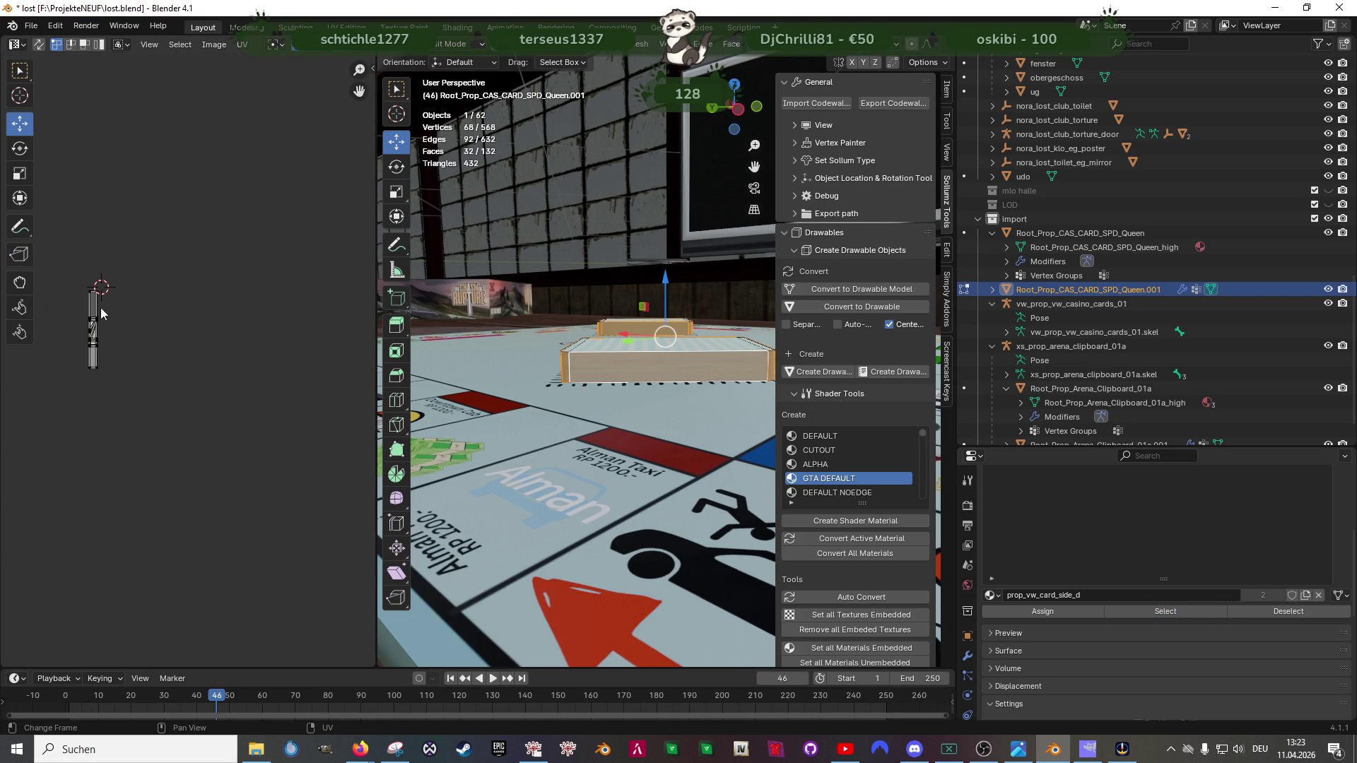
Step: Narrow the side UV island along its width onto the light wood strip
key("a")
key("KP_Decimal")
scroll(151, 396, "up", 3)
key("shift+space")
key("s")
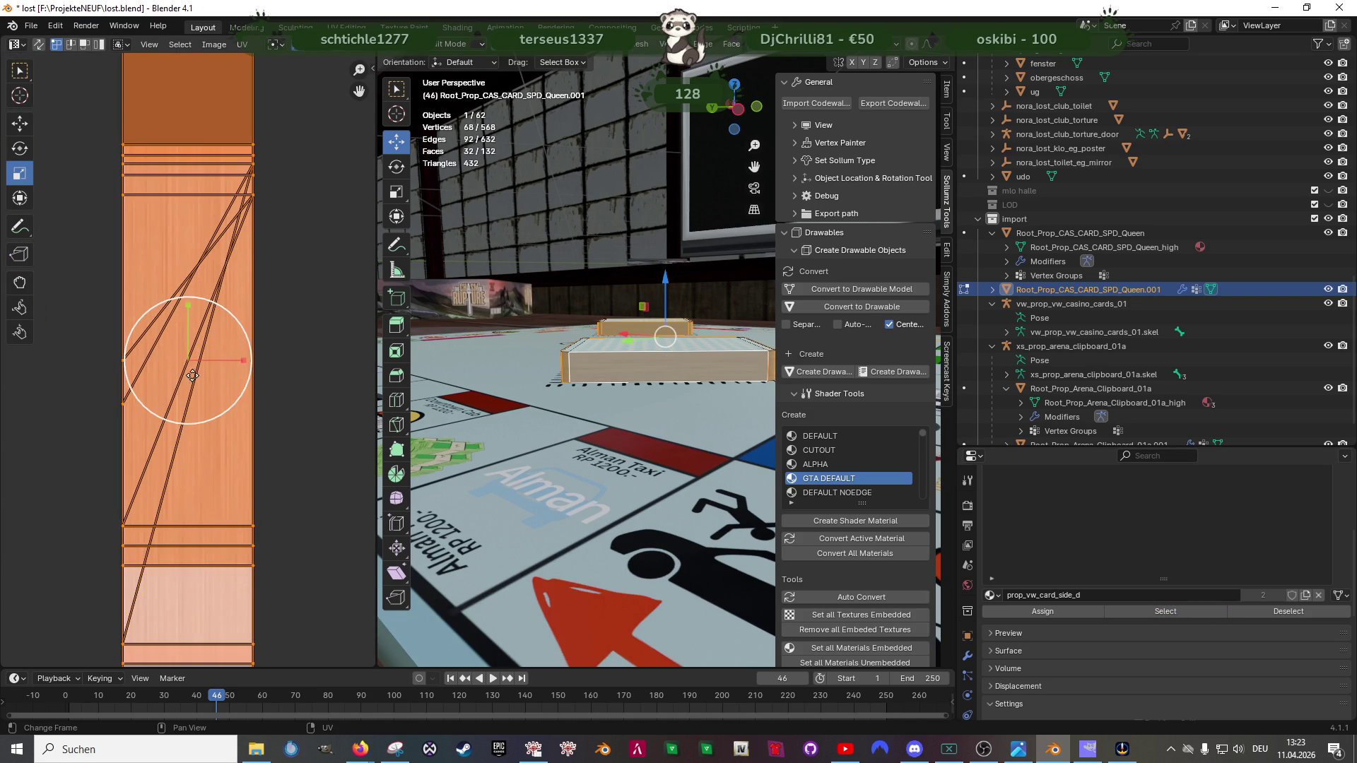
left_click_drag(234, 362, 201, 364)
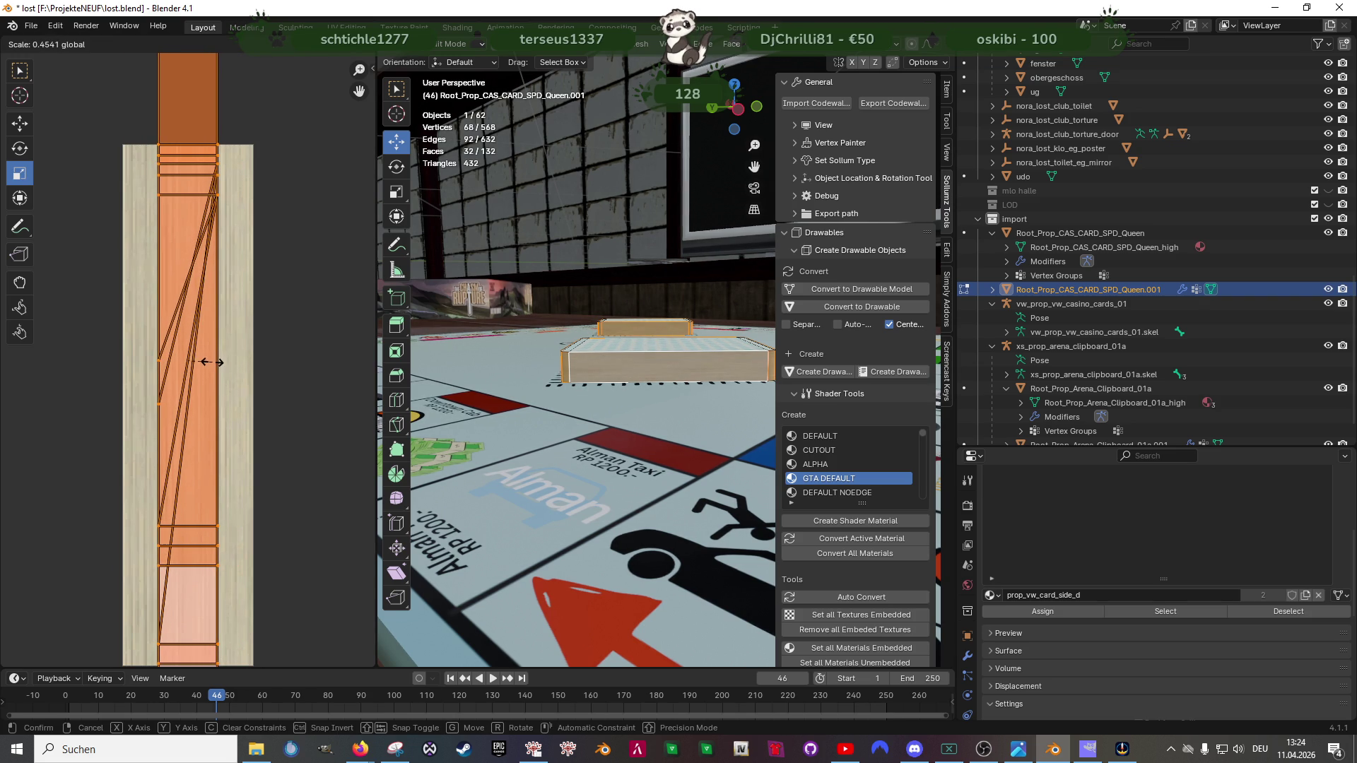
left_click(204, 363)
scroll(615, 404, "up", 5)
Step: Select only the copied stack's top faces and move their UVs onto the pink card back
left_click_drag(615, 404, 647, 390)
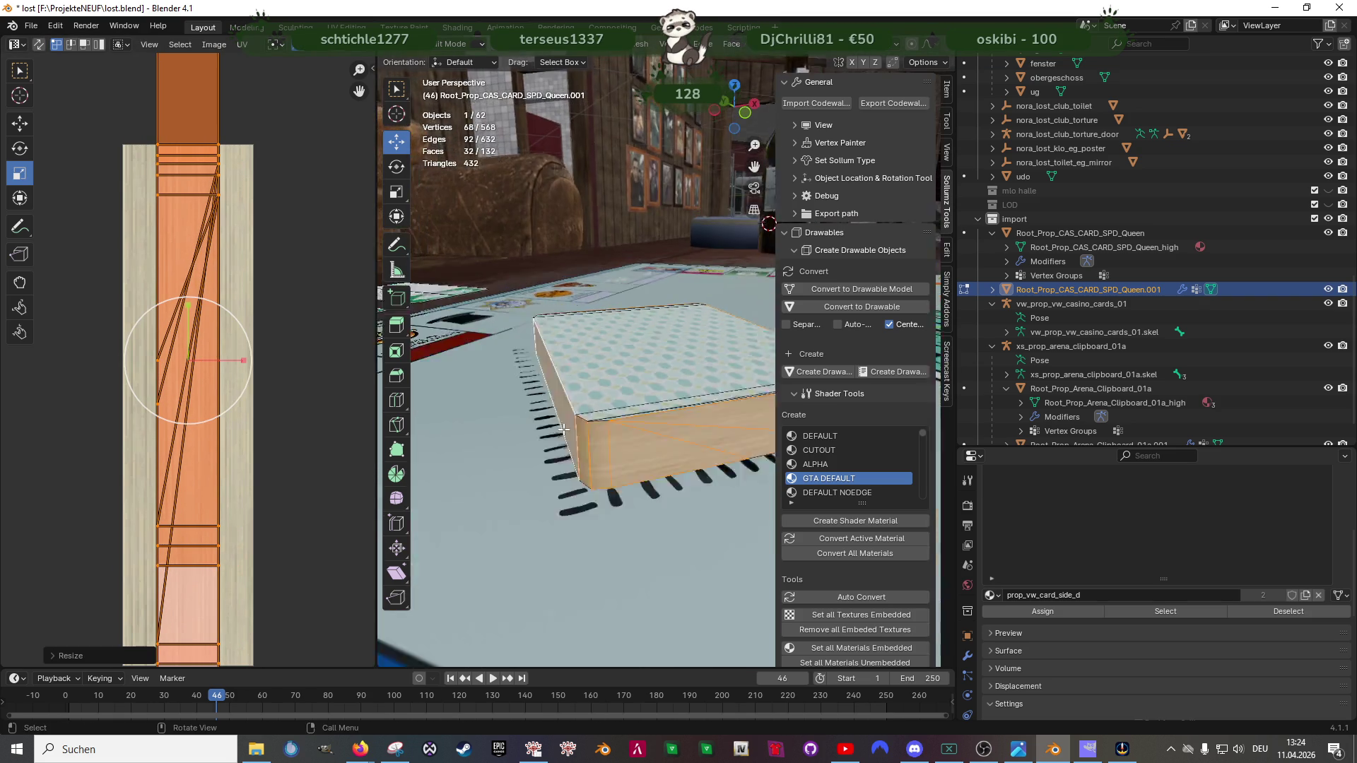
left_click(646, 392, "shift")
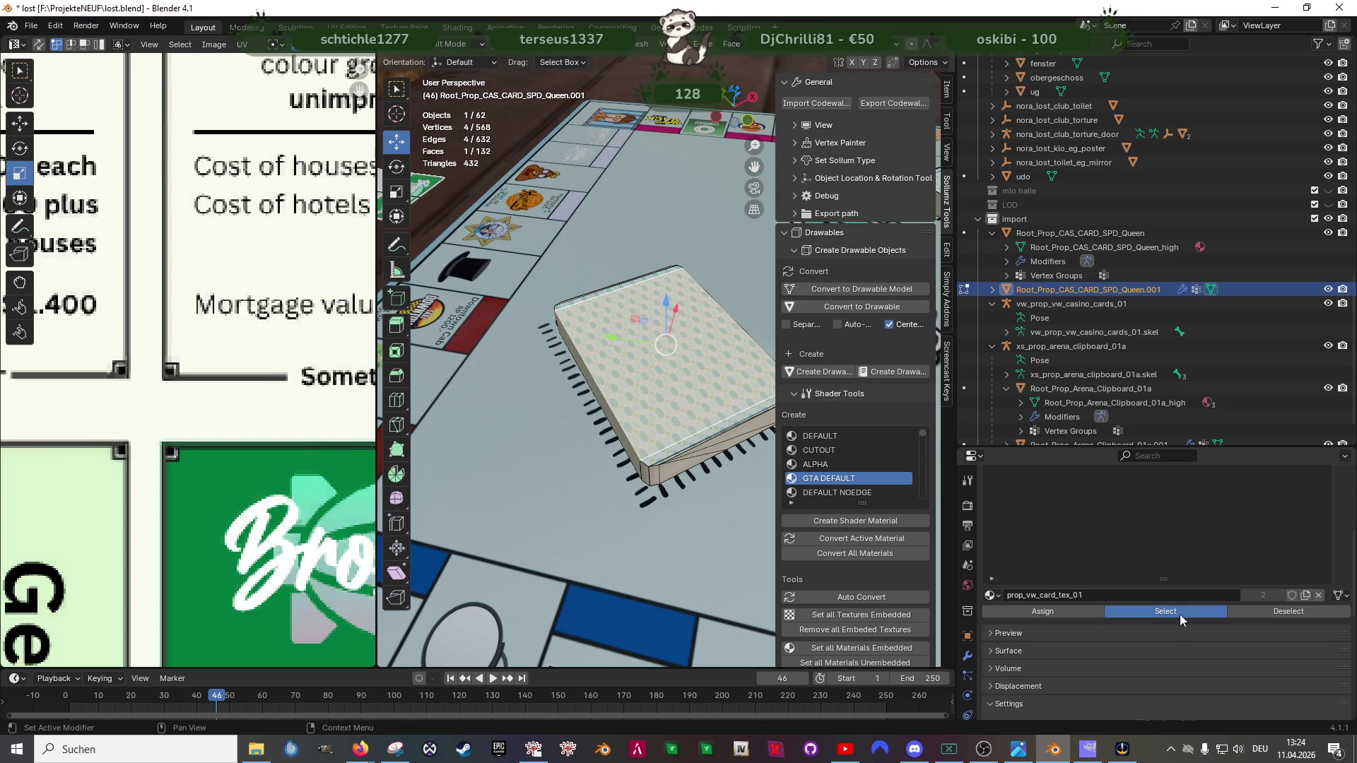
scroll(657, 408, "down", 6)
scroll(667, 421, "down", 3)
key("shift+z")
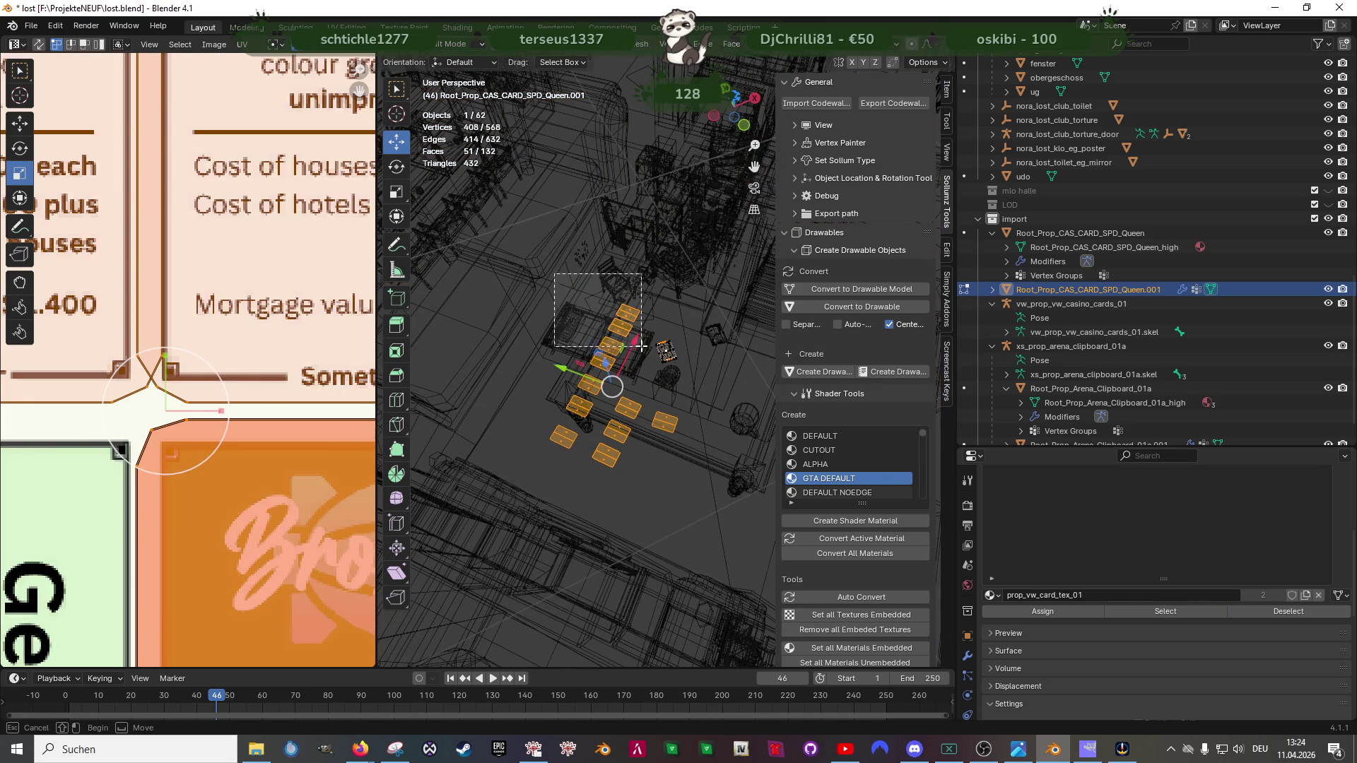
left_click_drag(553, 273, 648, 354)
left_click_drag(492, 351, 591, 442)
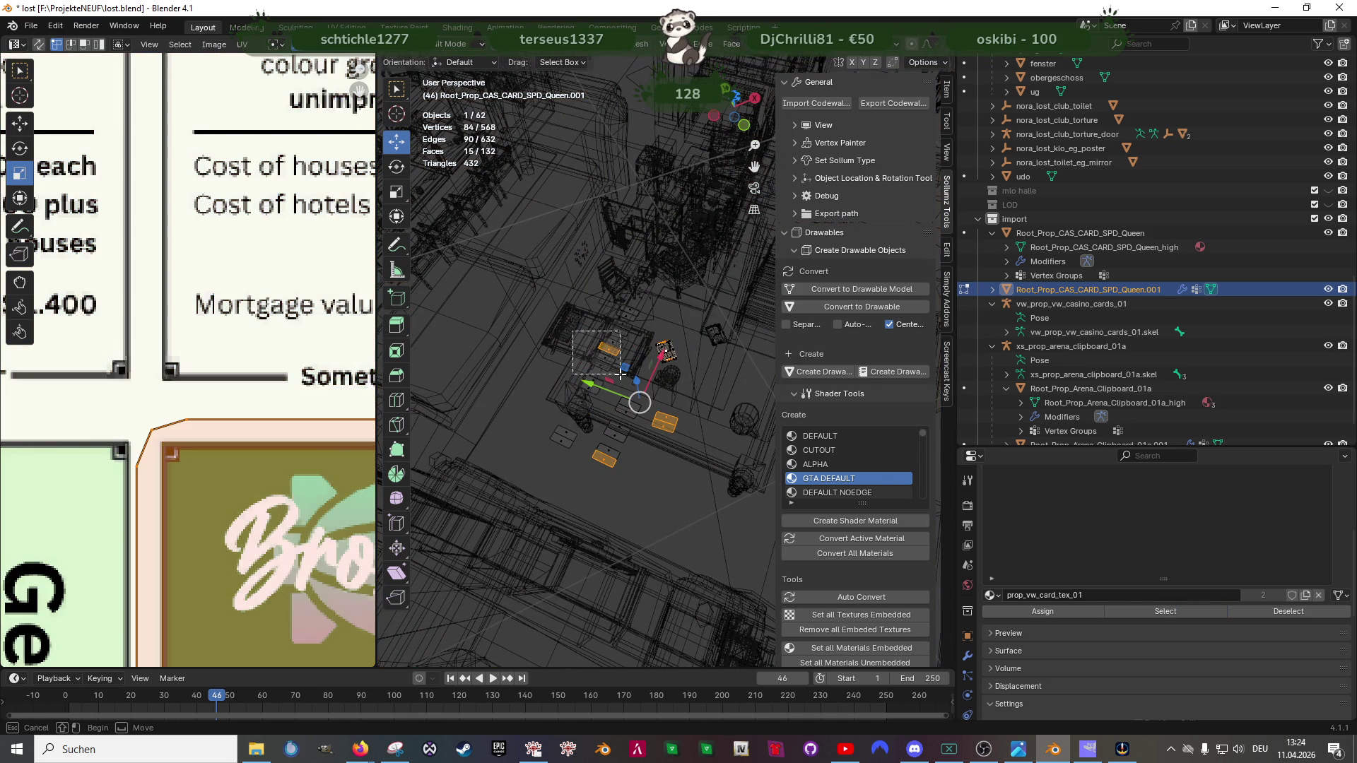
left_click_drag(530, 387, 696, 502)
scroll(661, 356, "up", 5)
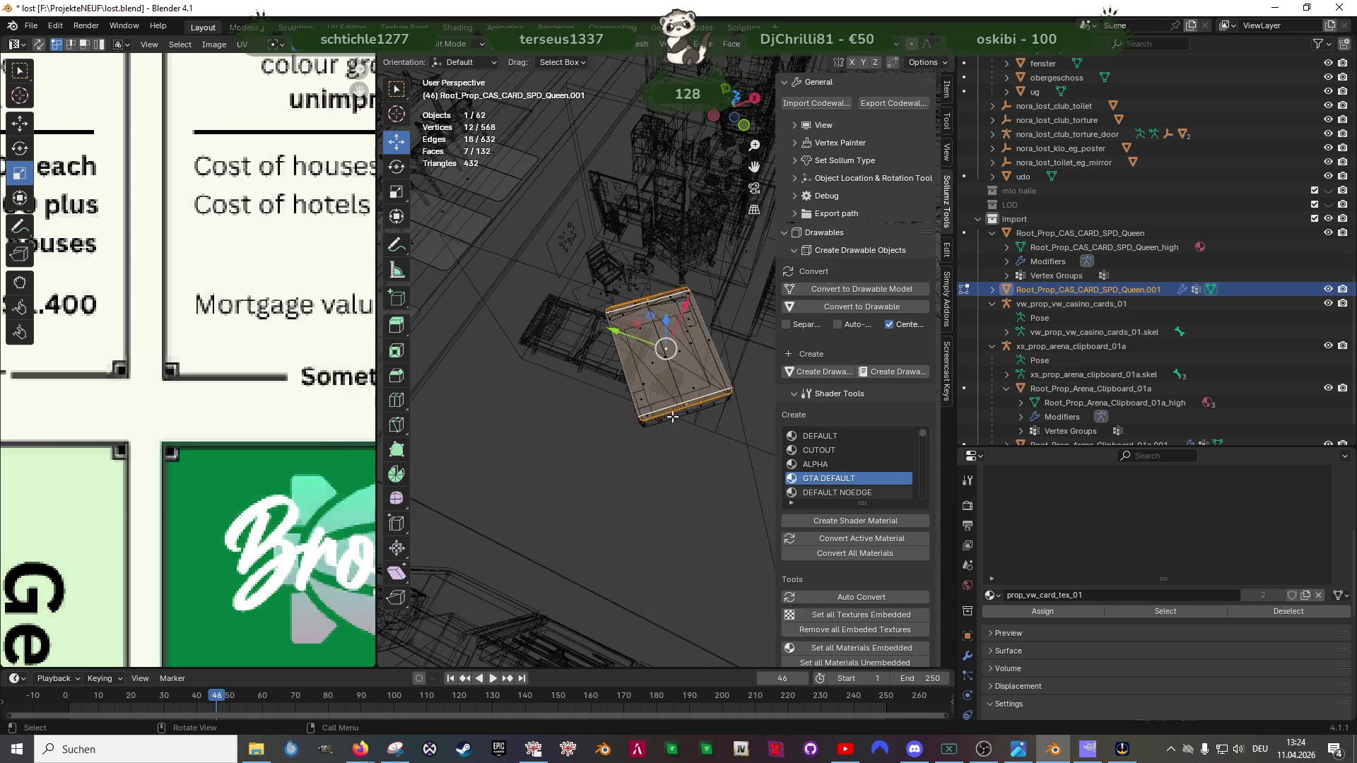
scroll(234, 429, "down", 4)
scroll(233, 428, "down", 5)
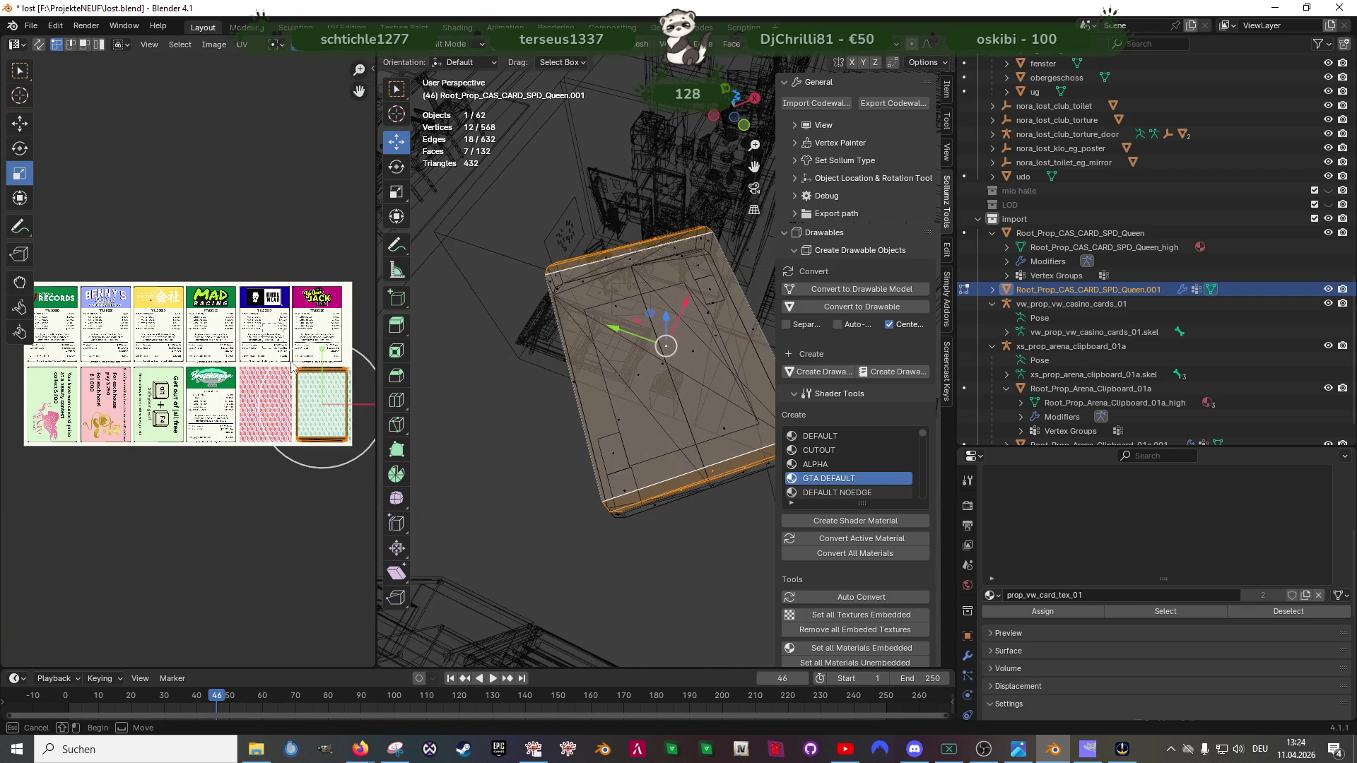
key("shift+space")
key("g")
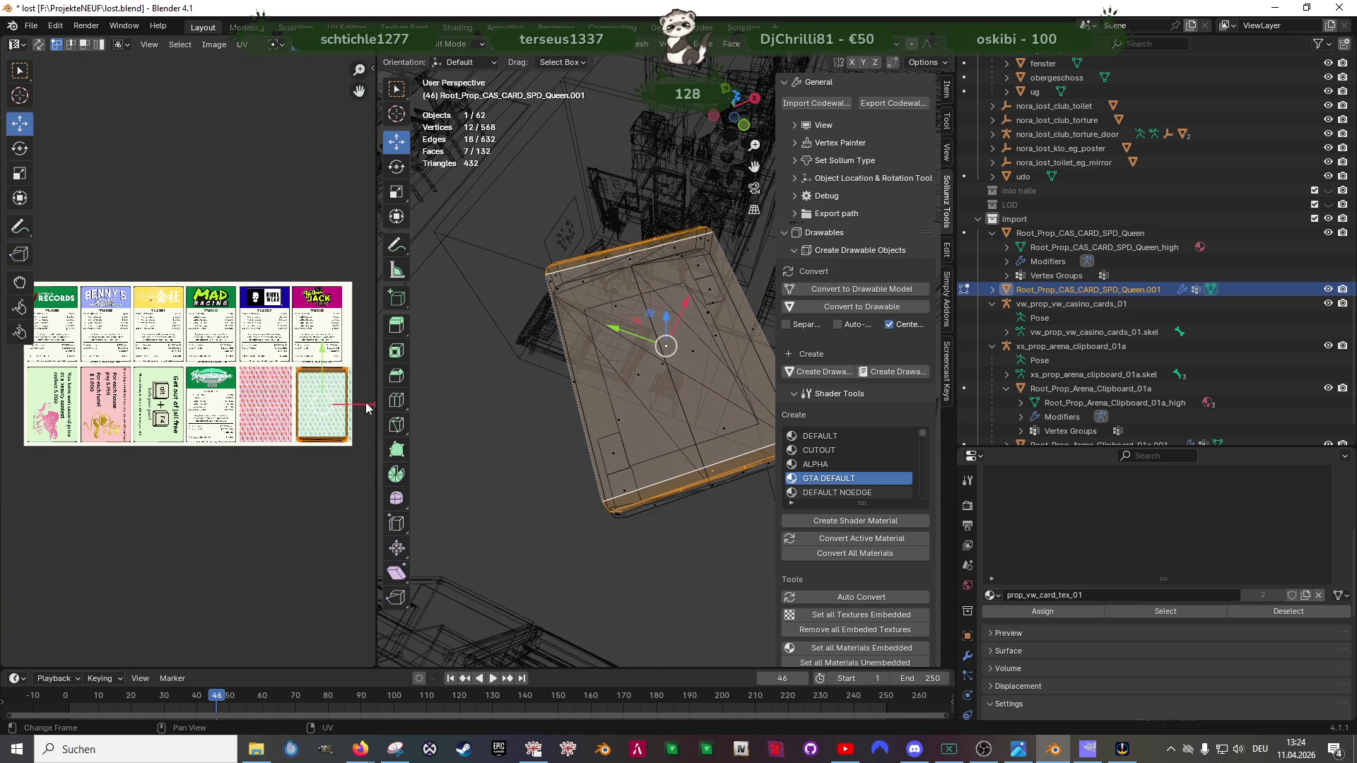
key("g")
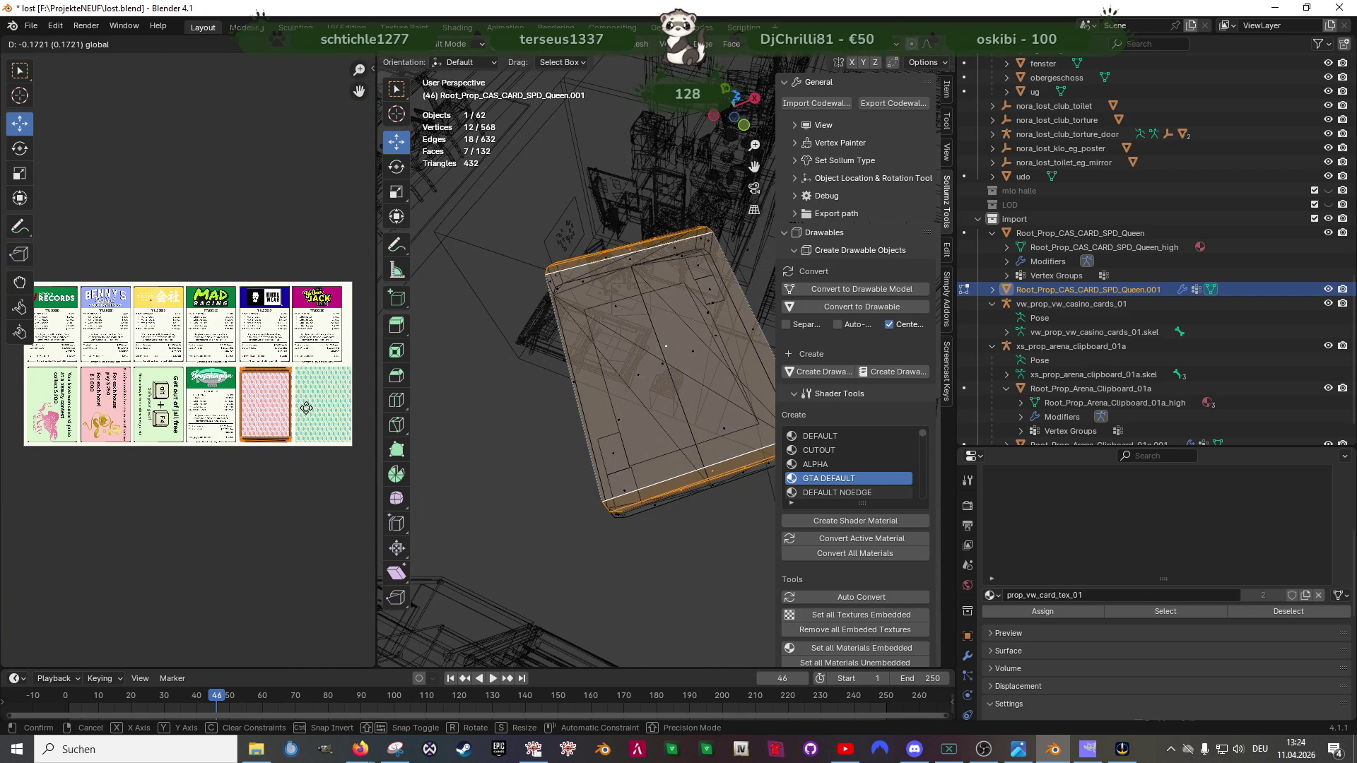
left_click(306, 409)
scroll(614, 424, "up", 3)
scroll(615, 424, "down", 5)
Step: Delete the stray geometry near the card in wireframe and leave edit mode
mouse_move(613, 425)
left_mouse_down()
mouse_move(605, 451)
mouse_move(591, 357)
left_mouse_up()
key("shift+z")
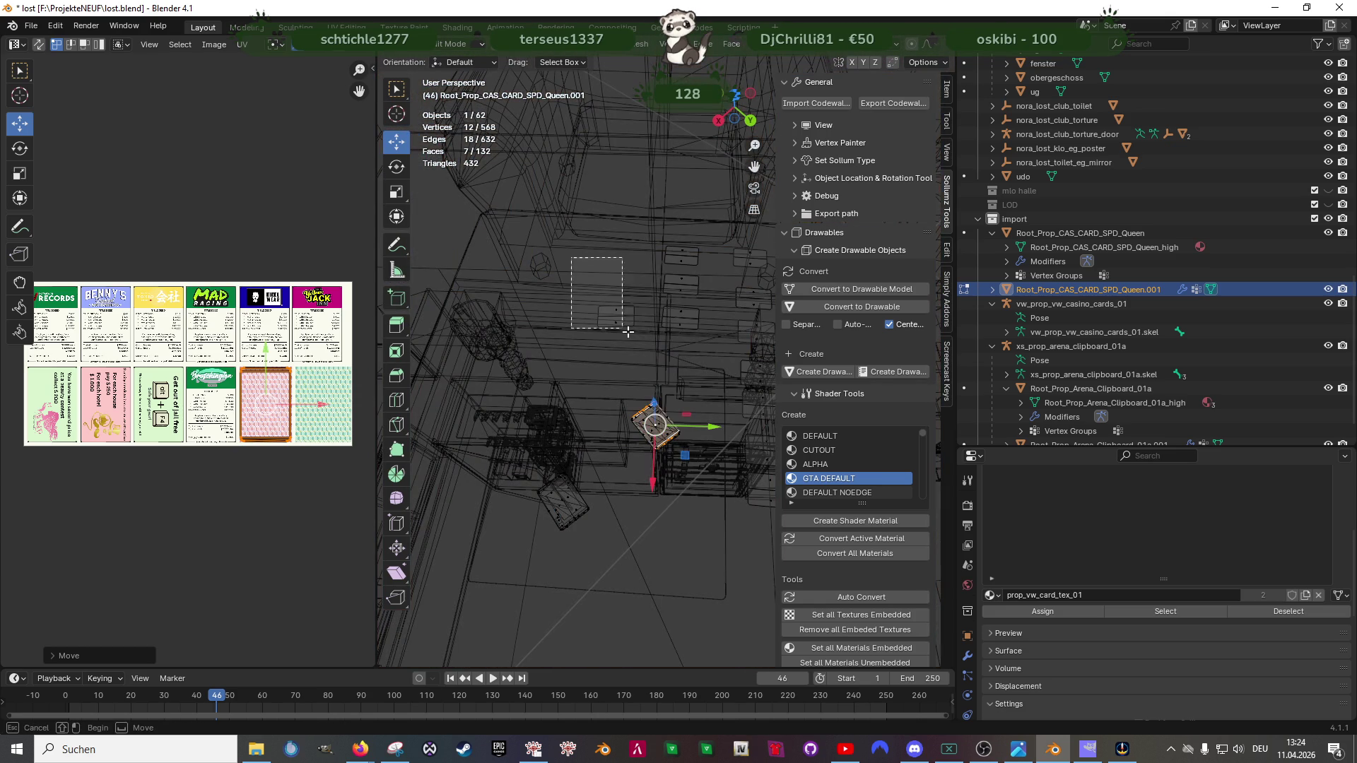
left_click(622, 312)
key("x")
left_click(644, 339)
key("Tab")
key("shift+z")
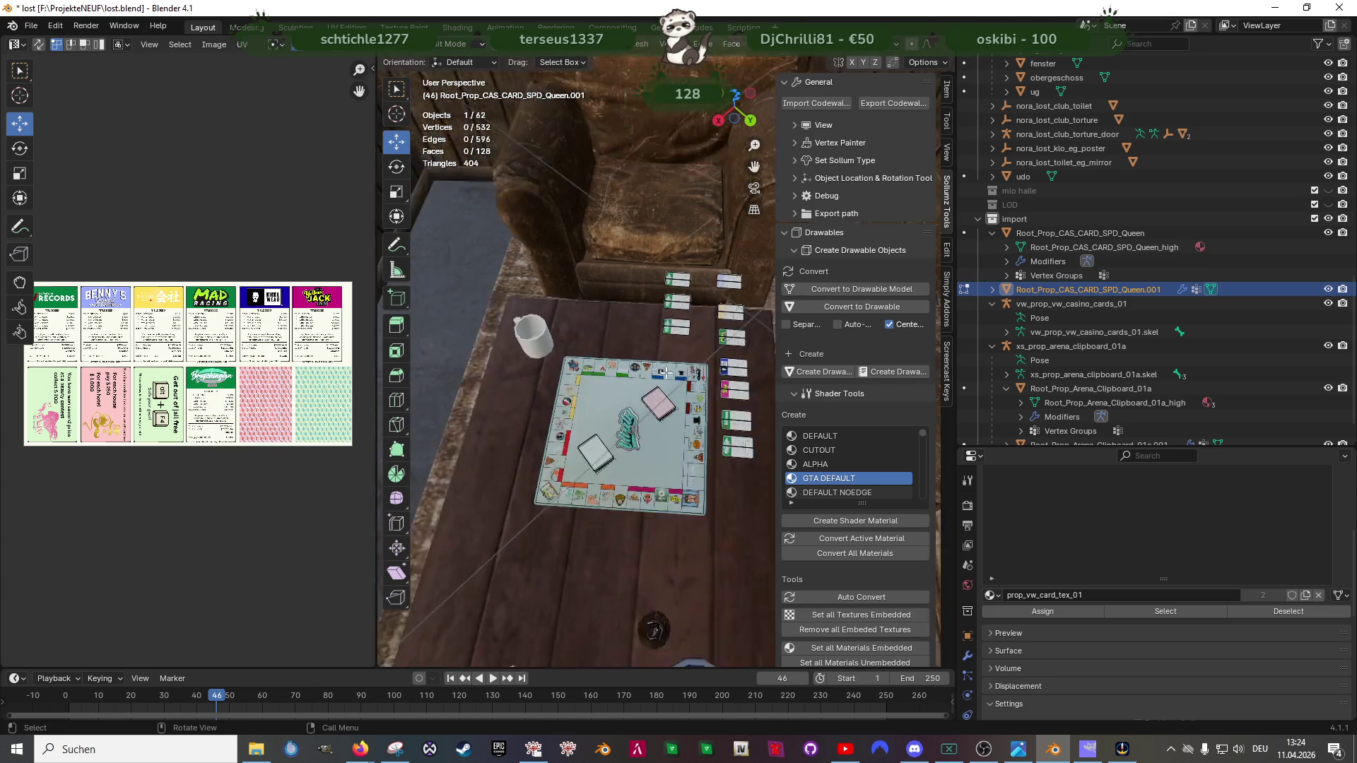
Step: Orbit the view to see the whole board with both card stacks and the laid-out cards
mouse_move(643, 339)
left_mouse_down()
mouse_move(602, 438)
mouse_move(393, 361)
mouse_move(60, 364)
left_mouse_up()
scroll(571, 432, "up", 2)
scroll(572, 431, "up", 1)
scroll(572, 431, "up", 1)
mouse_move(572, 431)
left_mouse_down()
mouse_move(574, 468)
mouse_move(510, 422)
left_mouse_up()
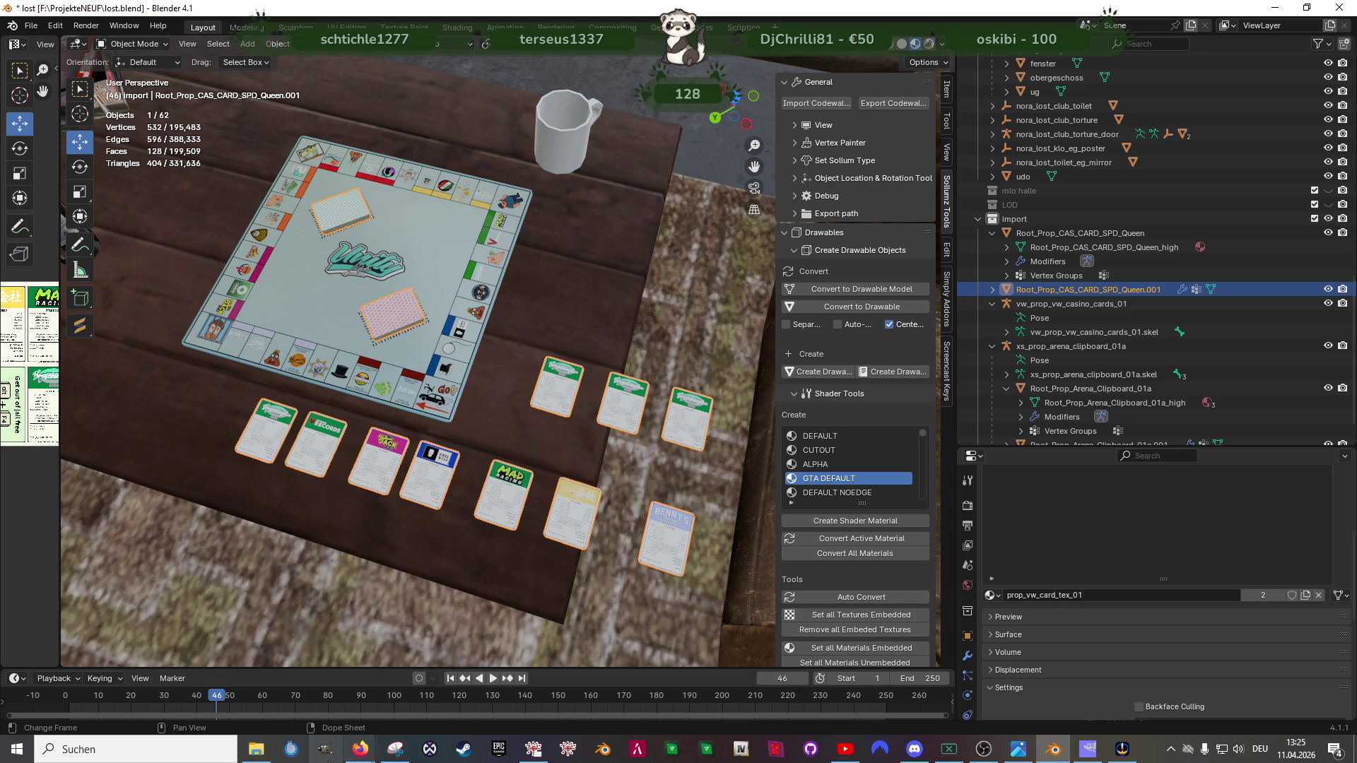
Step: Switch to the Unity Monopoly Canva design and run a new graphics search
mouse_move(360, 749)
left_click(401, 693)
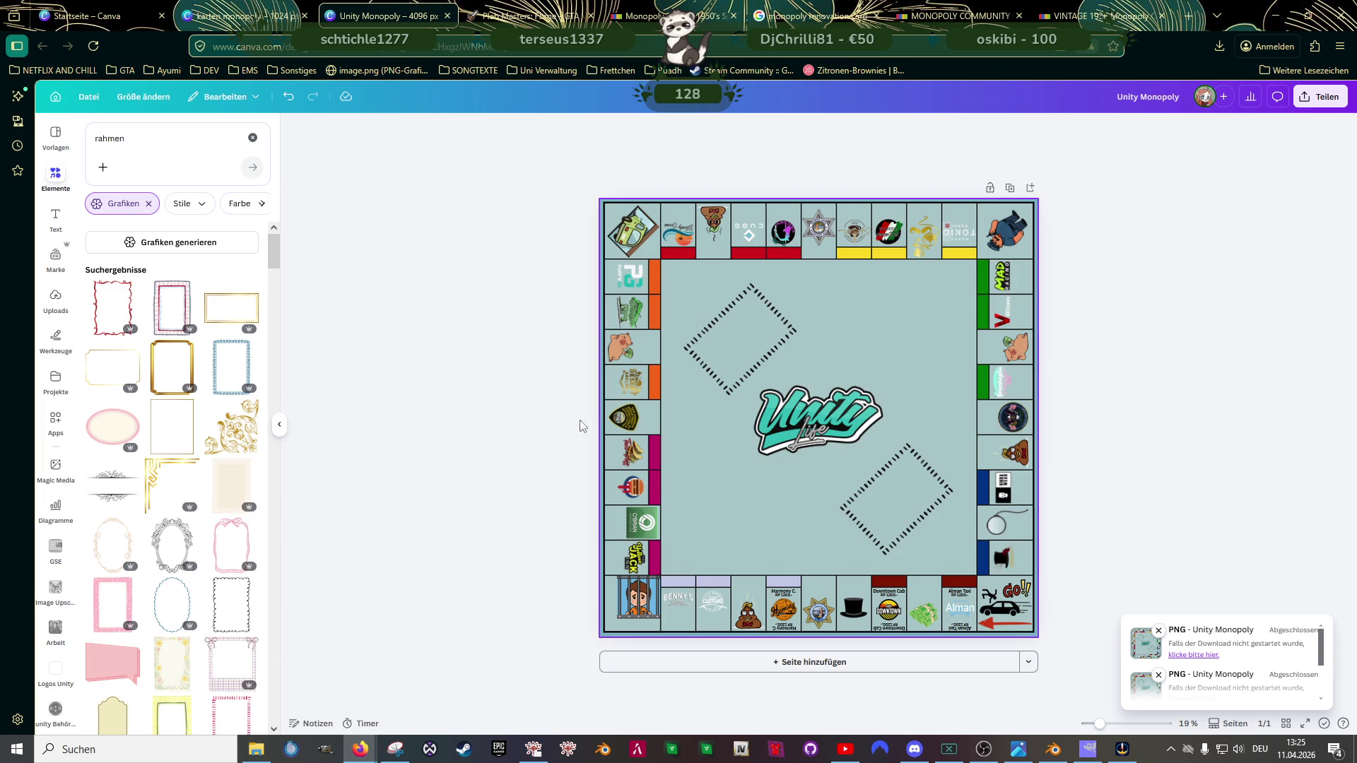
left_click(125, 139)
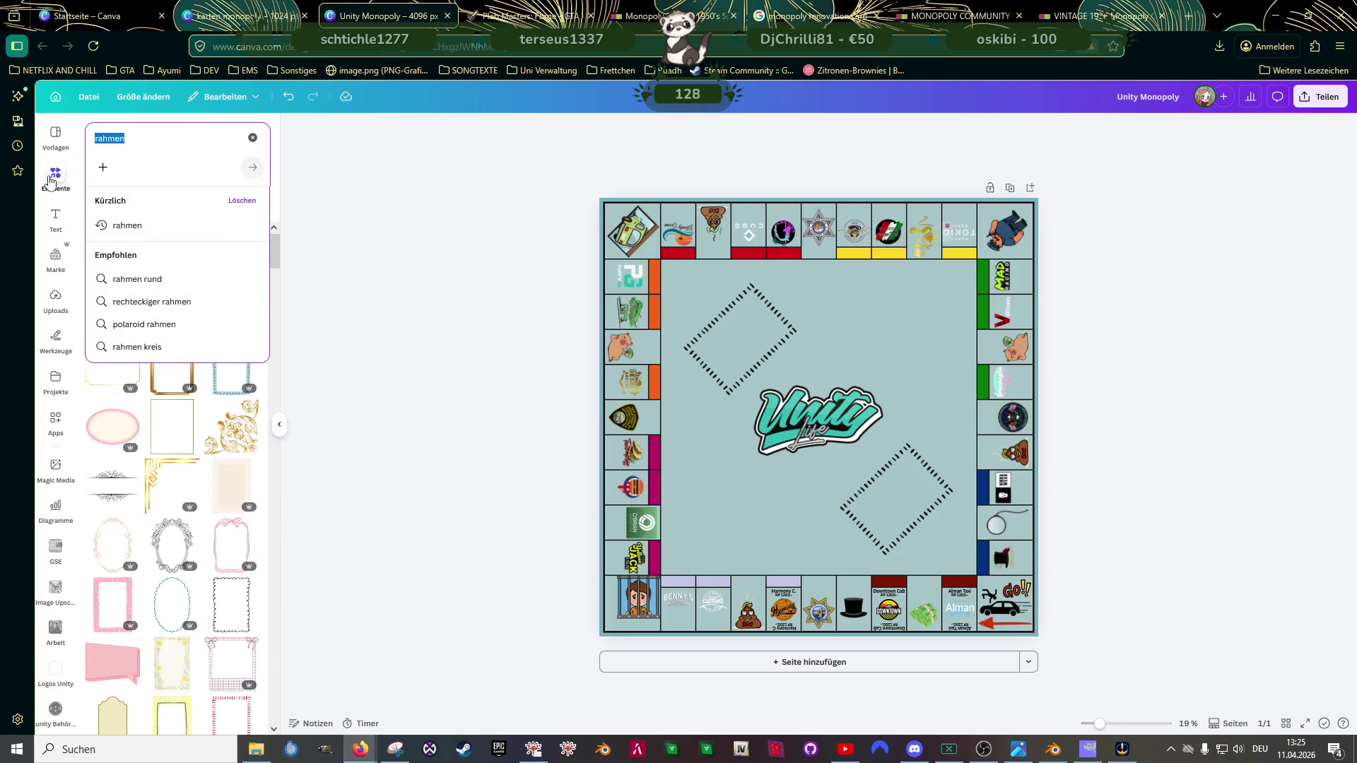
left_click(50, 182)
left_click(138, 142)
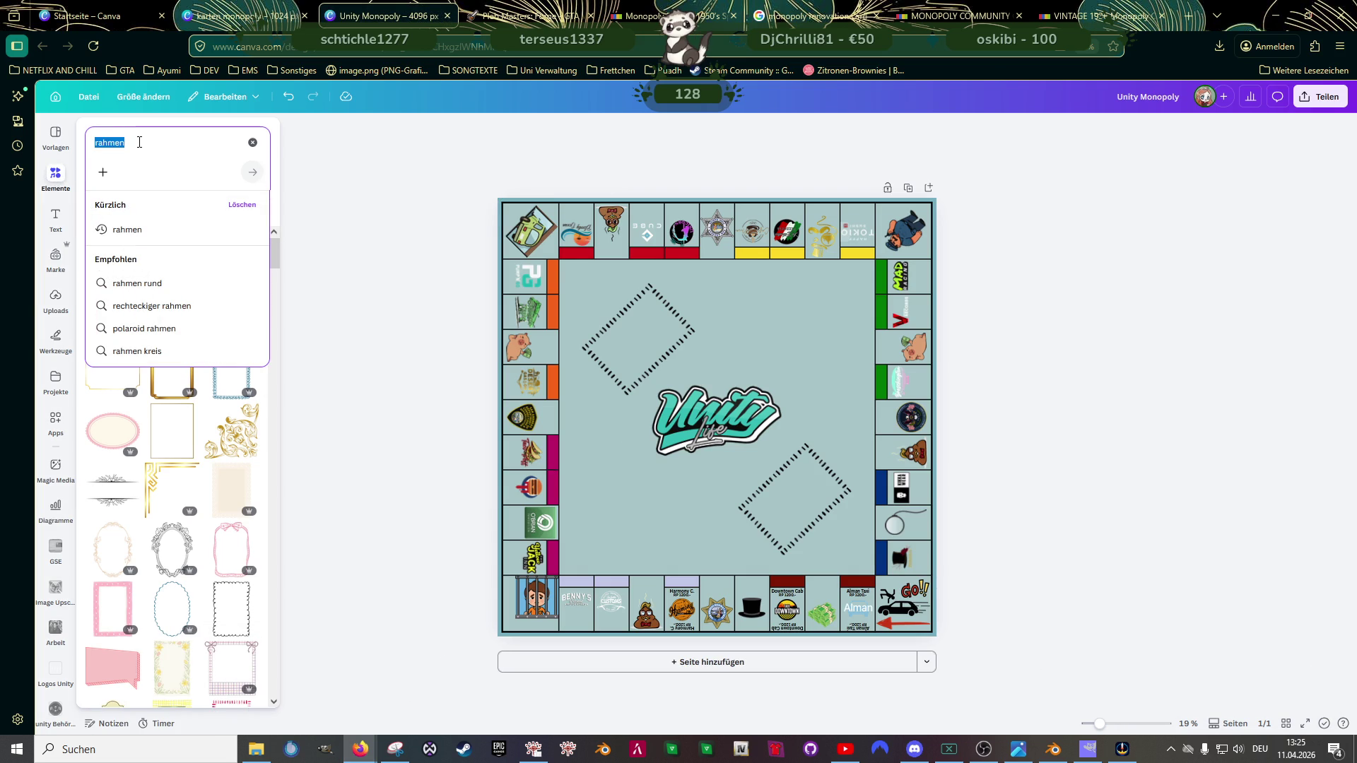
type("sucks")
key("Return")
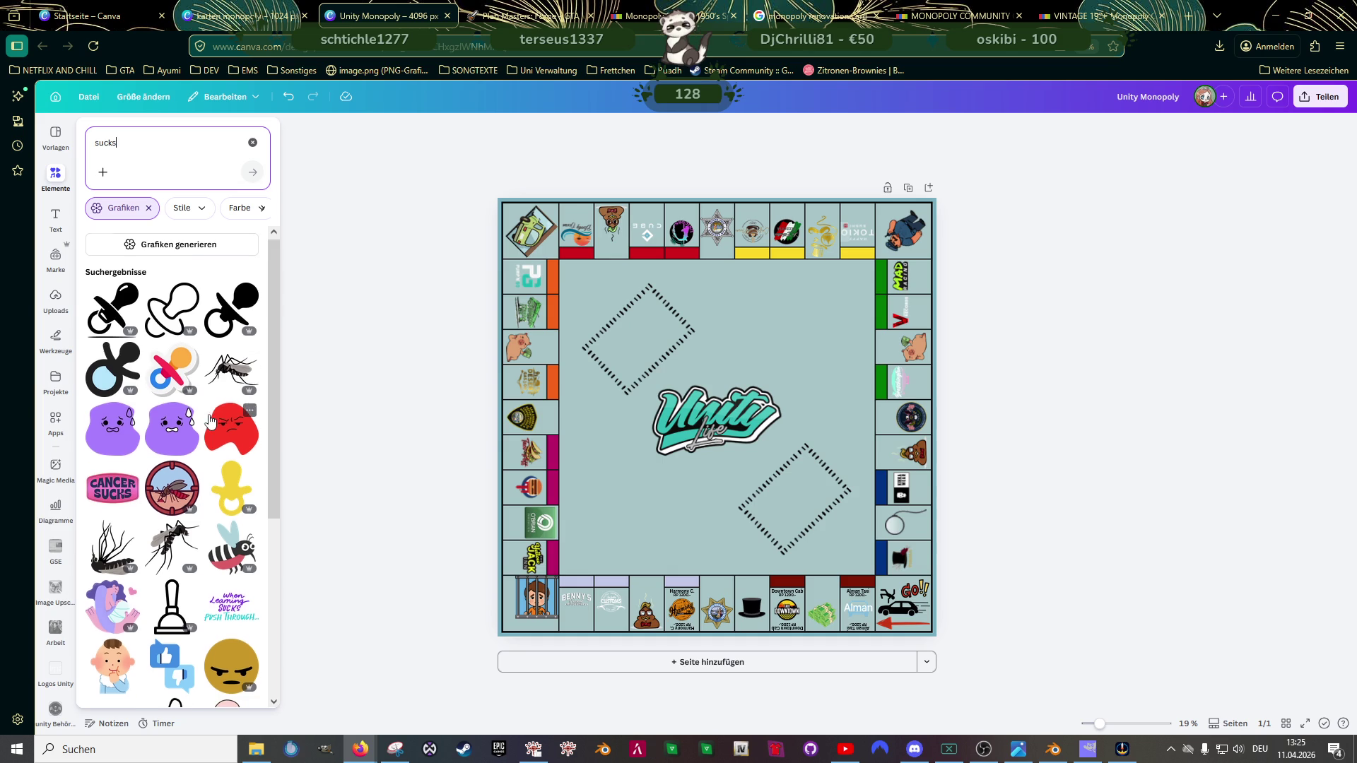
scroll(211, 422, "down", 1)
scroll(211, 423, "down", 4)
scroll(211, 423, "down", 4)
scroll(211, 423, "down", 4)
scroll(211, 422, "down", 1)
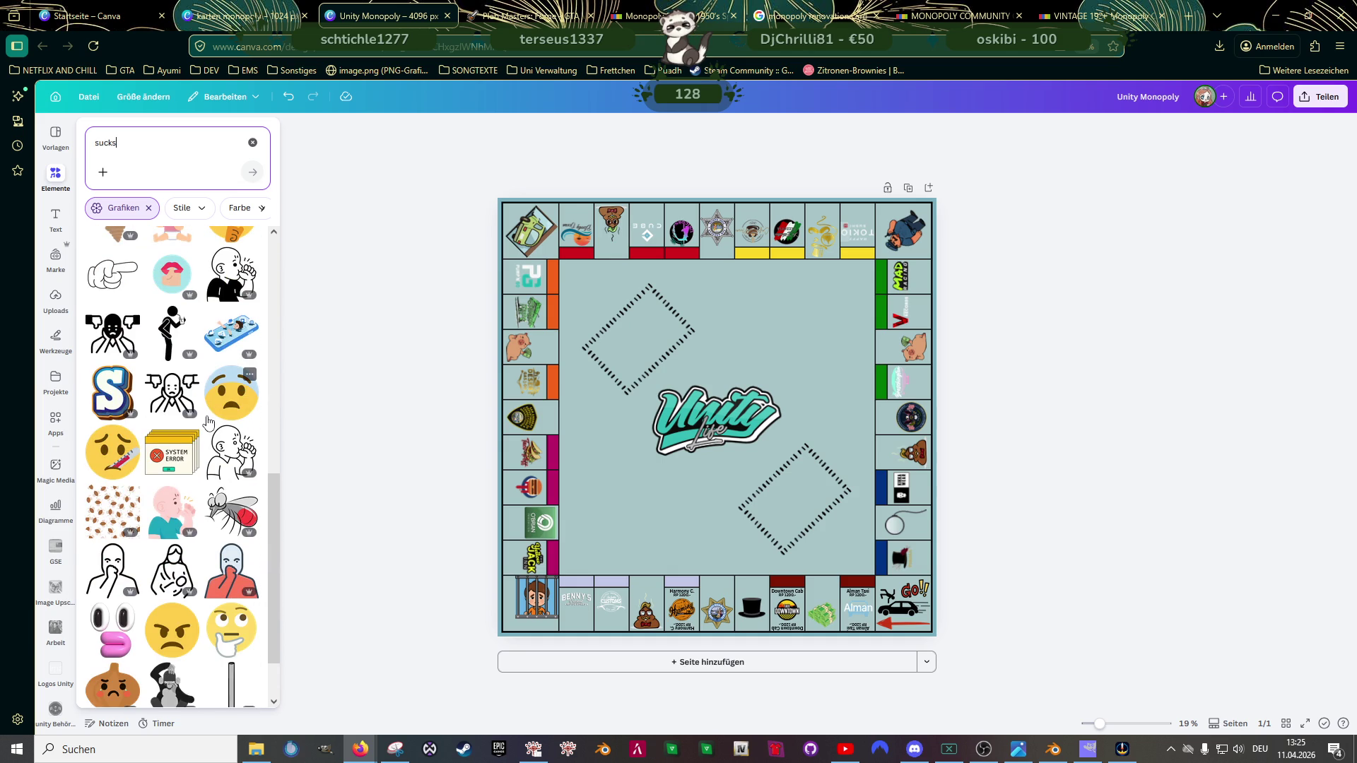
scroll(209, 422, "down", 1)
Step: Add the Custom Paint text combination from the Text panel onto the board
left_click(56, 256)
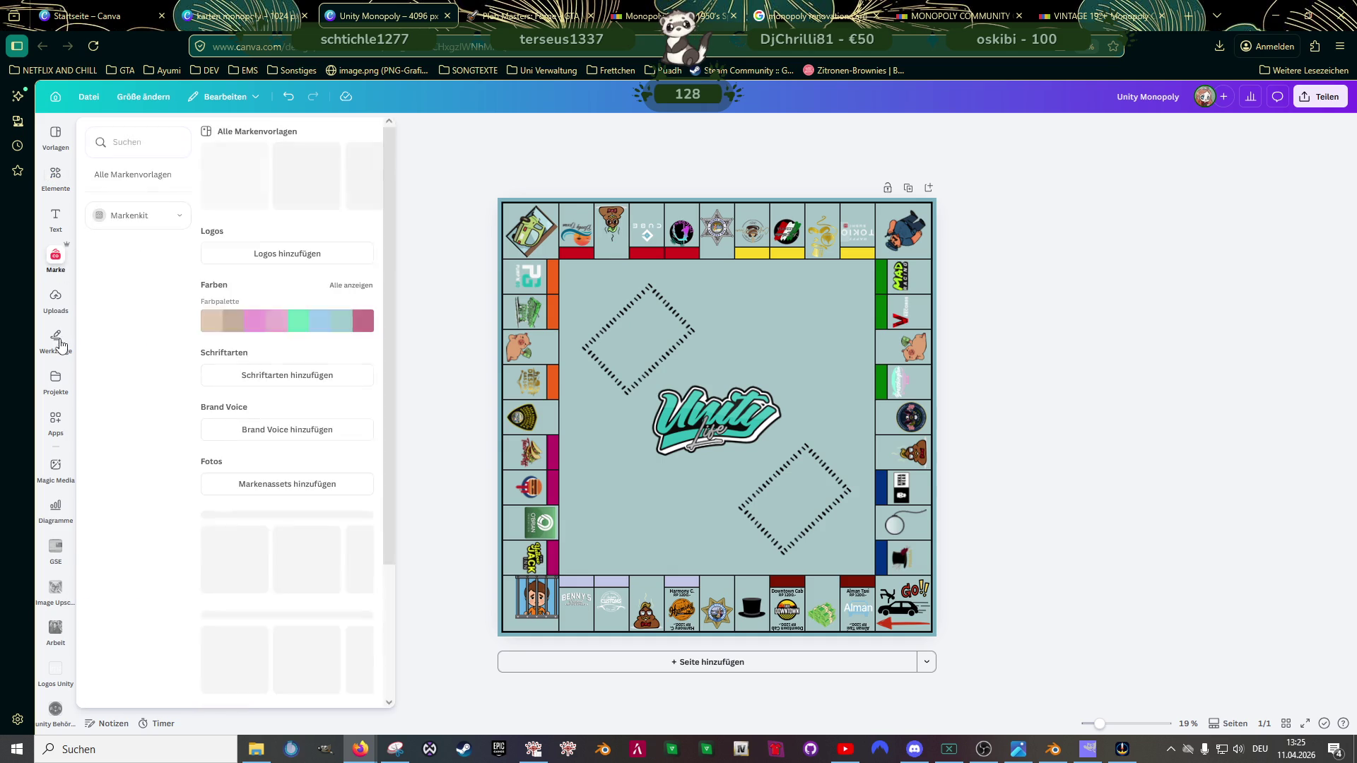
left_click(55, 218)
scroll(169, 471, "down", 2)
scroll(170, 472, "down", 2)
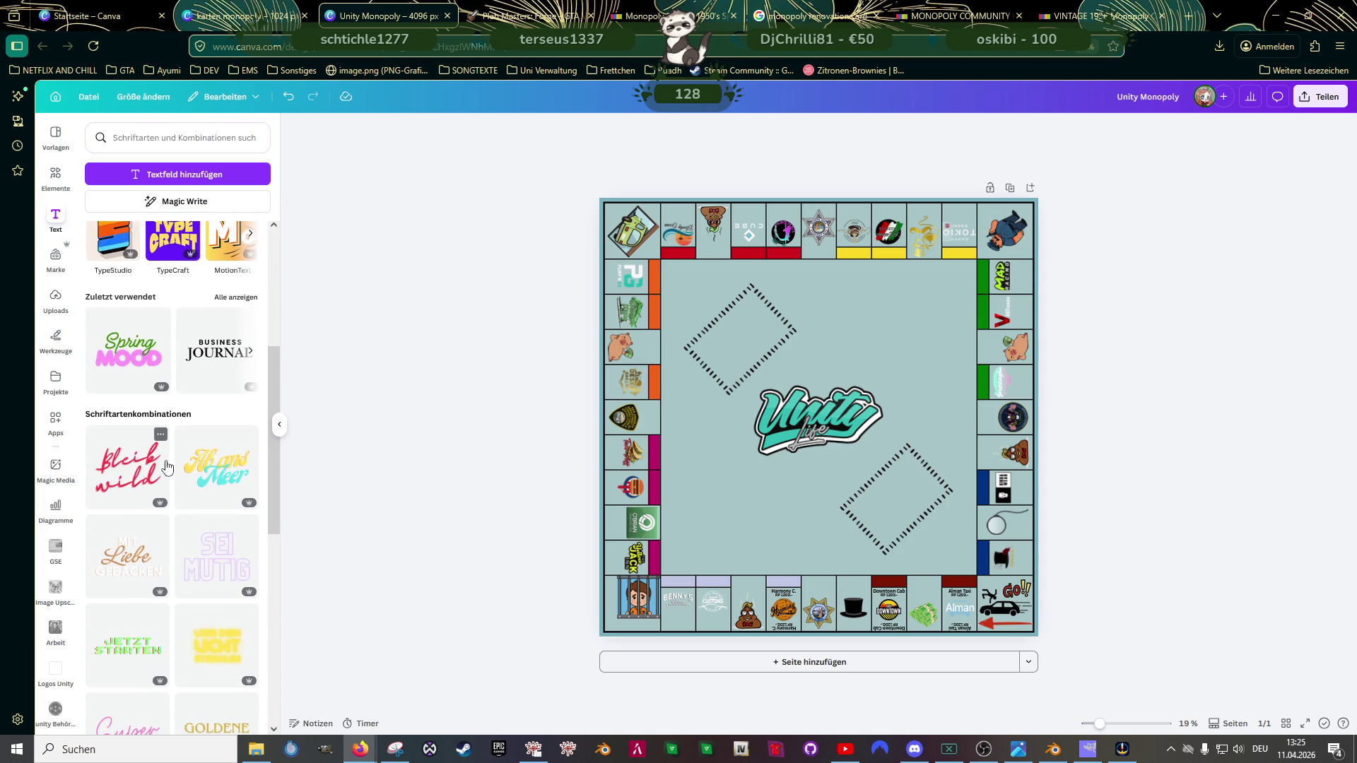
scroll(170, 471, "down", 2)
scroll(167, 474, "down", 2)
scroll(165, 477, "down", 2)
scroll(166, 477, "down", 1)
scroll(164, 481, "down", 1)
scroll(163, 484, "down", 2)
scroll(163, 488, "down", 2)
scroll(163, 488, "down", 1)
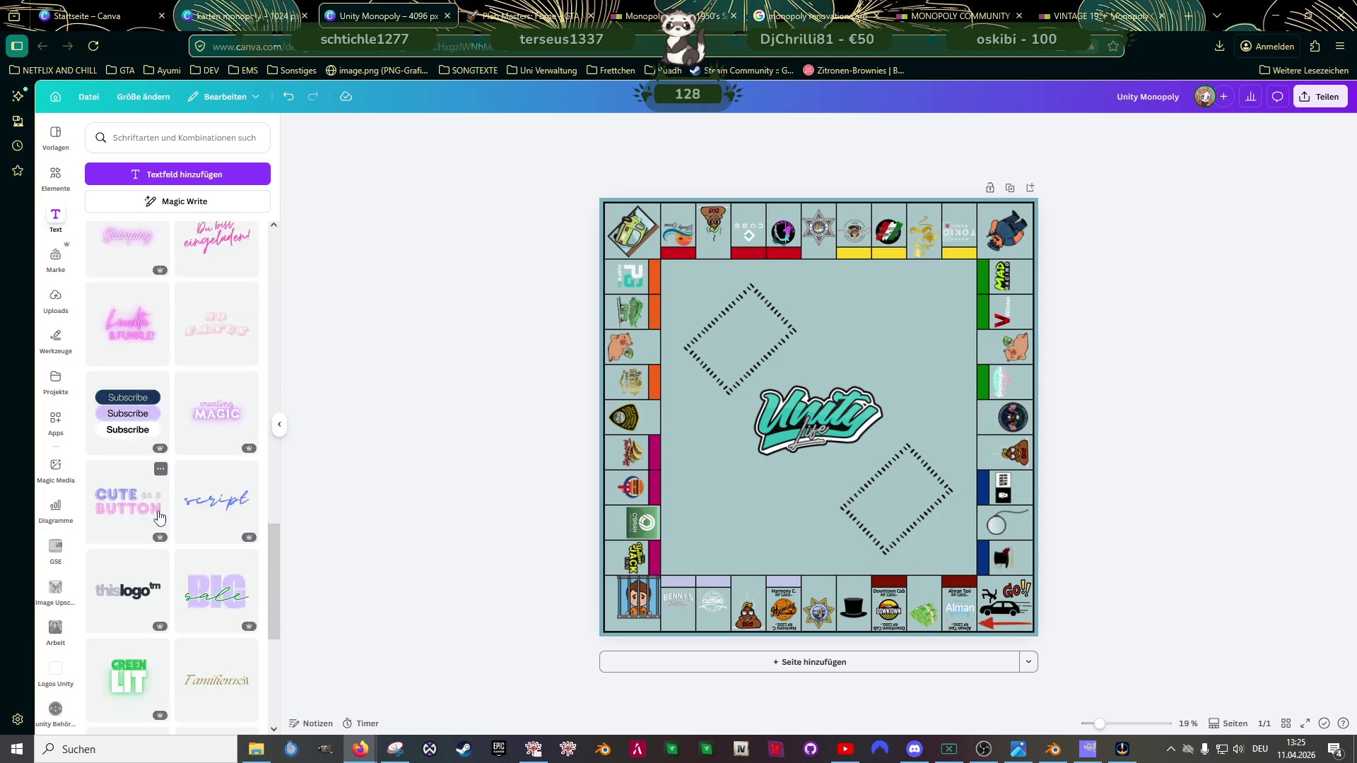
scroll(165, 499, "down", 2)
scroll(168, 508, "down", 1)
scroll(169, 523, "down", 1)
scroll(170, 530, "down", 1)
scroll(166, 530, "down", 1)
left_click(192, 543)
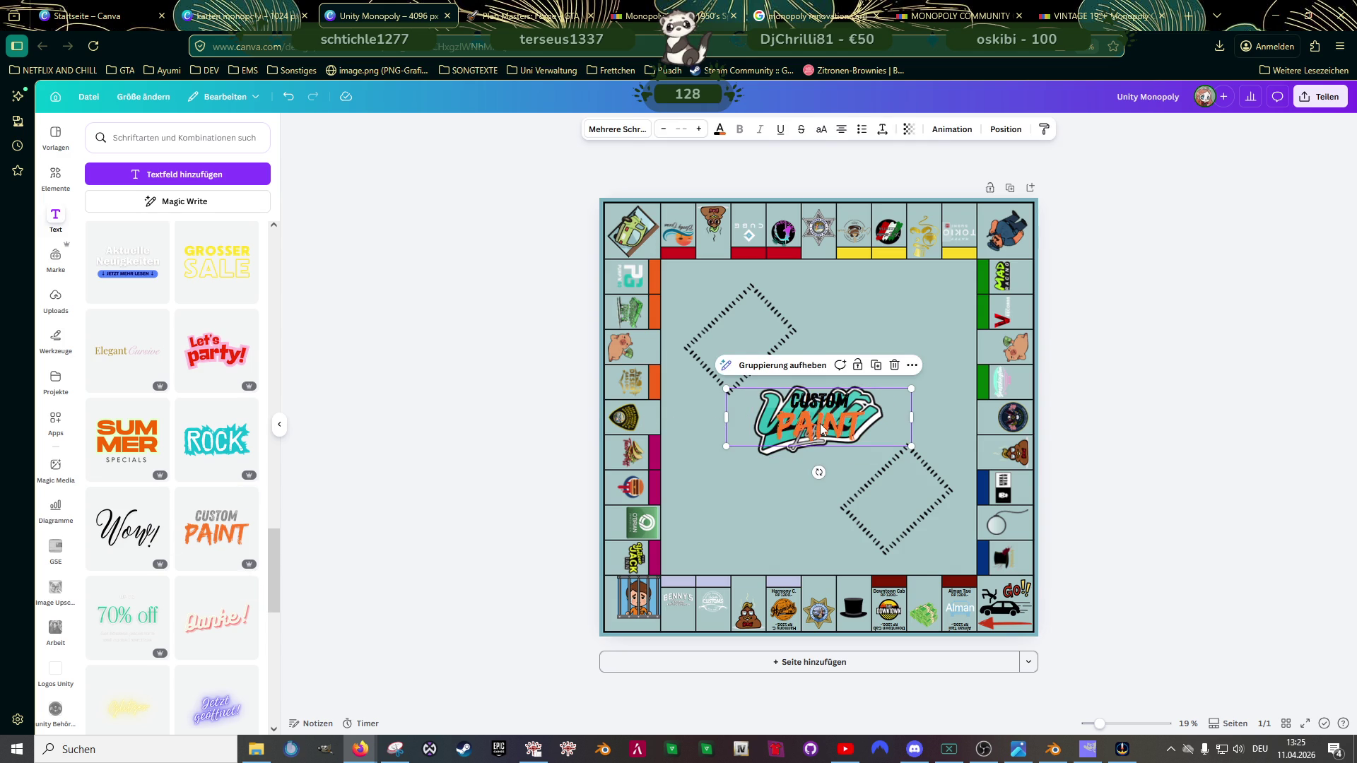
Step: Retype PAINT as SUCKS, delete CUSTOM, and colour SUCKS bright red
double_click(819, 430)
type("SUCKS")
left_click(826, 404)
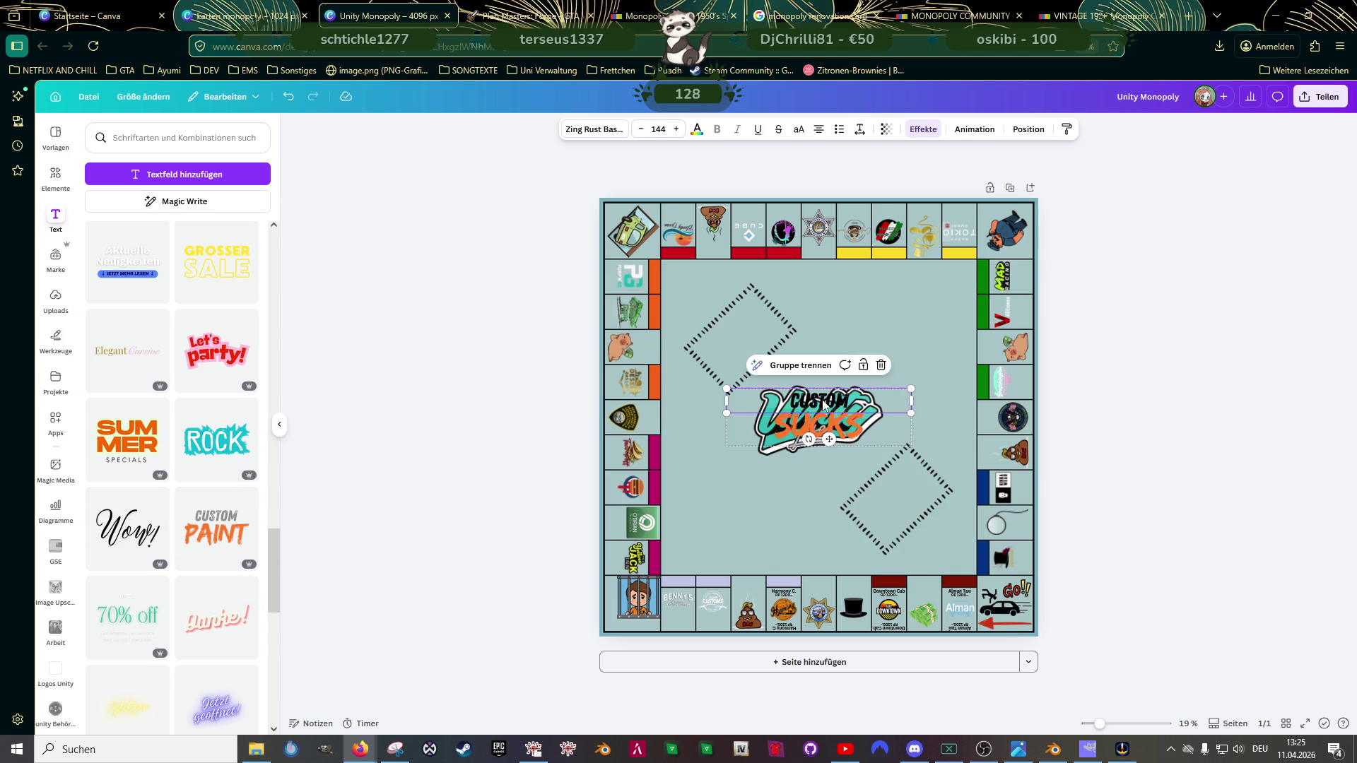
key("Delete")
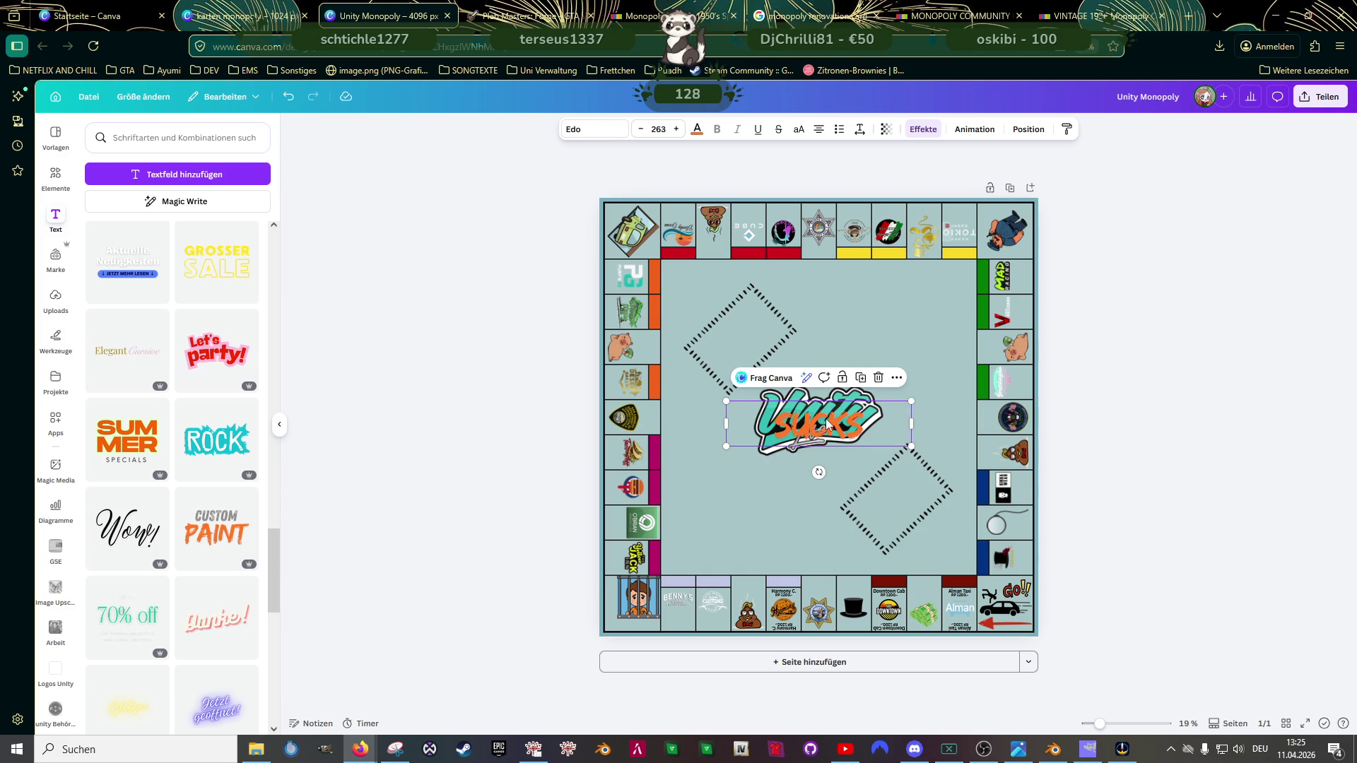
double_click(826, 421)
left_click(696, 129)
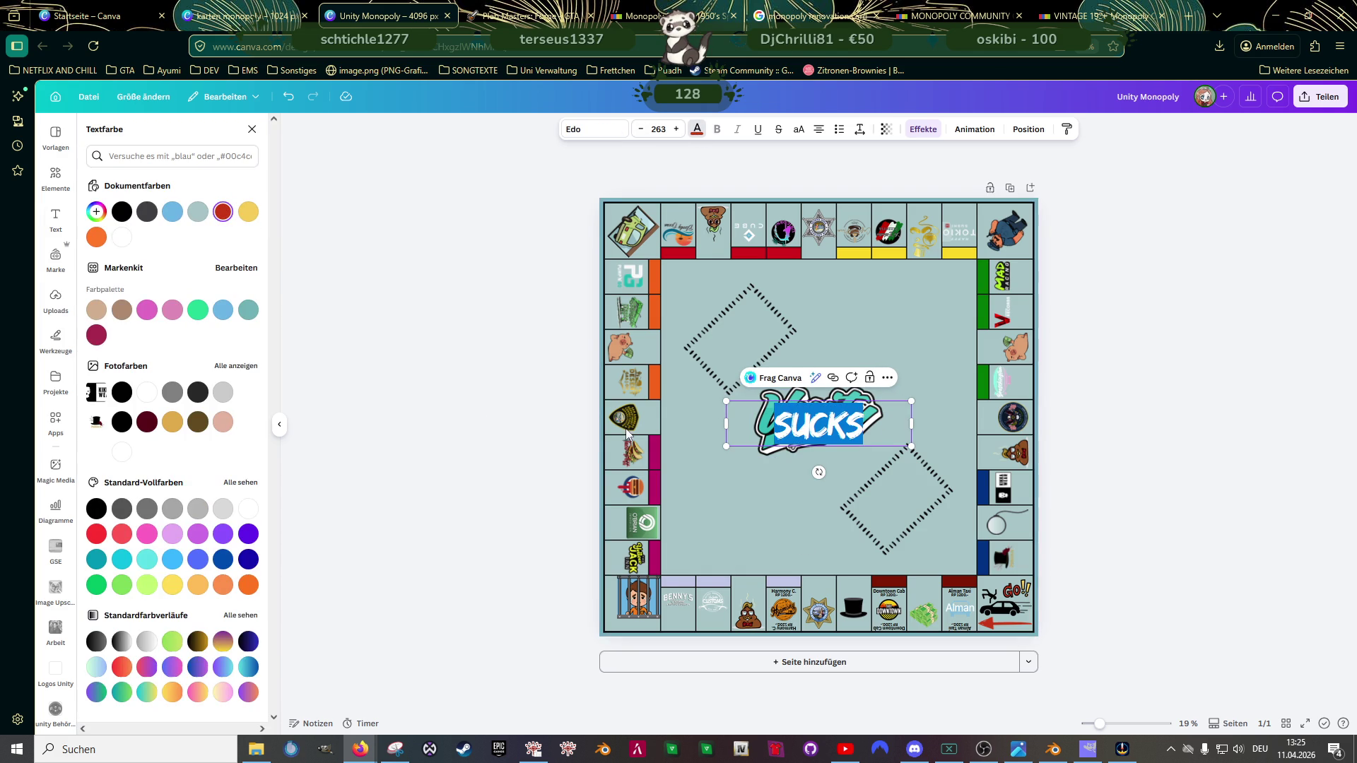
key("Escape")
key("Escape")
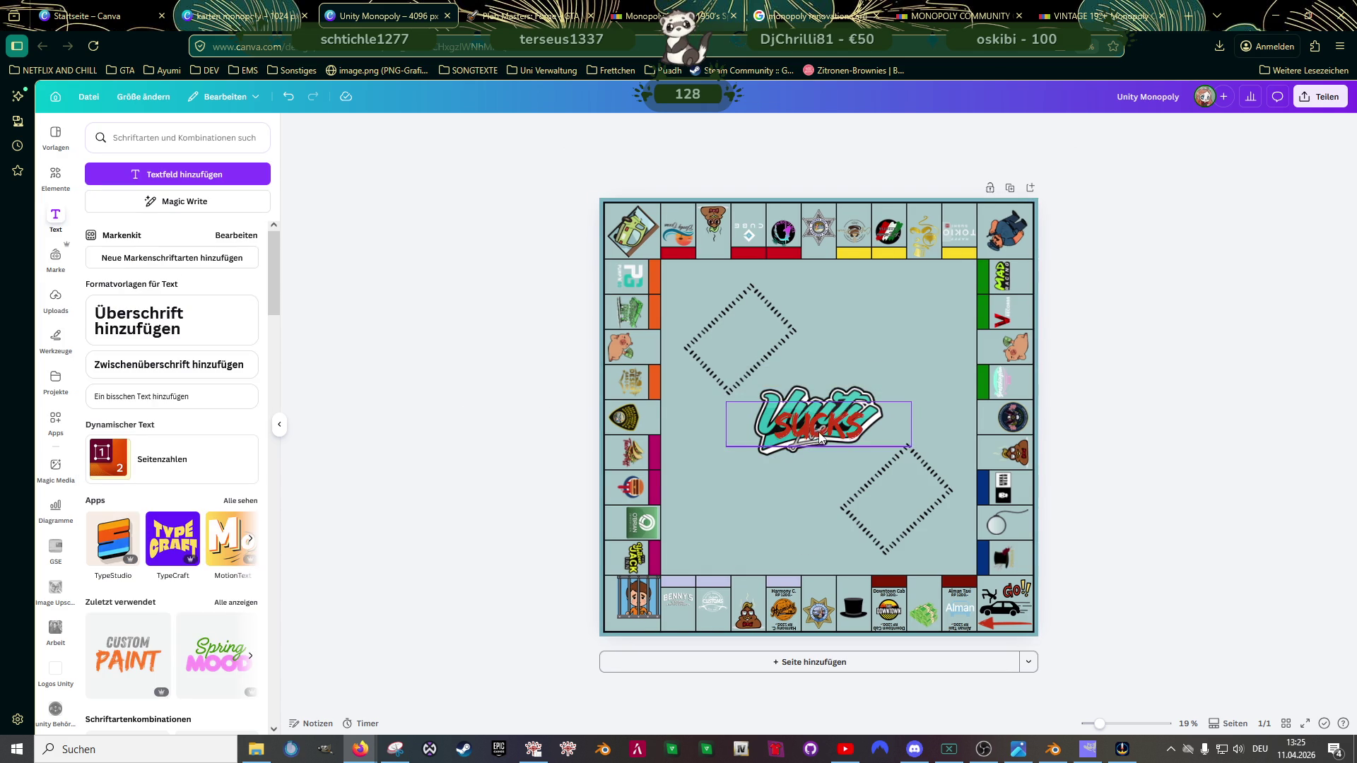
left_click(697, 128)
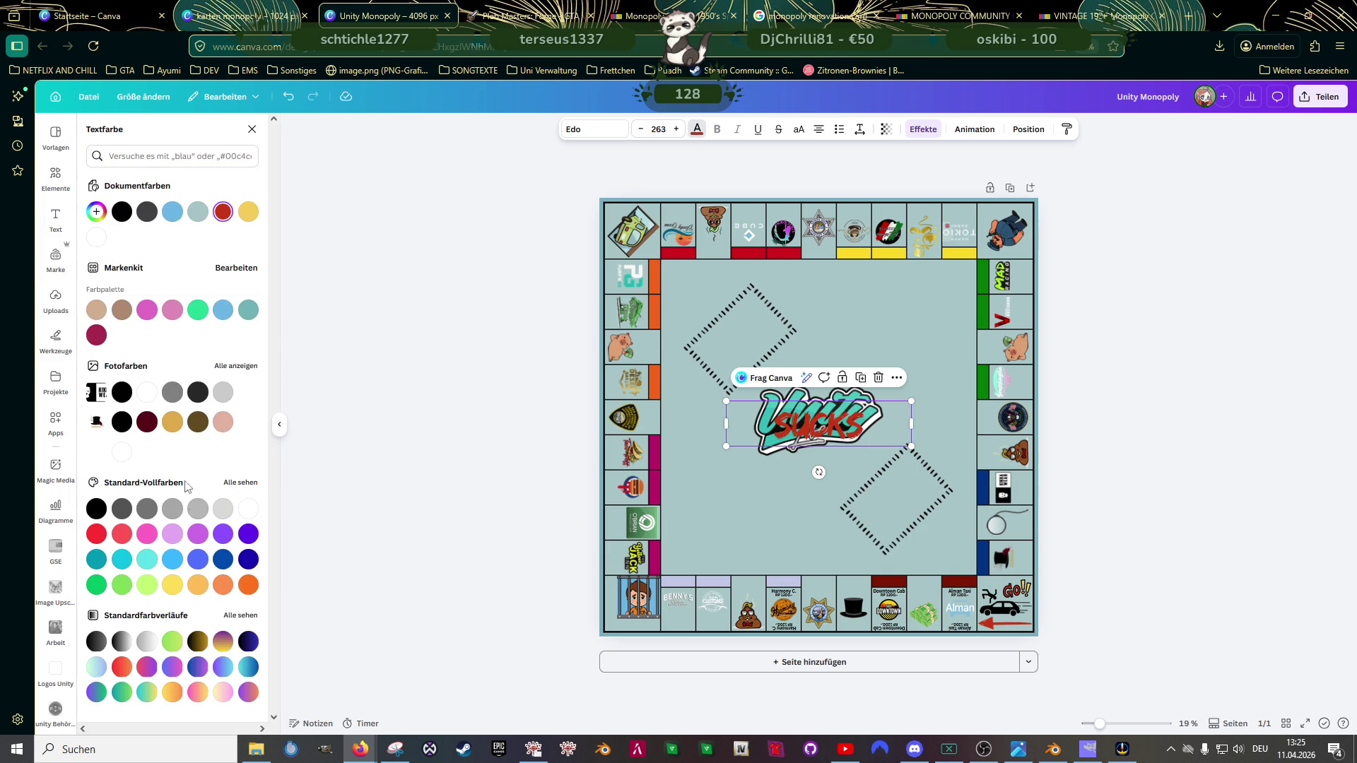
left_click(98, 535)
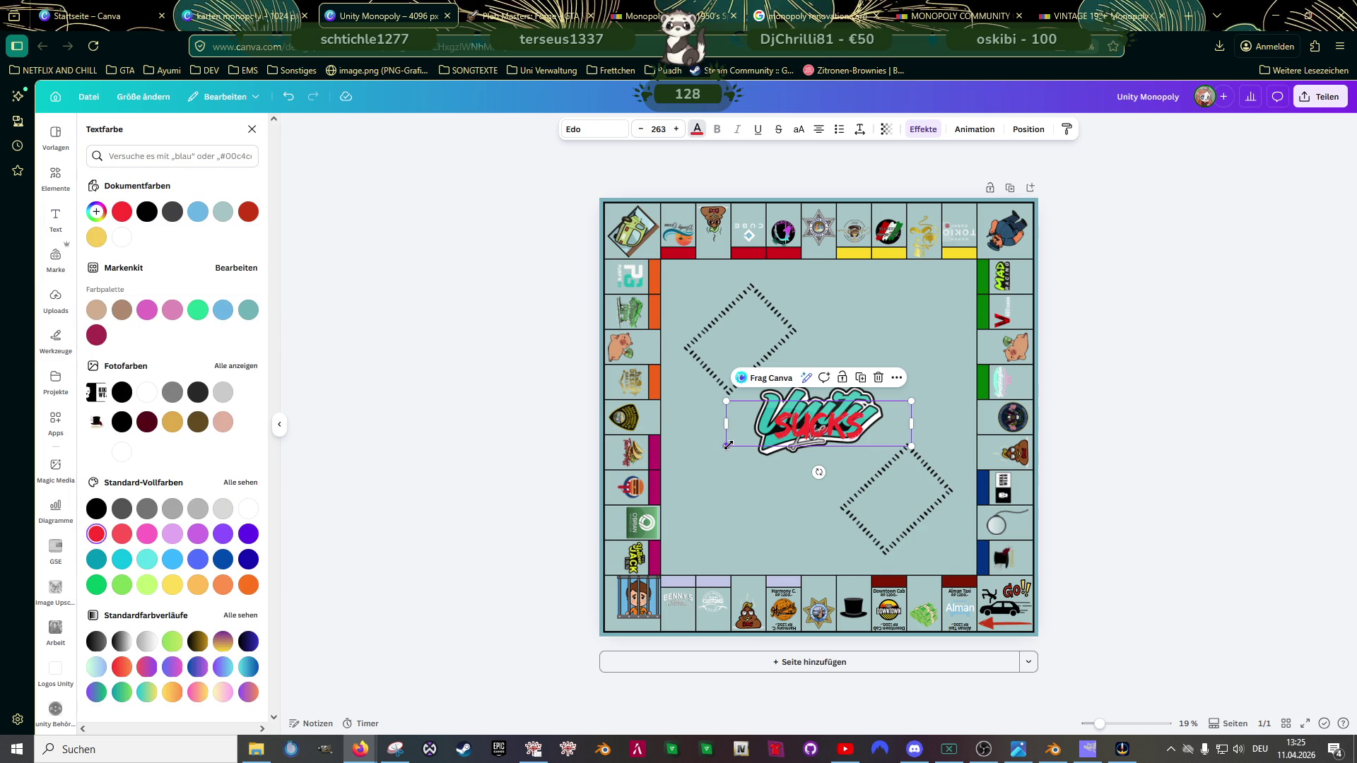
Step: Shrink and narrow SUCKS, tilt it about 15 degrees, and place it under the Unity logo
left_click_drag(726, 445, 785, 431)
scroll(872, 475, "up", 3)
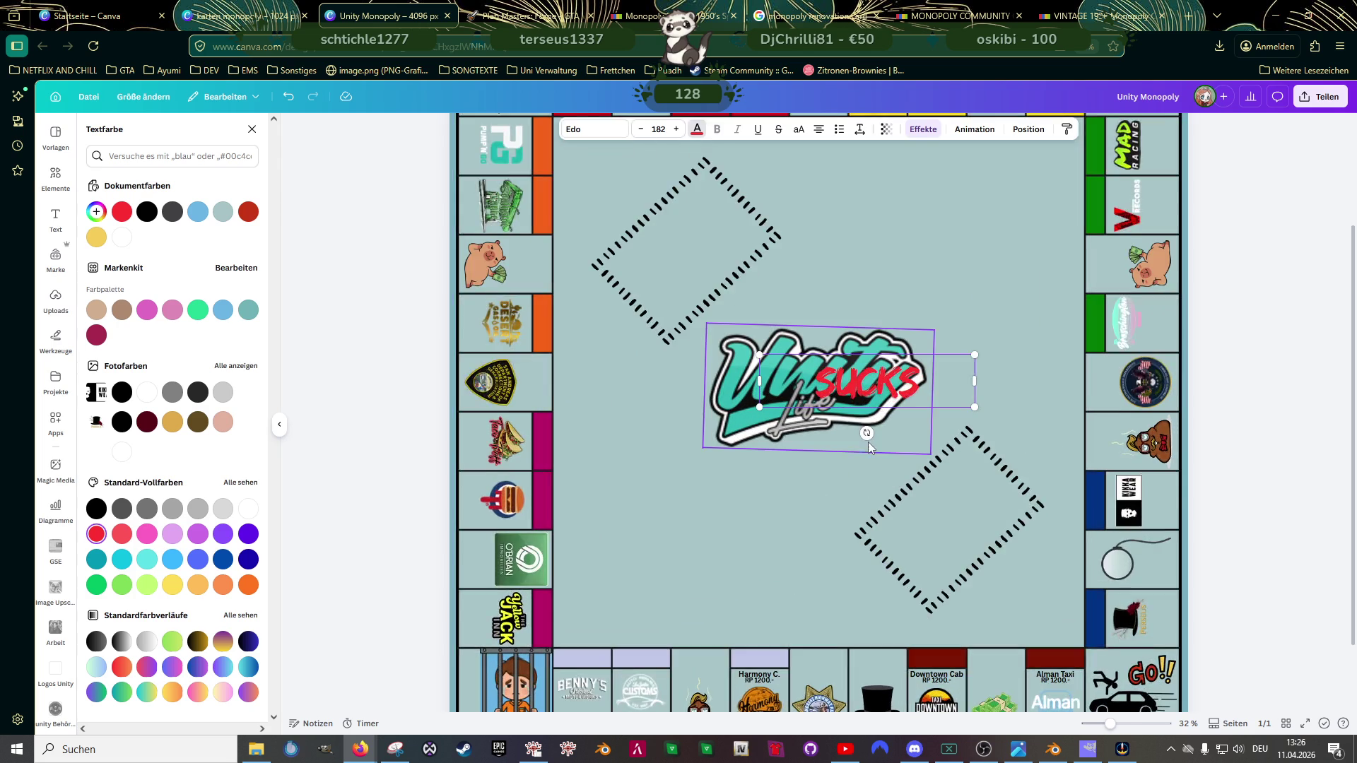
scroll(868, 442, "up", 2)
mouse_move(1003, 369)
left_mouse_down()
mouse_move(890, 366)
mouse_move(844, 435)
left_mouse_up()
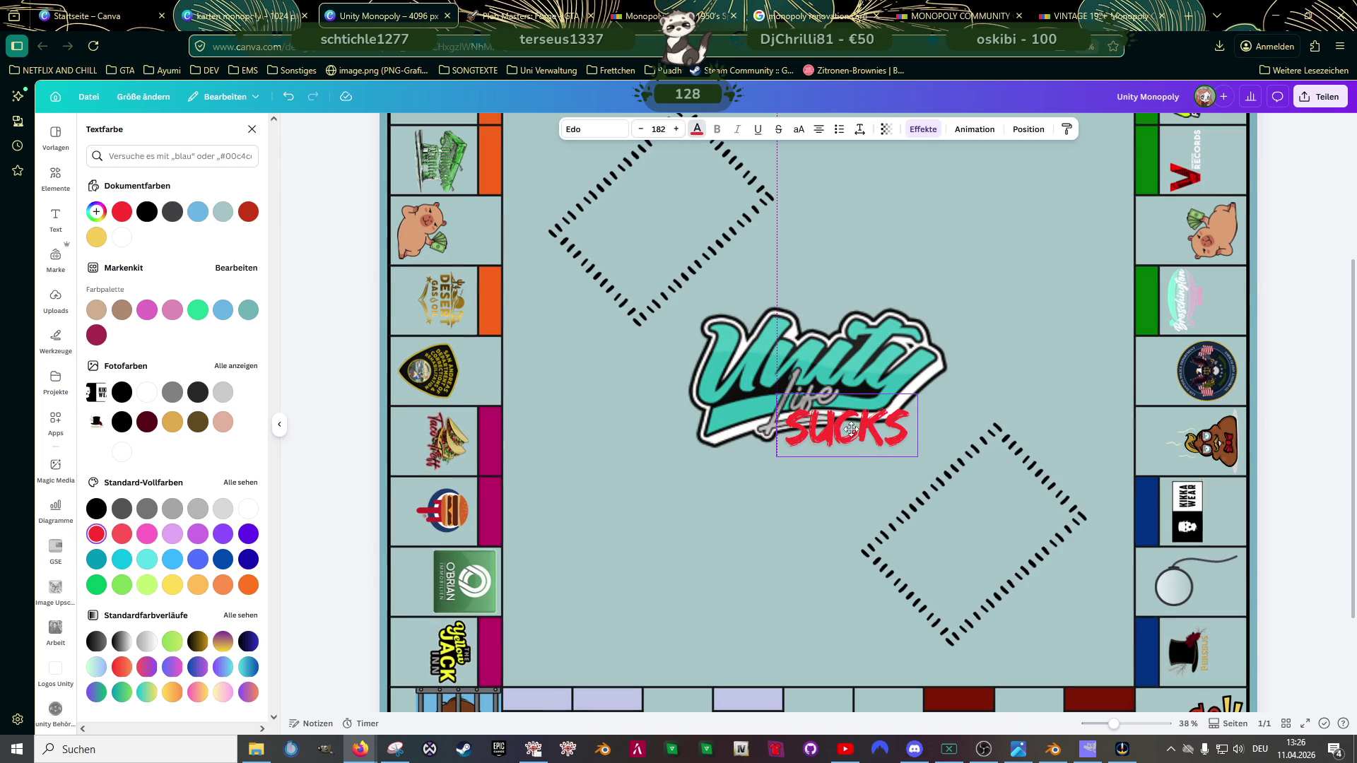
left_click_drag(847, 484, 831, 481)
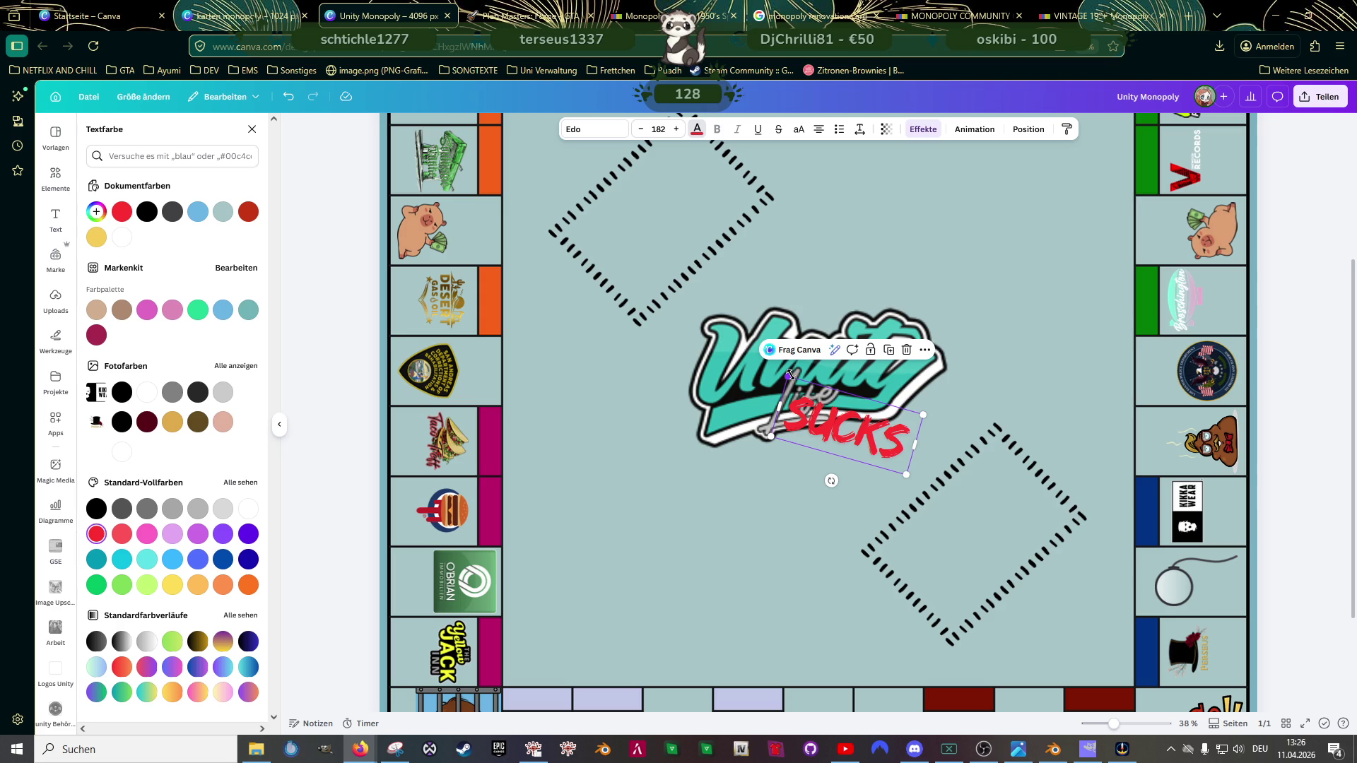
left_click_drag(790, 374, 802, 384)
left_click_drag(864, 441, 877, 435)
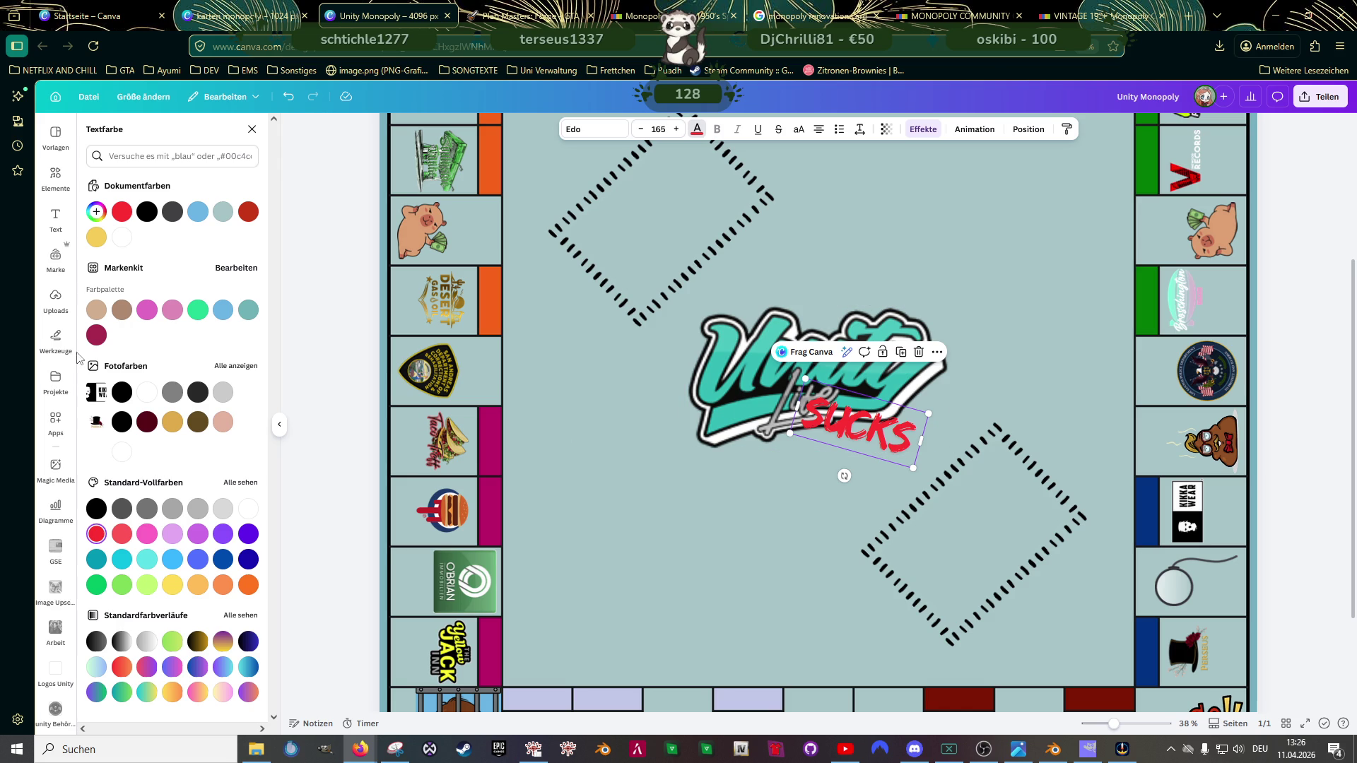
left_click(57, 223)
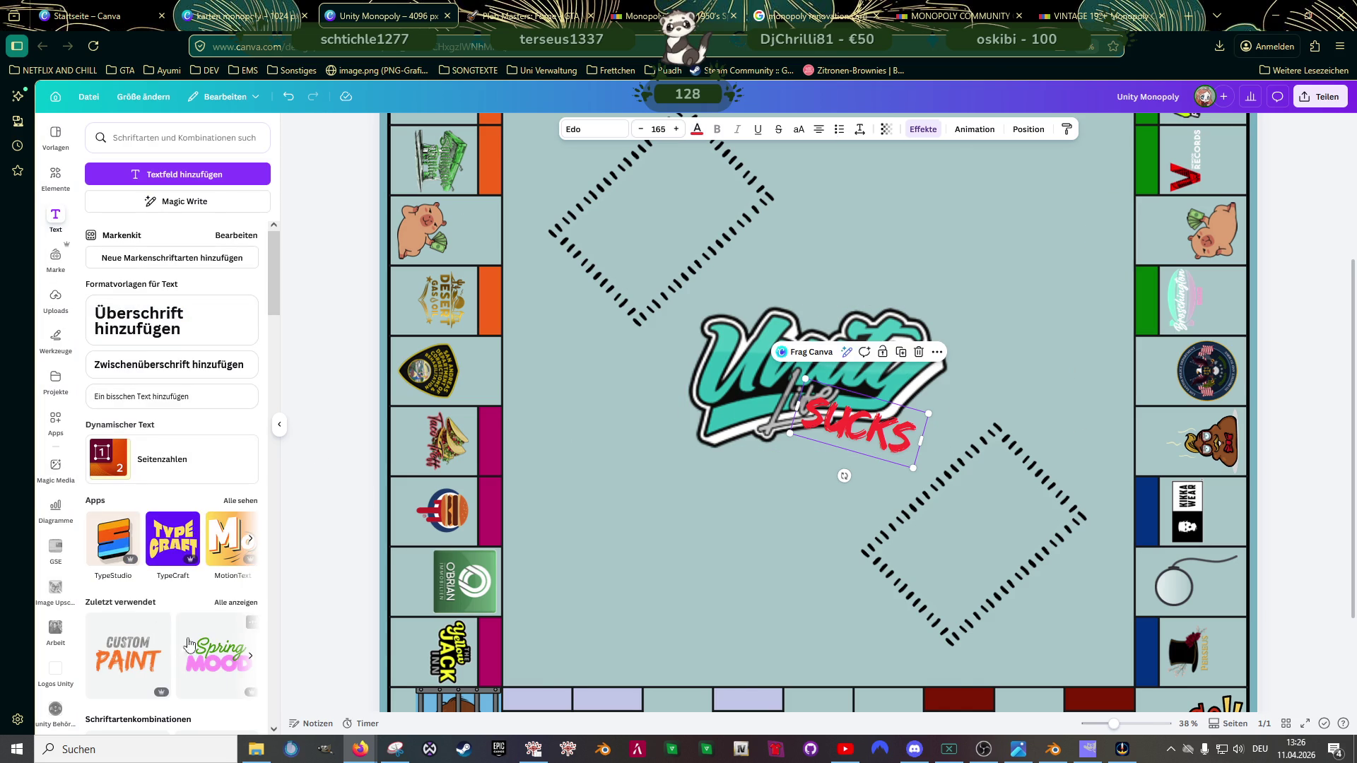
Step: Add another Custom Paint combination, retype CUSTOM as LIVE and delete PAINT
left_click(141, 654)
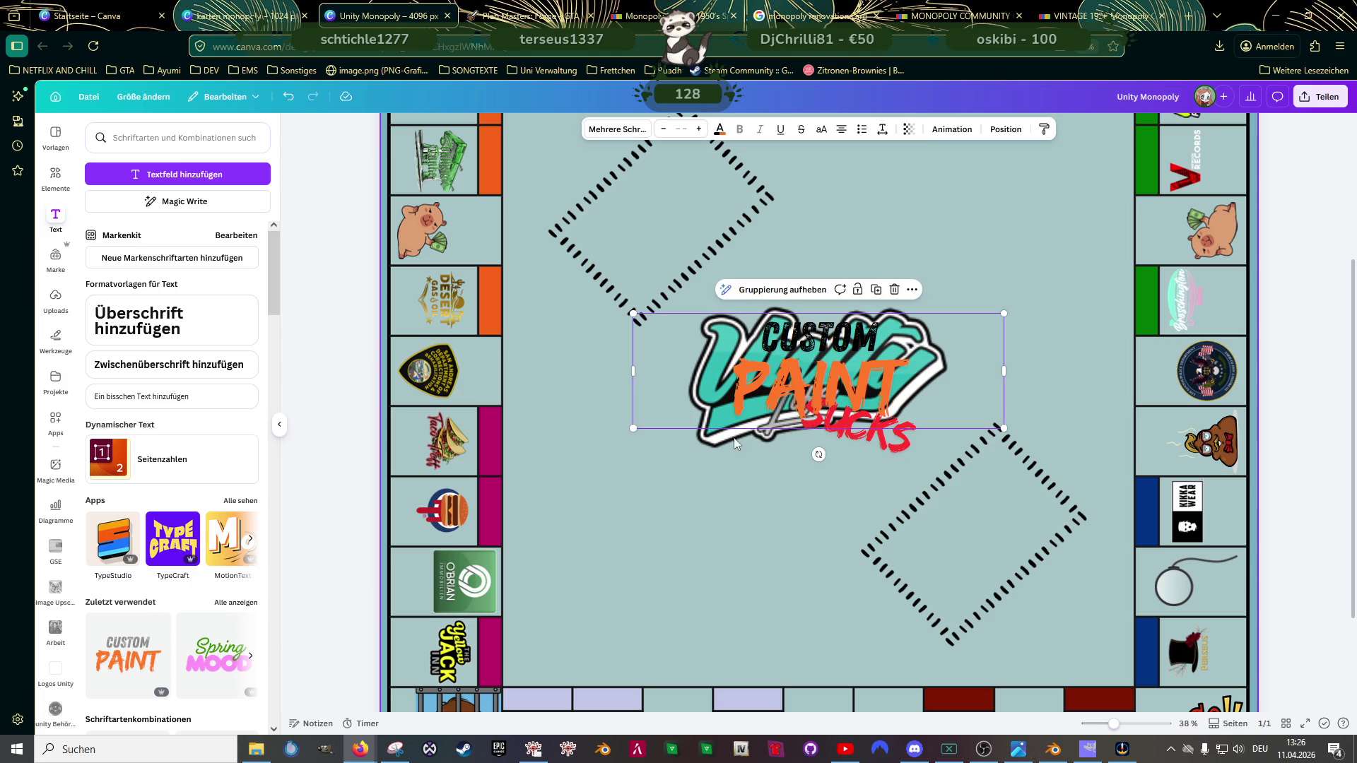
double_click(818, 341)
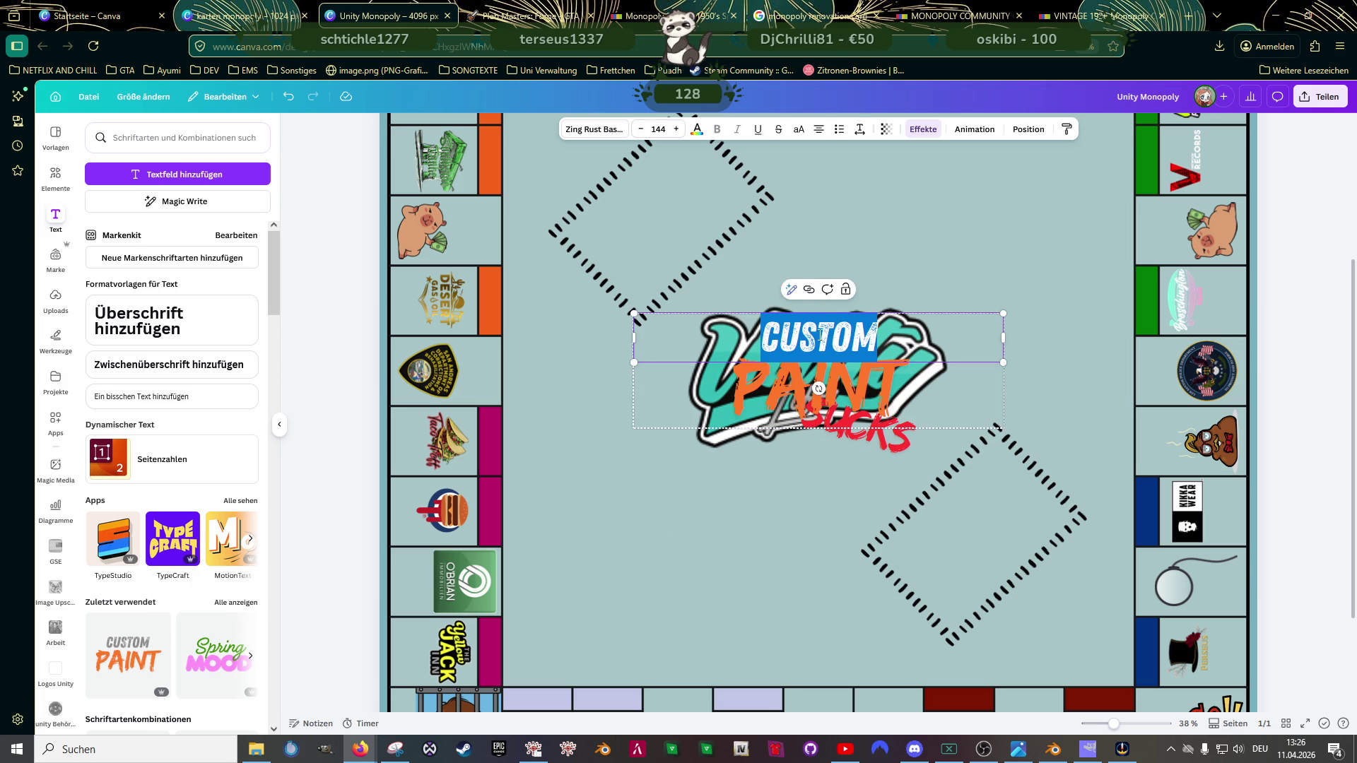
type("Lif")
key("BackSpace")
type("ve")
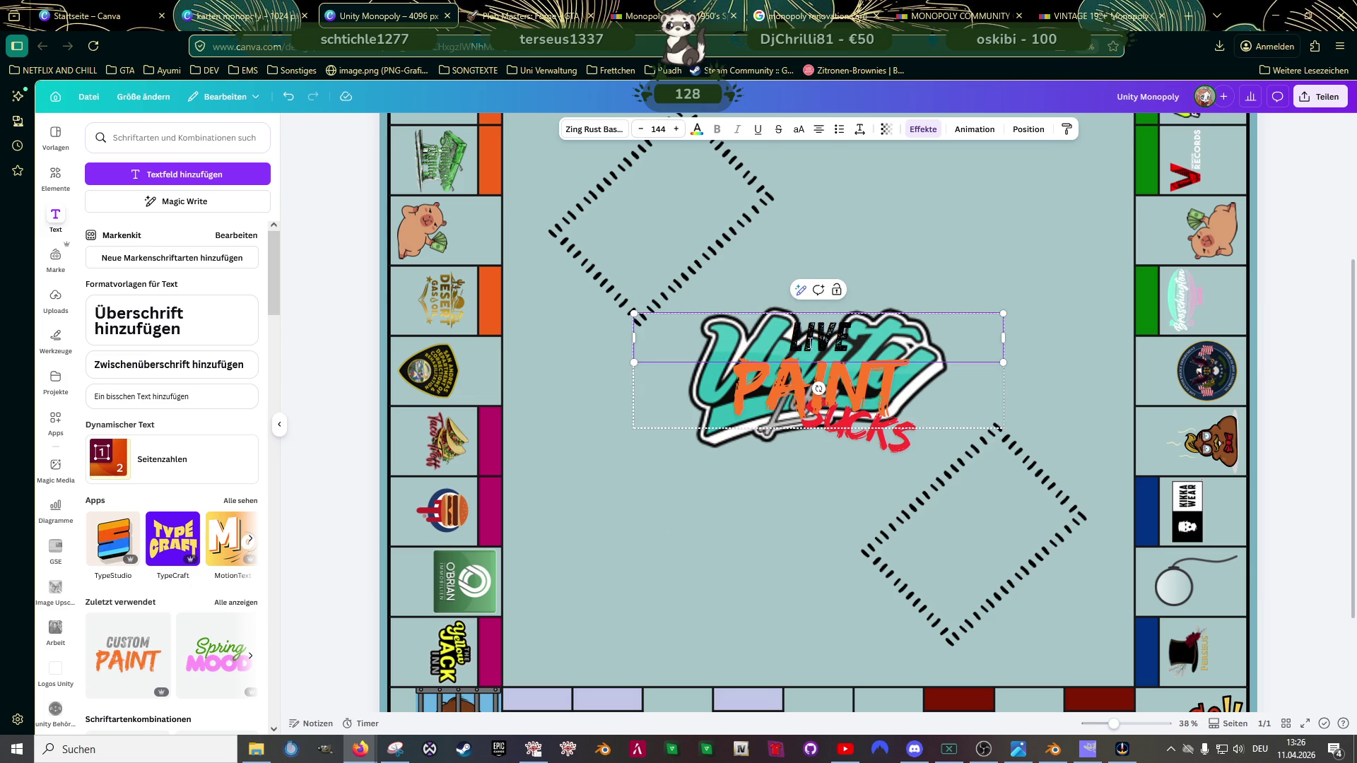
double_click(818, 383)
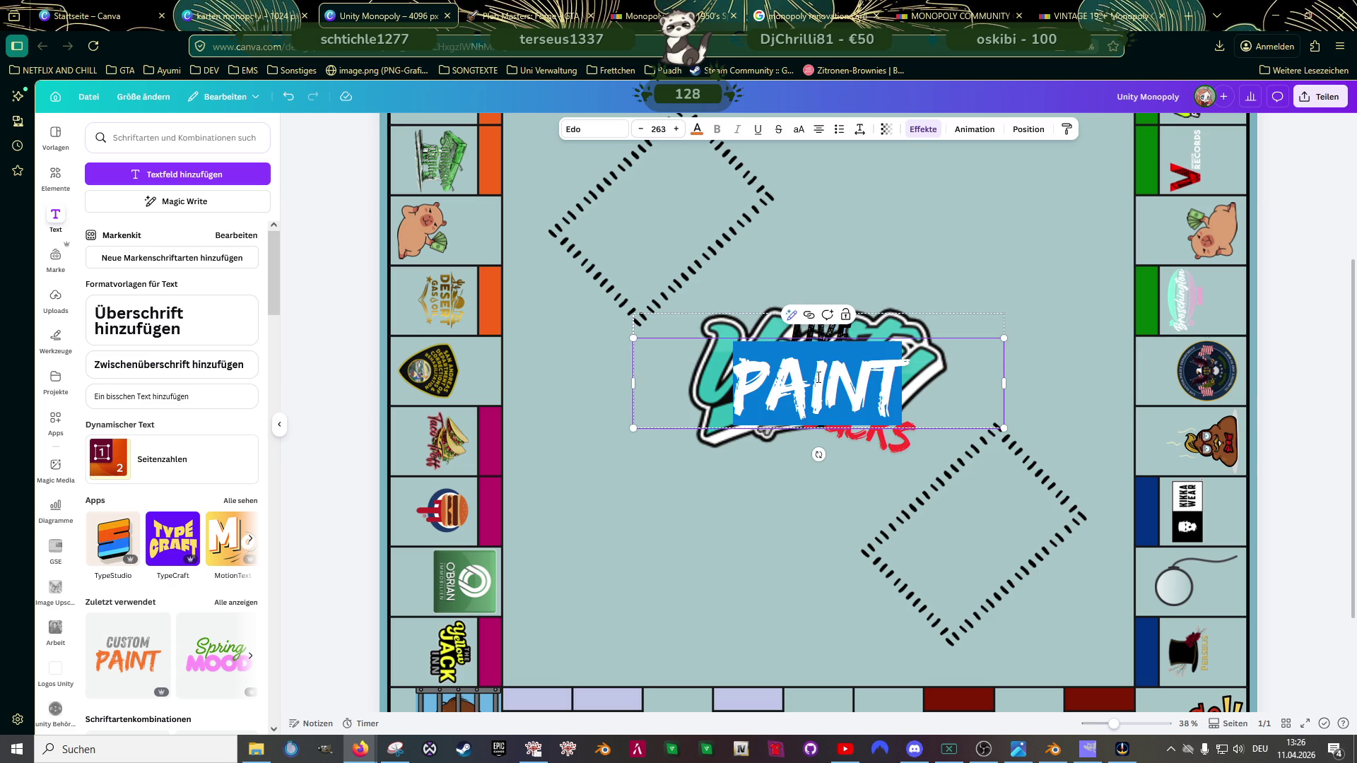
key("BackSpace")
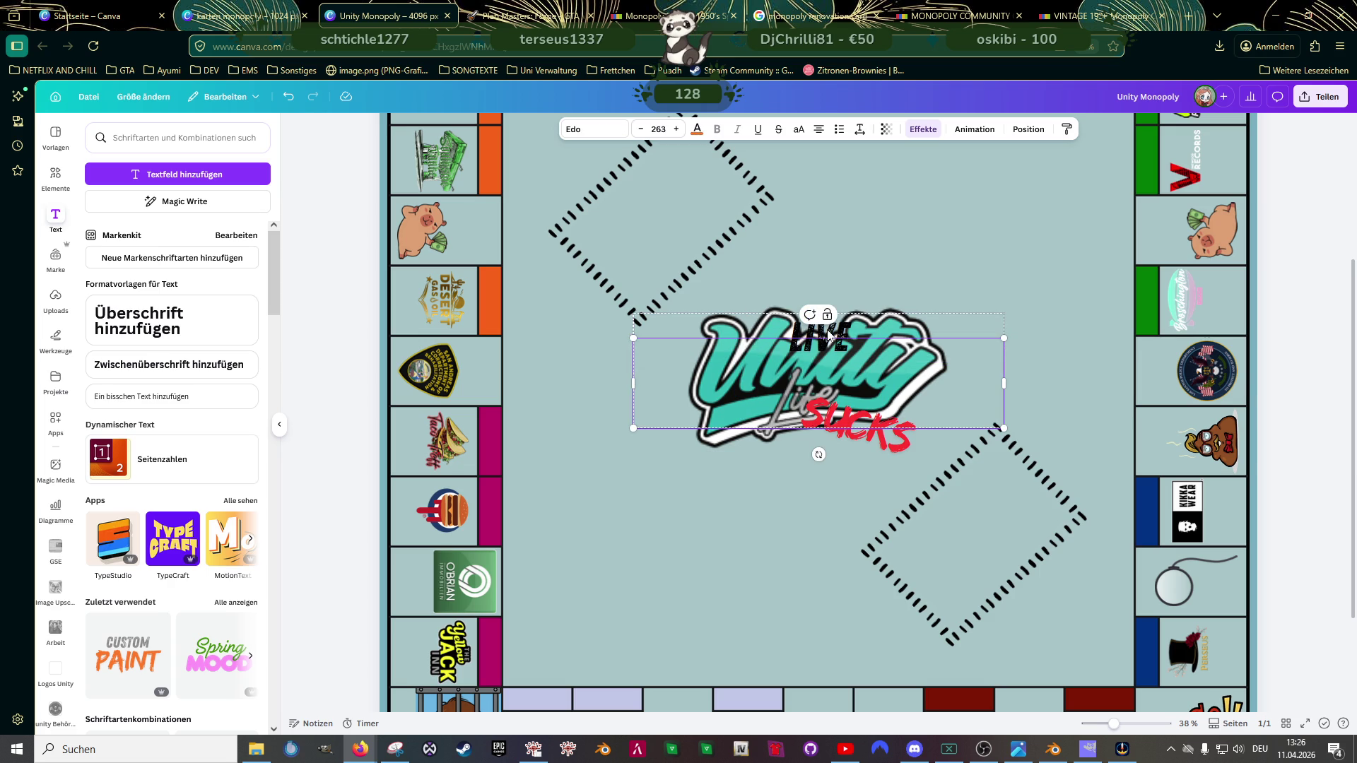
left_click(828, 337)
left_click(814, 339)
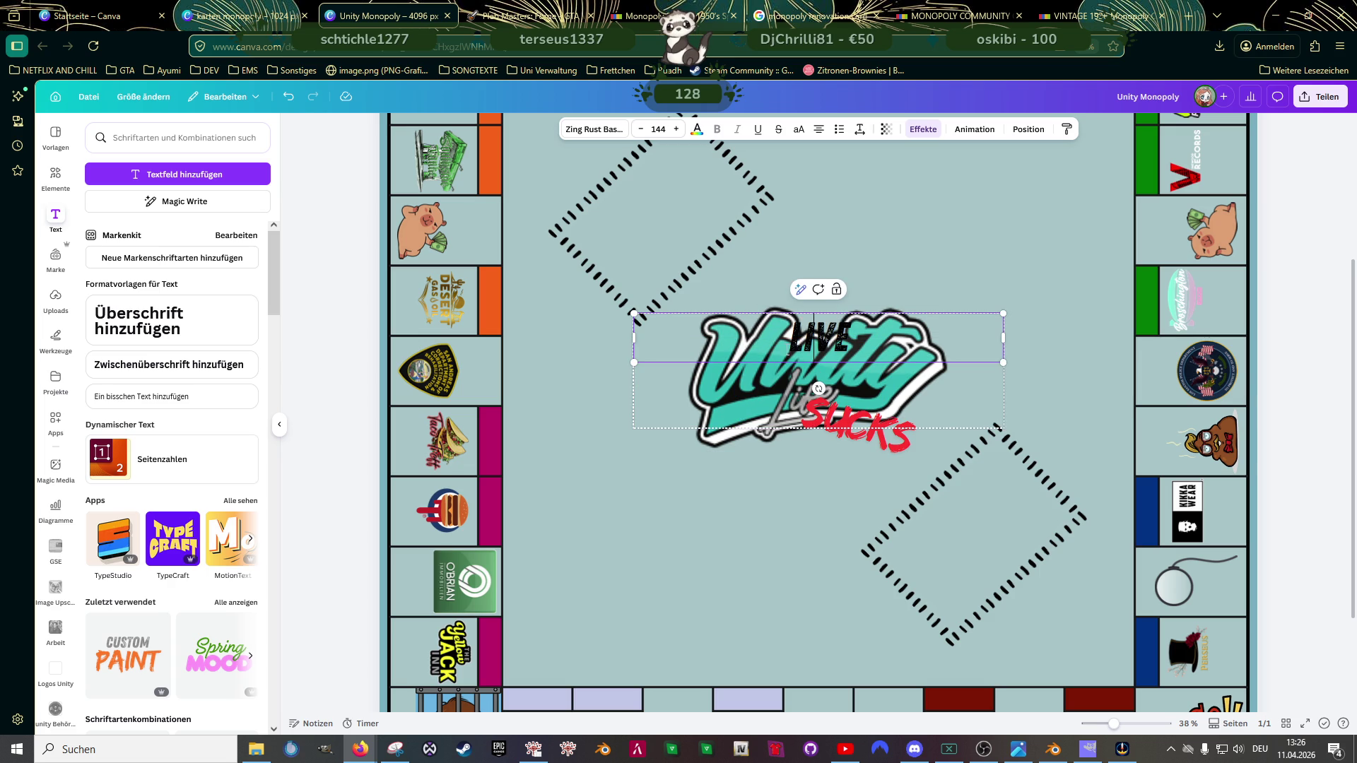
double_click(821, 341)
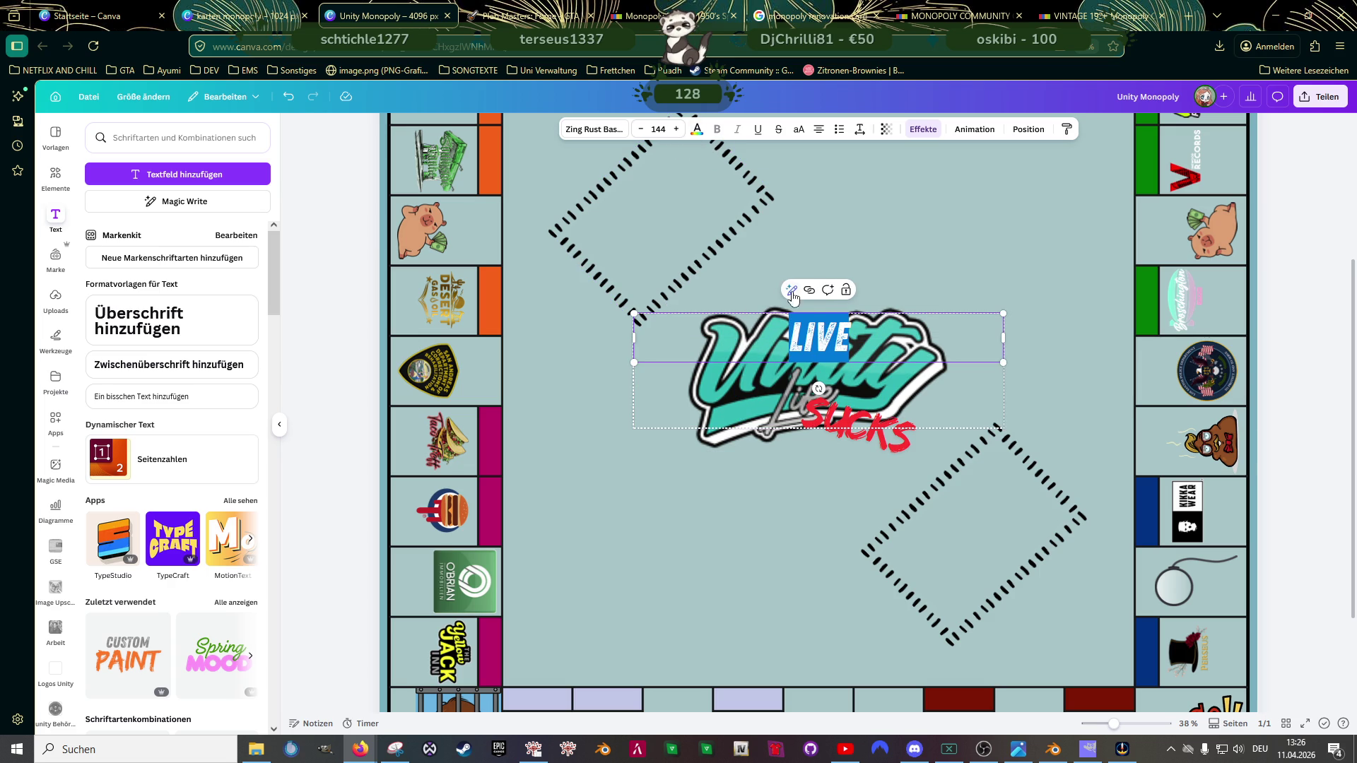
scroll(220, 559, "down", 2)
scroll(220, 559, "down", 1)
scroll(219, 559, "down", 1)
scroll(219, 559, "down", 2)
scroll(216, 561, "down", 2)
scroll(210, 563, "down", 2)
scroll(197, 562, "down", 1)
scroll(196, 563, "down", 1)
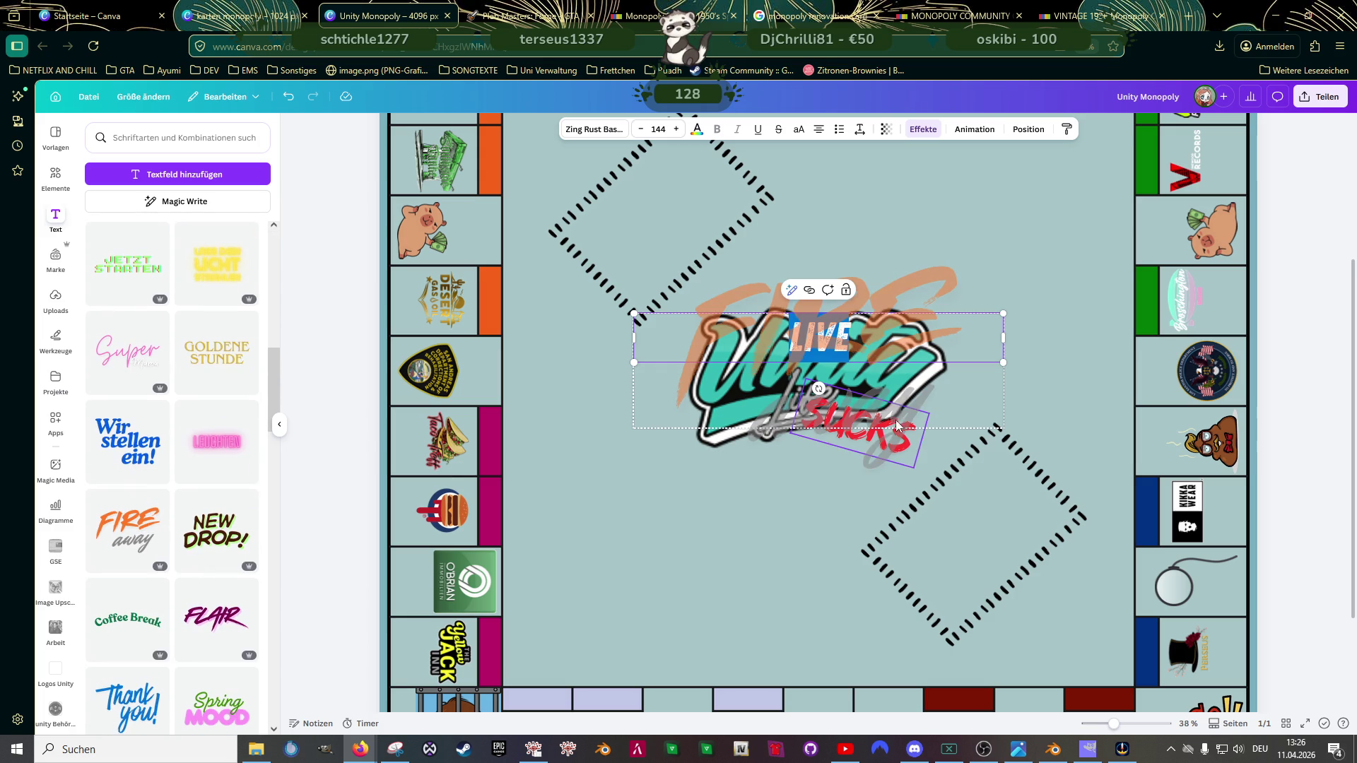
Step: Drop the Fire away combination onto the board and delete the old LIVE text group
mouse_move(827, 350)
left_mouse_down()
mouse_move(837, 340)
mouse_move(642, 285)
left_mouse_up()
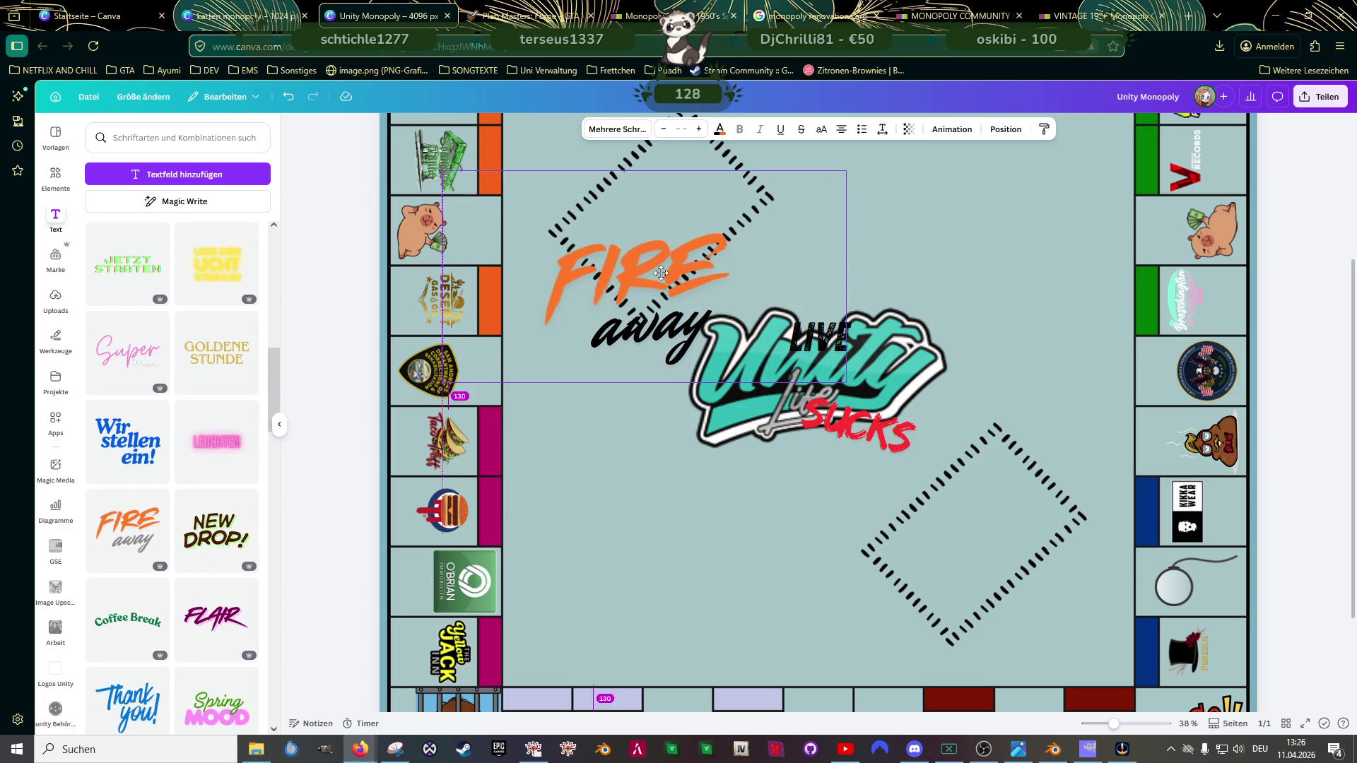
left_click(856, 342)
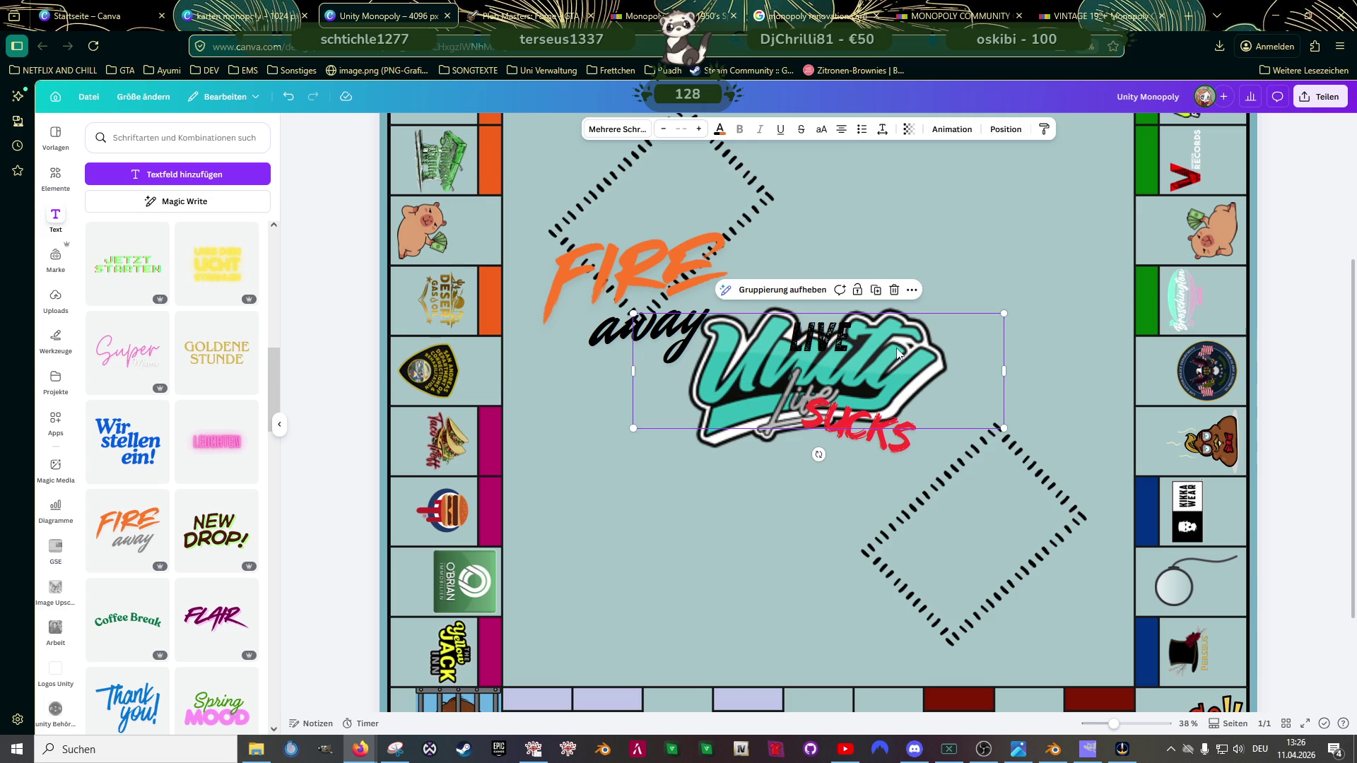
left_click_drag(856, 340, 923, 243)
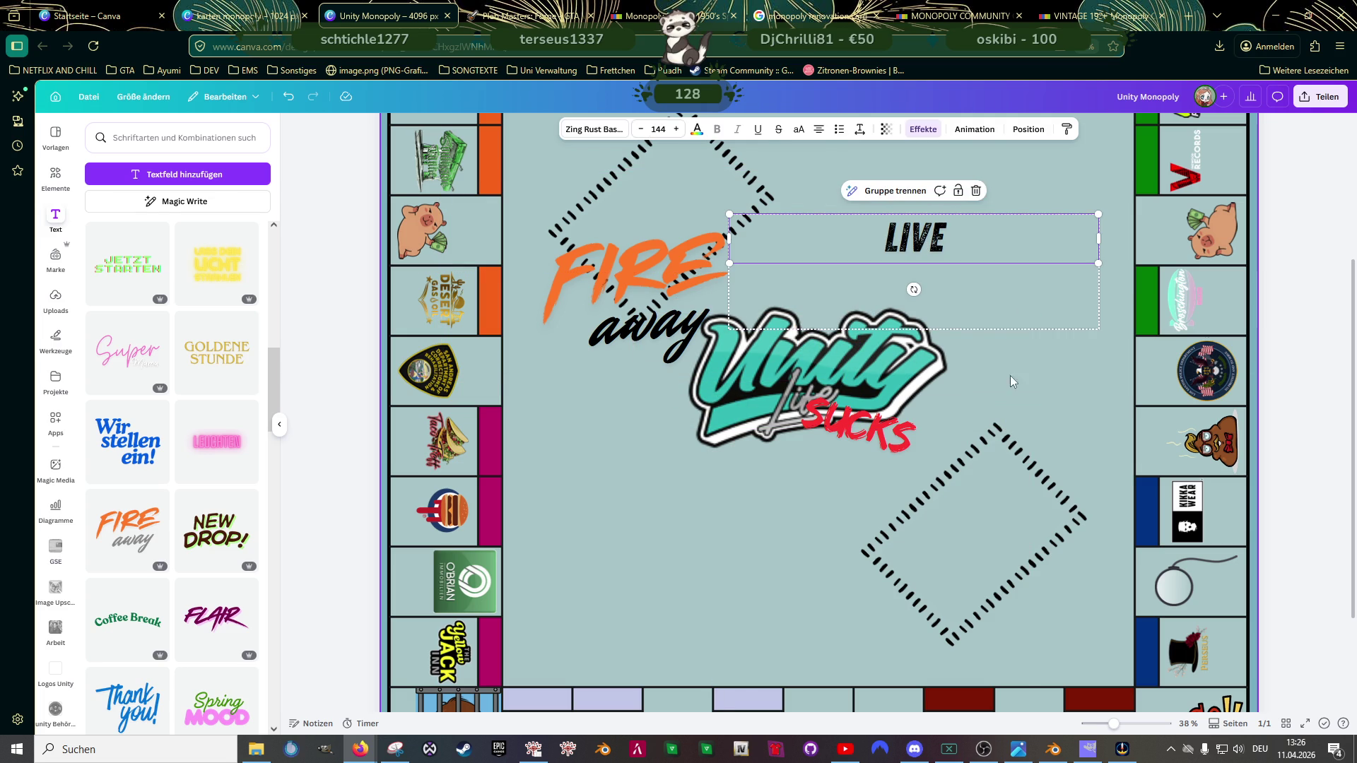
left_click(1031, 375)
left_click(925, 284)
key("Delete")
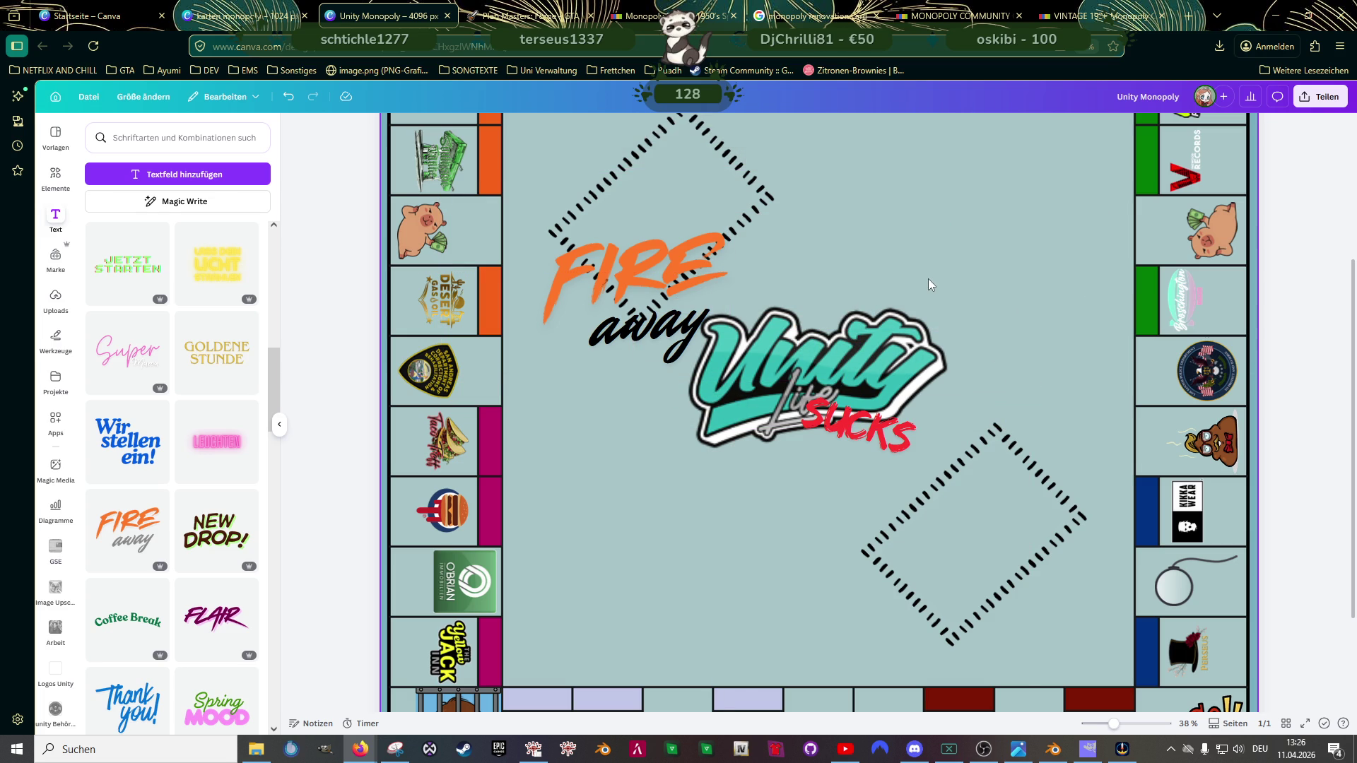
Step: Move SUCKS slightly lower, then retype FIRE as LIVE and select the new text
left_click(848, 419)
left_click_drag(848, 419, 848, 469)
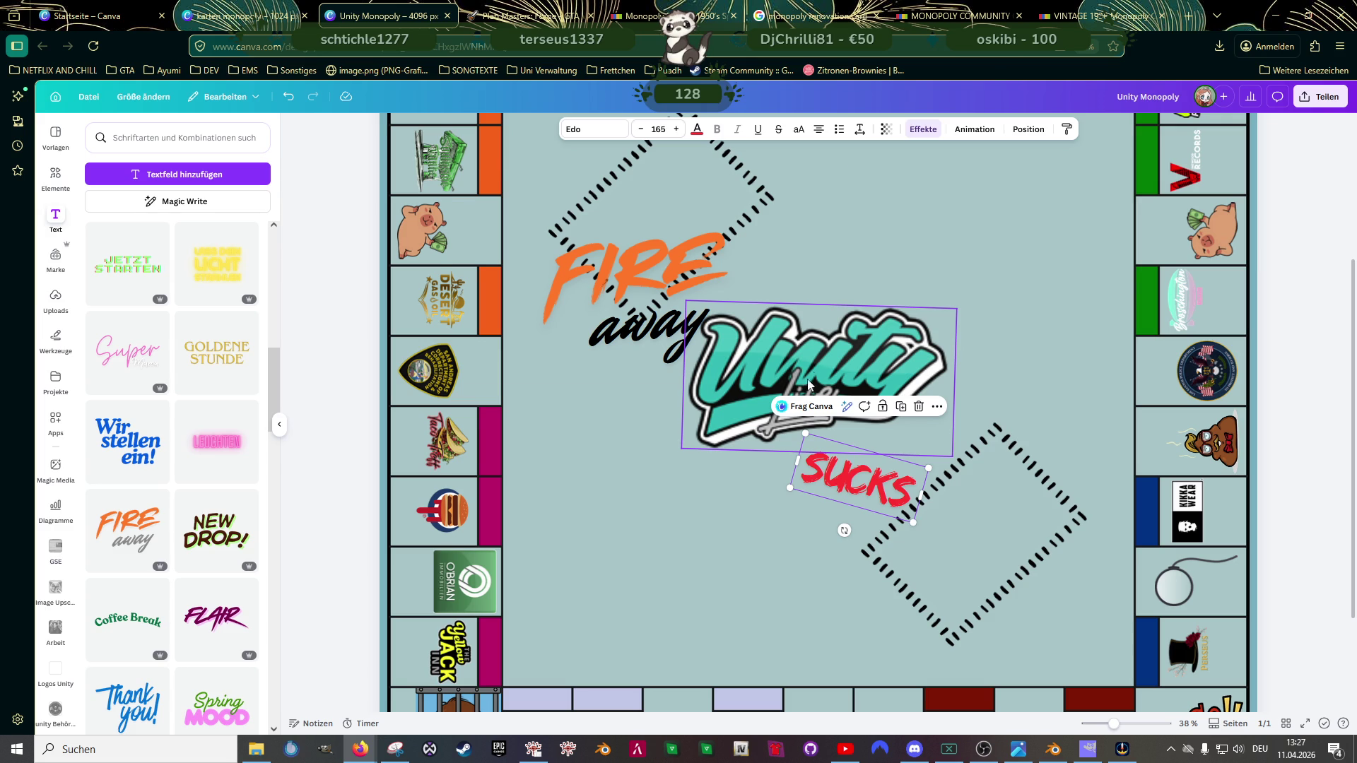
left_click(843, 392)
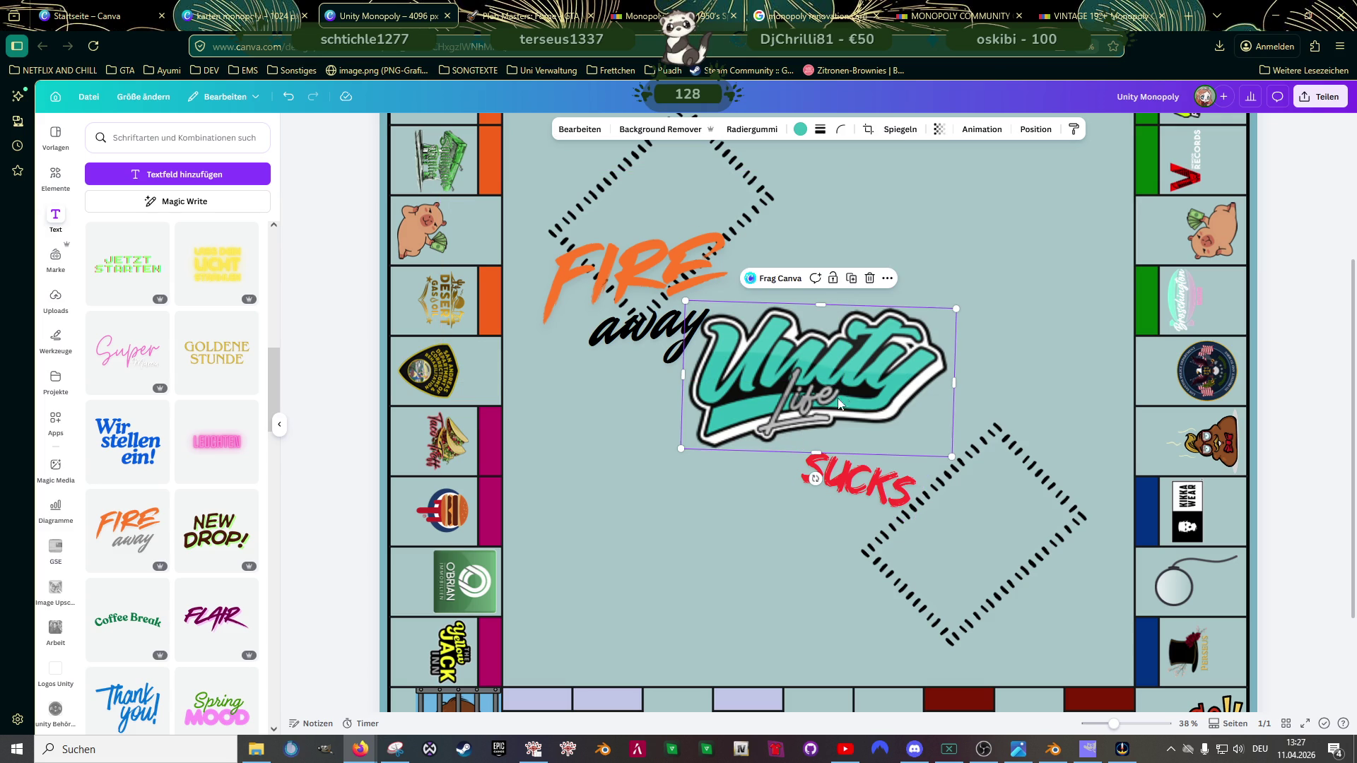
scroll(834, 420, "up", 2)
scroll(834, 421, "up", 2)
scroll(834, 422, "down", 3)
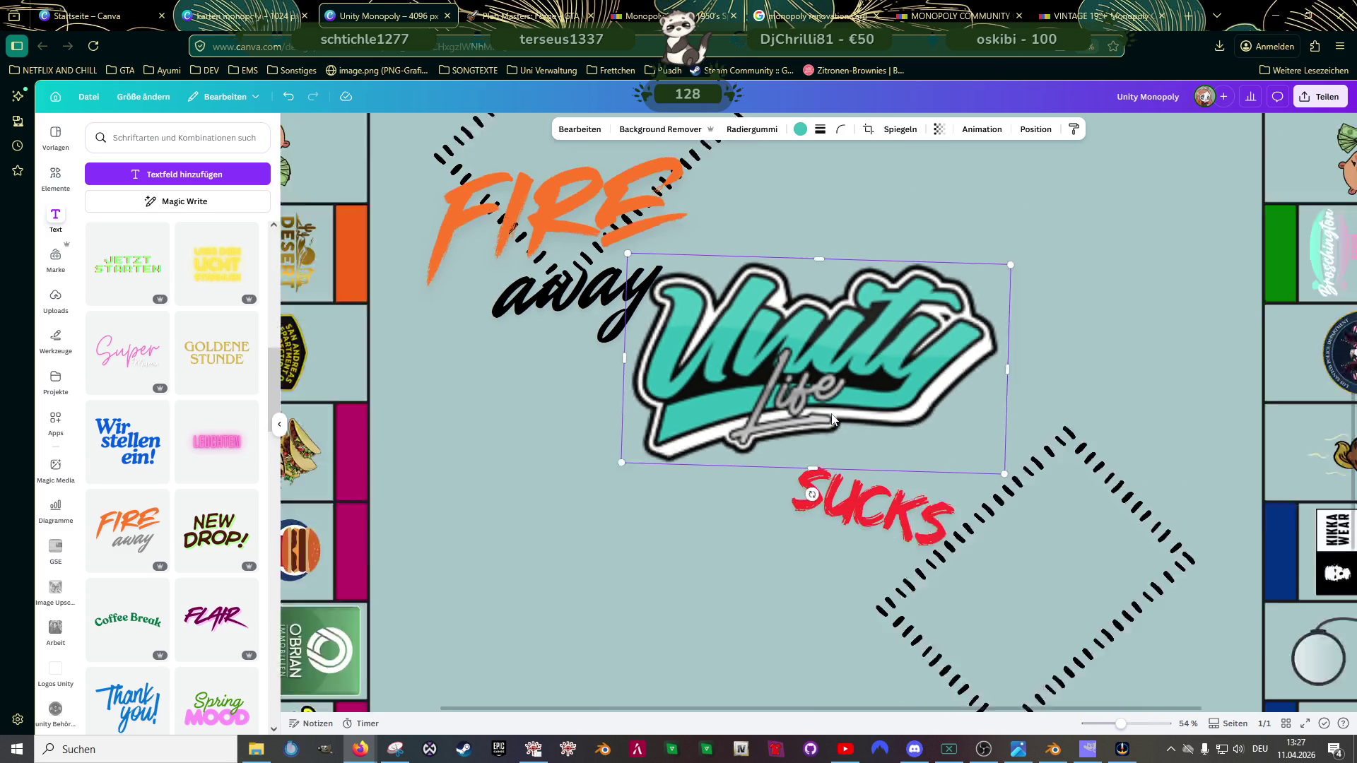
scroll(833, 421, "up", 1)
scroll(833, 420, "down", 1)
double_click(652, 272)
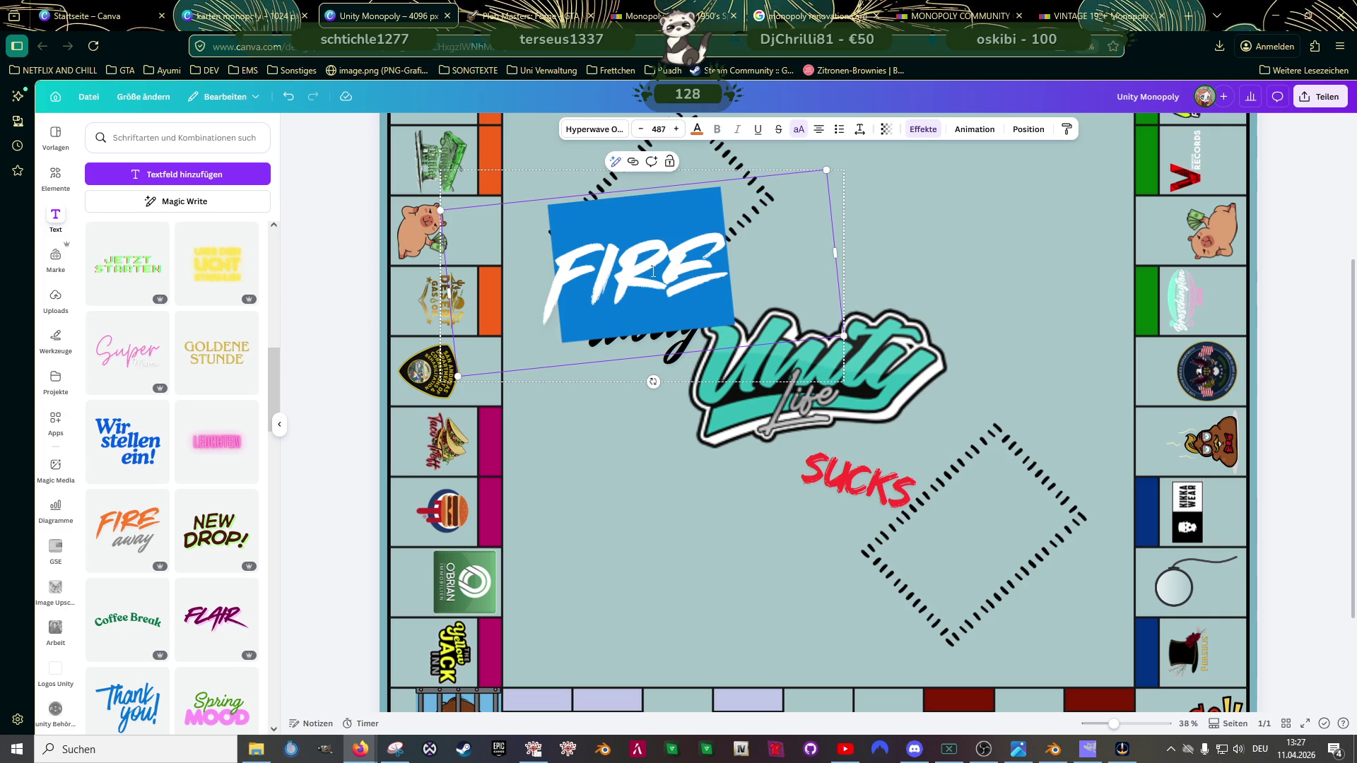
type("LIVE")
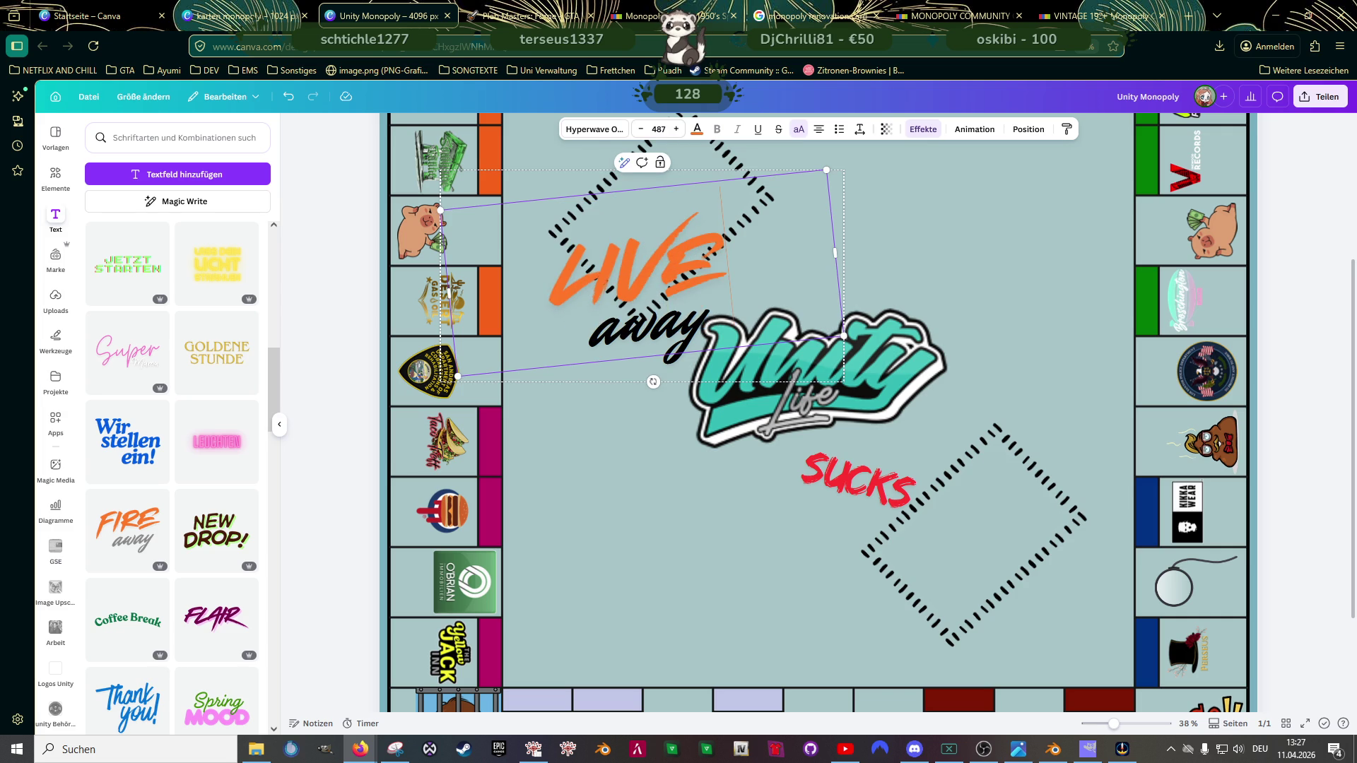
key("ctrl+a")
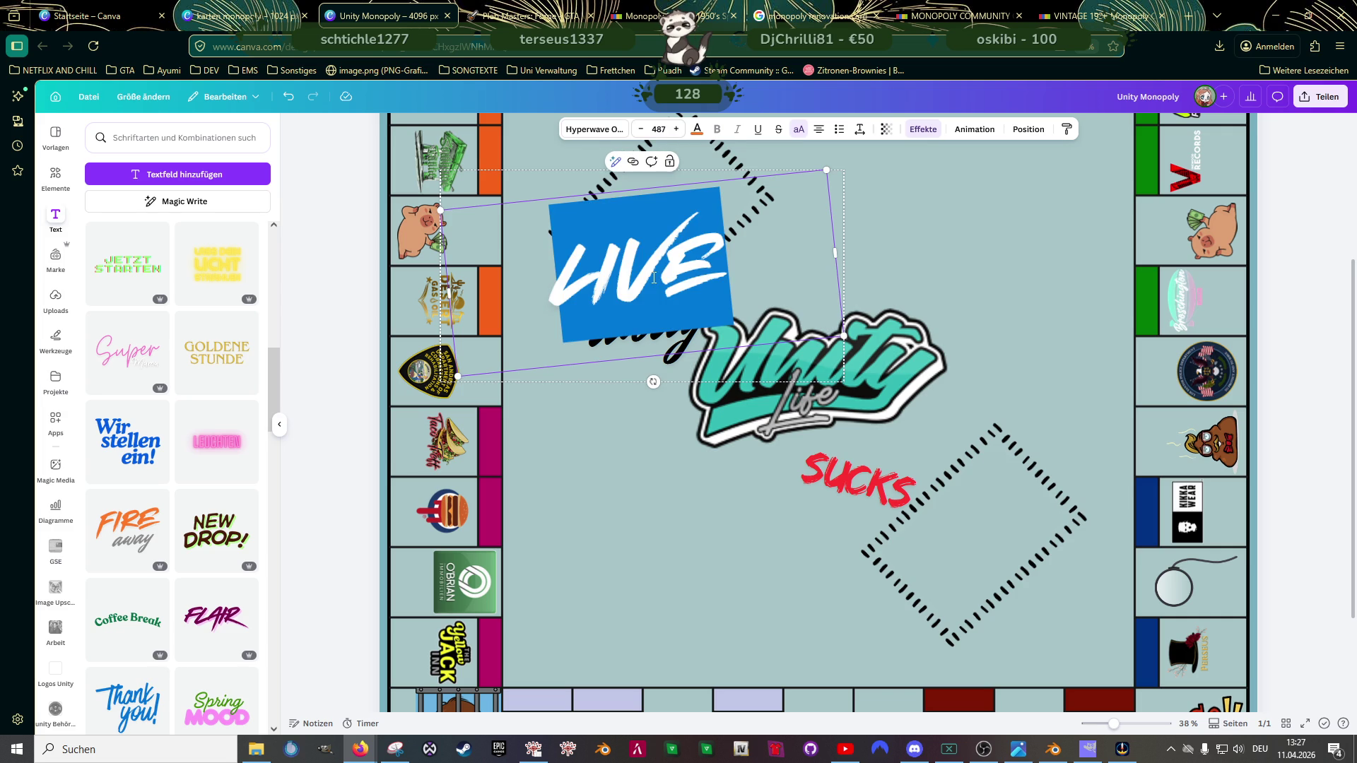
Step: Colour the LIVE text dark grey
left_click(697, 130)
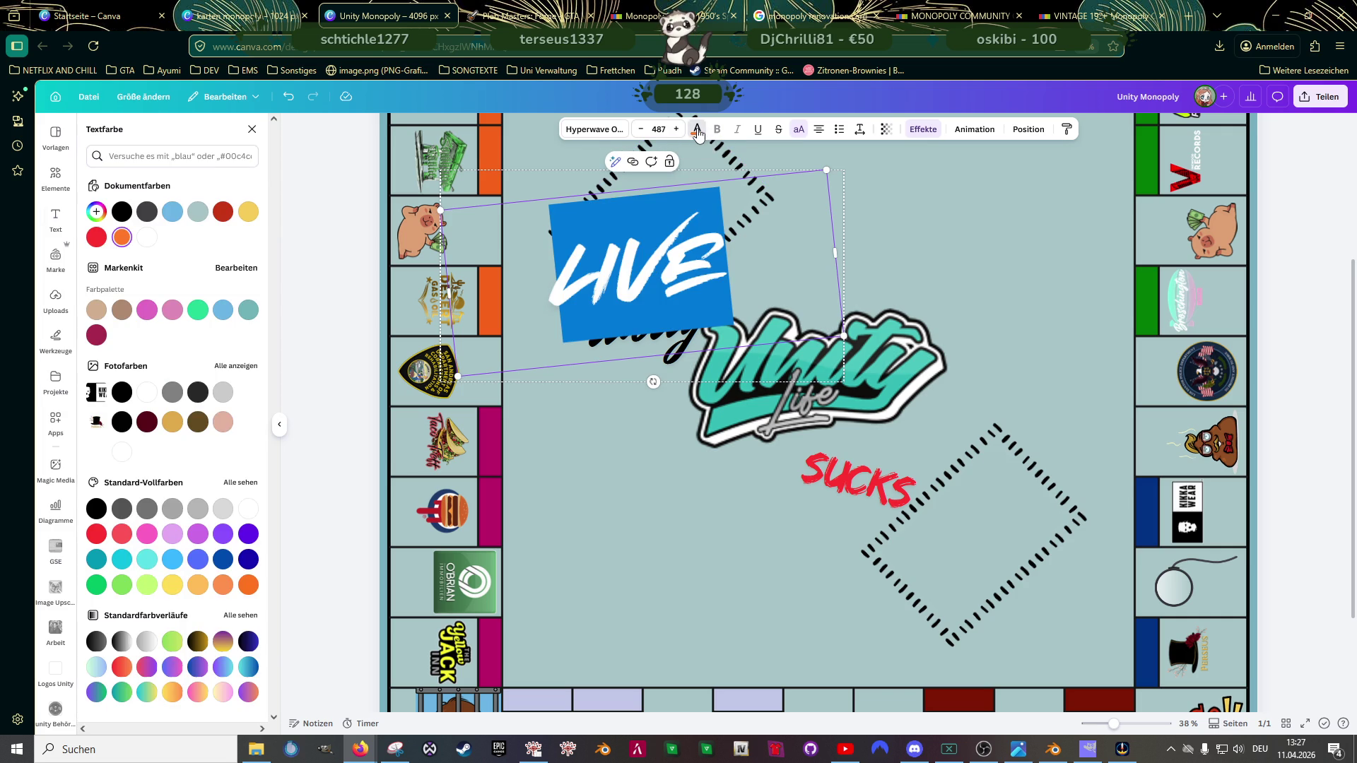
left_click(698, 129)
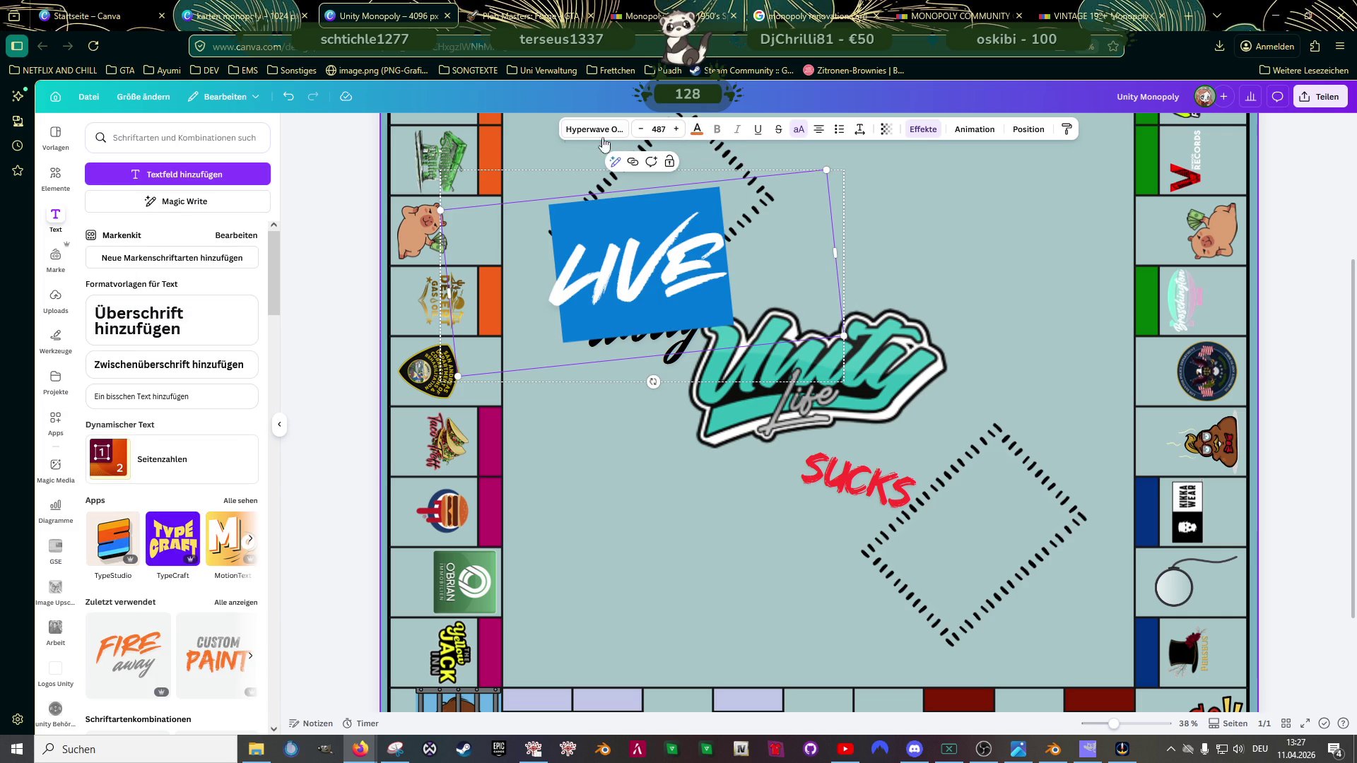
left_click(698, 132)
left_click(149, 215)
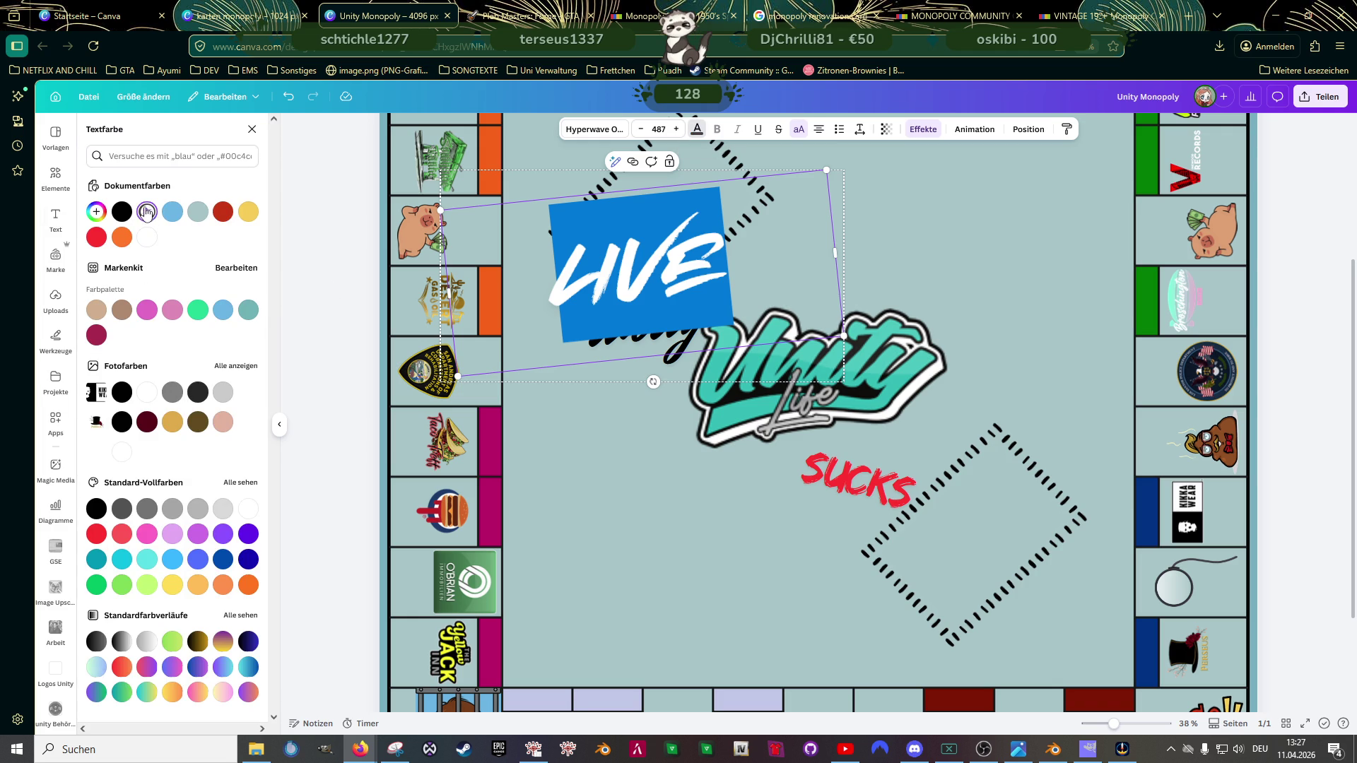
left_click(629, 344)
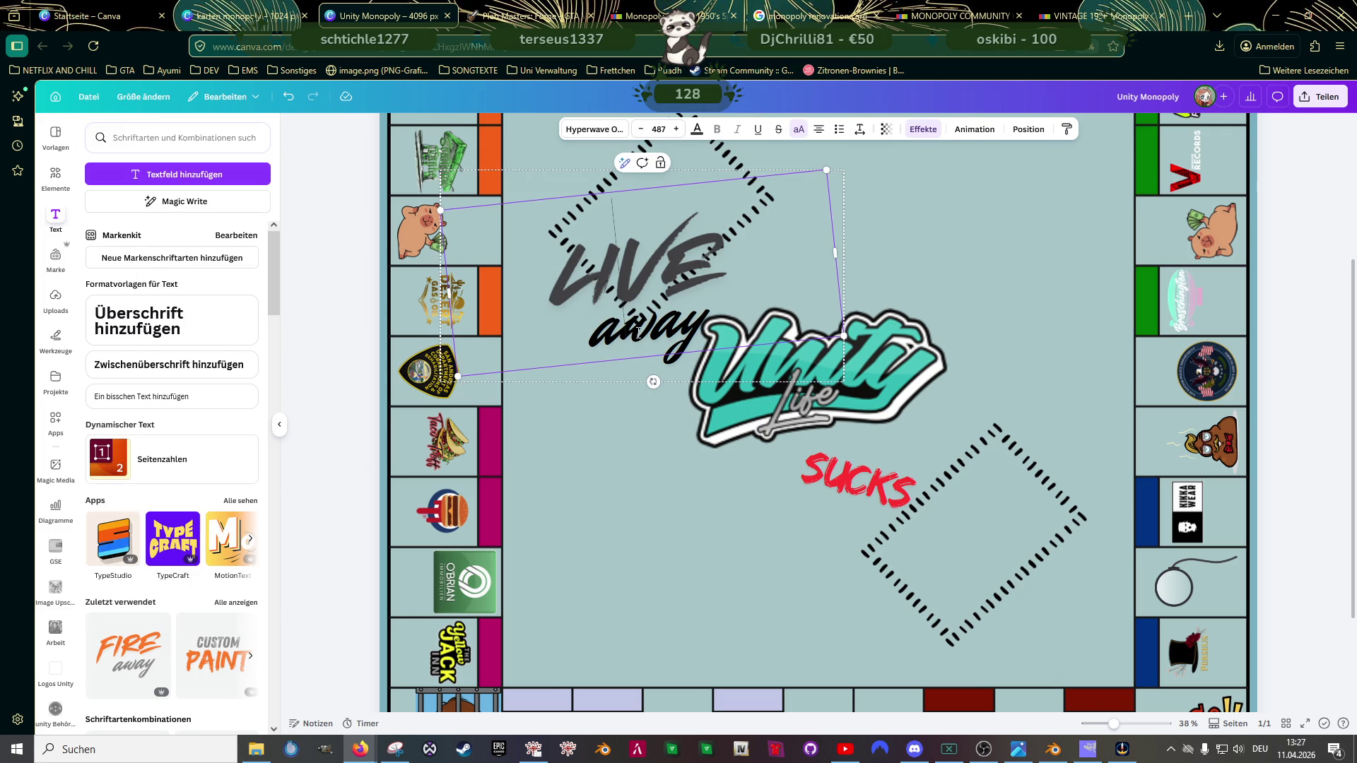
Step: Ungroup LIVE from the away text and move LIVE to the board's upper right
left_click(649, 354)
left_click(661, 332)
left_click(638, 307)
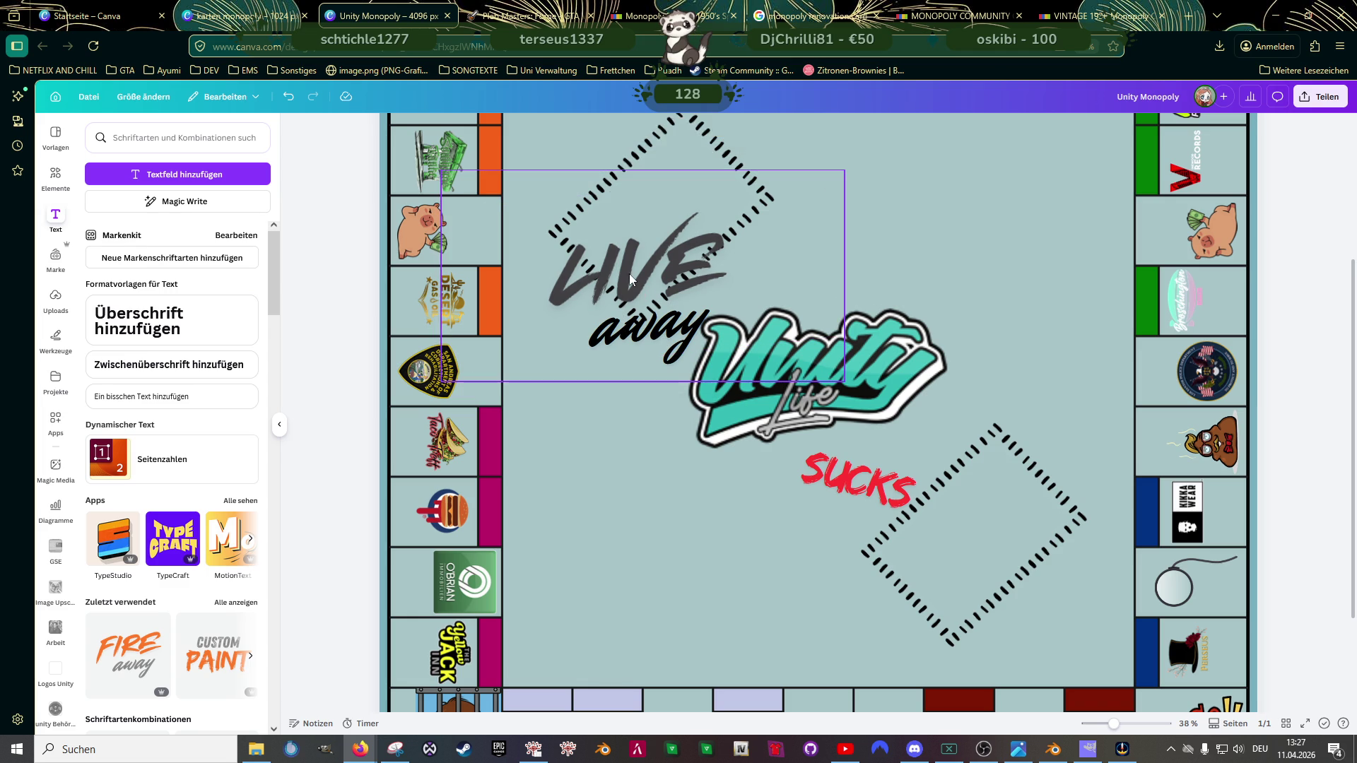
left_click(630, 405)
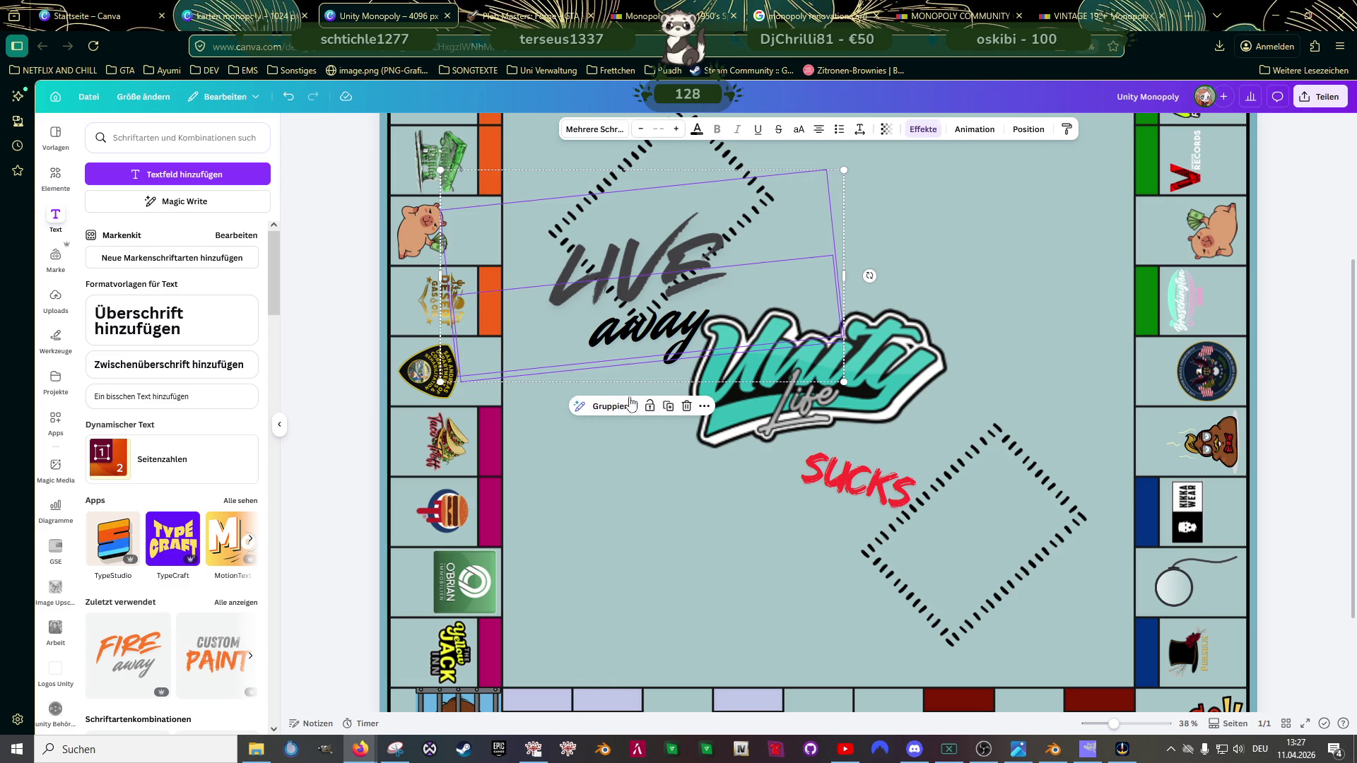
left_click(667, 331)
left_click(633, 344)
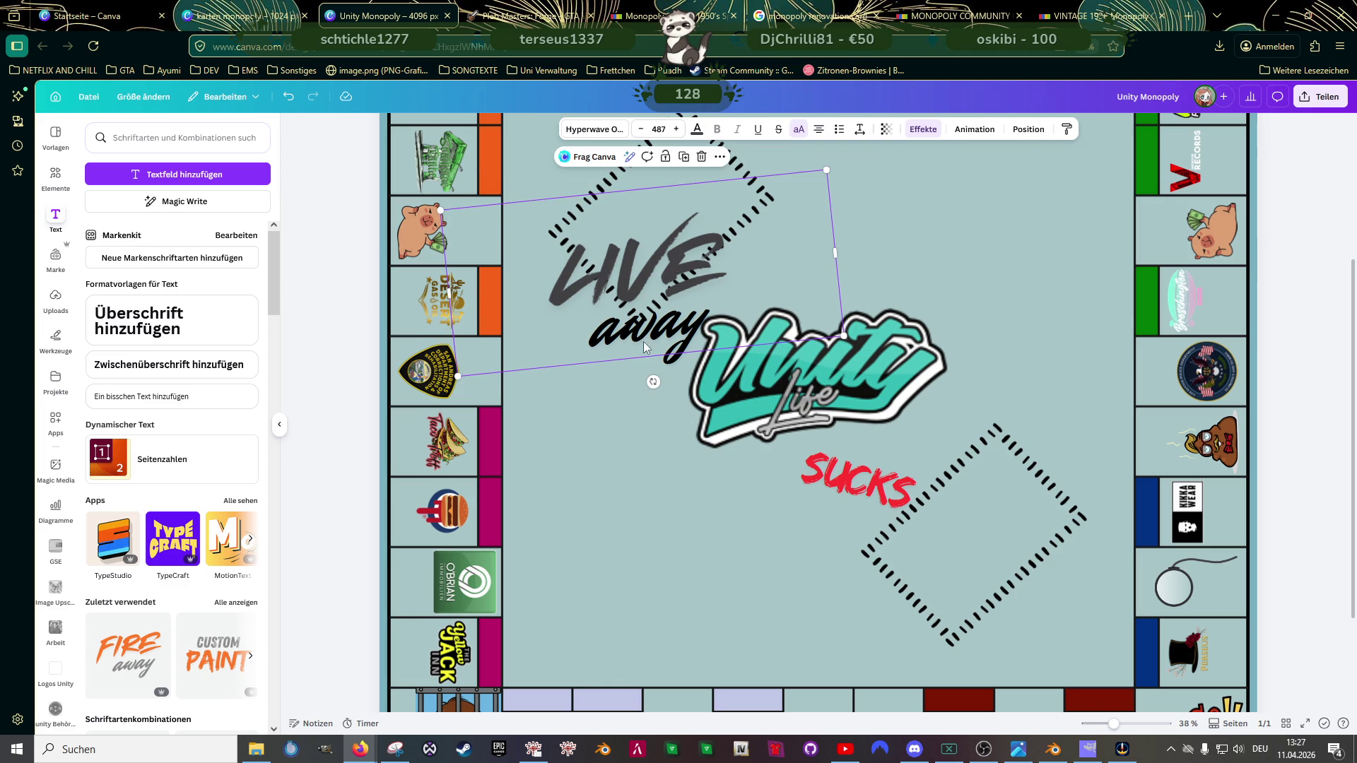
left_click_drag(646, 285, 859, 252)
Step: Delete the away text and reselect LIVE
left_click(638, 332)
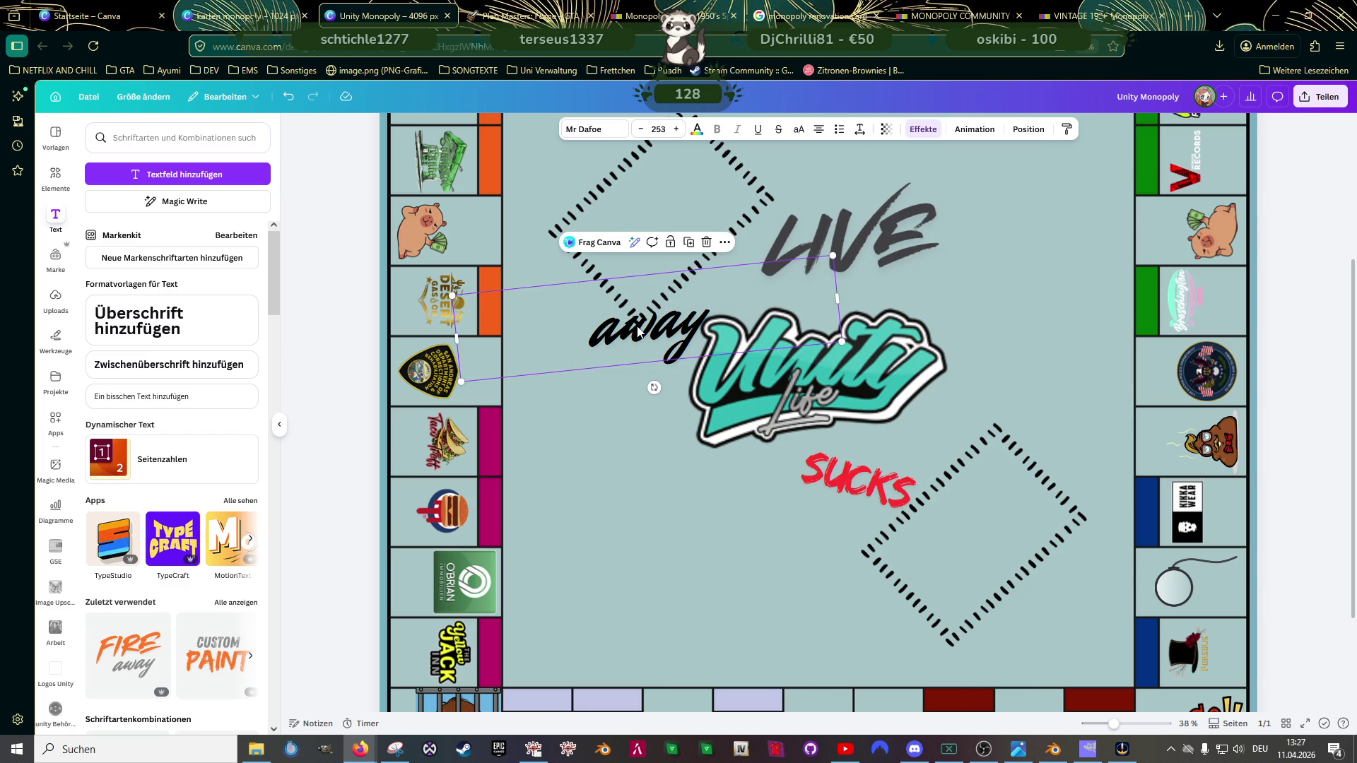
key("Delete")
left_click(853, 265)
Step: Move LIVE and SUCKS onto the Unity logo and bring SUCKS in front via Ebene
mouse_move(854, 263)
left_mouse_down()
mouse_move(826, 401)
mouse_move(815, 394)
left_mouse_up()
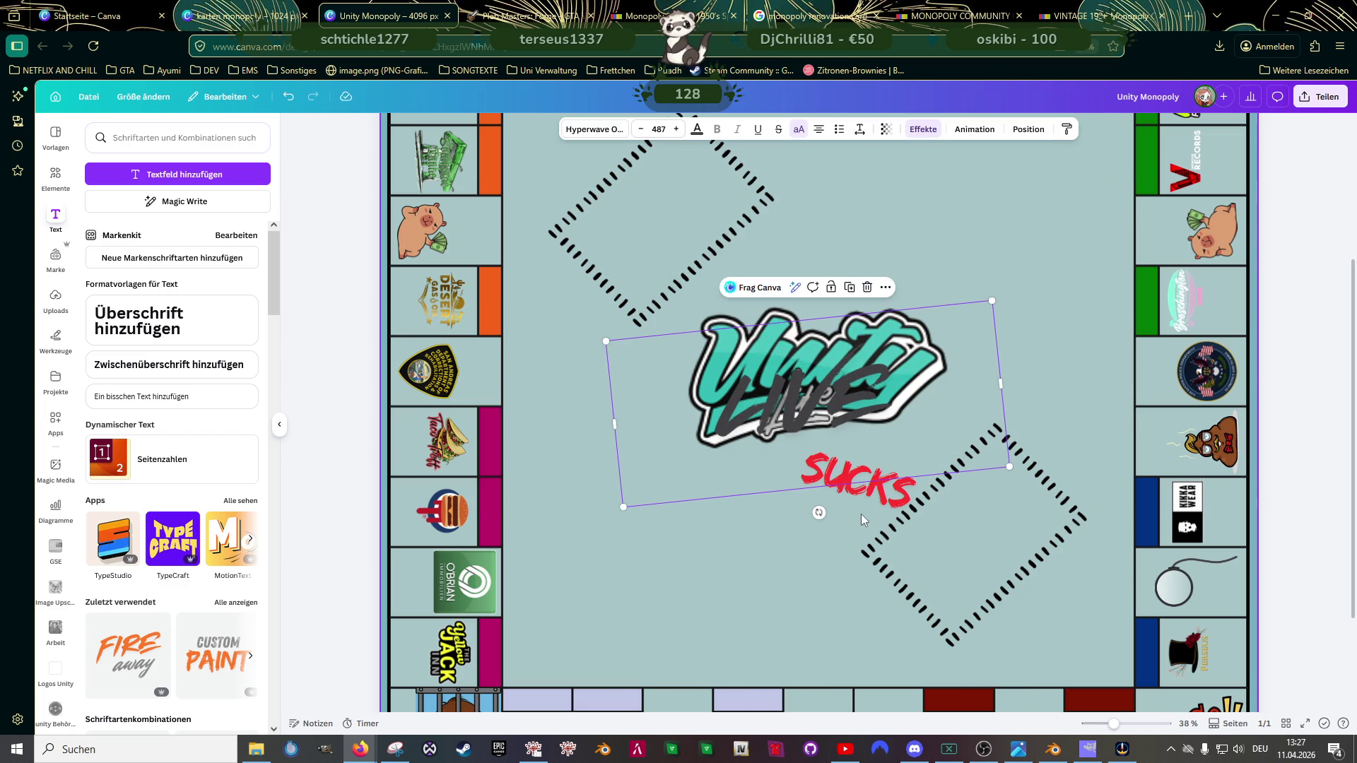
left_click(864, 487)
left_click_drag(863, 488, 864, 443)
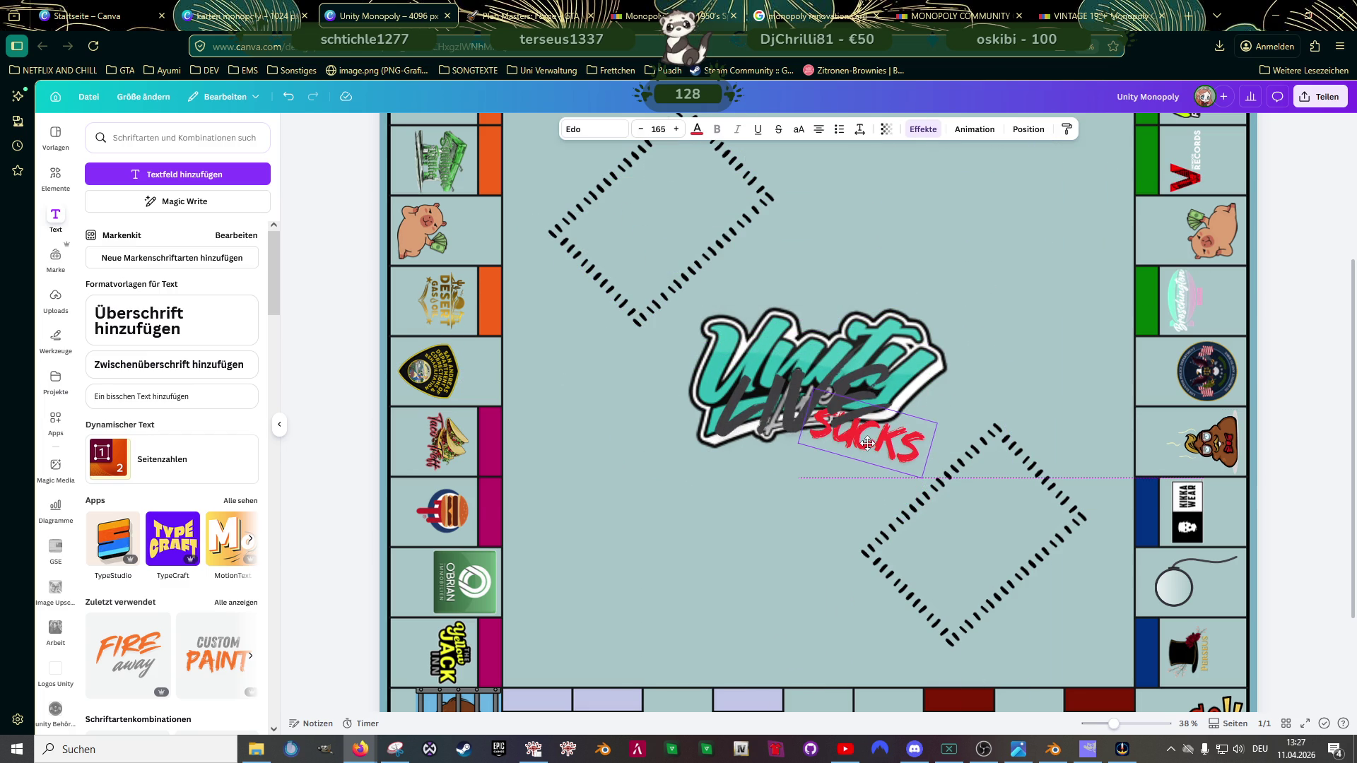
right_click(864, 444)
mouse_move(918, 559)
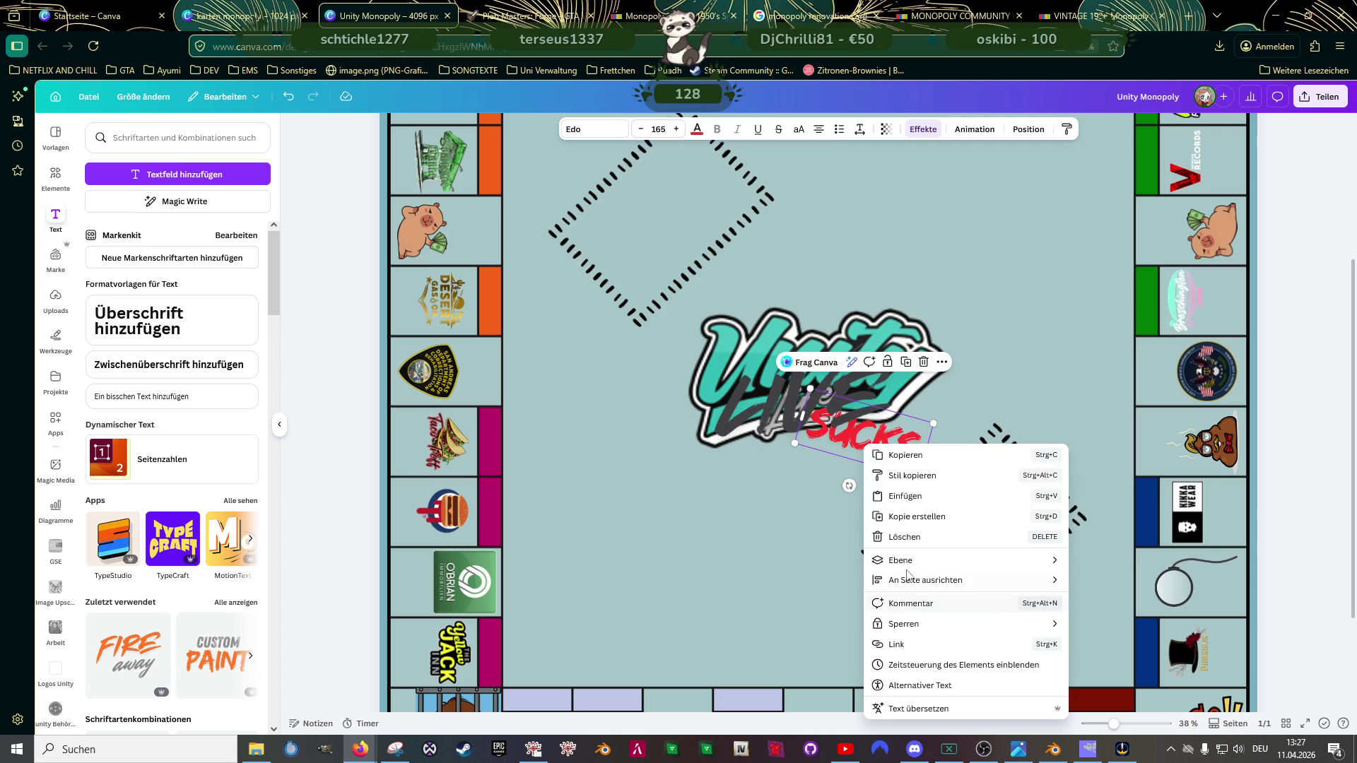
left_click(1107, 579)
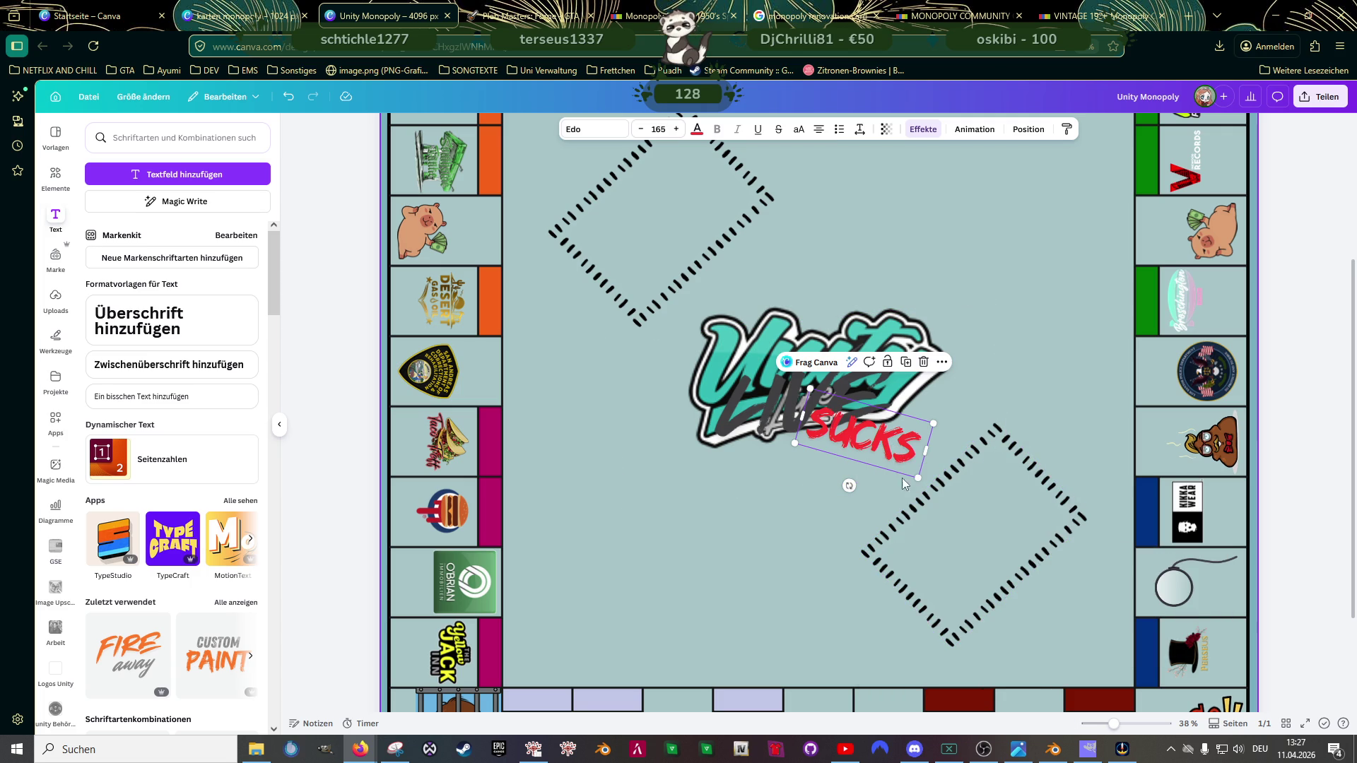
left_click_drag(867, 447, 876, 443)
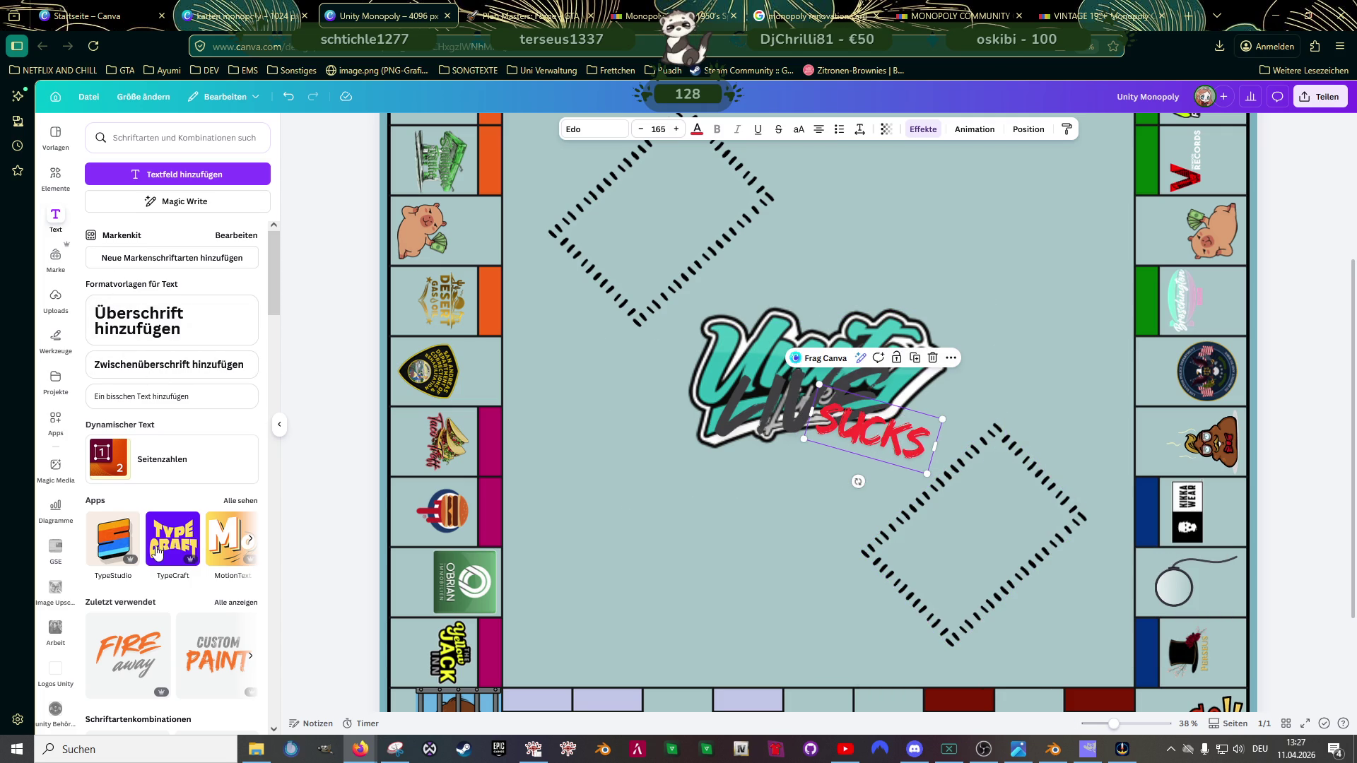
scroll(156, 551, "down", 3)
scroll(154, 508, "down", 1)
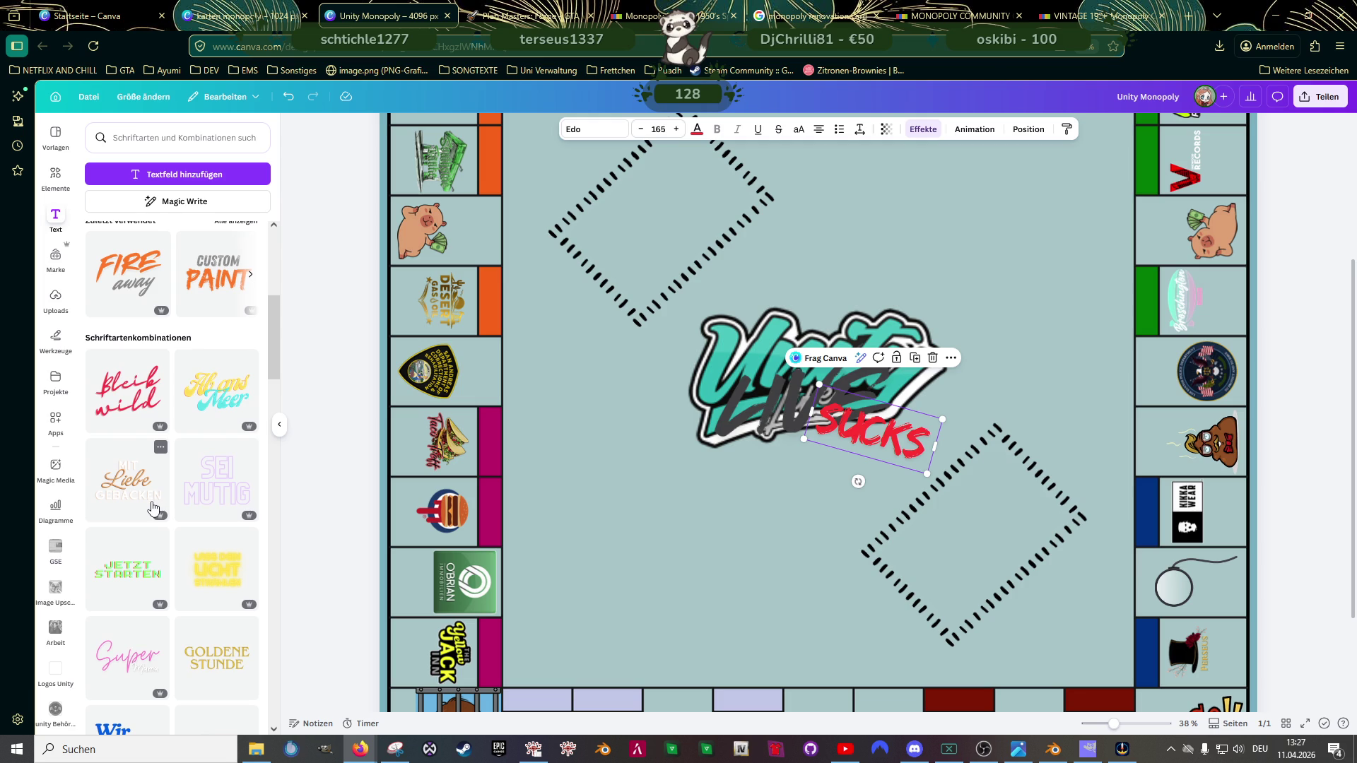
mouse_move(217, 390)
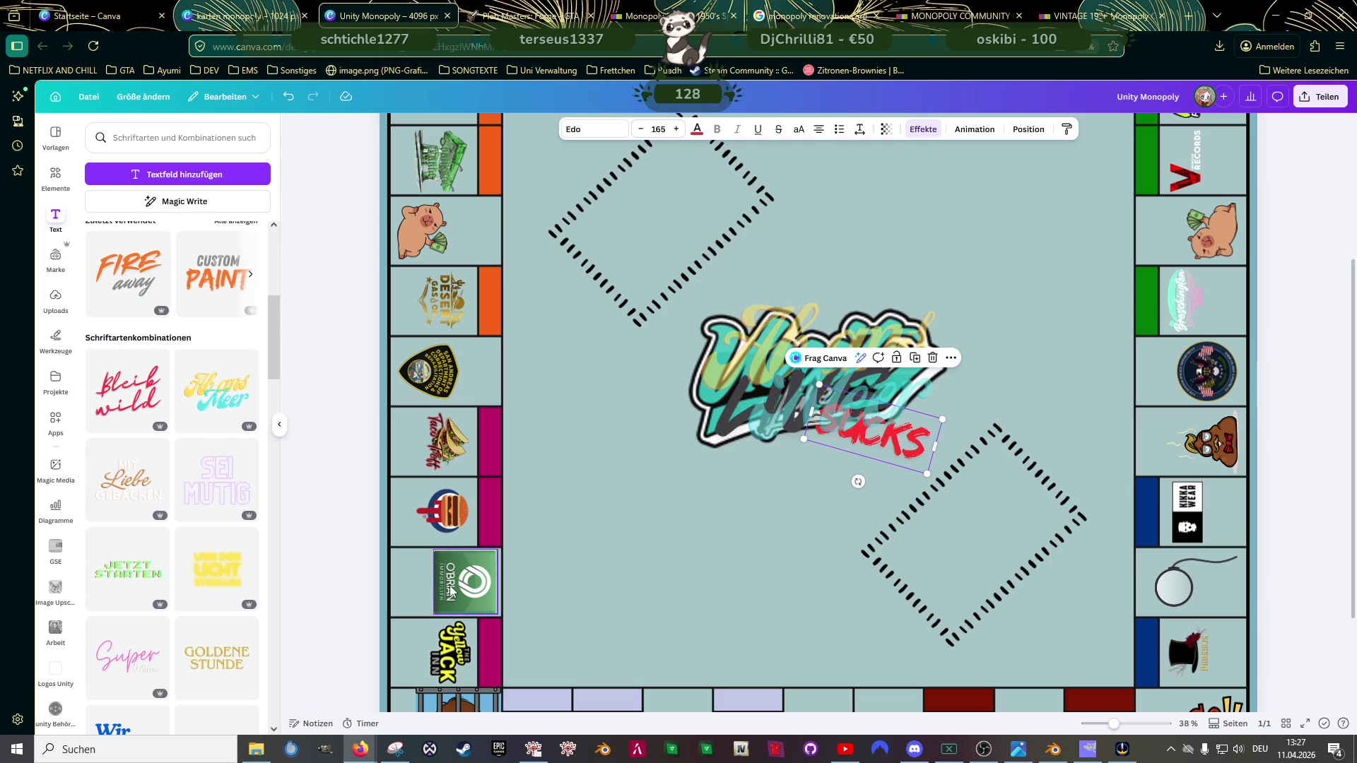
left_click_drag(216, 402, 758, 360)
double_click(793, 317)
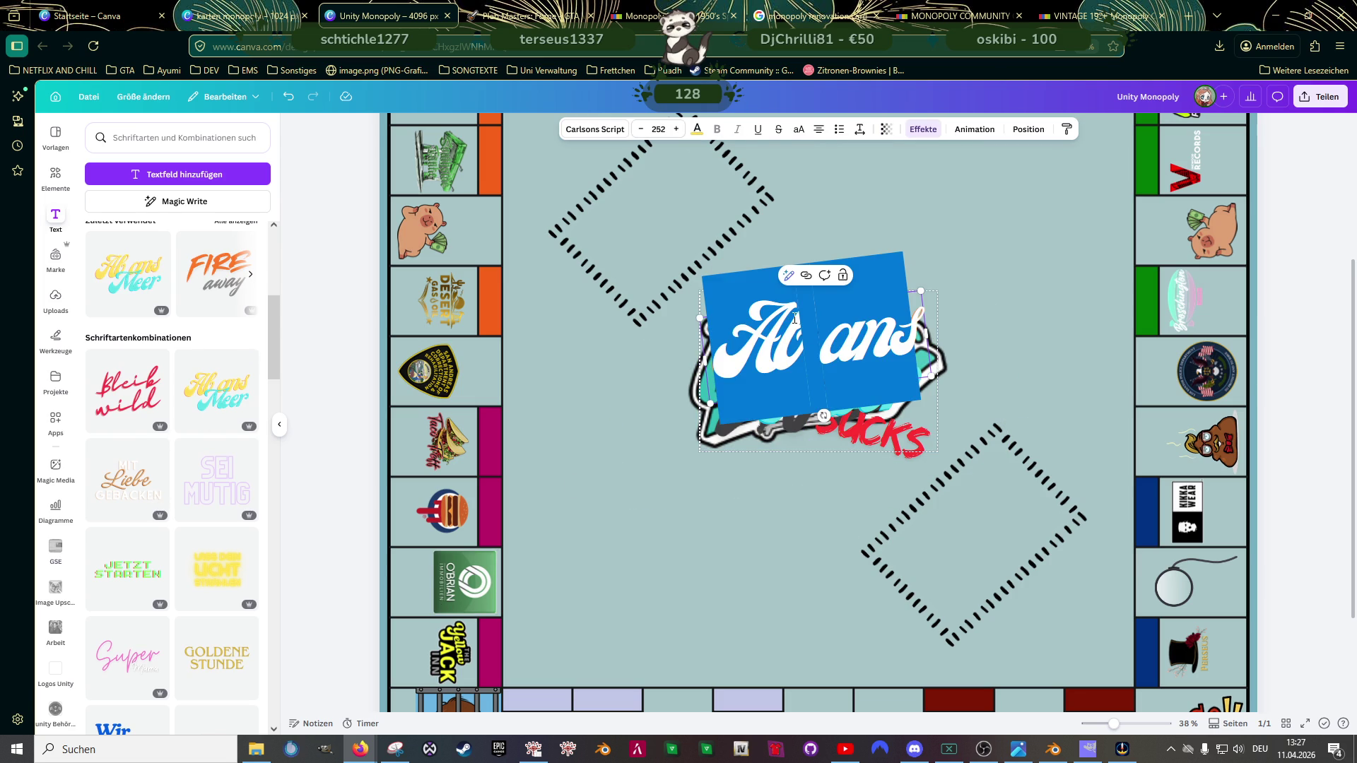
type("Unit")
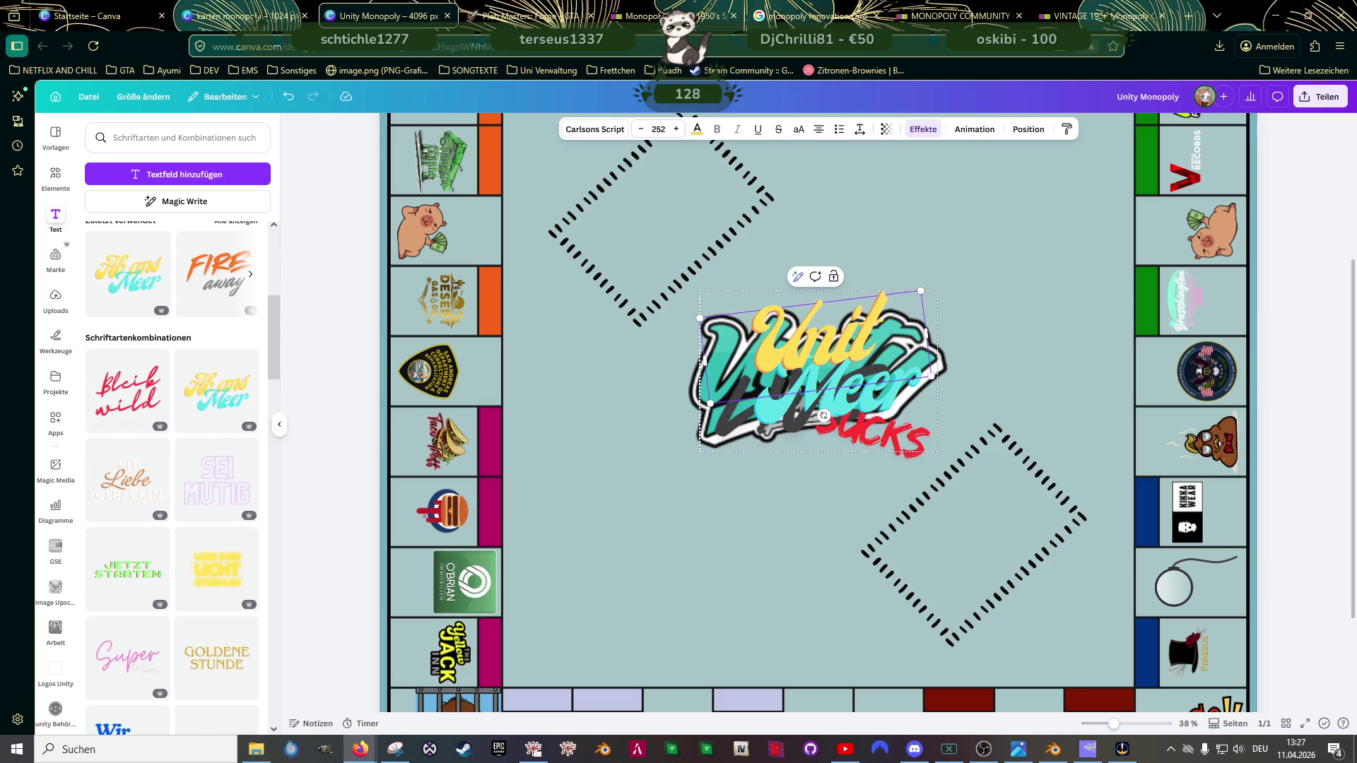
type("y")
left_click(790, 347)
left_click_drag(802, 338, 578, 255)
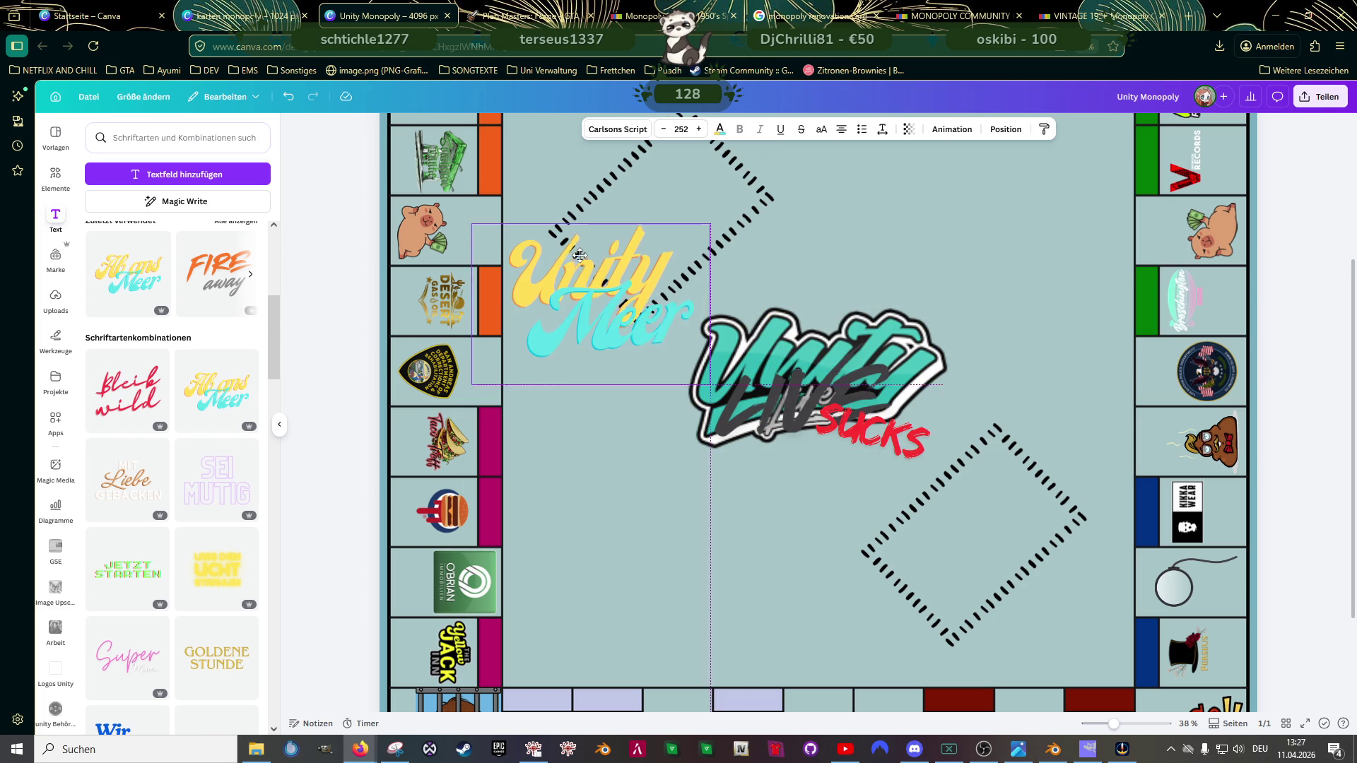
left_click(605, 320)
left_click(611, 251)
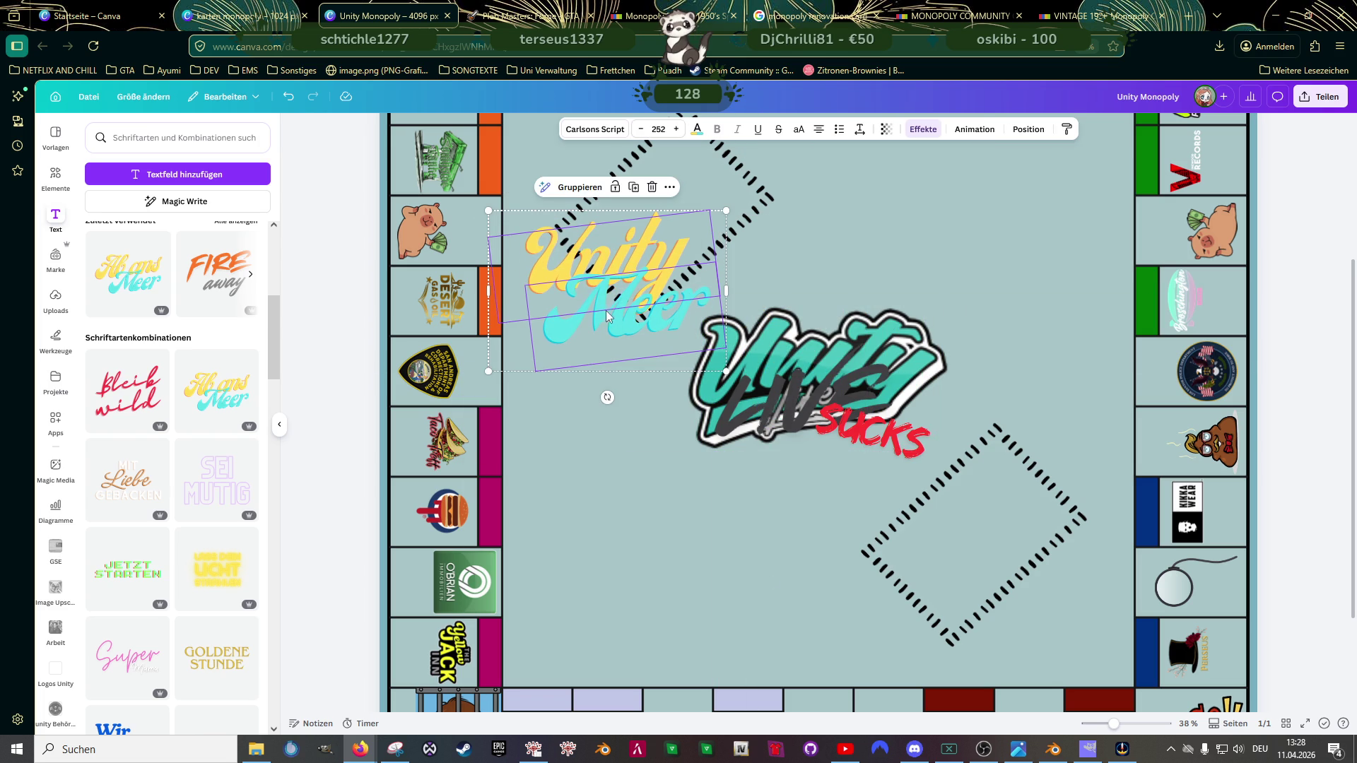
left_click(618, 438)
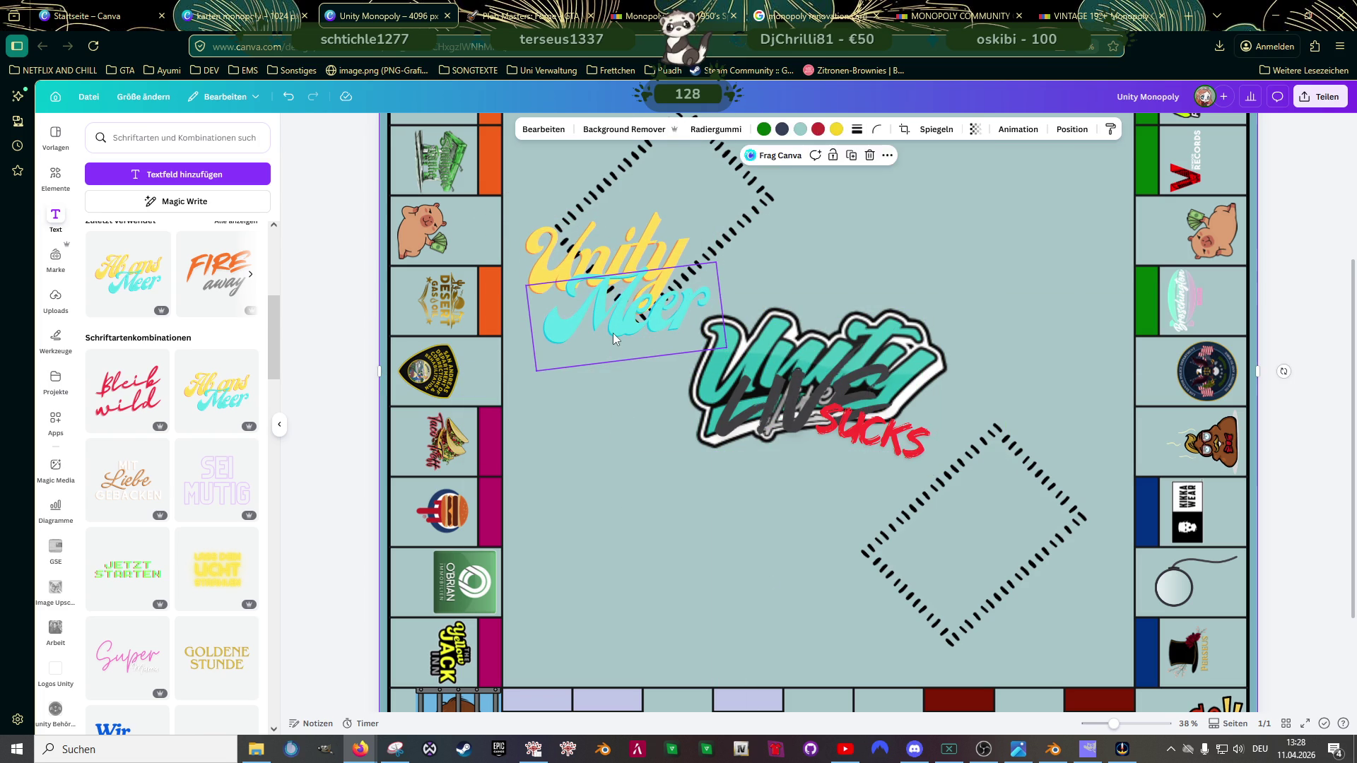
left_click(613, 332)
key("Delete")
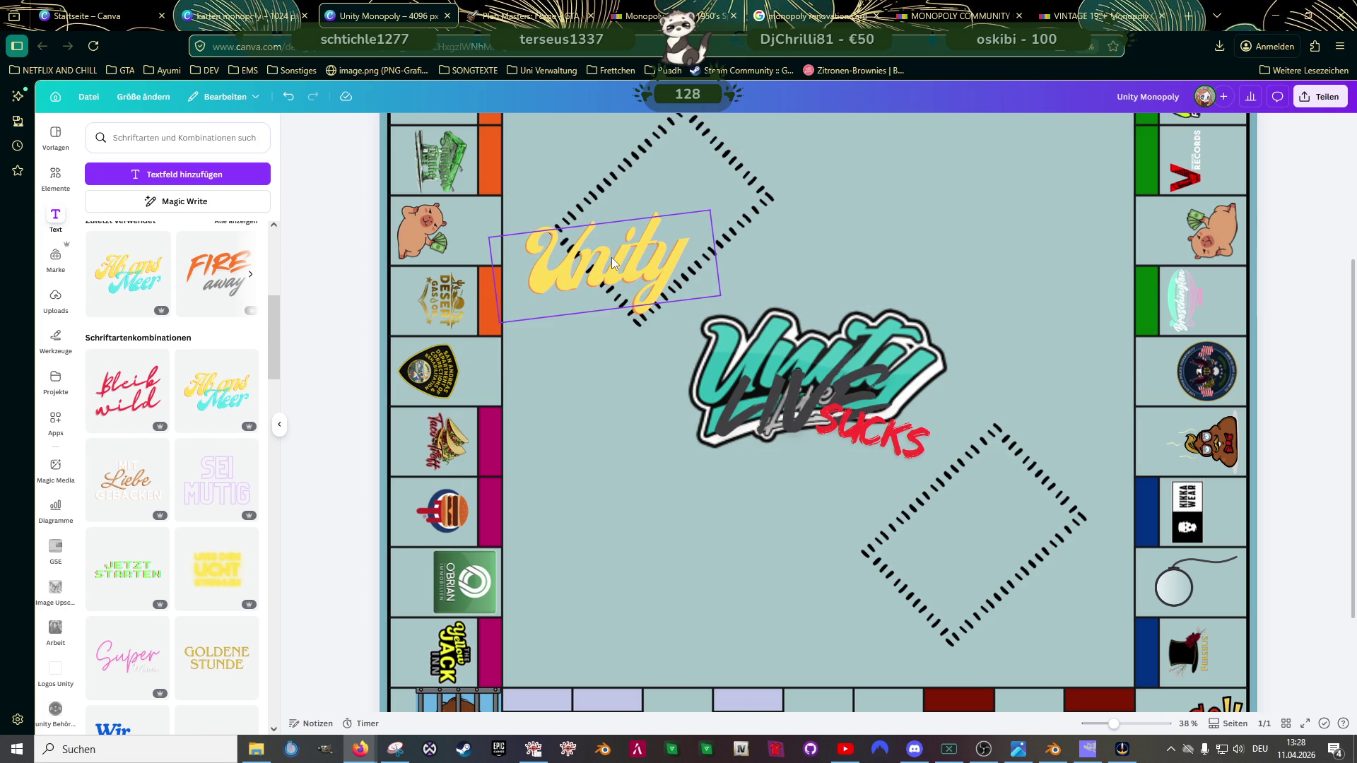
left_click(613, 261)
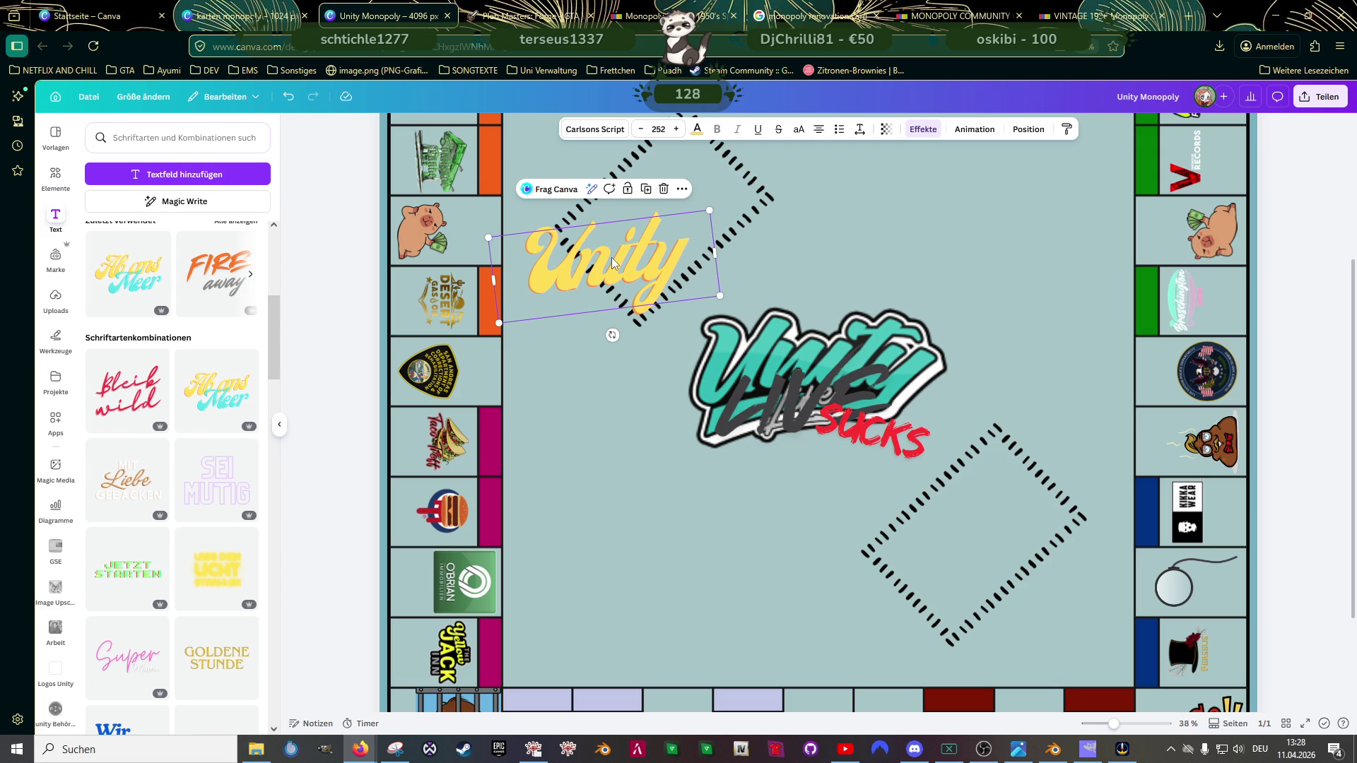
key("Delete")
scroll(180, 472, "down", 2)
scroll(179, 474, "down", 2)
scroll(181, 474, "down", 3)
scroll(180, 475, "down", 1)
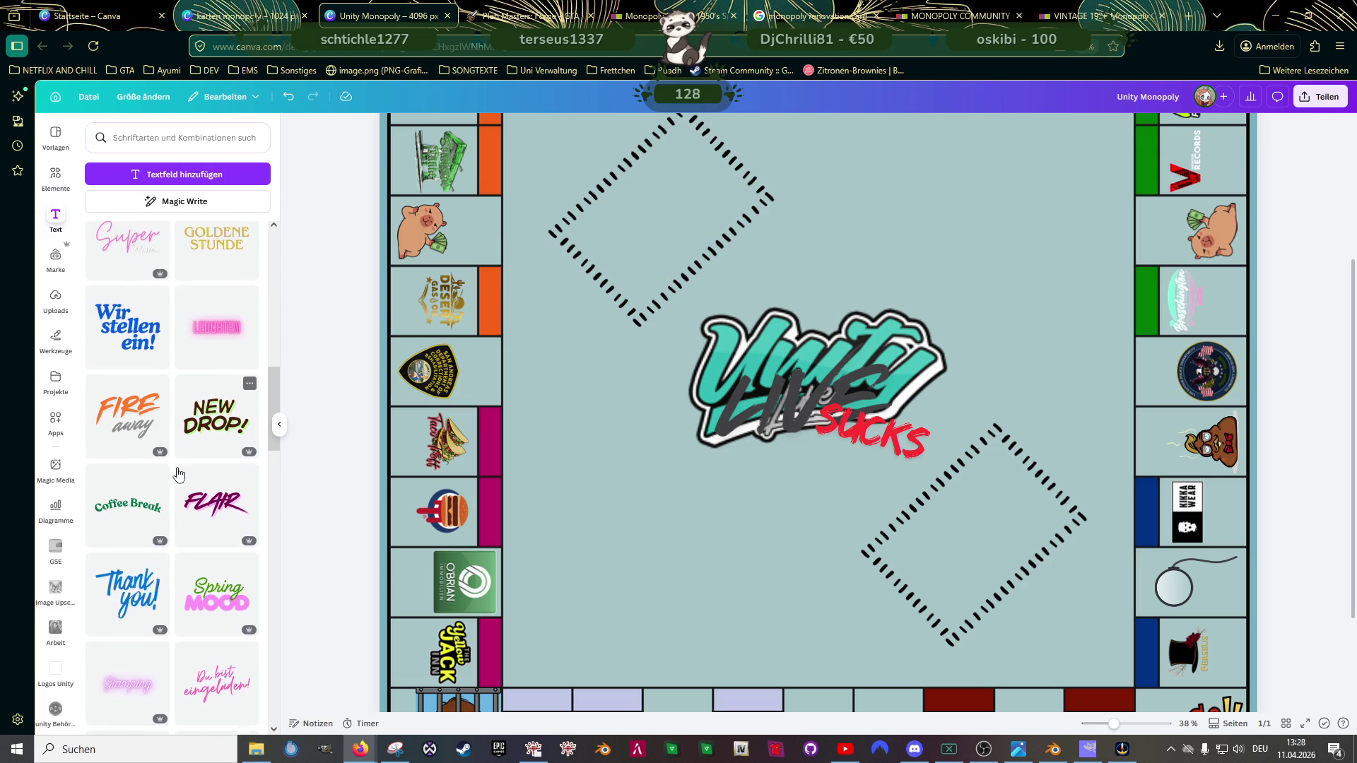
Step: Show the Uploads library of images in Canva's left sidebar
left_click(55, 301)
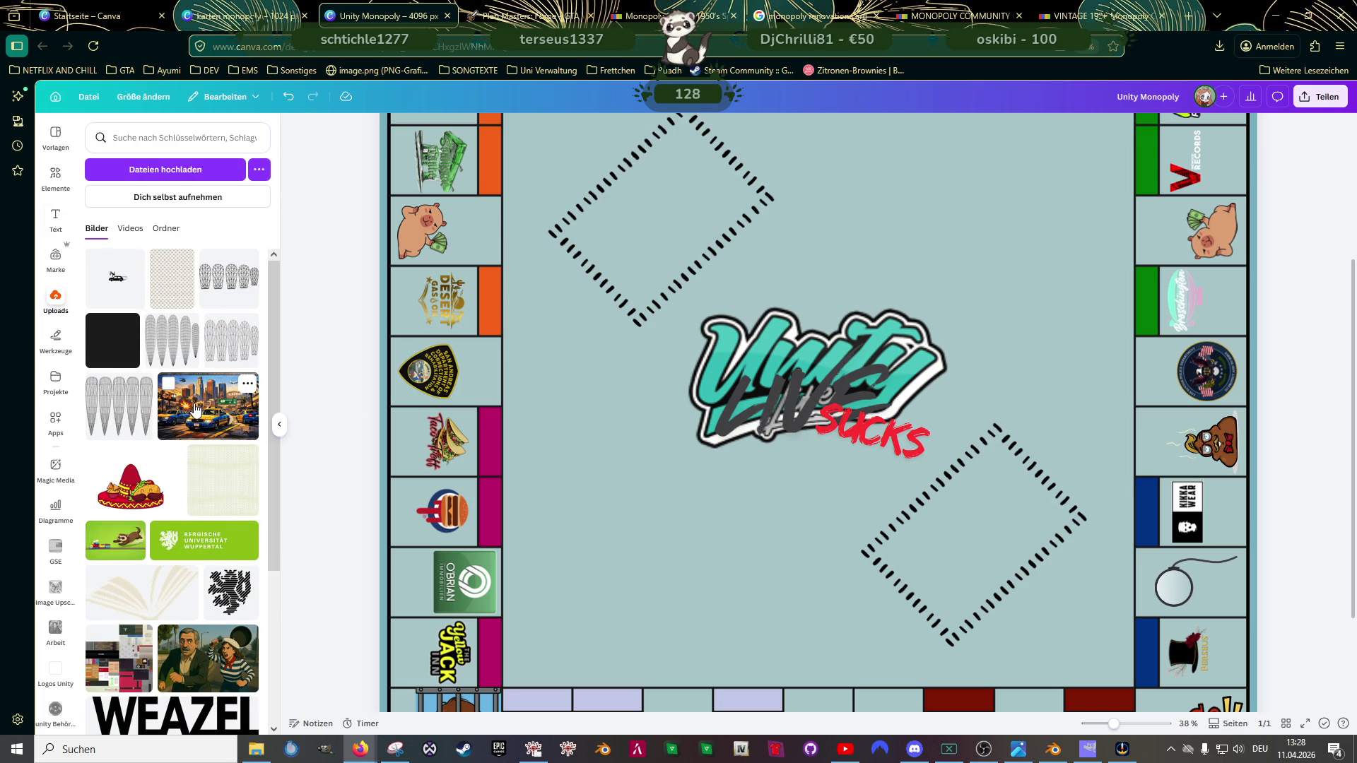
scroll(192, 414, "down", 3)
scroll(192, 425, "down", 3)
scroll(191, 436, "down", 3)
scroll(190, 445, "down", 3)
scroll(191, 446, "down", 3)
scroll(192, 449, "down", 2)
scroll(193, 451, "down", 3)
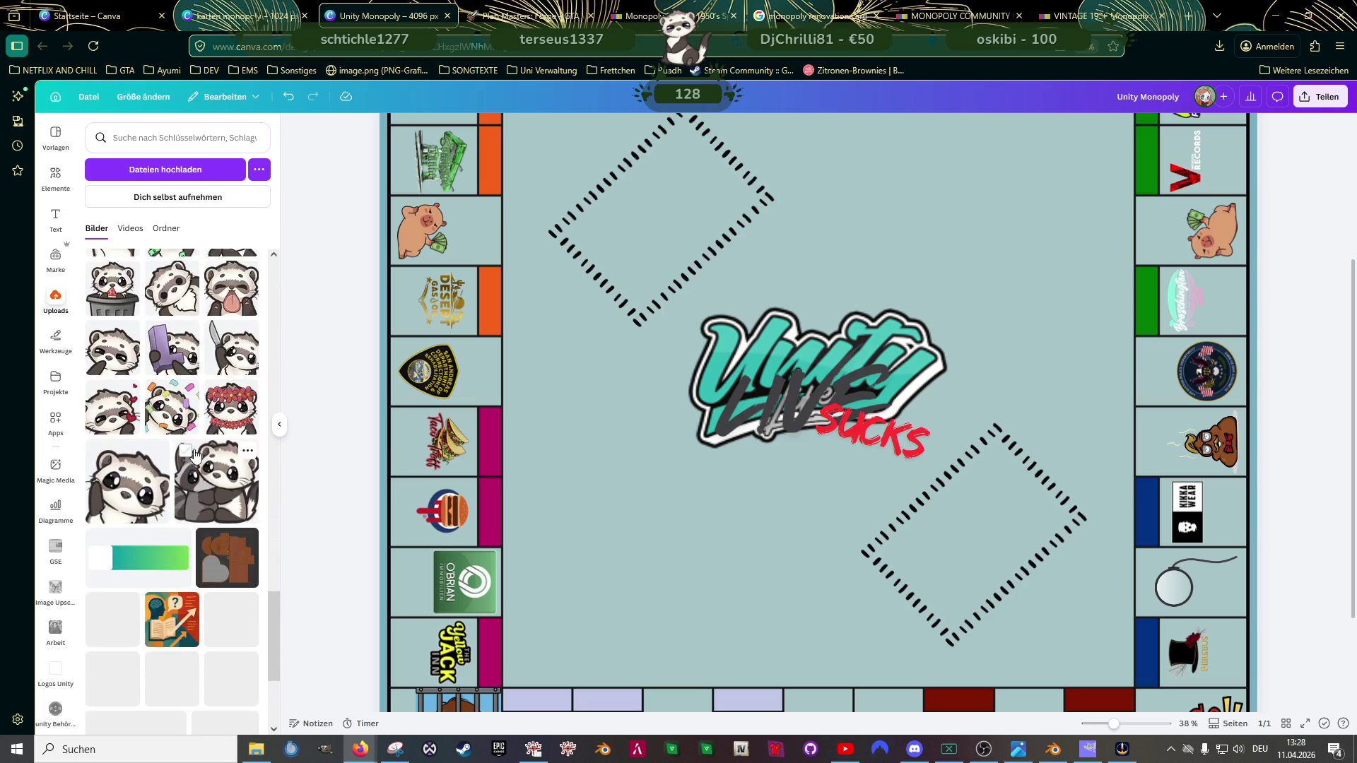